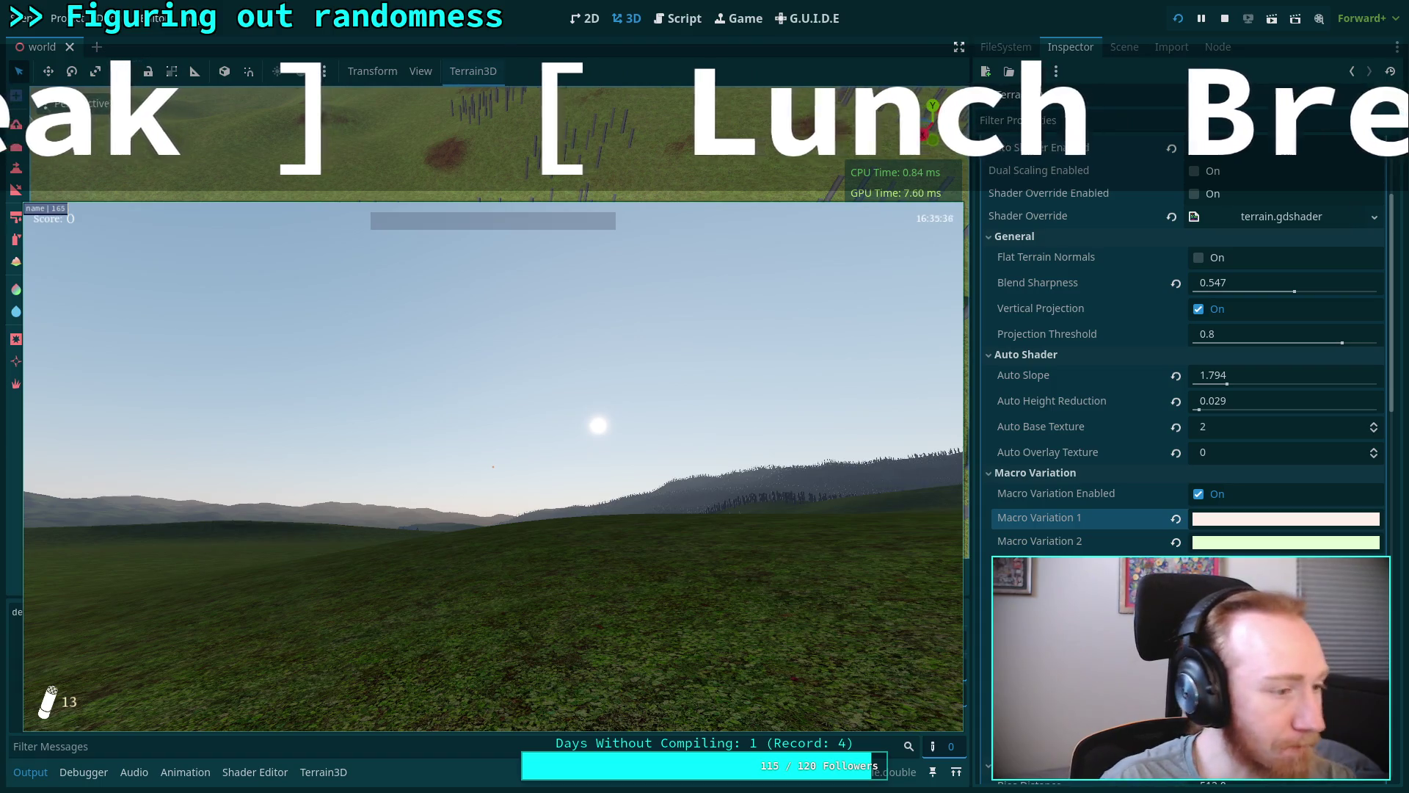
Step: Pause and resume the running game twice with Esc
key("Escape")
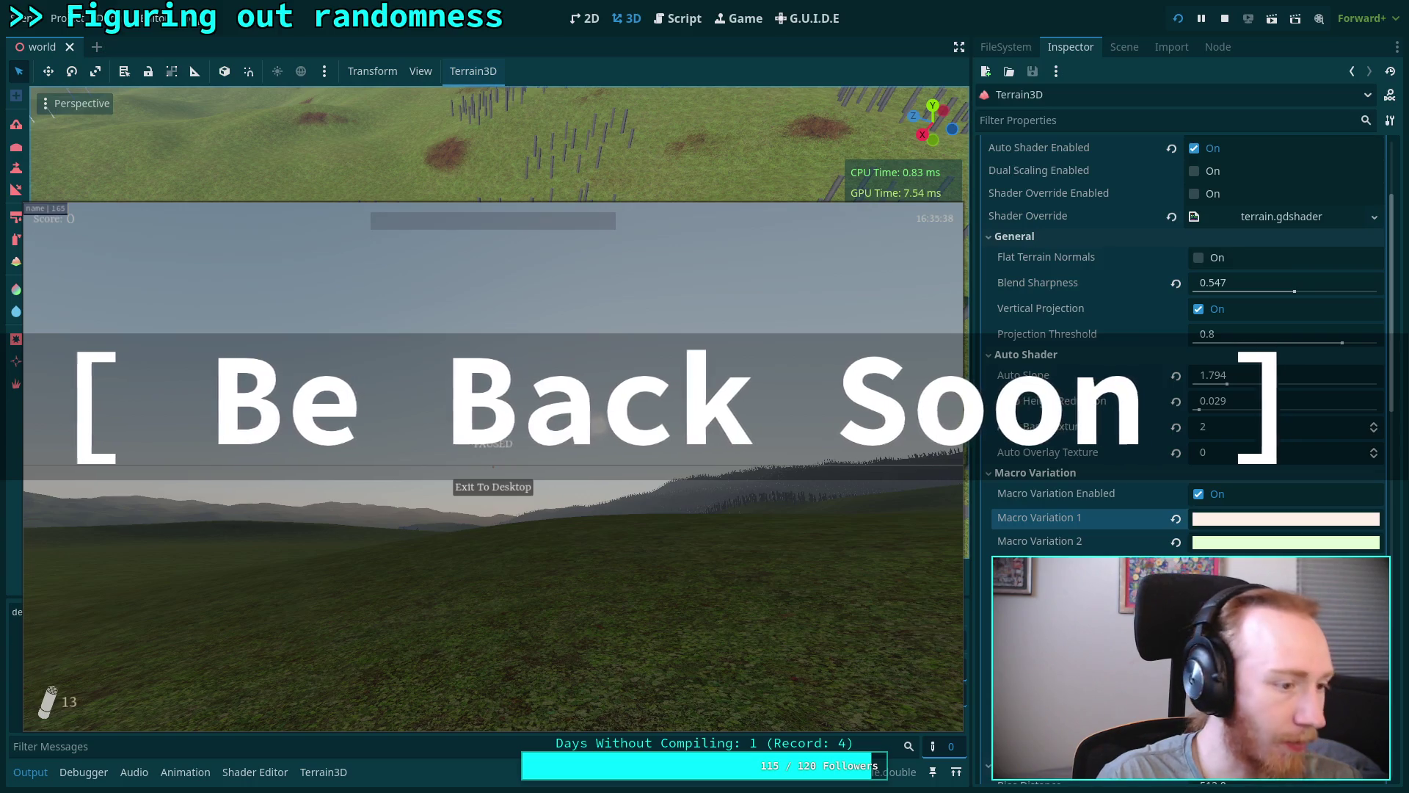
key("Escape")
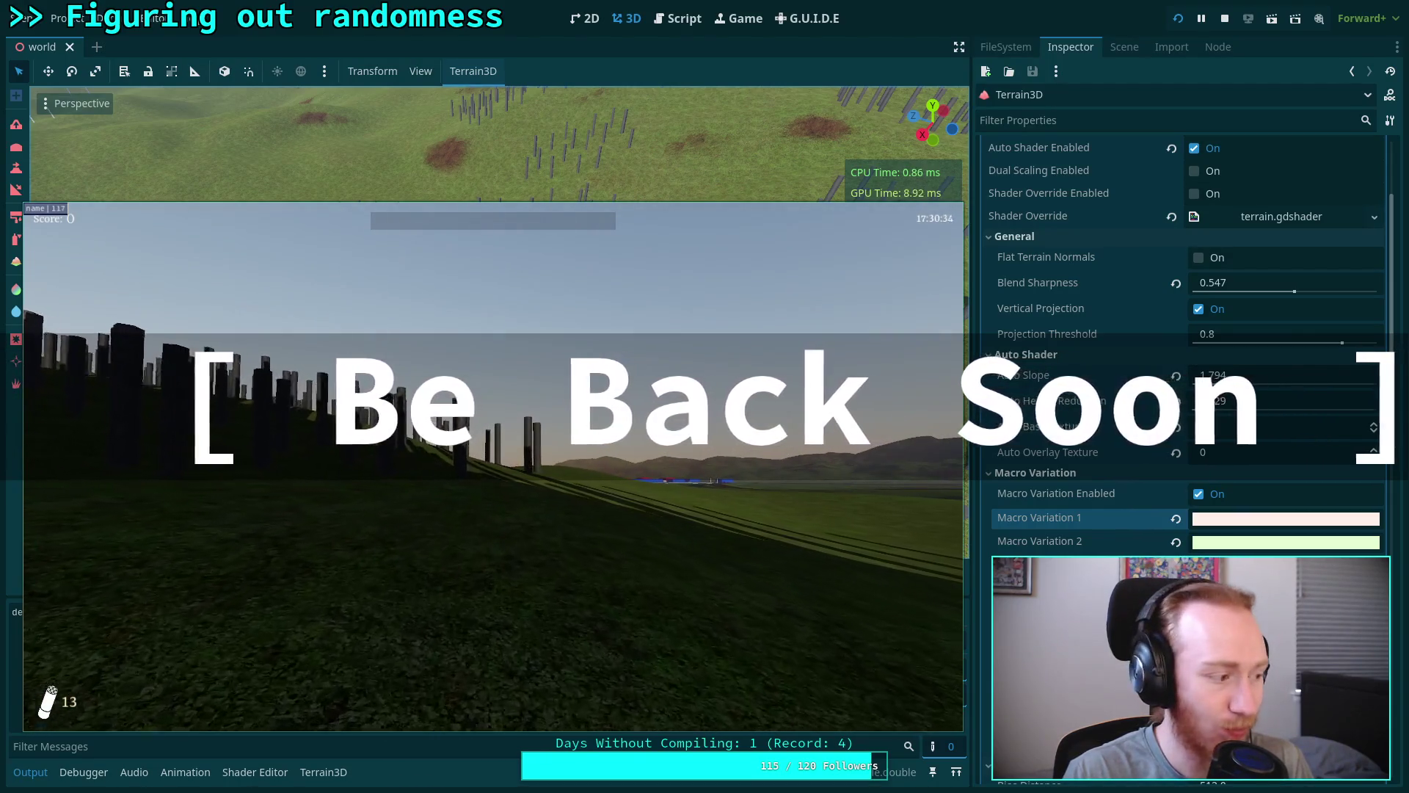
key("Escape")
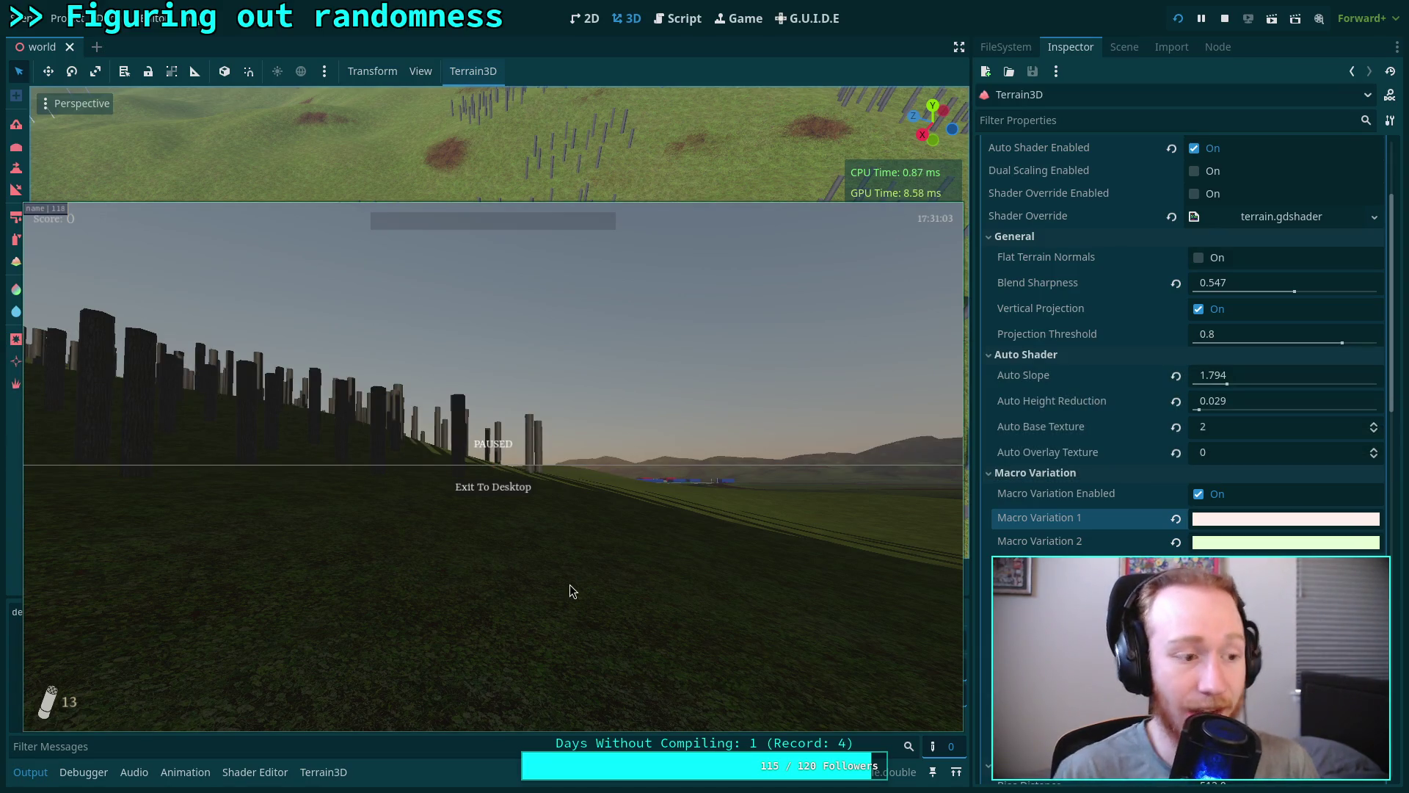
key("Escape")
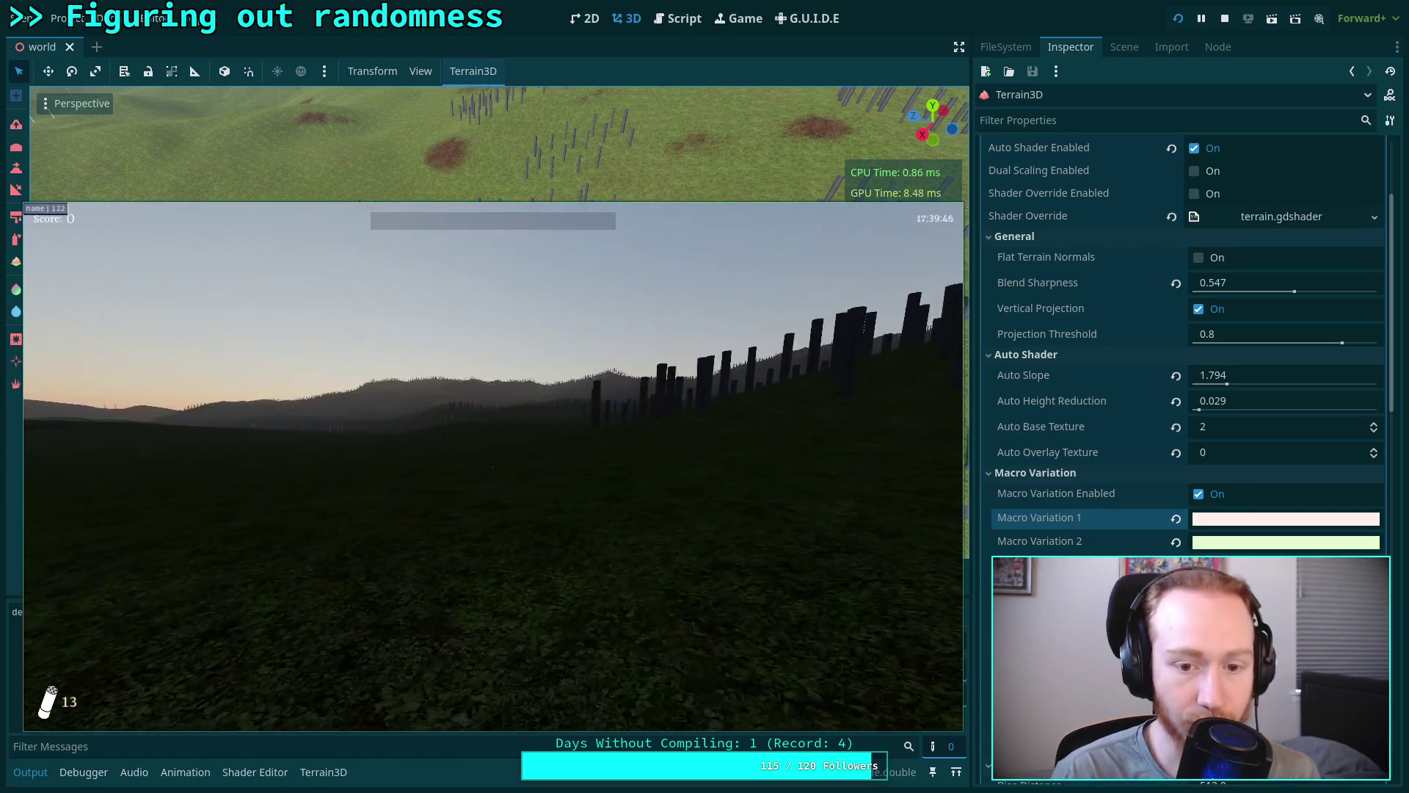
Step: Pause the game again, exit to desktop, and collapse the output log
key("Escape")
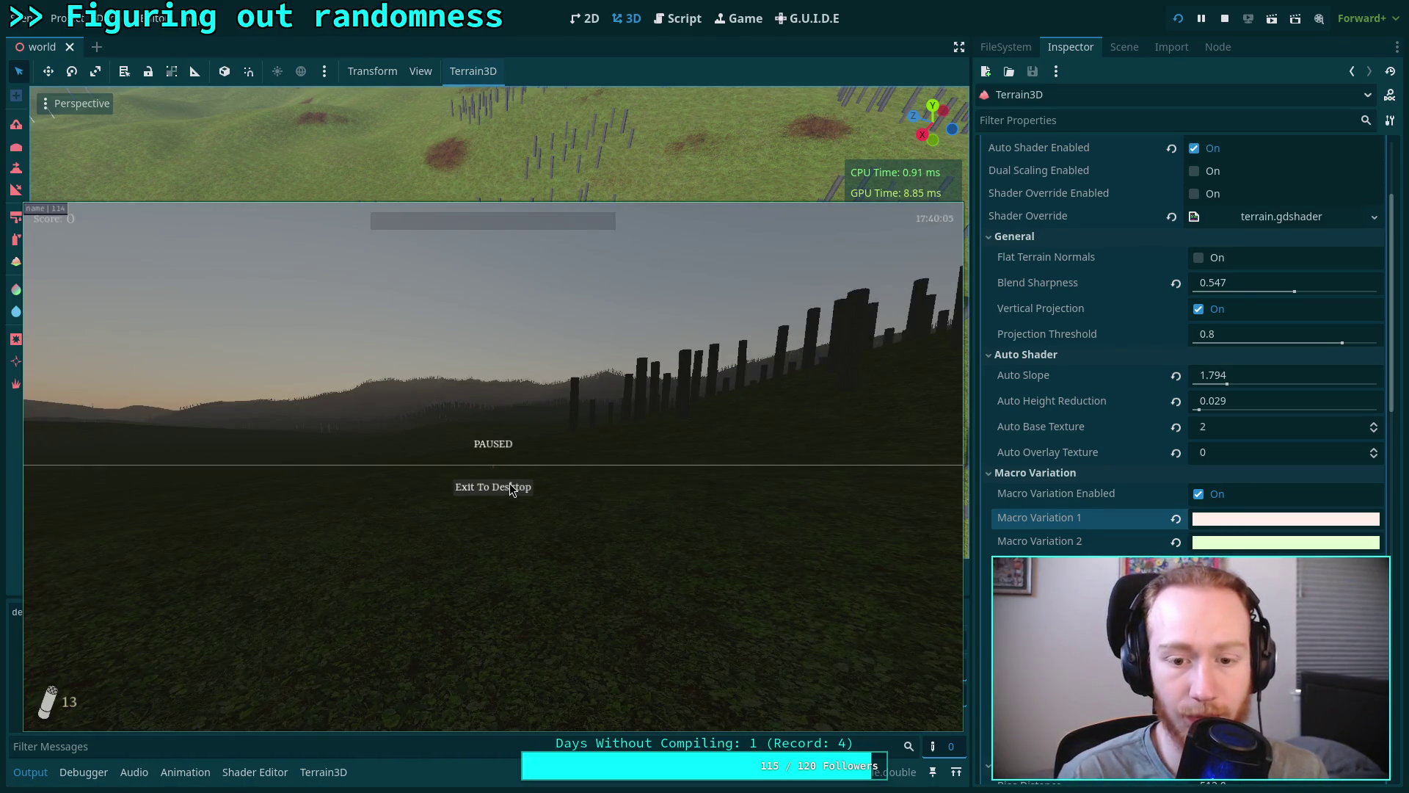
left_click(513, 492)
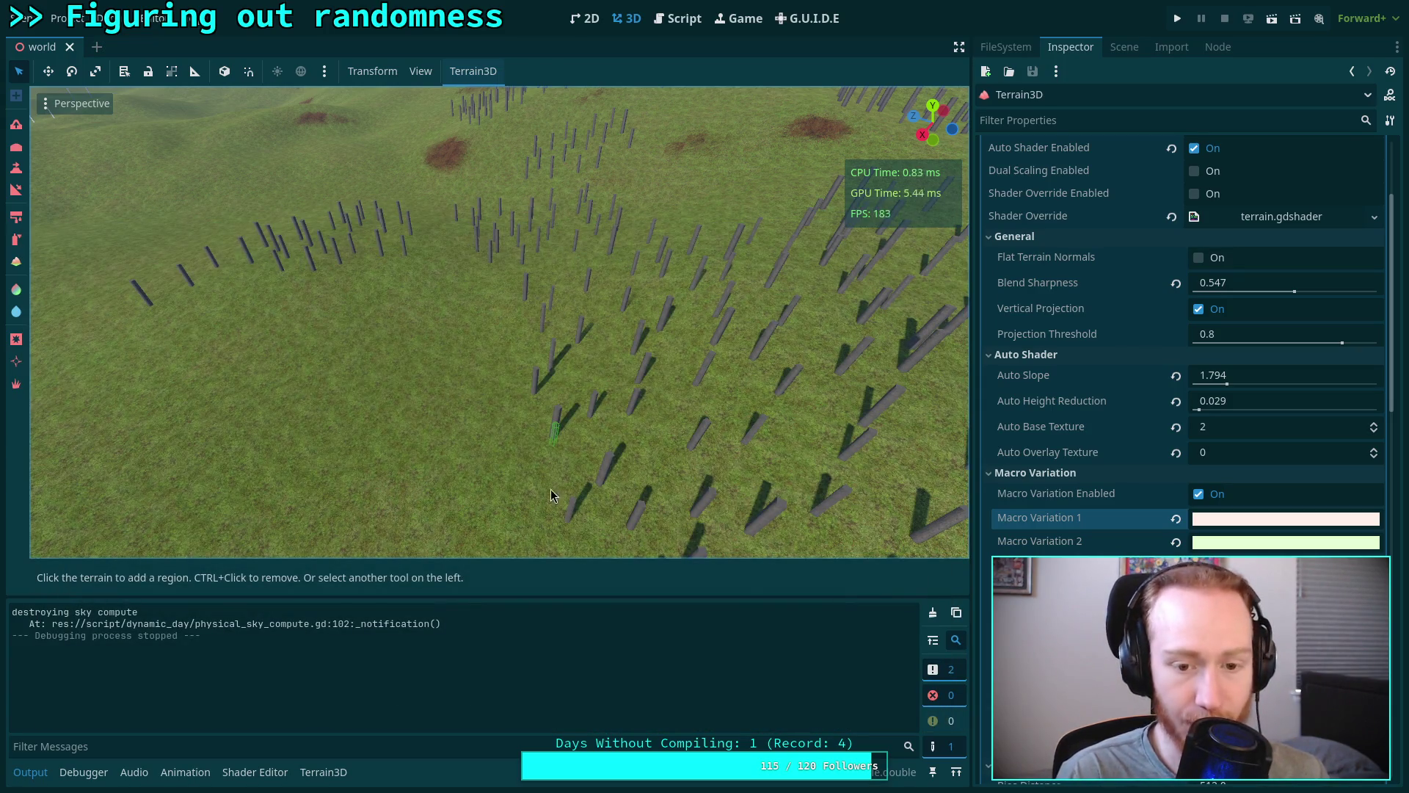
left_click(42, 777)
Step: Read the OKHSL hue, saturation and lightness entries in the Color docs, then return to 3D
scroll(902, 384, "down", 5)
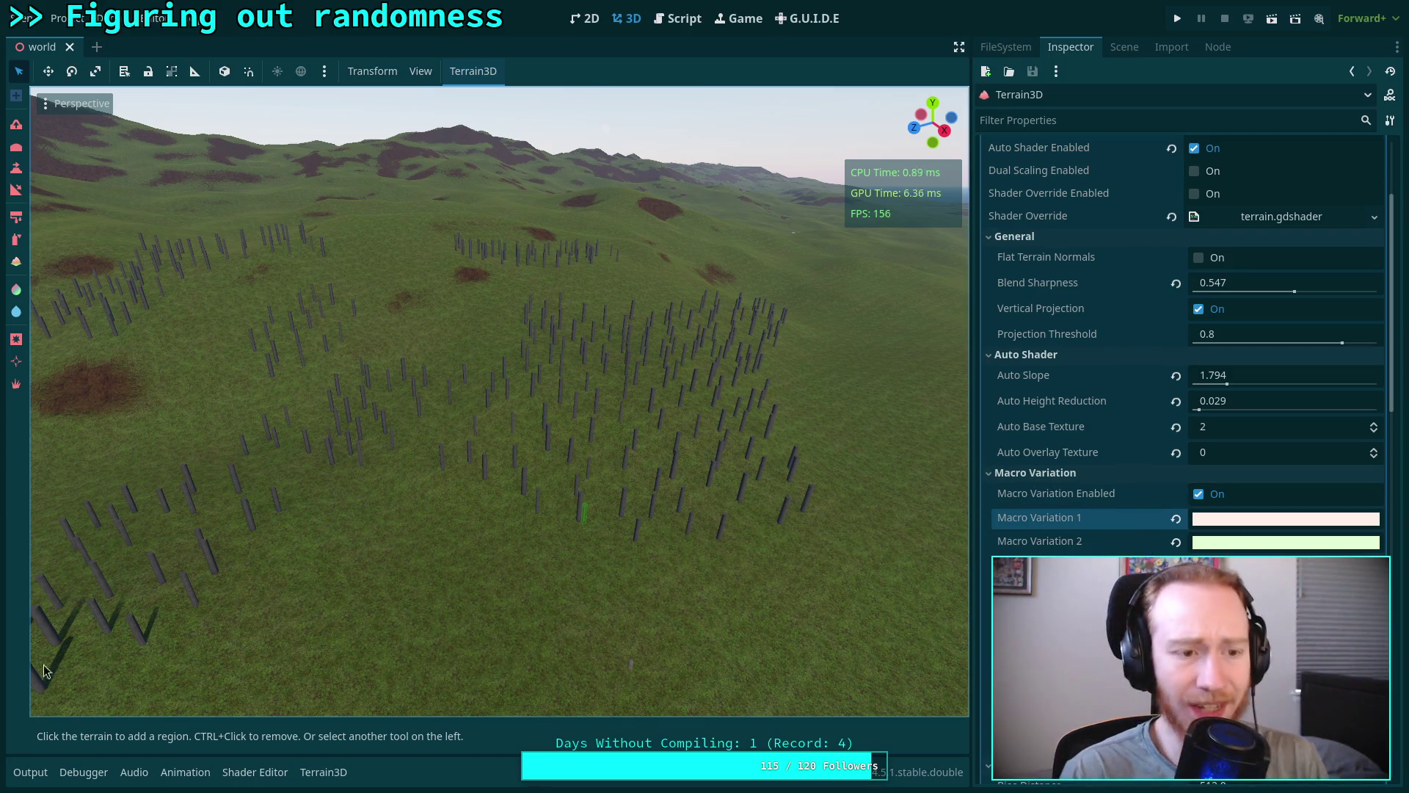
left_click(679, 19)
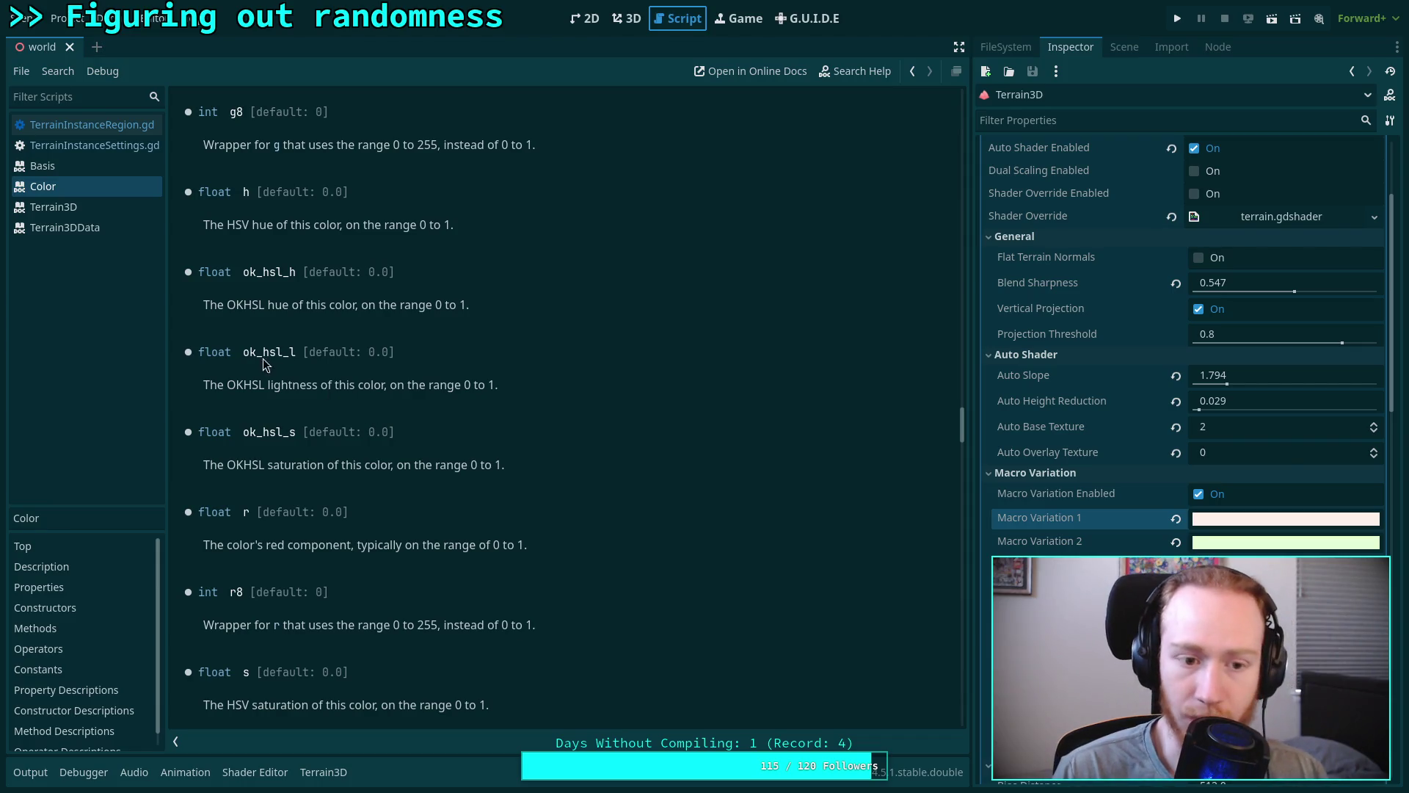
mouse_move(243, 273)
left_mouse_down()
mouse_move(411, 393)
mouse_move(363, 437)
left_mouse_up()
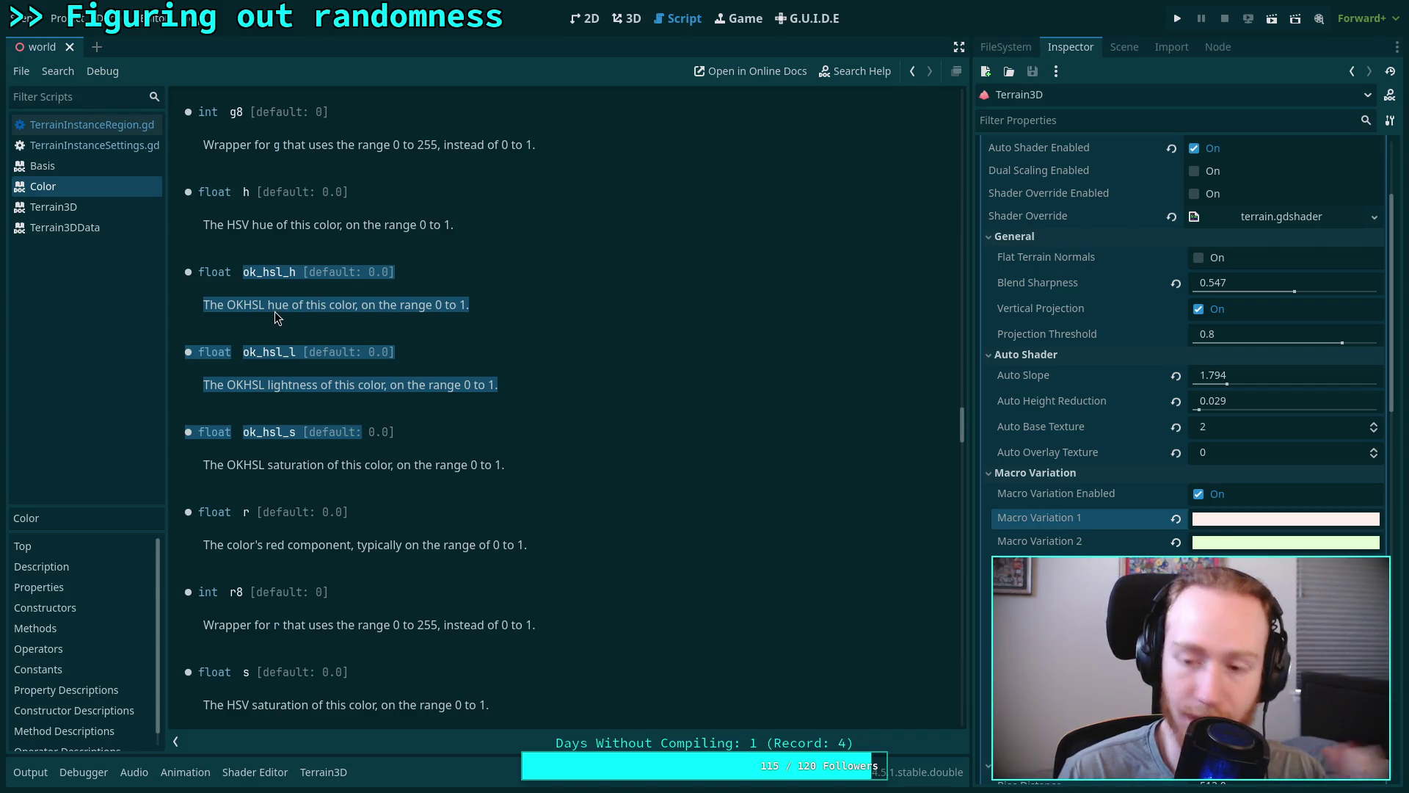
left_click(252, 296)
mouse_move(251, 300)
left_mouse_down()
mouse_move(328, 419)
mouse_move(488, 465)
left_mouse_up()
left_click(503, 470)
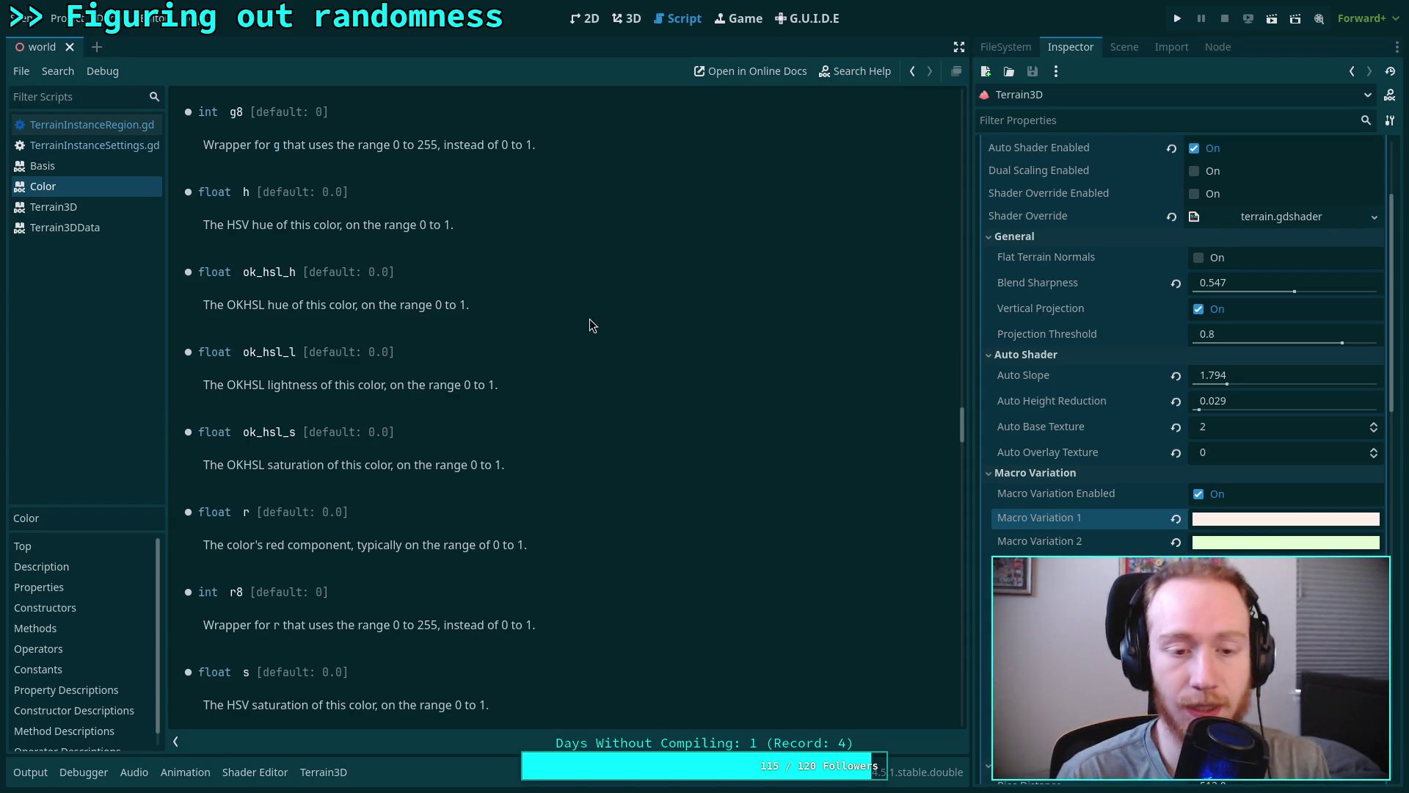
left_click(626, 18)
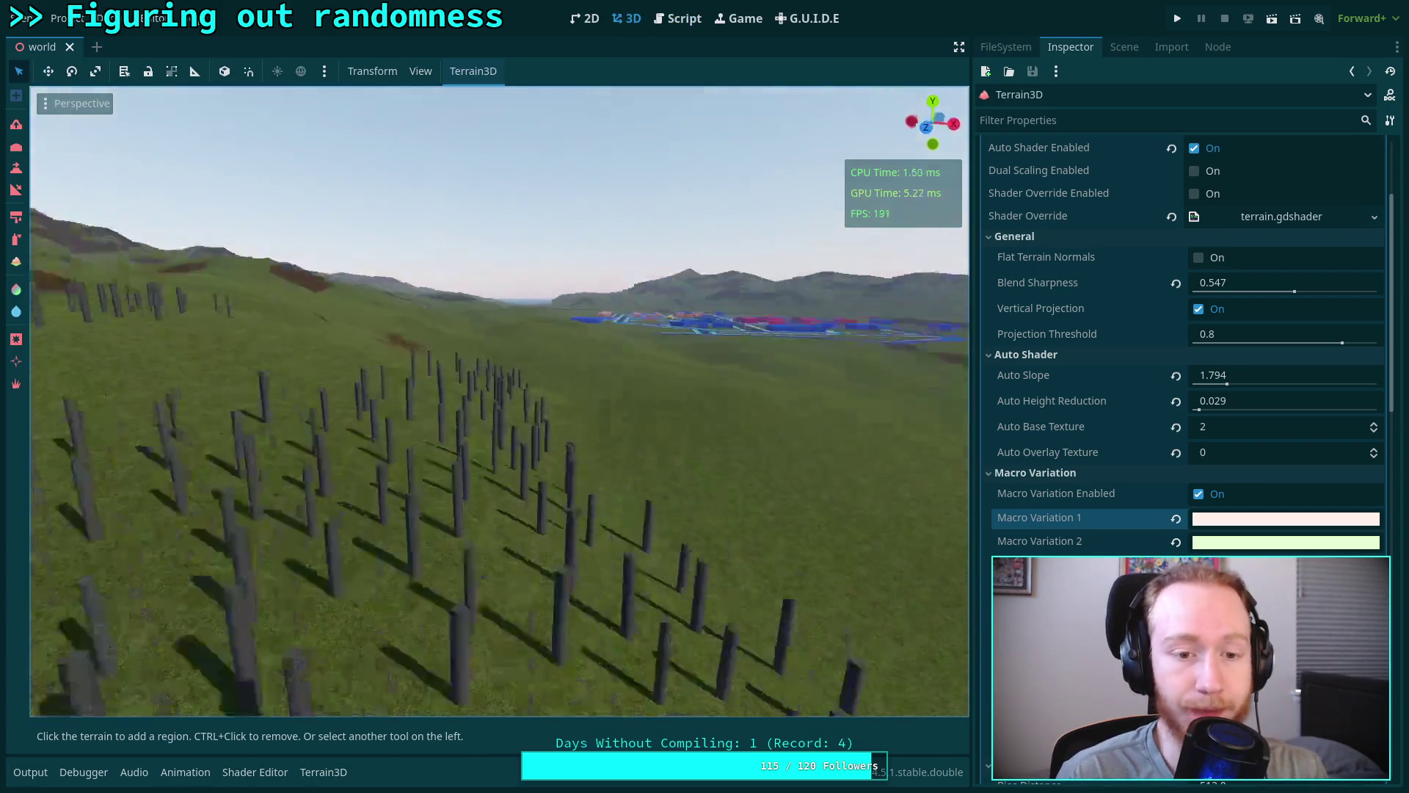
Step: Fly the camera over the terrain through the field of posts, then show the Scene dock
key("w")
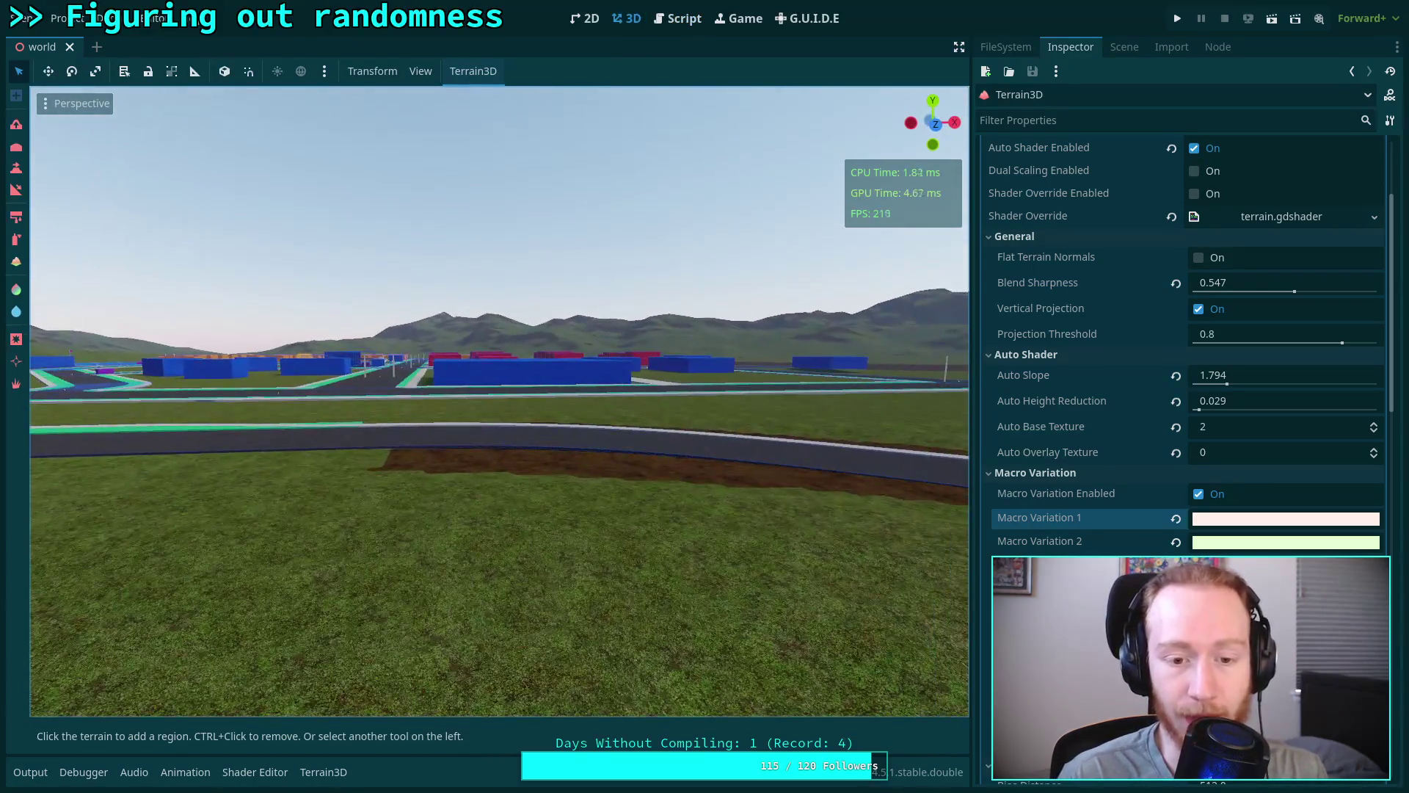
key("w")
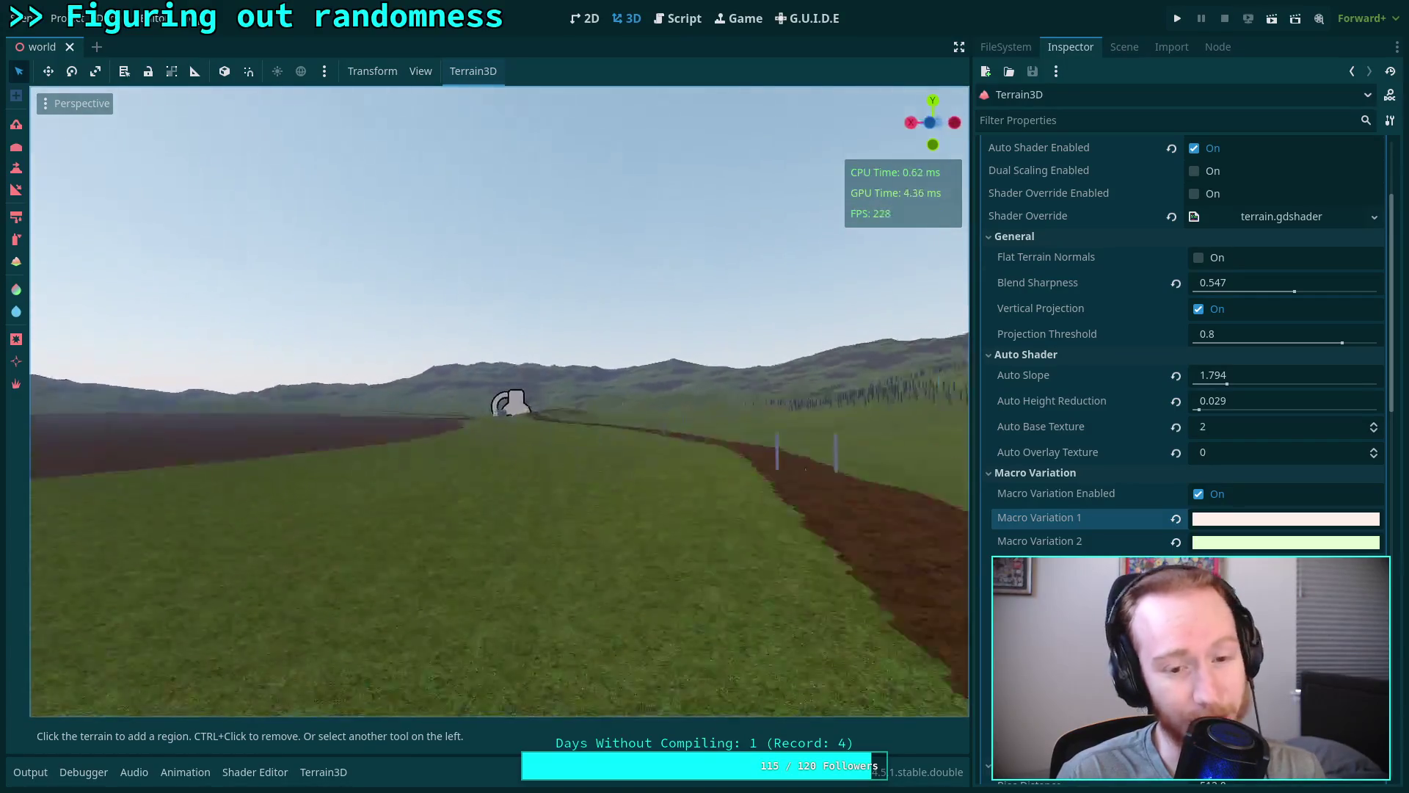
key("w")
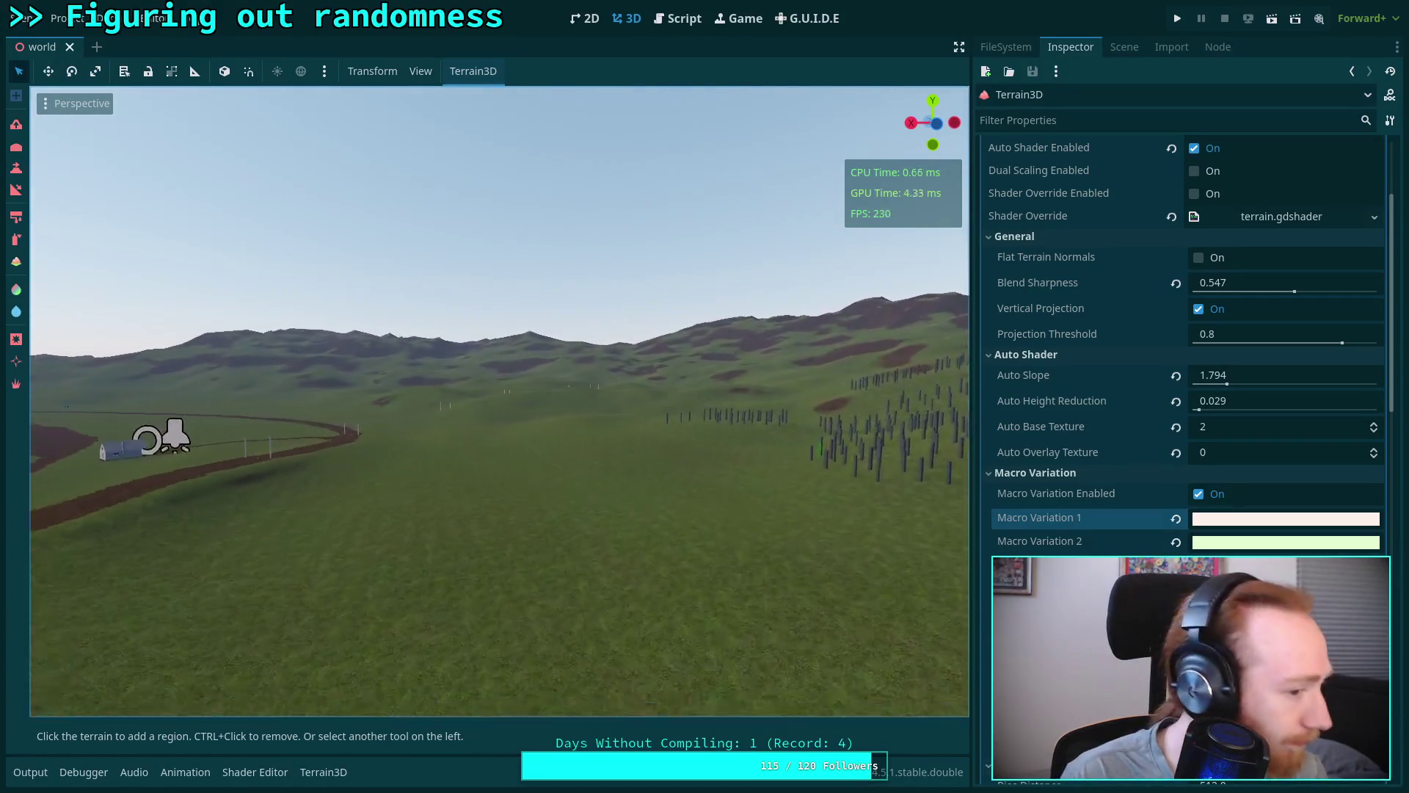
key("w")
scroll(499, 401, "up", 2)
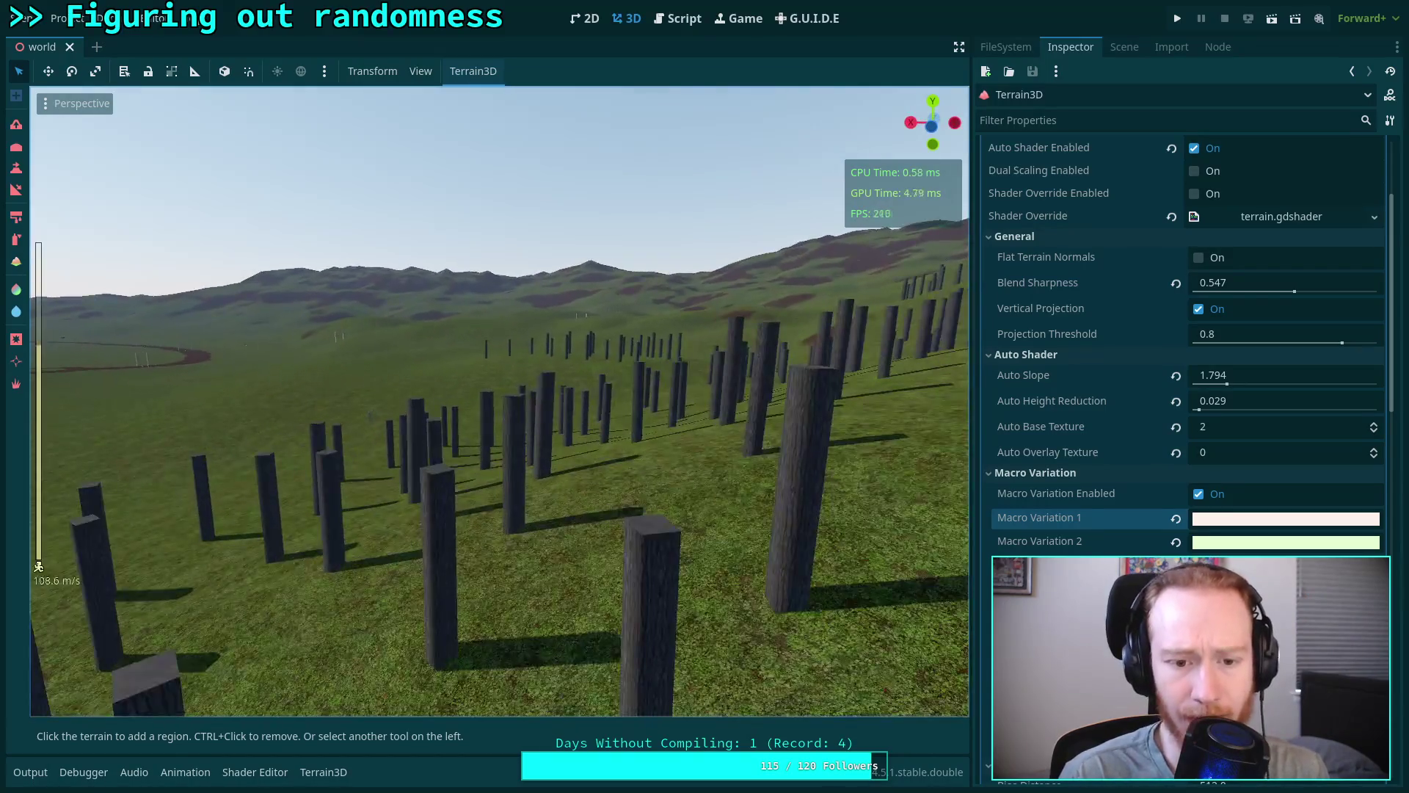
key("w")
scroll(500, 400, "down", 5)
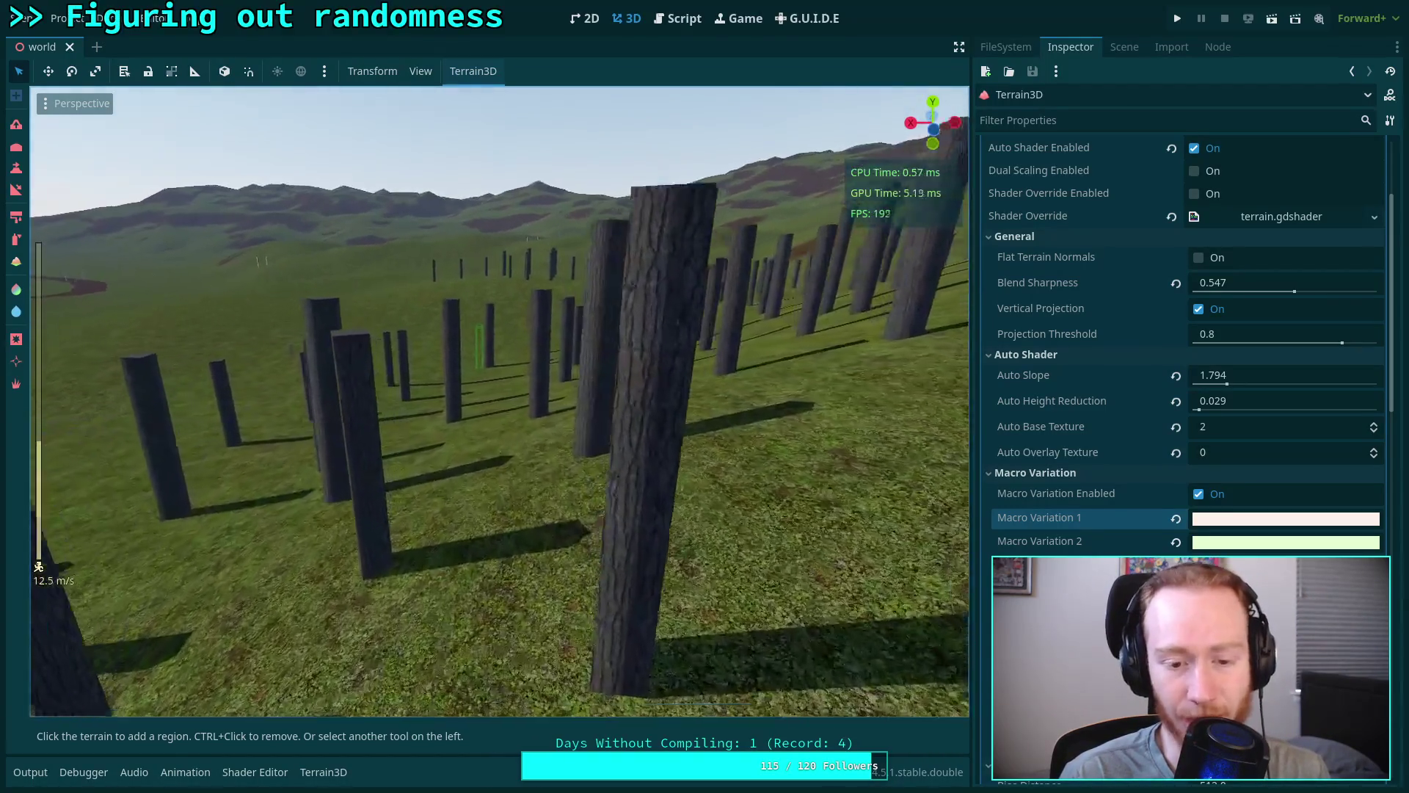
key("w")
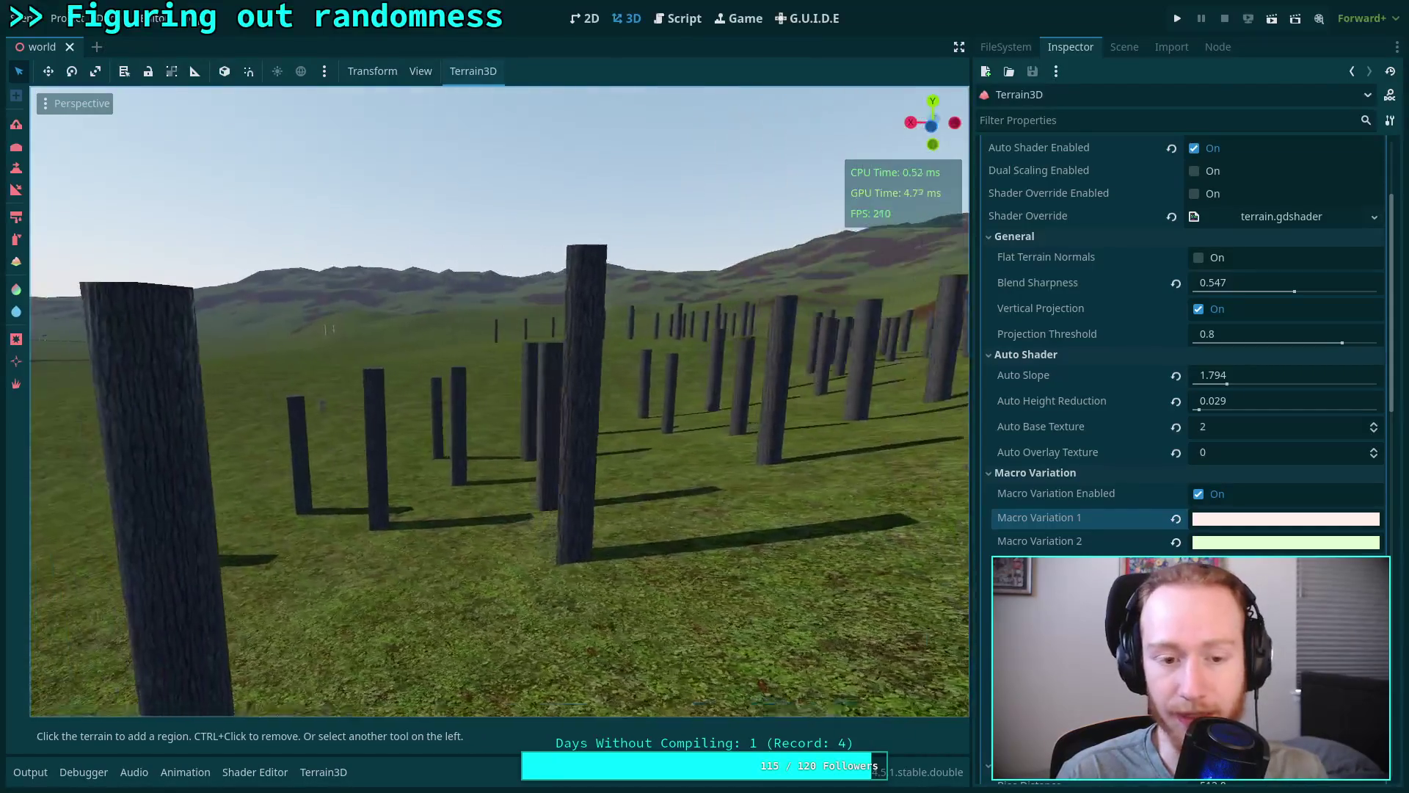
key("w")
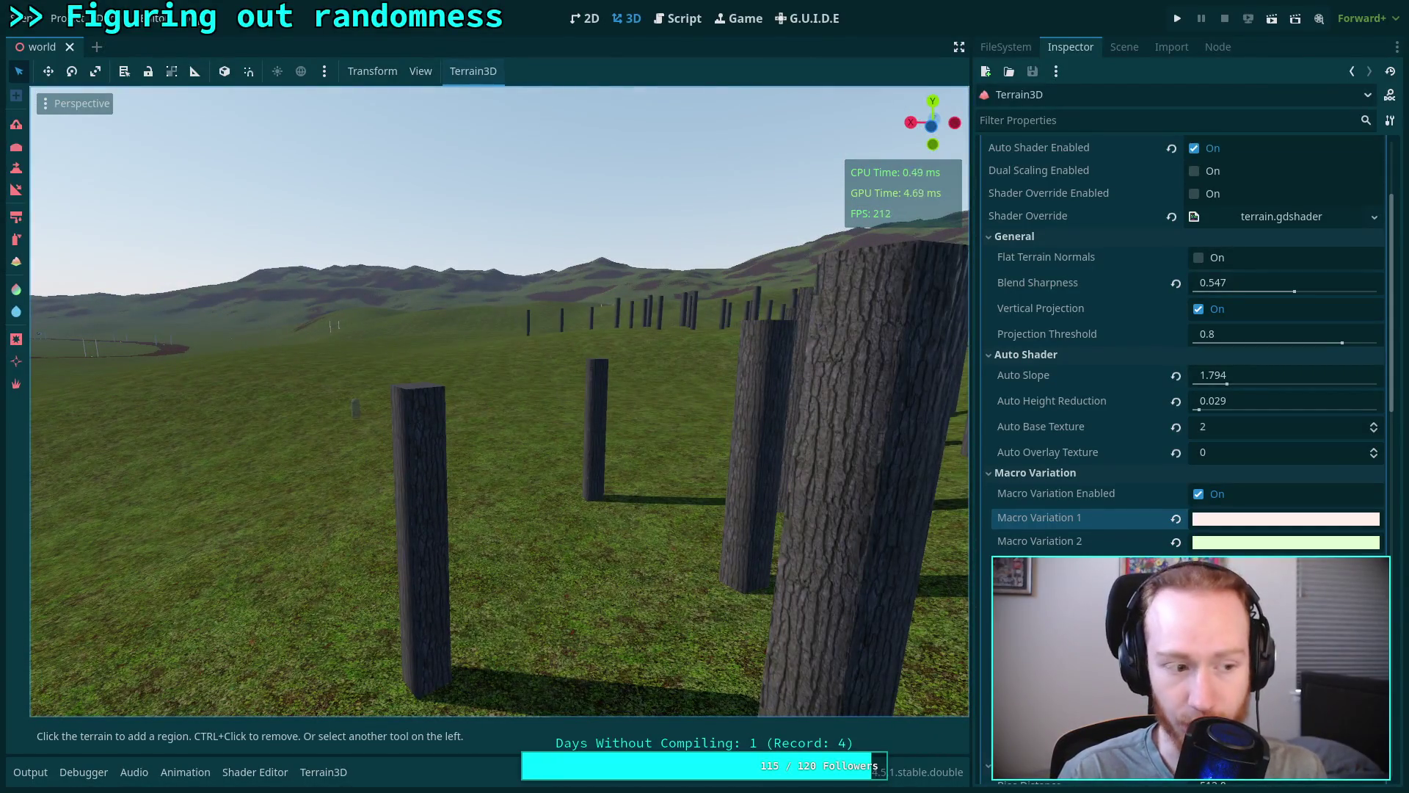
key("w")
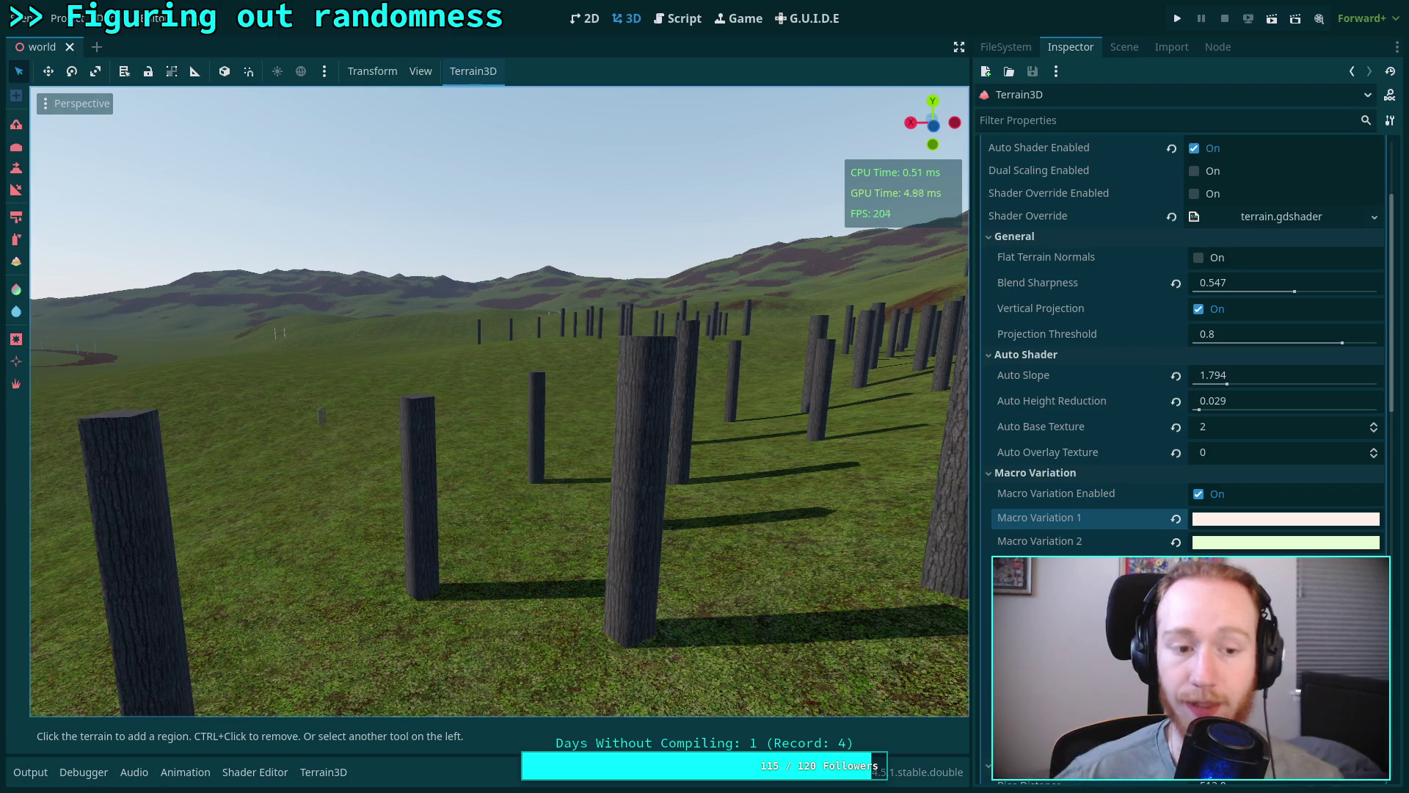
left_click_drag(715, 394, 773, 402)
left_click(1124, 46)
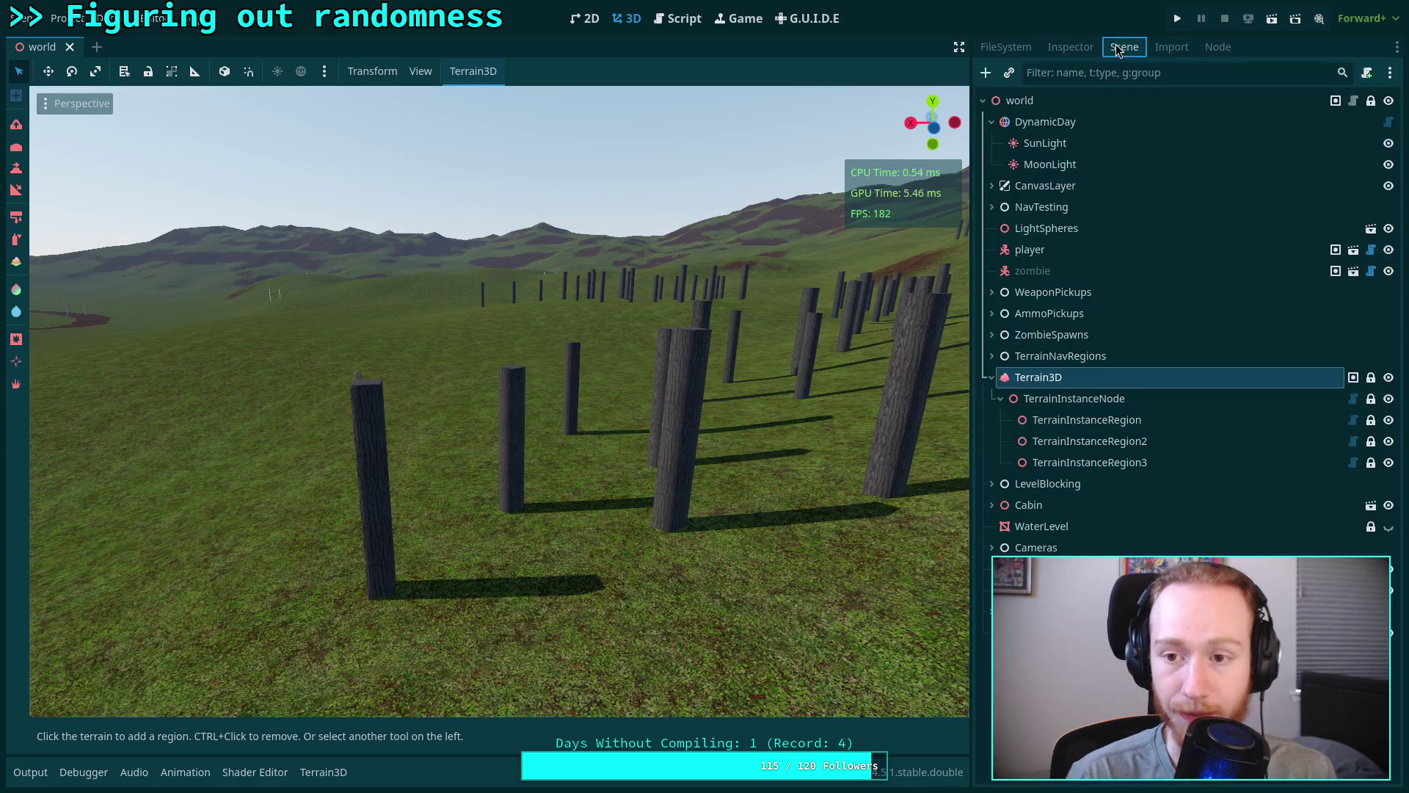
left_click(1090, 440)
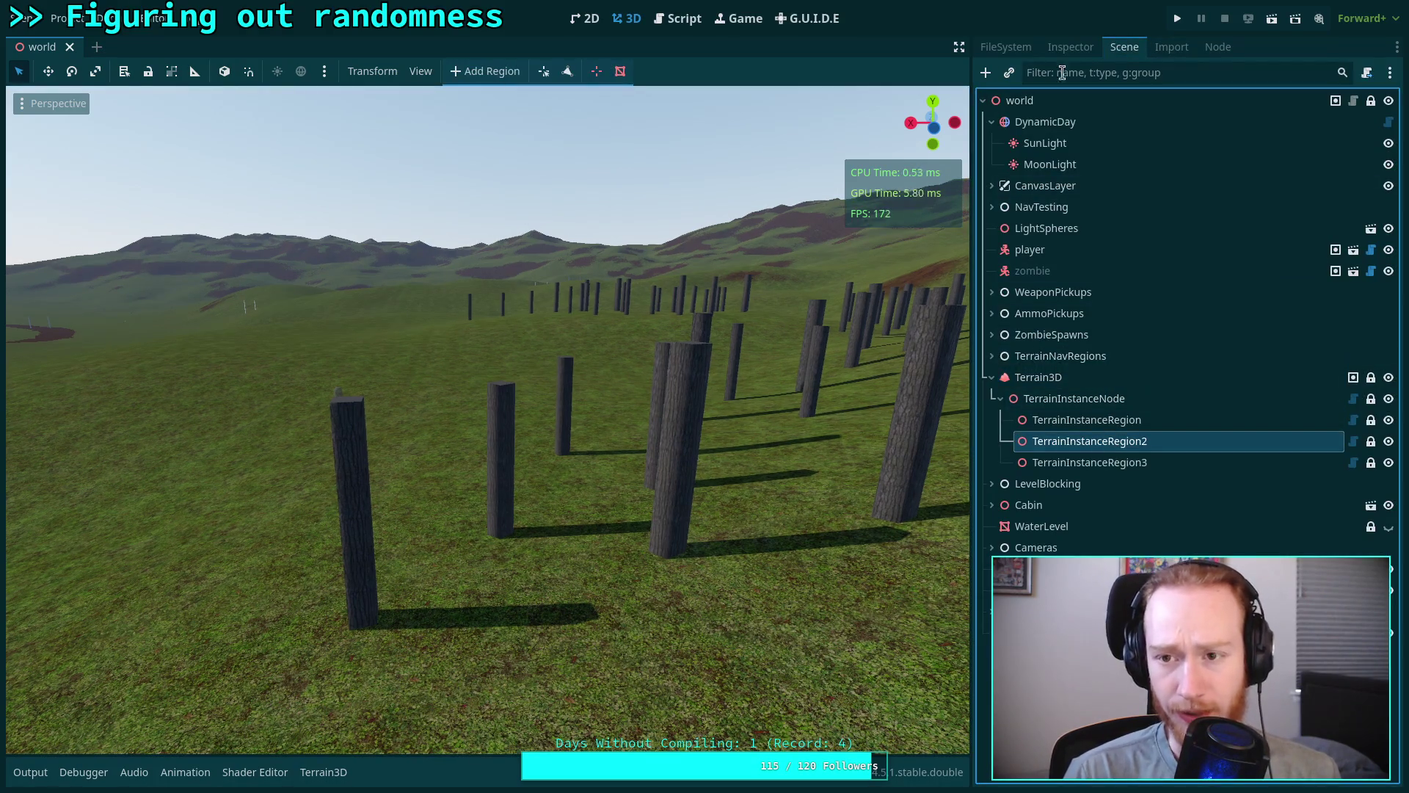
left_click(1071, 46)
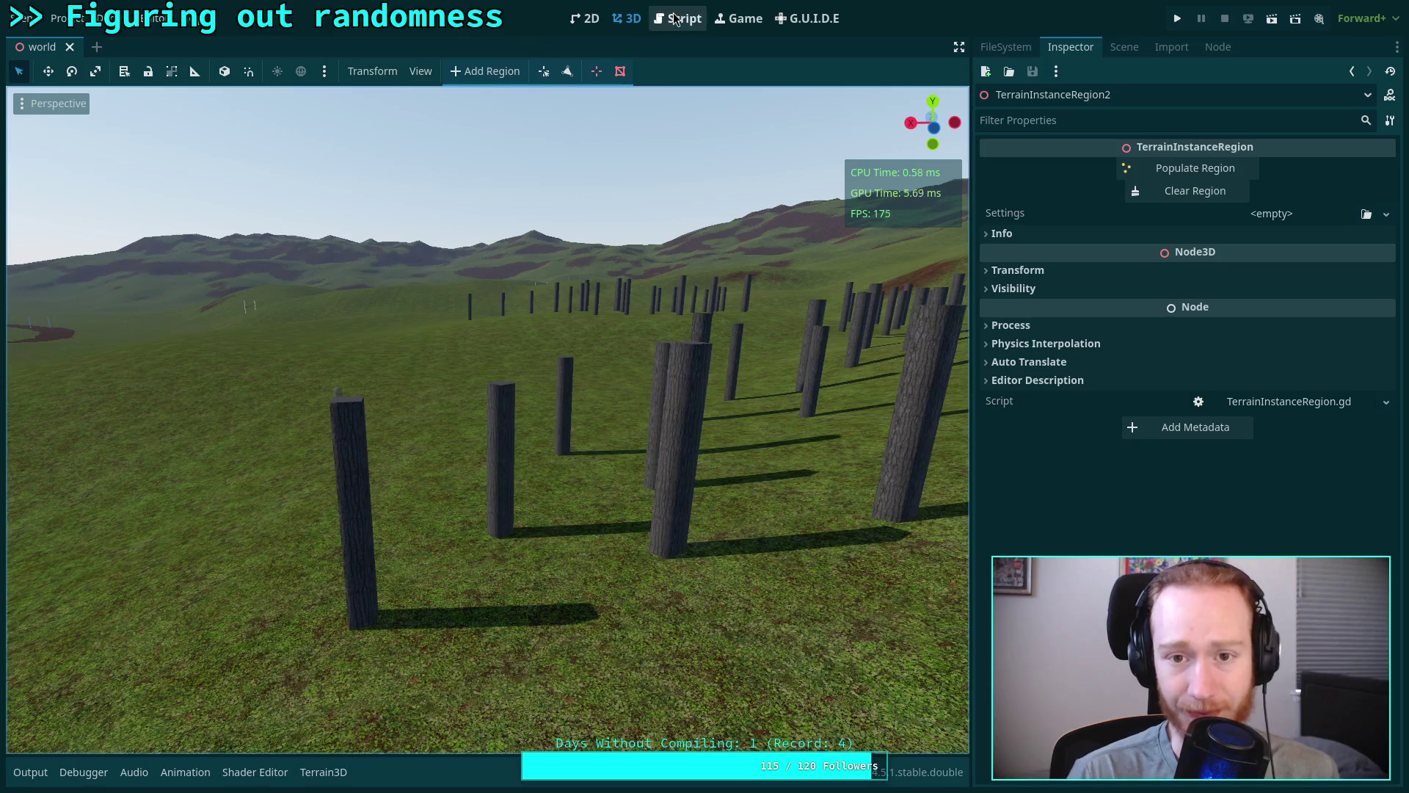
left_click(678, 18)
left_click(1125, 46)
left_click(1092, 420)
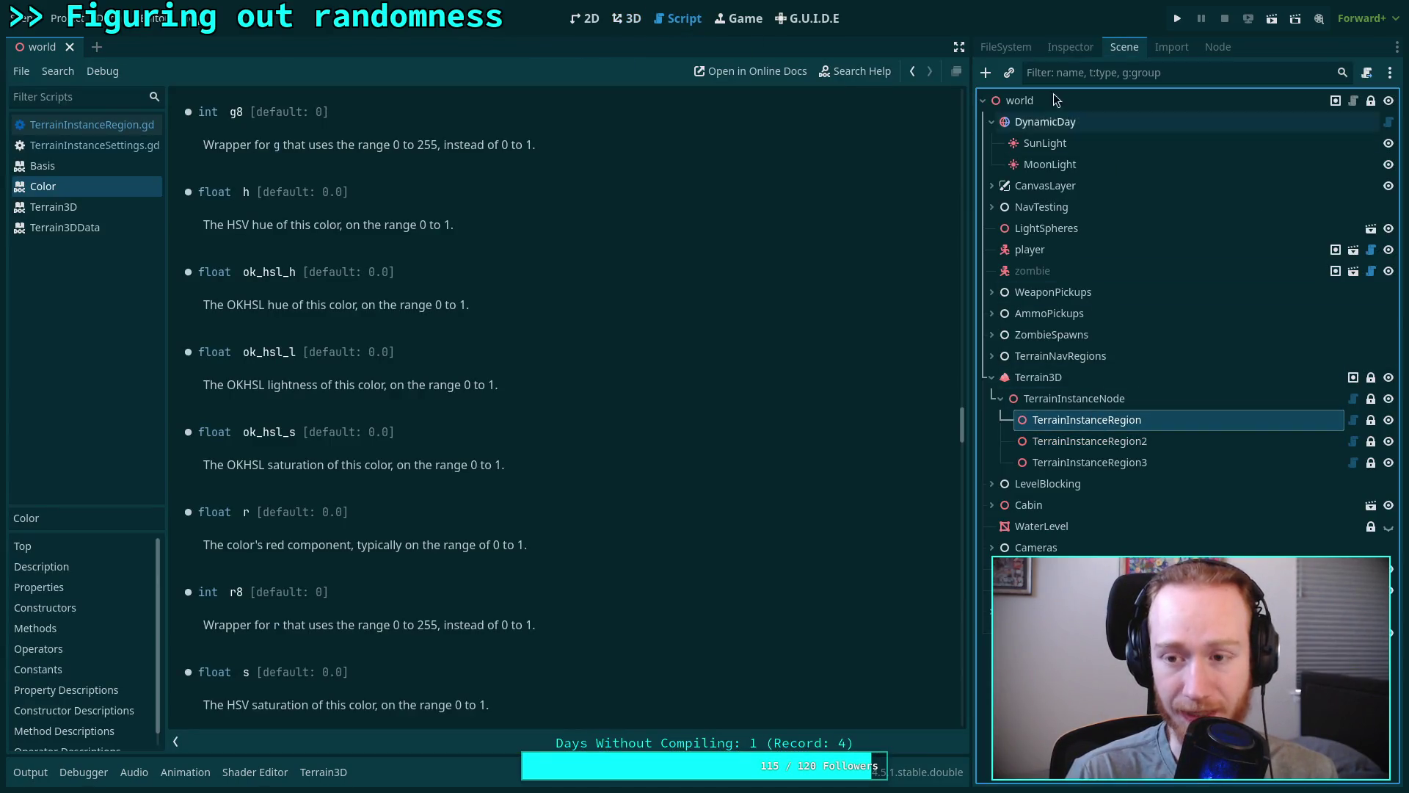
left_click(1071, 46)
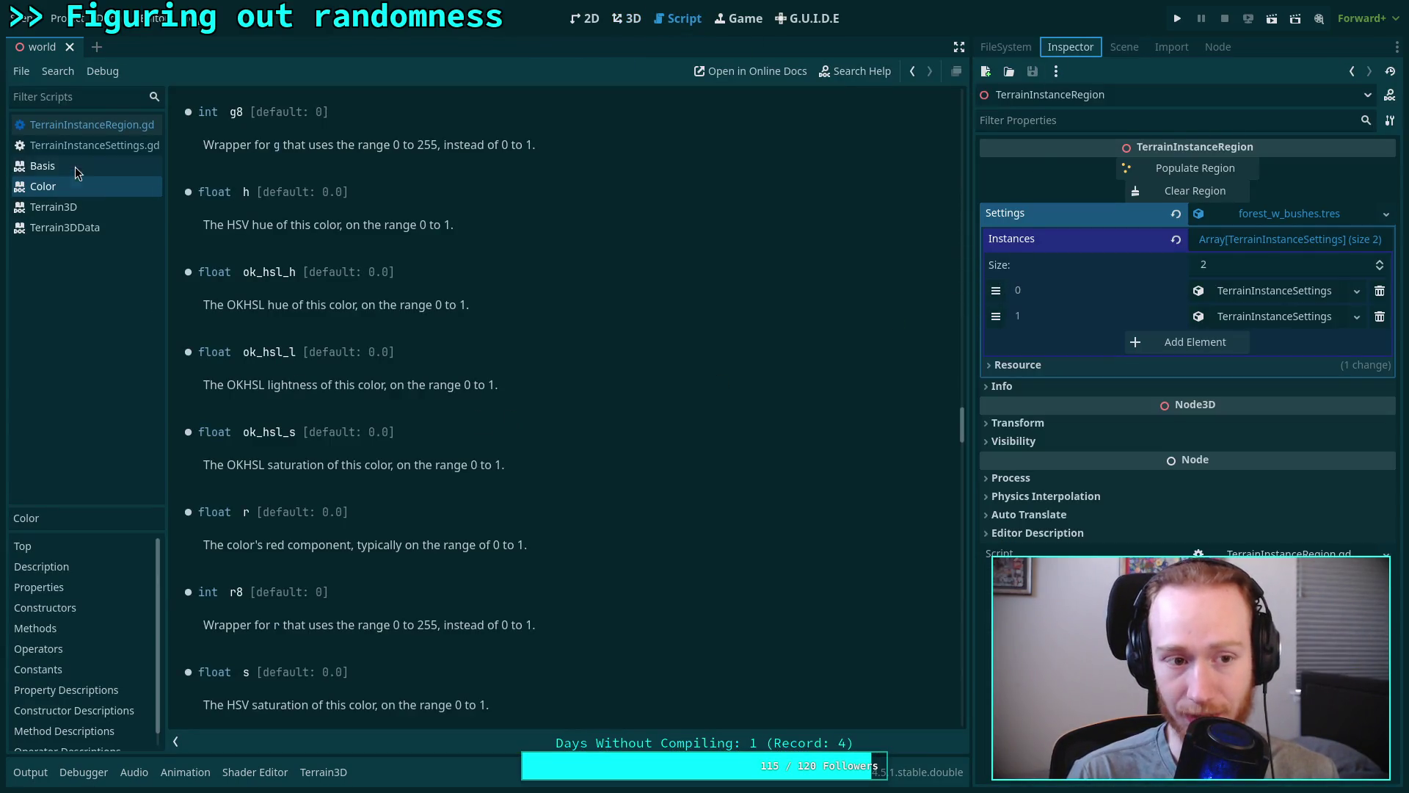
left_click(94, 145)
scroll(516, 467, "down", 1)
scroll(516, 467, "down", 1)
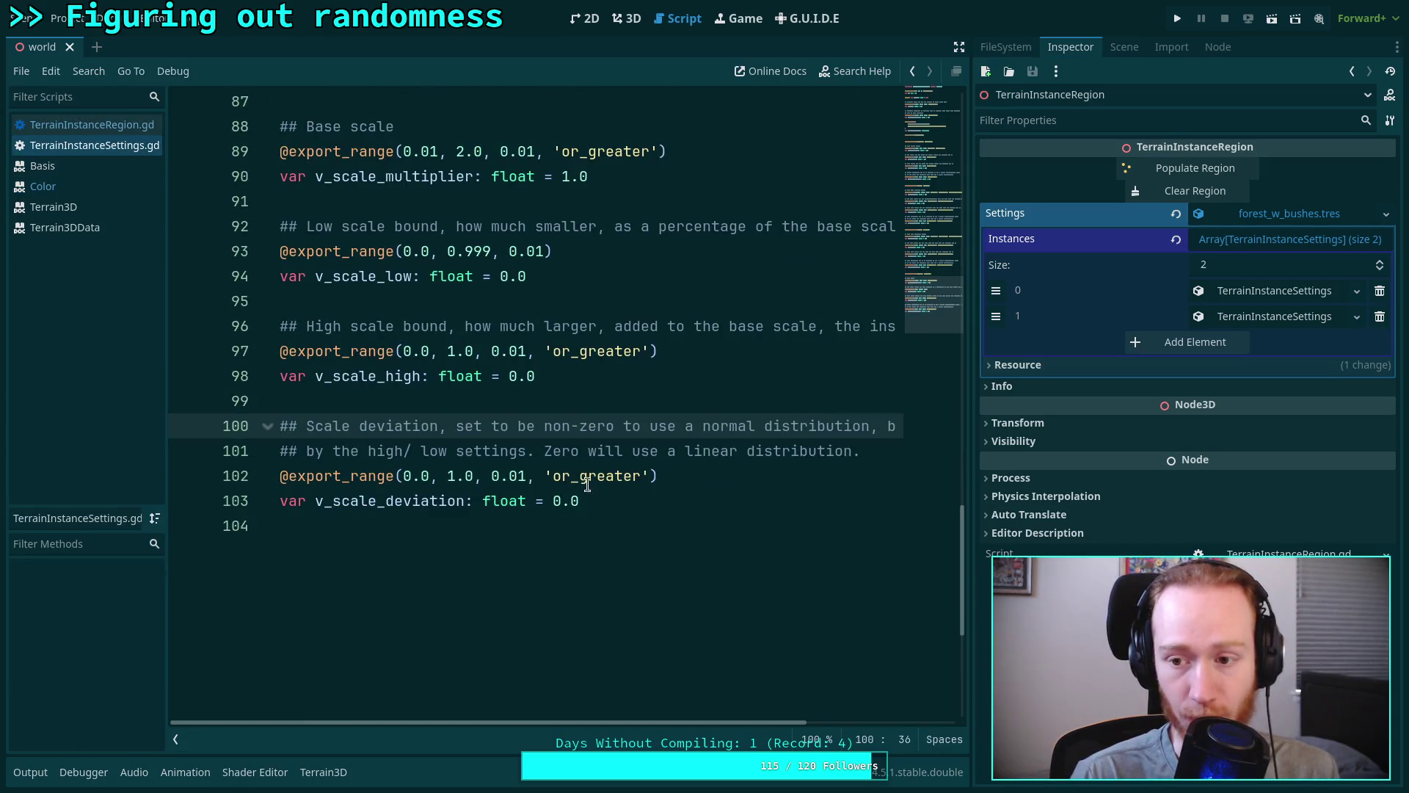
left_click(1272, 294)
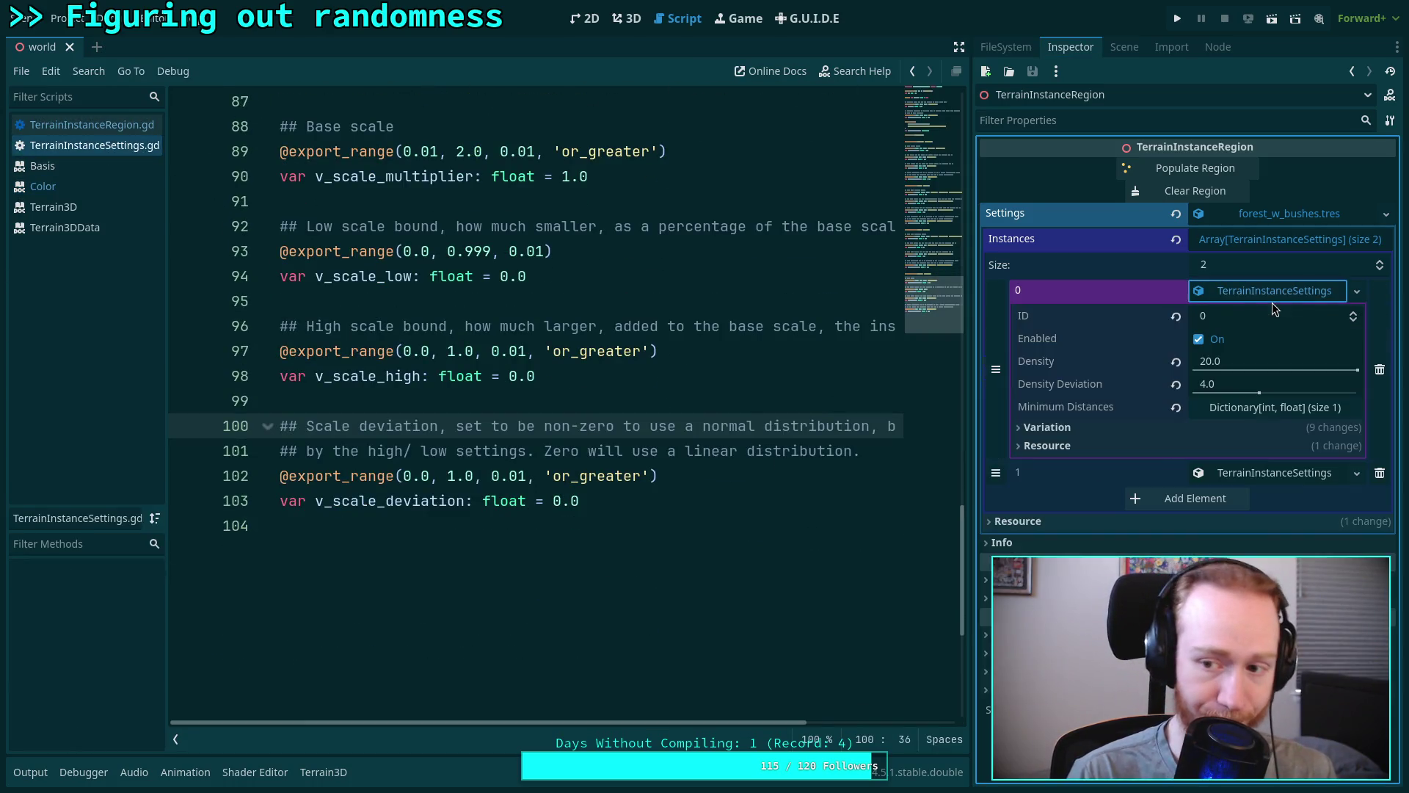
left_click(1260, 427)
left_click(1174, 511)
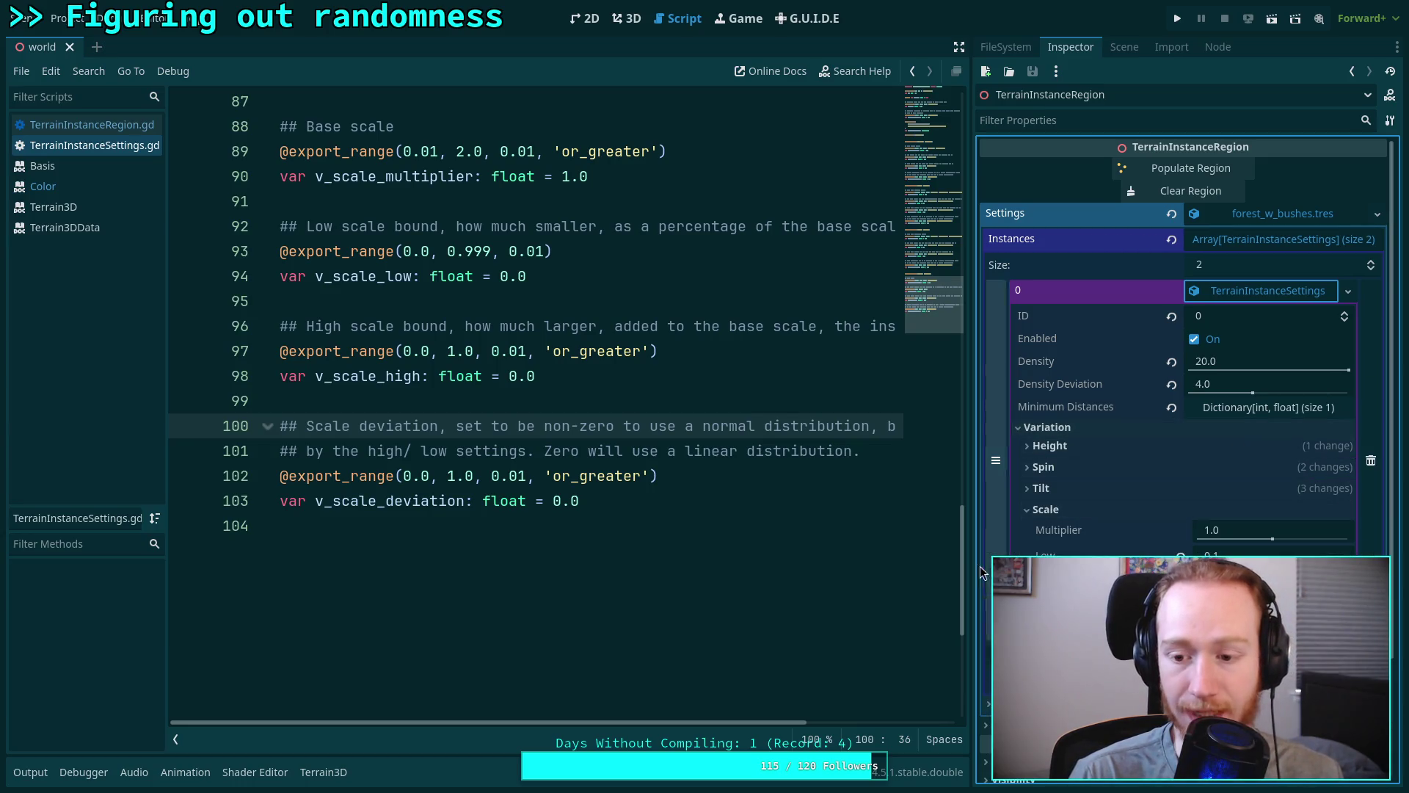
left_click_drag(970, 559, 941, 560)
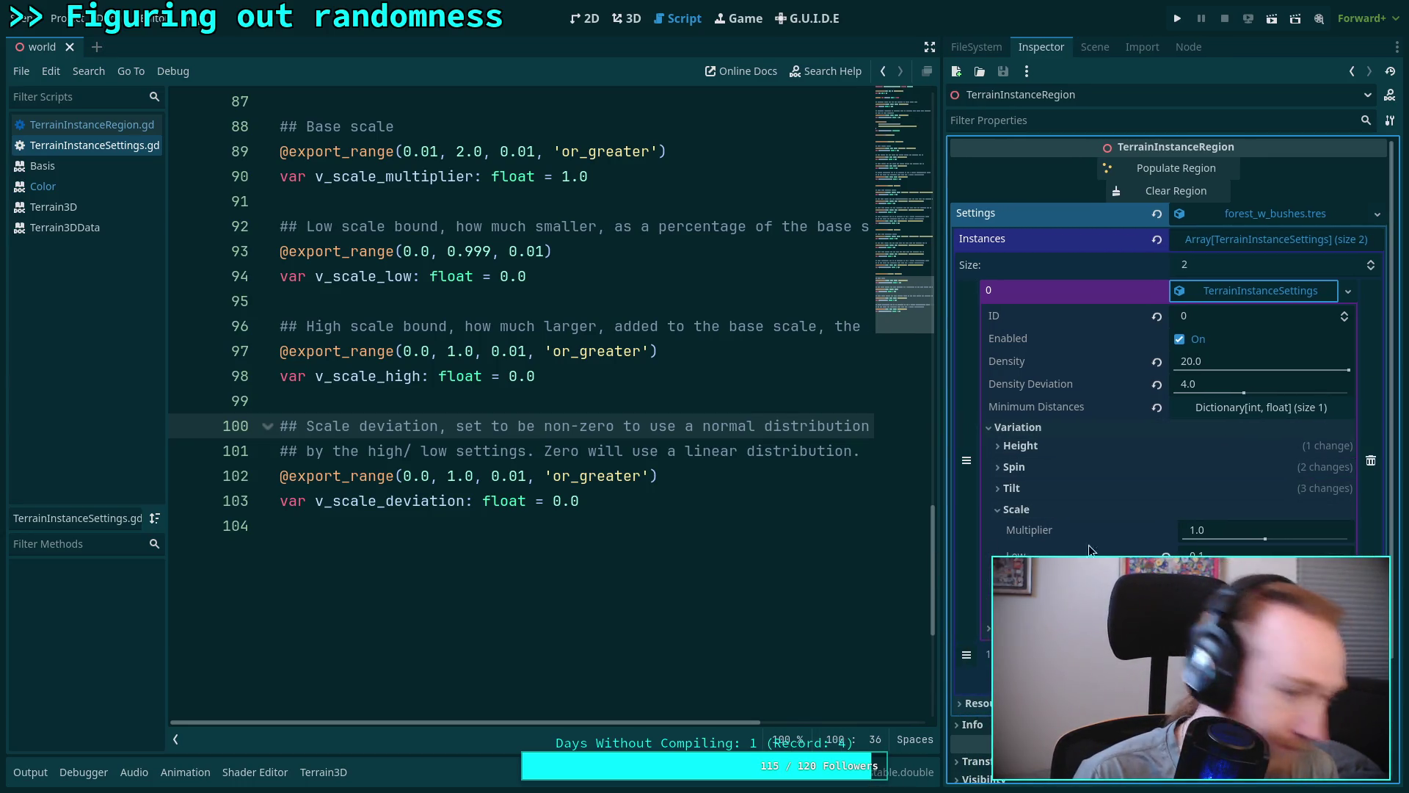
mouse_move(1133, 552)
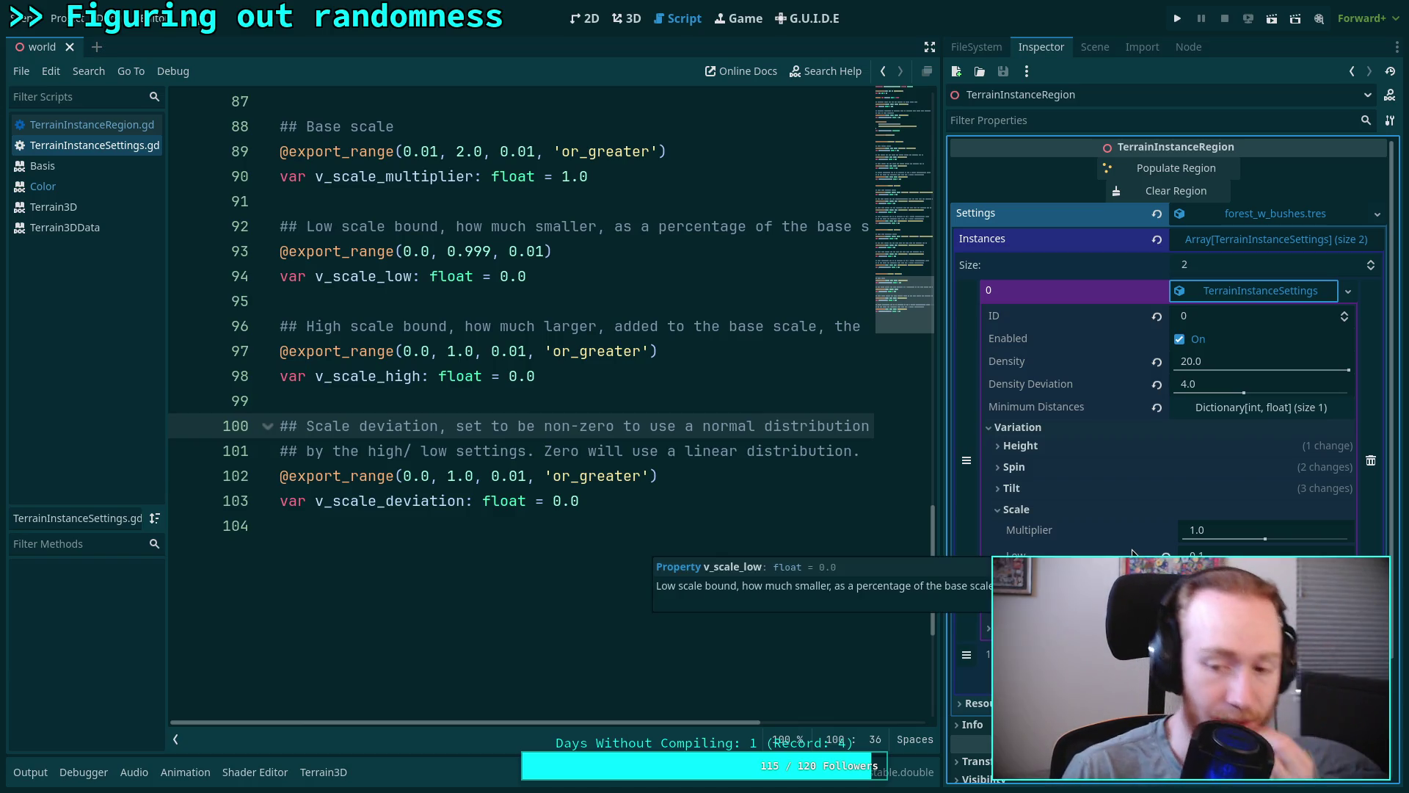
scroll(1083, 532, "down", 2)
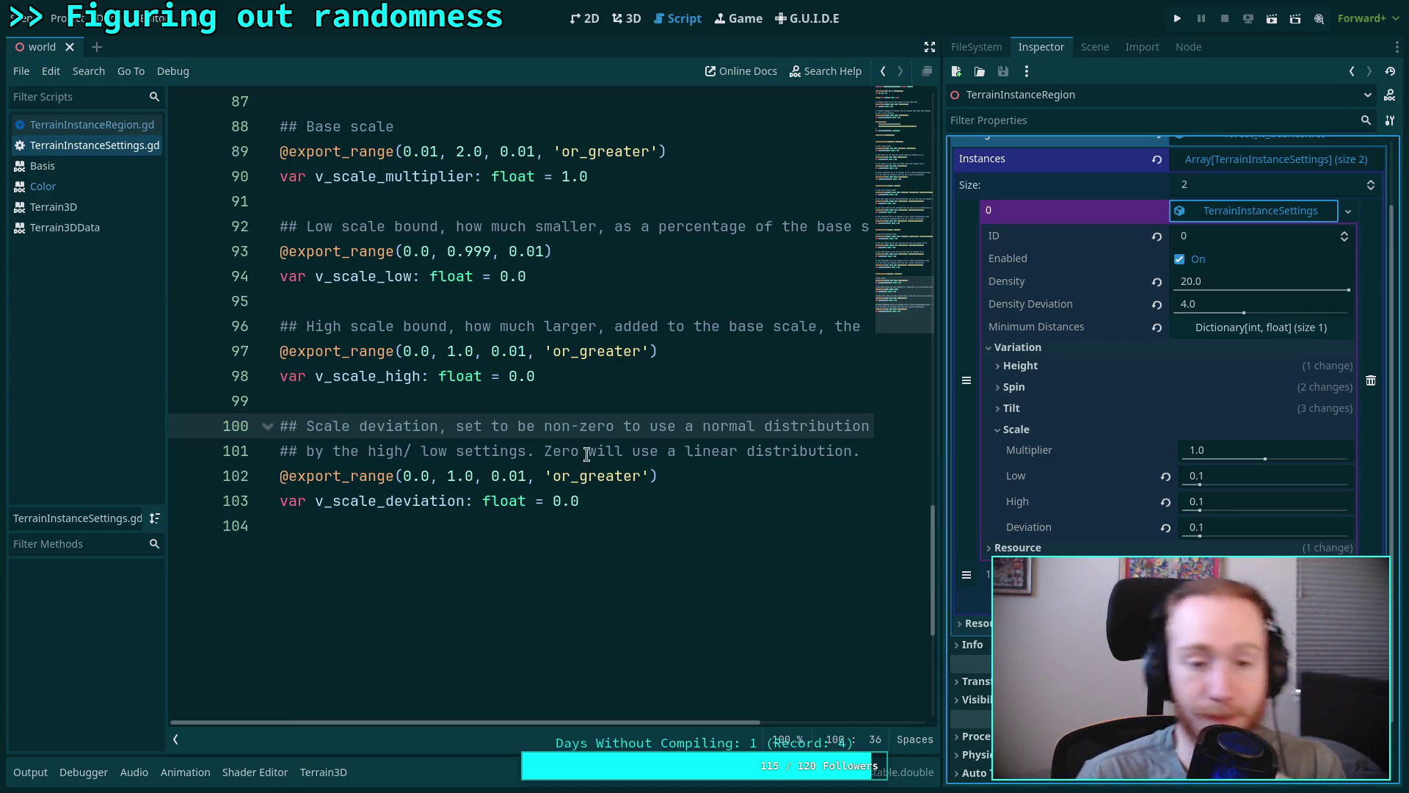
Step: Select the base, low, high and deviation scale declarations in TerrainInstanceSettings.gd
scroll(580, 455, "up", 1)
mouse_move(635, 575)
left_mouse_down()
mouse_move(304, 294)
mouse_move(268, 301)
left_mouse_up()
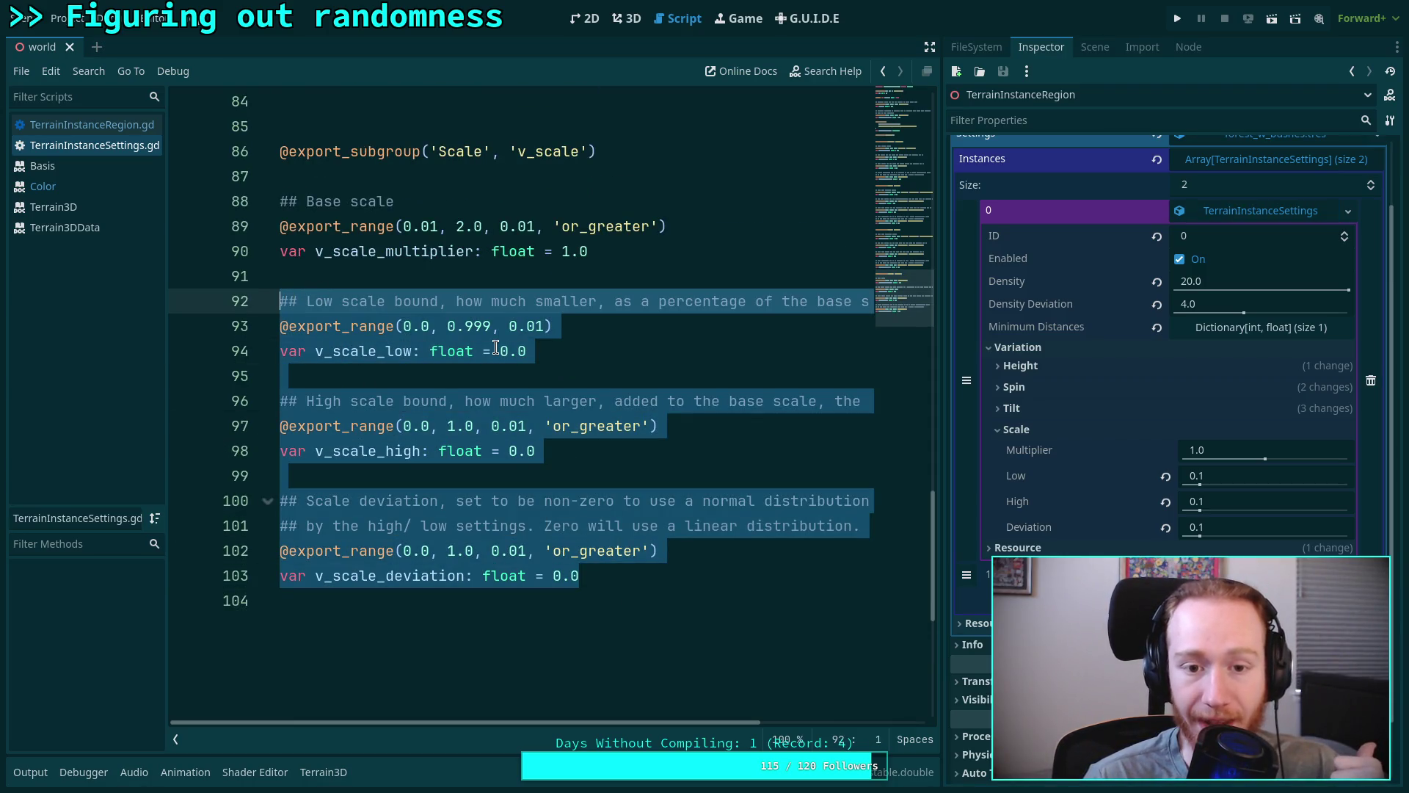
mouse_move(280, 226)
left_mouse_down()
mouse_move(591, 253)
mouse_move(585, 327)
left_mouse_up()
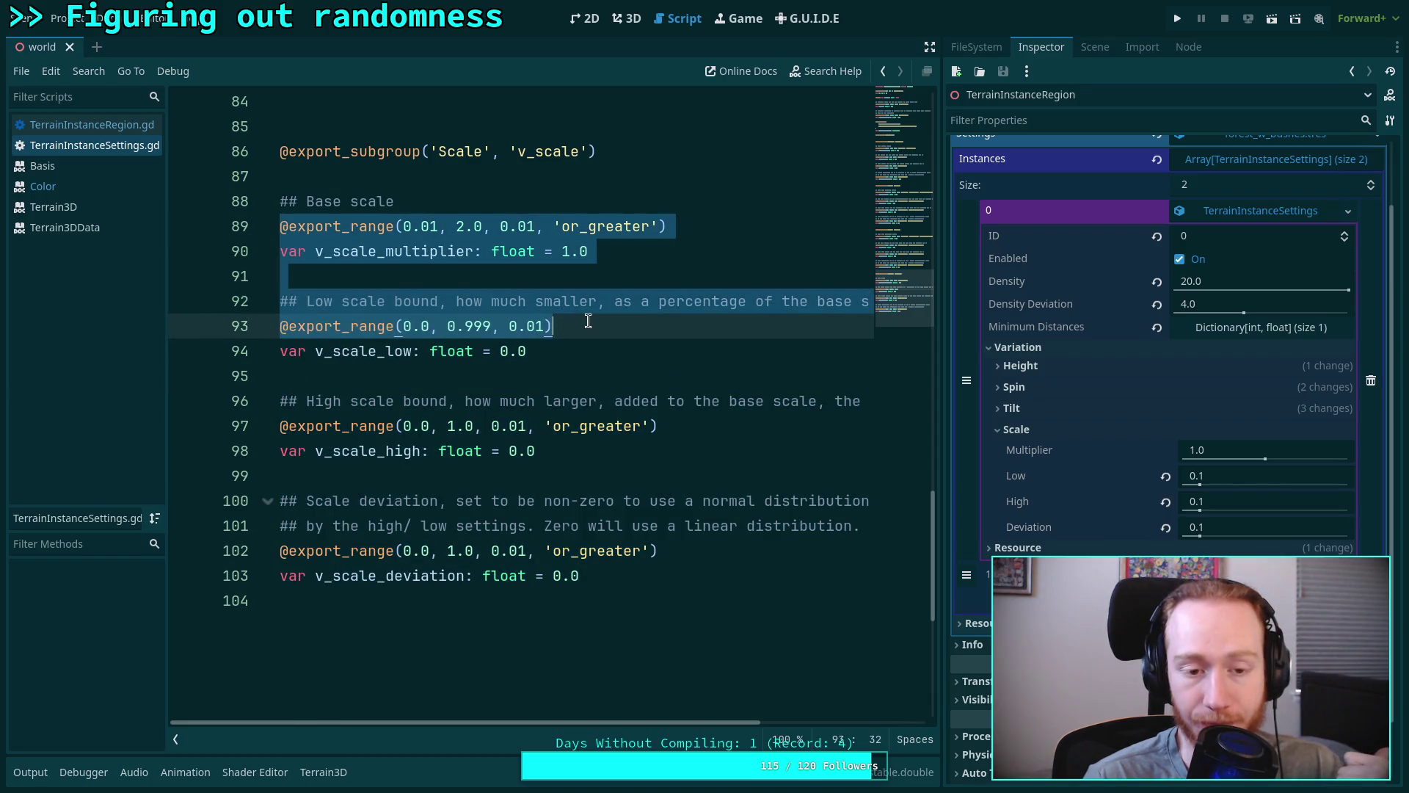
left_click(585, 326)
left_click_drag(608, 254, 269, 234)
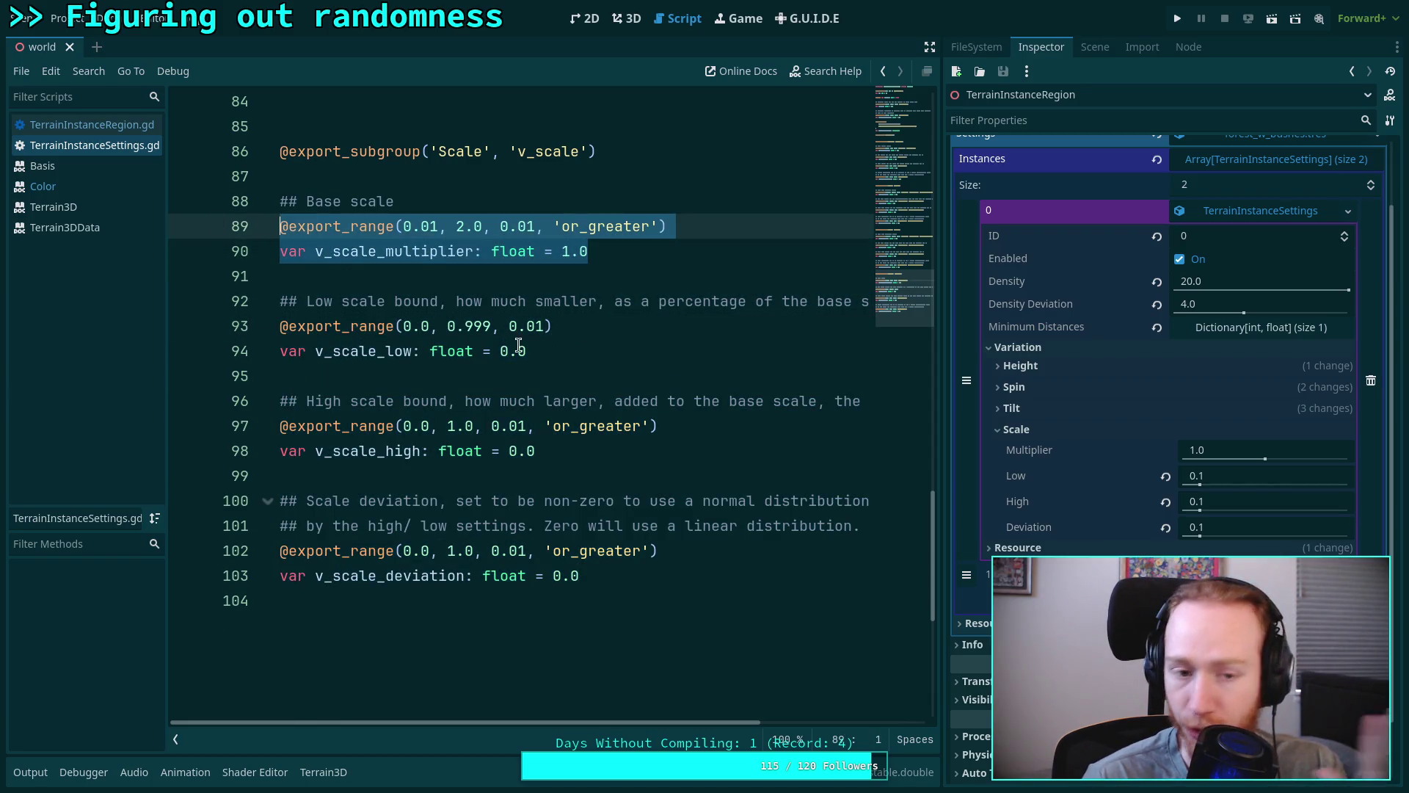
mouse_move(287, 305)
left_mouse_down()
mouse_move(396, 351)
mouse_move(394, 526)
mouse_move(686, 578)
left_mouse_up()
left_click(697, 470)
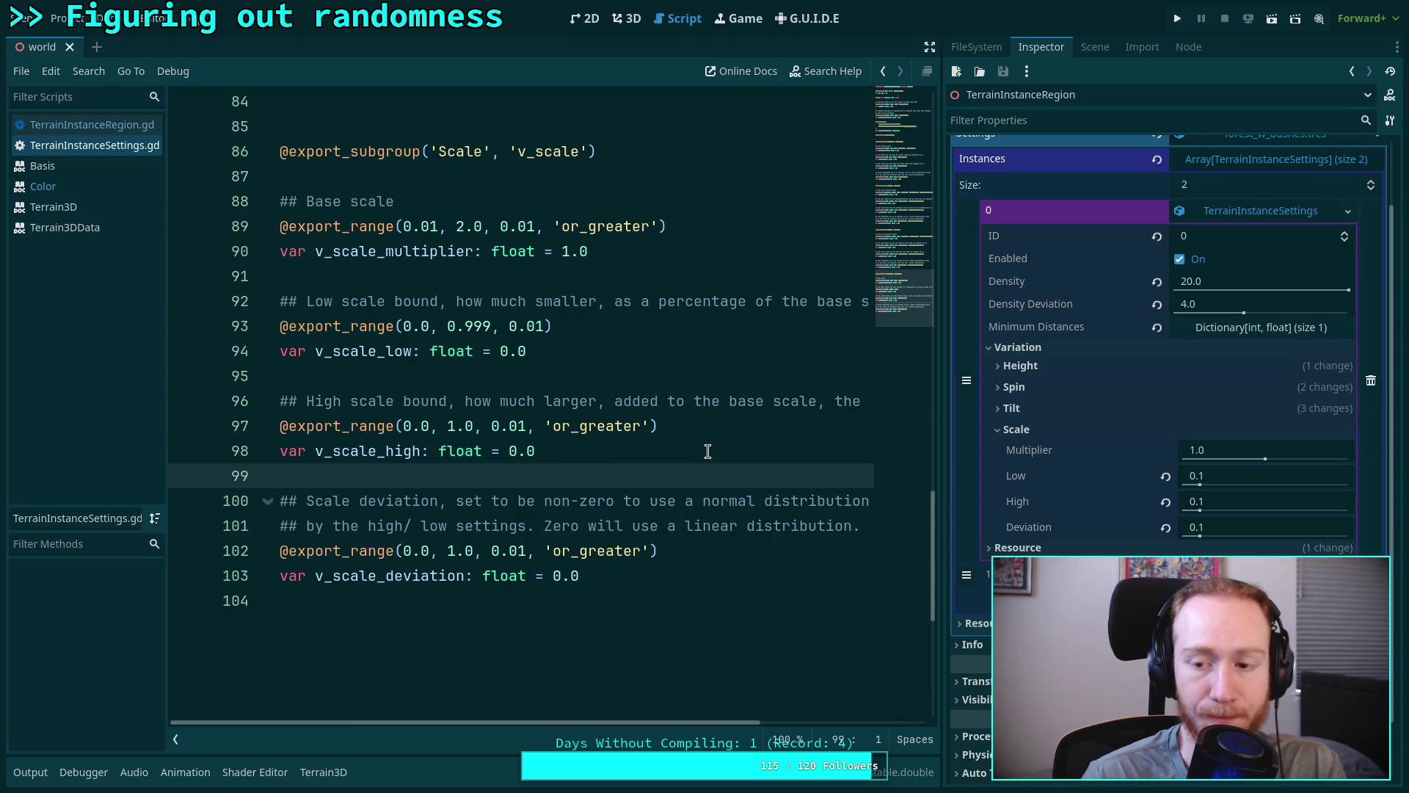
Step: Expand and collapse the Minimum Distances dictionary, then show the scene tree
left_click(1248, 328)
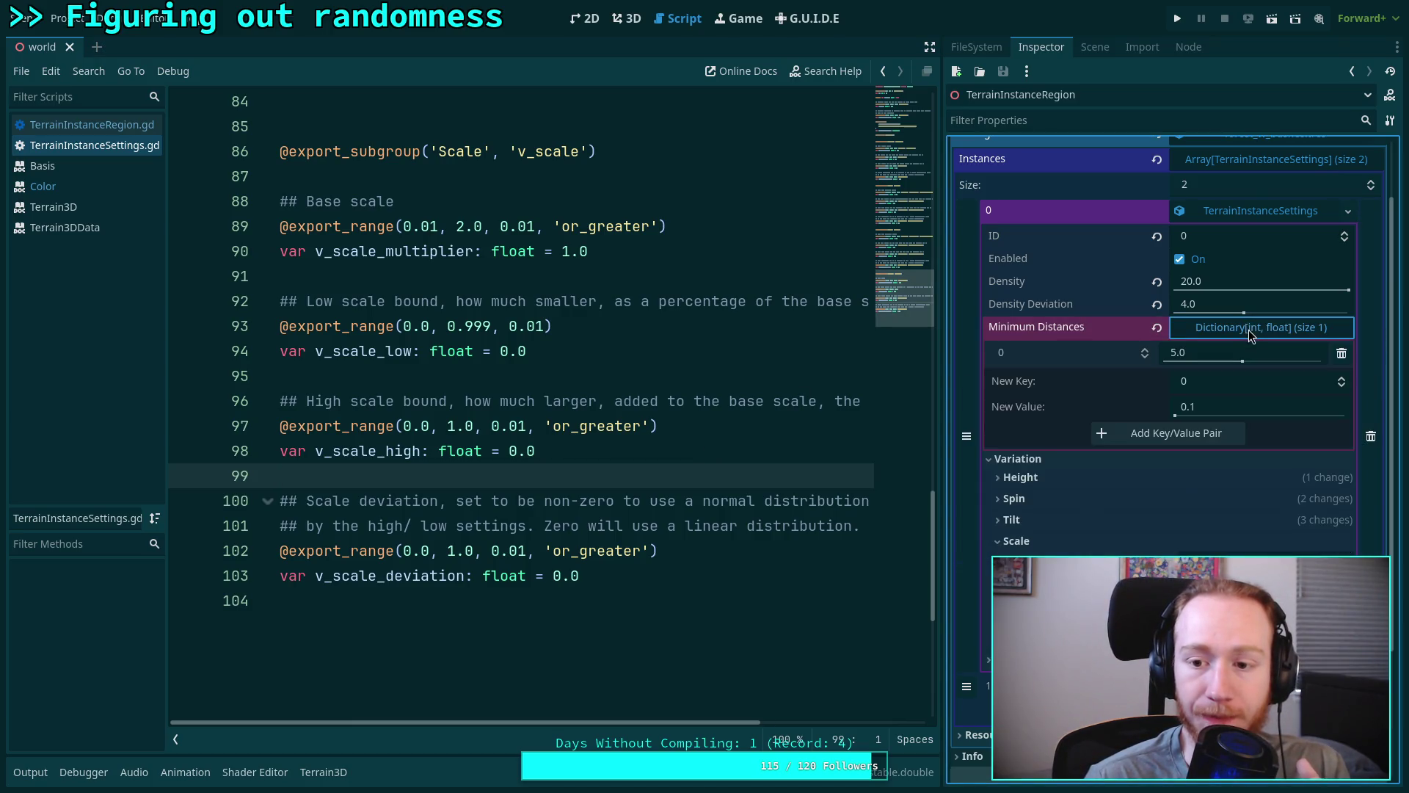
left_click(1251, 331)
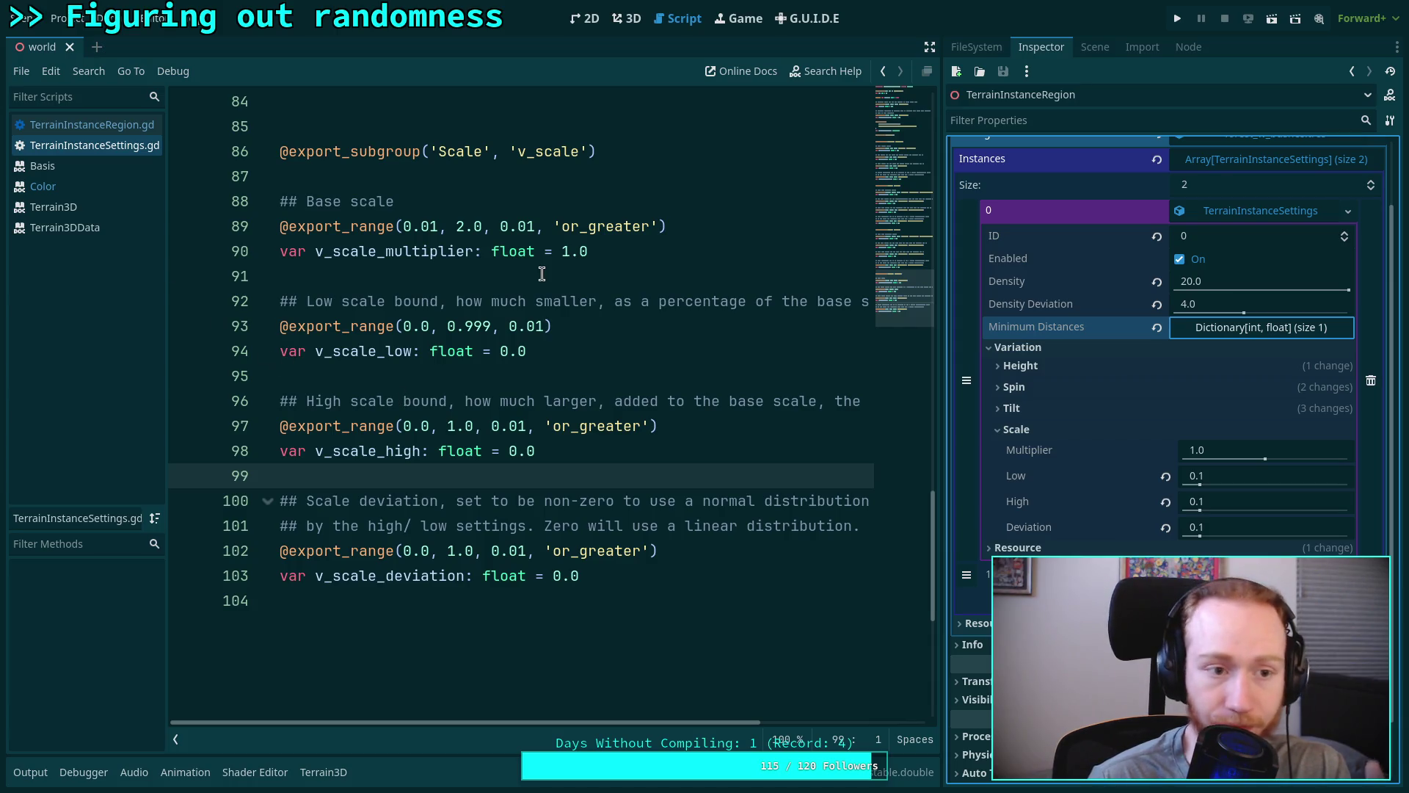
left_click(1098, 47)
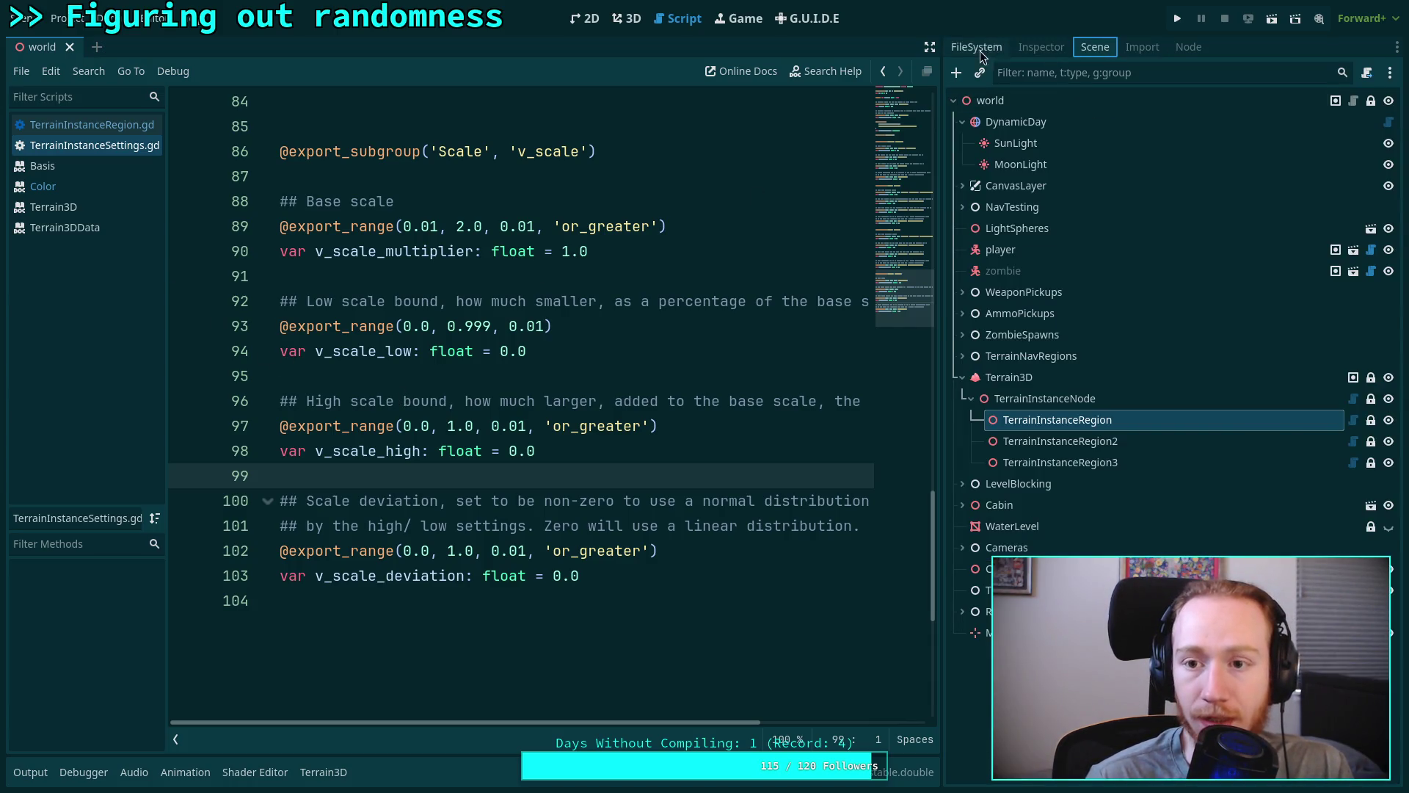
Step: Start a new script in the addons/terrain_instancer/res folder from the FileSystem dock
left_click(984, 49)
scroll(1065, 360, "up", 5)
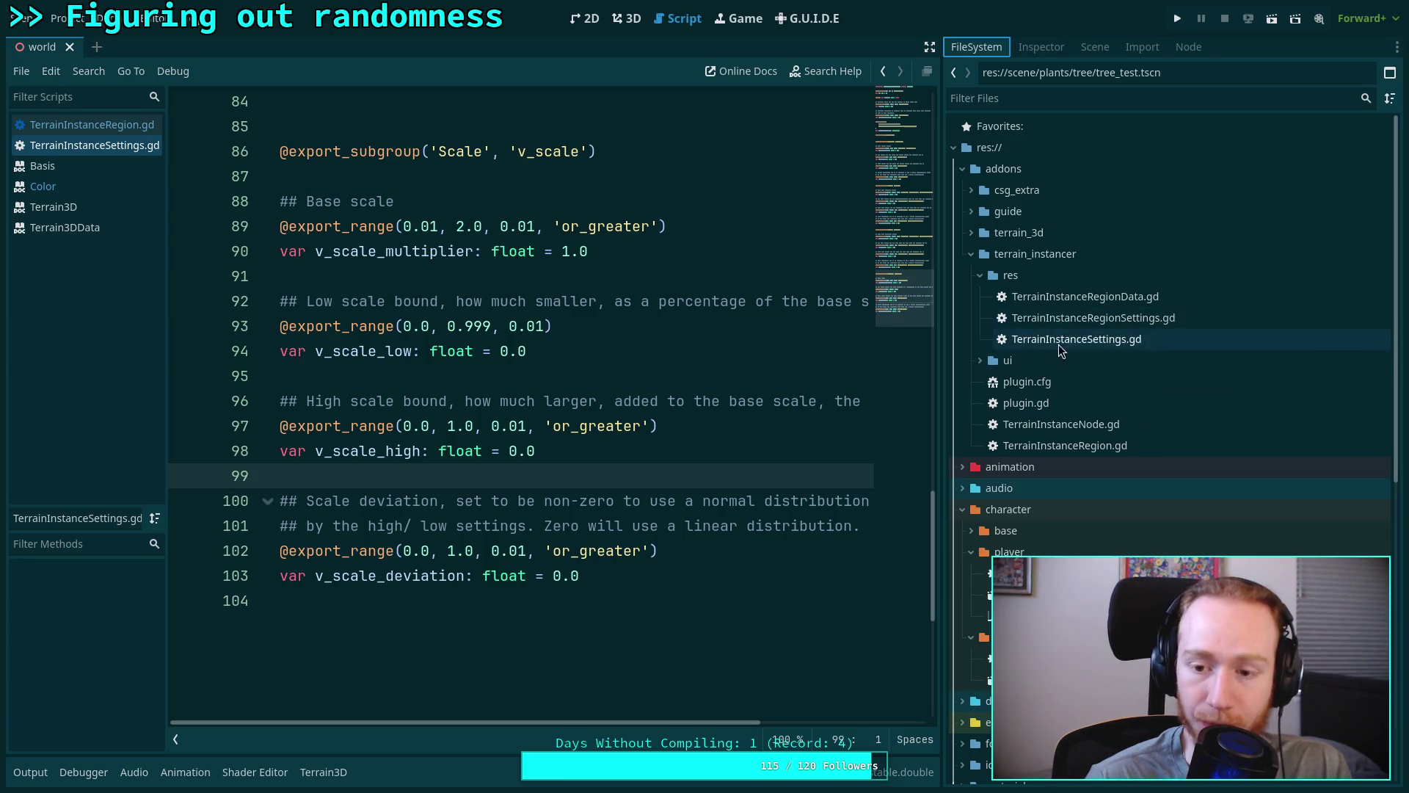
left_click(1038, 274)
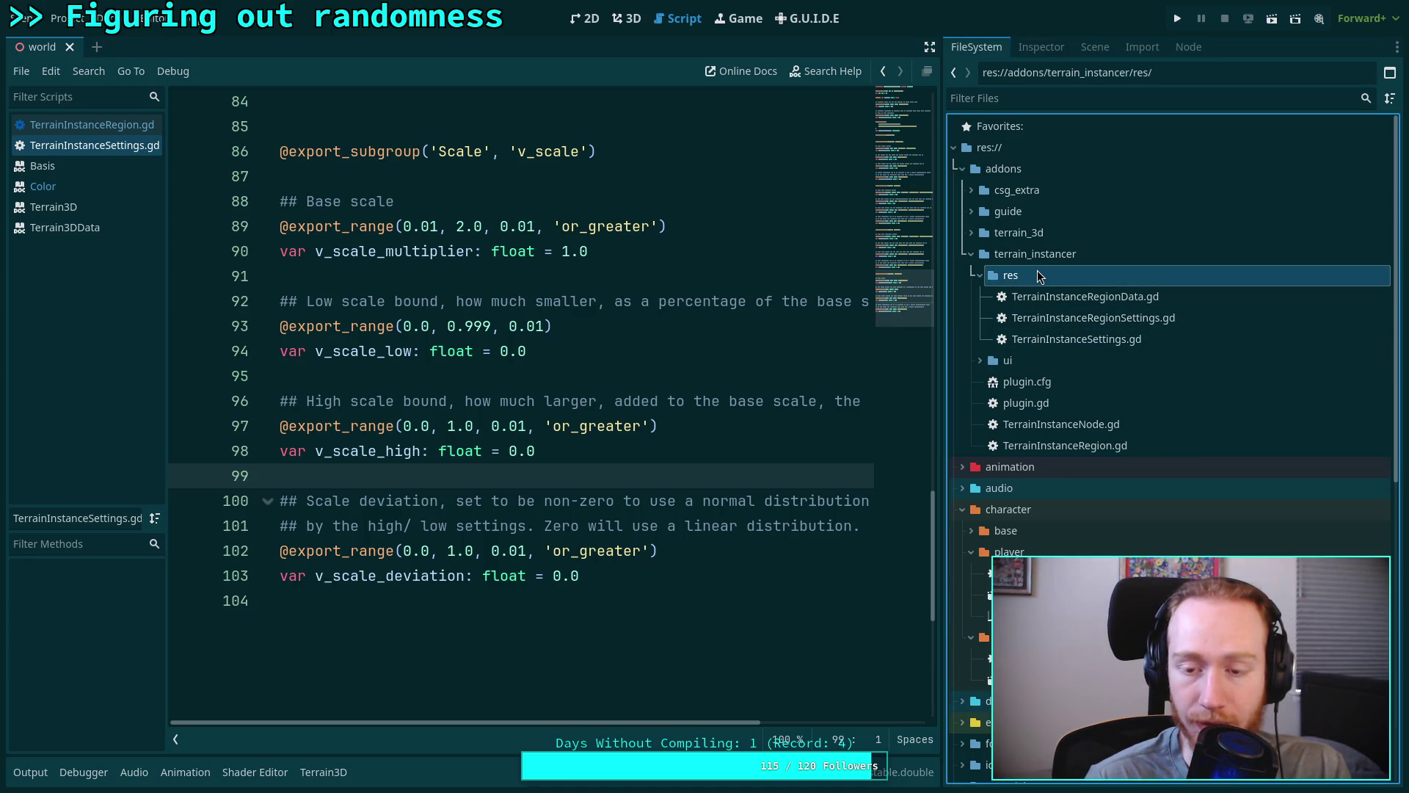
scroll(774, 348, "up", 2)
right_click(1038, 274)
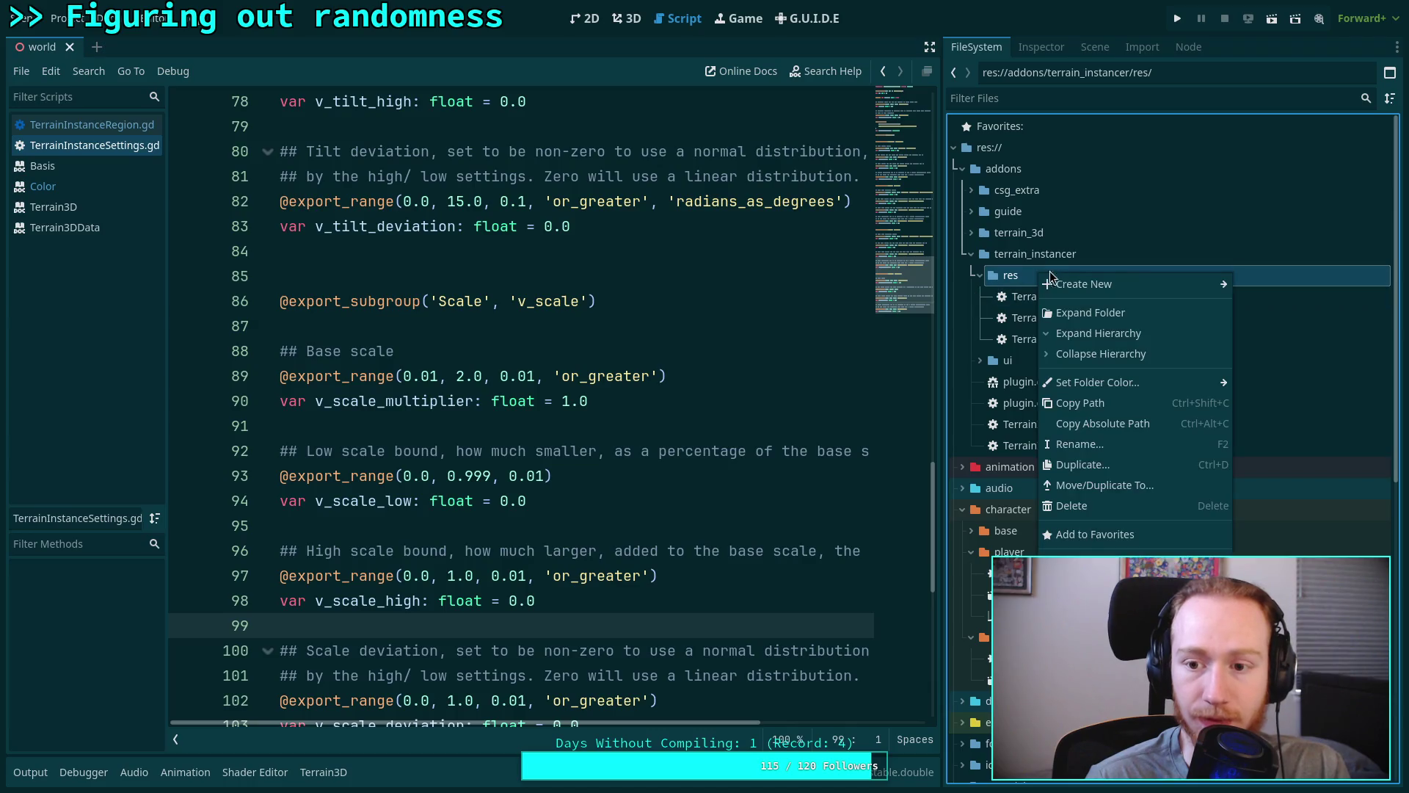
mouse_move(1174, 284)
left_click(1268, 327)
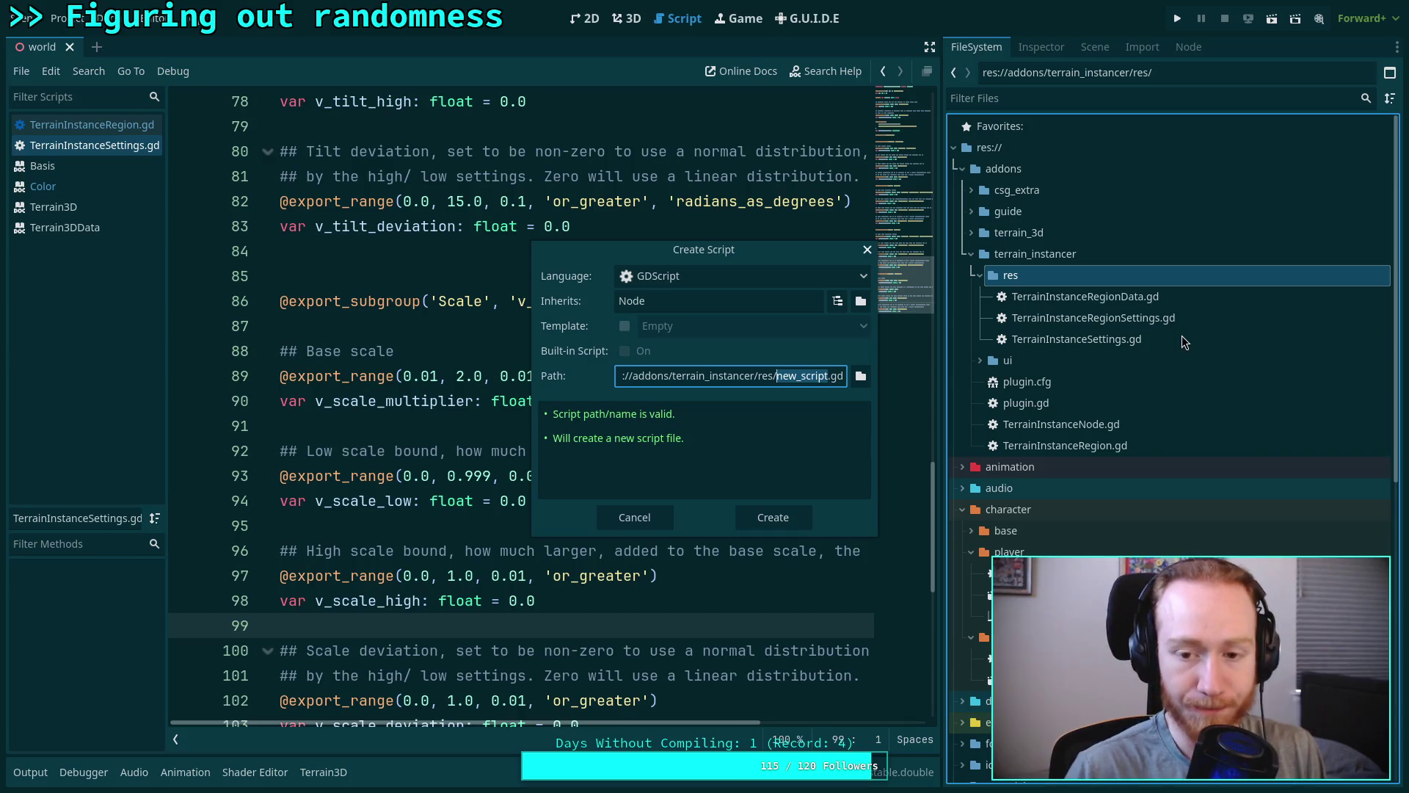
Step: Name the script TerrainInstanceColor, set it to inherit Resource, and create it
type("n")
key("BackSpace")
type("Terrain")
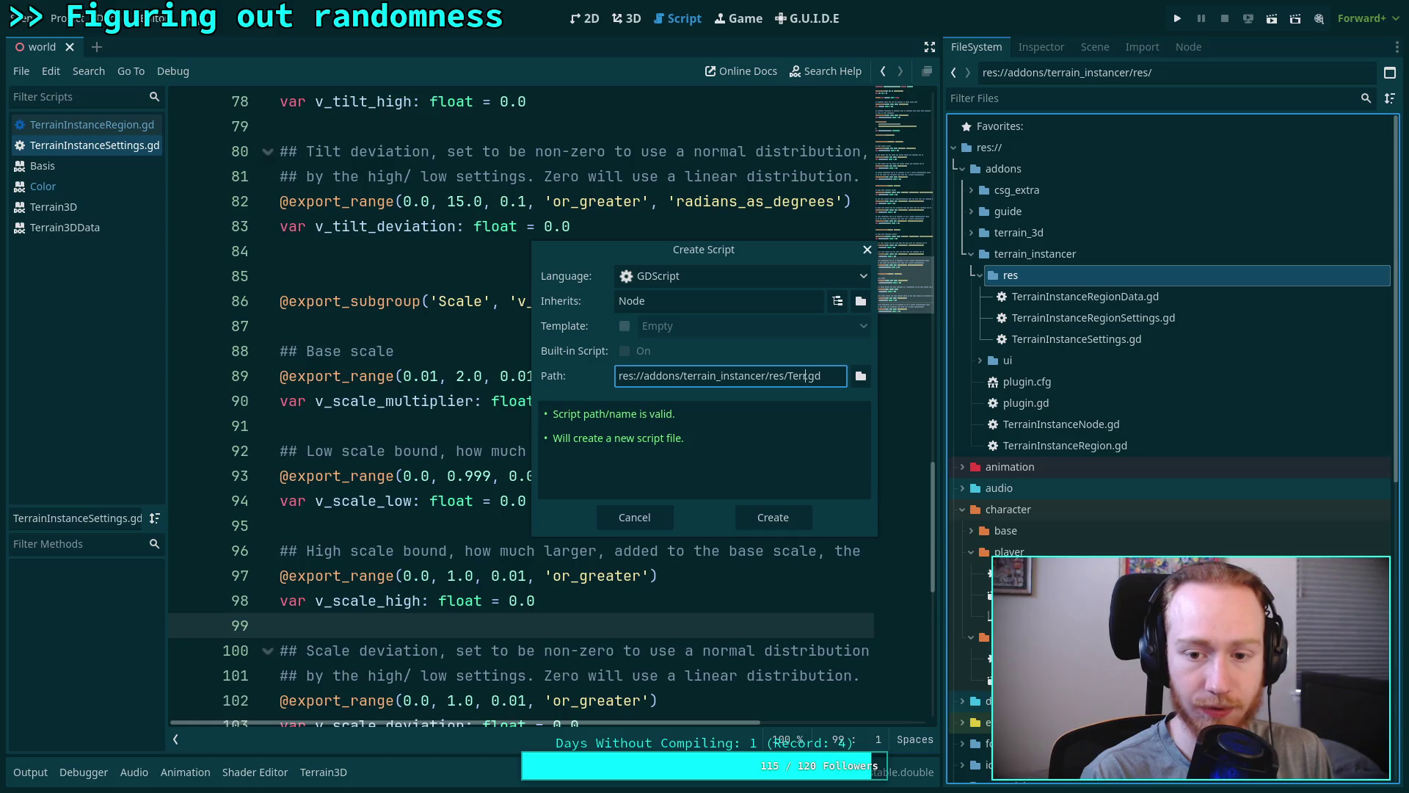
type("Instance")
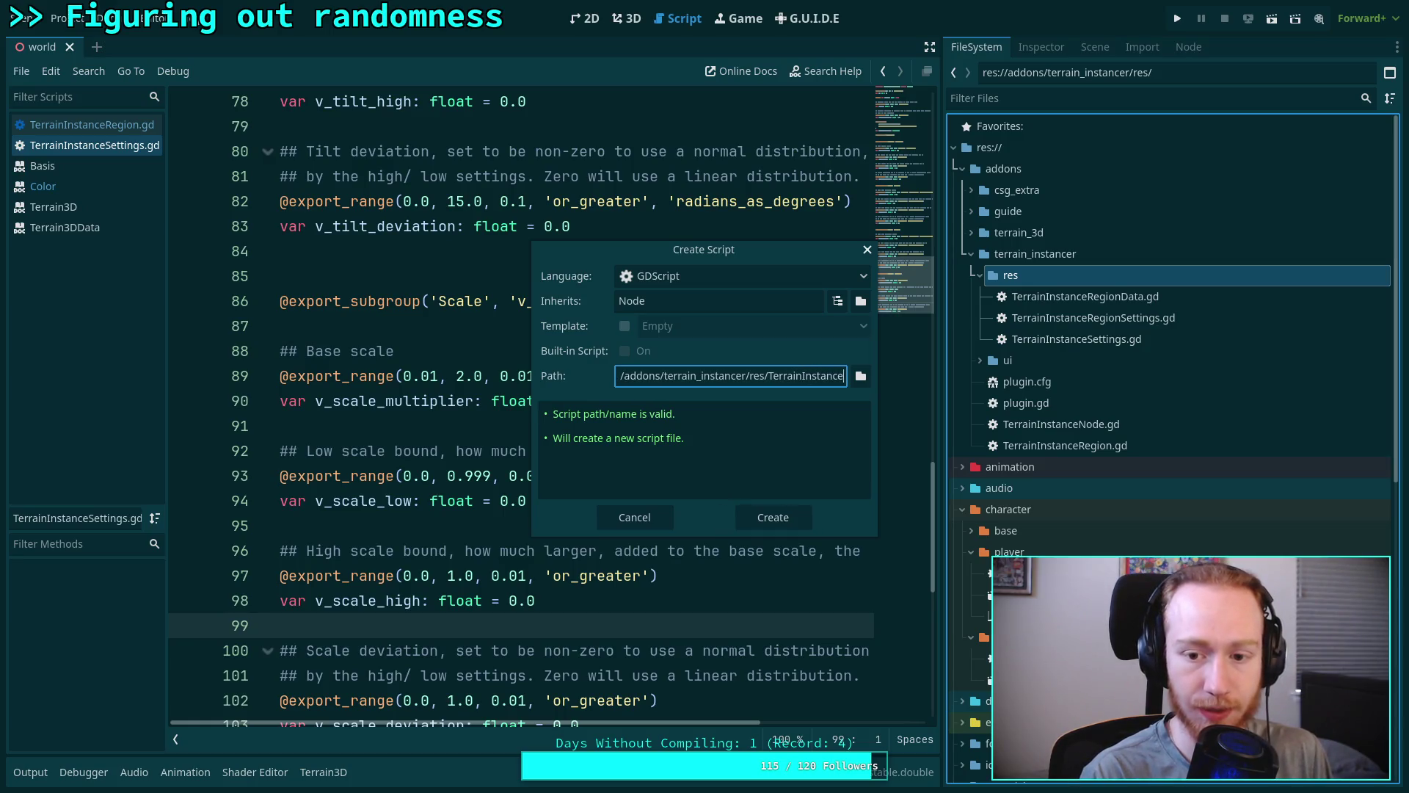
type("Color")
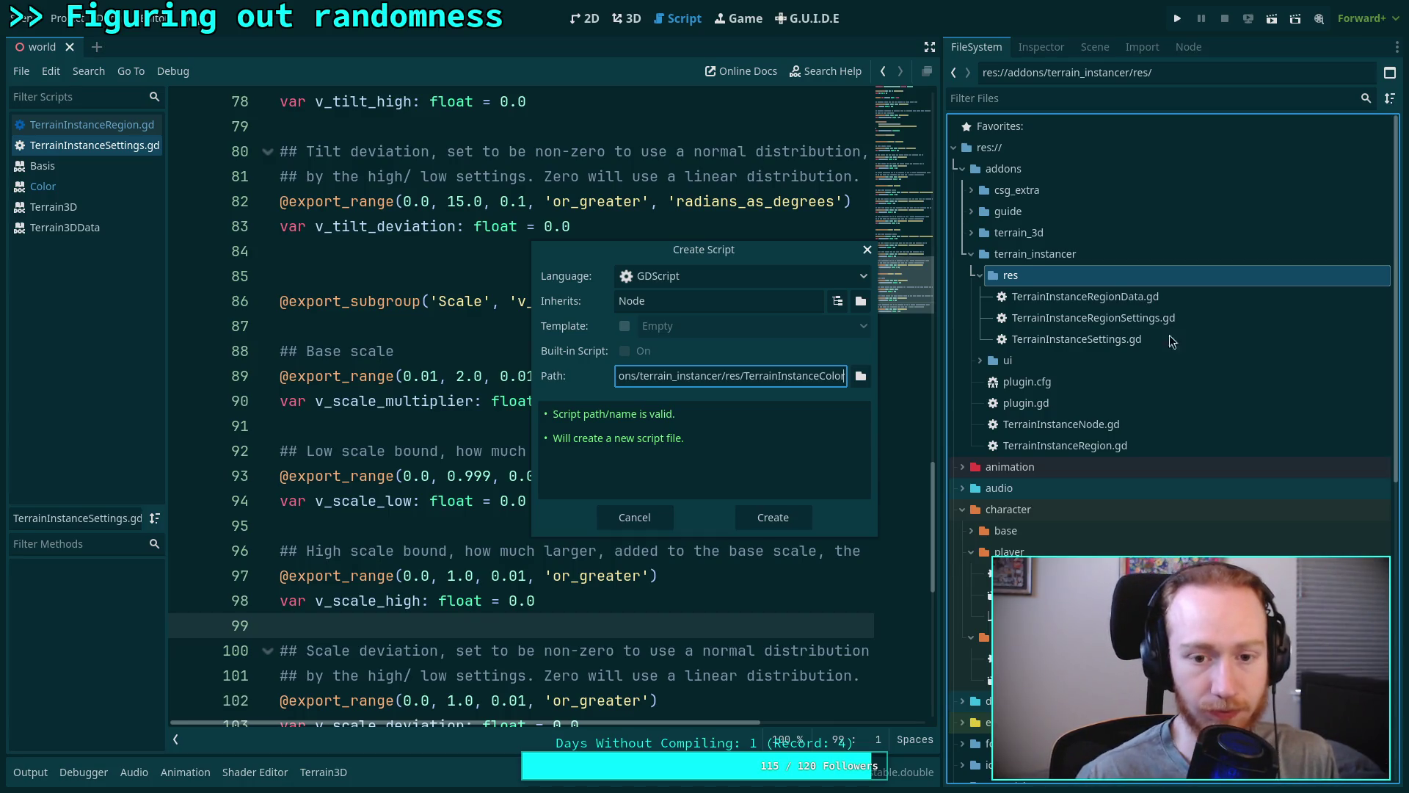
left_click_drag(647, 301, 592, 305)
type("Resource")
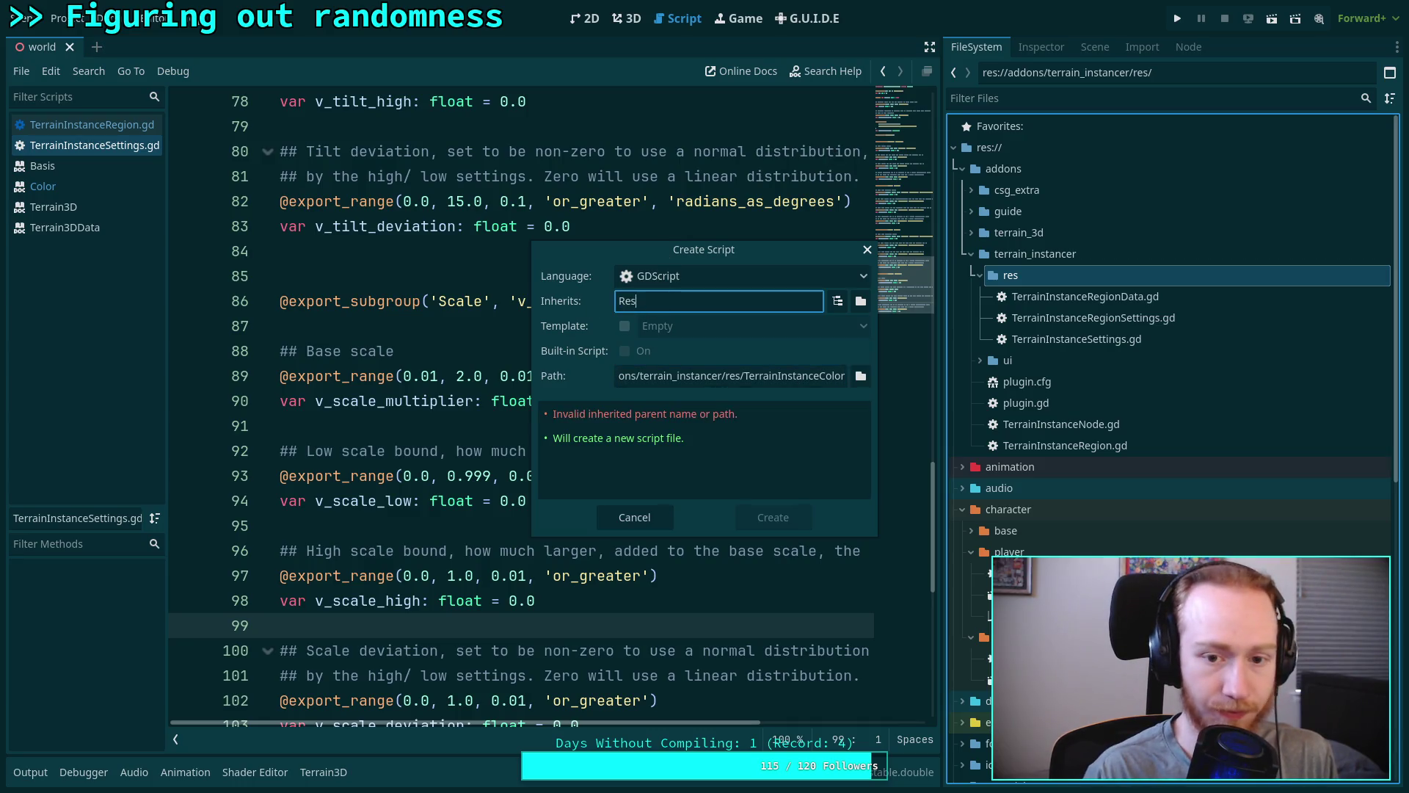
left_click(775, 518)
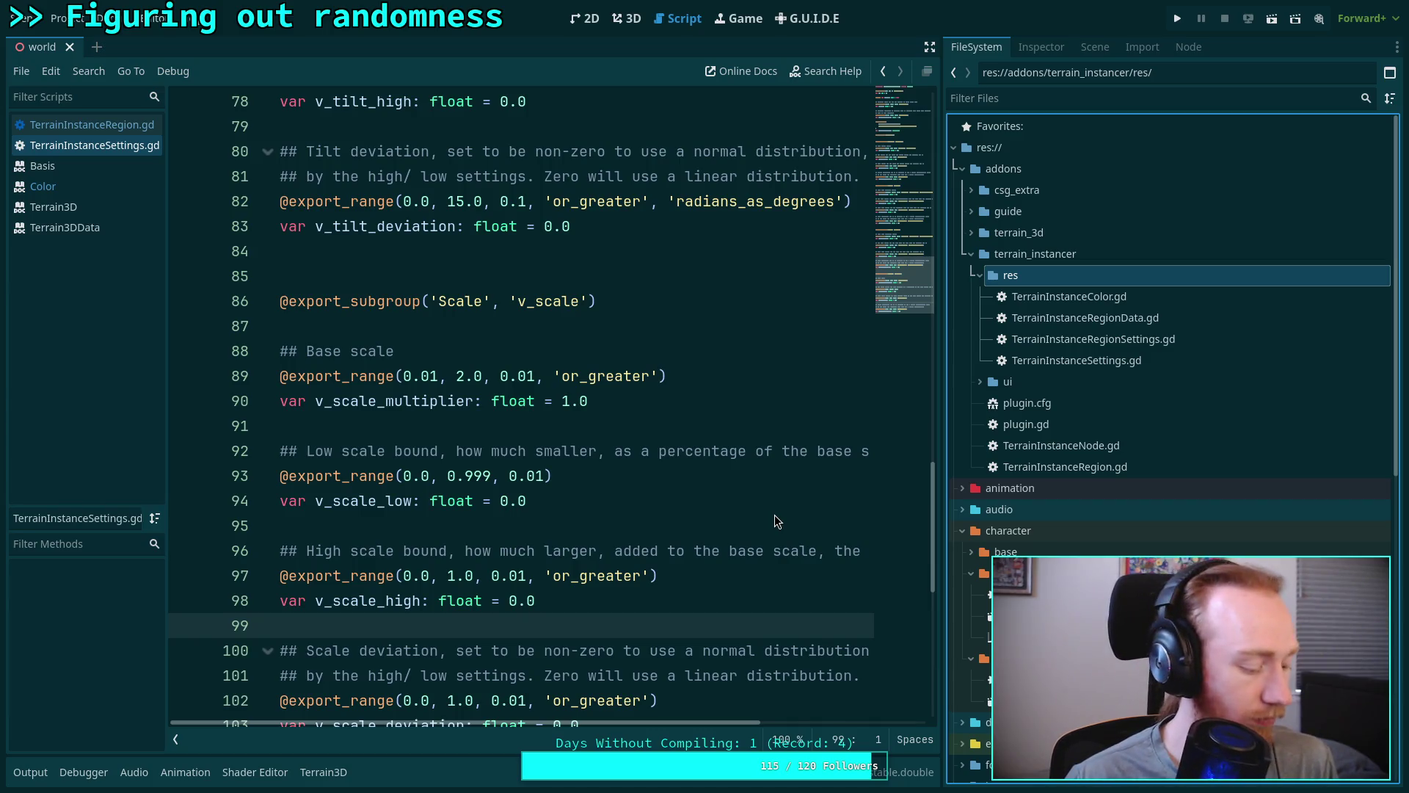
Step: Open TerrainInstanceColor.gd and rename it to TerrainInstanceColorSettings.gd
left_click(1188, 298)
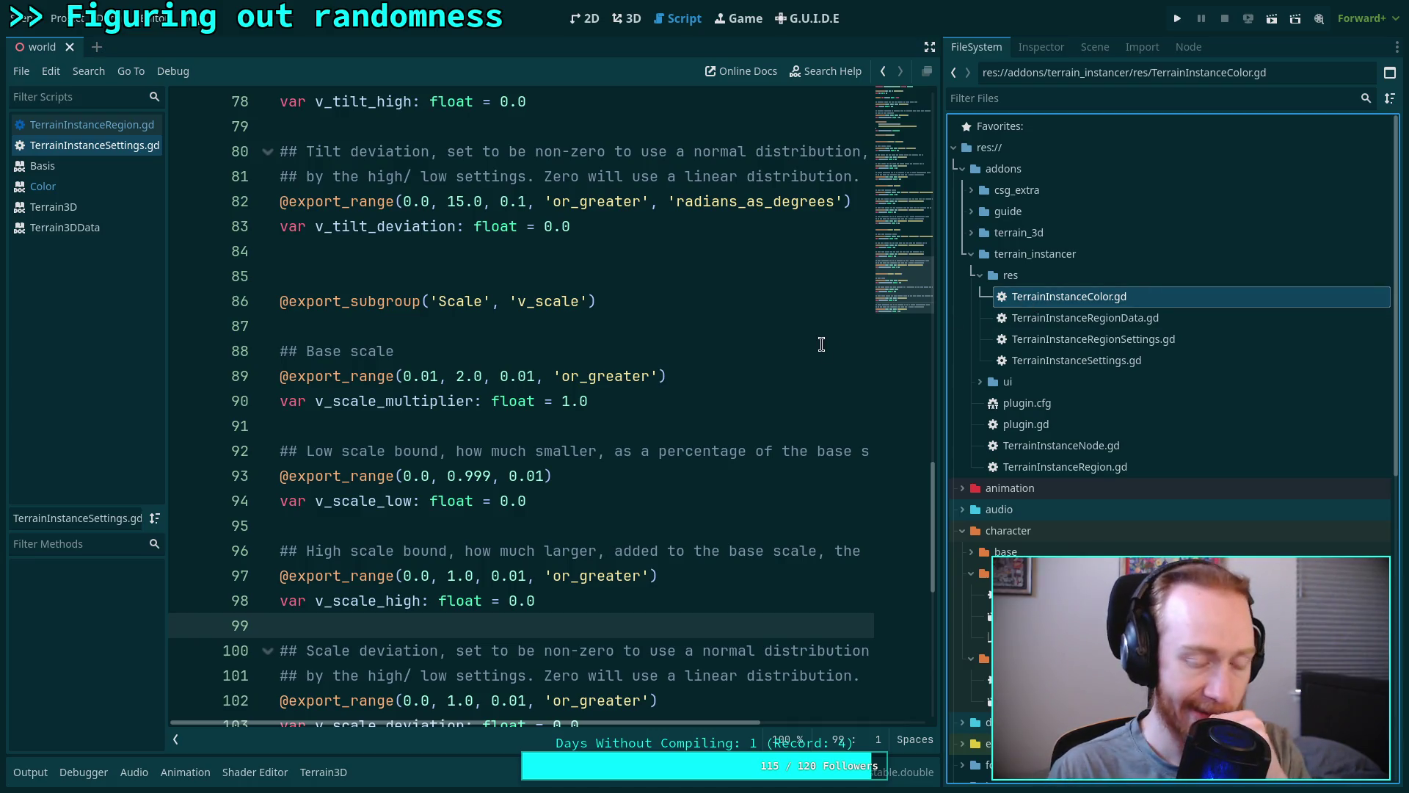
double_click(1108, 297)
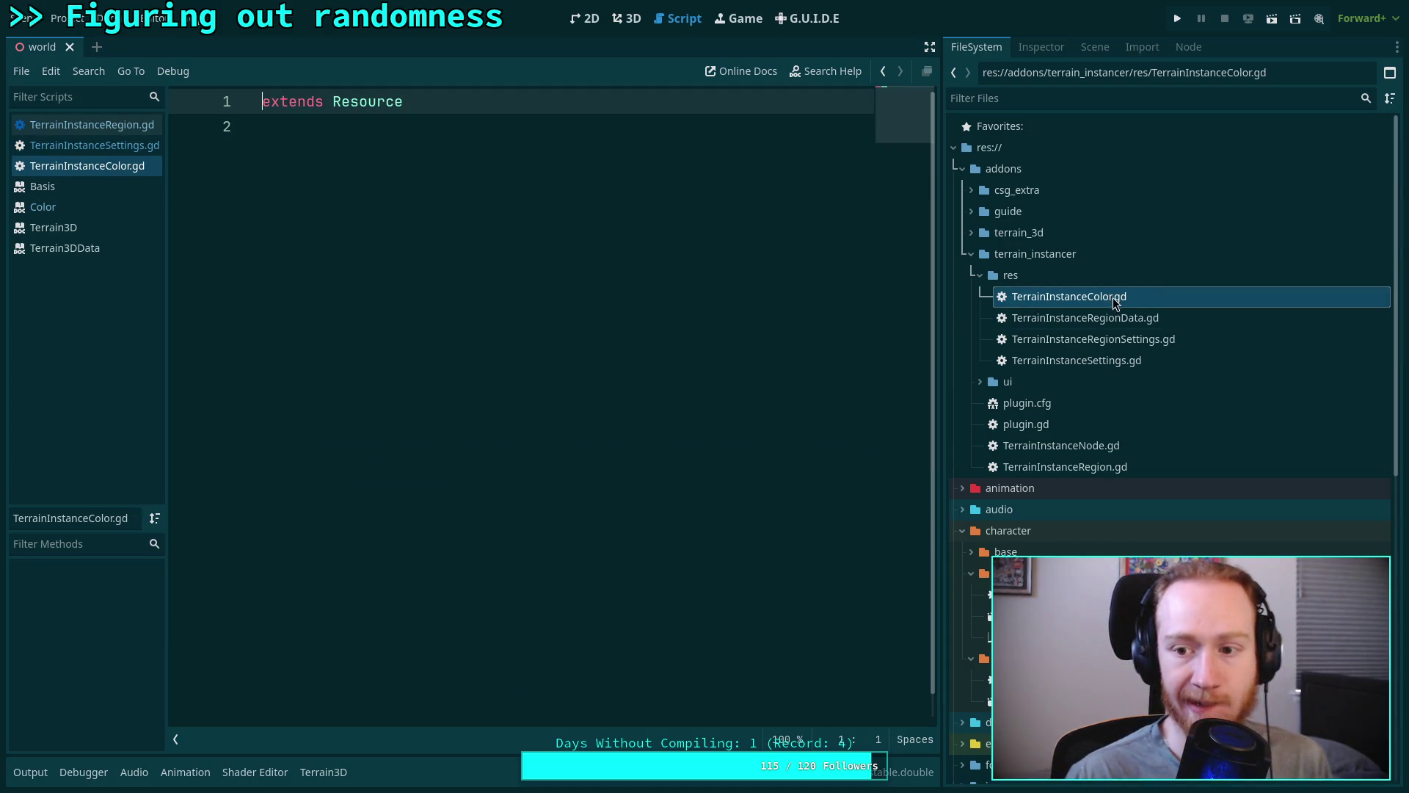
right_click(1111, 299)
left_click(1175, 476)
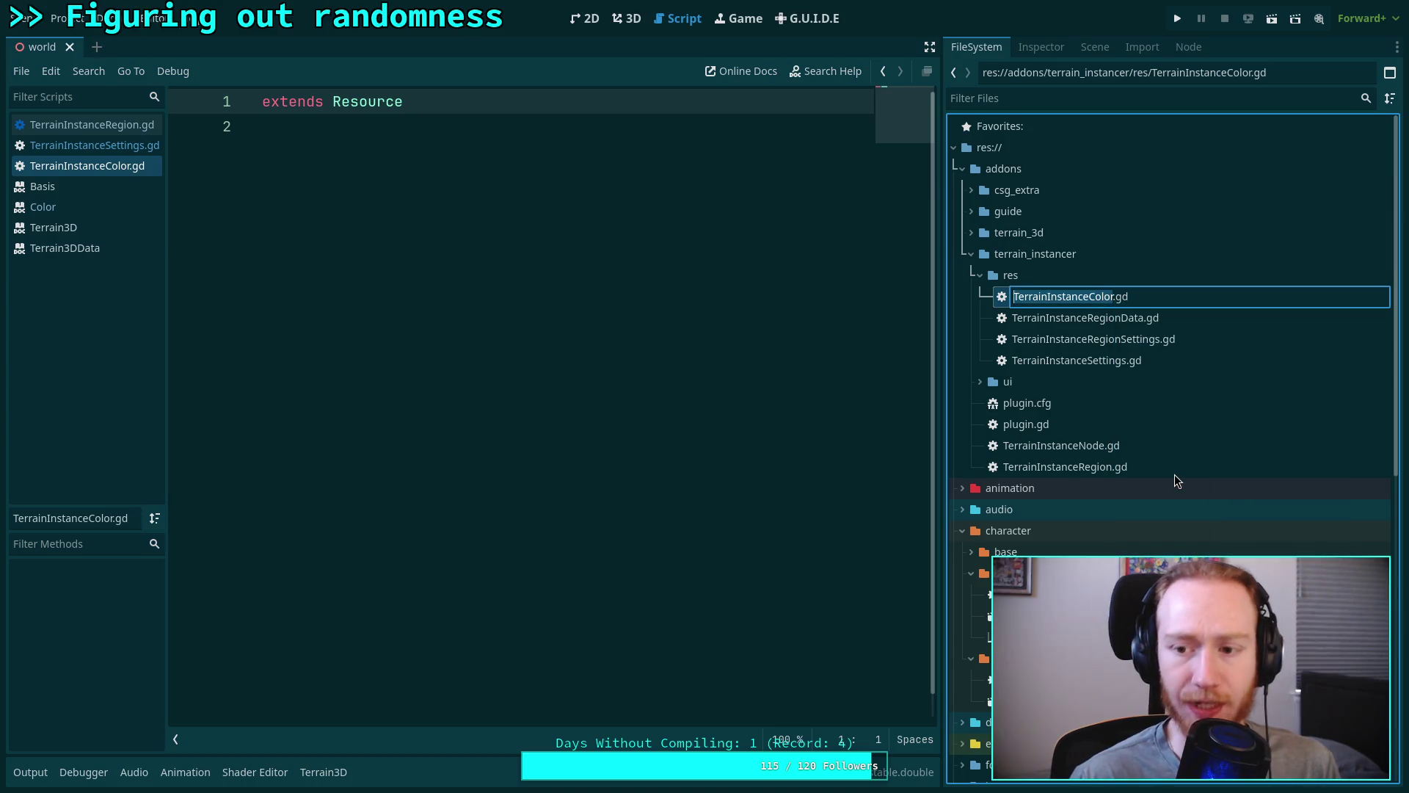
type("S")
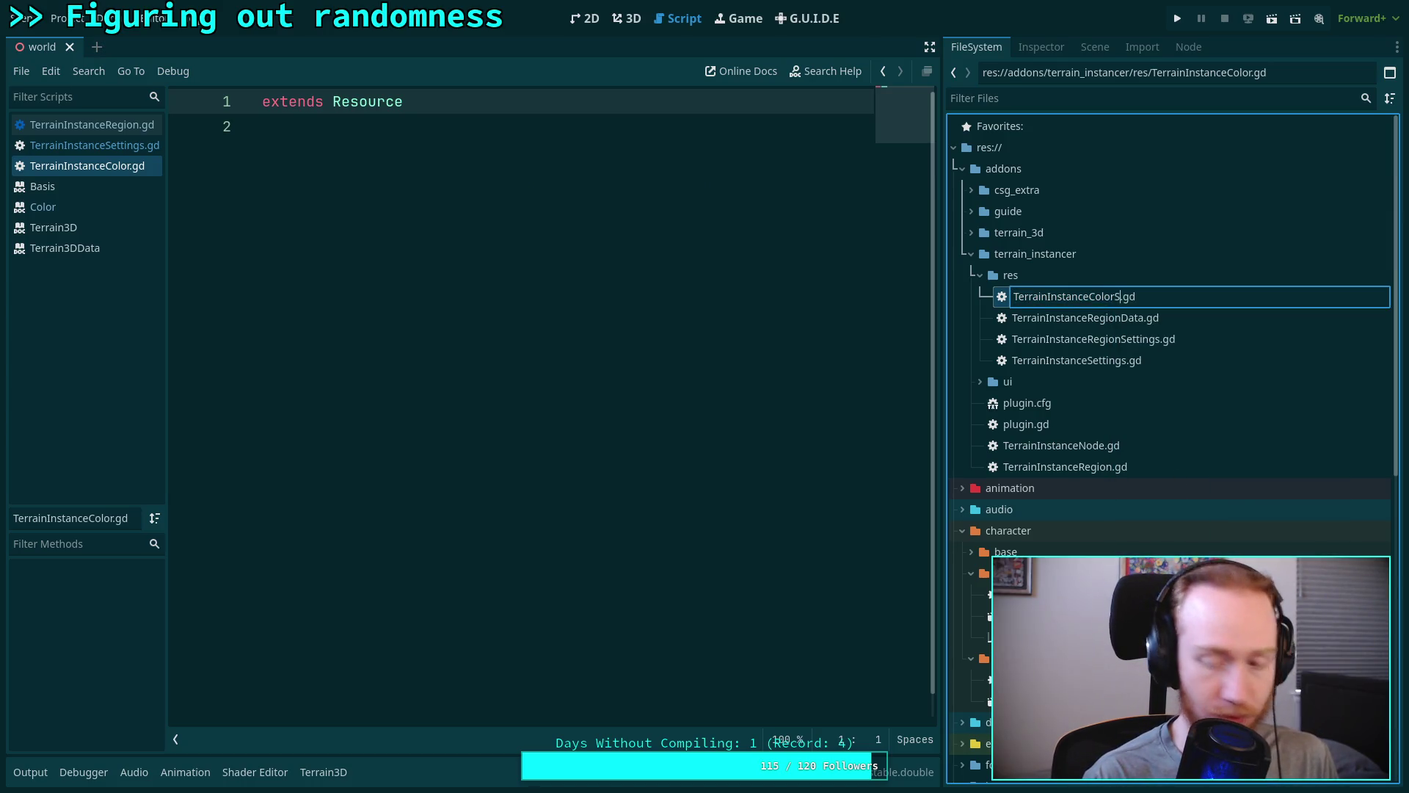
type("etting")
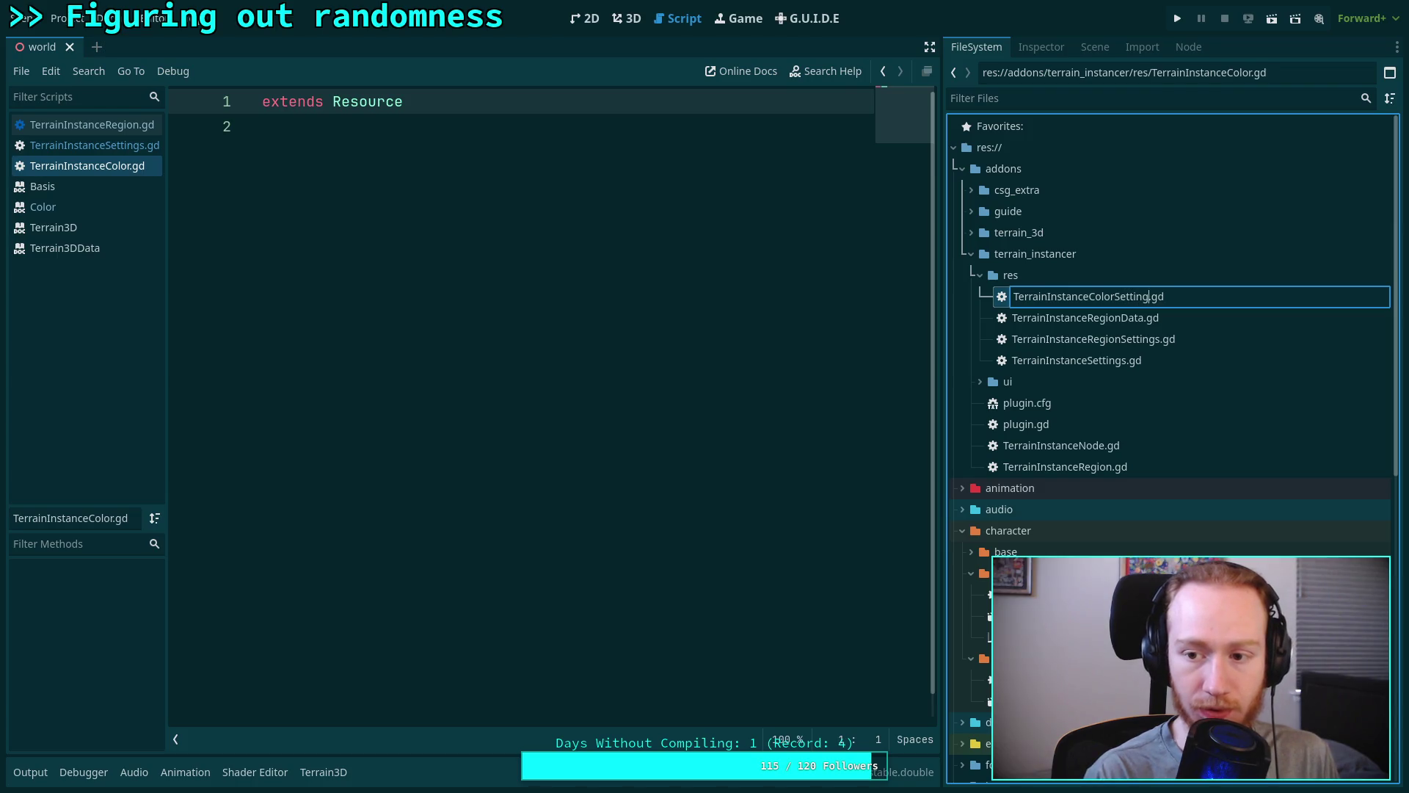
type("s")
key("Return")
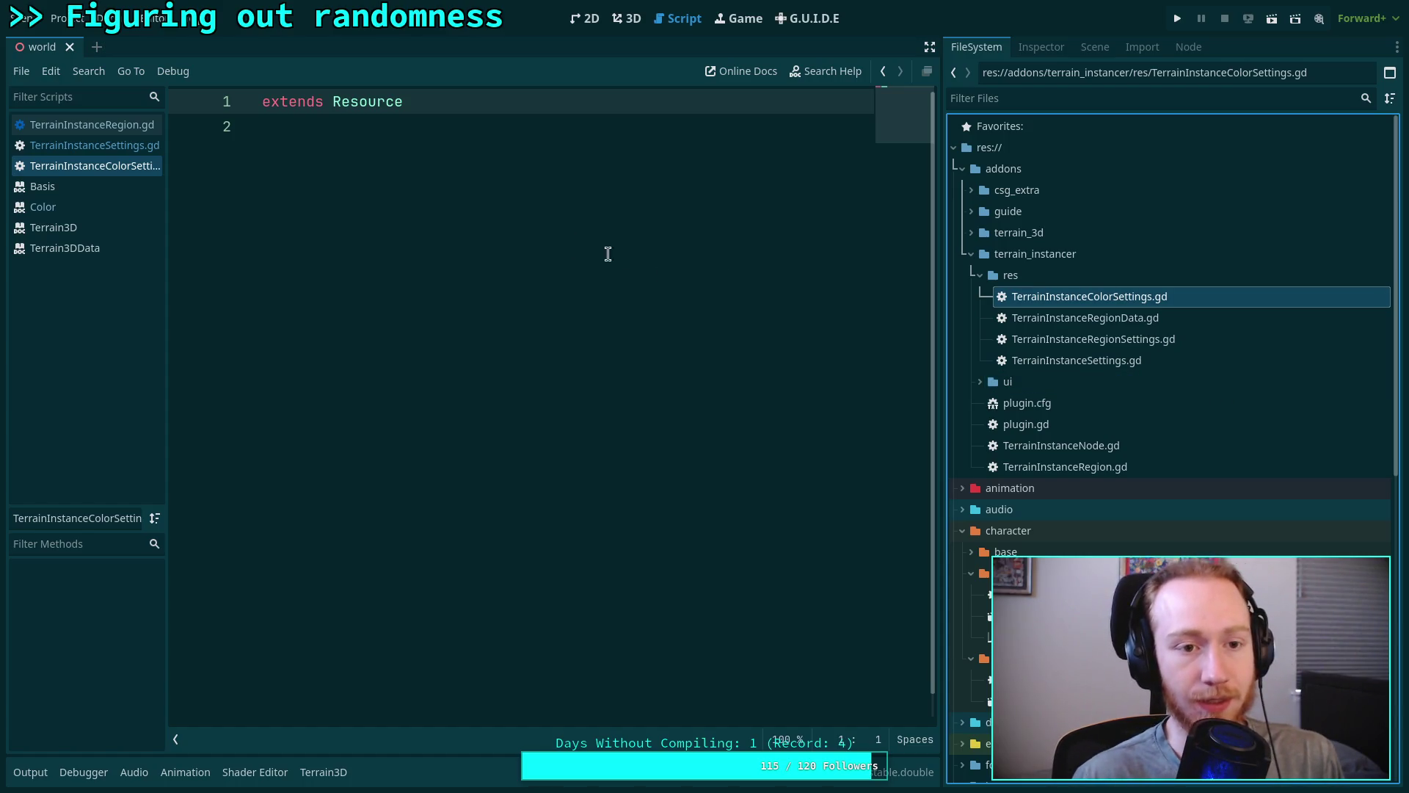
left_click(262, 101)
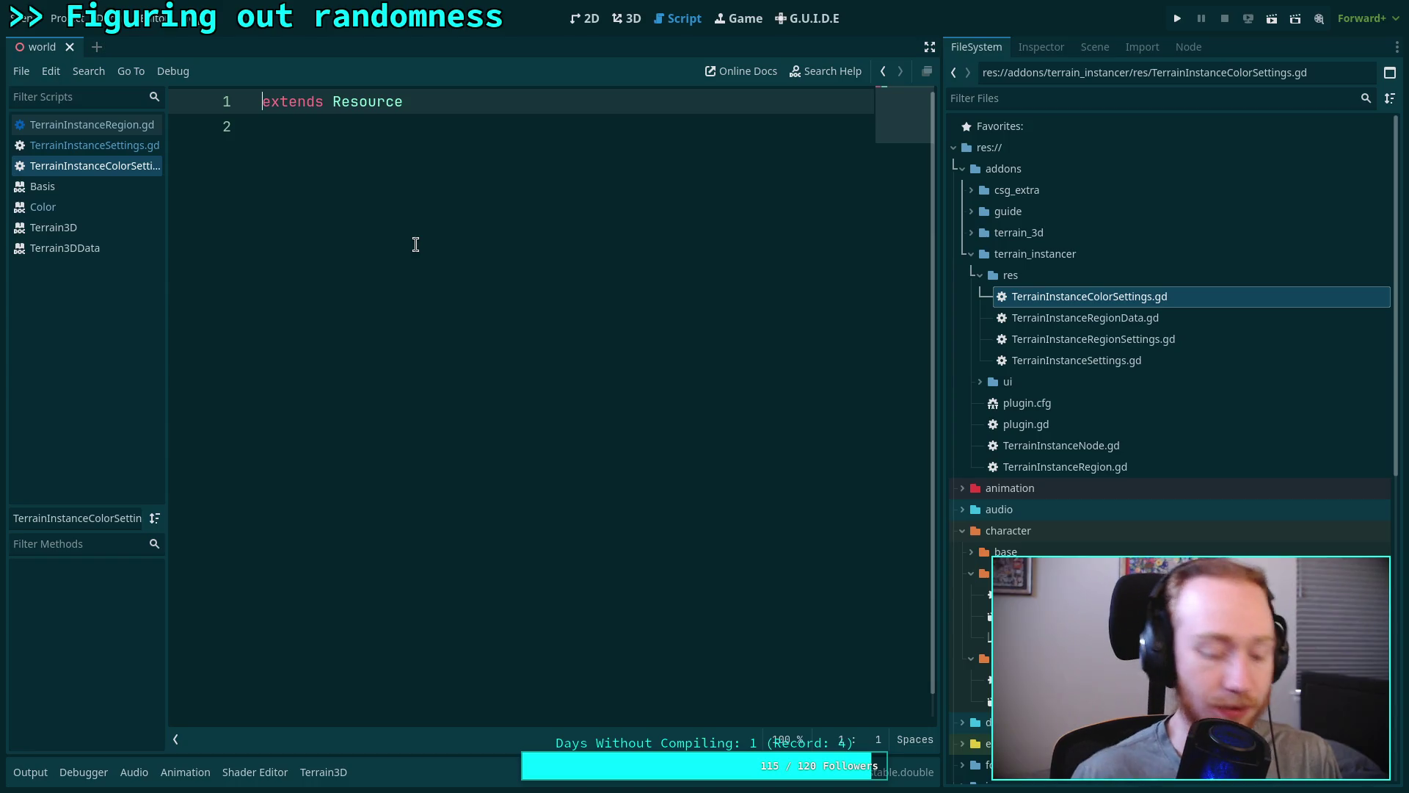
Step: Declare class_name TerrainInstanceColorSettings at the top of the new script
type("class_nam")
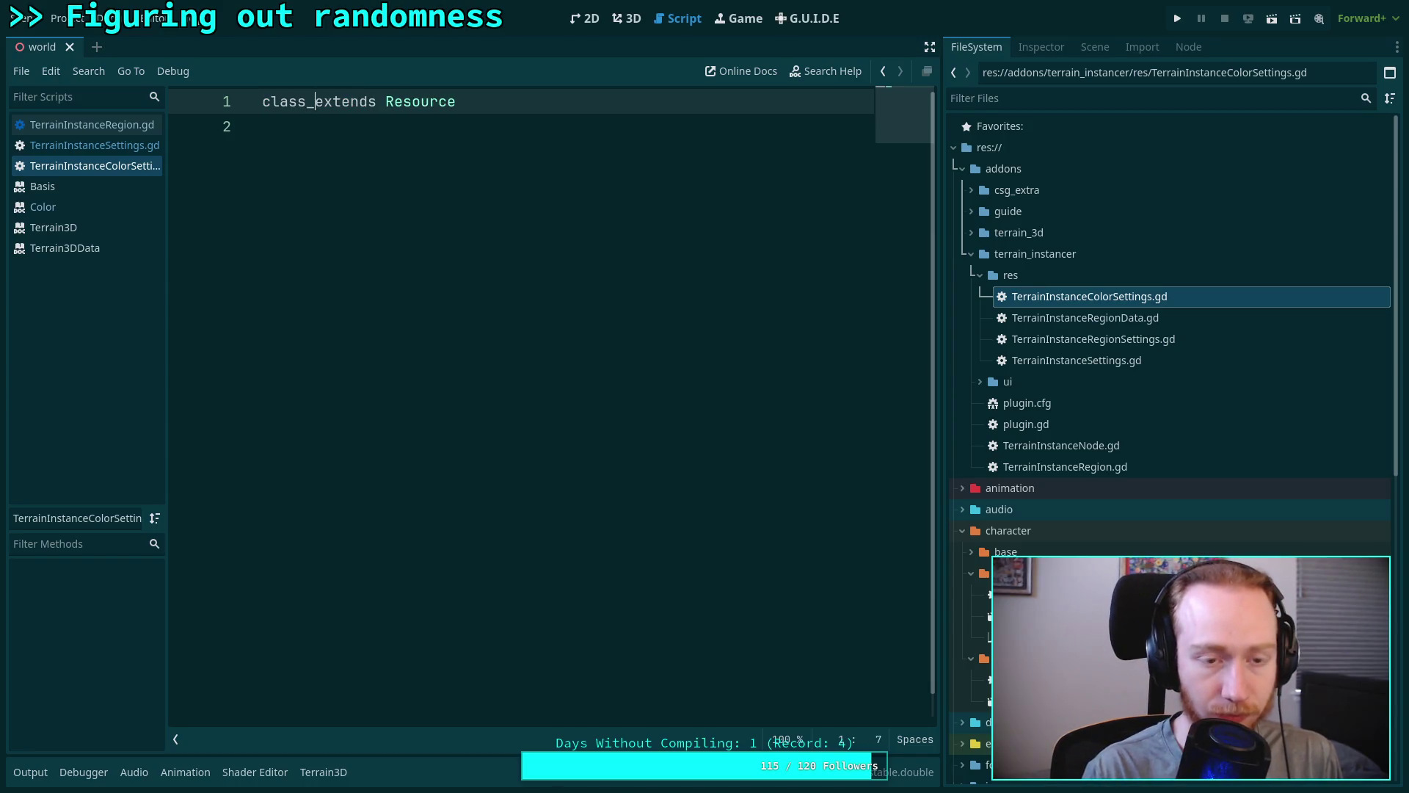
type("e ")
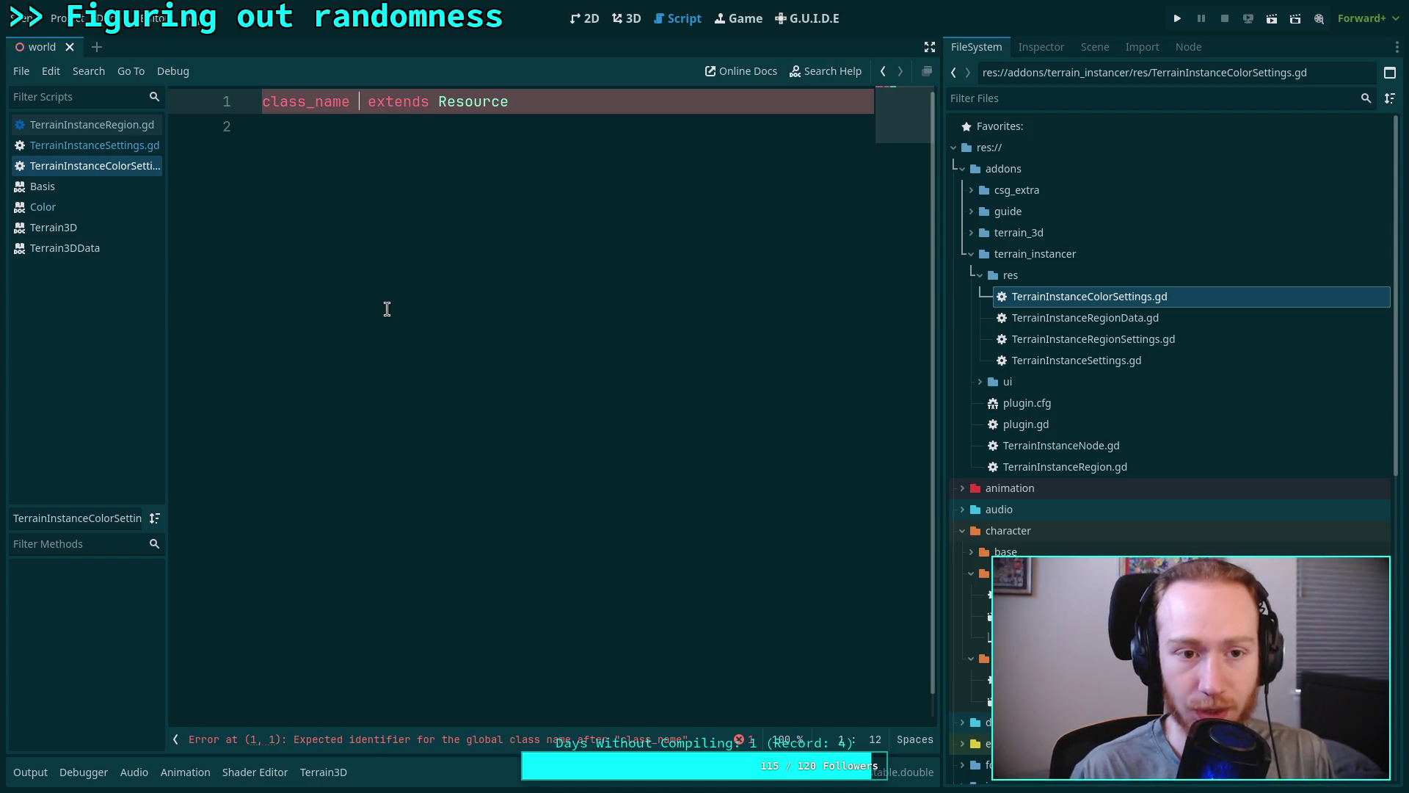
type(" Terrain")
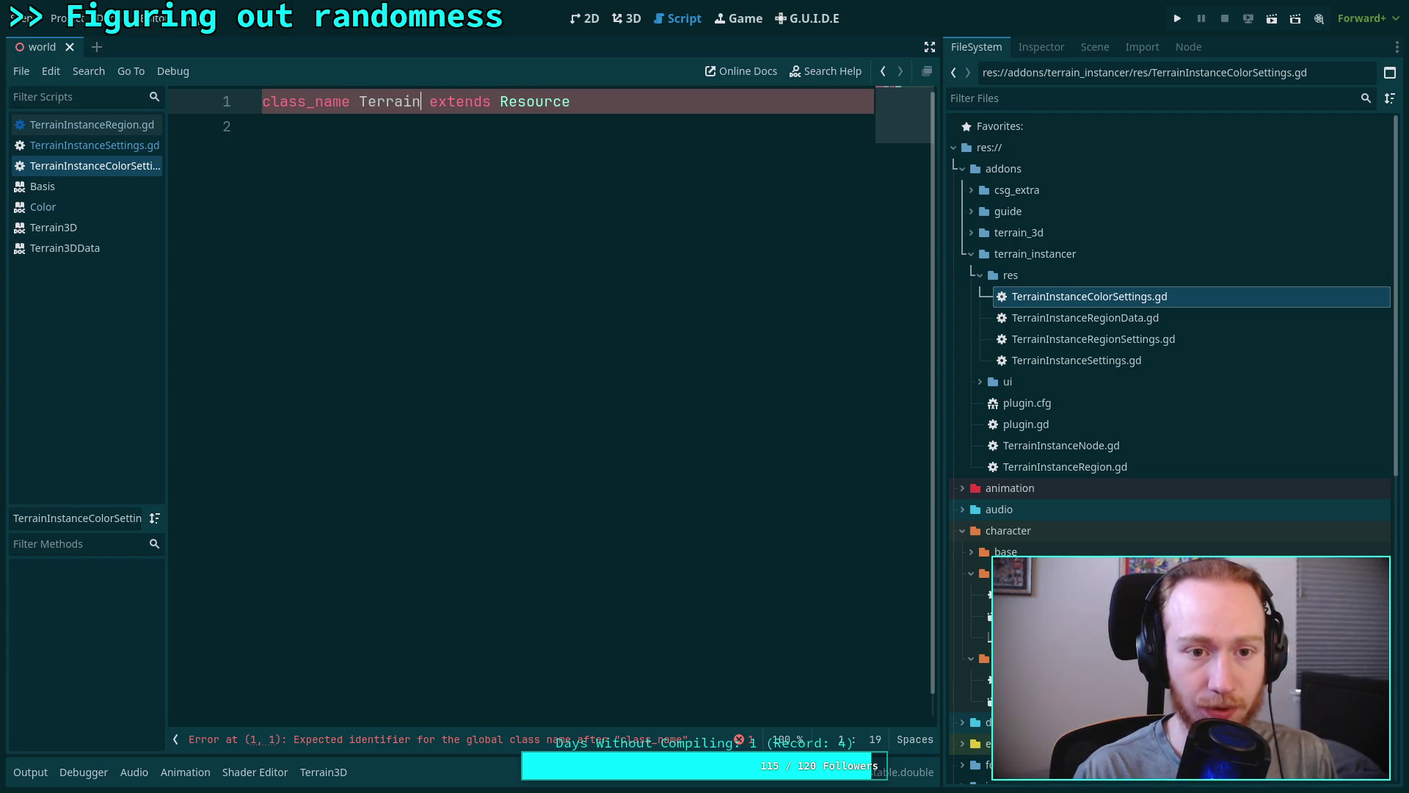
left_click(118, 144)
scroll(249, 167, "up", 20)
left_click(44, 123)
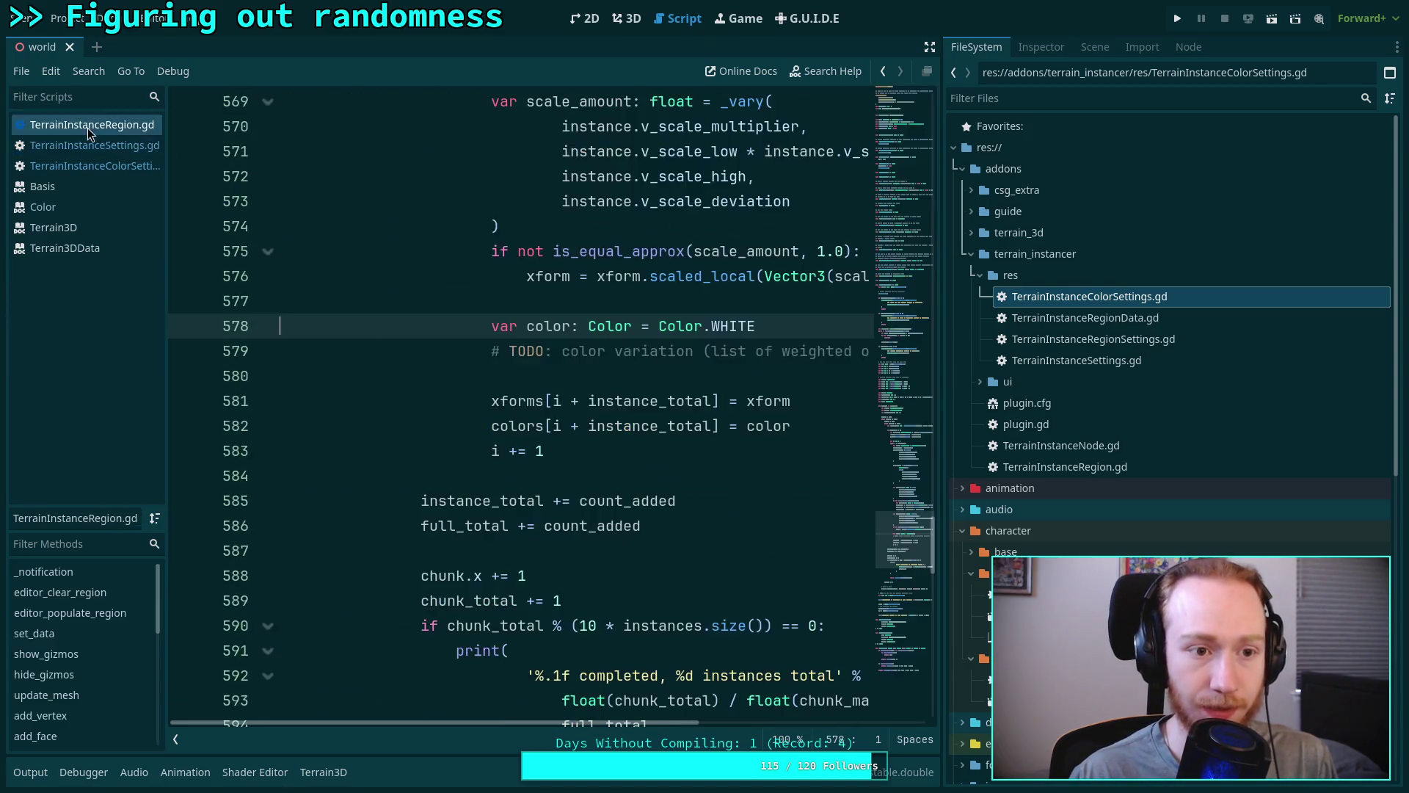
left_click(88, 165)
type("Instanc")
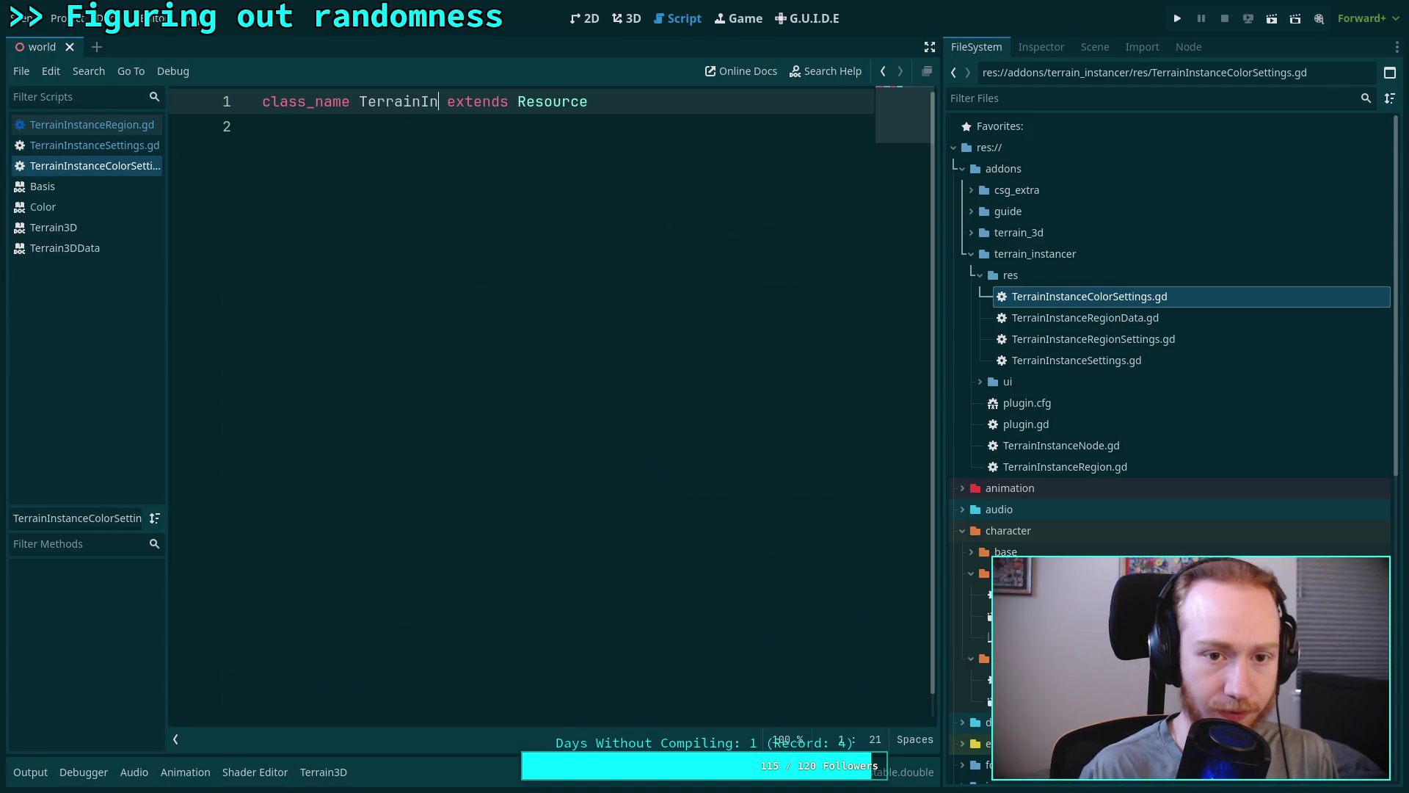
type("eColorSet")
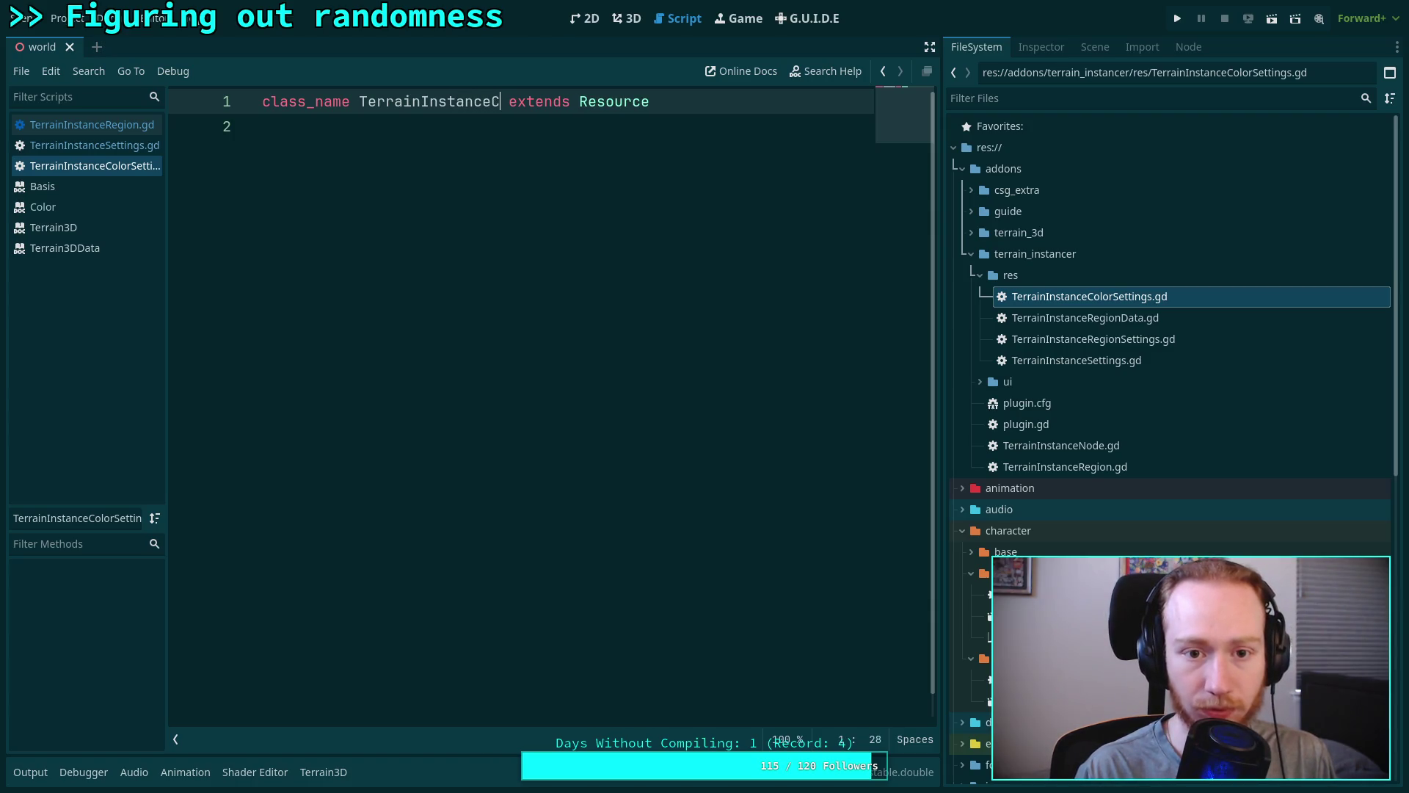
type("tings")
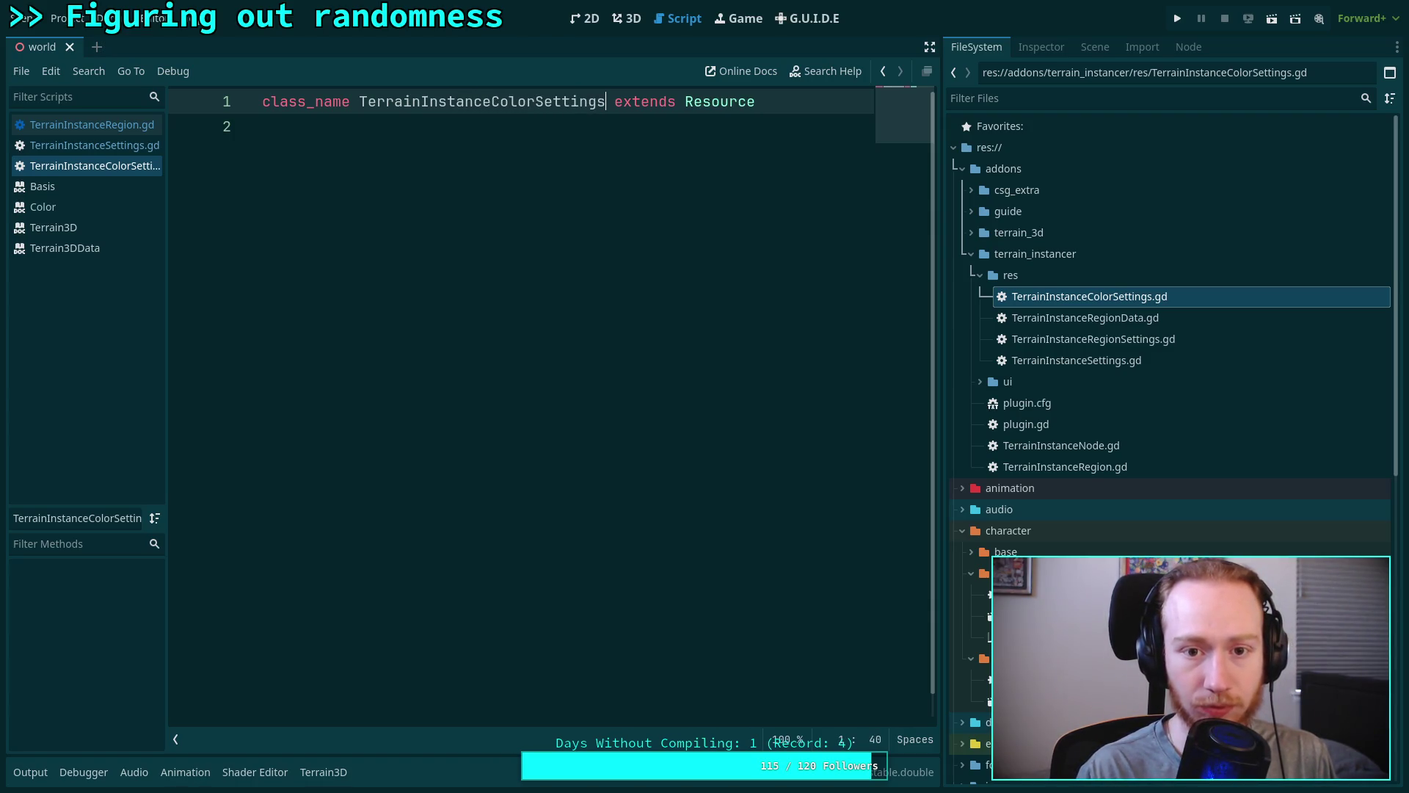
Step: Add blank lines below the declaration and open TerrainInstanceRegionSettings.gd
left_click(492, 193)
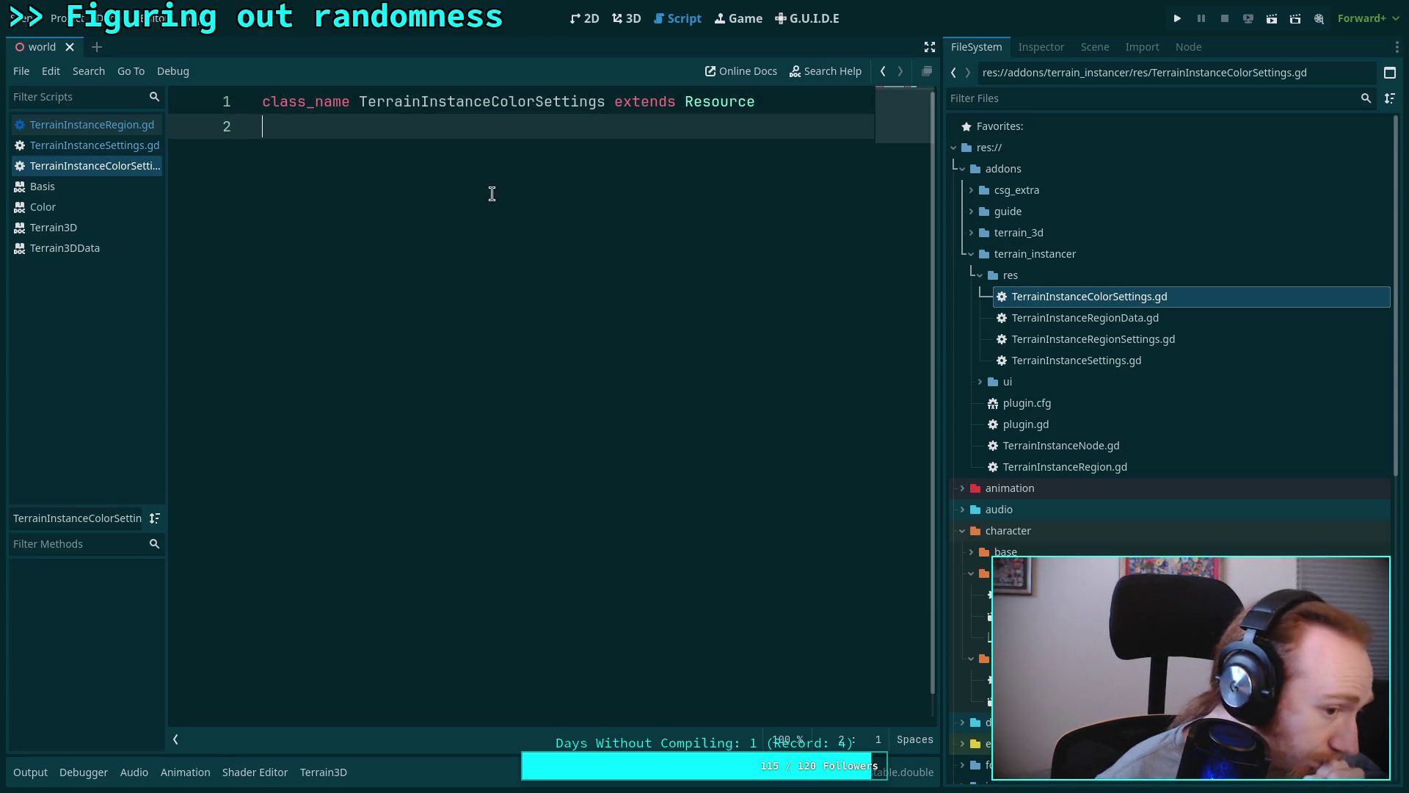
key("Return")
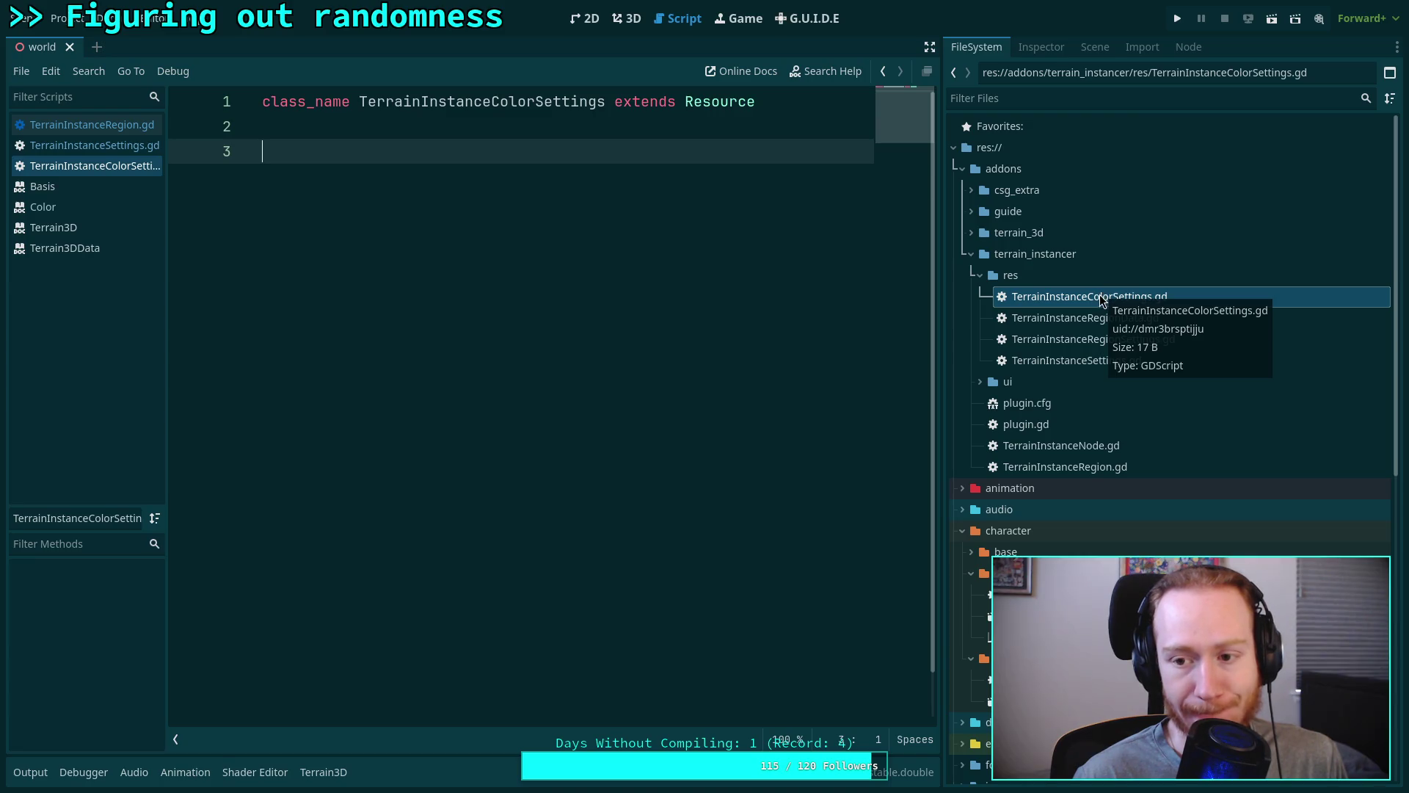
double_click(1099, 351)
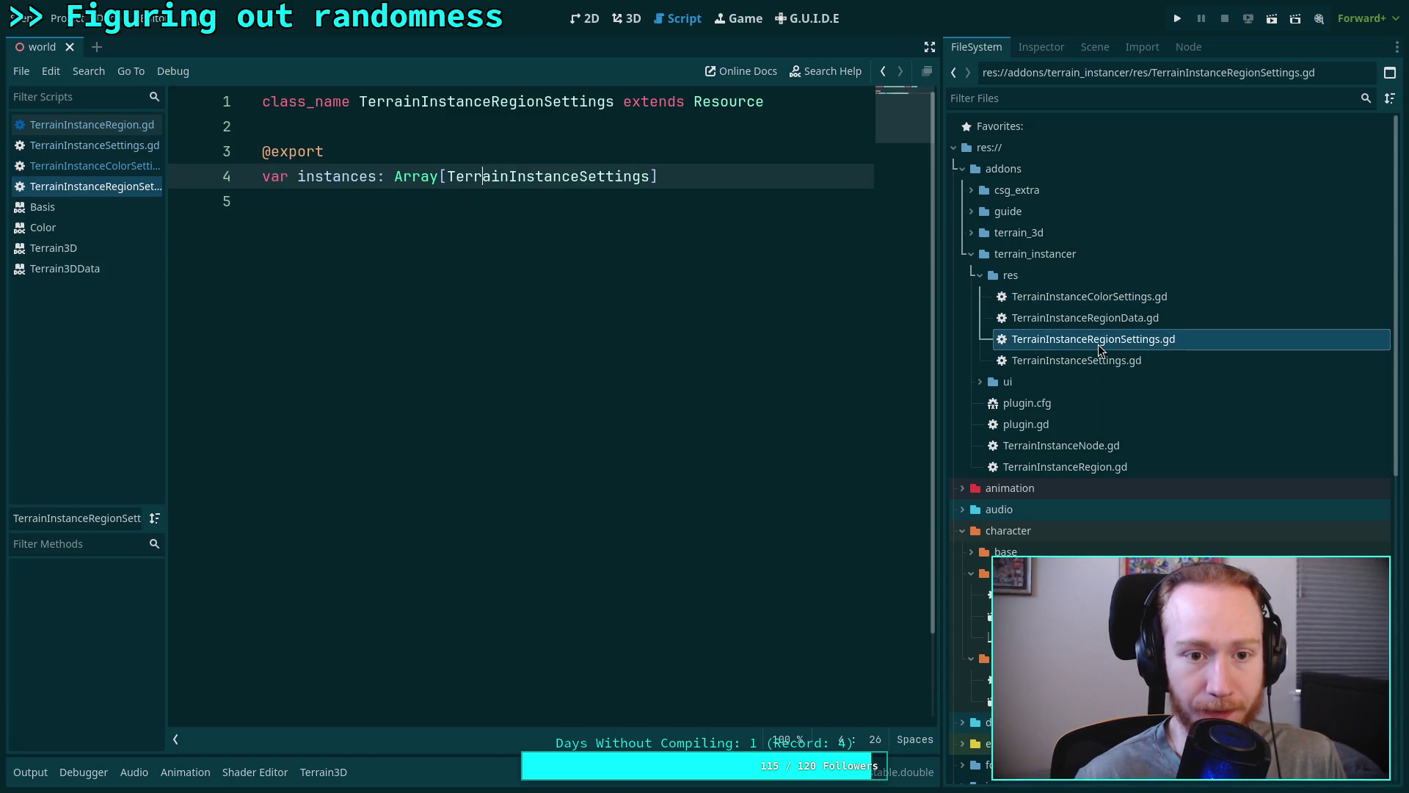
Step: Review the region script's exported instances array, then reopen the color and settings scripts
left_click_drag(699, 186, 266, 151)
left_click(721, 209)
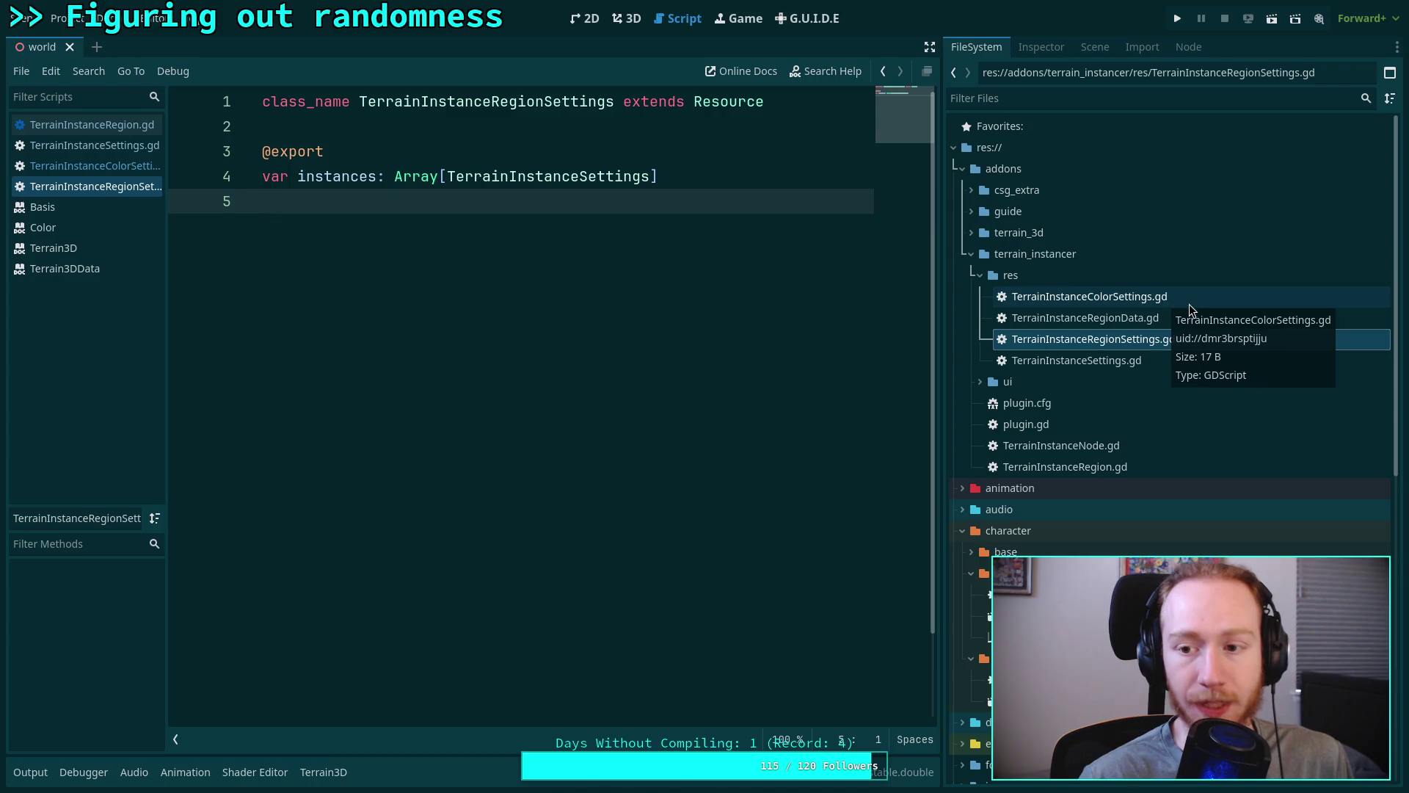
double_click(1146, 297)
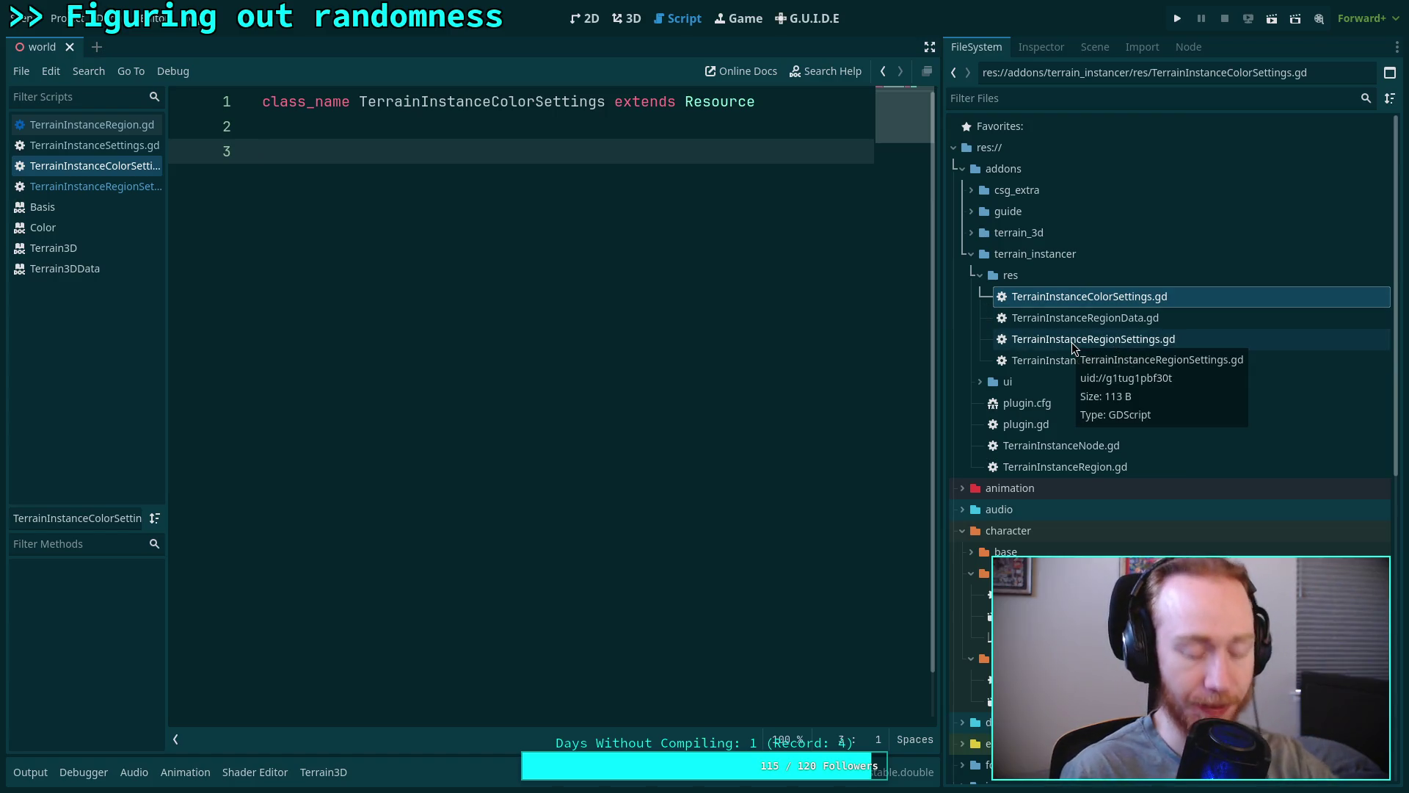
double_click(1095, 360)
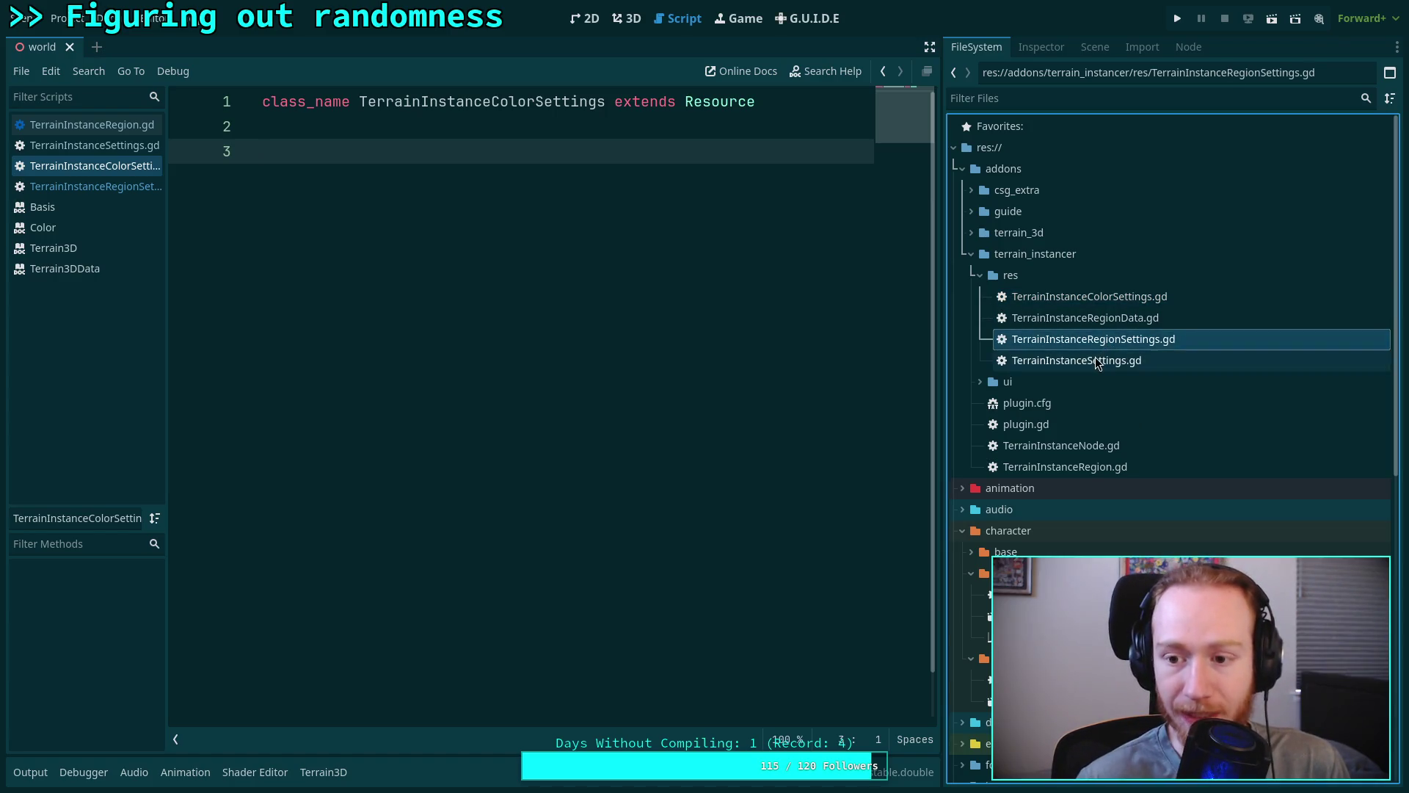
scroll(661, 316, "down", 6)
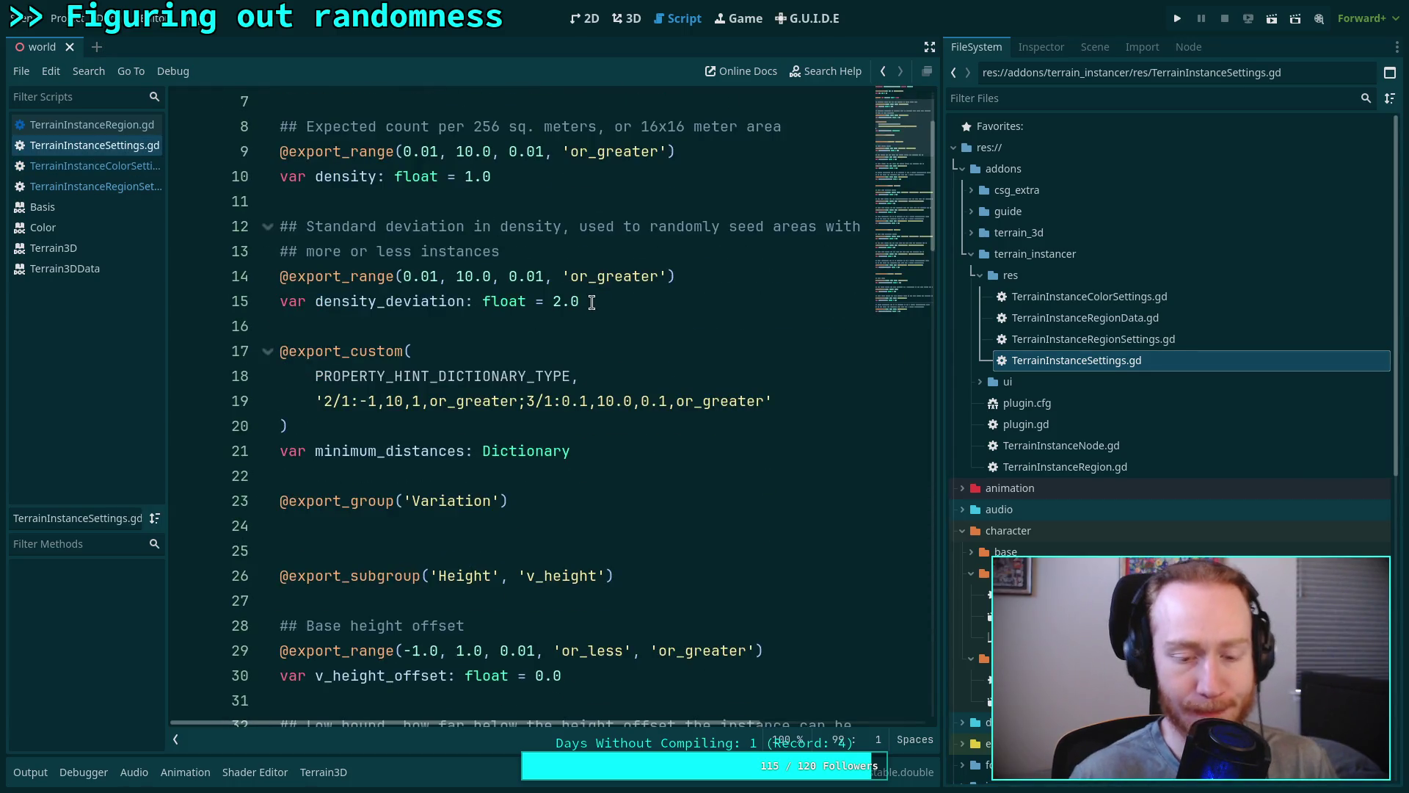
scroll(661, 316, "down", 18)
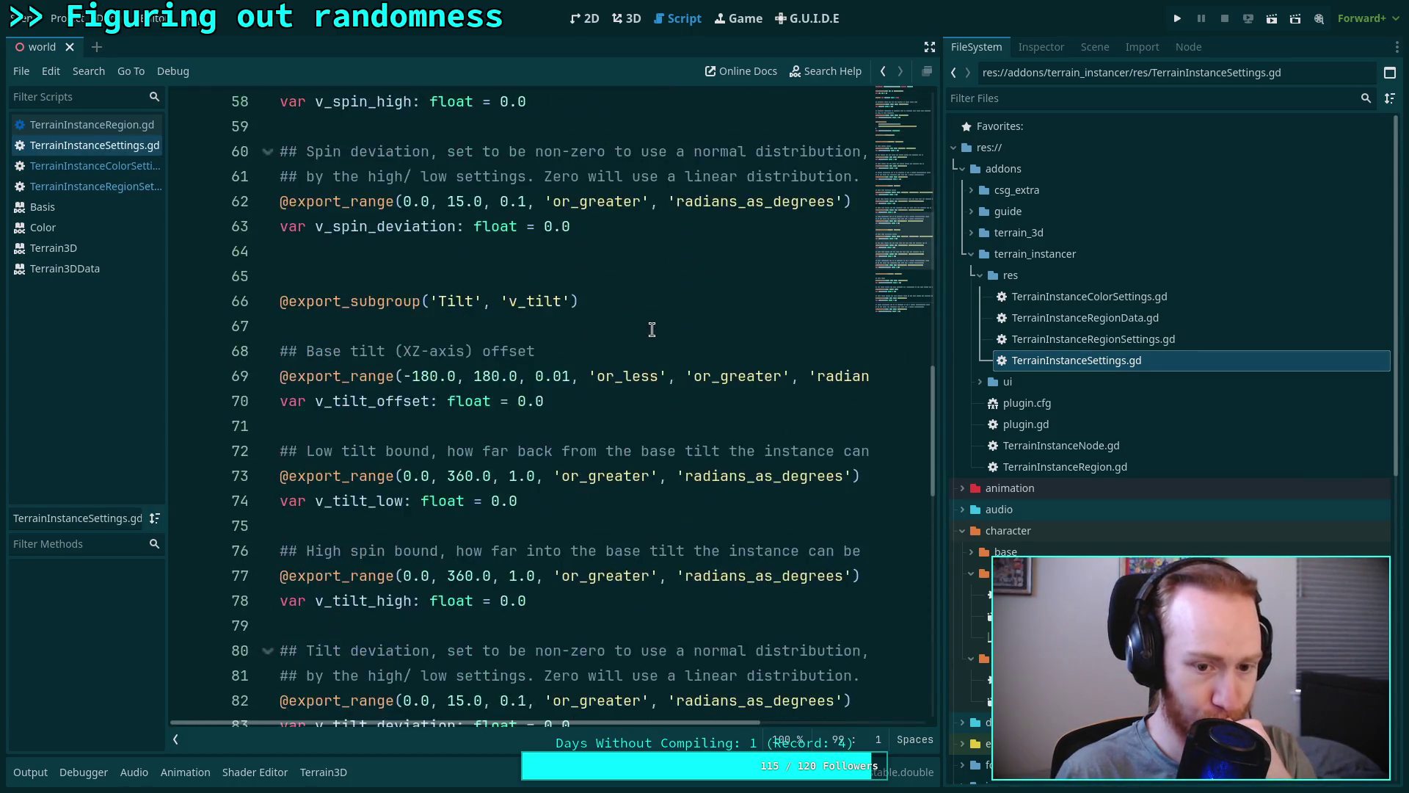
scroll(652, 329, "down", 1)
scroll(652, 330, "up", 18)
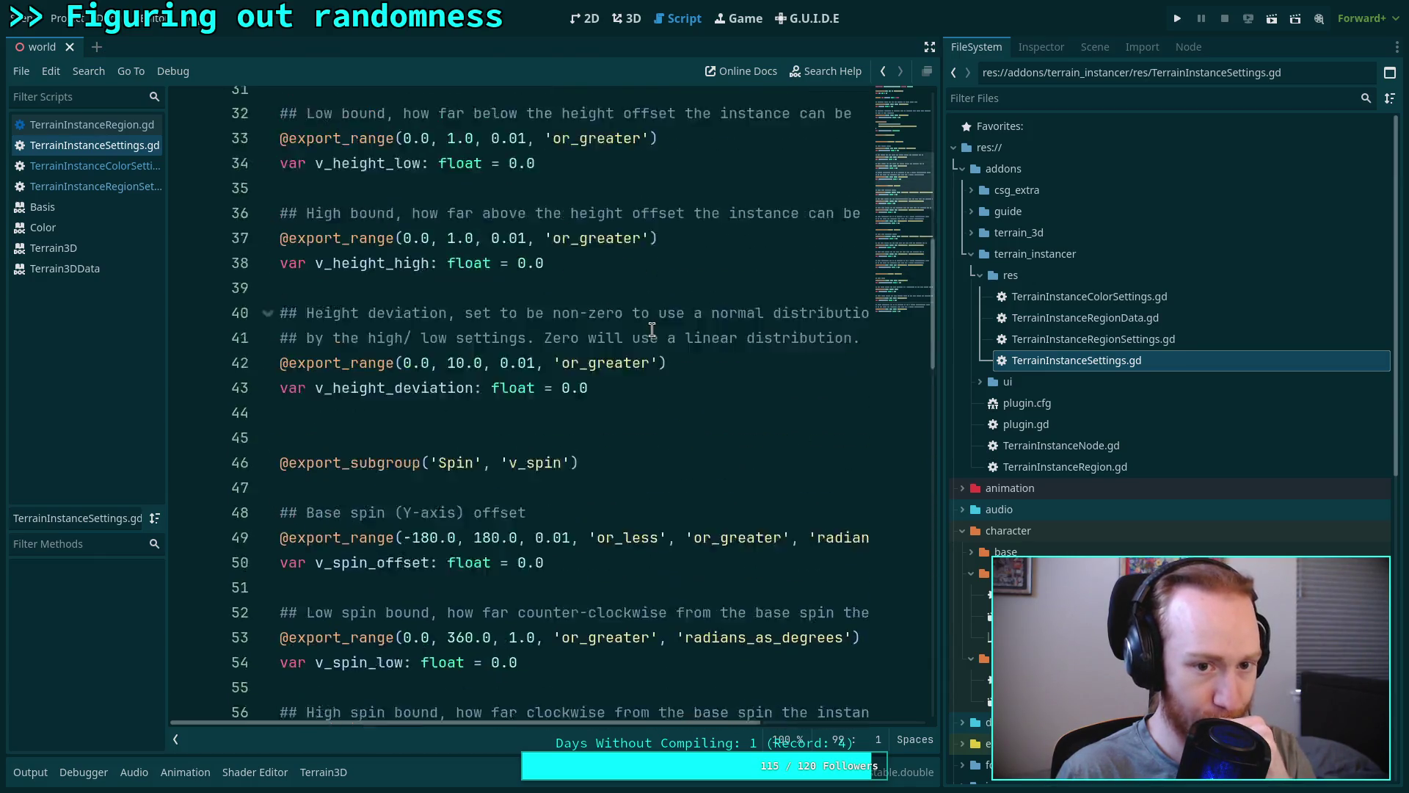
scroll(552, 340, "up", 3)
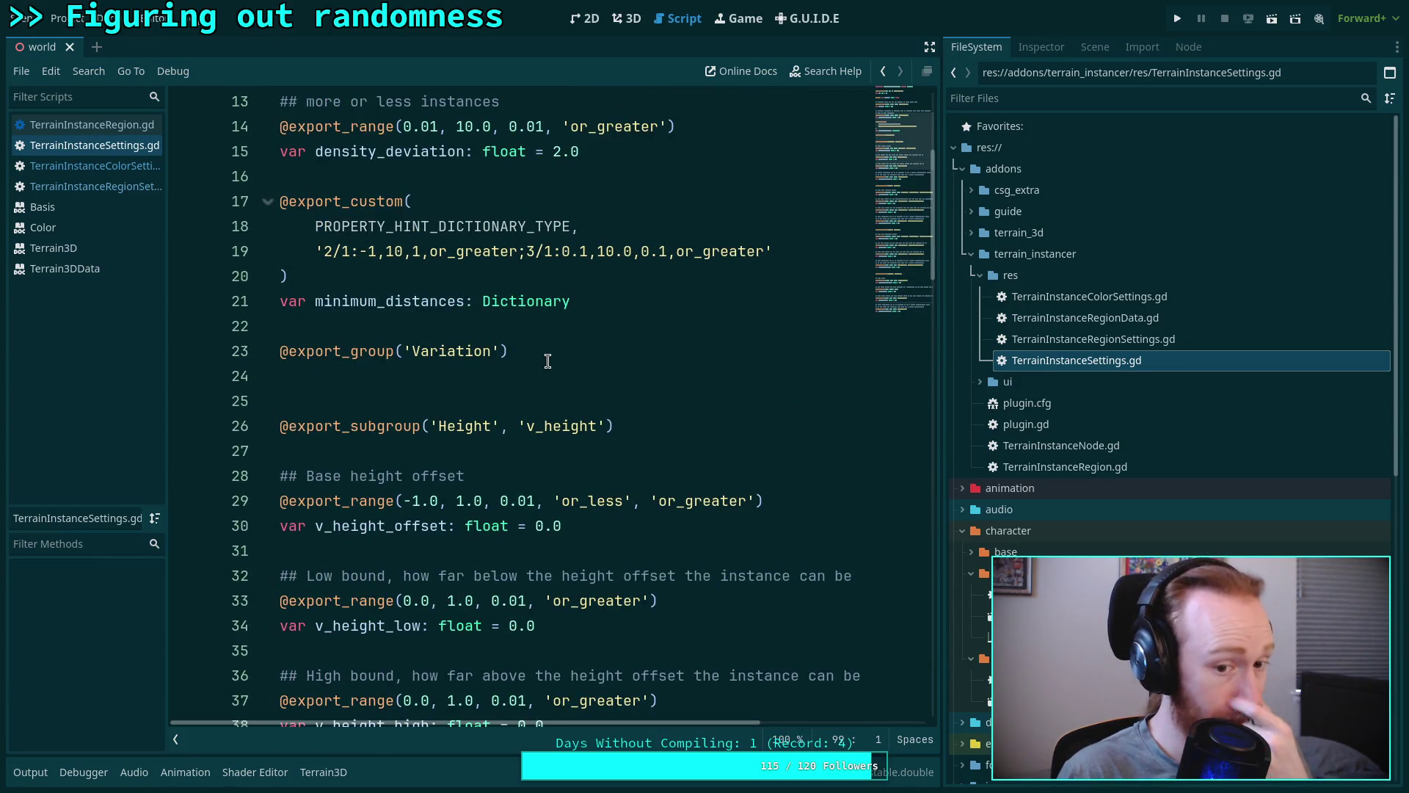
left_click(598, 375)
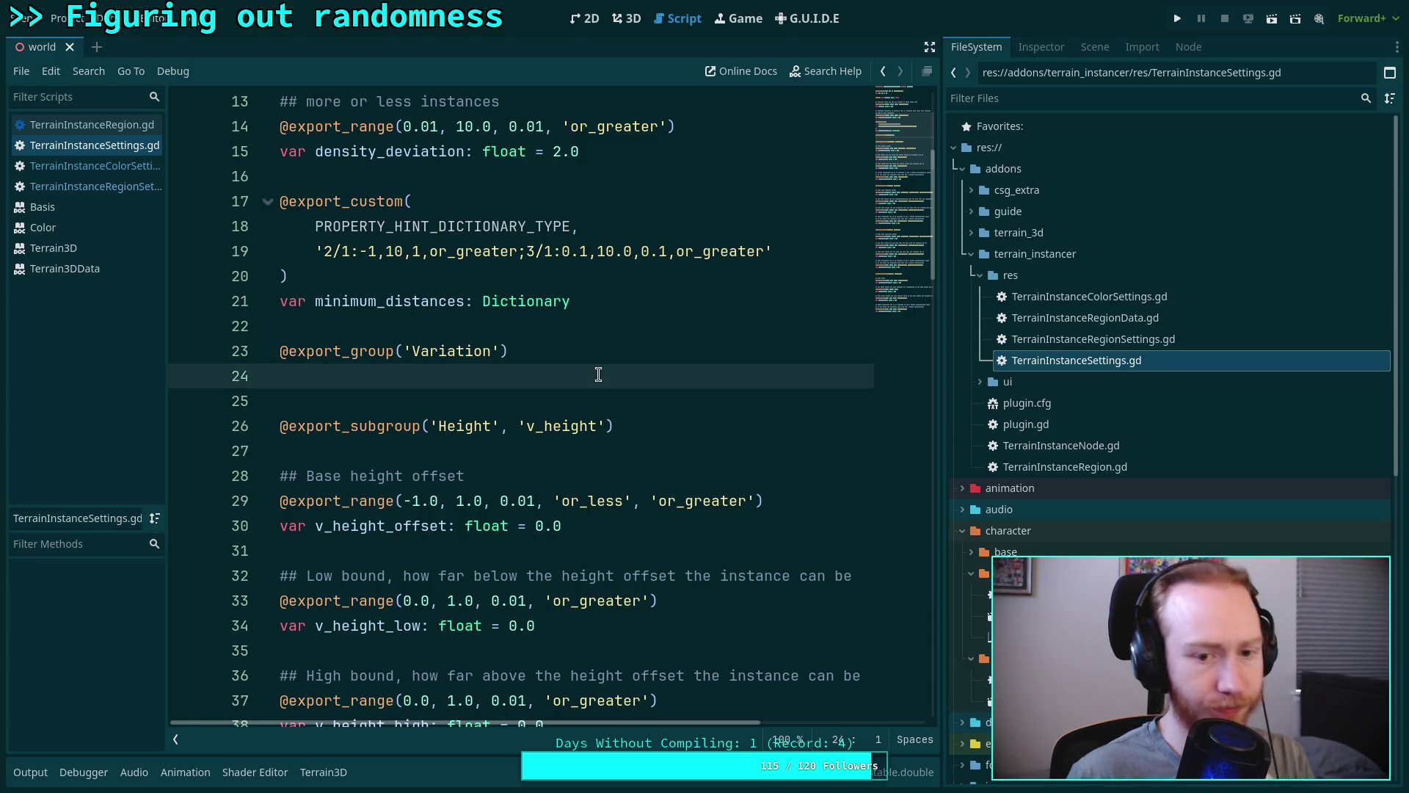
scroll(598, 374, "down", 18)
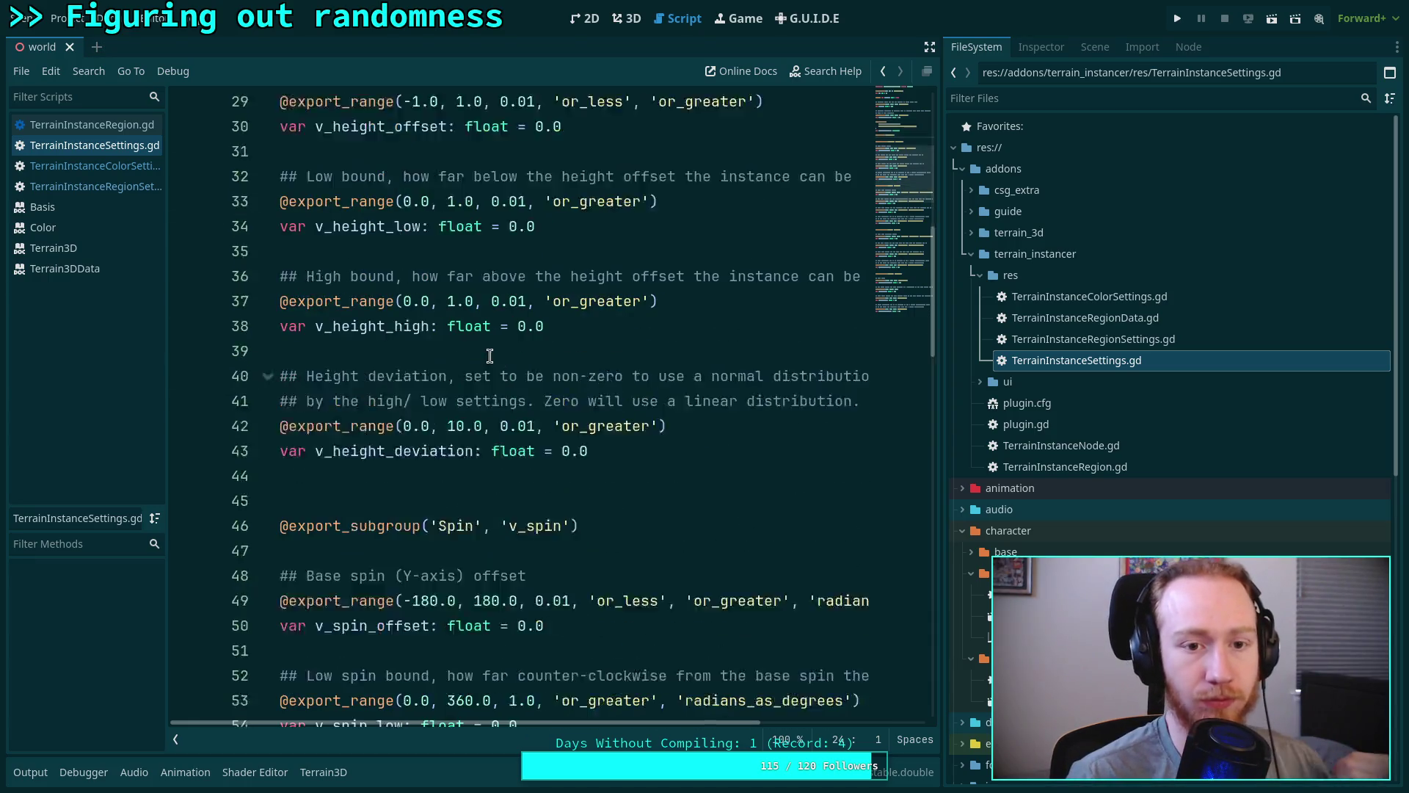
scroll(489, 356, "down", 5)
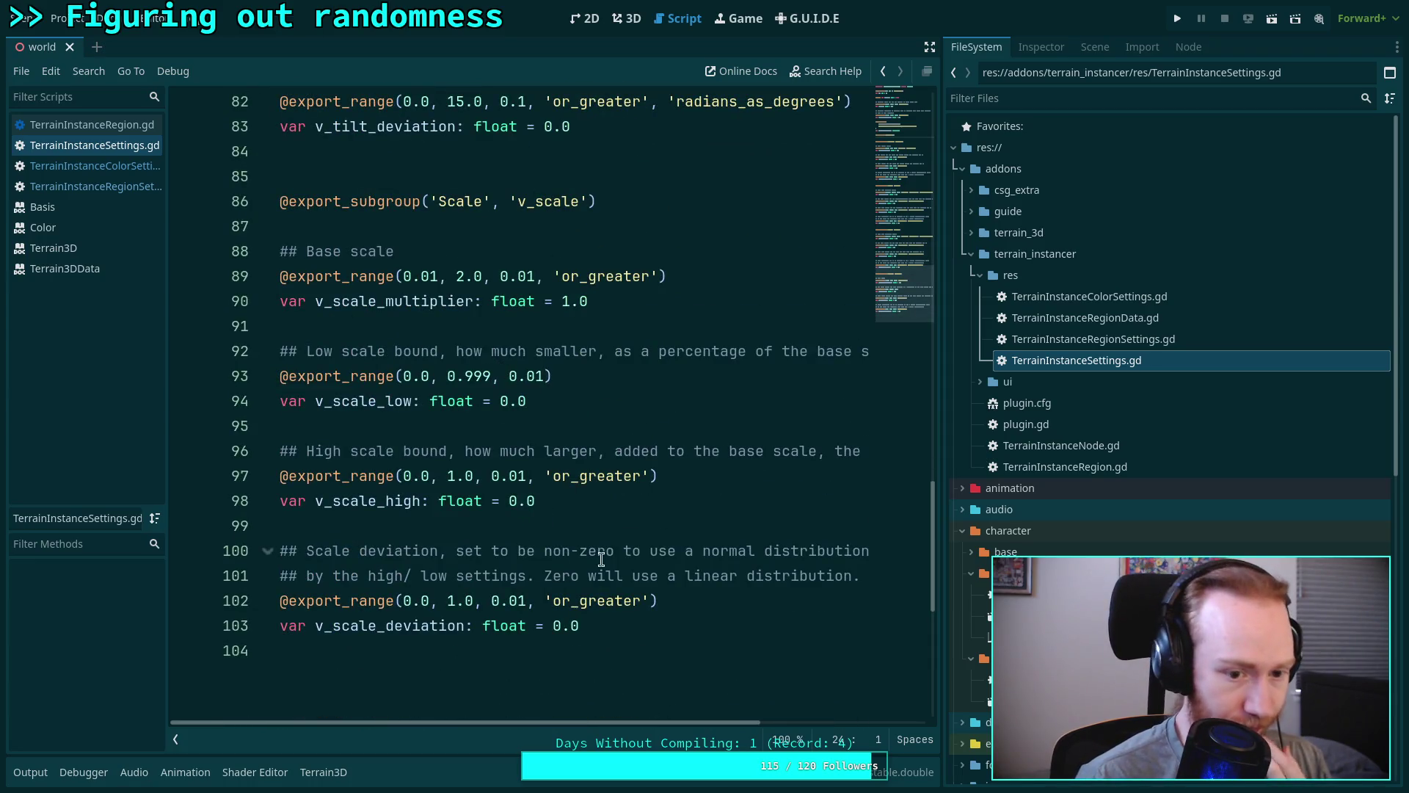
scroll(646, 558, "down", 2)
left_click(682, 564)
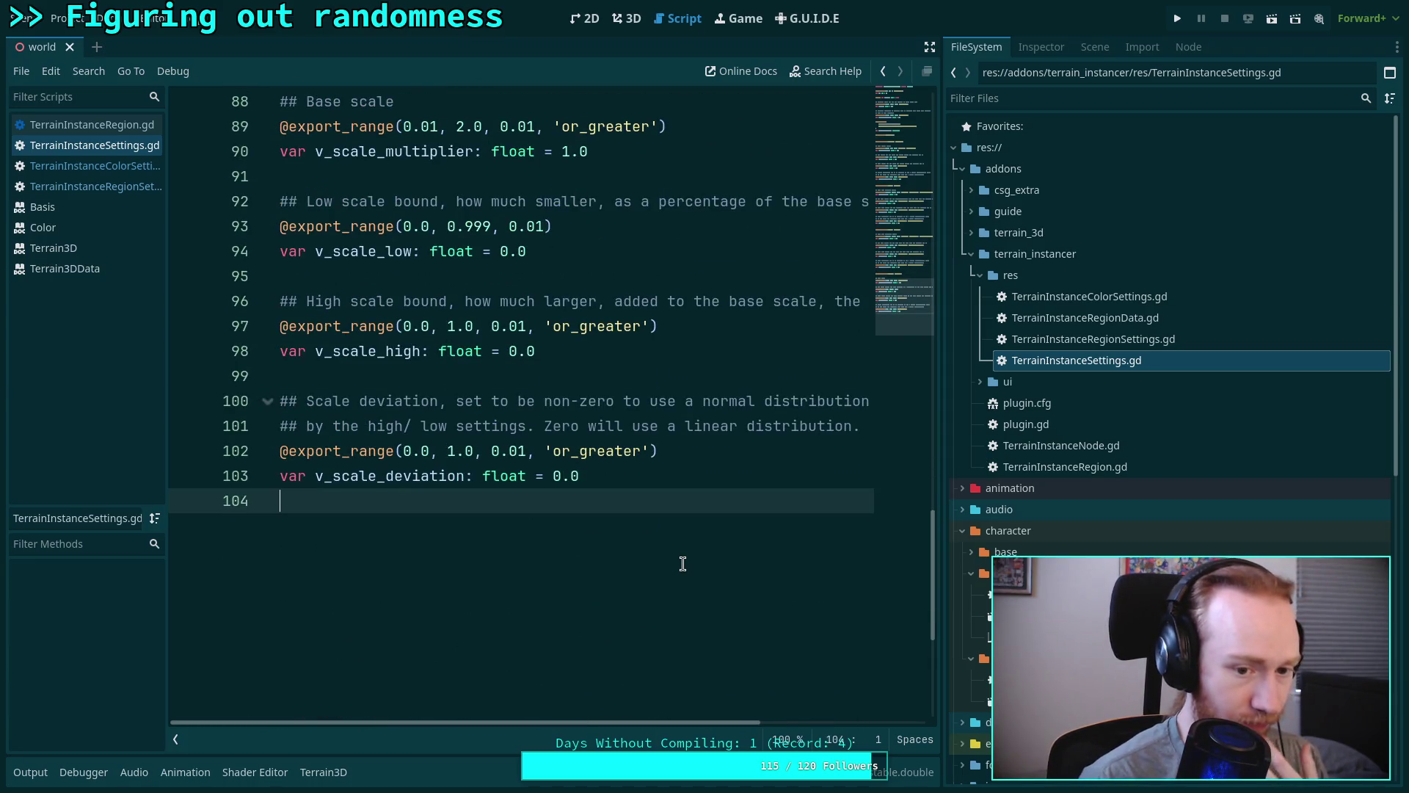
scroll(683, 564, "up", 20)
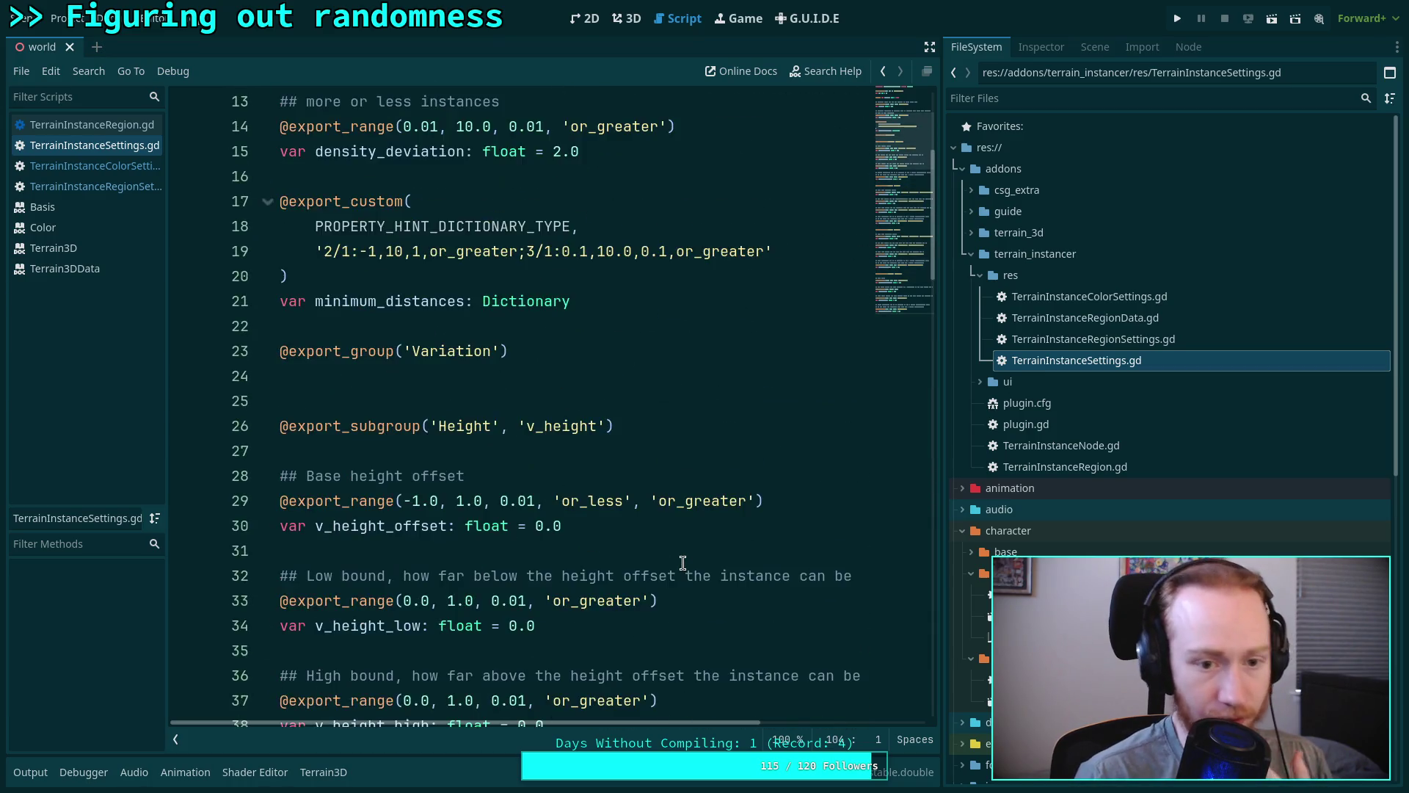
scroll(586, 505, "up", 2)
left_click(595, 518)
key("Return")
key("Return")
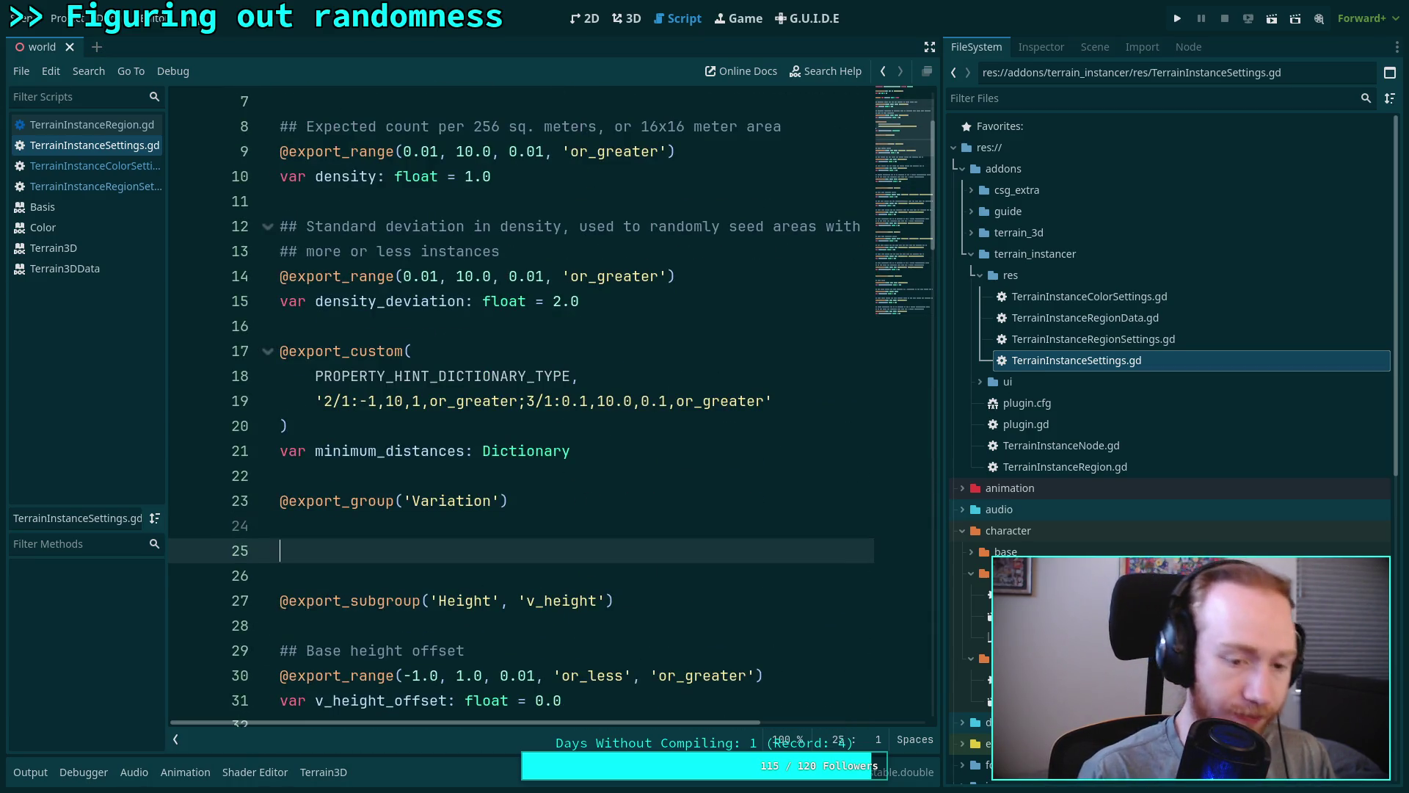
type("export-")
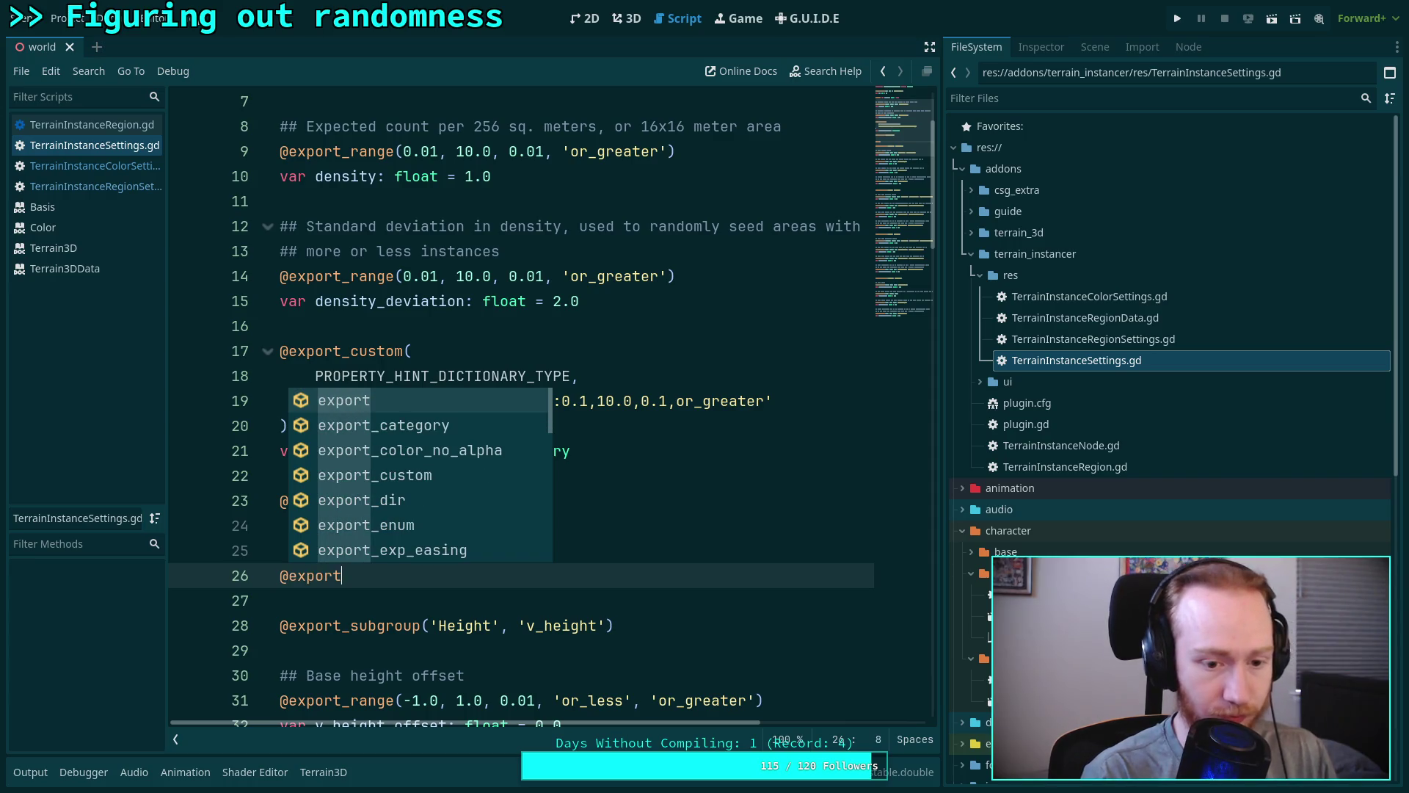
type("sub")
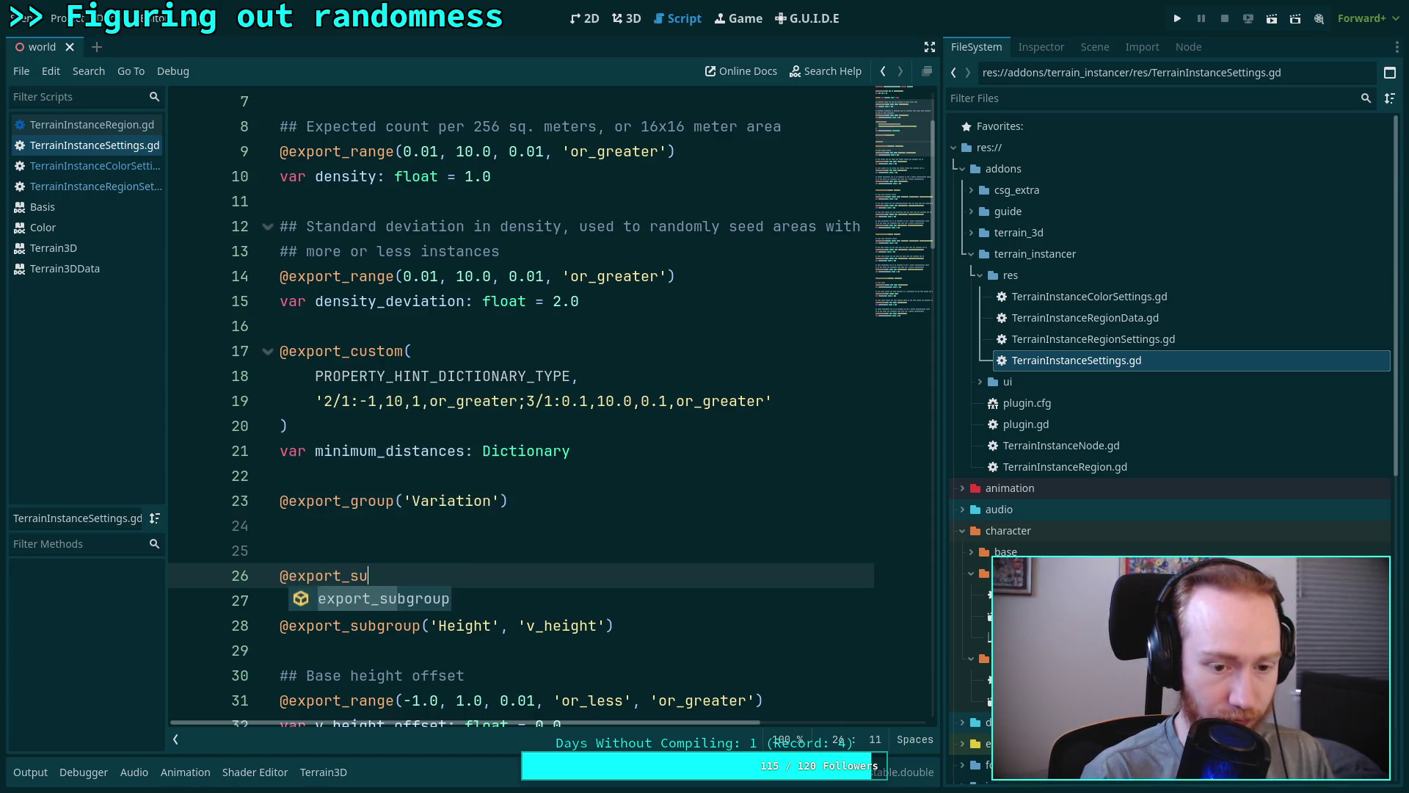
key("Return")
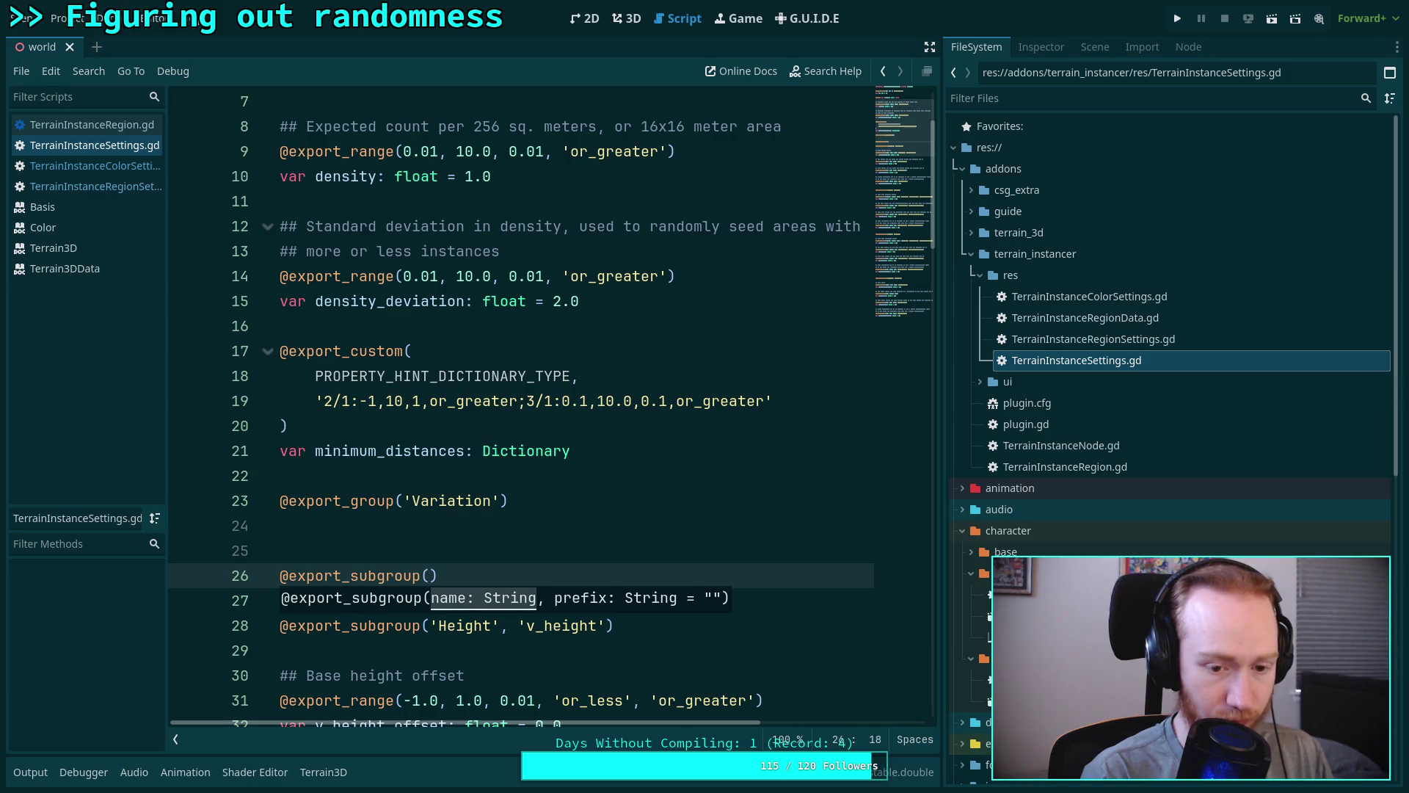
type("olor',")
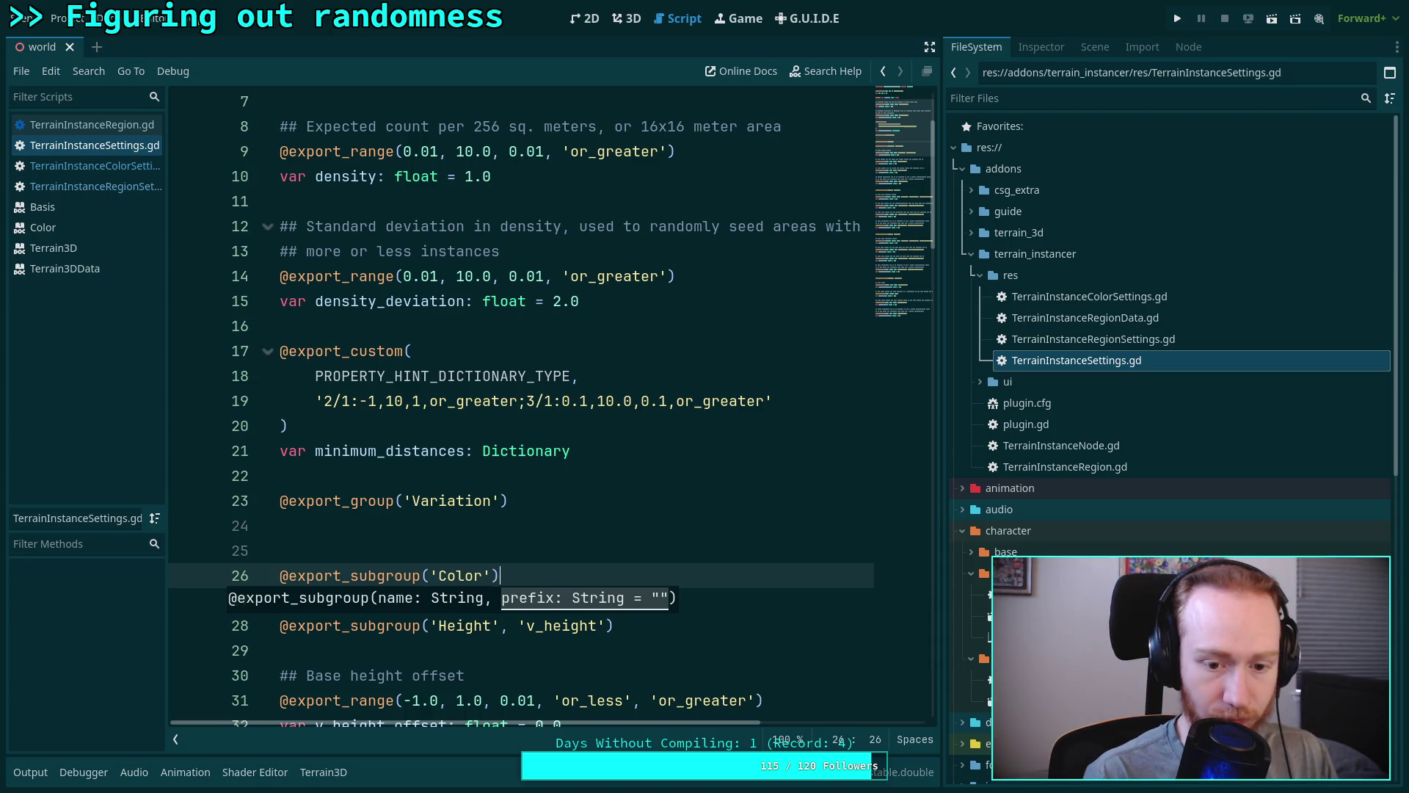
key("Return")
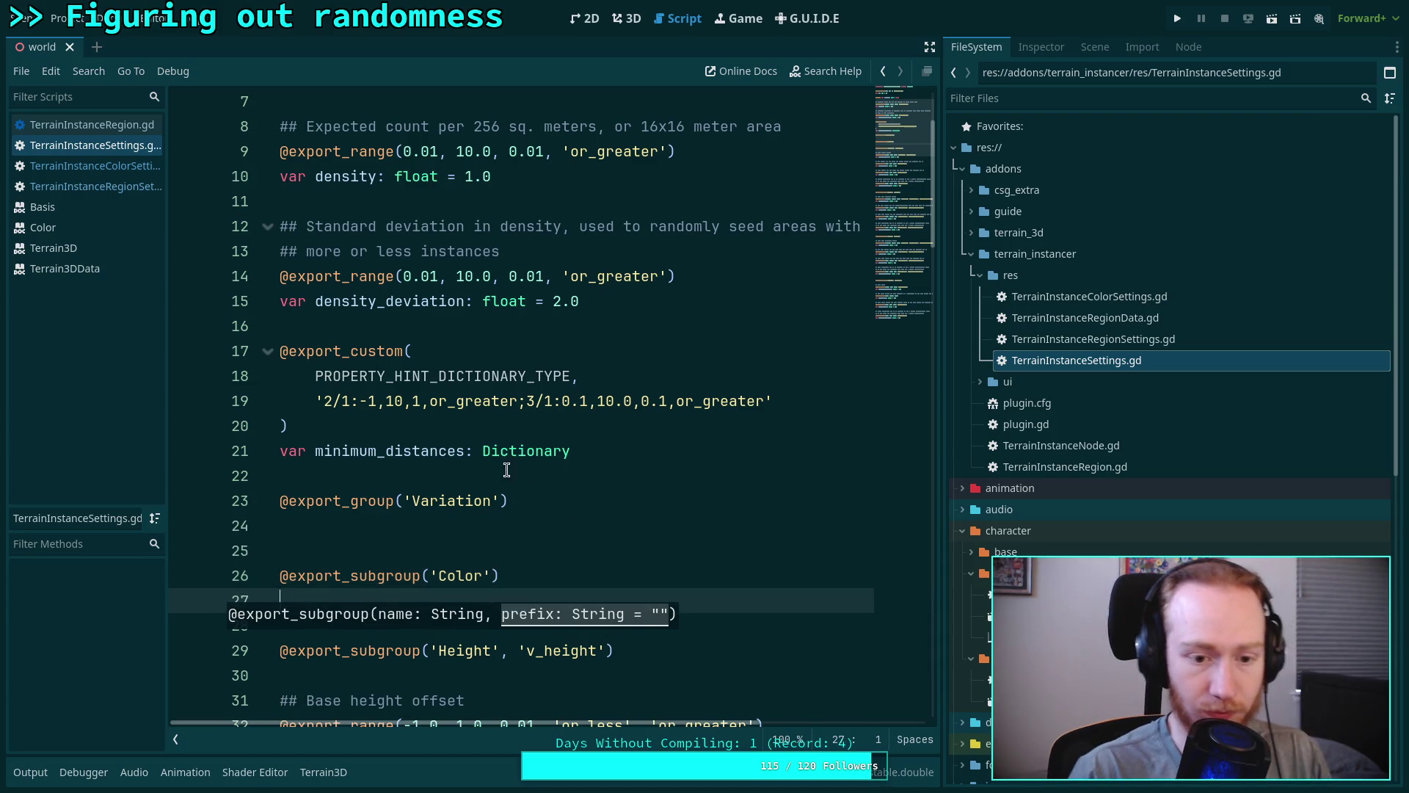
left_click(424, 476)
key("Return")
scroll(377, 475, "down", 2)
left_click(416, 484)
scroll(527, 498, "down", 2)
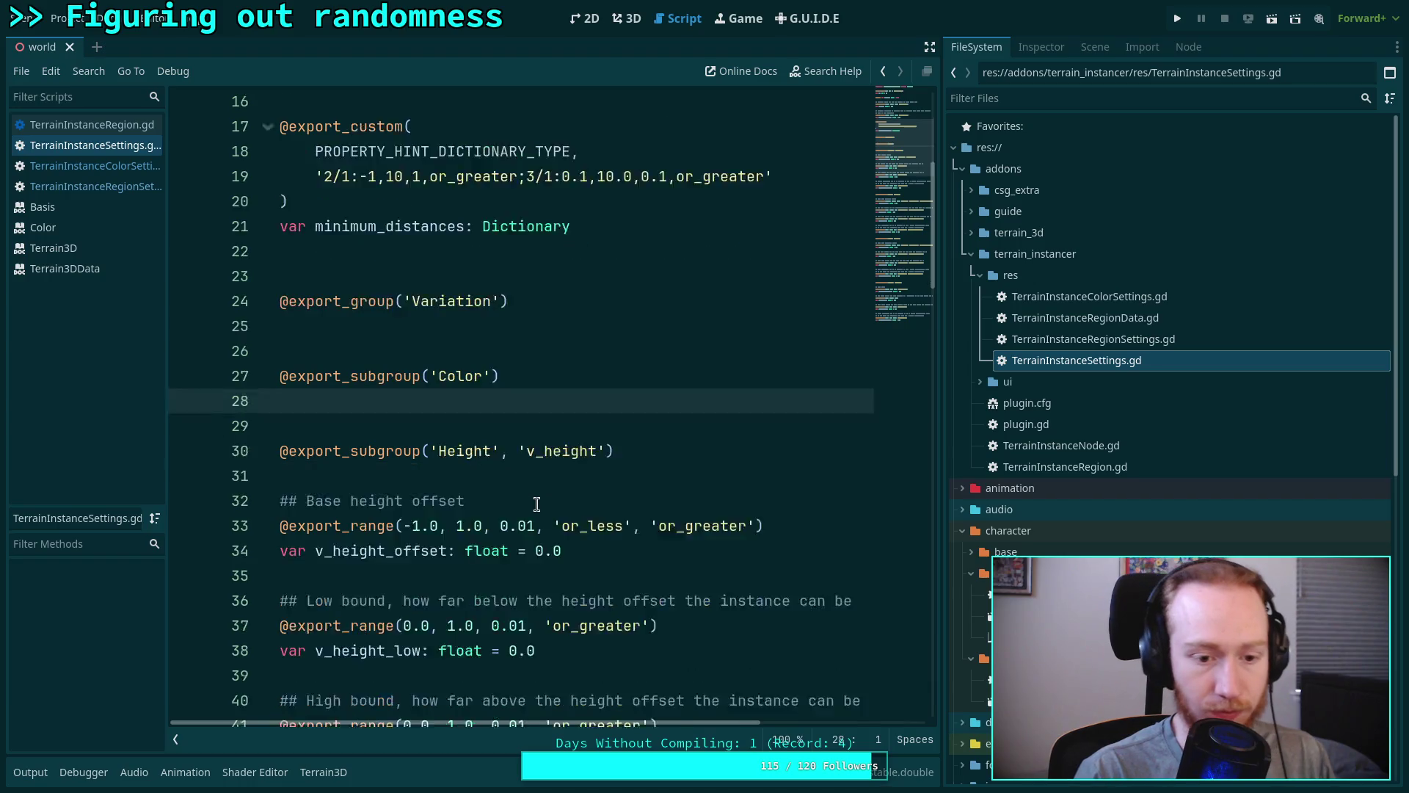
key("Return")
key("Up")
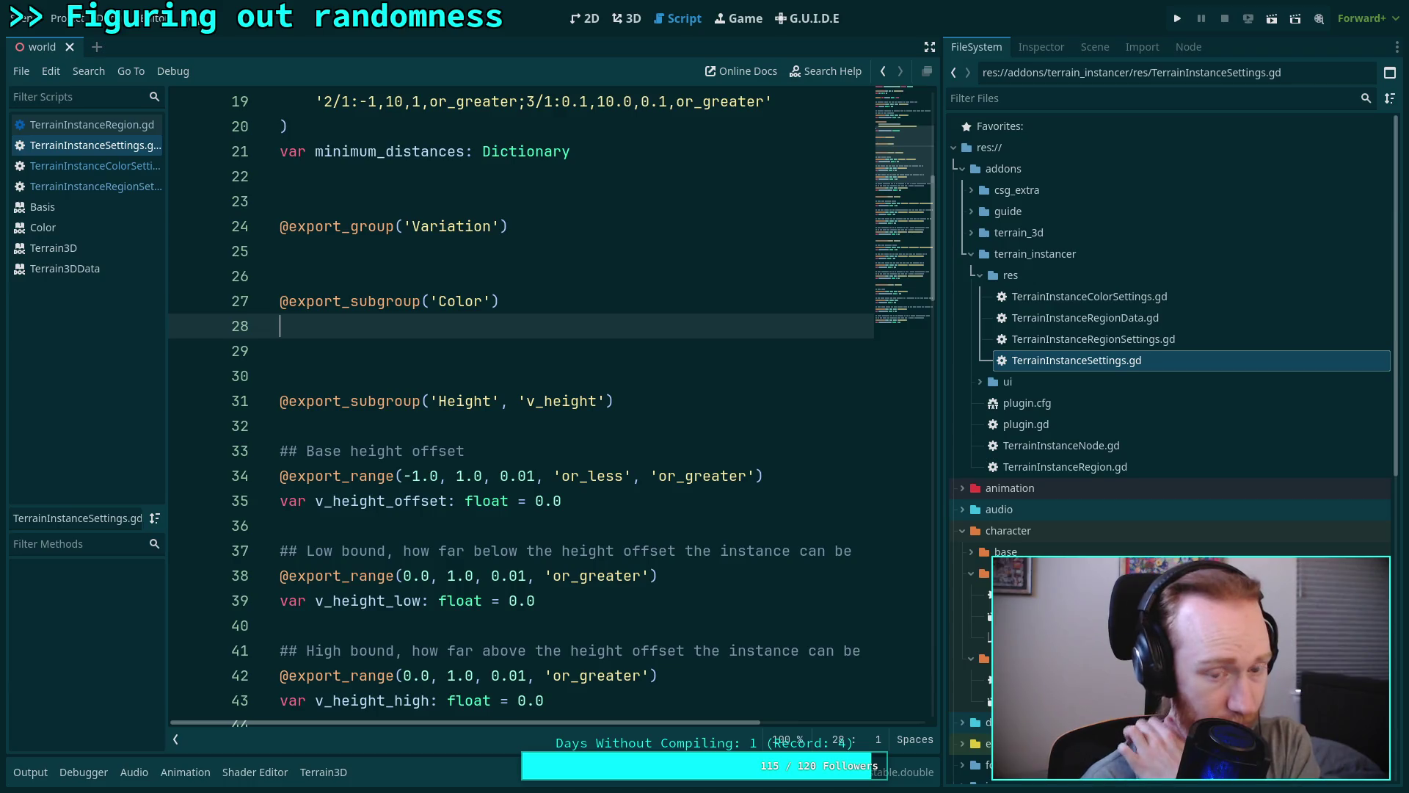
key("Return")
Step: Declare the exported v_colors array typed Array[TerrainInstanceColorSettings] using autocomplete
type("#")
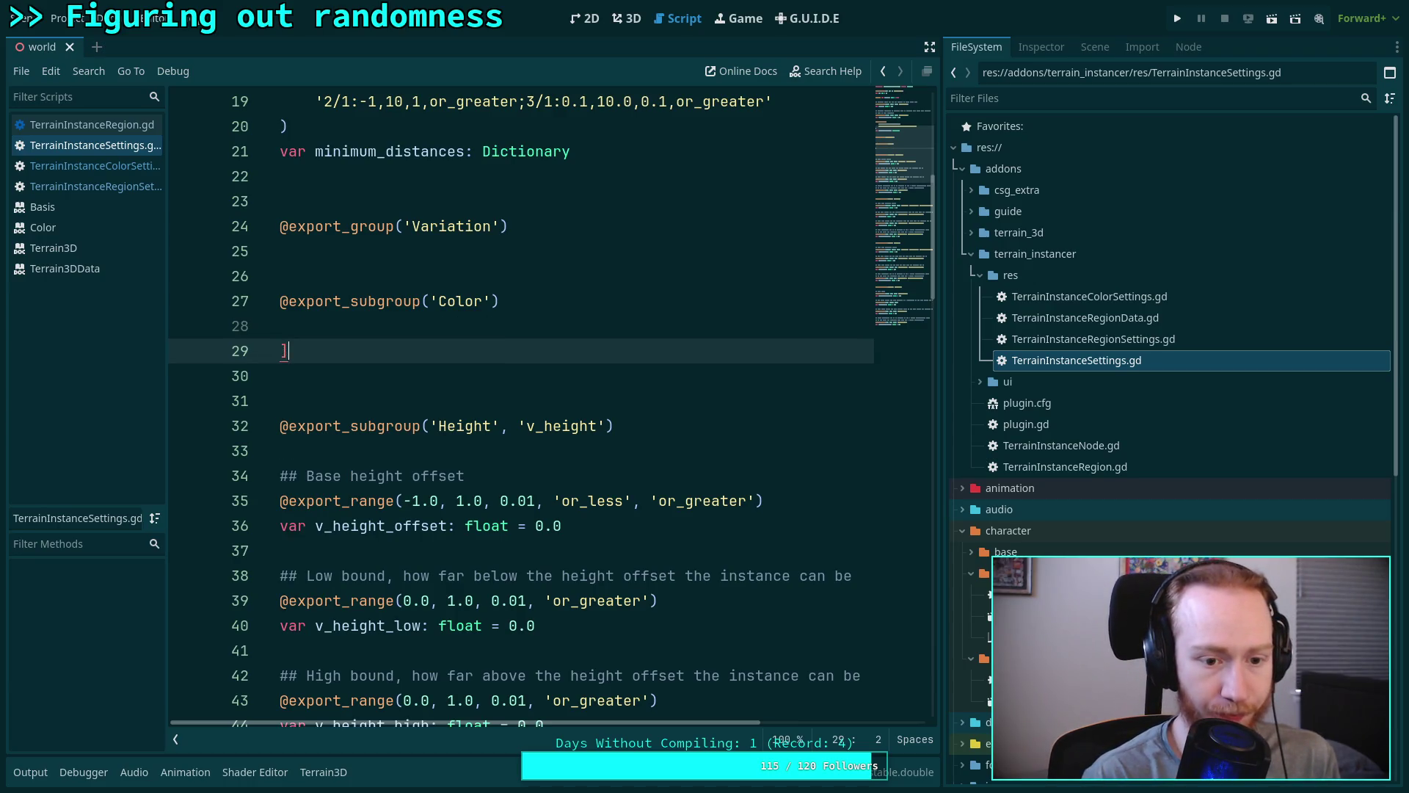
type("@export-")
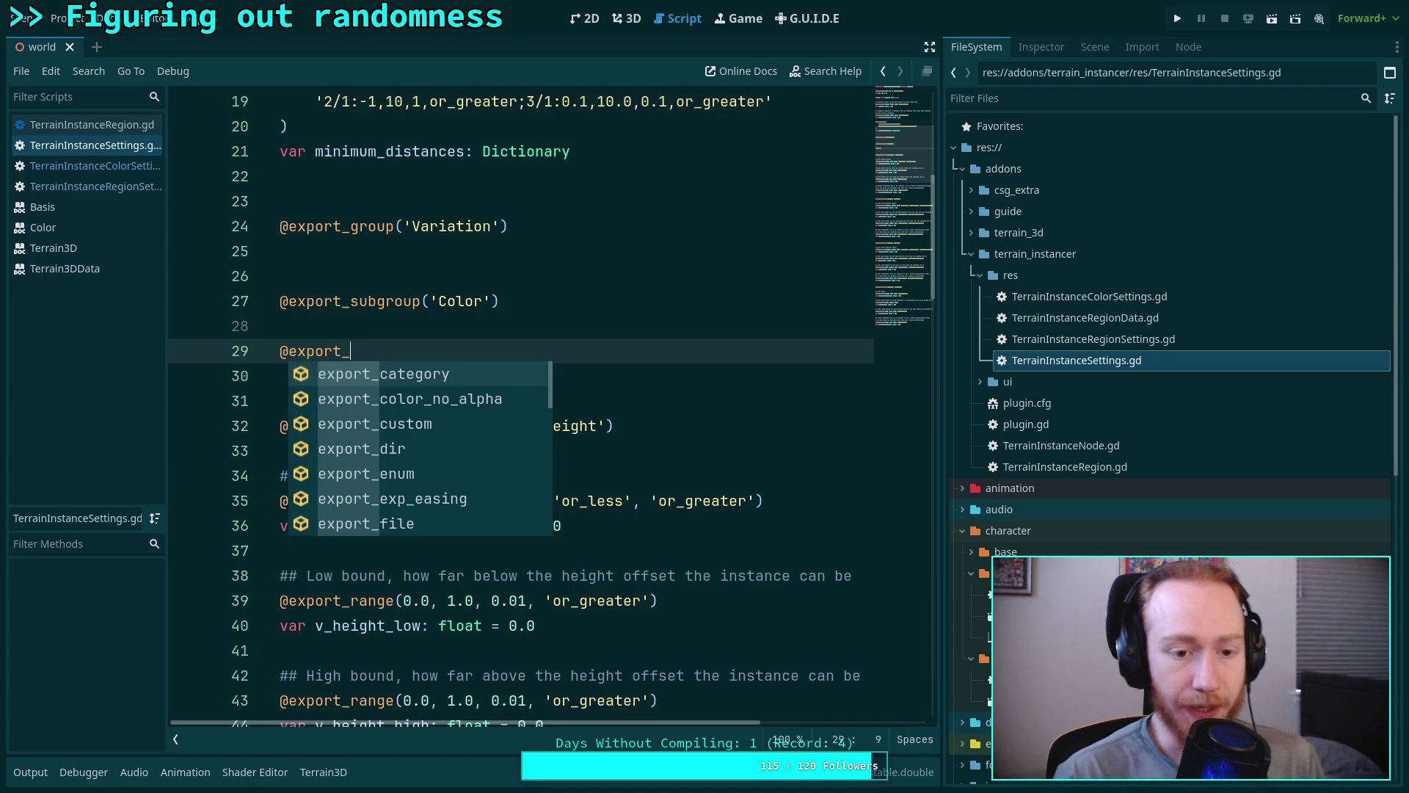
key("BackSpace")
type("var v")
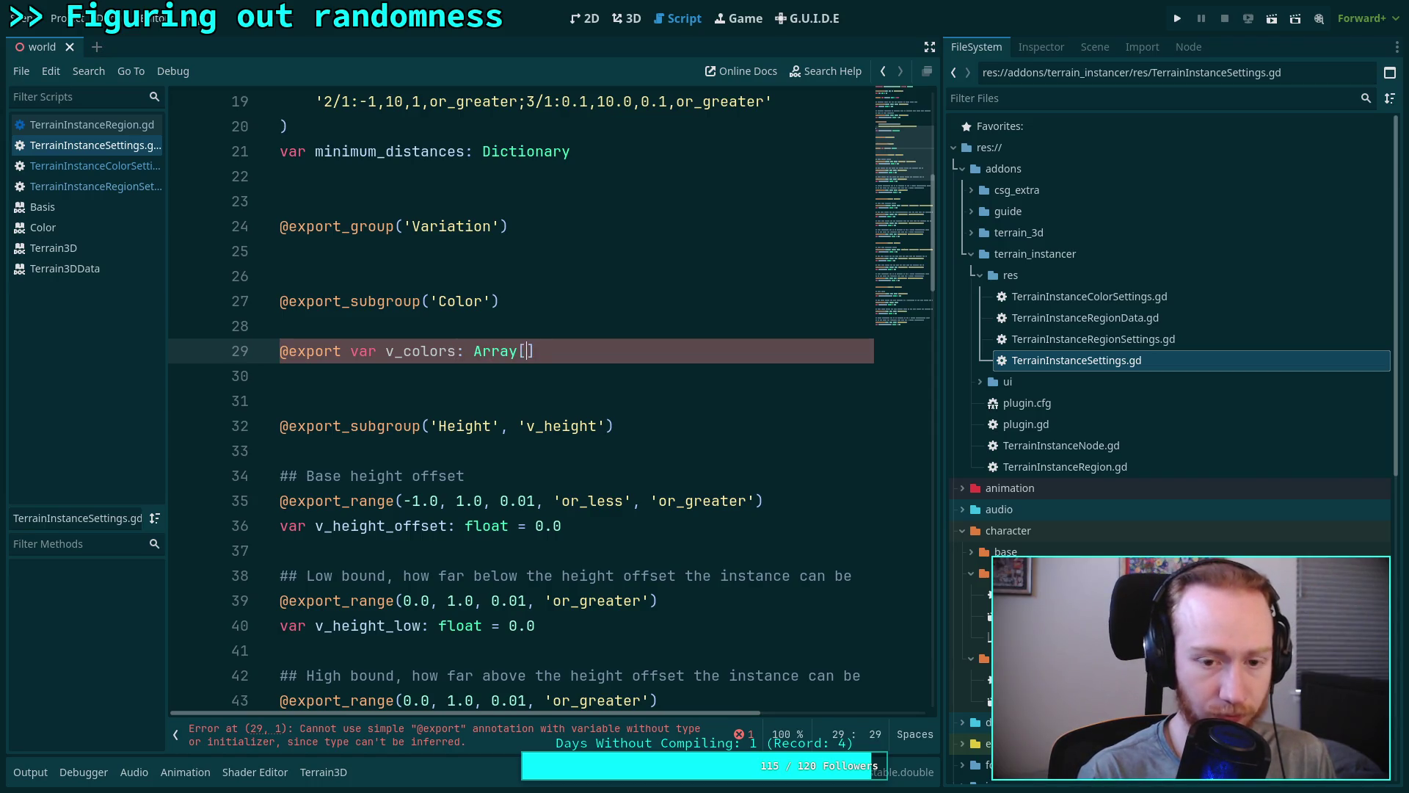
type("C")
key("BackSpace")
key("BackSpace")
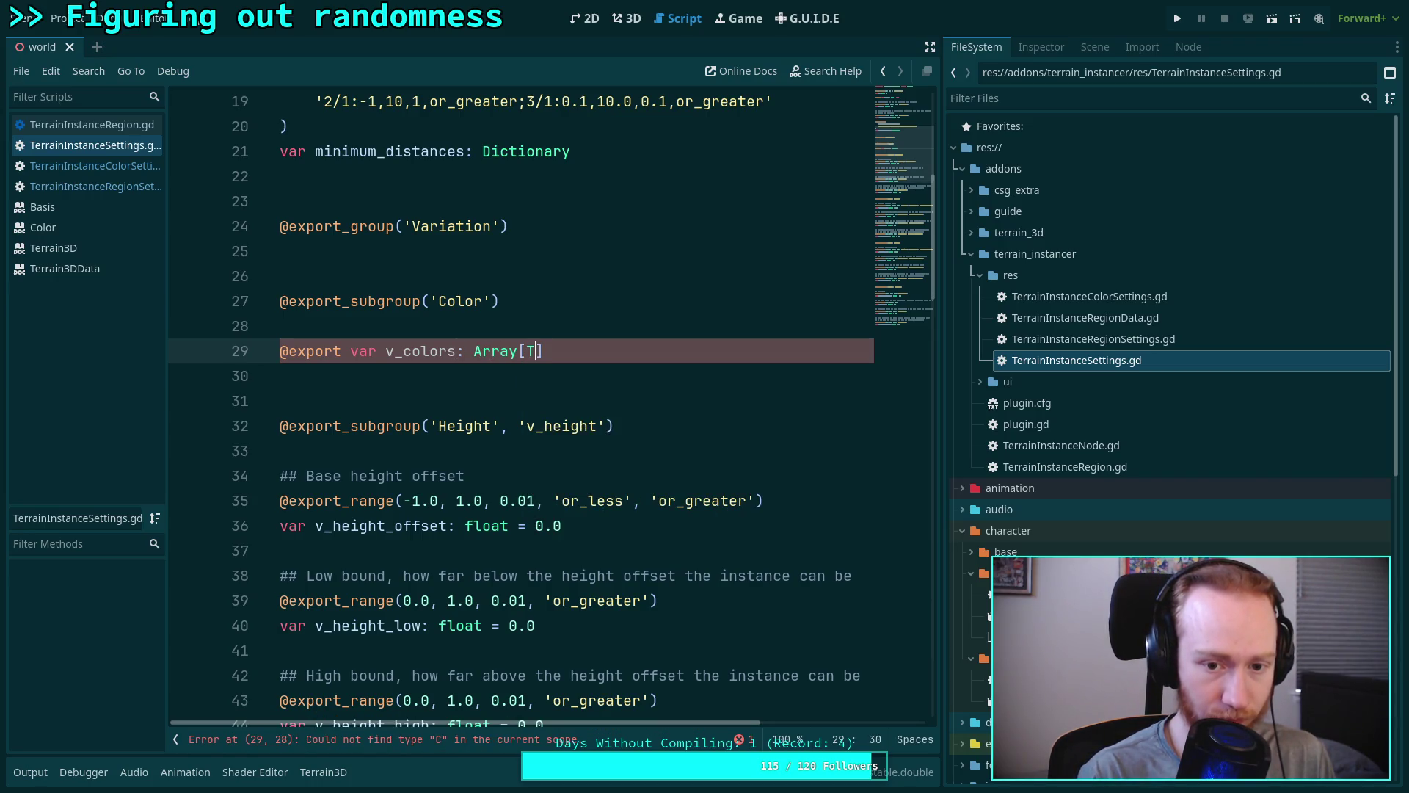
type("Terrain")
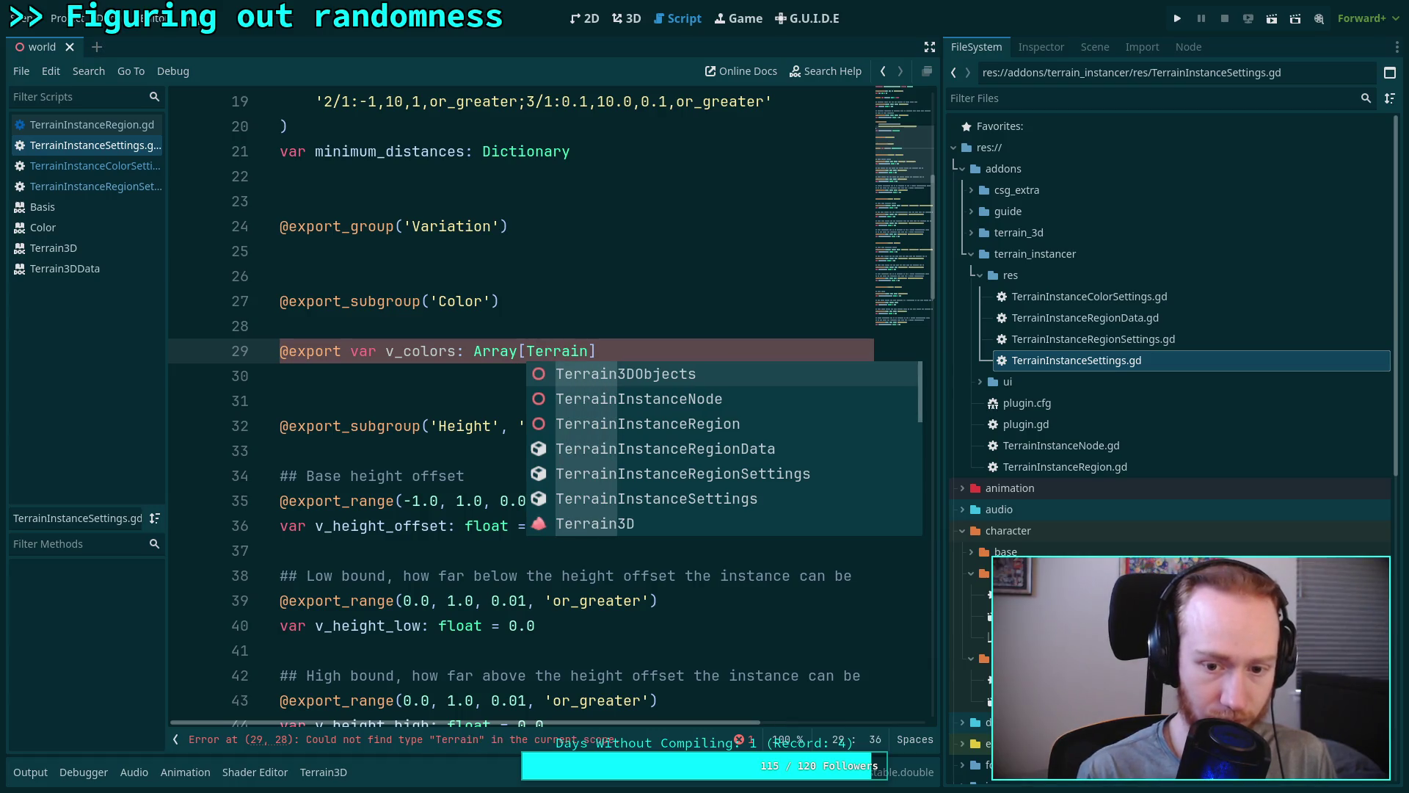
type("Co")
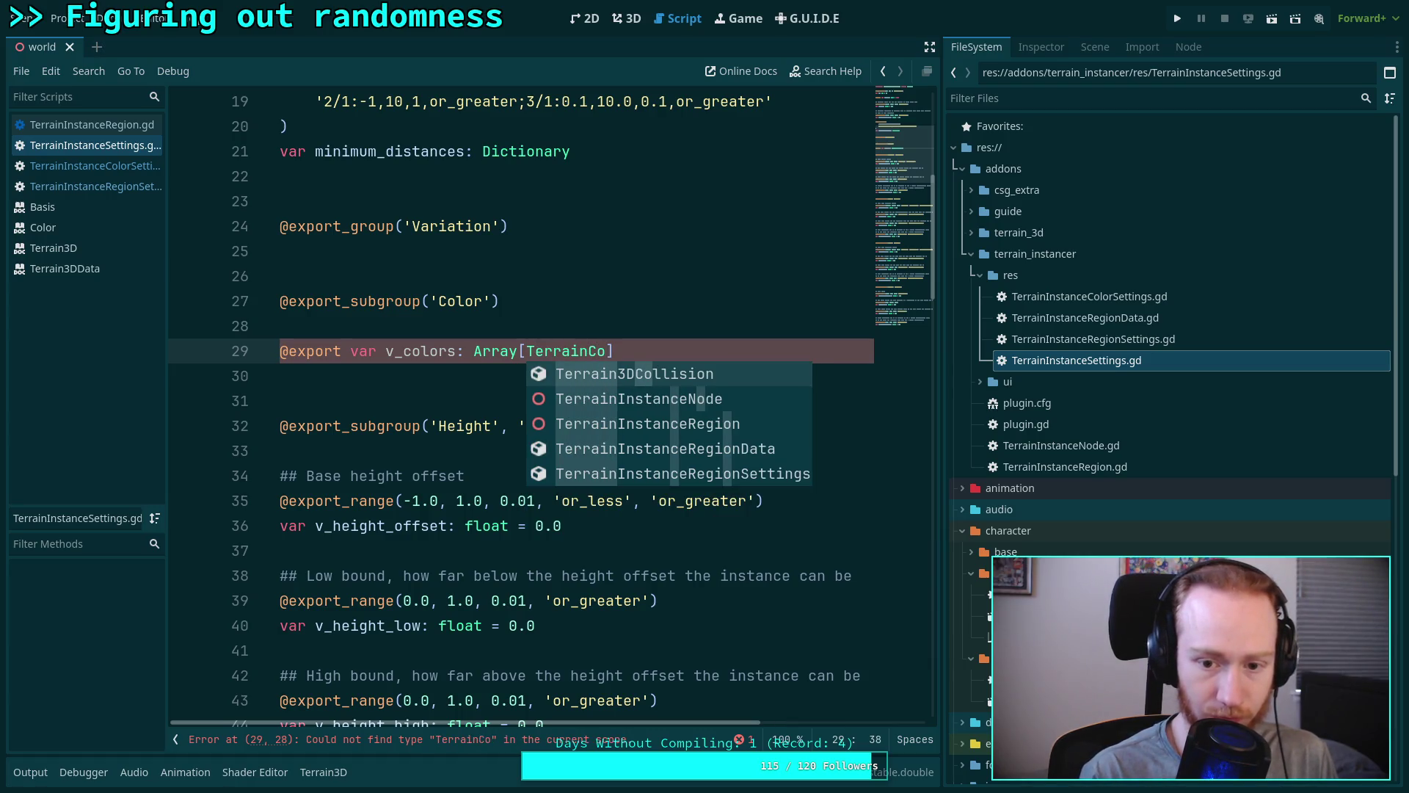
key("Escape")
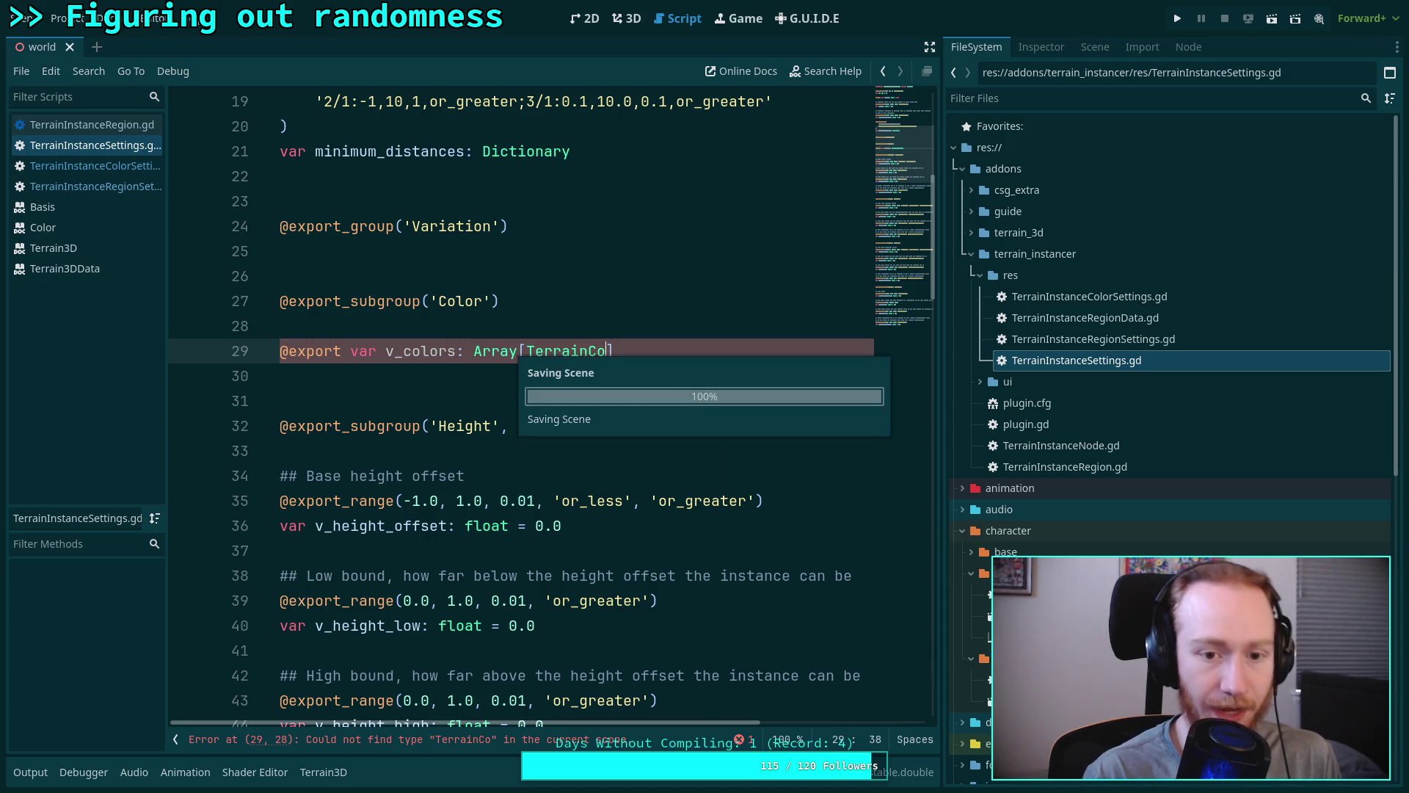
type("l")
key("Return")
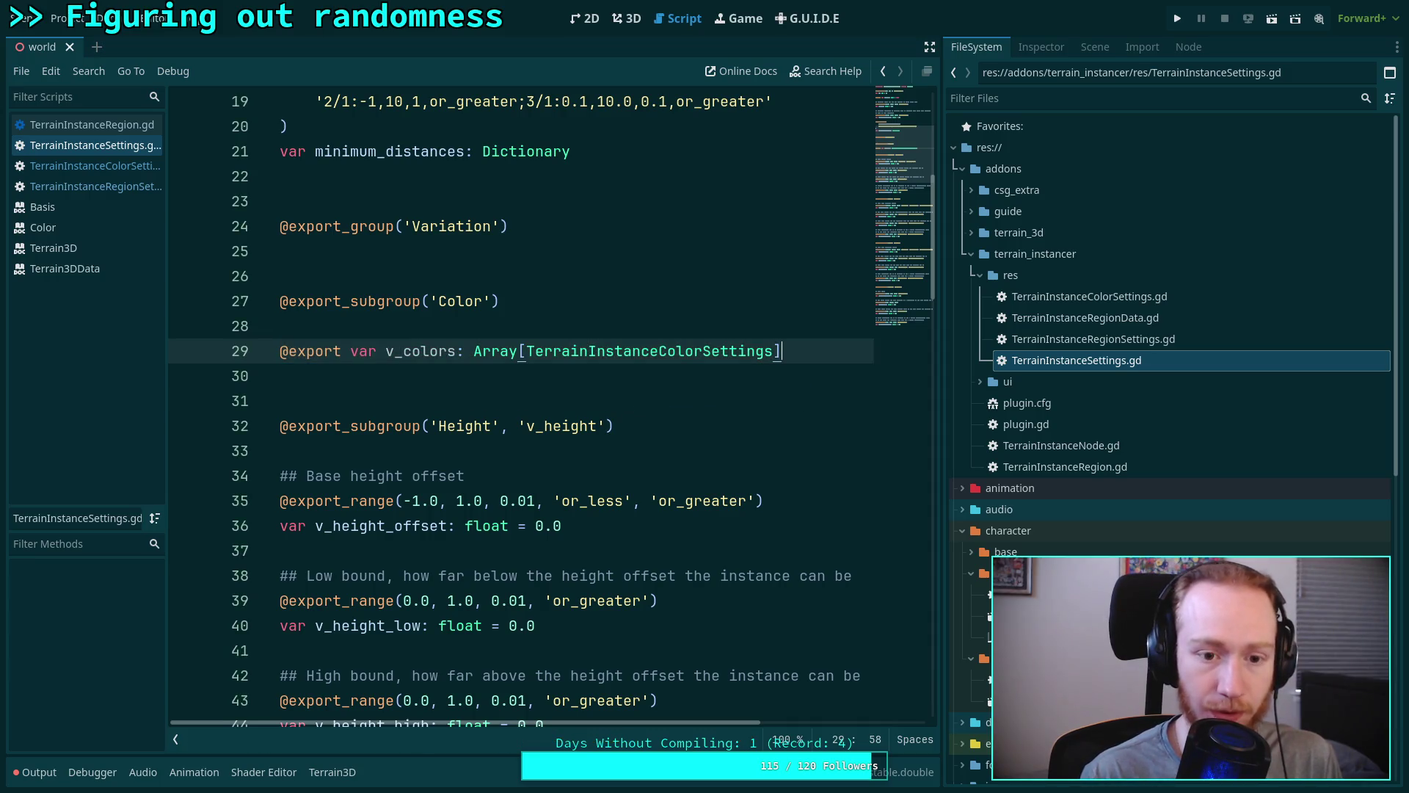
Step: Glance at TerrainInstanceRegionSettings.gd, then return to TerrainInstanceSettings.gd and save it
left_click(143, 188)
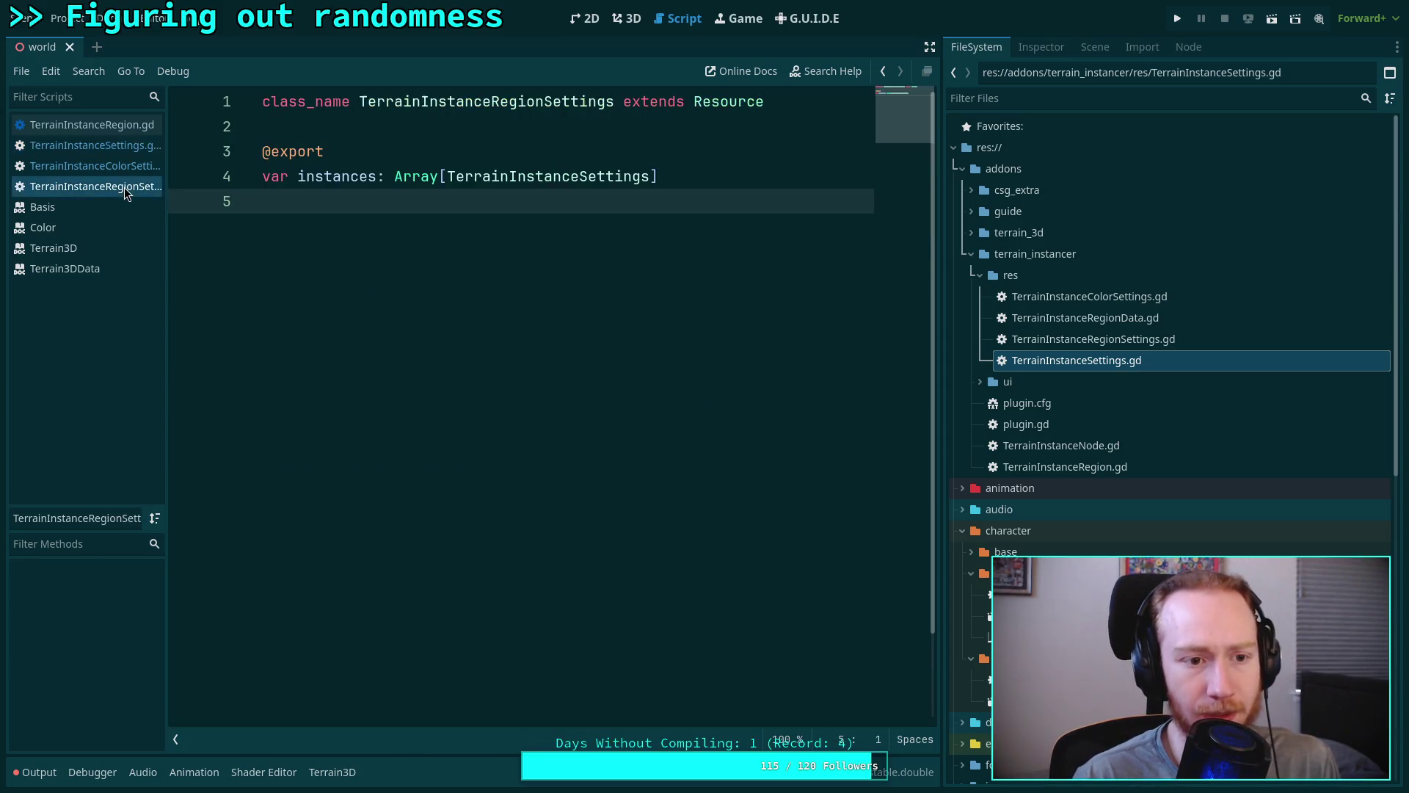
left_click(118, 145)
left_click(800, 389)
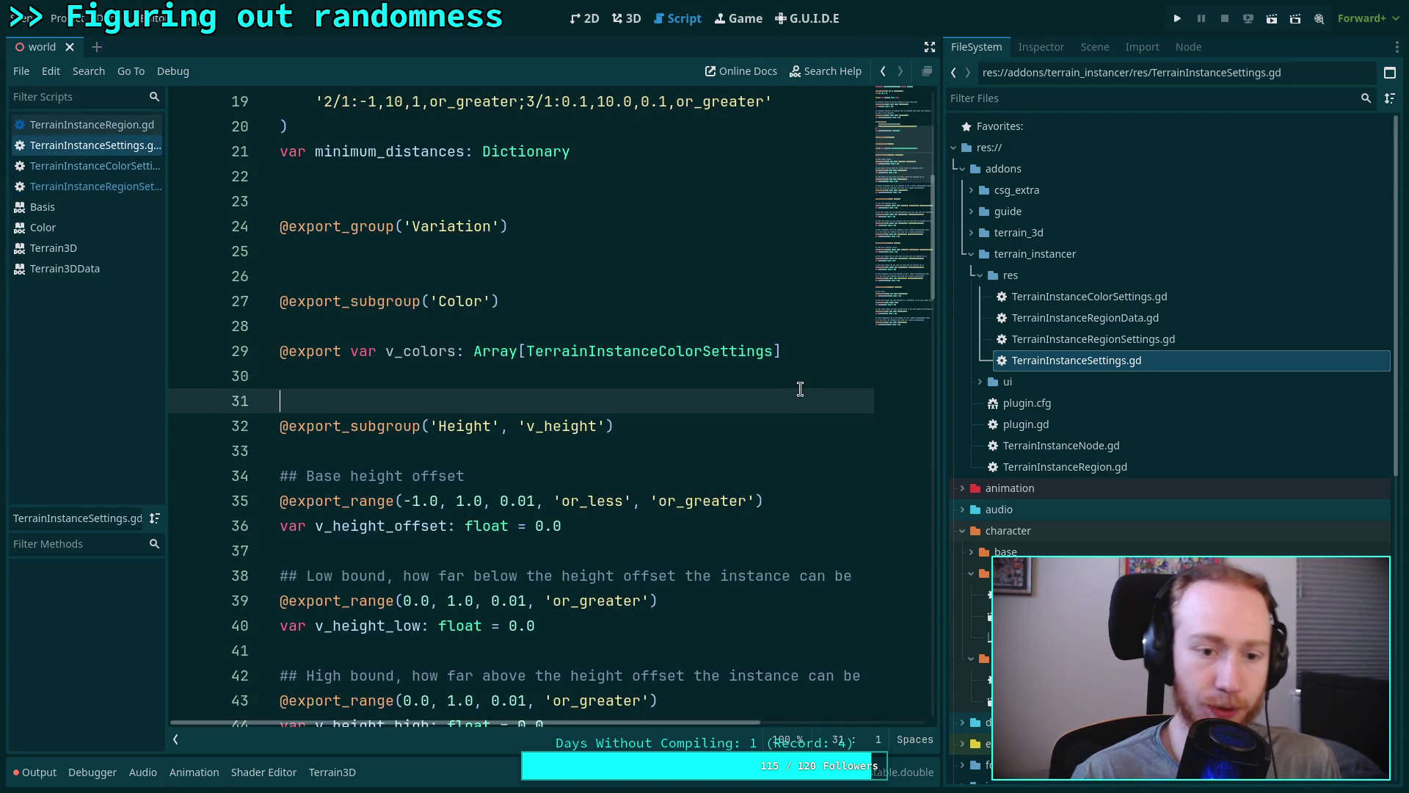
key("ctrl+s")
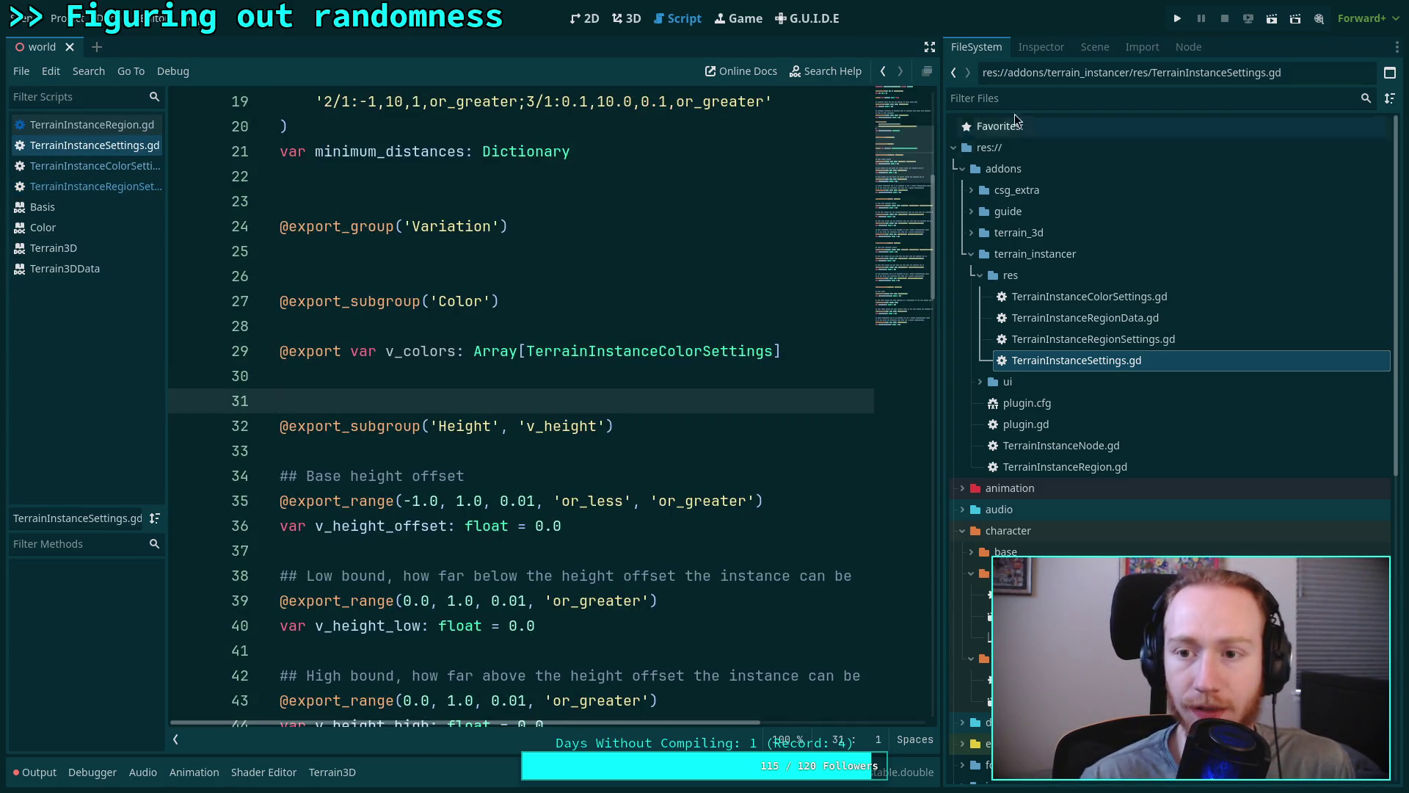
Step: Select the TerrainInstanceRegion node and show its properties in the Inspector
left_click(1085, 50)
left_click(1046, 48)
left_click(1094, 47)
left_click(1105, 429)
left_click(1043, 47)
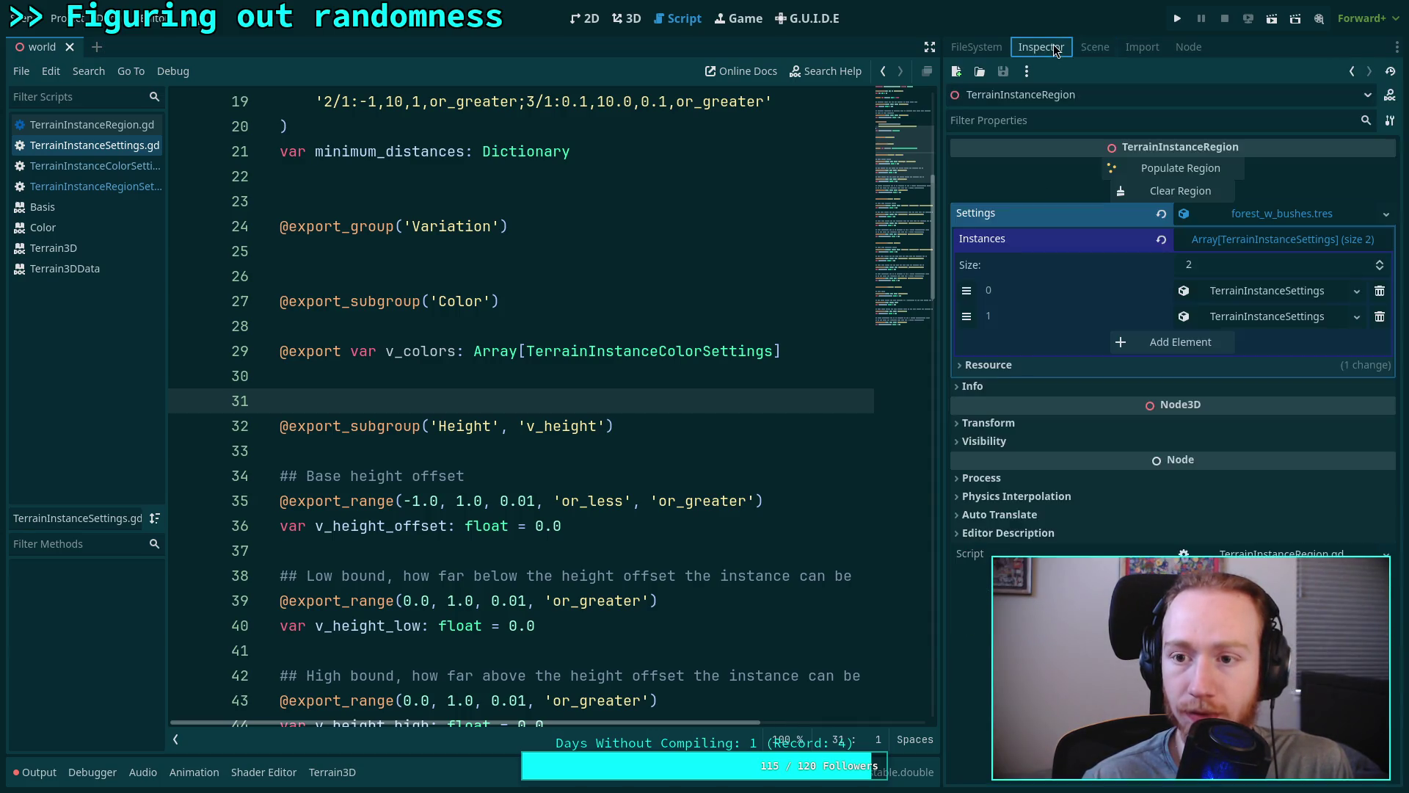
left_click(1261, 290)
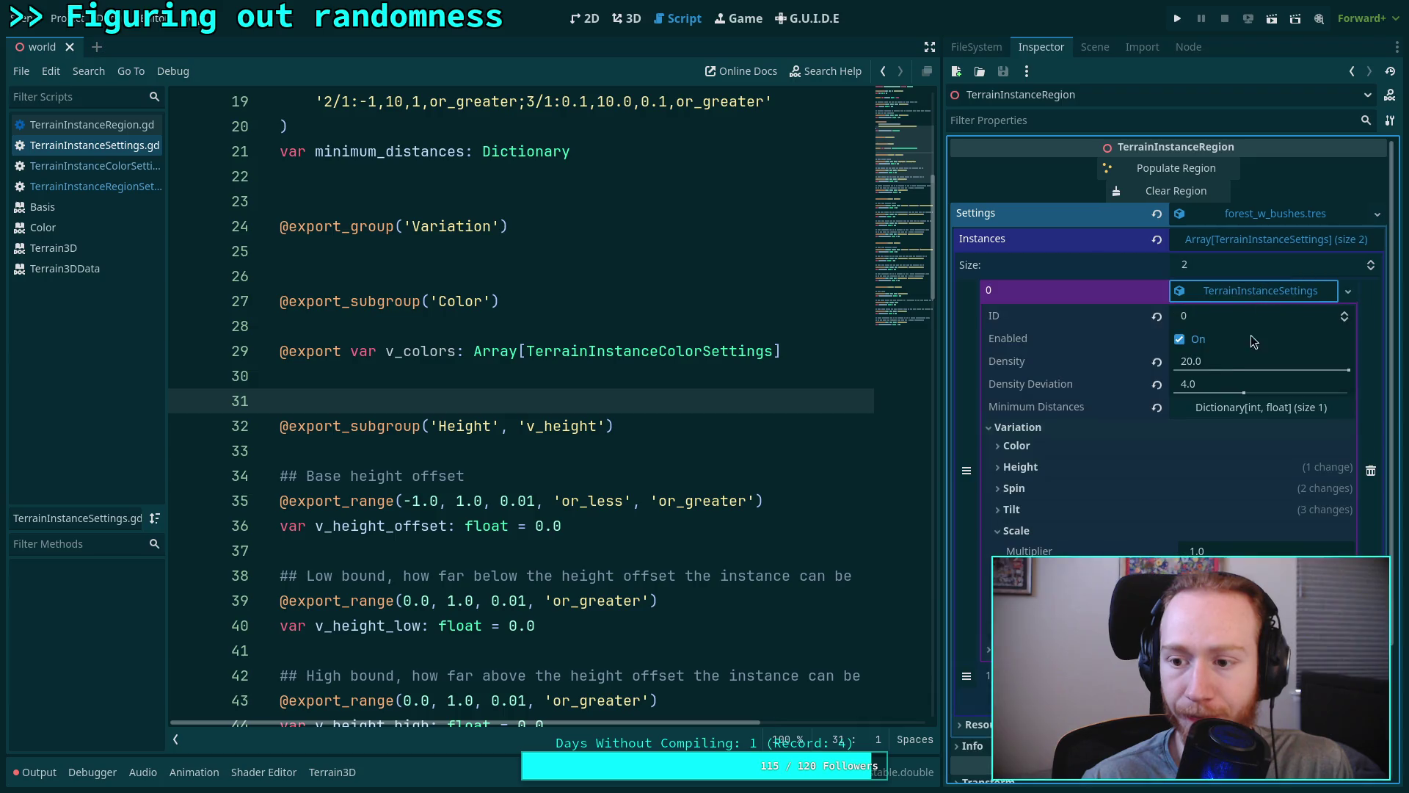
left_click(1204, 444)
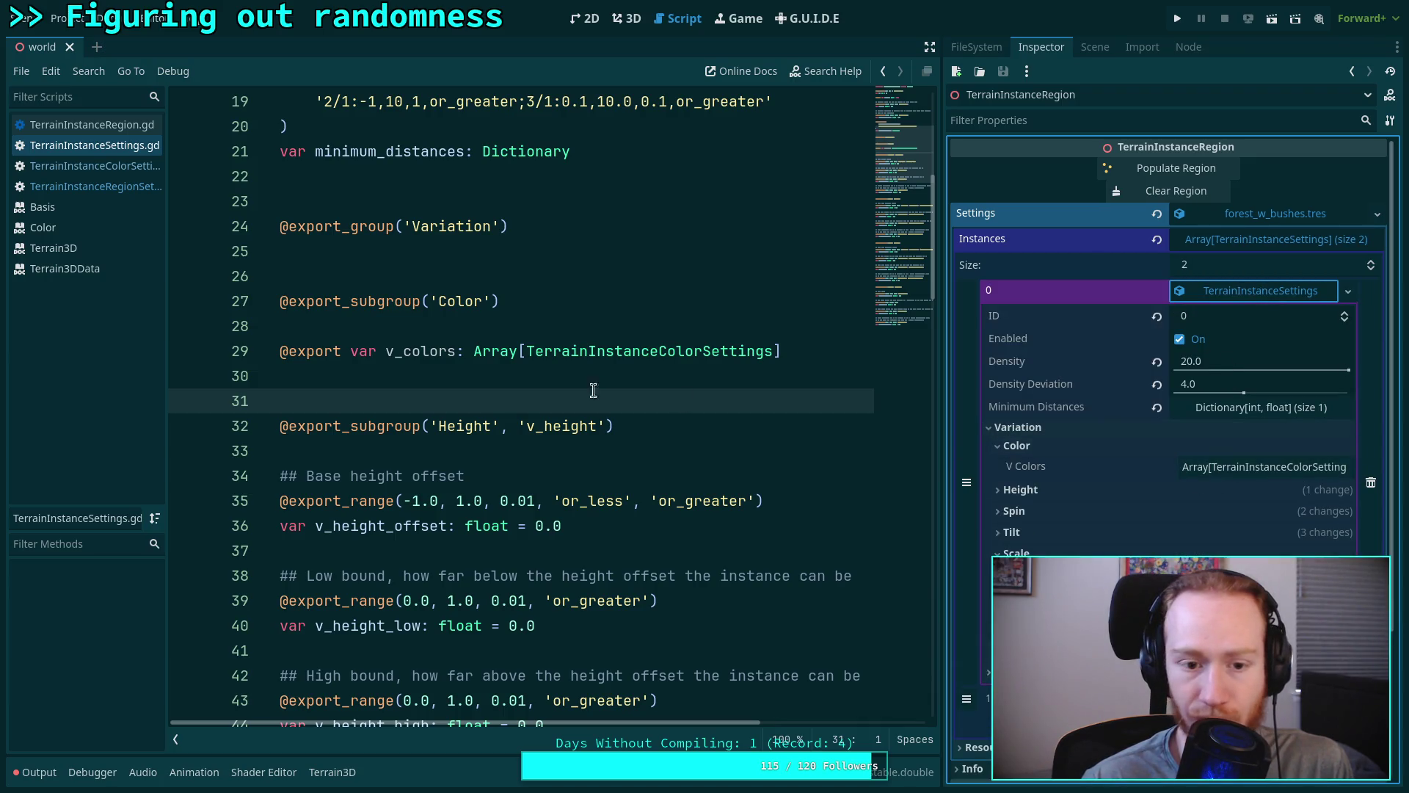
left_click(502, 302)
type(",")
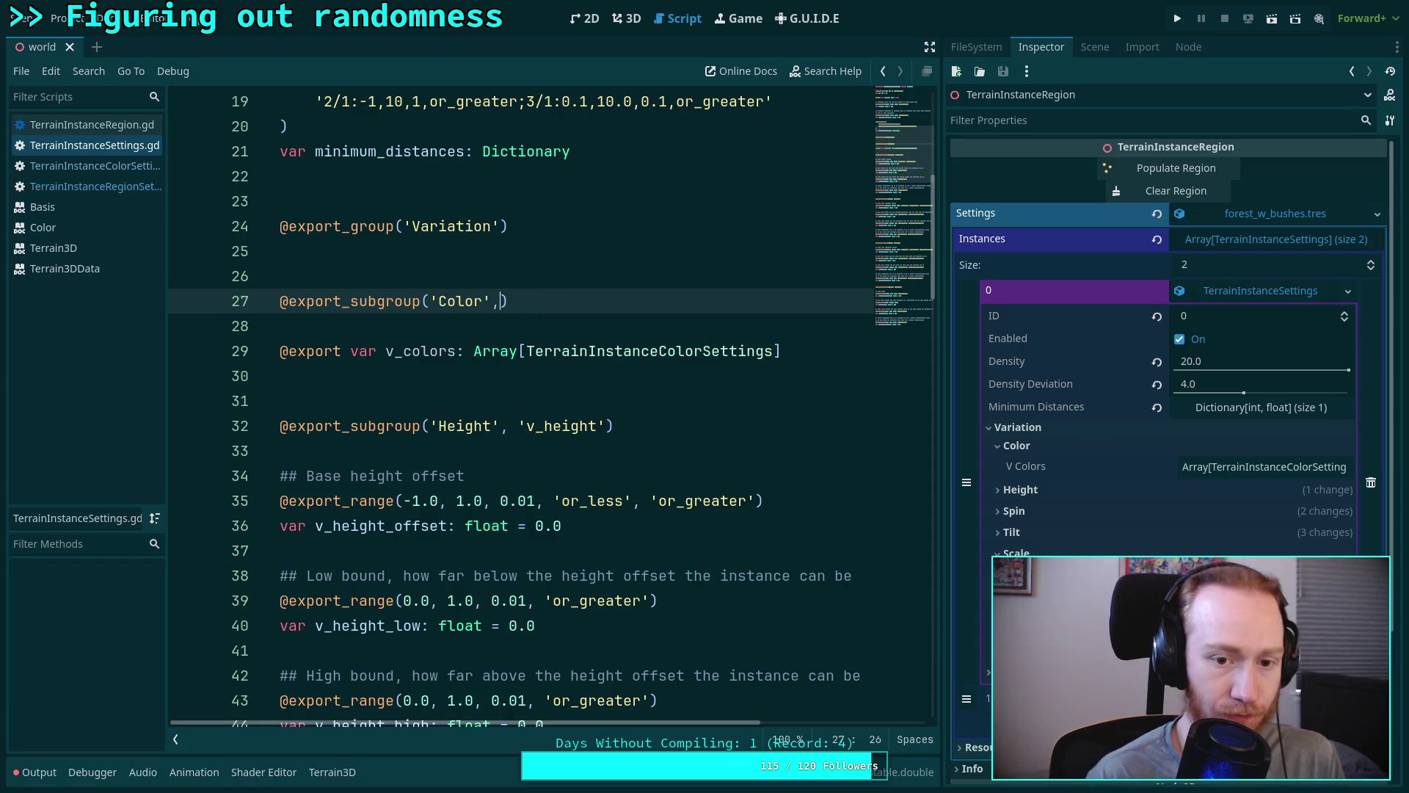
type(" 'v")
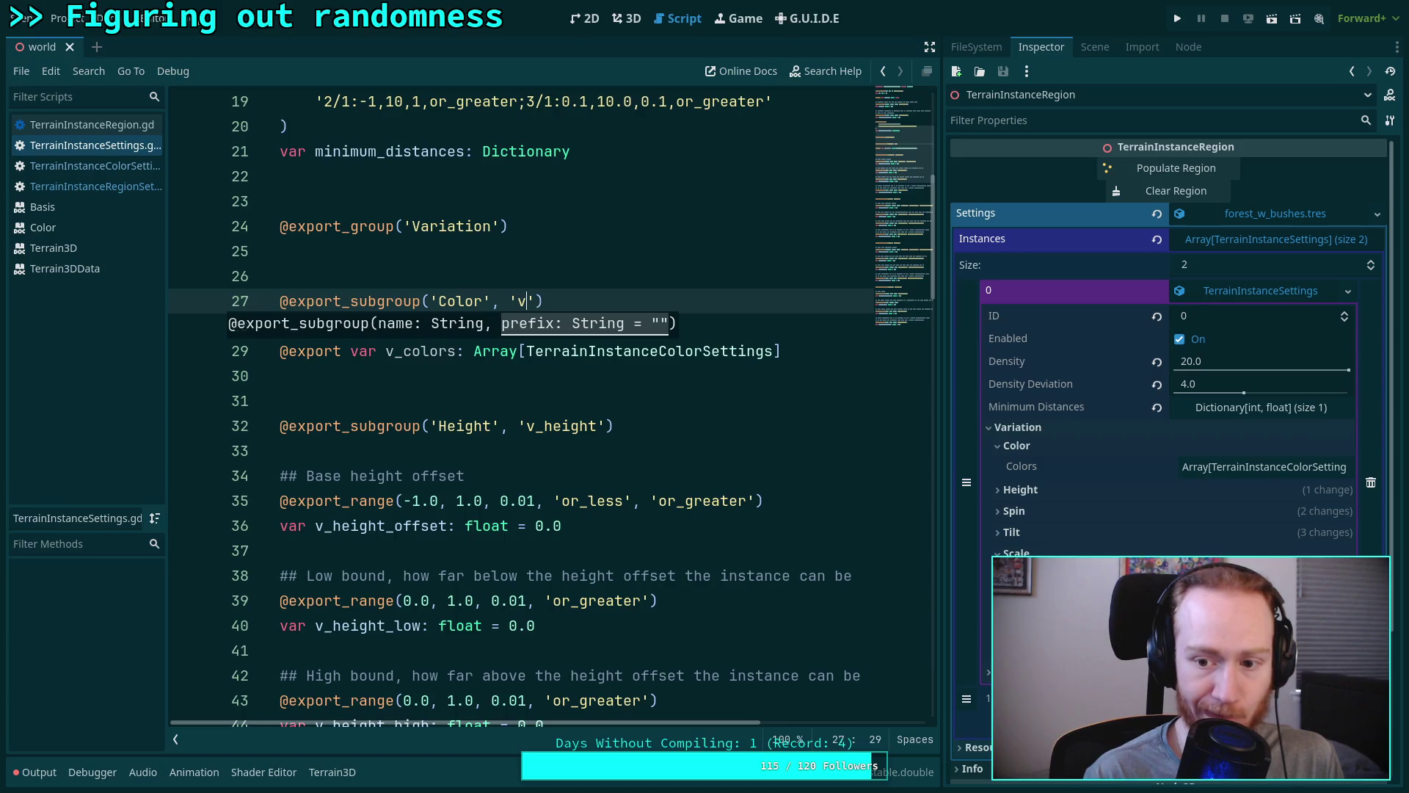
Step: Save the script so the property shows as Colors, and expand the Colors array
key("ctrl+s")
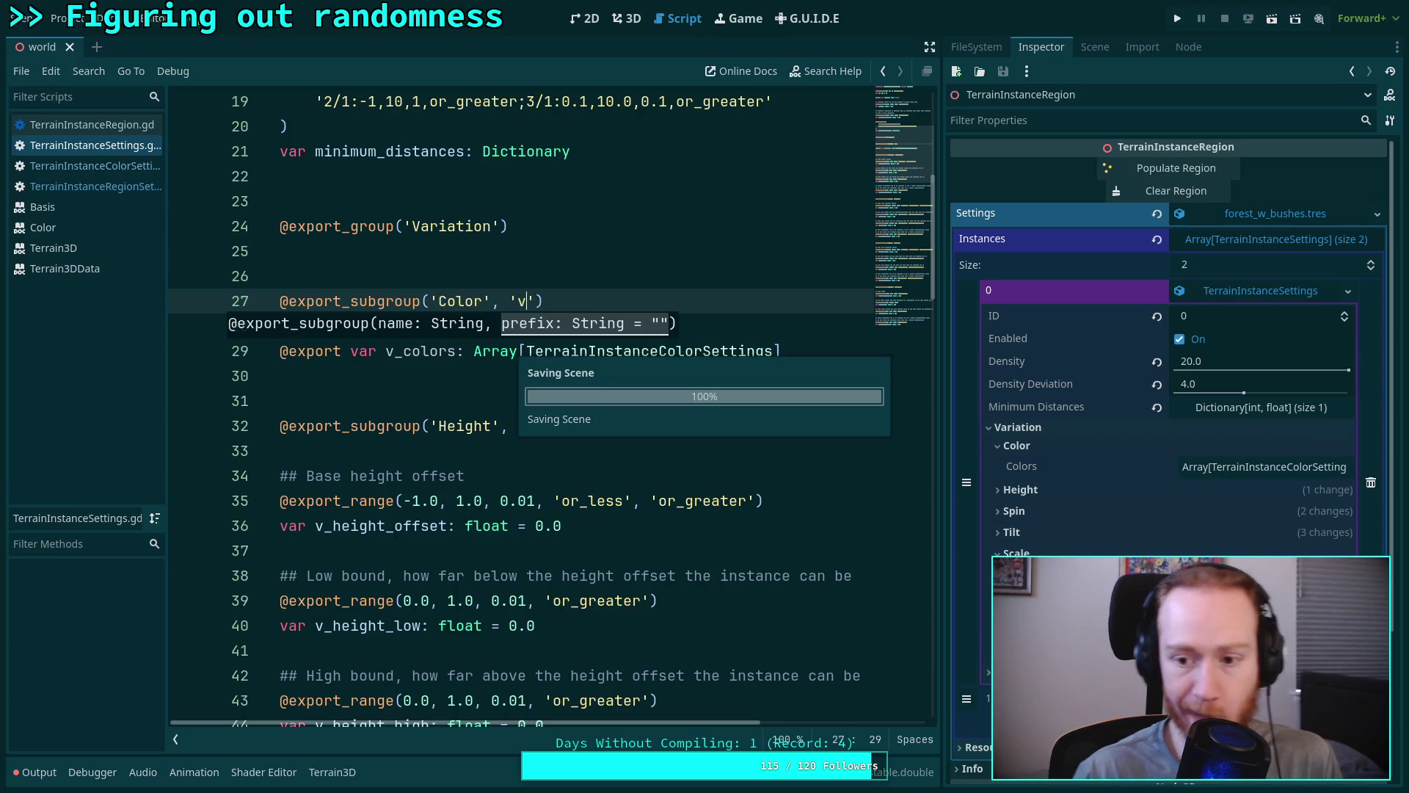
left_click(1266, 468)
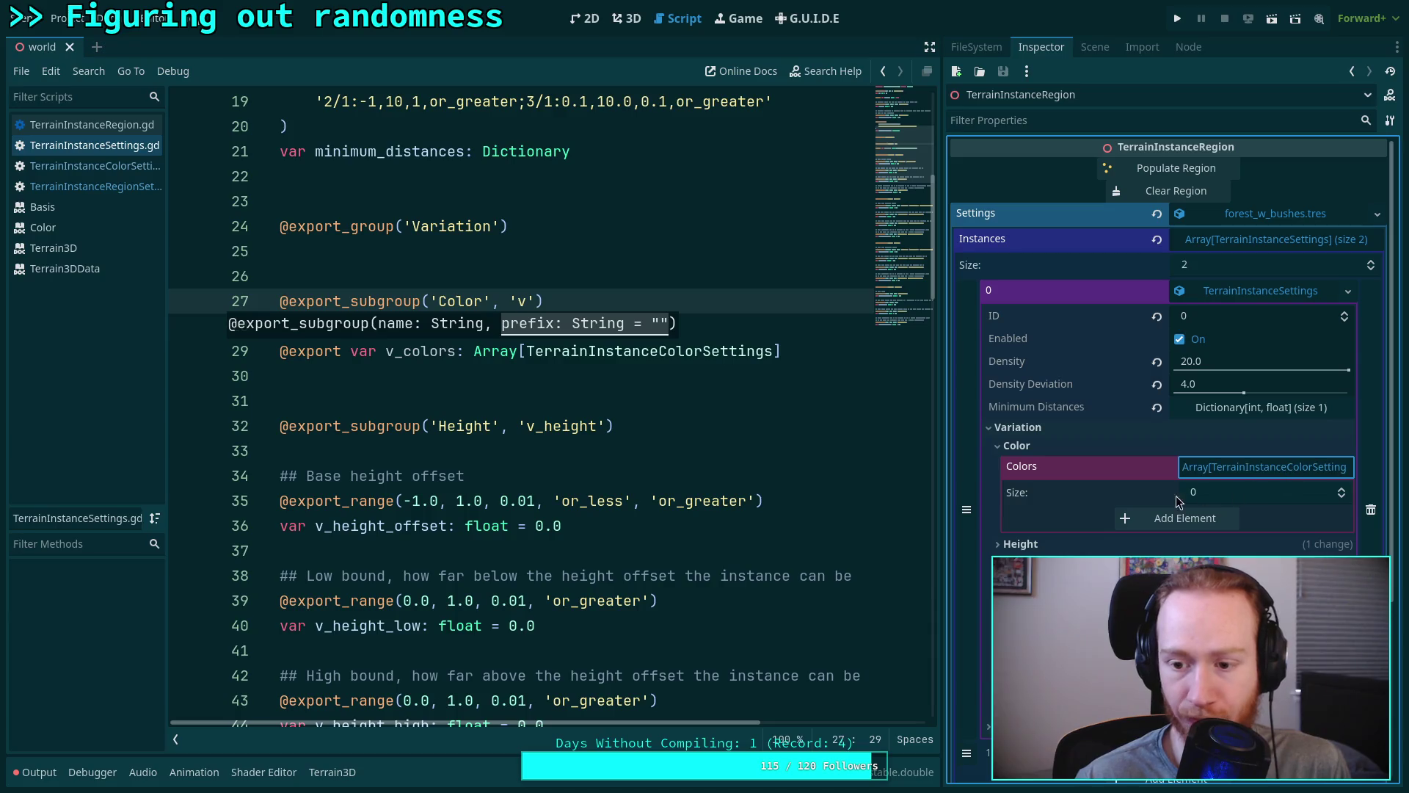
Step: Add a Colors element holding a new TerrainInstanceColorSettings resource and widen the Inspector
left_click(1185, 518)
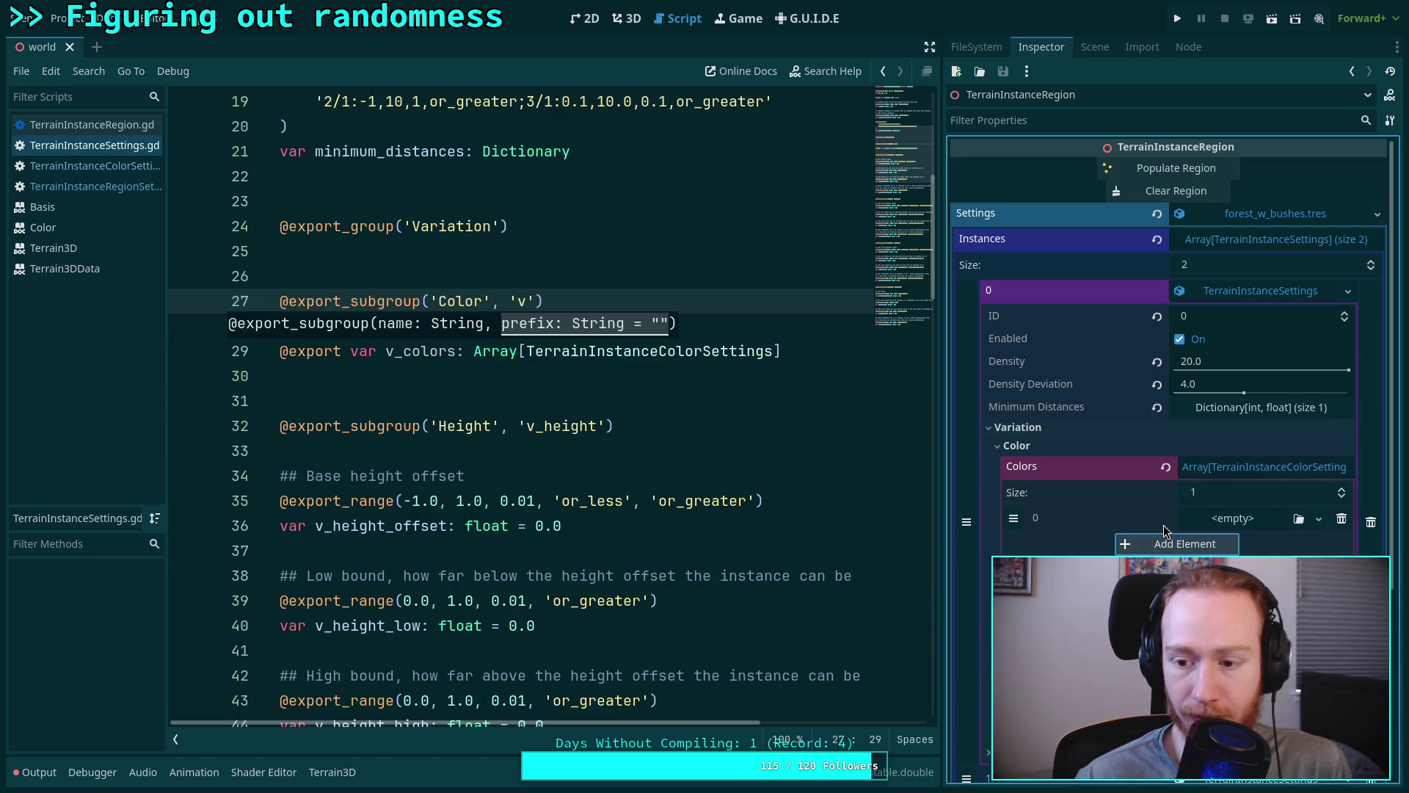
left_click(1222, 518)
left_click(1219, 549)
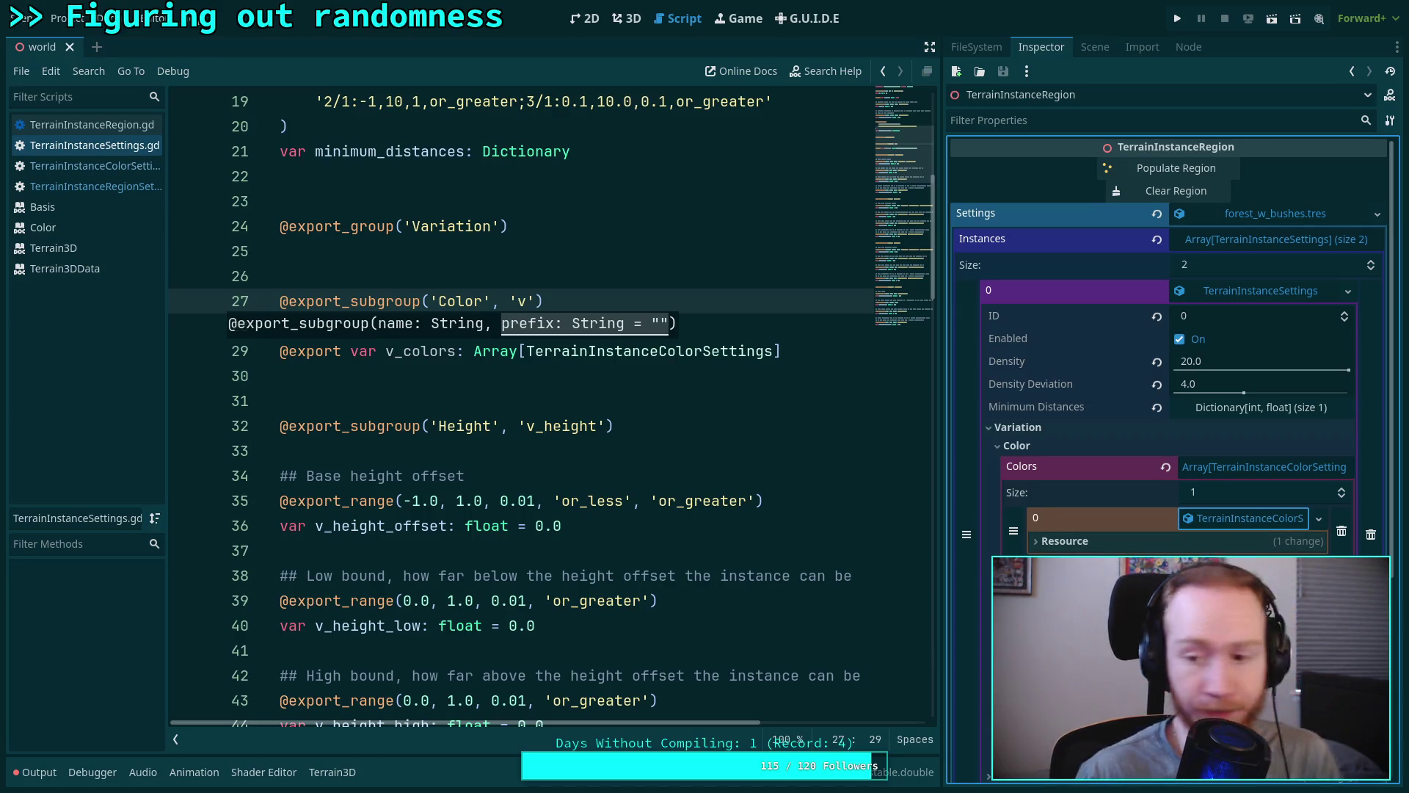
left_click_drag(940, 486, 889, 486)
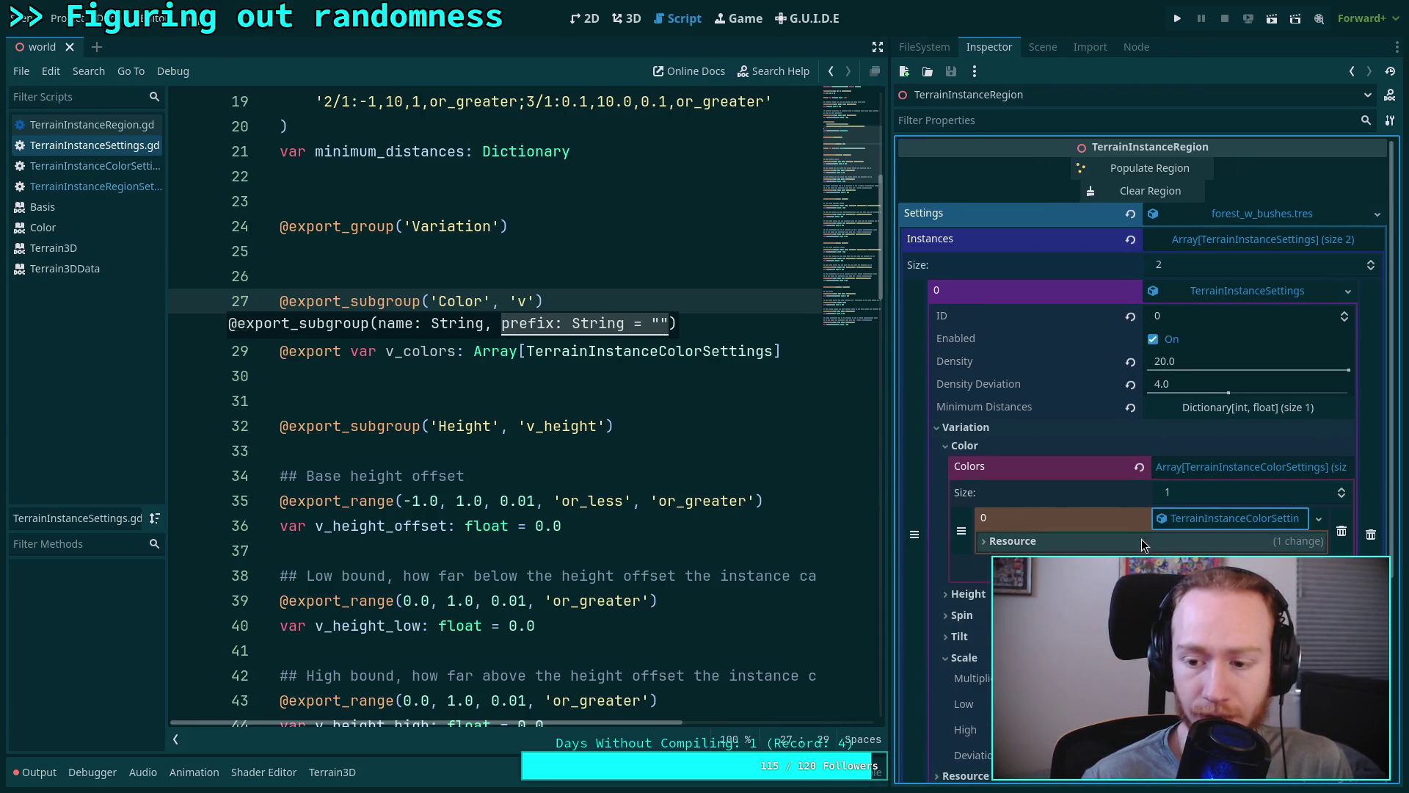
Step: Refresh the first instance entry and expand the new color settings element
scroll(1173, 486, "down", 2)
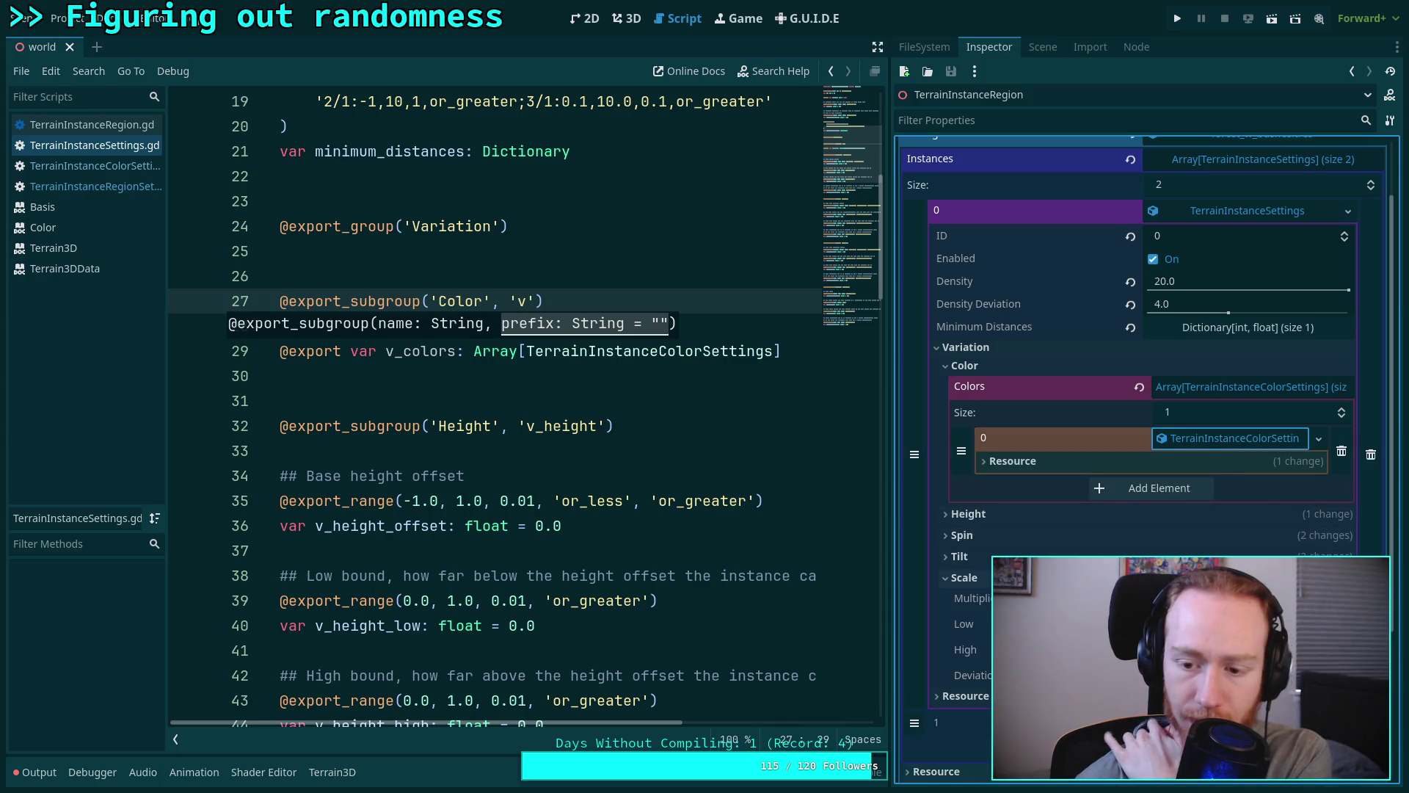
scroll(1201, 272, "up", 2)
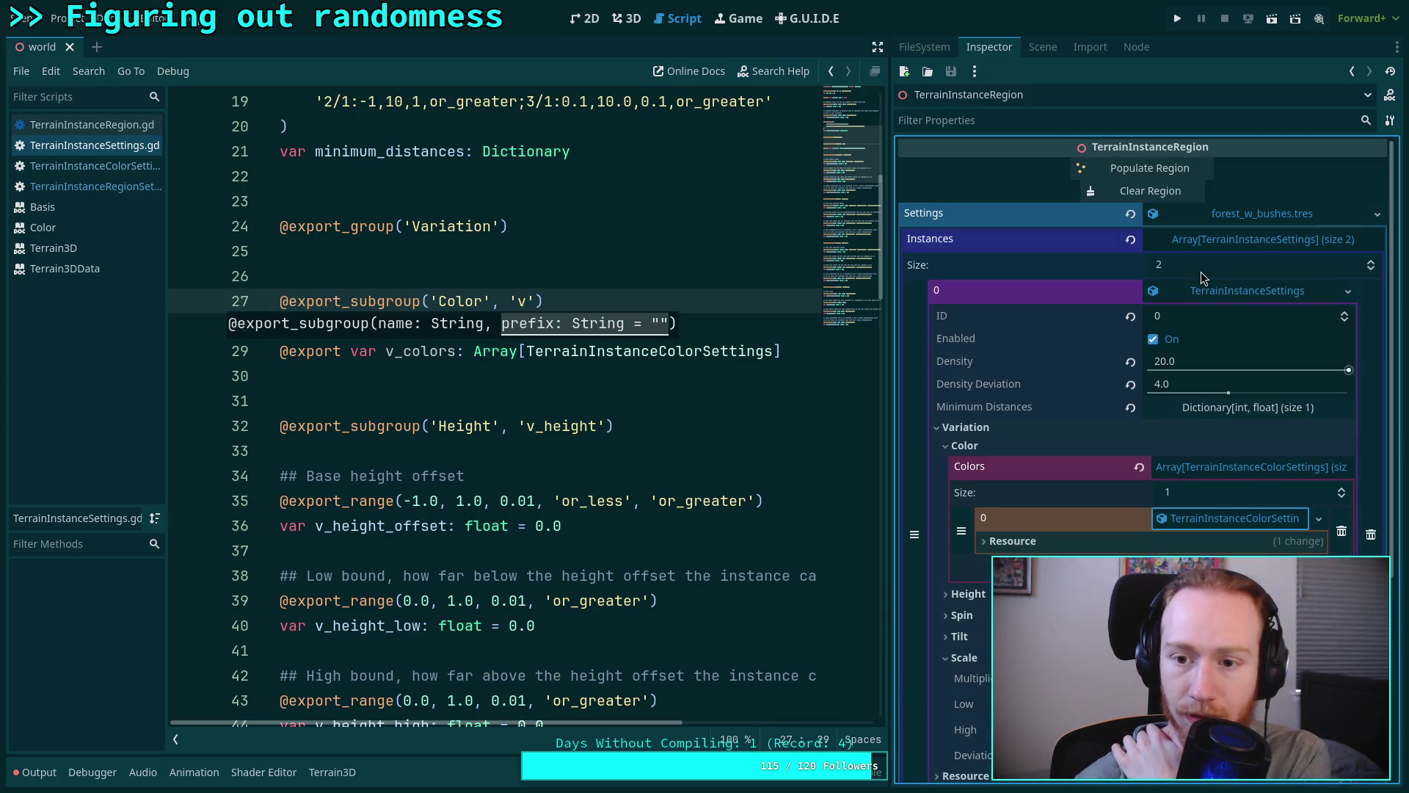
left_click(1272, 294)
left_click(1272, 293)
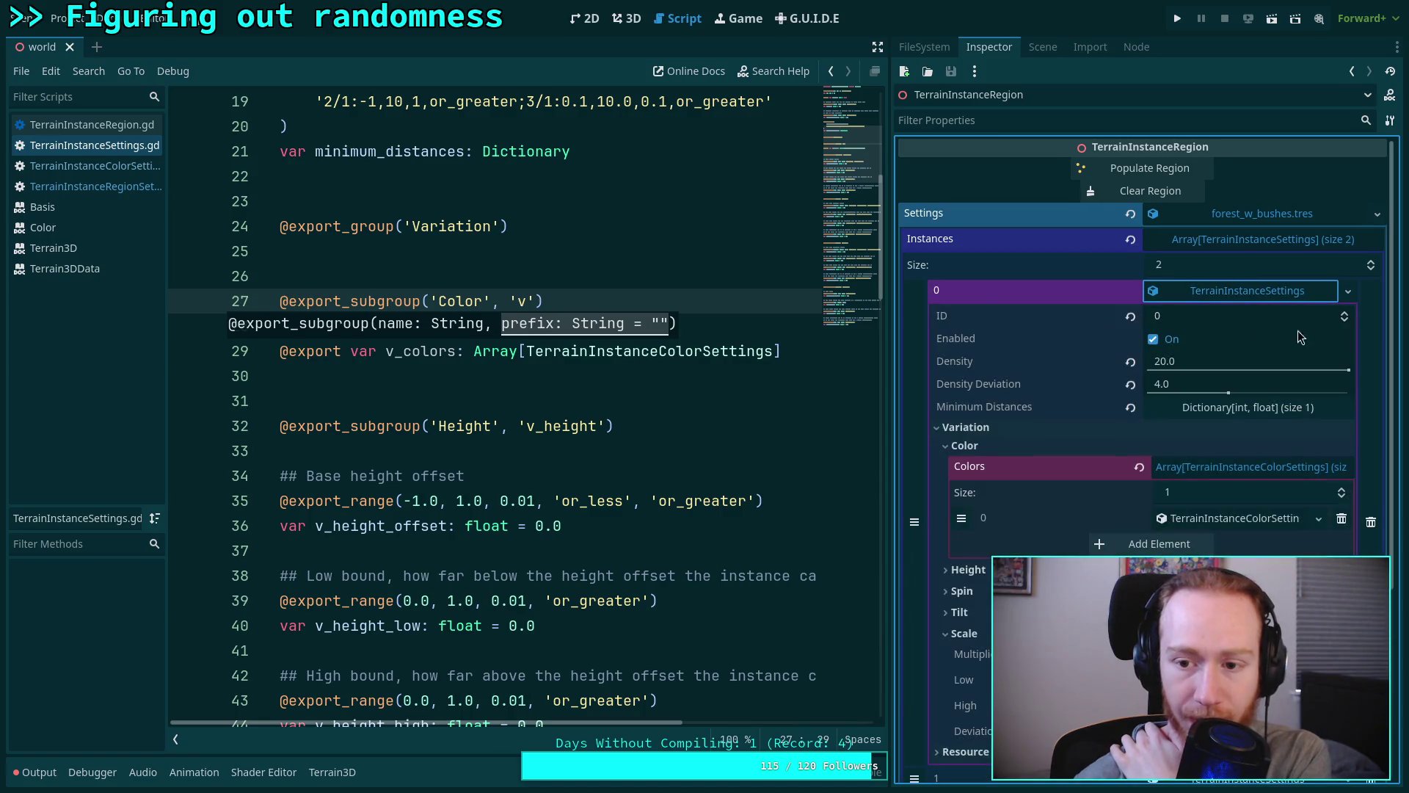
scroll(1086, 432, "down", 2)
scroll(1192, 223, "up", 1)
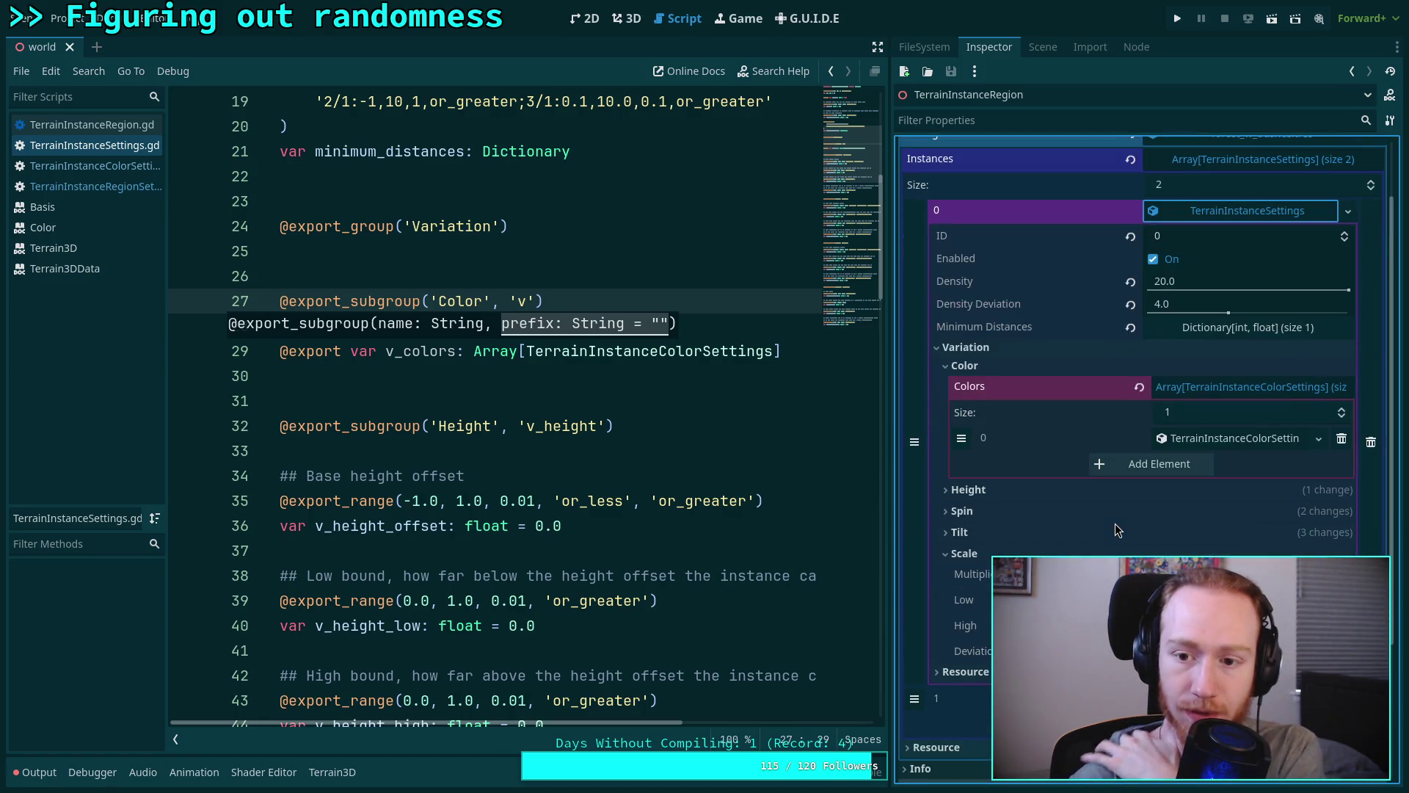
scroll(1145, 367, "down", 1)
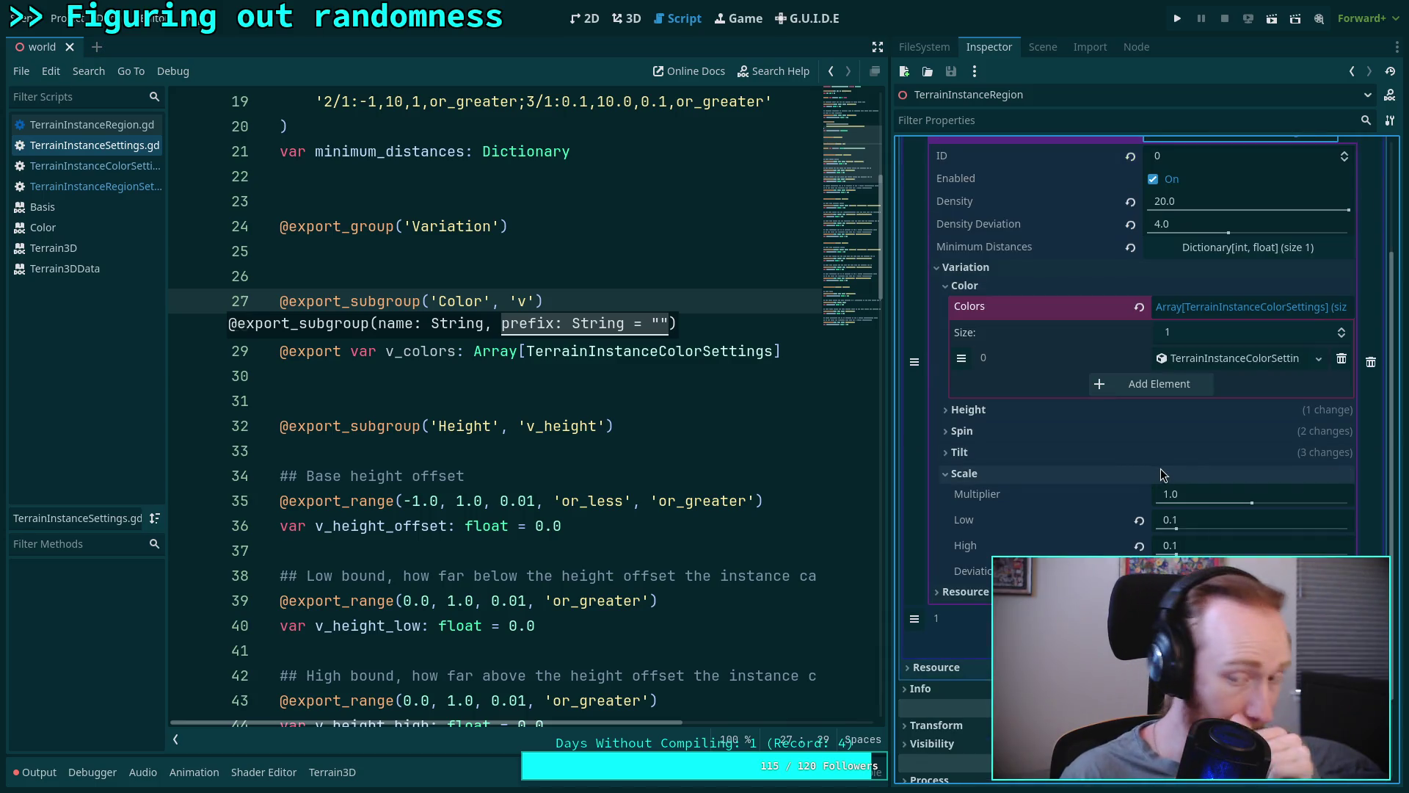
scroll(1144, 431, "up", 2)
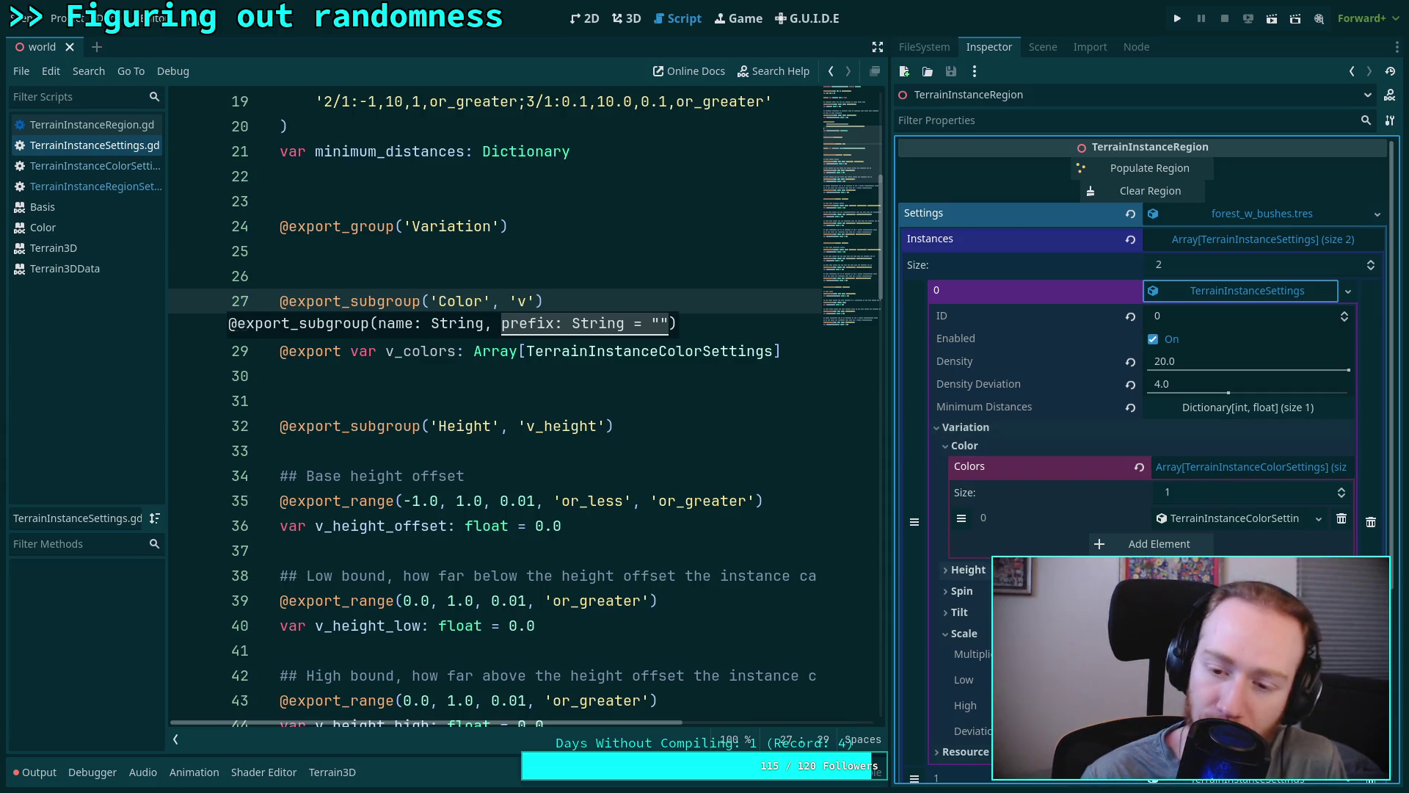
left_click(1245, 518)
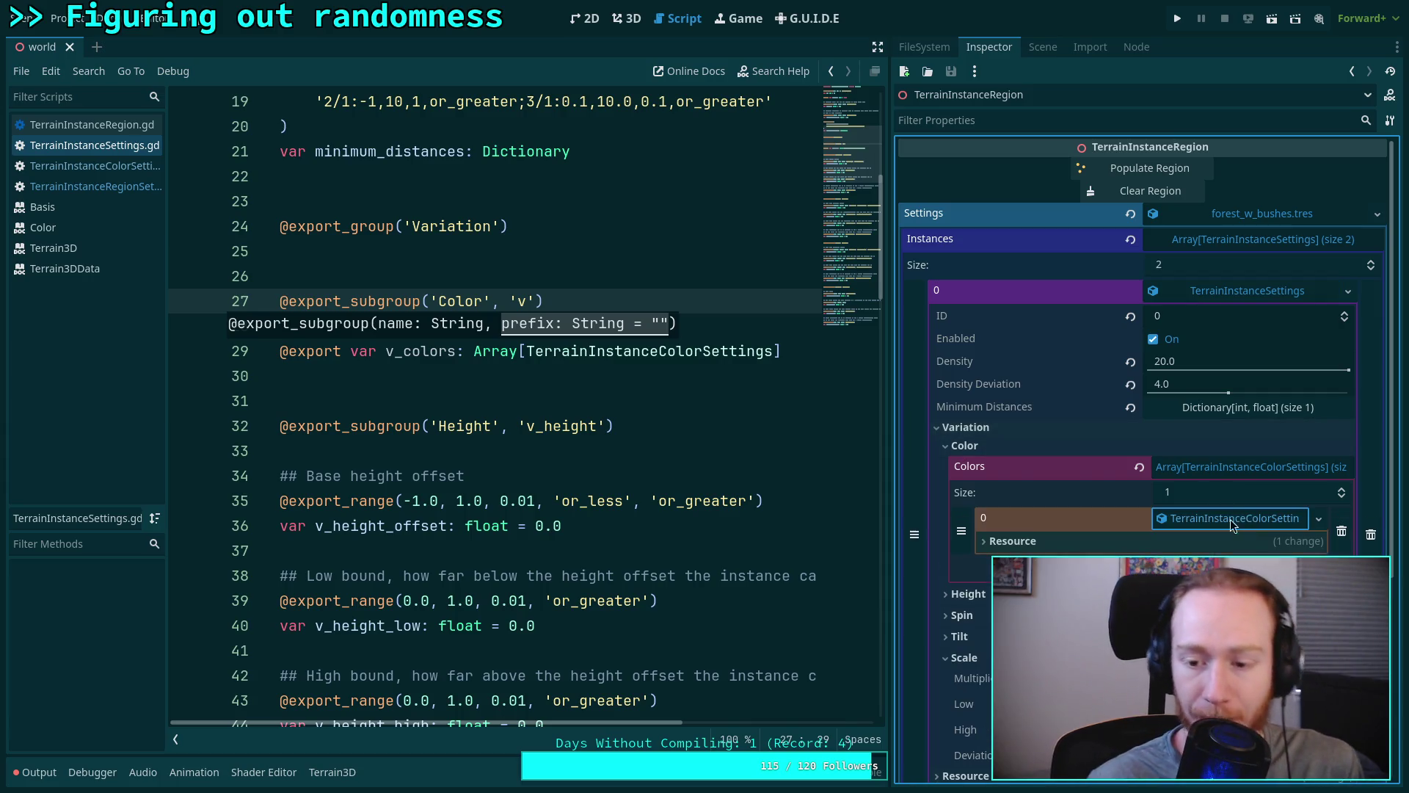
Step: Open the TerrainInstanceColorSettings script in the editor
left_click(652, 400)
left_click(698, 374)
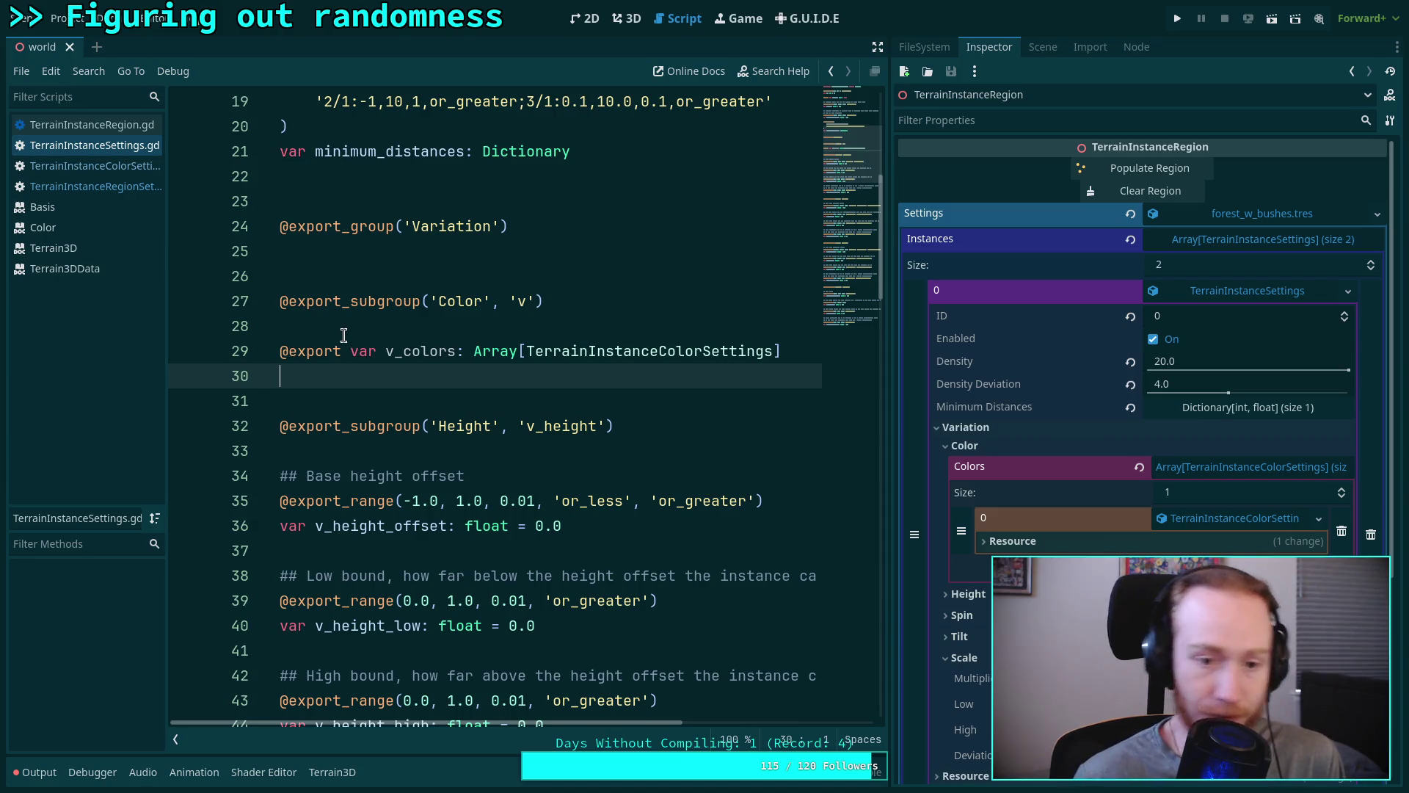
left_click(117, 166)
key("Return")
type("@")
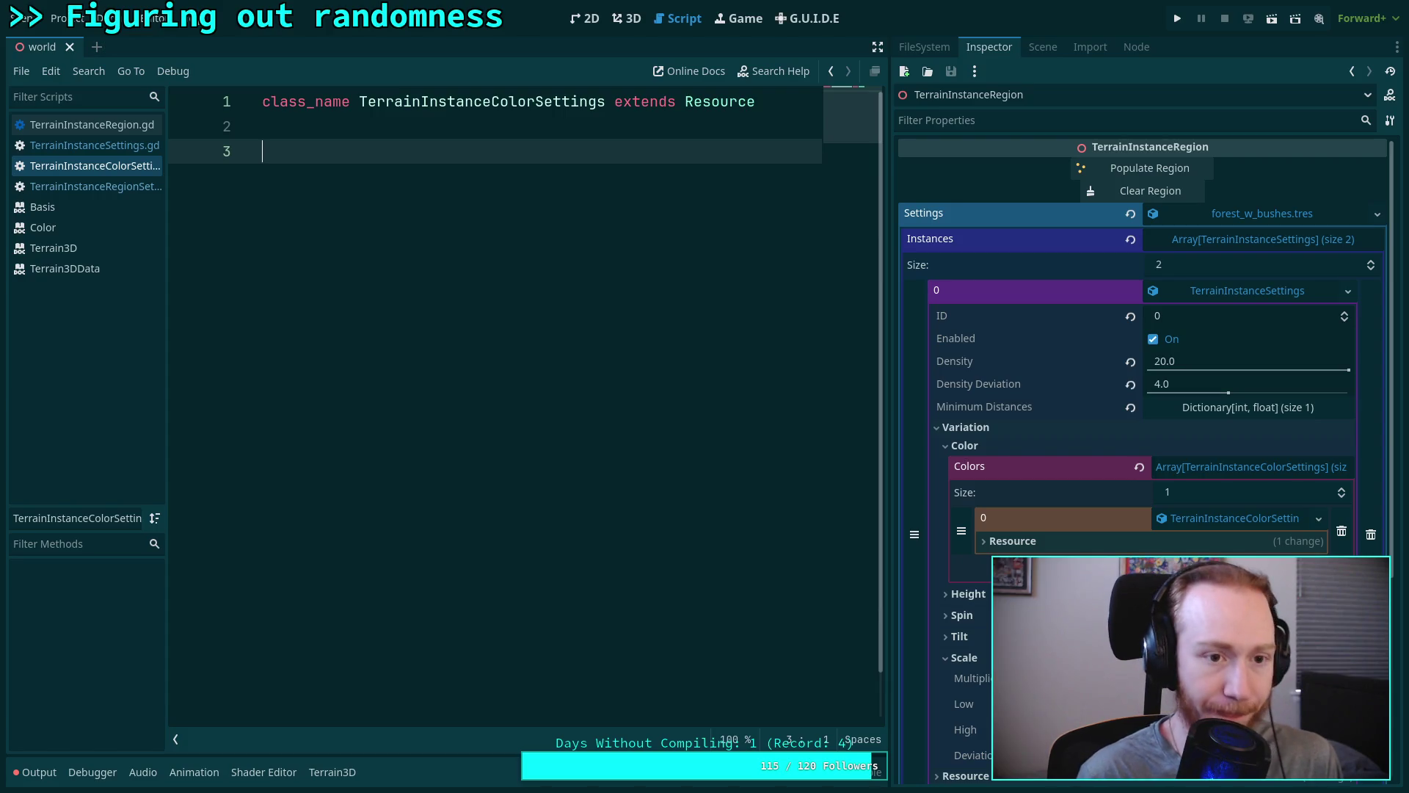
type("export_ran")
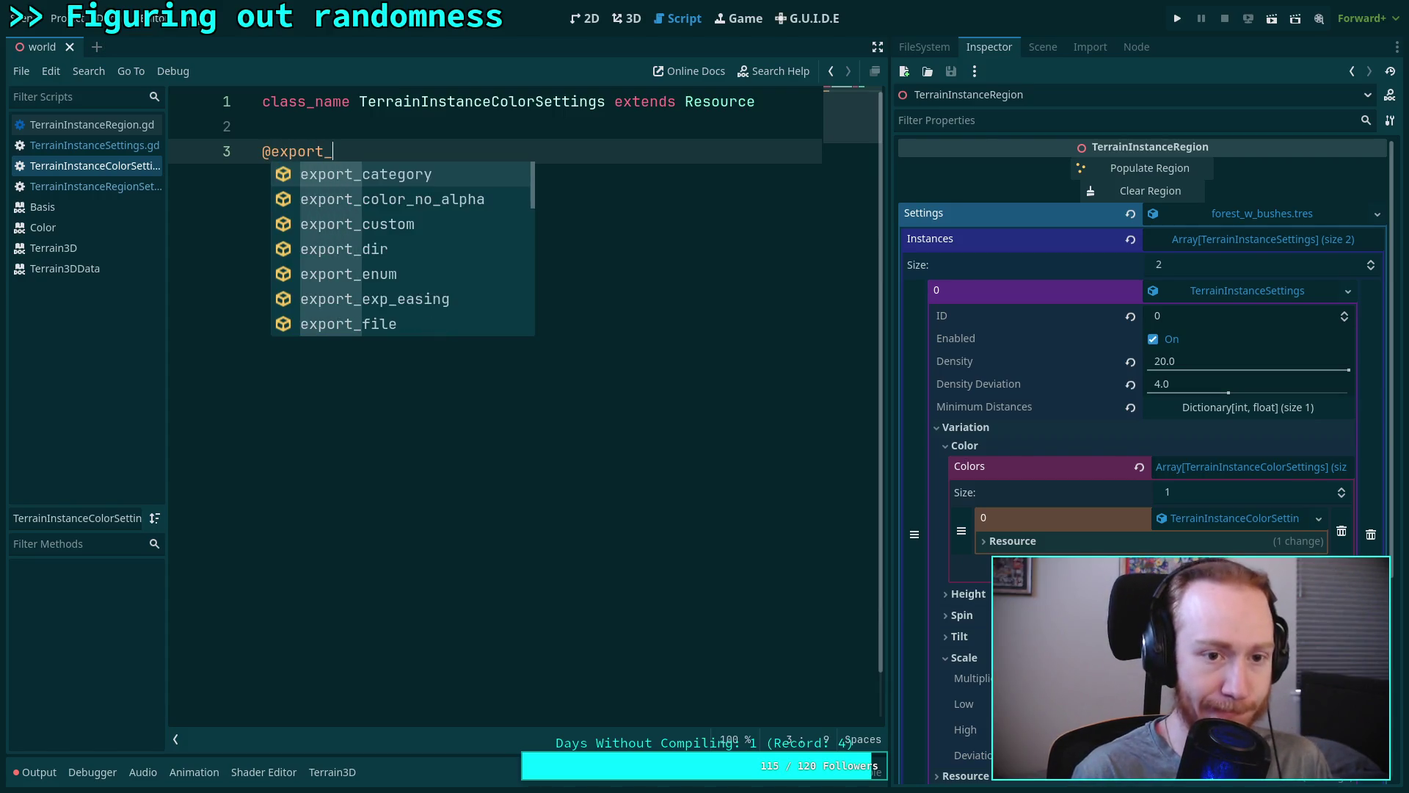
key("Return")
type("1, ")
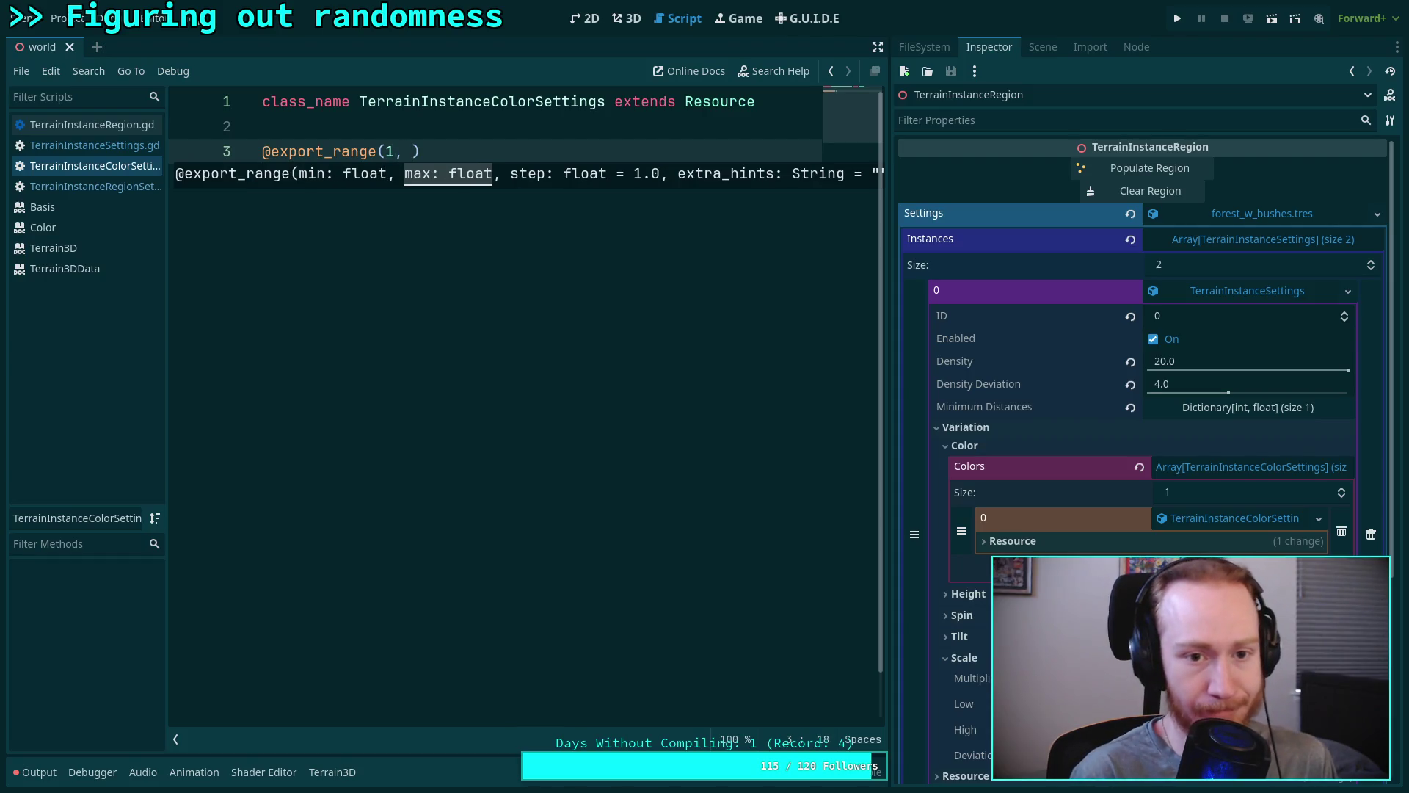
type("10,")
type(" 1,")
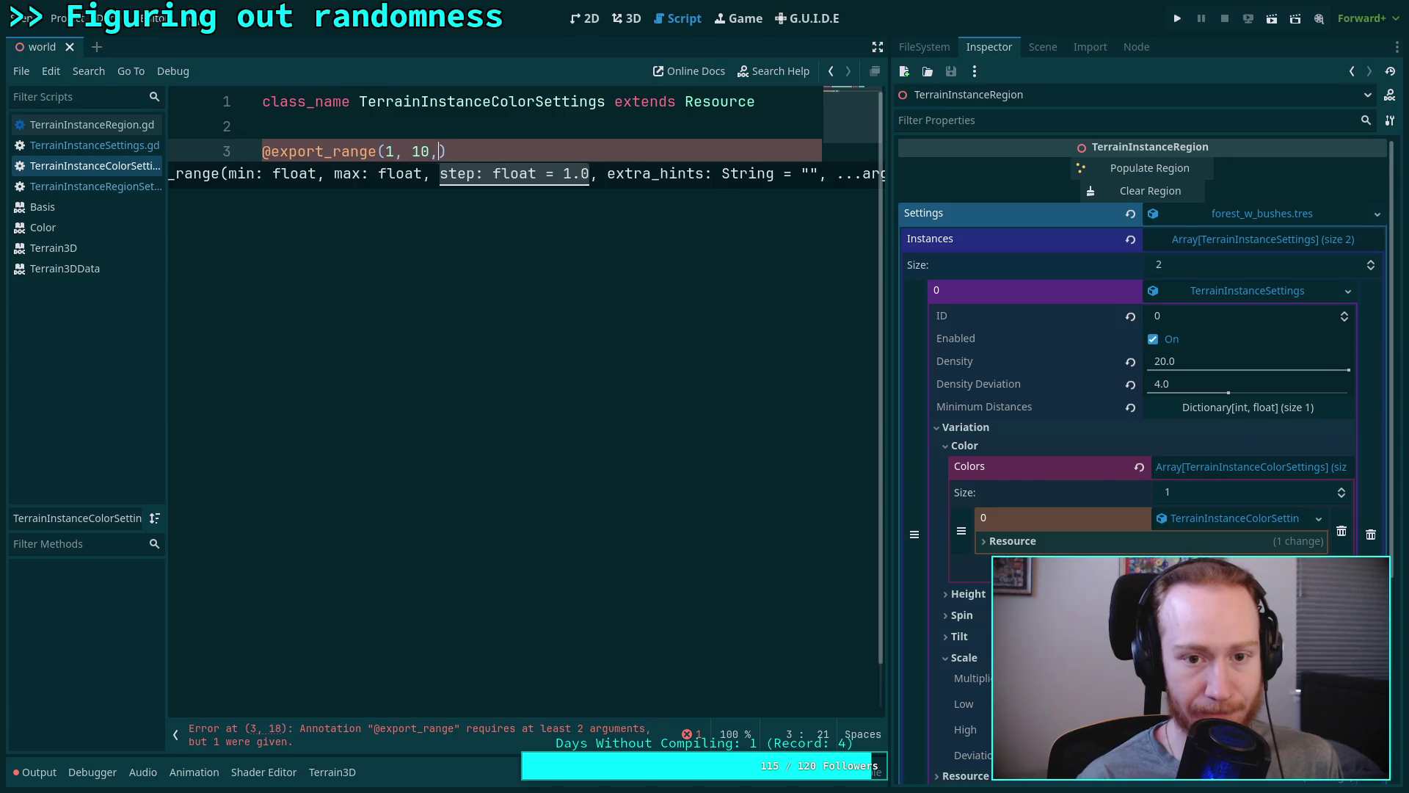
type(" '")
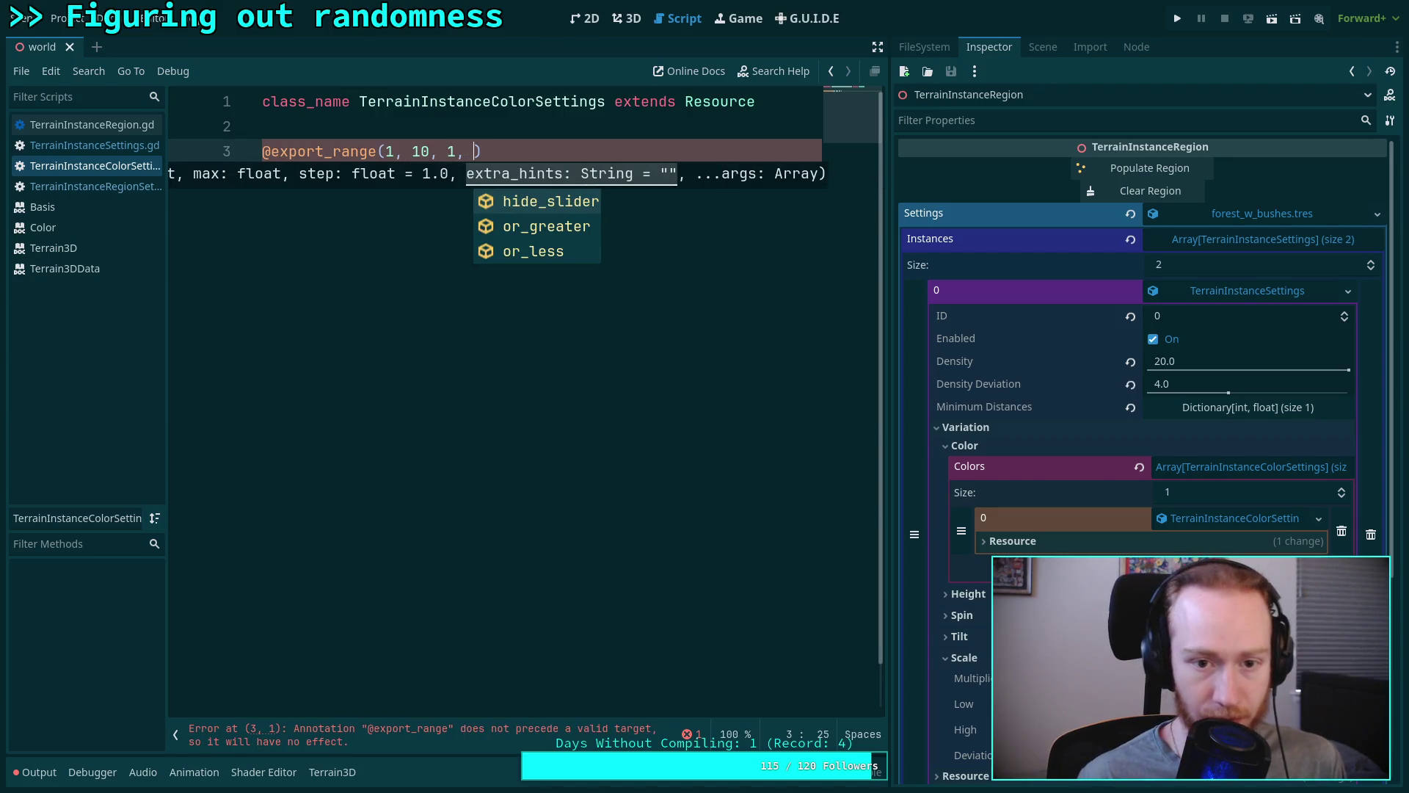
key("Down")
key("Return")
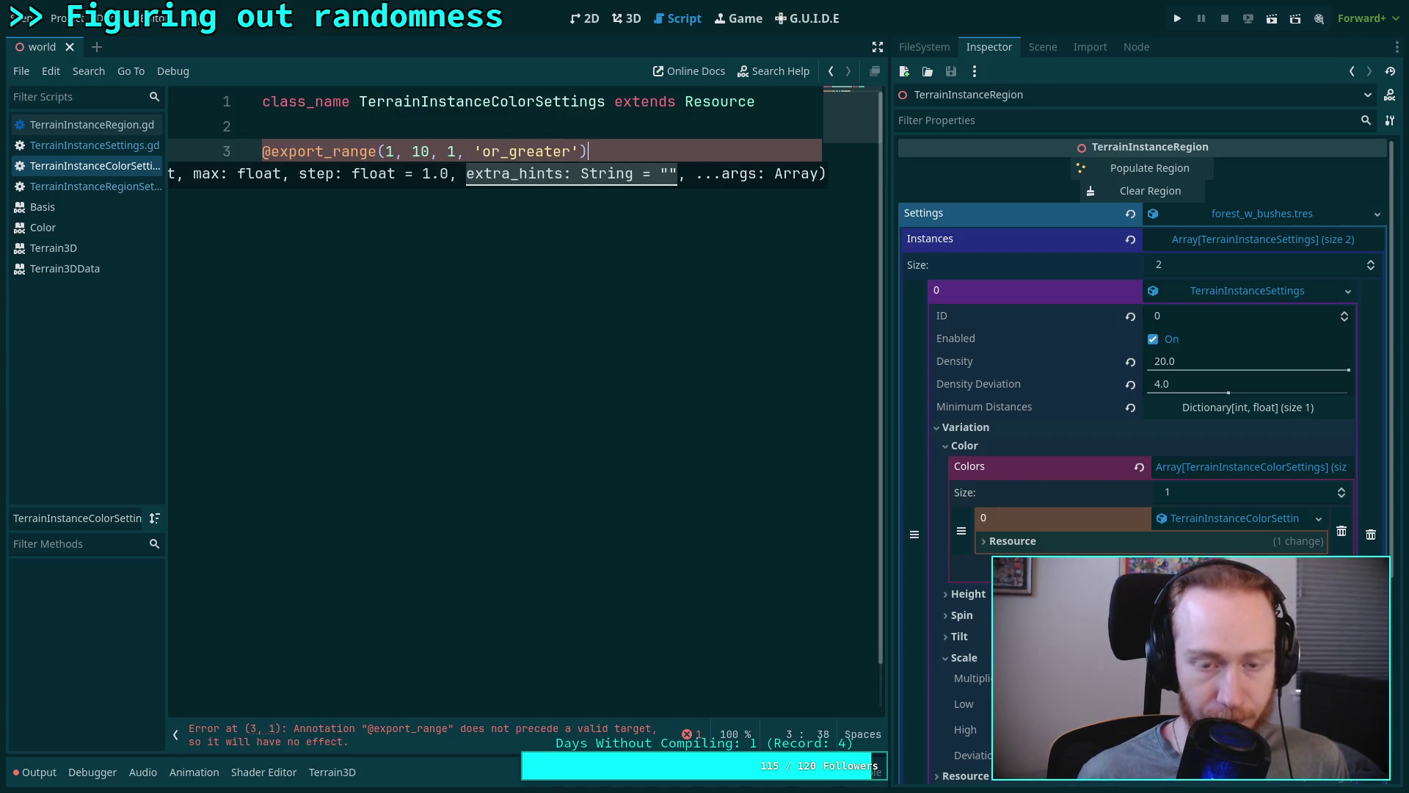
type("'")
key("Return")
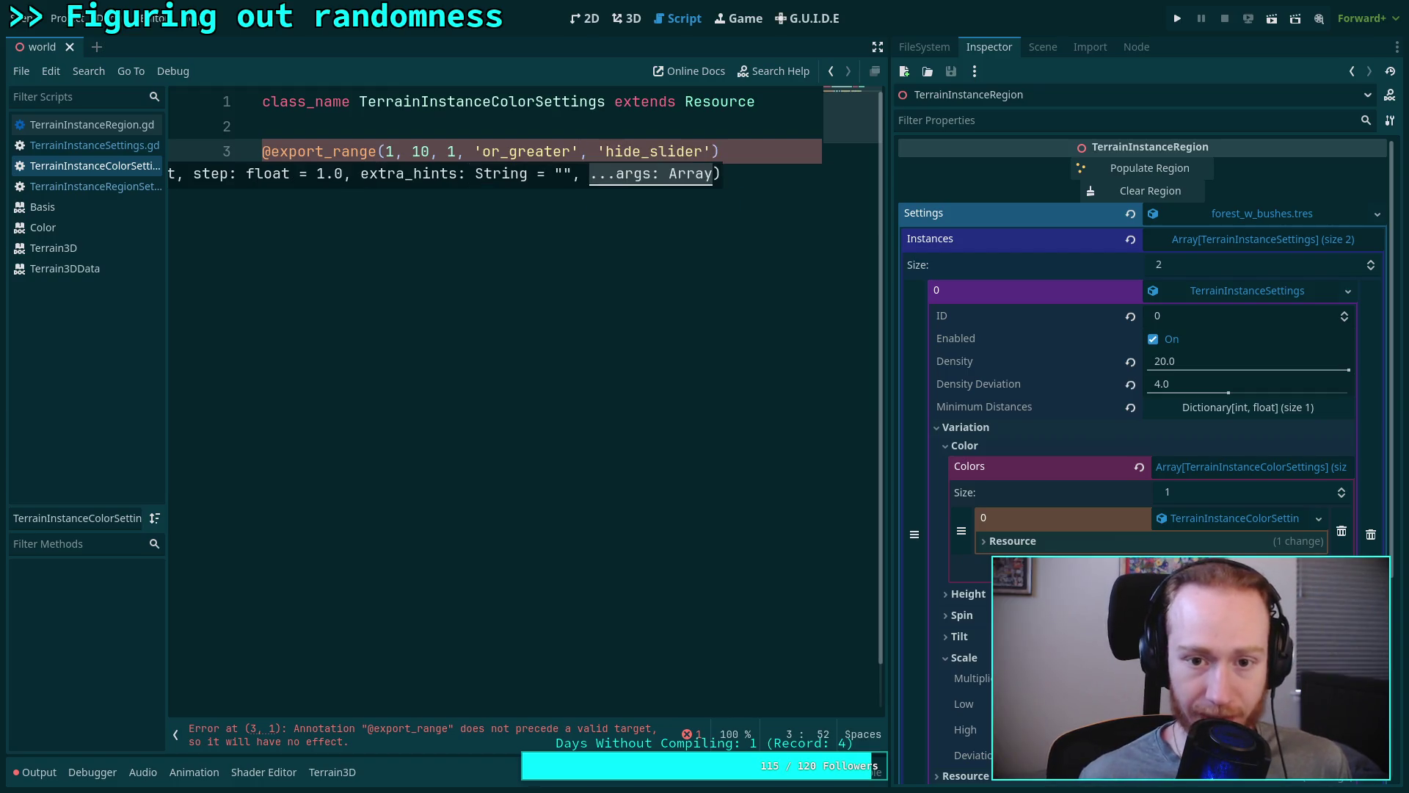
Step: Declare var weight: int = 1 and begin a relative-probability doc comment above it
key("Return")
type("var")
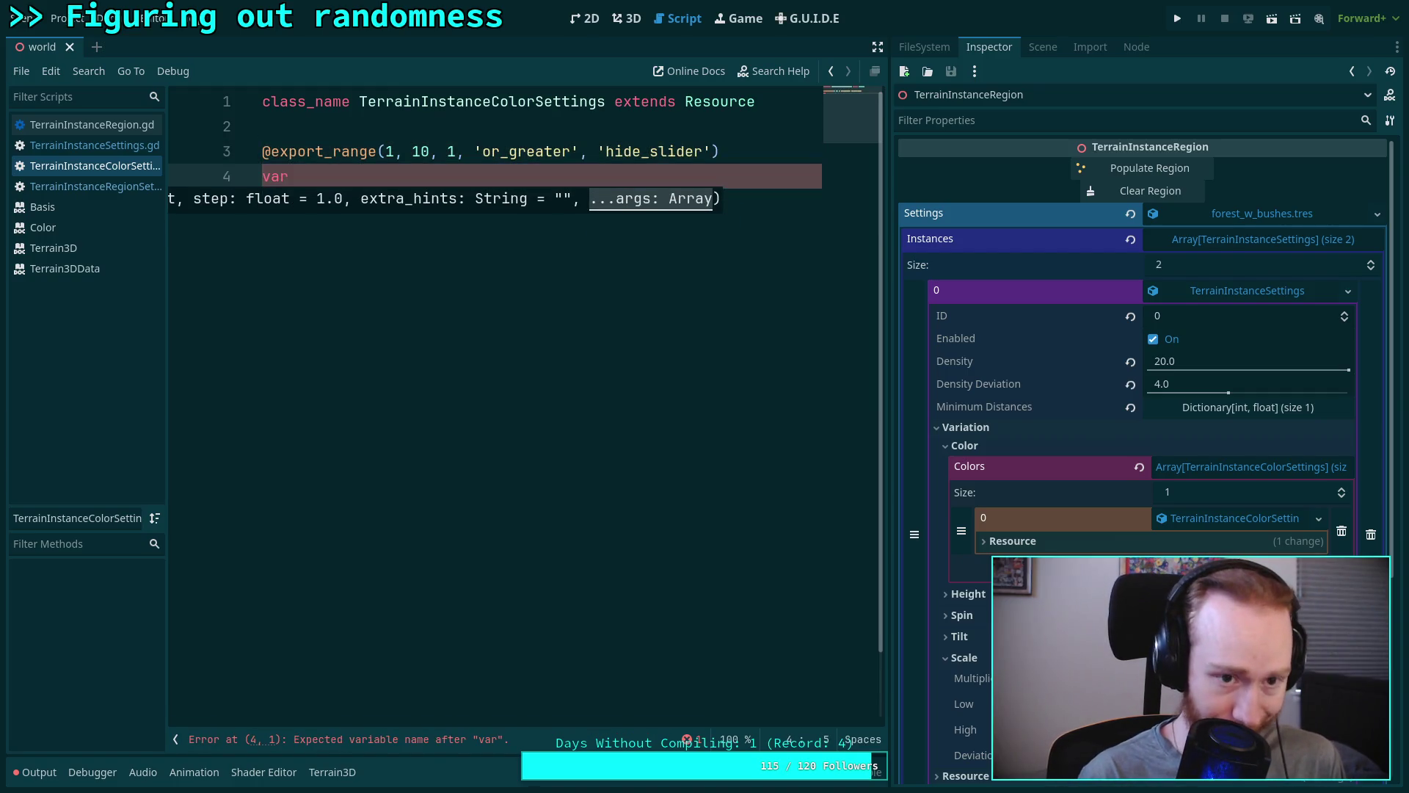
key("BackSpace")
key("BackSpace")
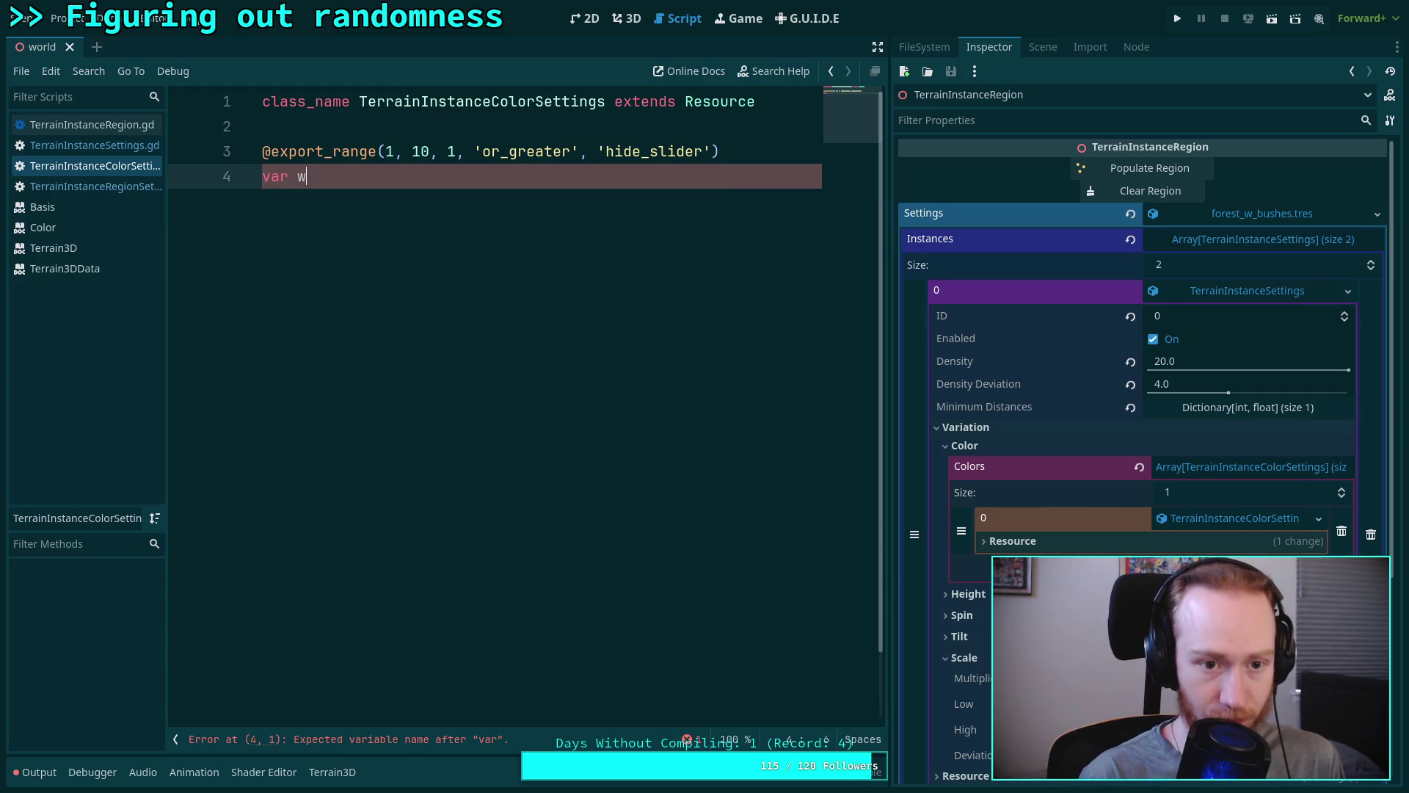
type("ht: int = 0")
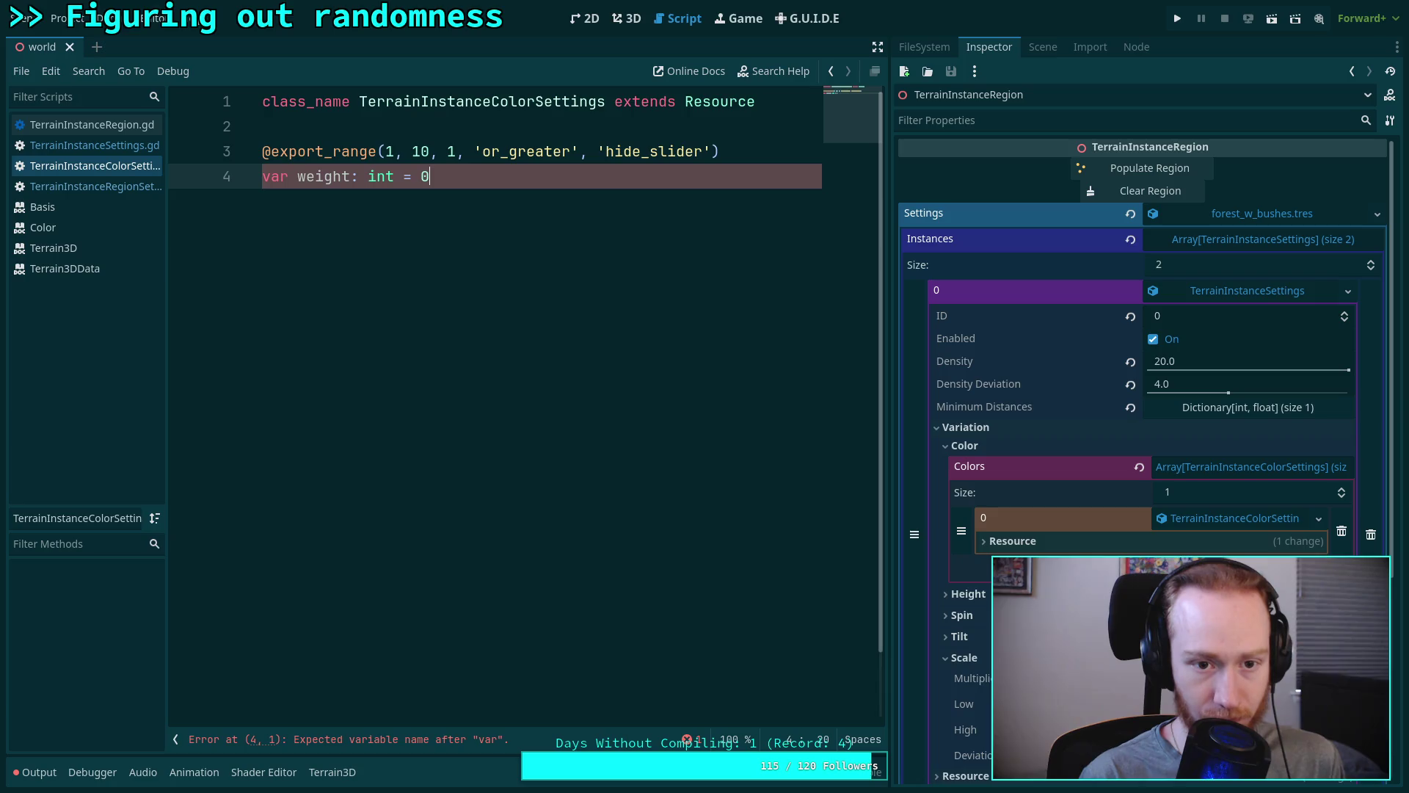
key("BackSpace")
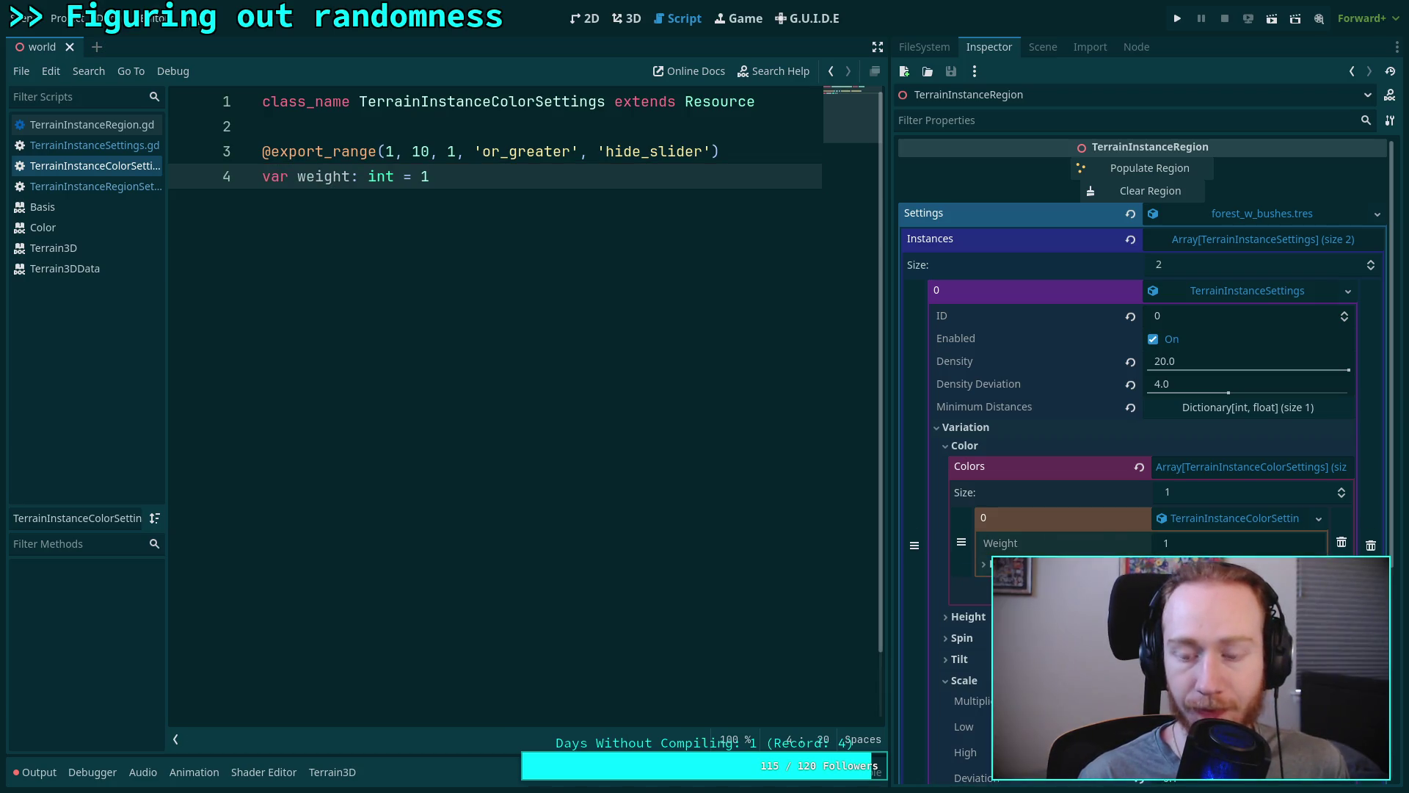
key("Return")
key("Up")
key("Up")
key("Up")
key("Return")
key("Return")
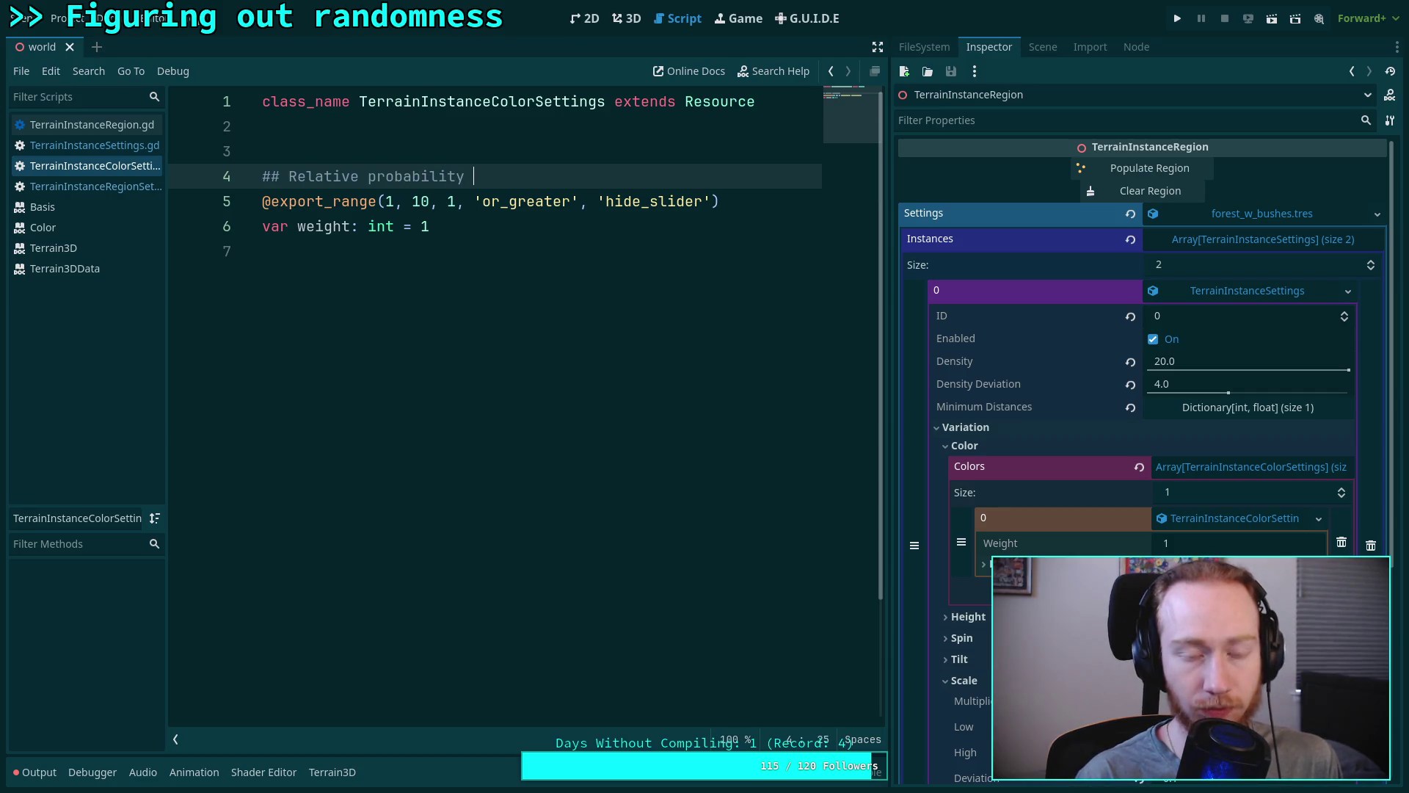
type("in this ")
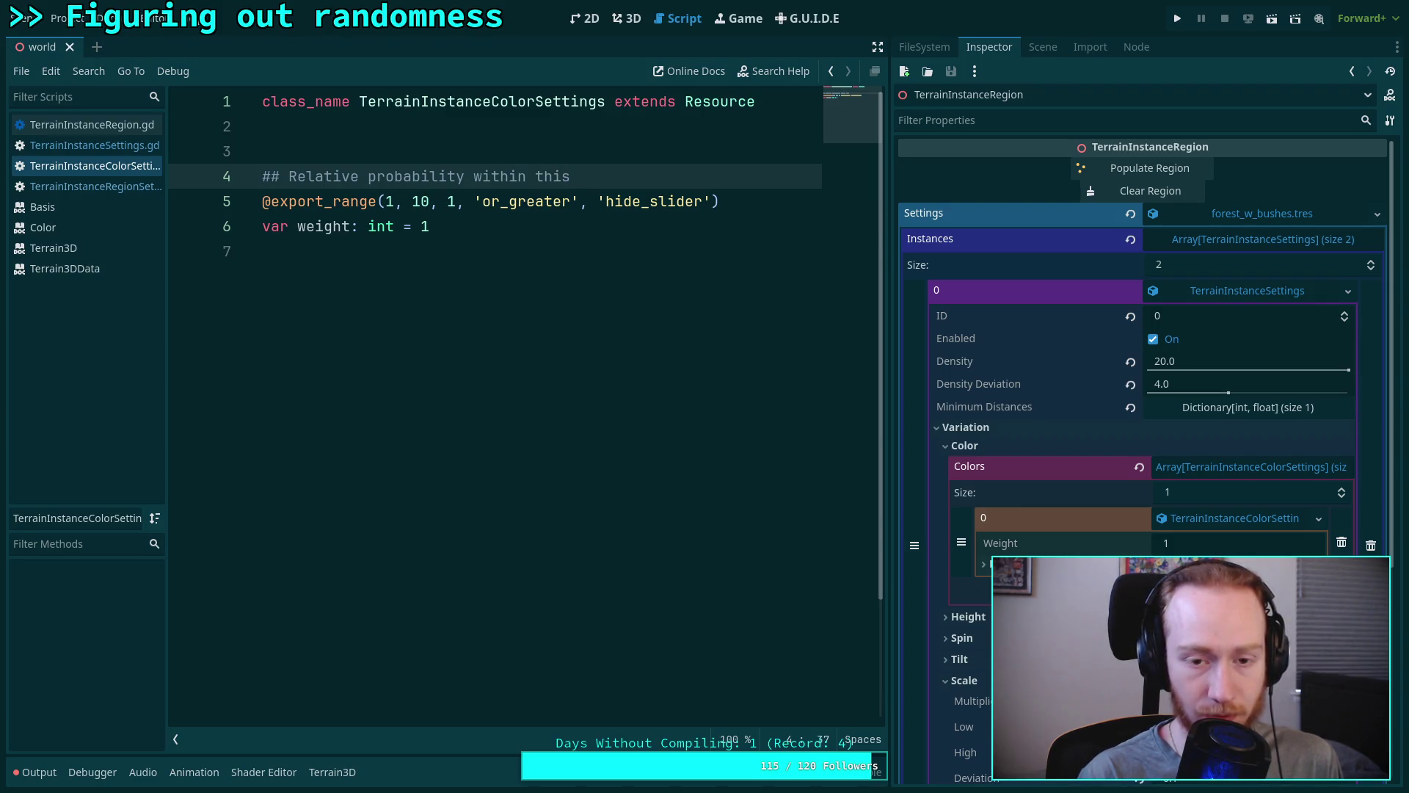
type("color group")
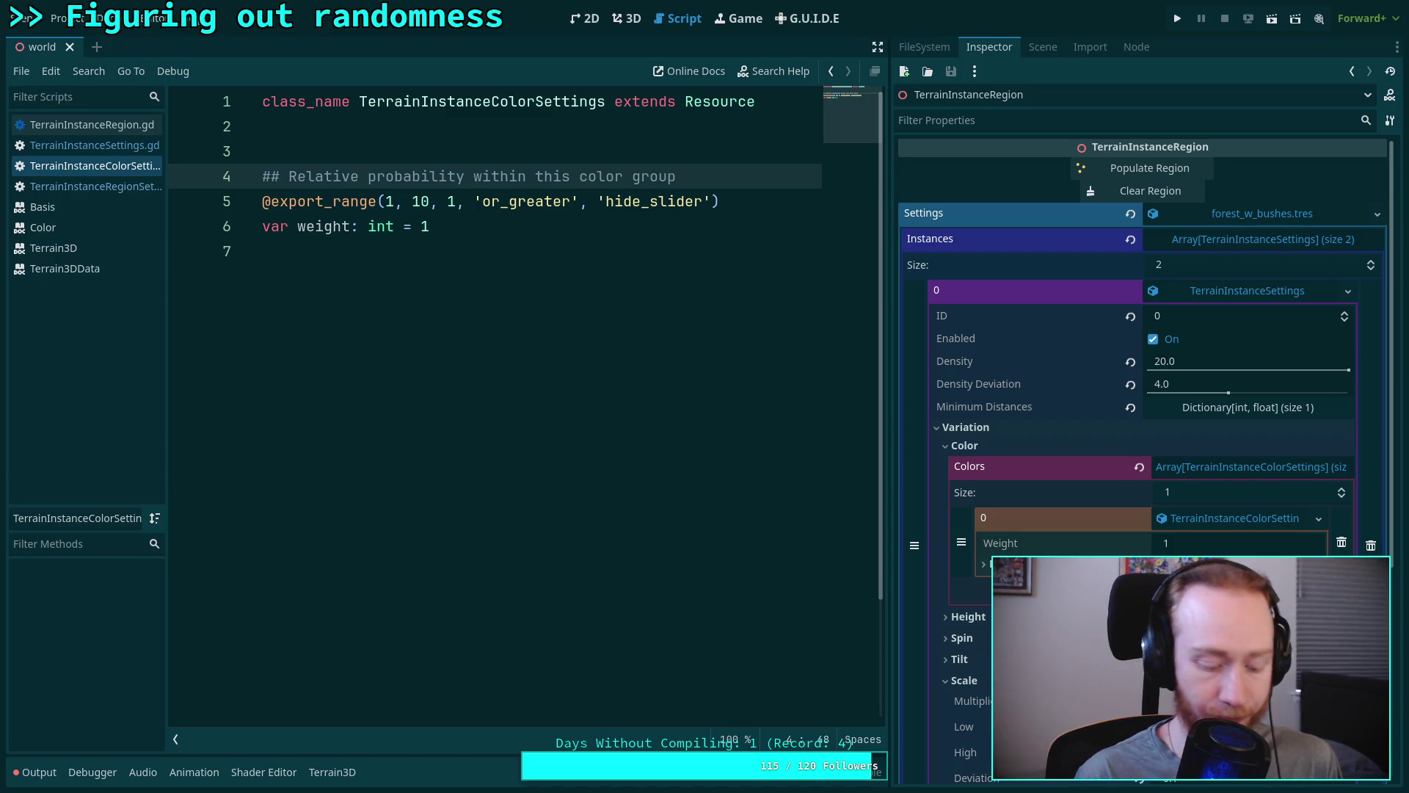
key("Escape")
key("Down")
key("Down")
key("Down")
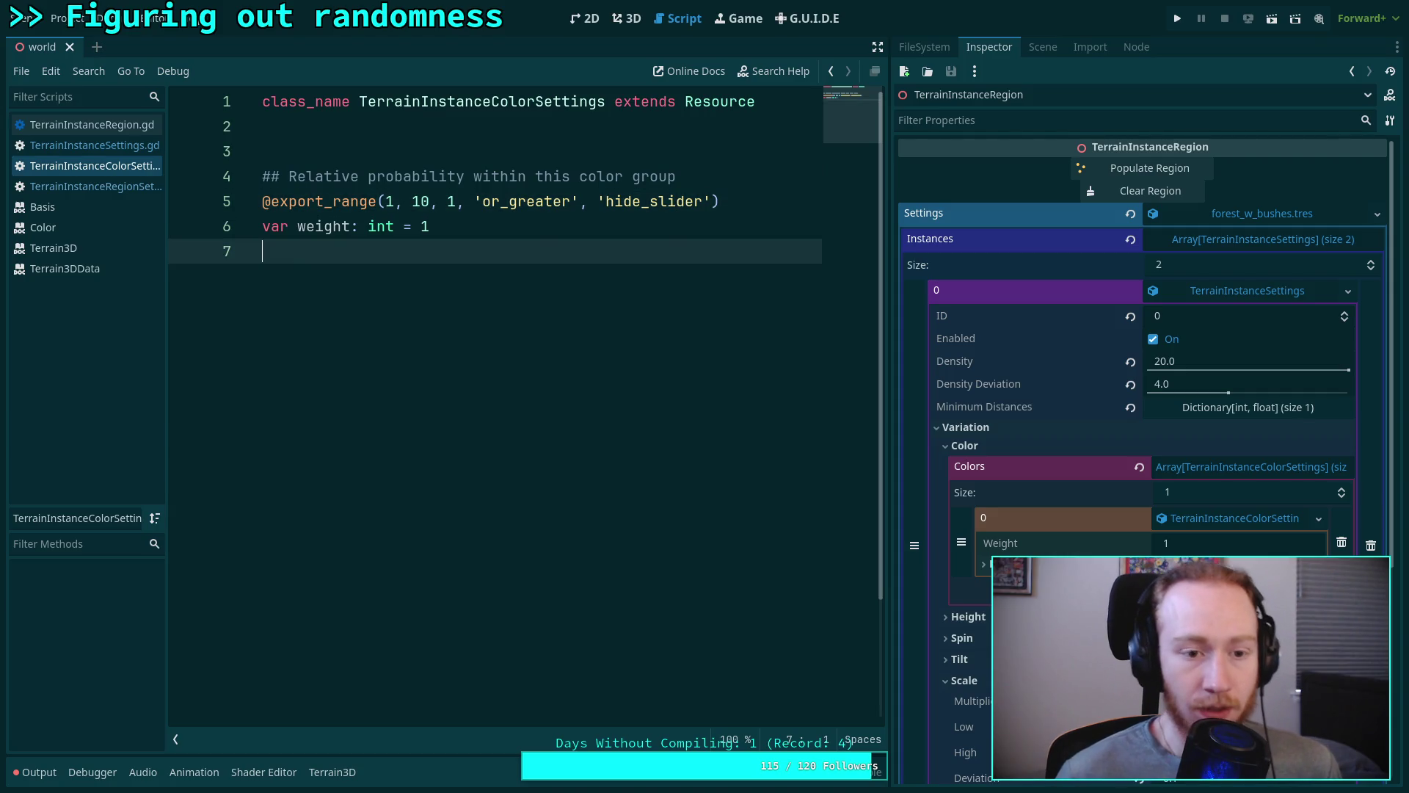
key("Return")
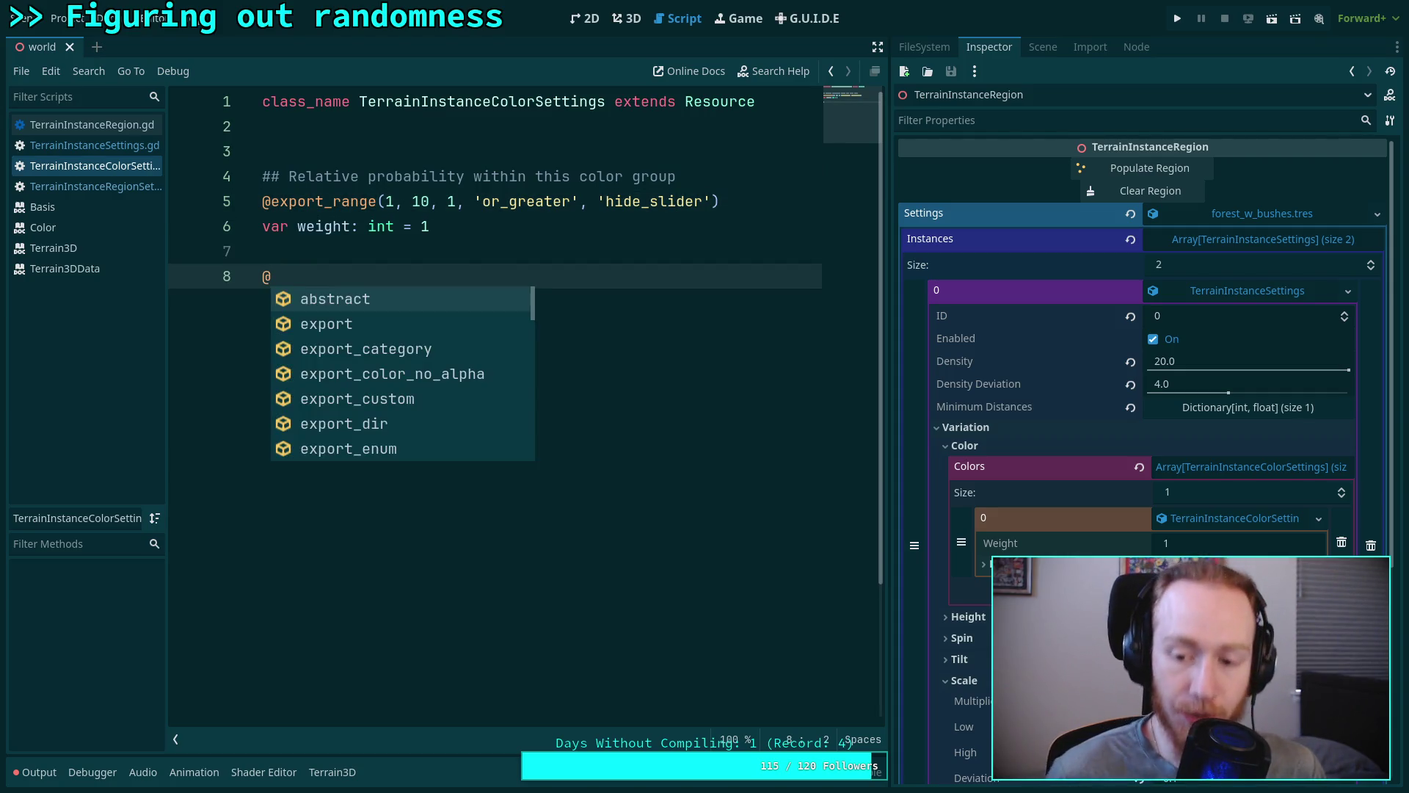
type("export_c")
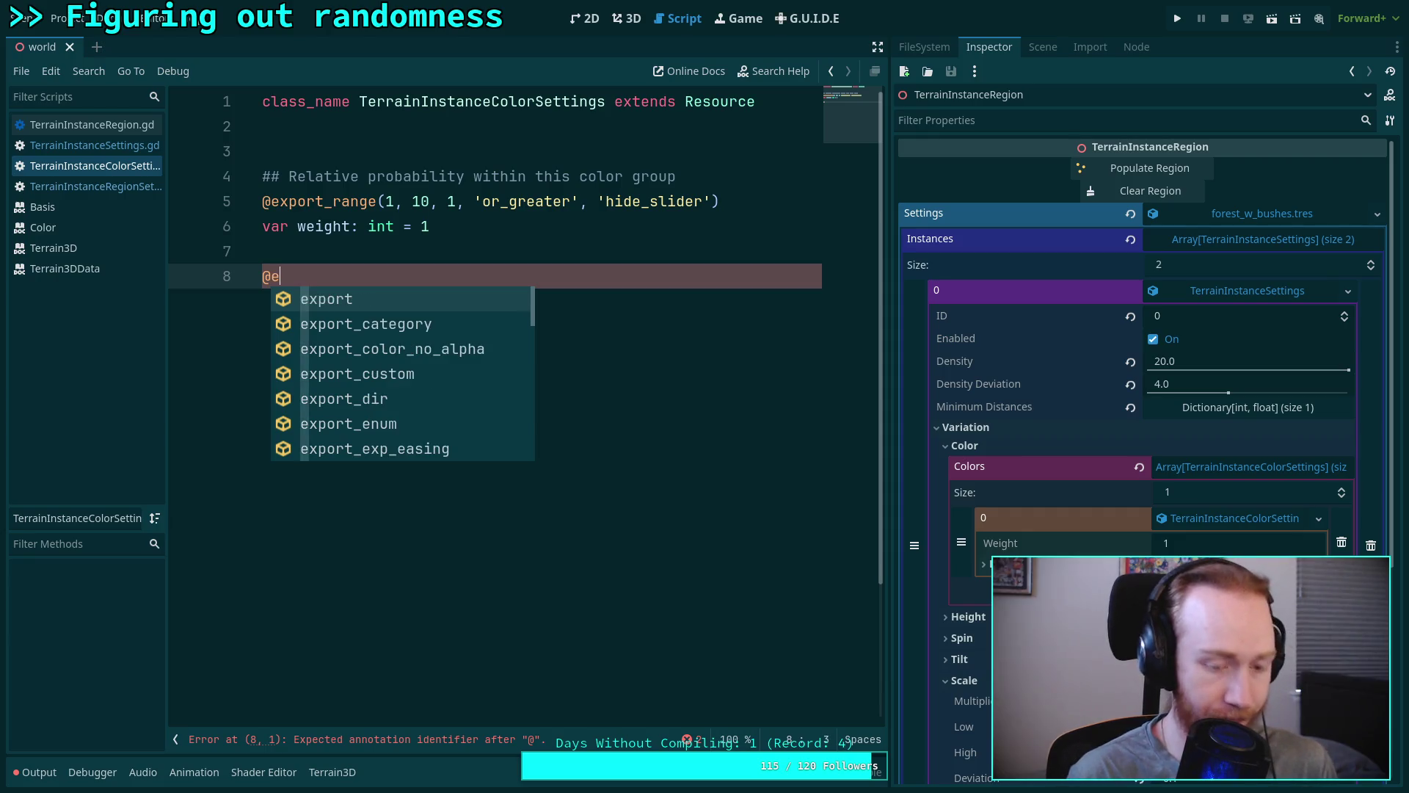
type("o")
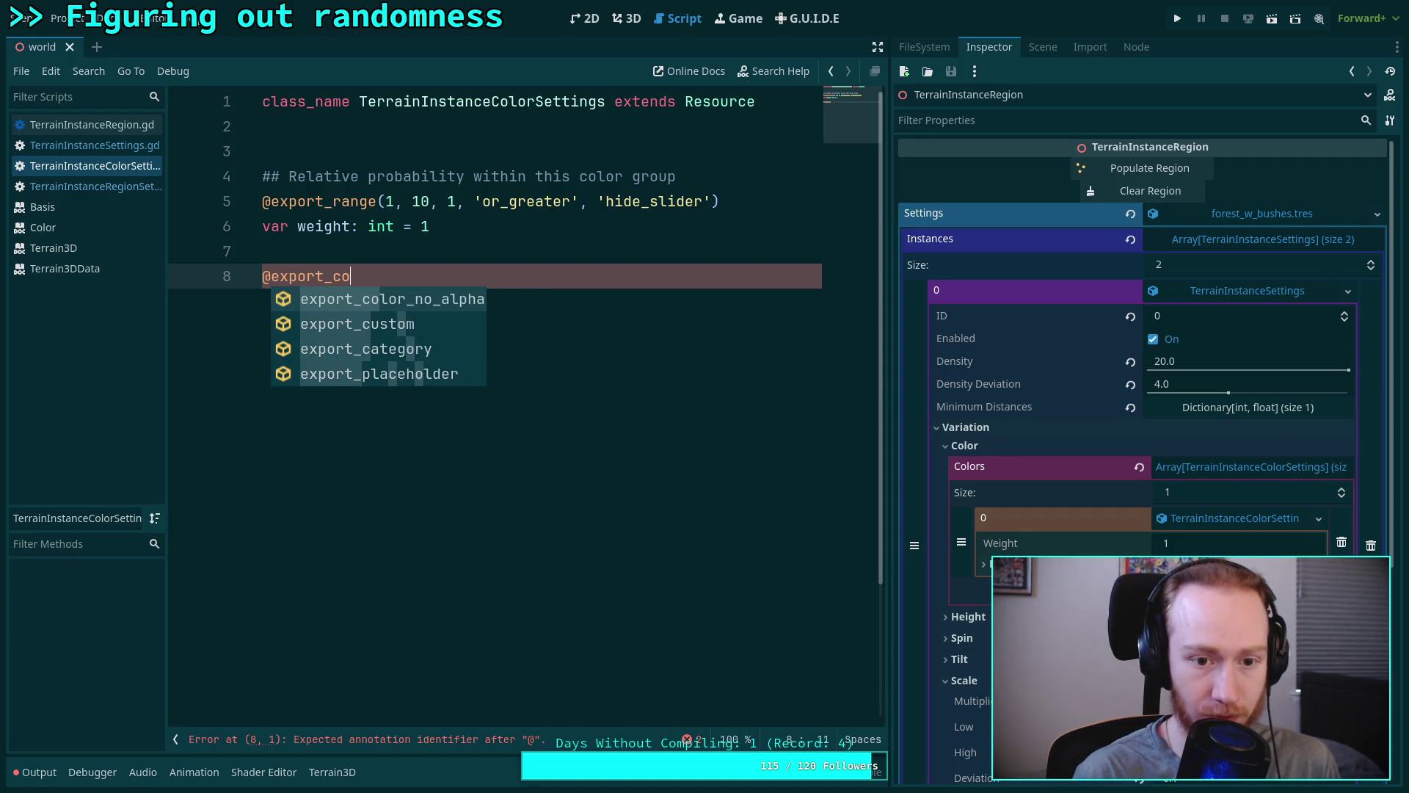
key("Return")
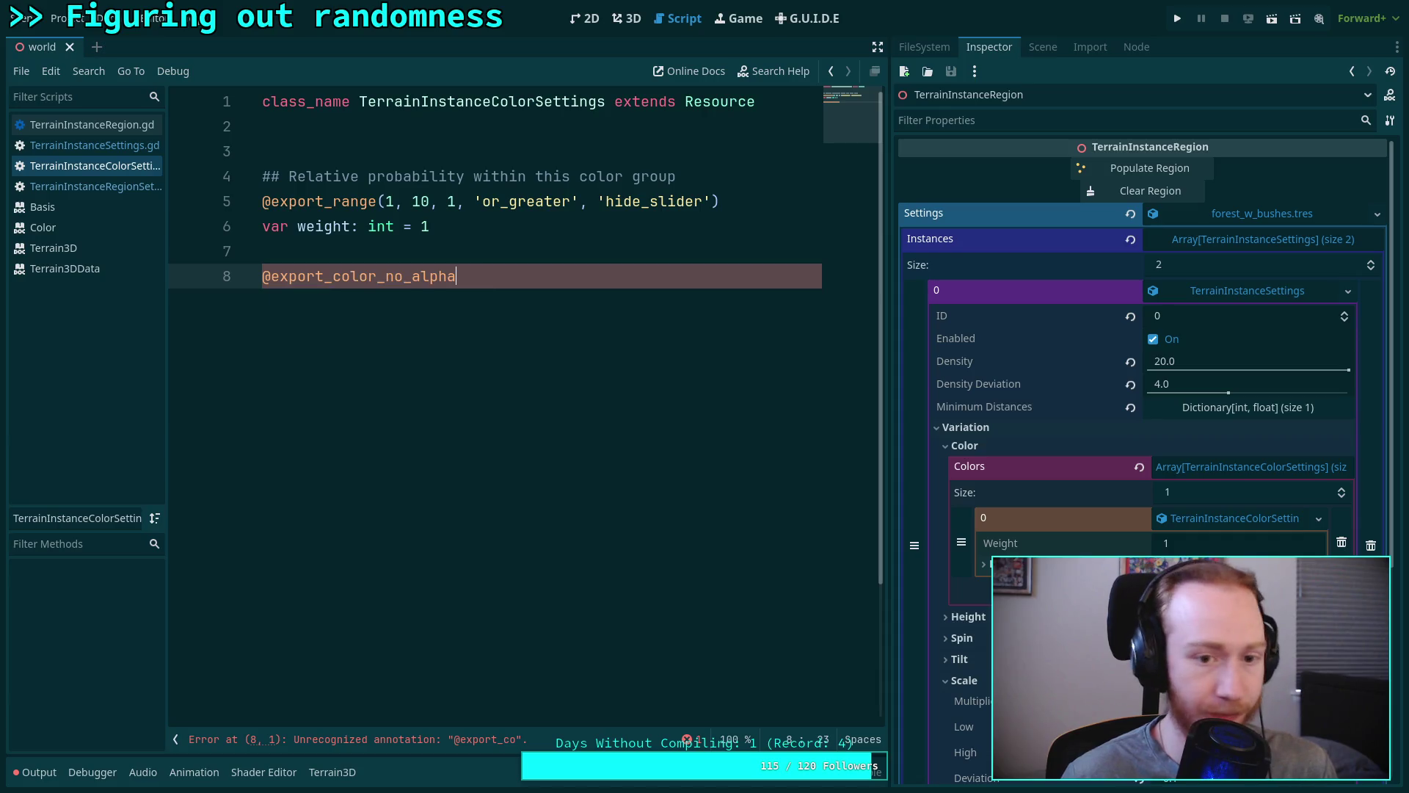
key("Return")
type("var color:")
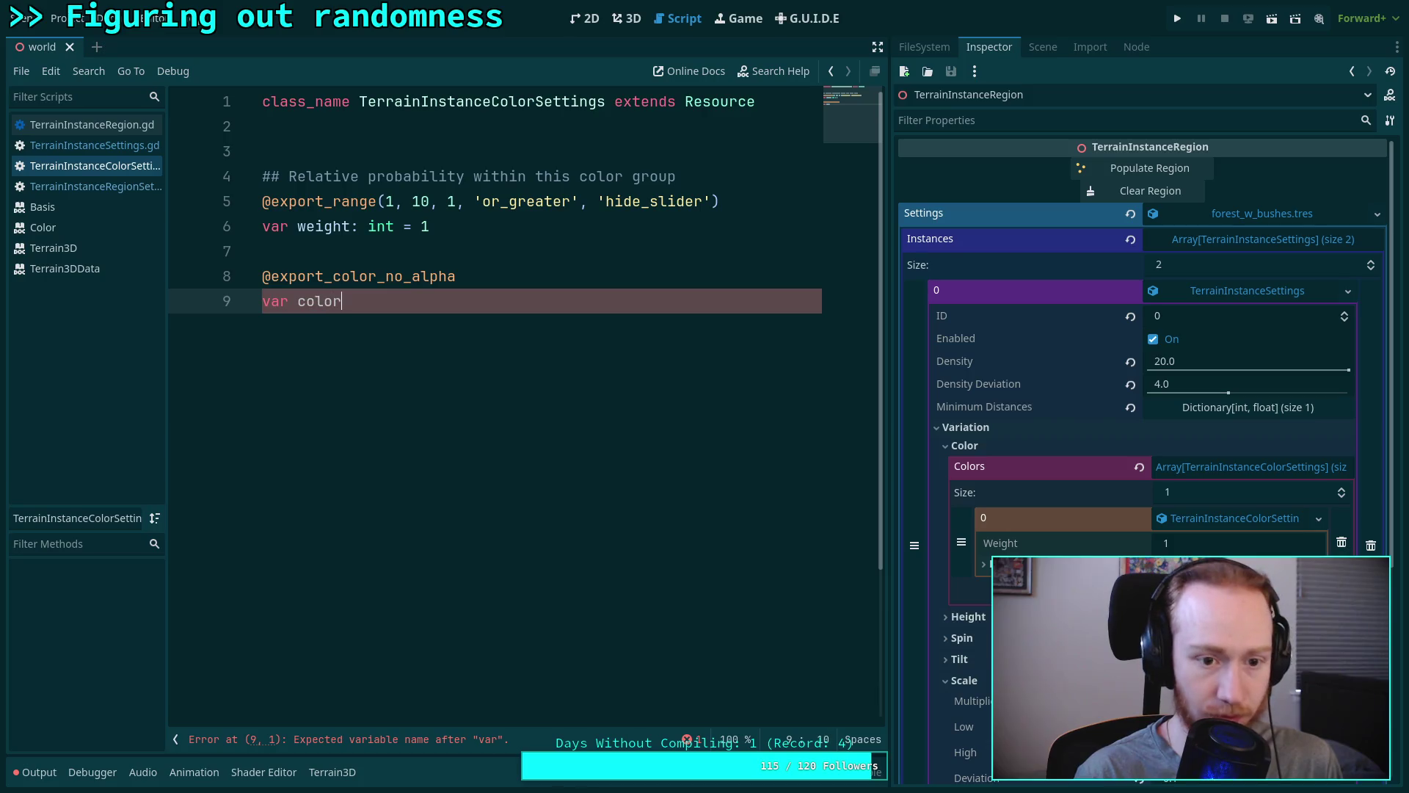
type(" Color")
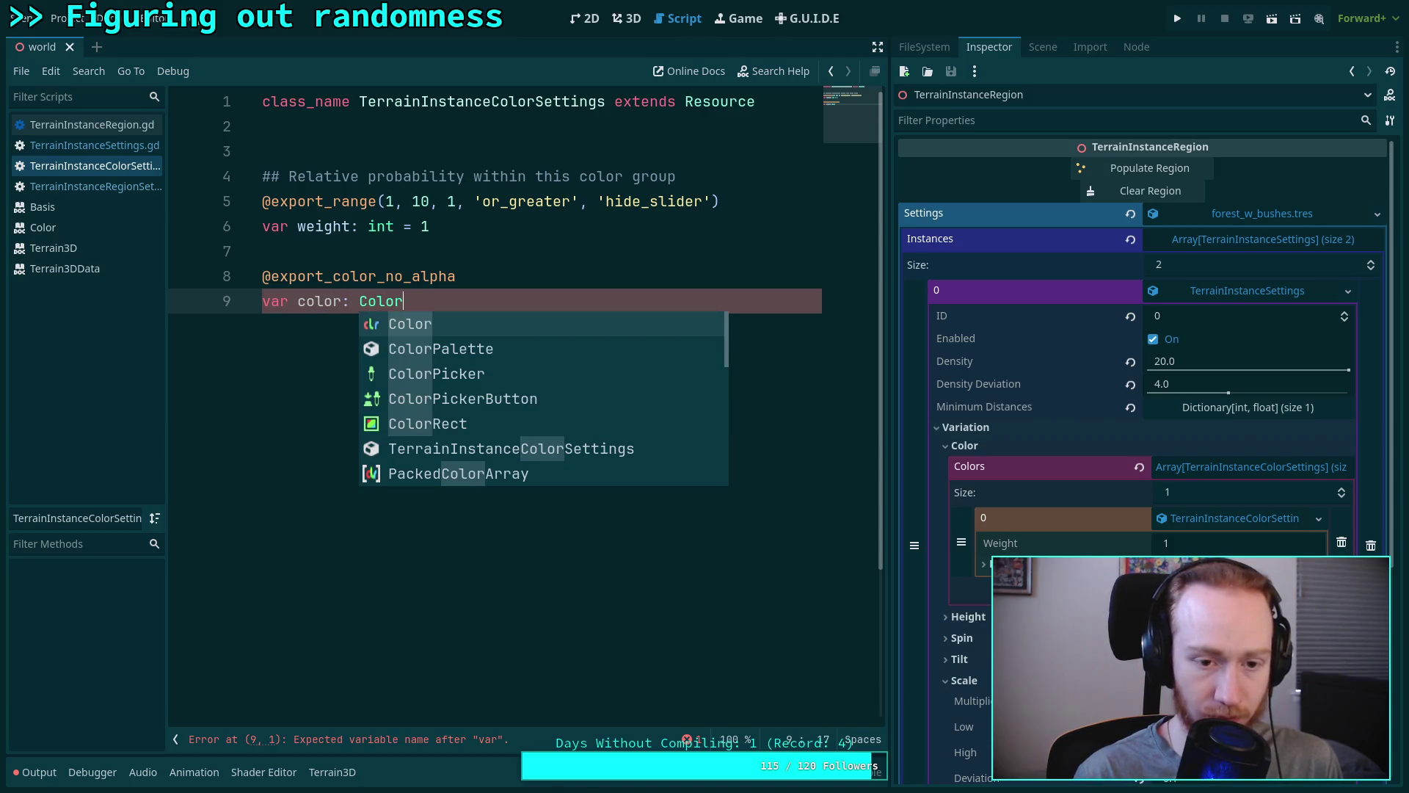
key("ctrl+s")
Step: Check the new Color property's colour picker in the Inspector, which defaults to black
left_click(671, 276)
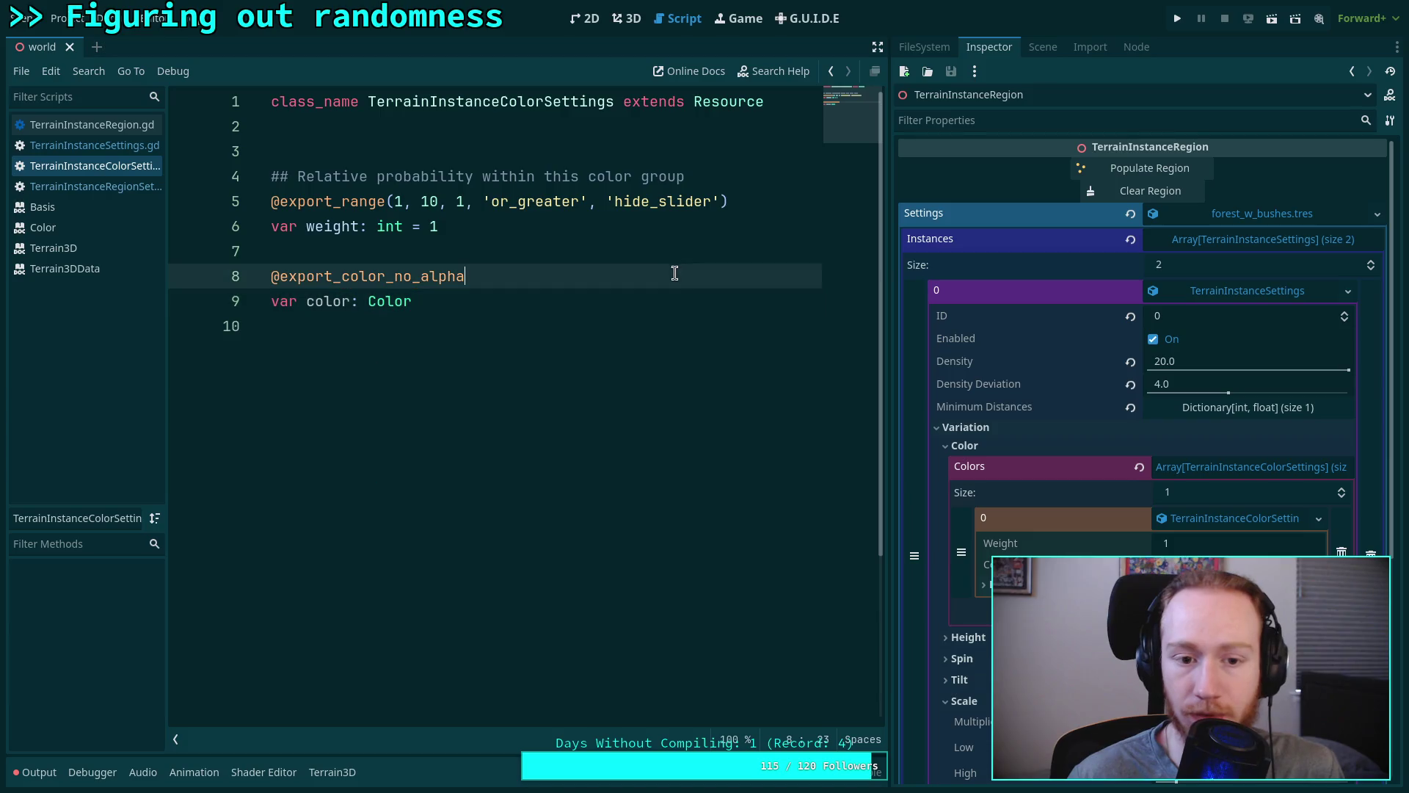
left_click(1240, 564)
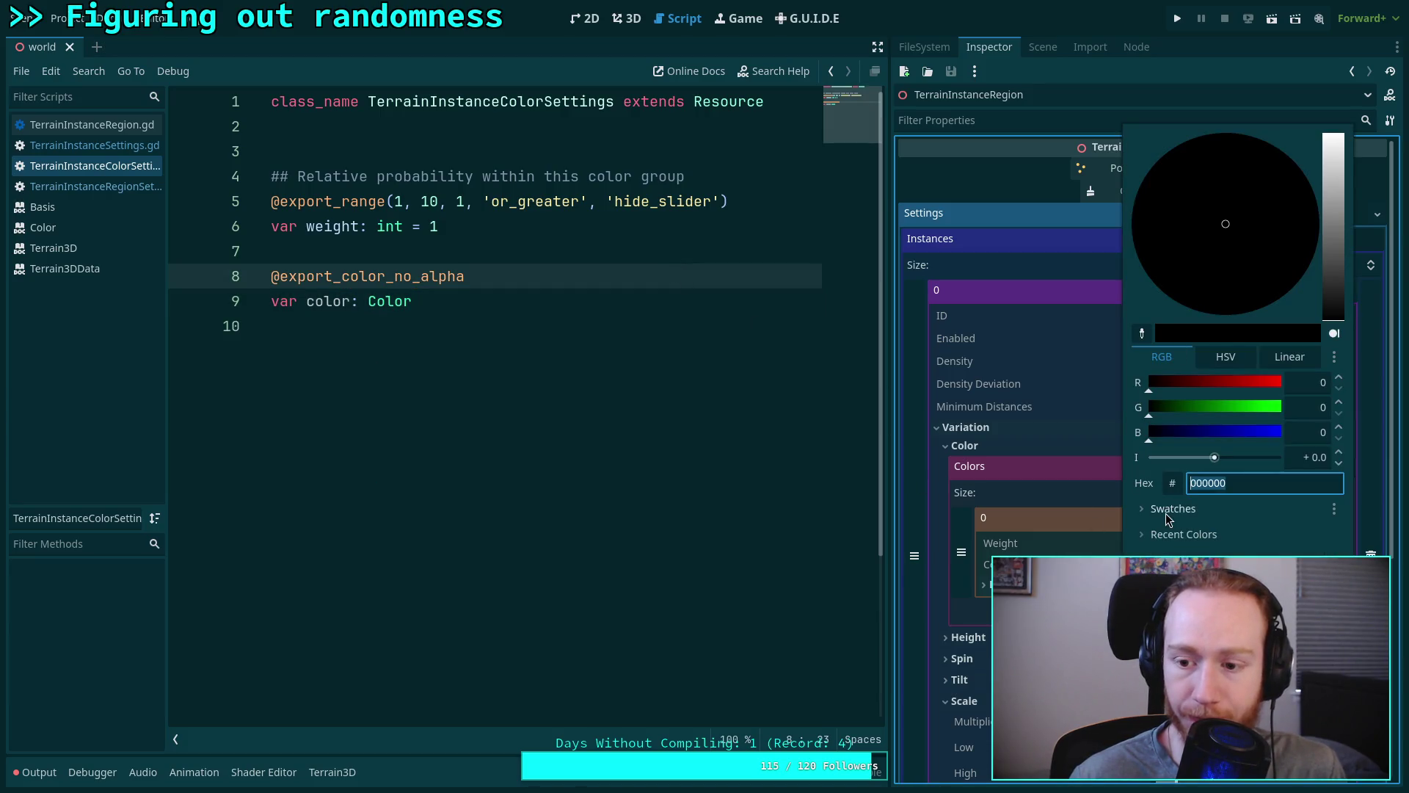
left_click(617, 412)
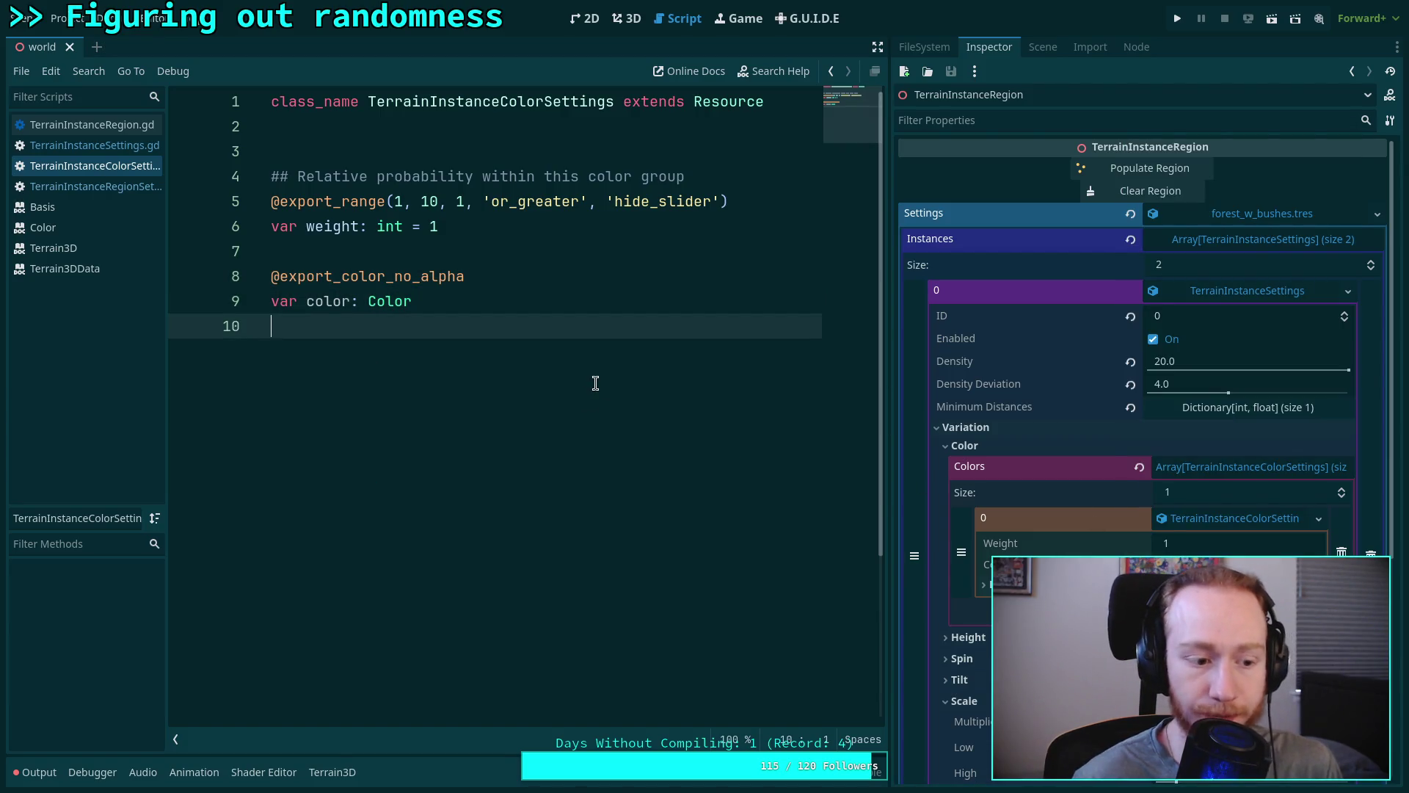
Step: Add a ## color modulation comment above color explaining white means no color change
key("Return")
key("Up")
key("Up")
key("Up")
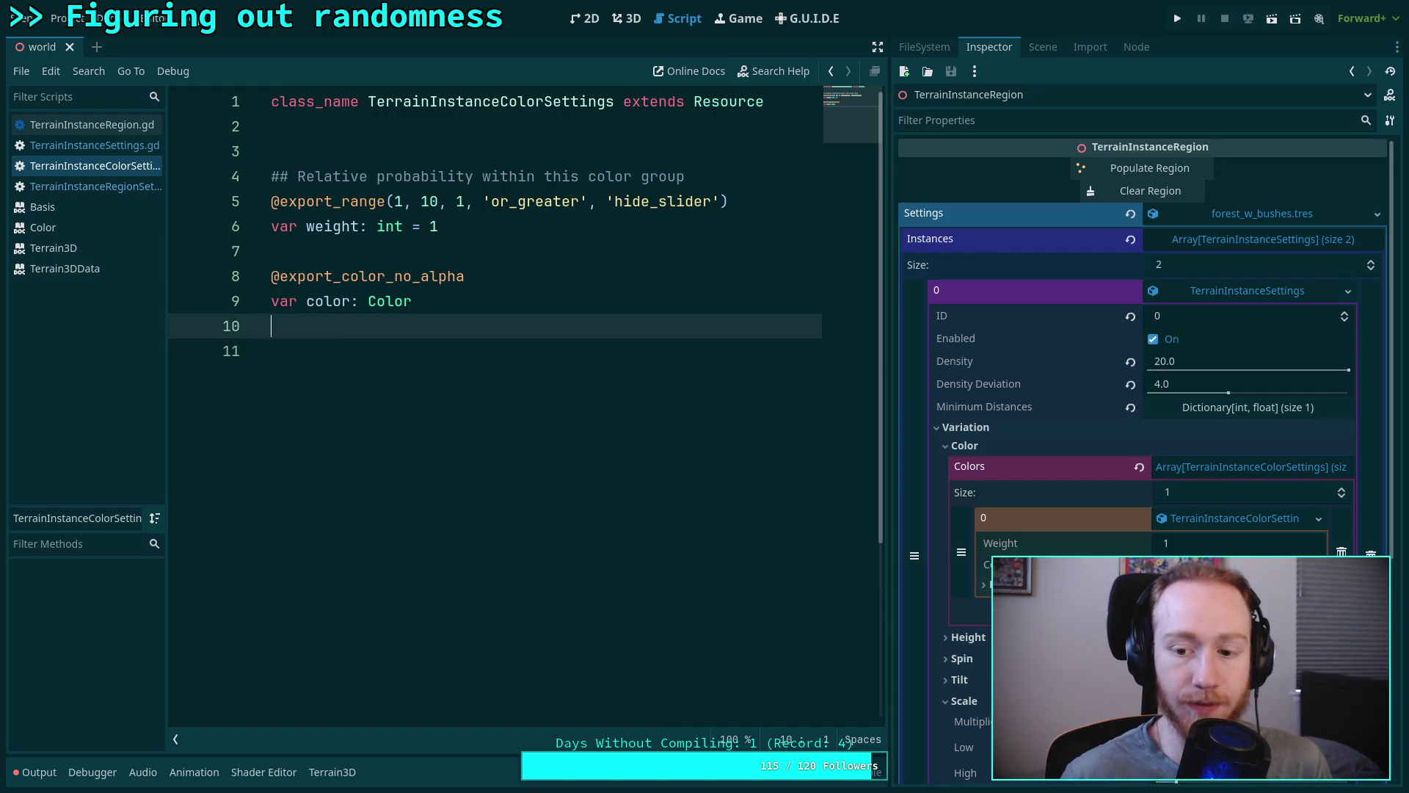
key("Return")
type("##")
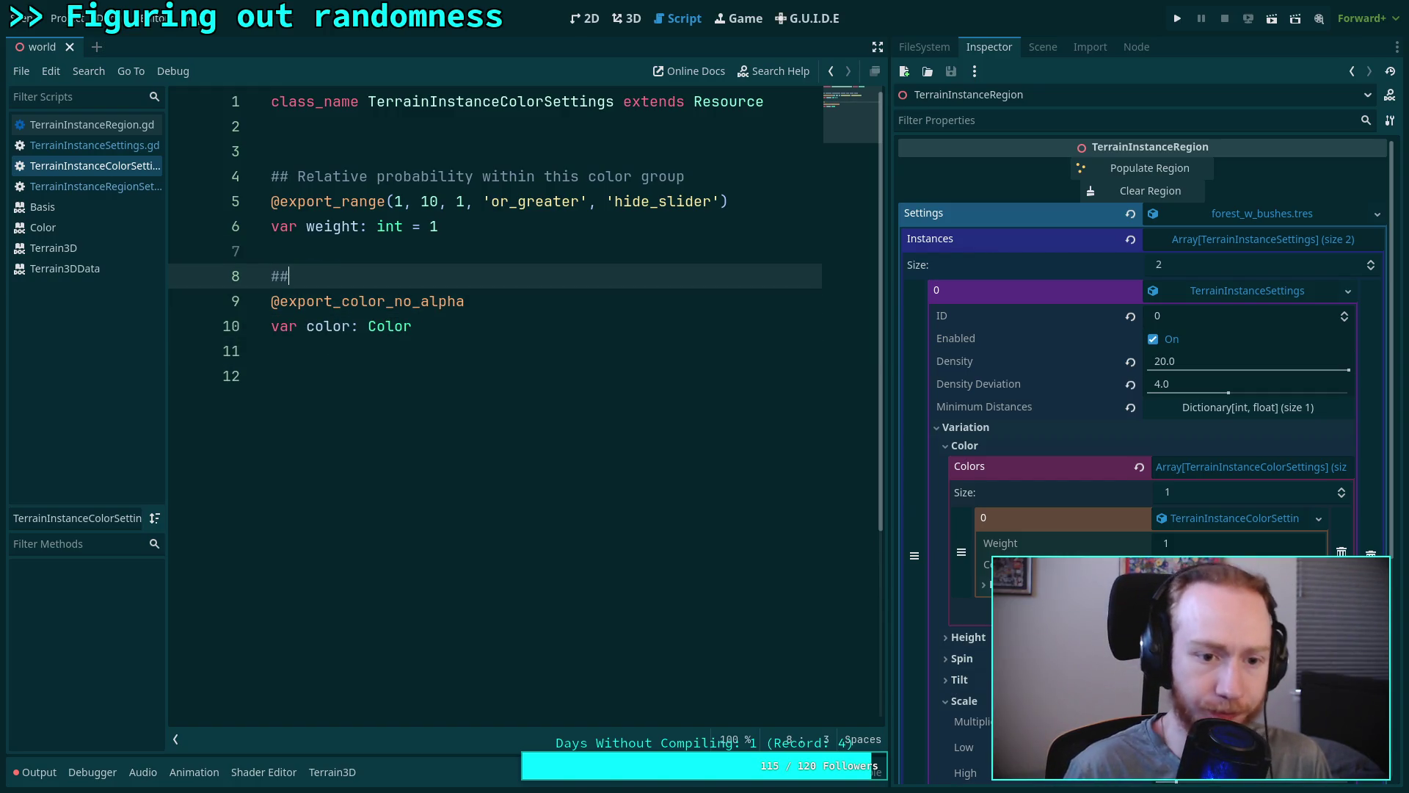
mouse_move(426, 302)
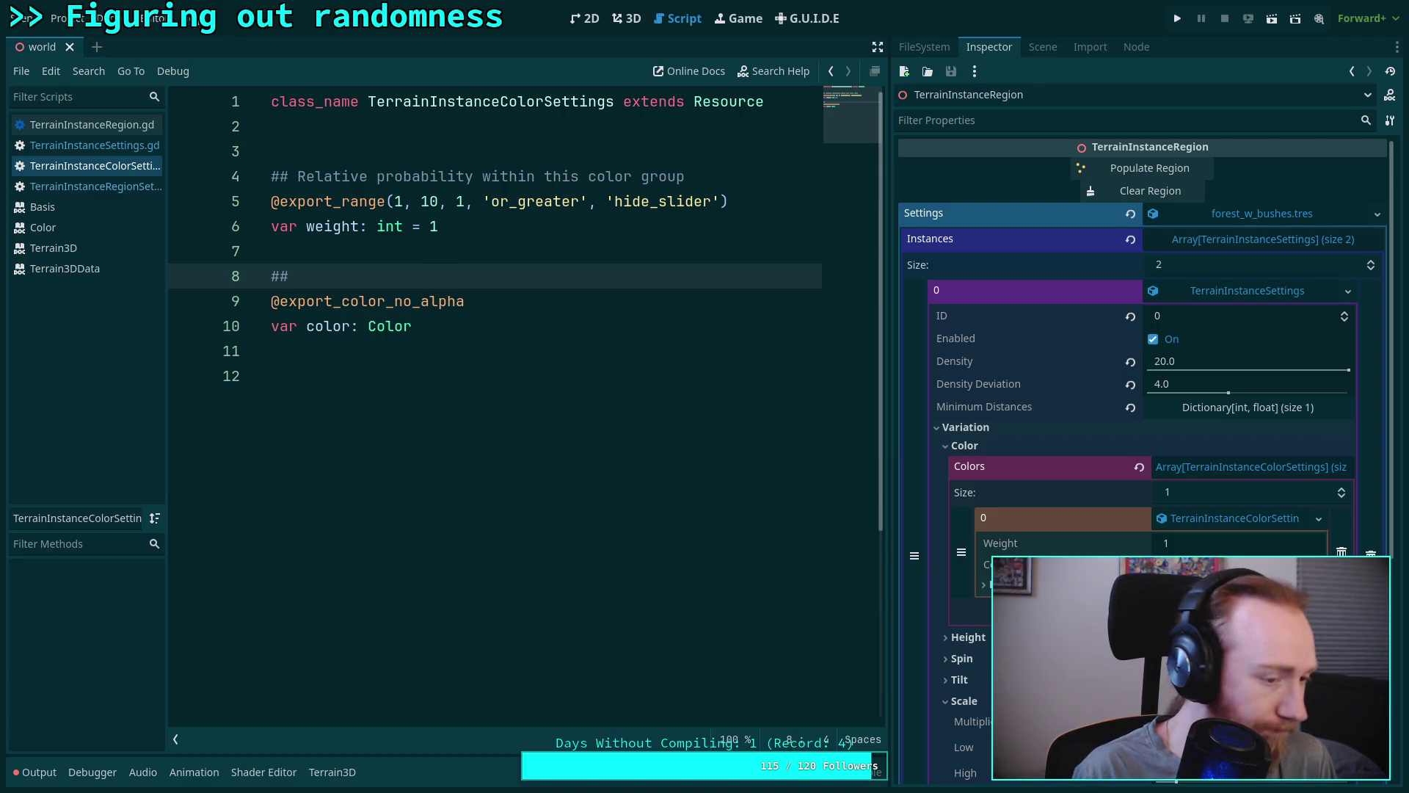
type("Color modulation of")
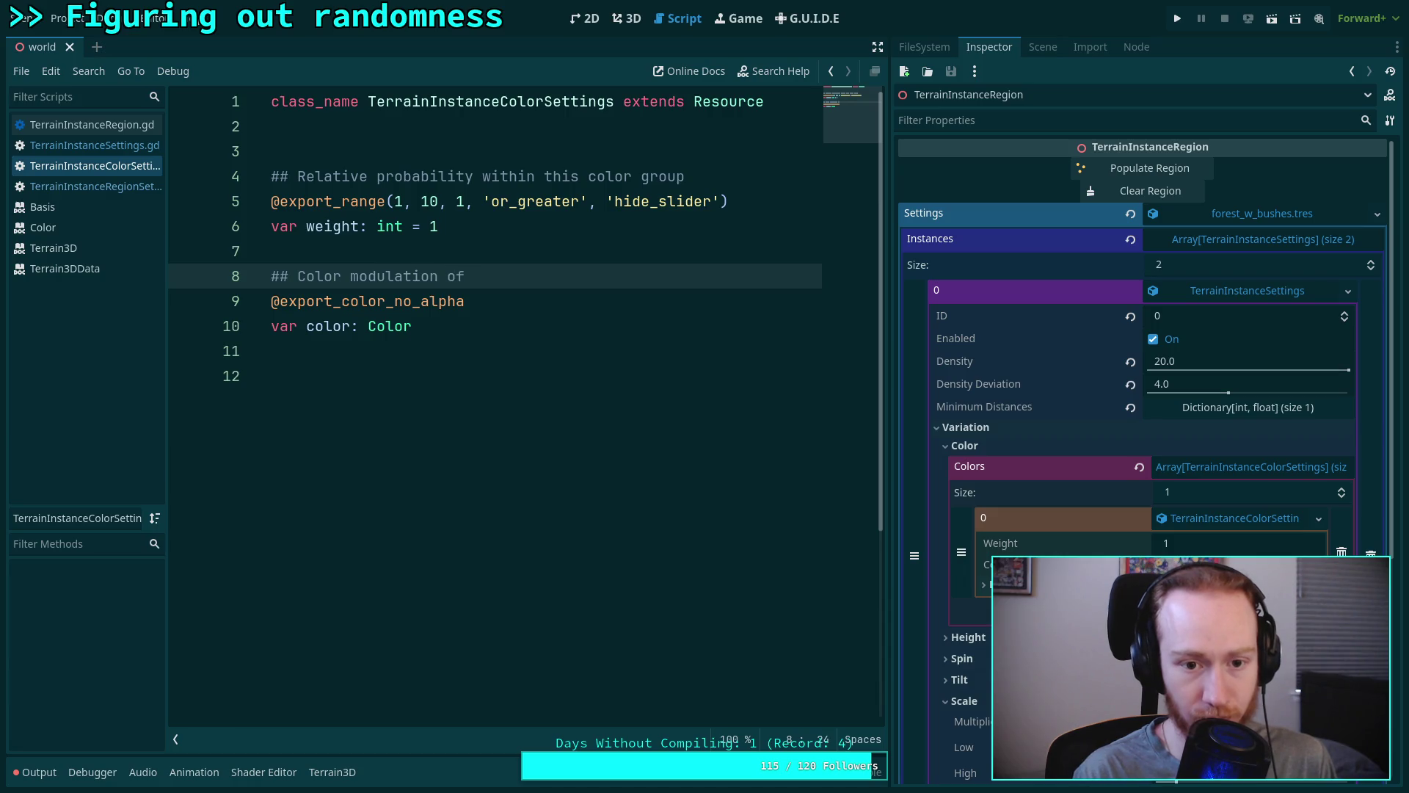
key("BackSpace")
key("BackSpace")
key("BackSpace")
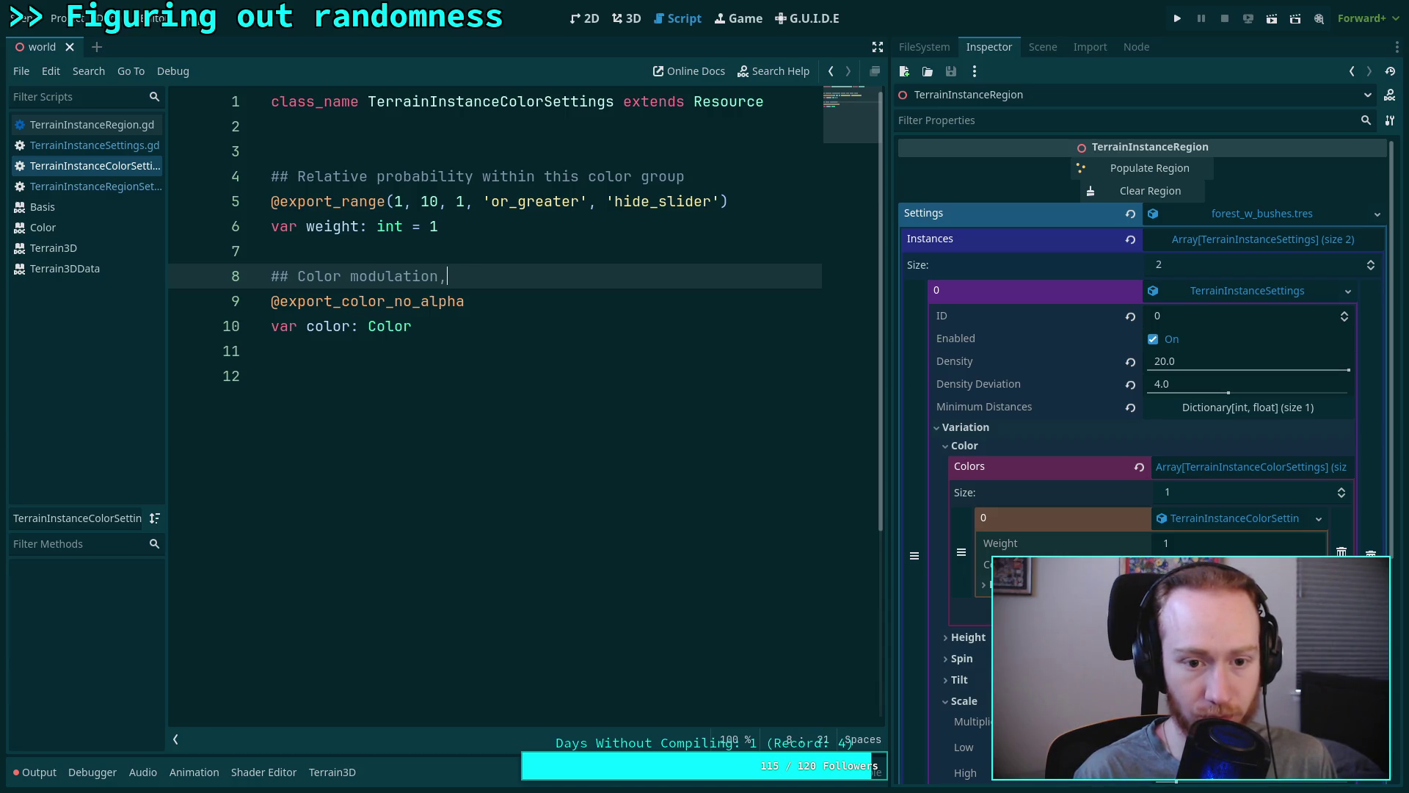
type("white")
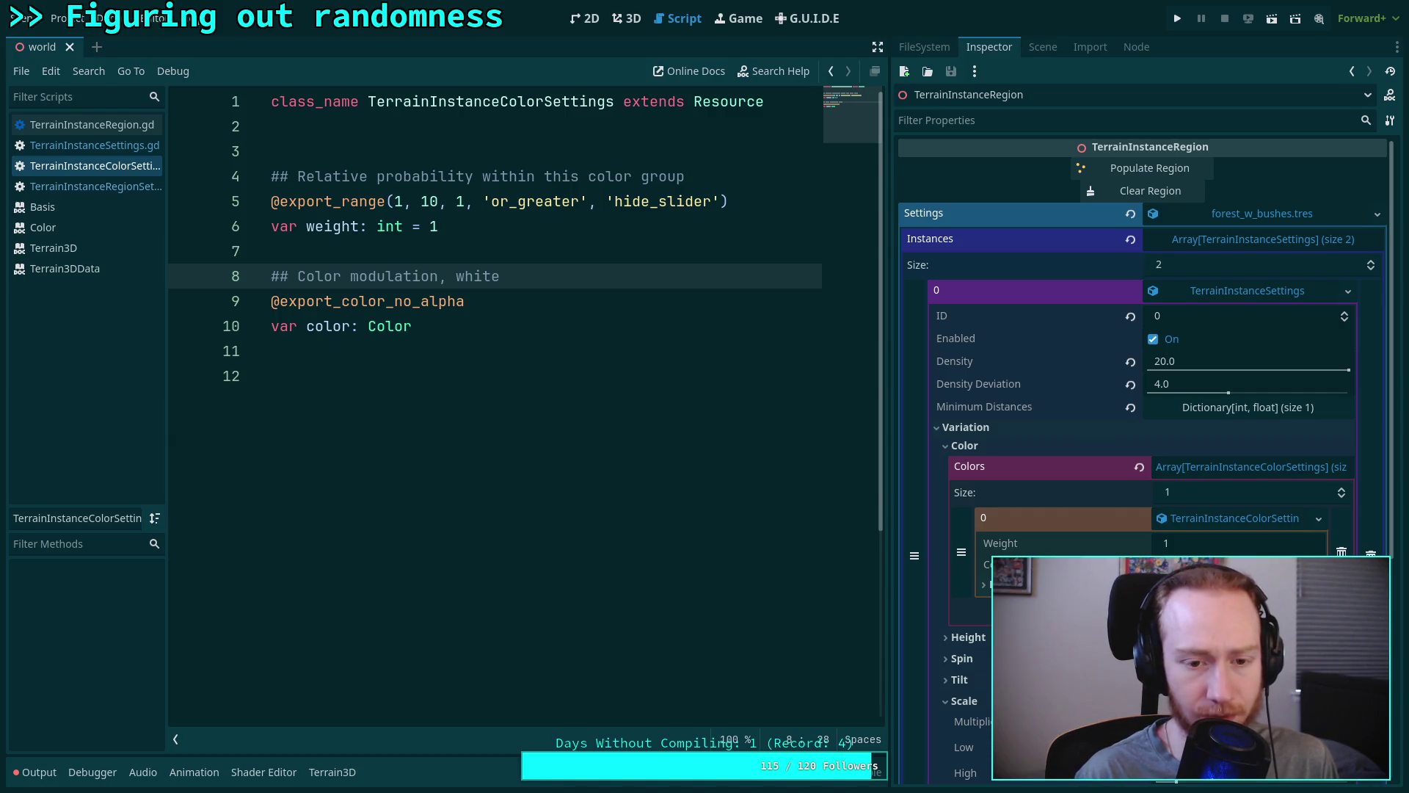
type("means no col")
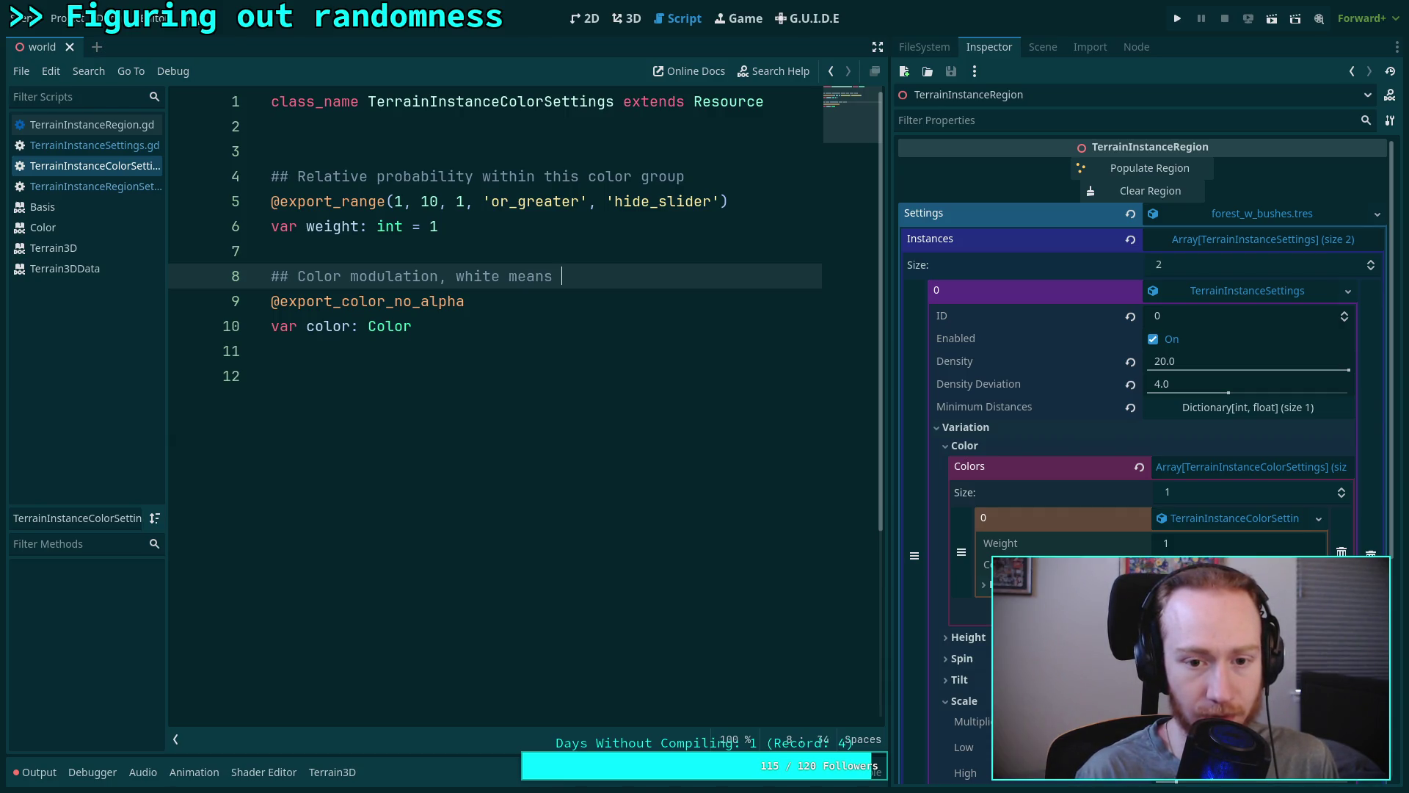
type("or ")
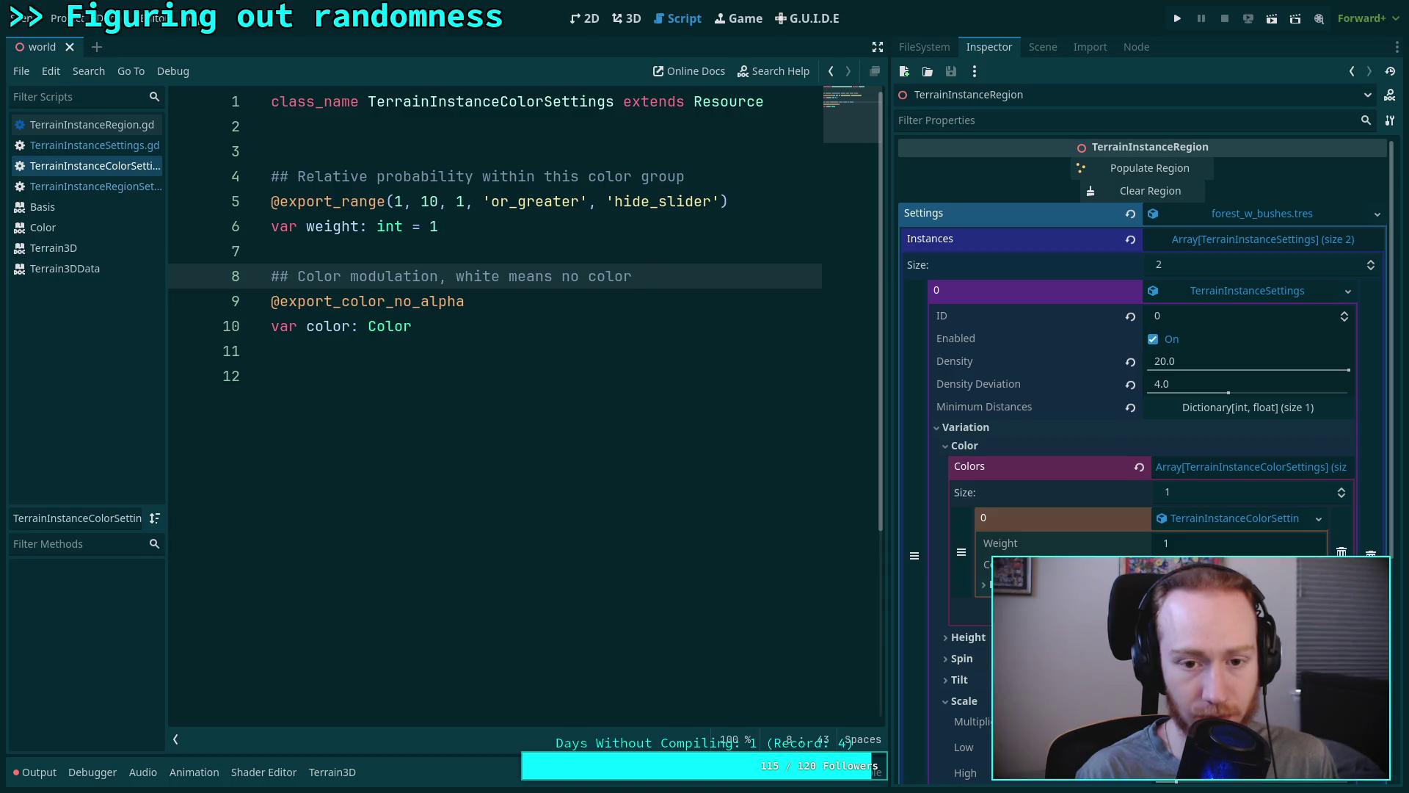
type("change")
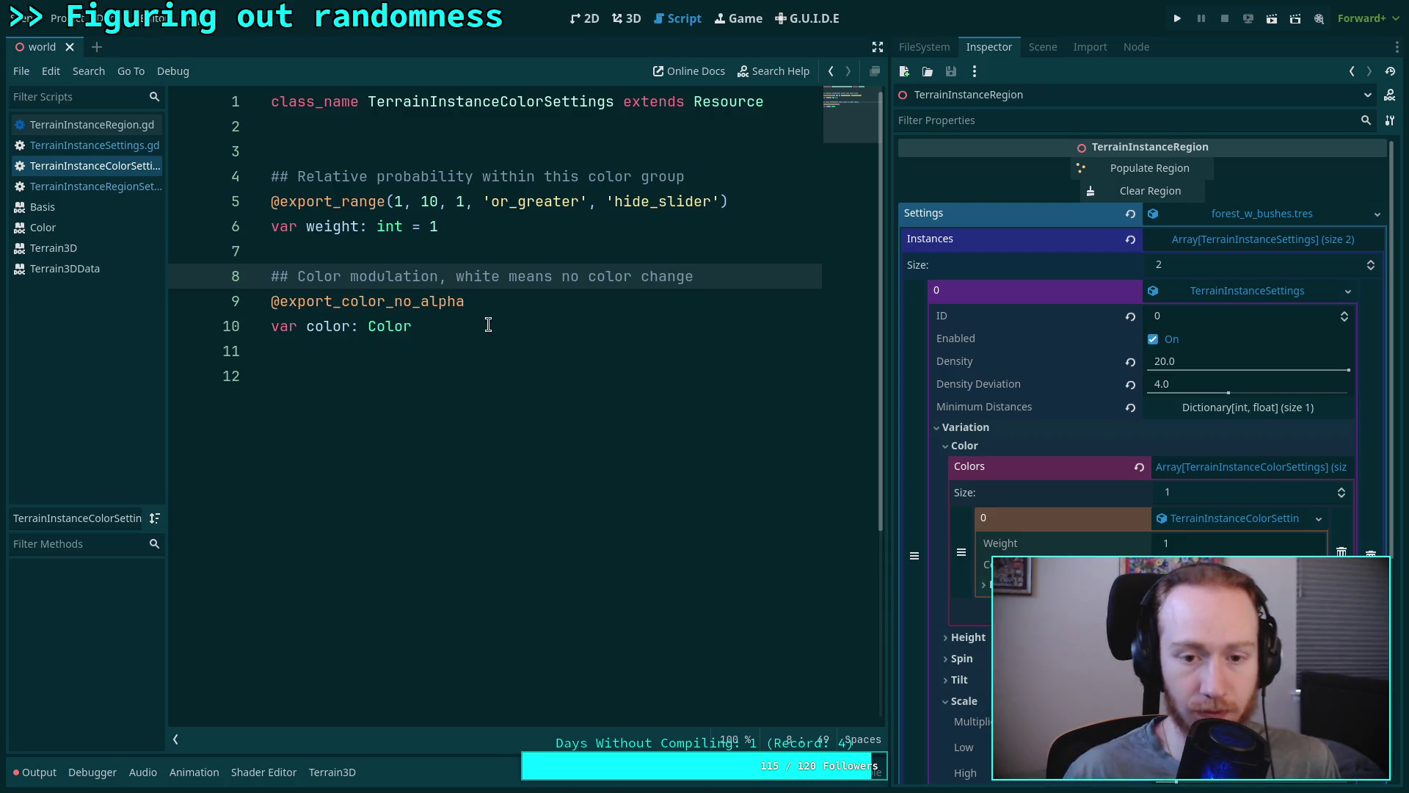
Step: Default color to Color.WHITE, save, and add an empty line below it
left_click(489, 326)
type("= C")
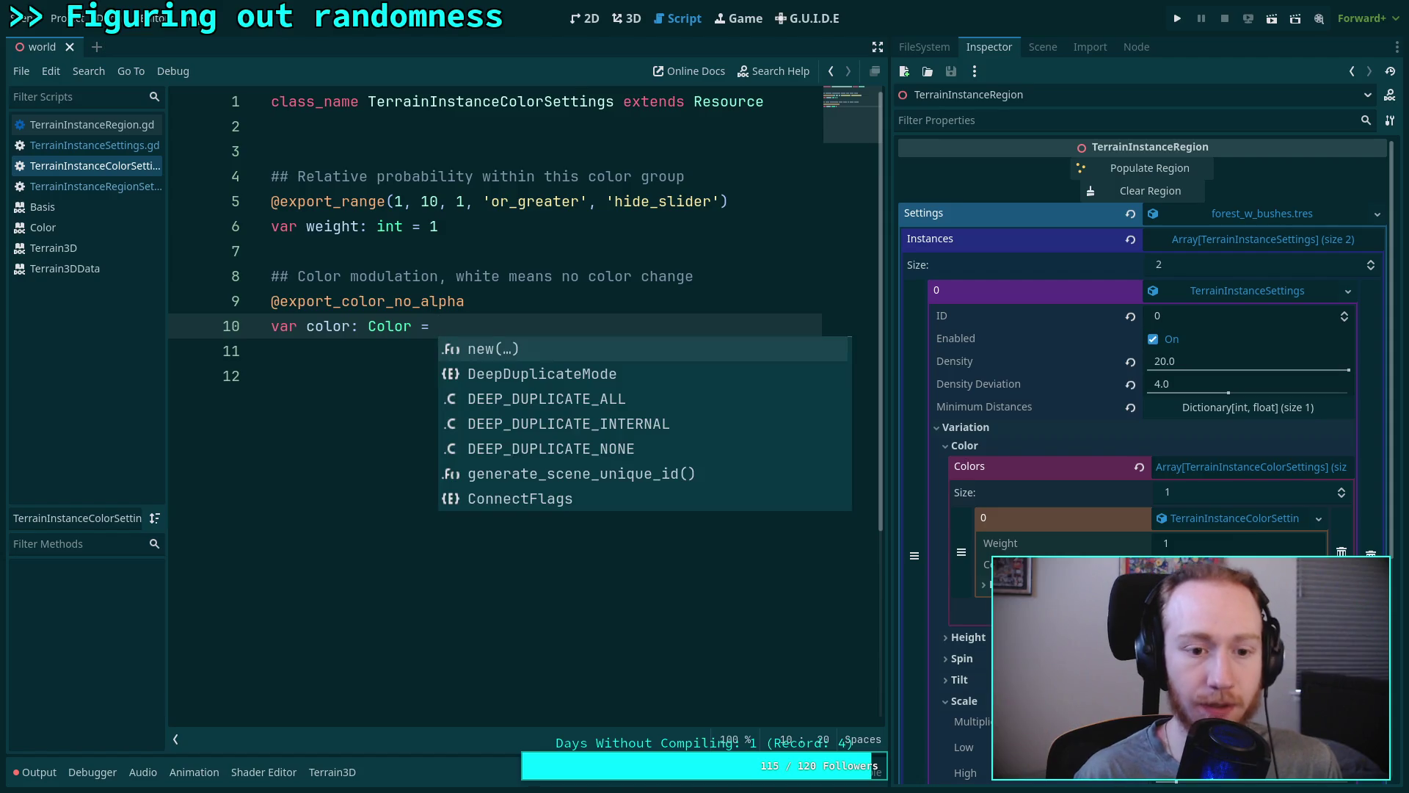
type("olor.WH")
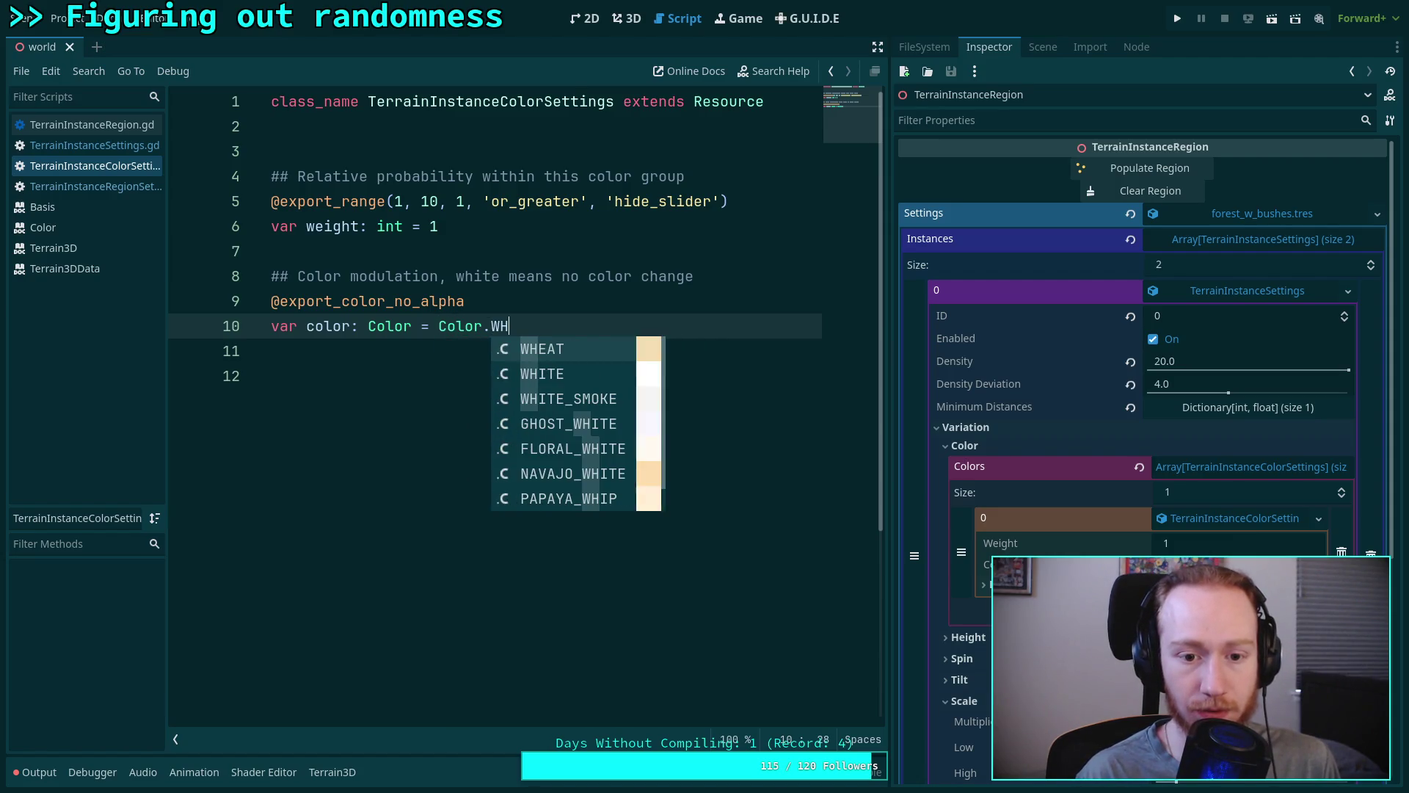
key("Down")
key("Return")
key("ctrl+s")
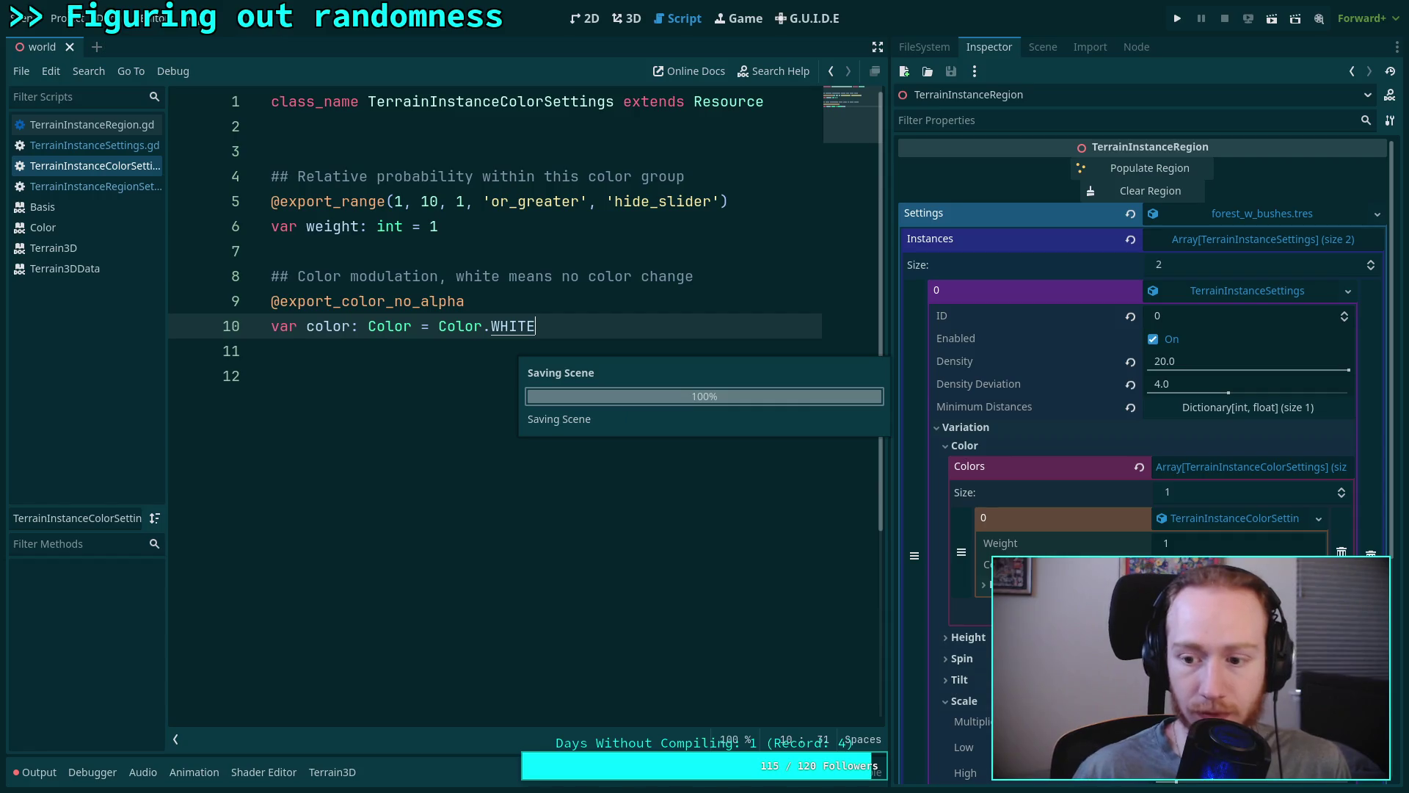
key("Down")
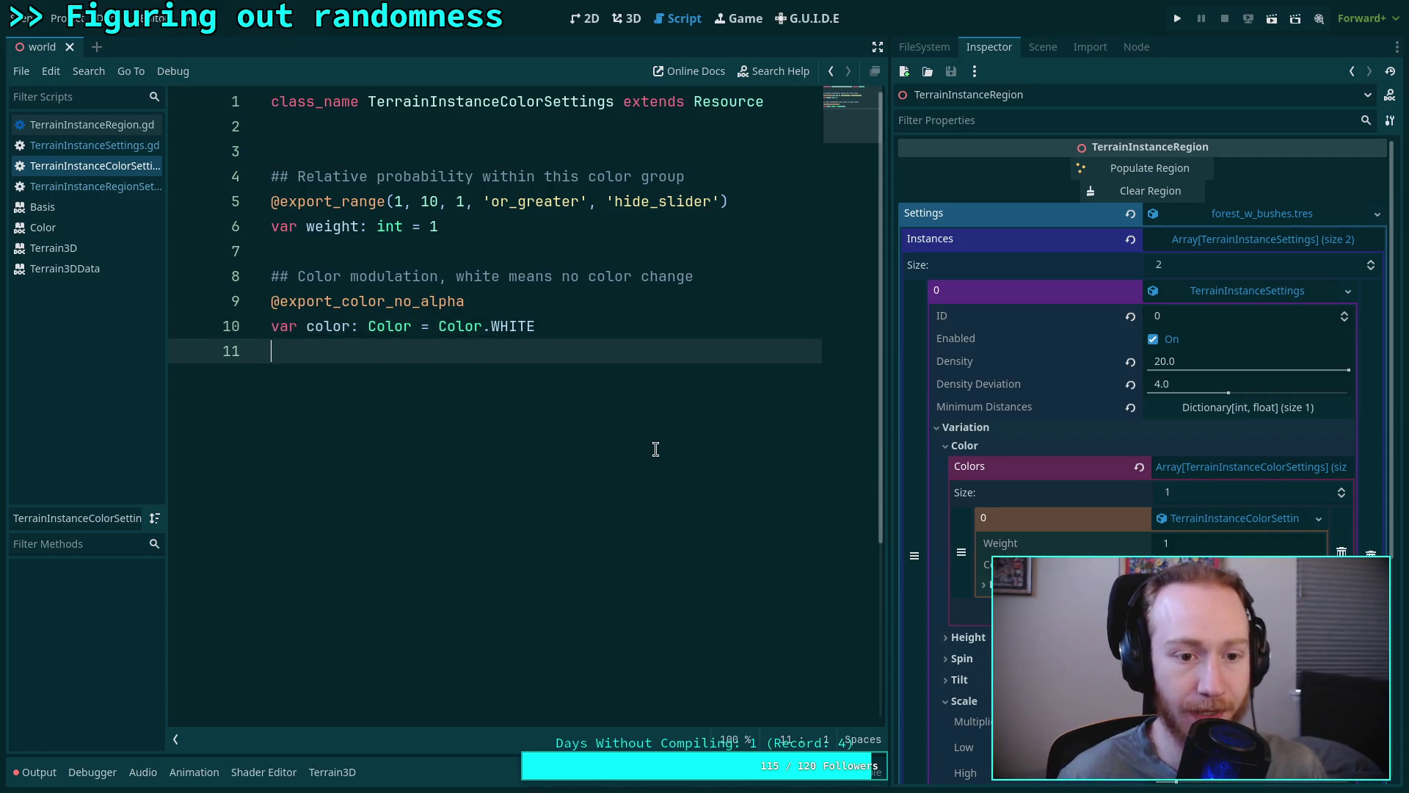
key("Return")
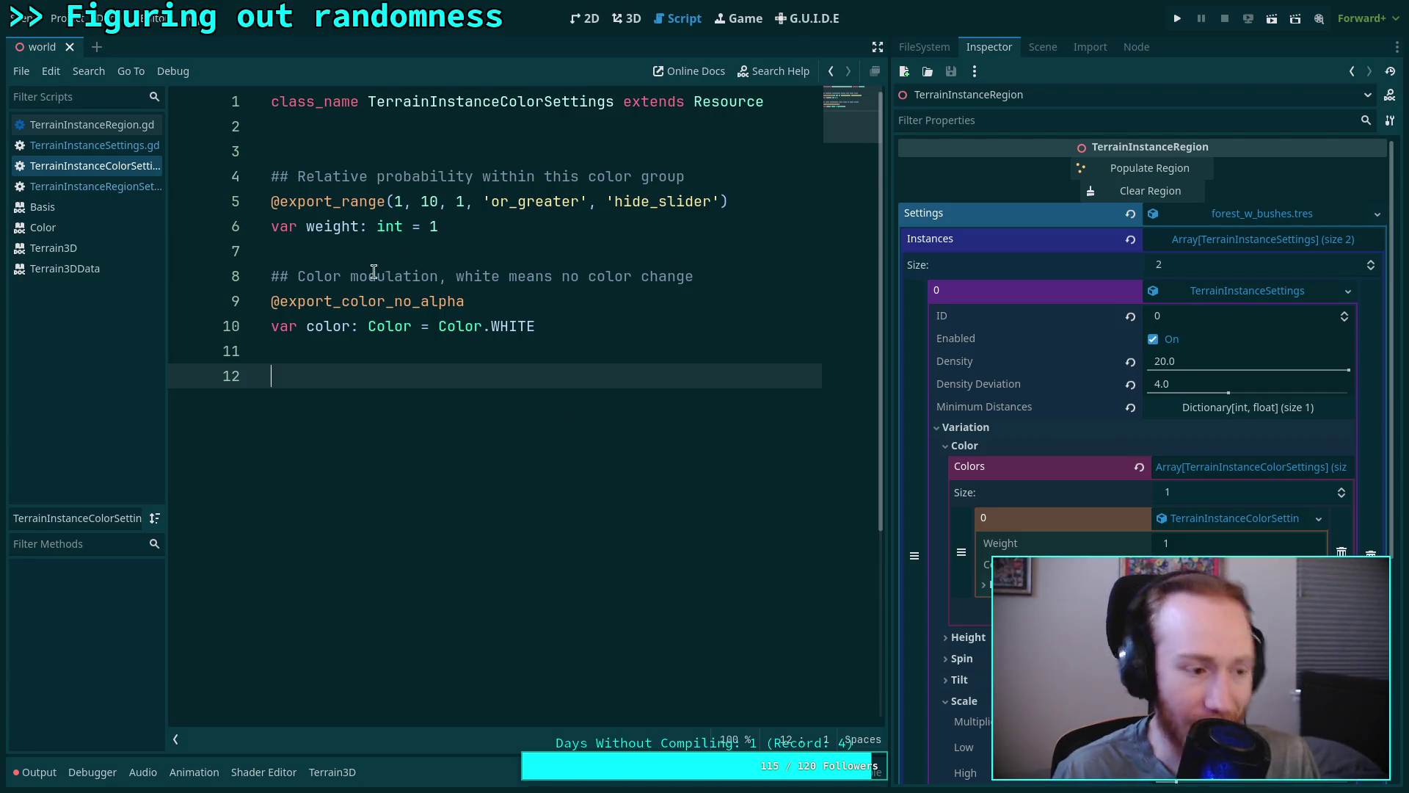
left_click(111, 189)
Step: Cut the Height subgroup's low, high and deviation lines from TerrainInstanceSettings.gd
left_click(117, 146)
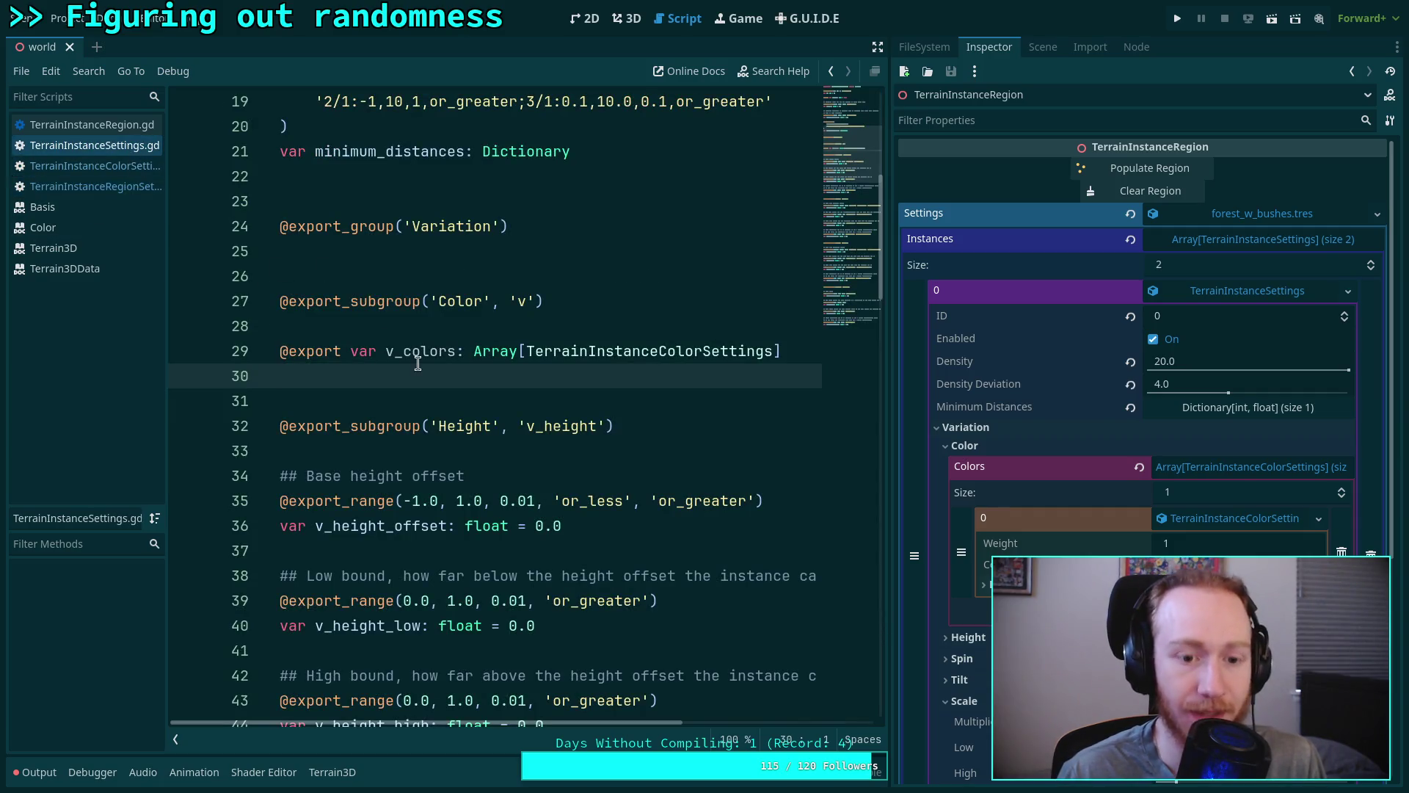
scroll(441, 367, "down", 1)
left_click_drag(285, 151, 543, 229)
left_click(358, 351)
left_click(282, 351)
scroll(281, 351, "down", 3)
left_click(281, 351, "shift")
mouse_move(282, 276)
left_mouse_down()
mouse_move(466, 397)
mouse_move(598, 396)
left_mouse_up()
scroll(465, 396, "down", 1)
scroll(526, 388, "down", 1)
right_click(493, 373)
left_click(514, 458)
Step: Paste the height lines into TerrainInstanceColorSettings.gd below the color property
left_click(110, 186)
left_click(110, 166)
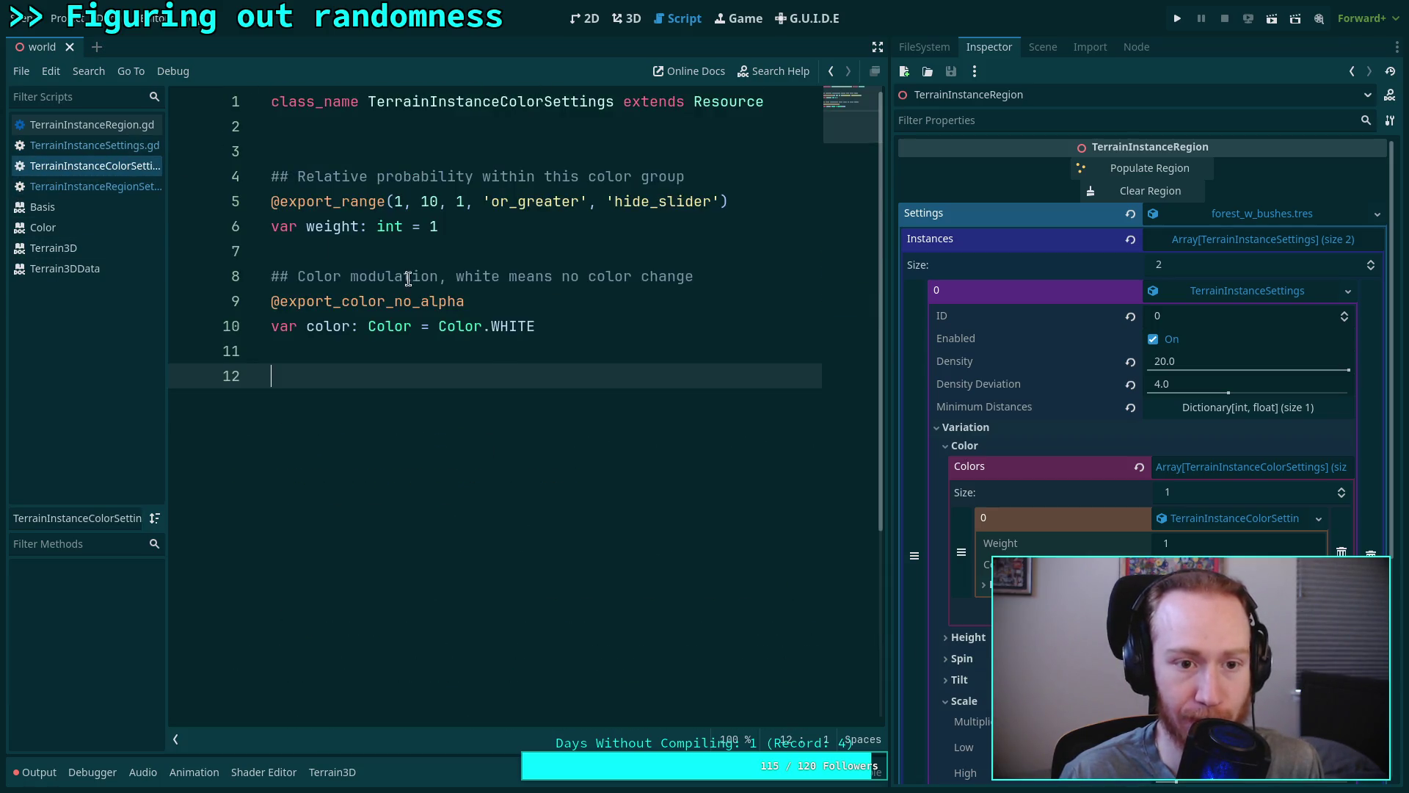
key("ctrl+v")
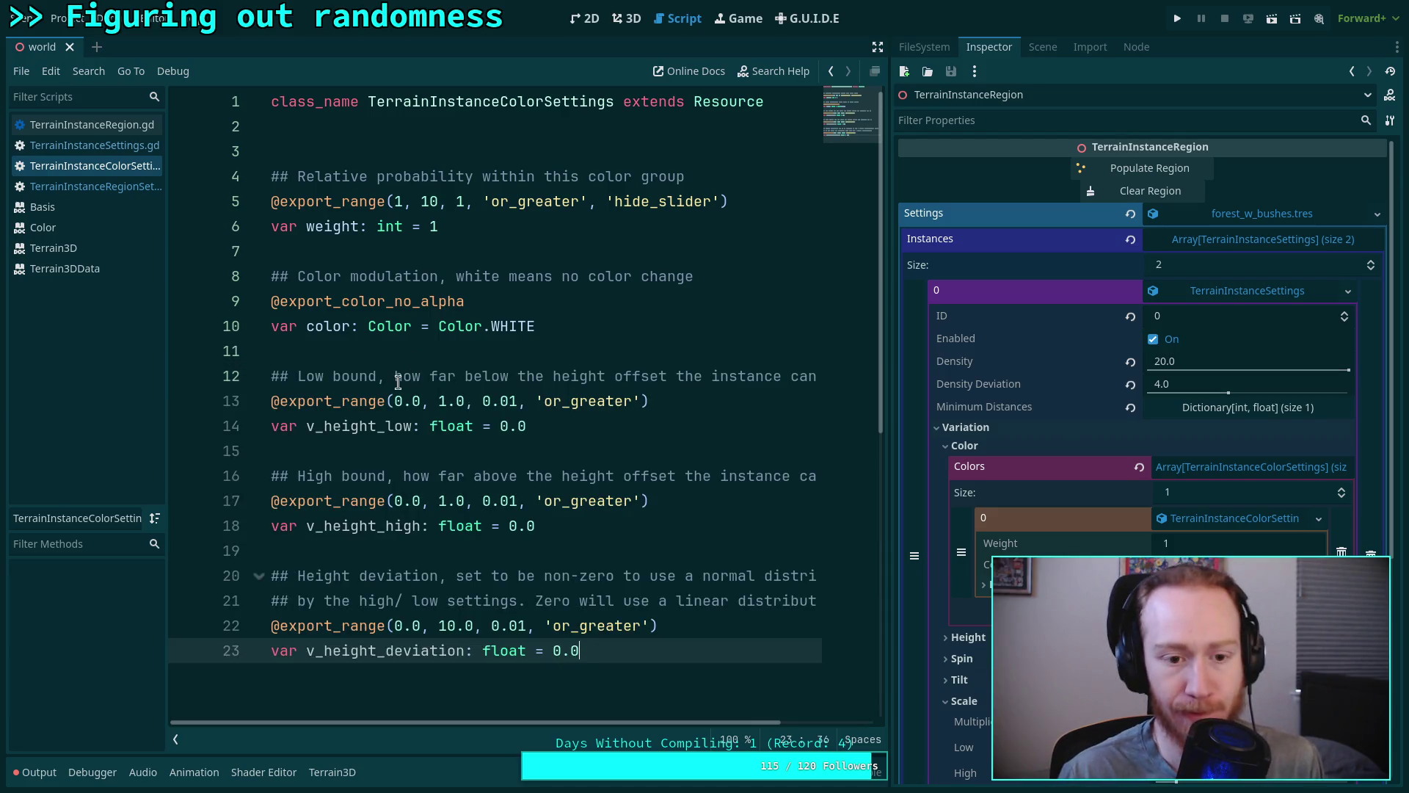
left_click(483, 352)
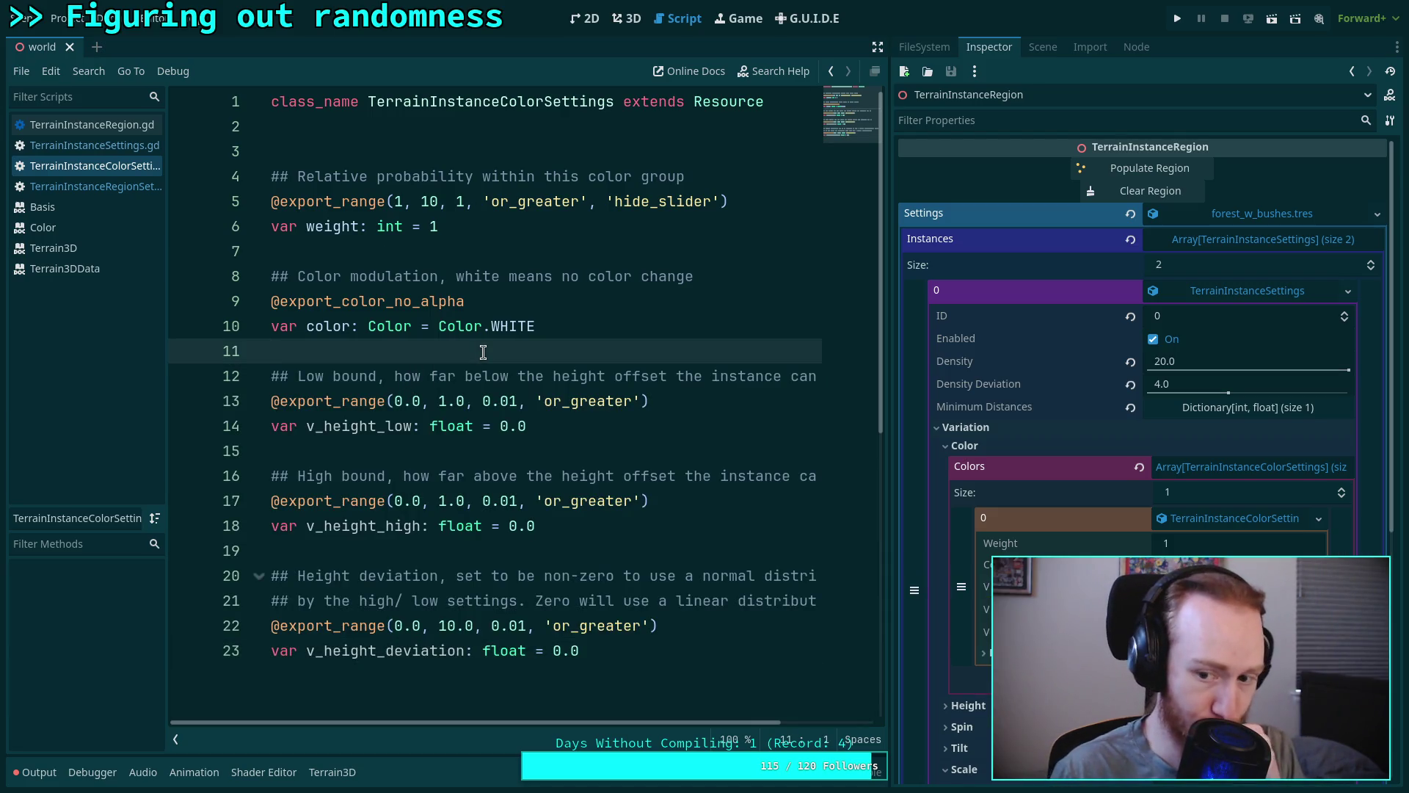
key("Return")
key("Return")
key("Up")
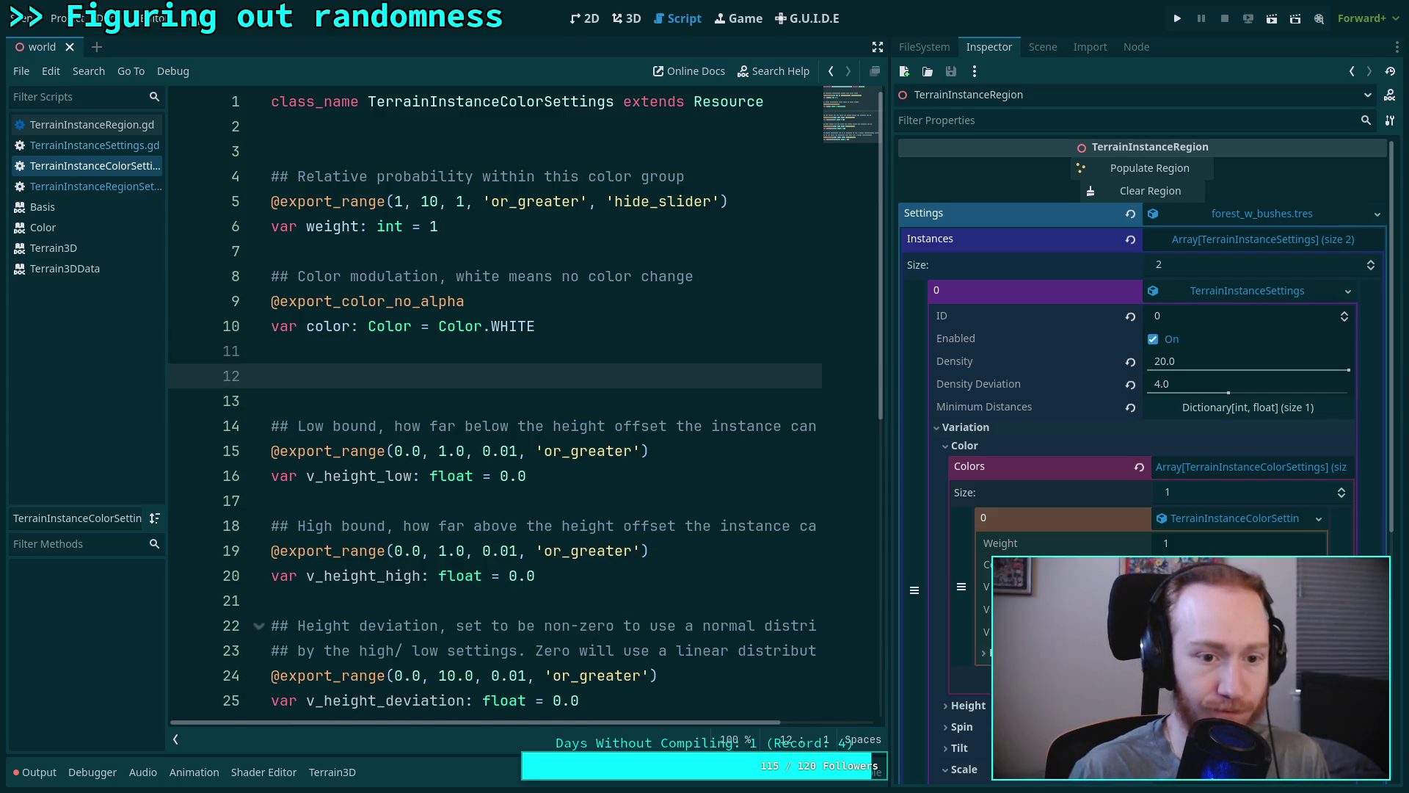
key("Return")
type("@")
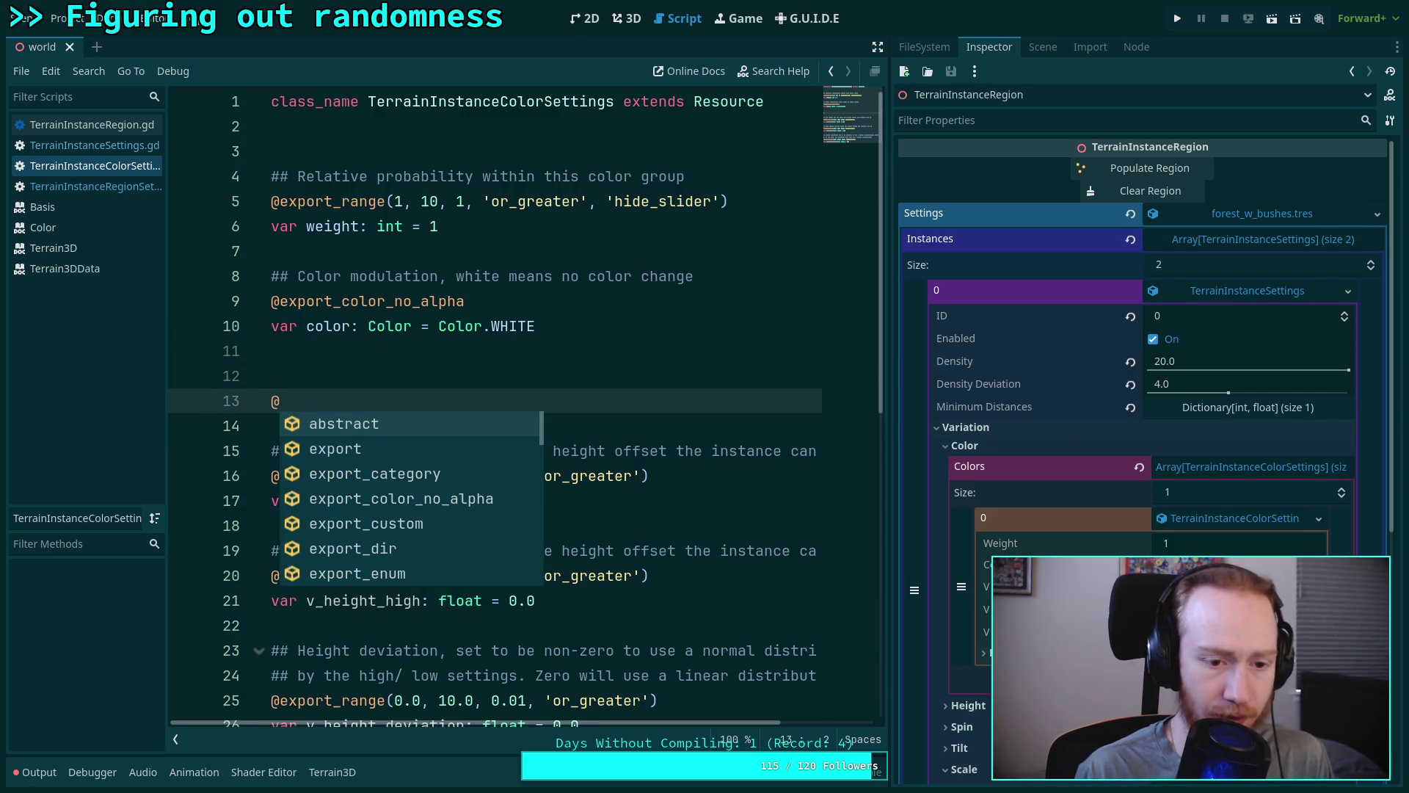
type("export_c")
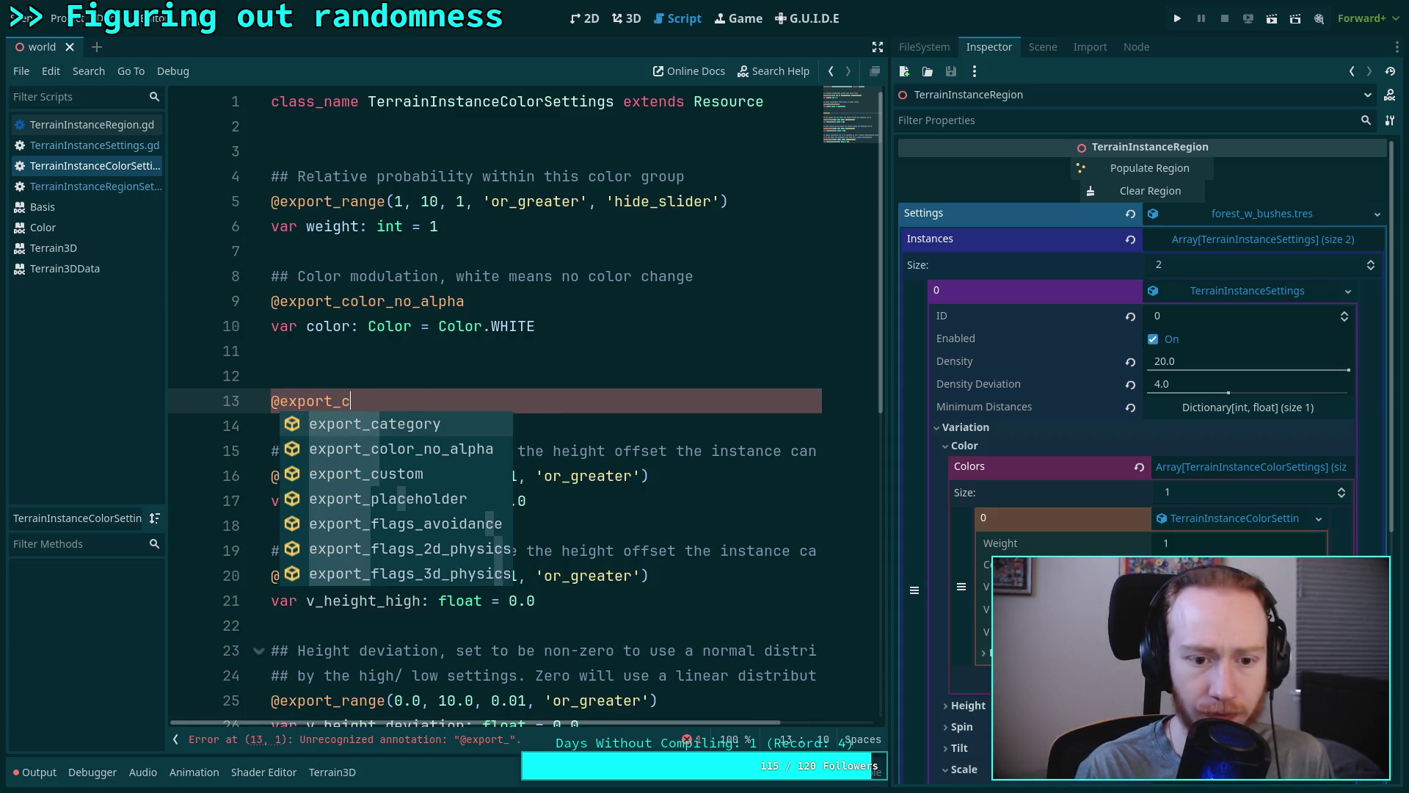
key("Return")
type("cala")
Step: Reshow TerrainInstanceRegion's properties with Instances element 0 and Colors element 0 expanded
left_click(652, 355)
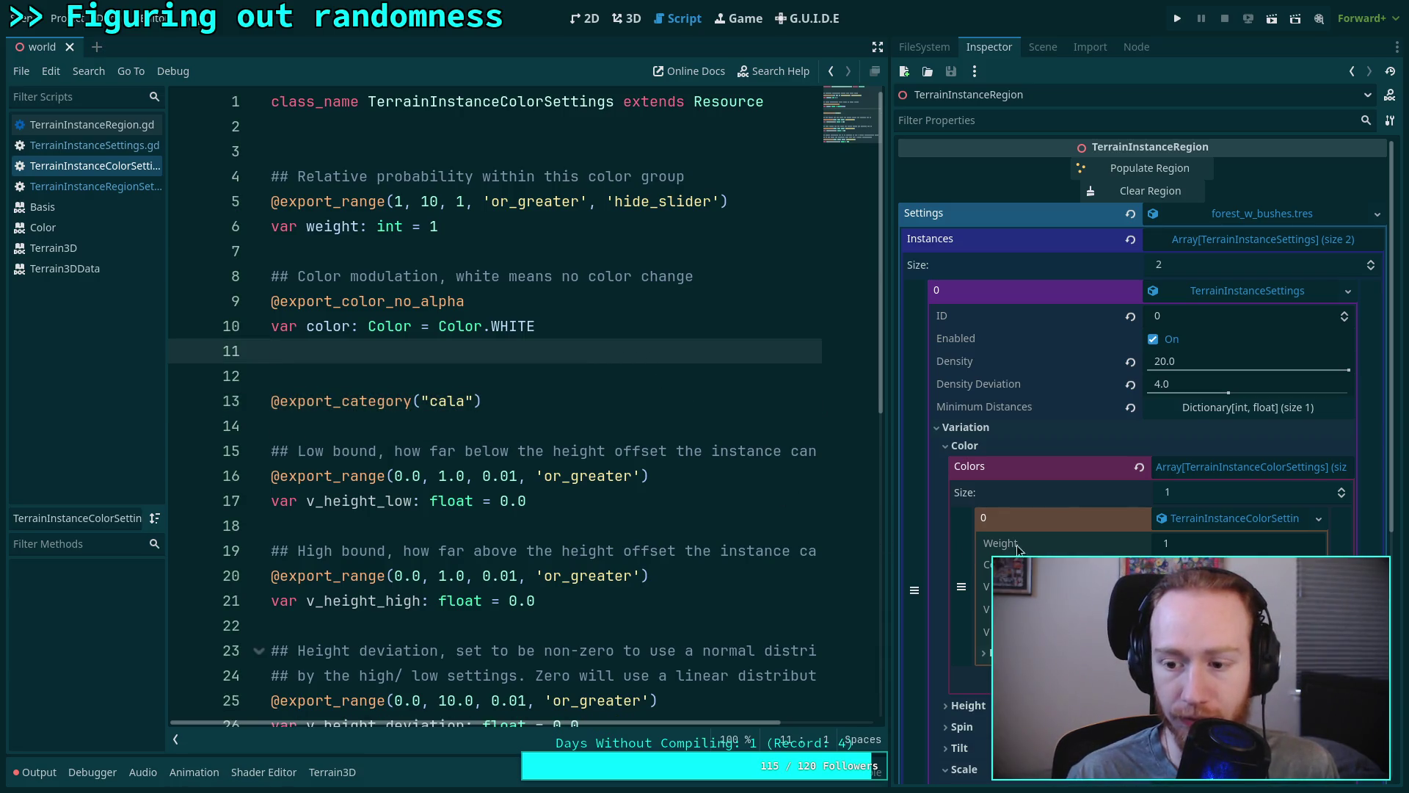
left_click(988, 587)
left_click(815, 501)
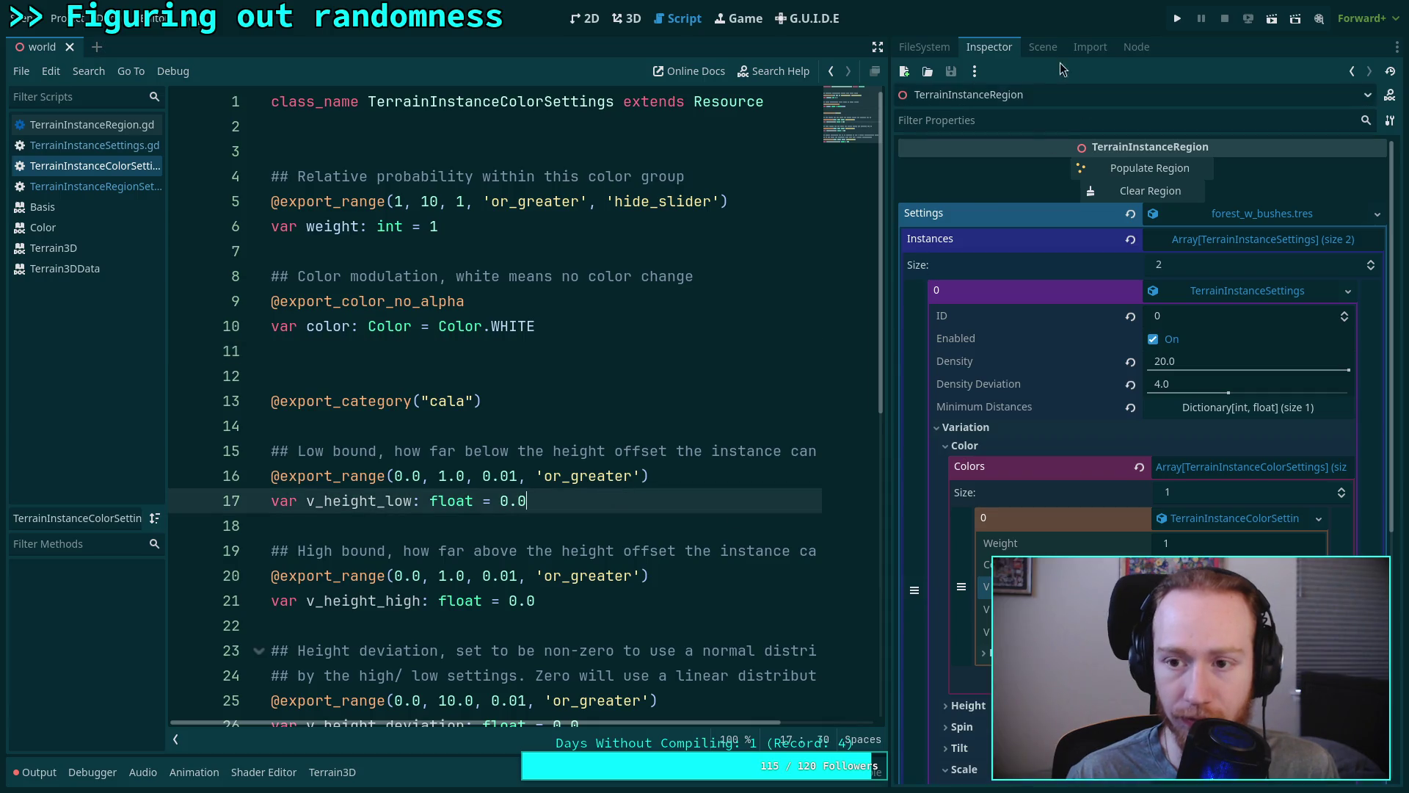
left_click(1043, 46)
left_click(989, 47)
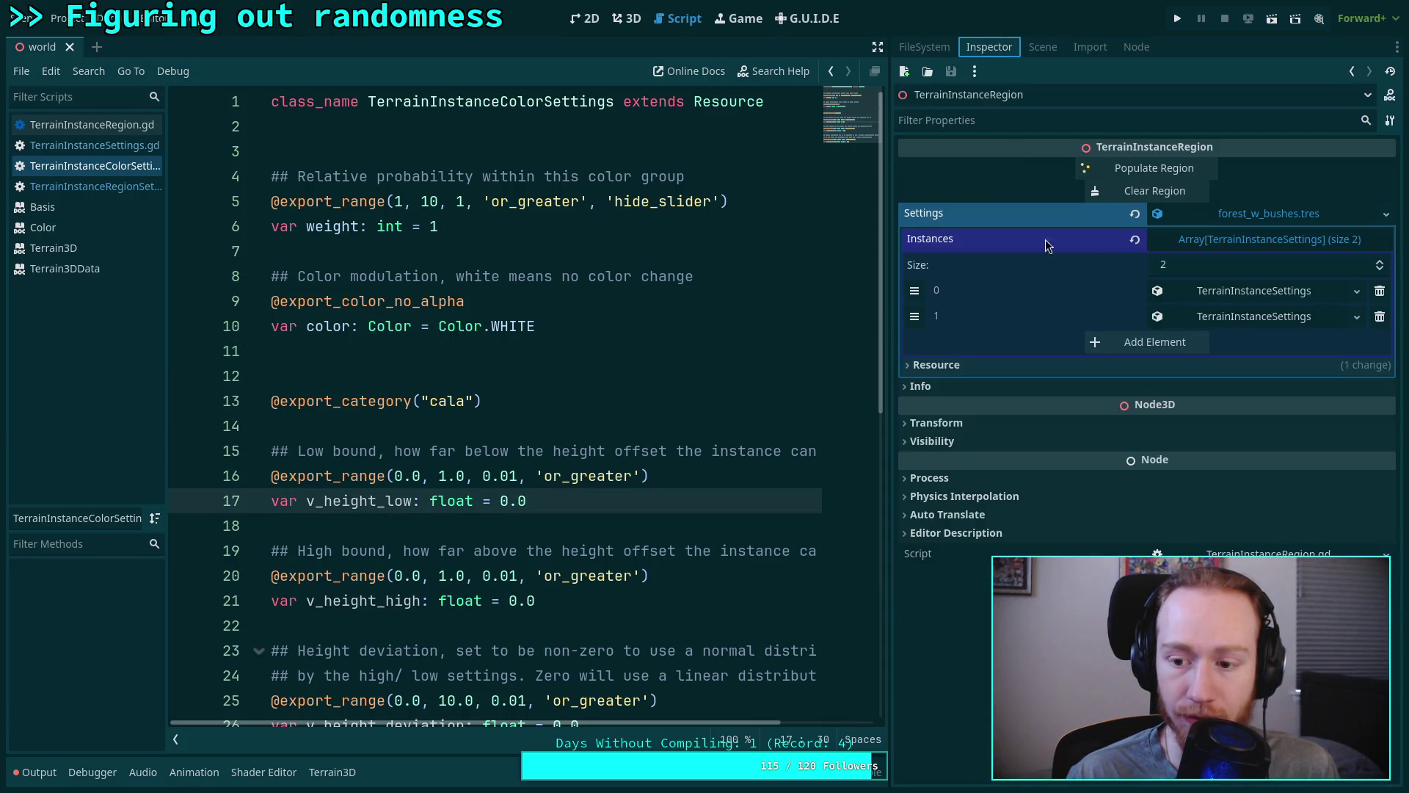
left_click(1242, 292)
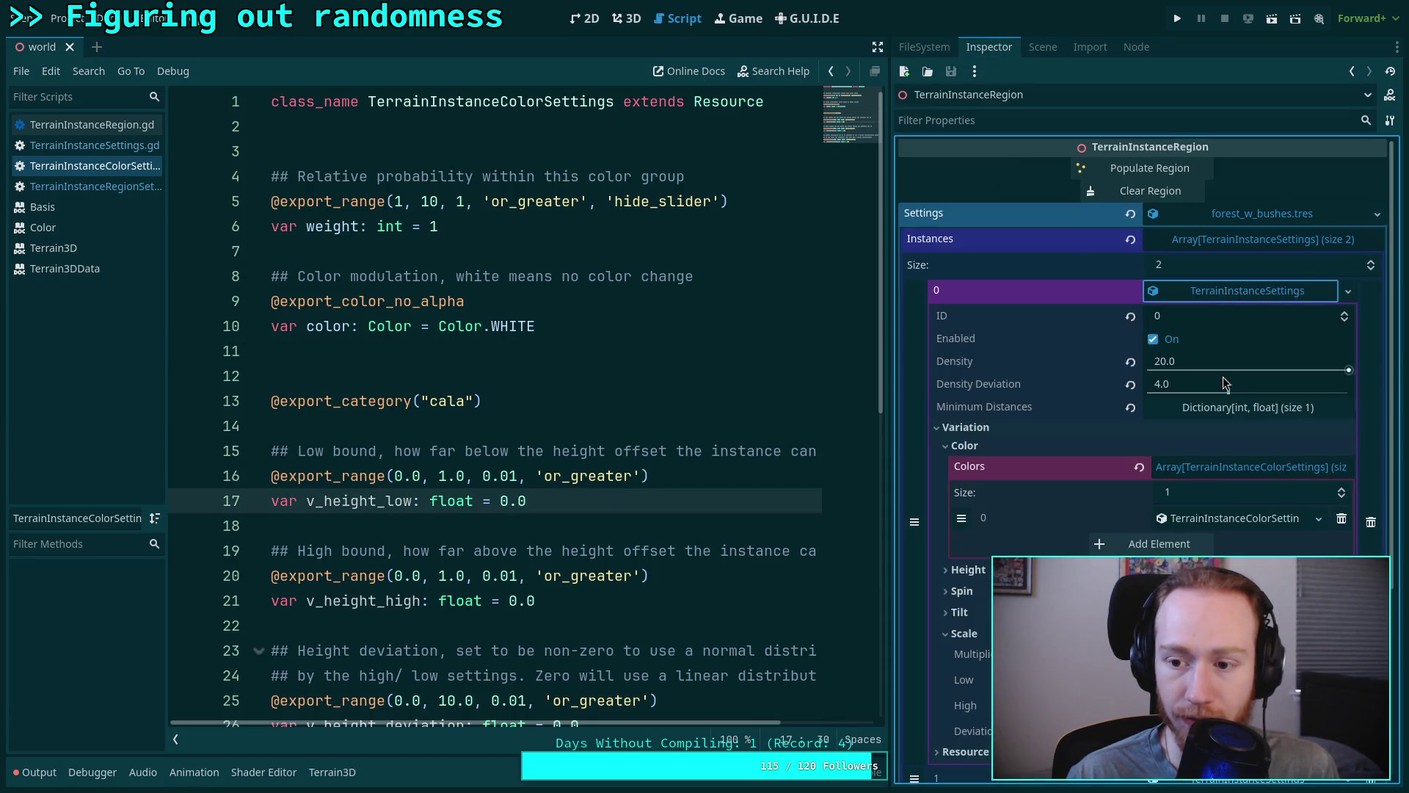
left_click(1215, 517)
left_click_drag(474, 401, 339, 395)
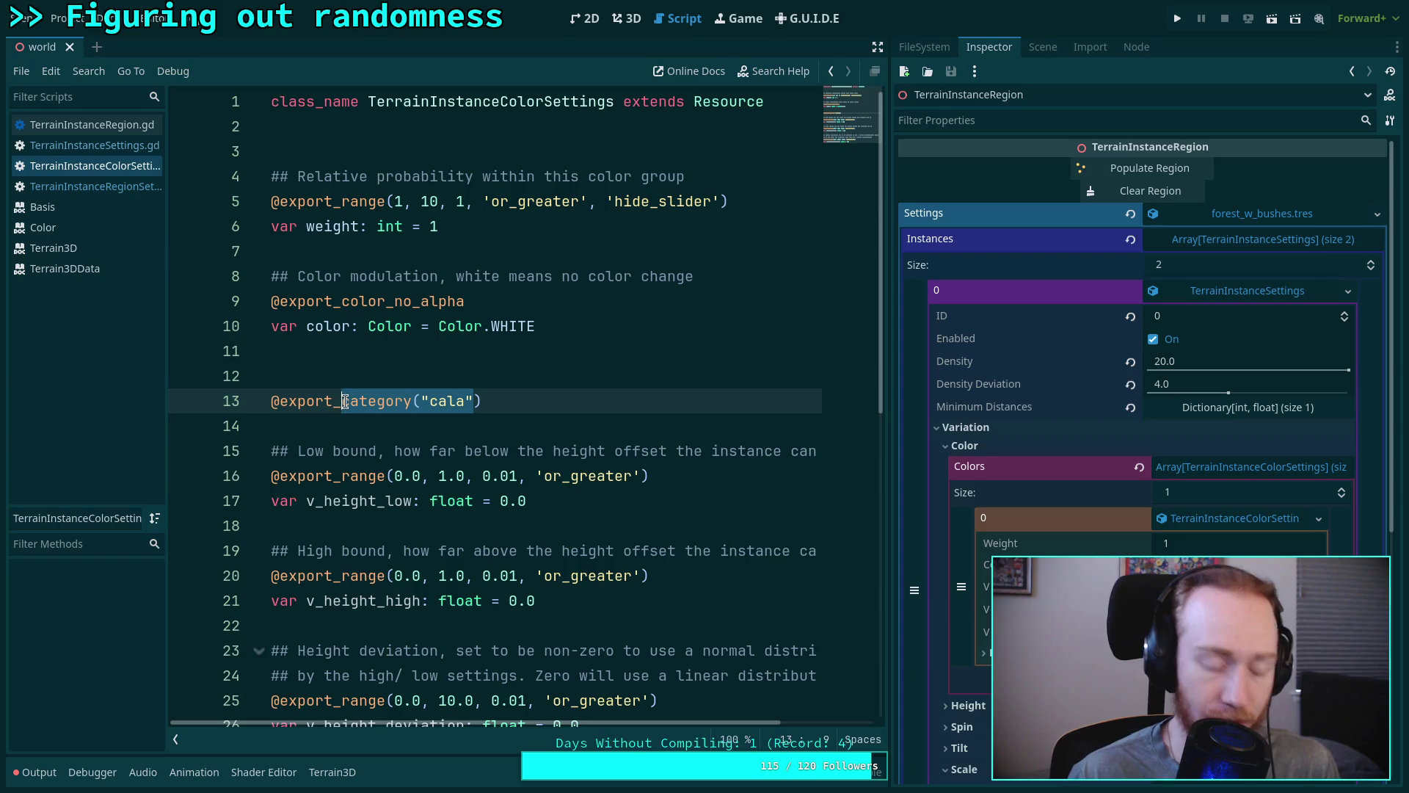
type("_group")
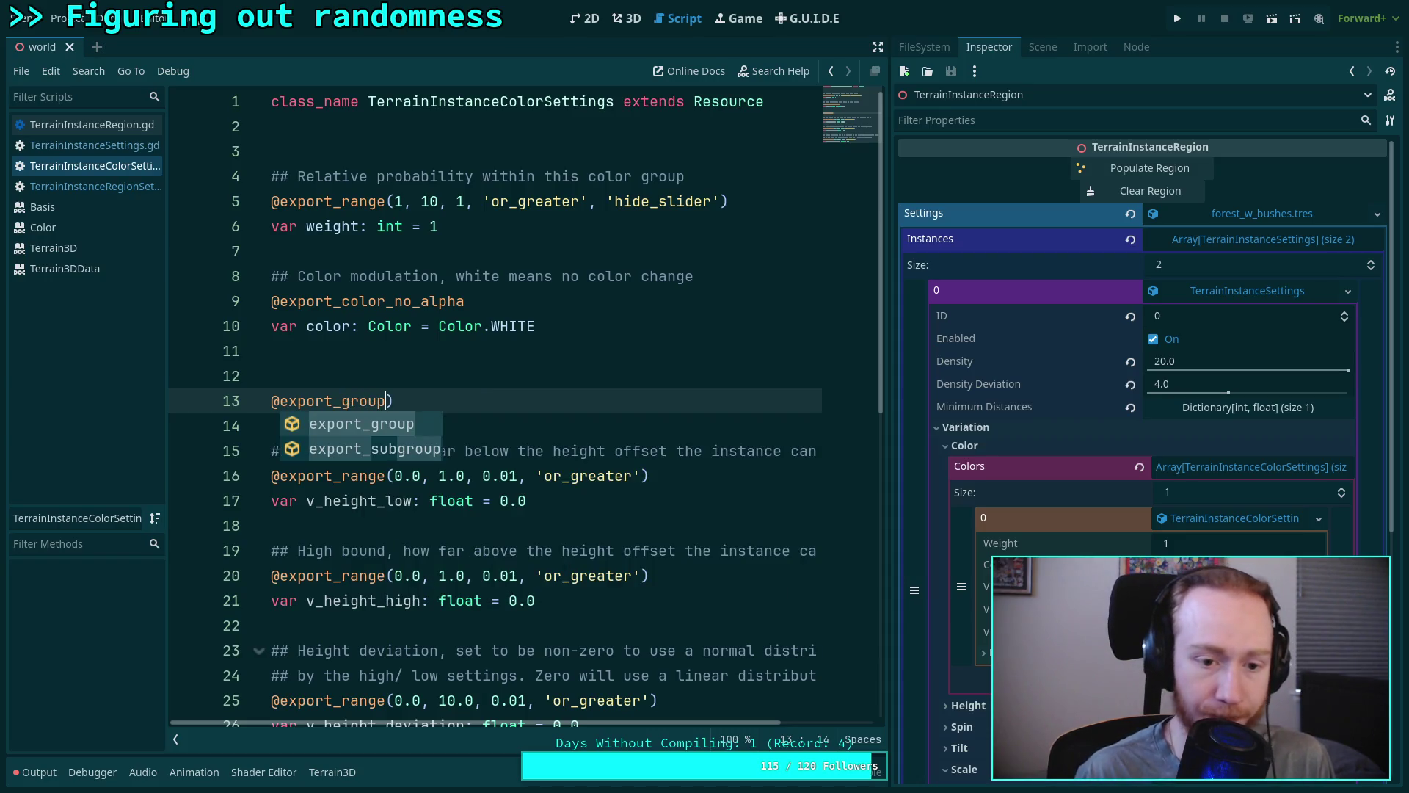
type("('")
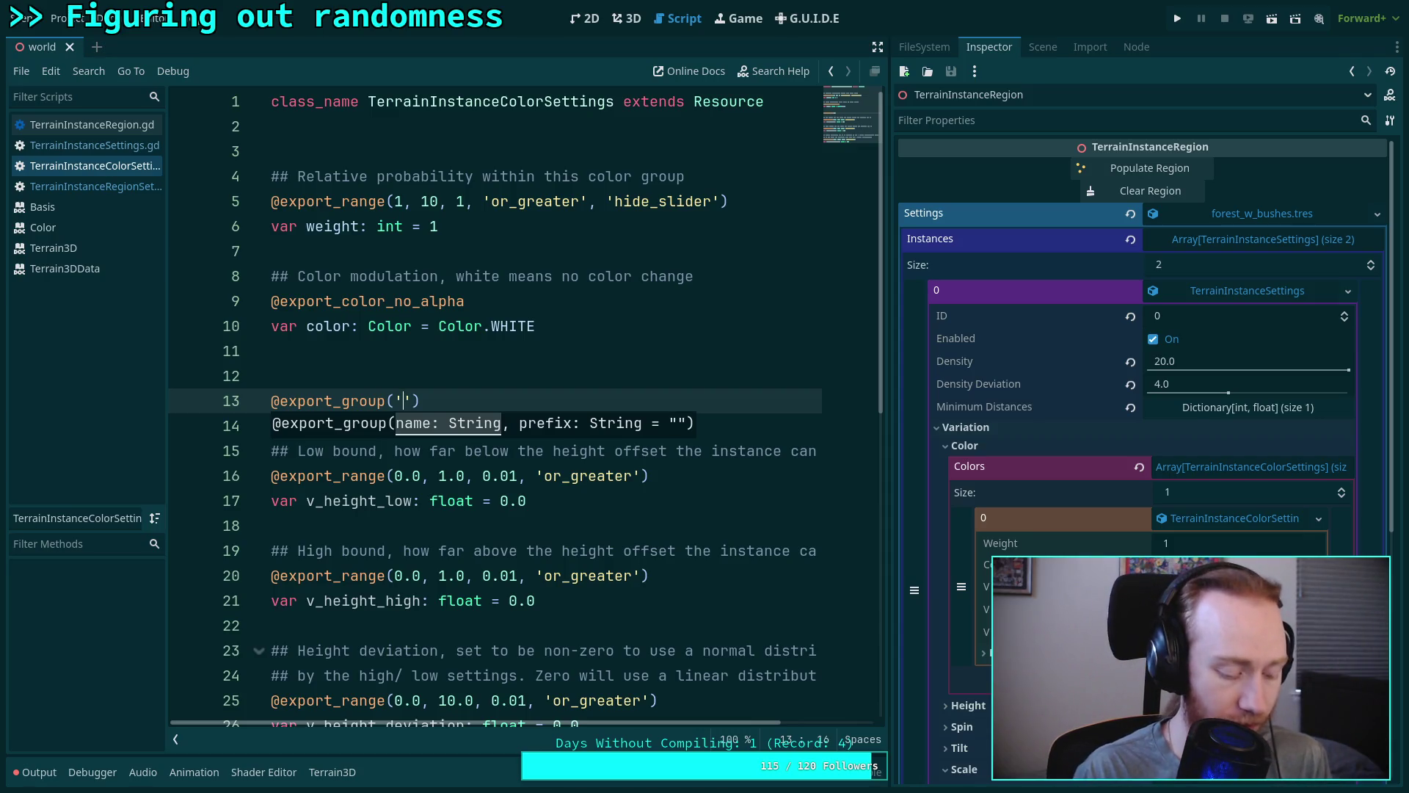
type("Hue")
type(" V")
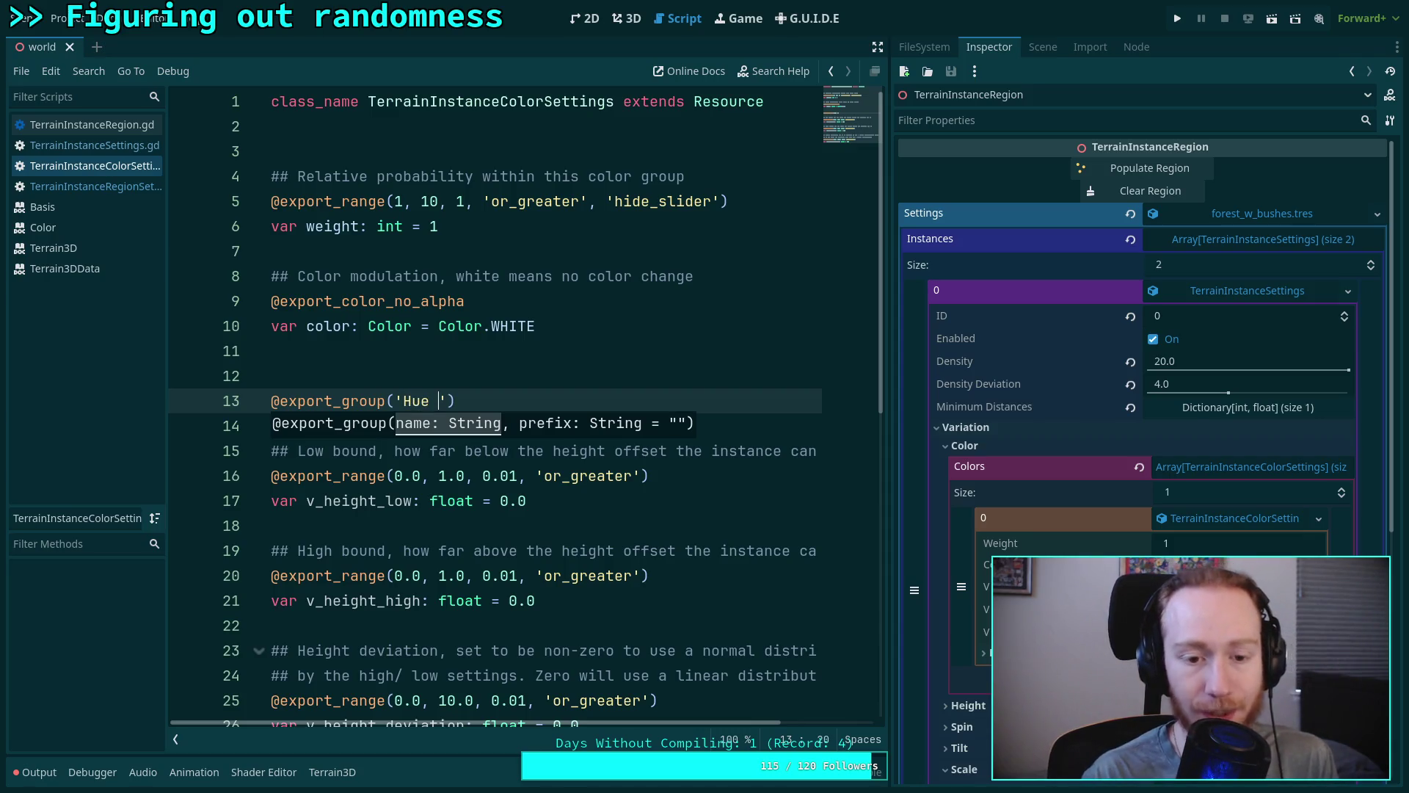
key("BackSpace")
type("Variation'")
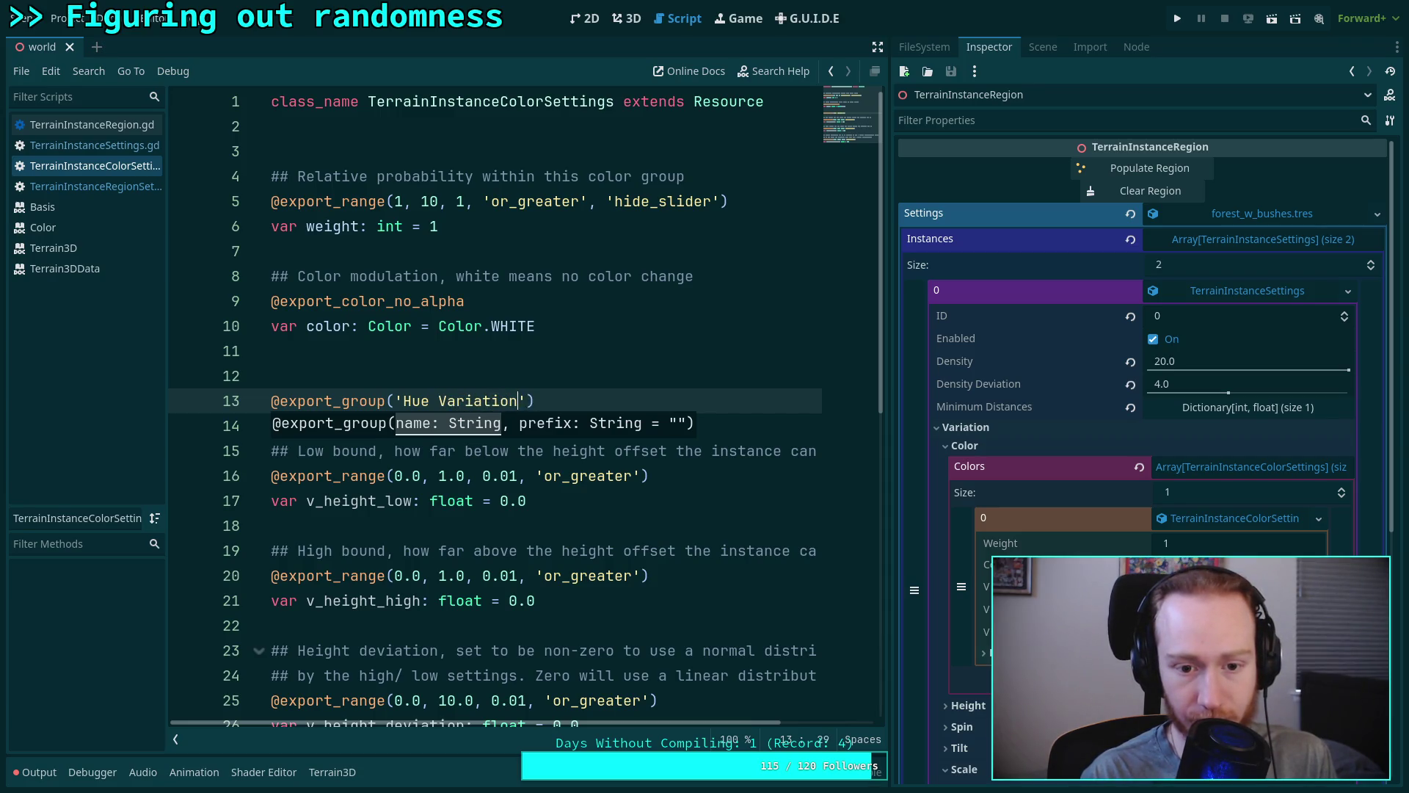
type(", '")
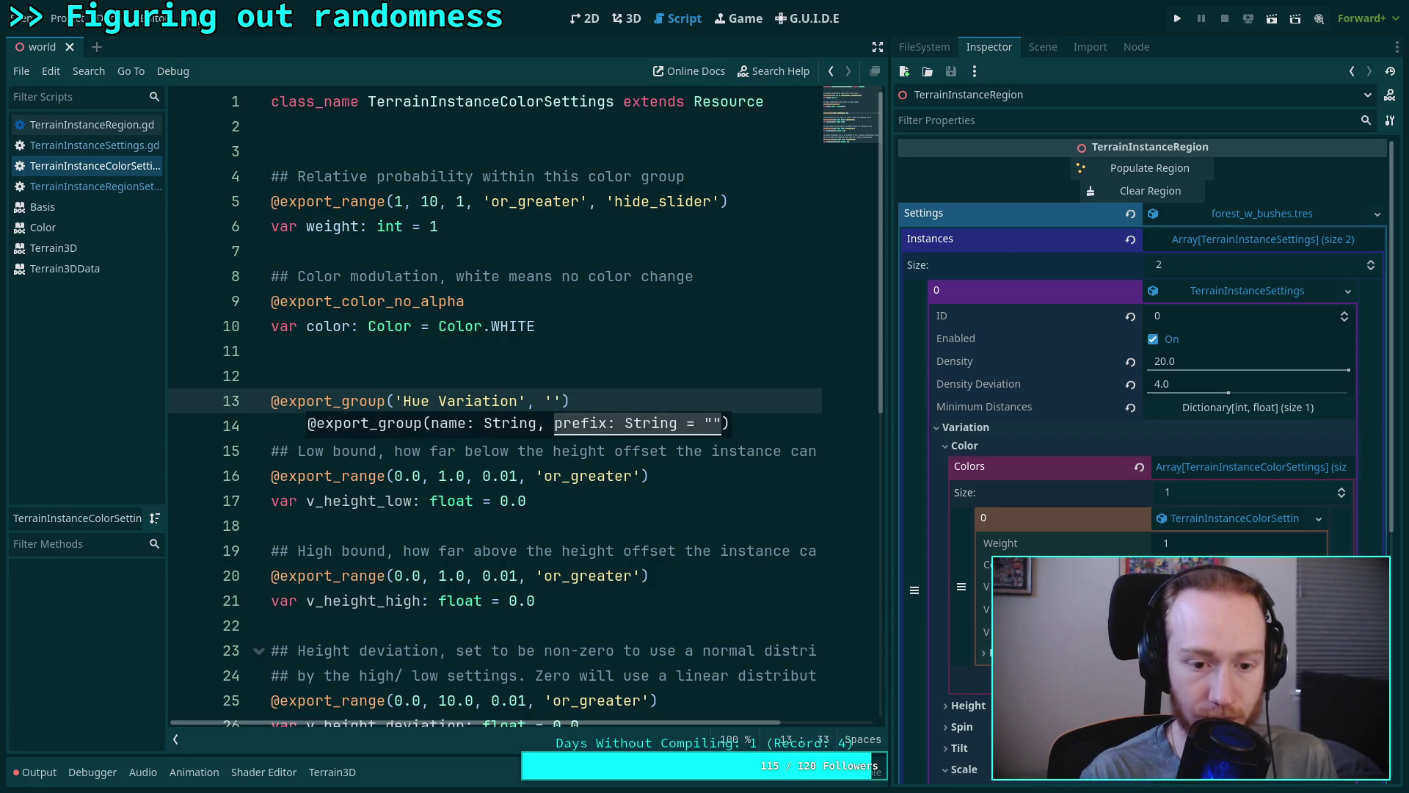
type("hue")
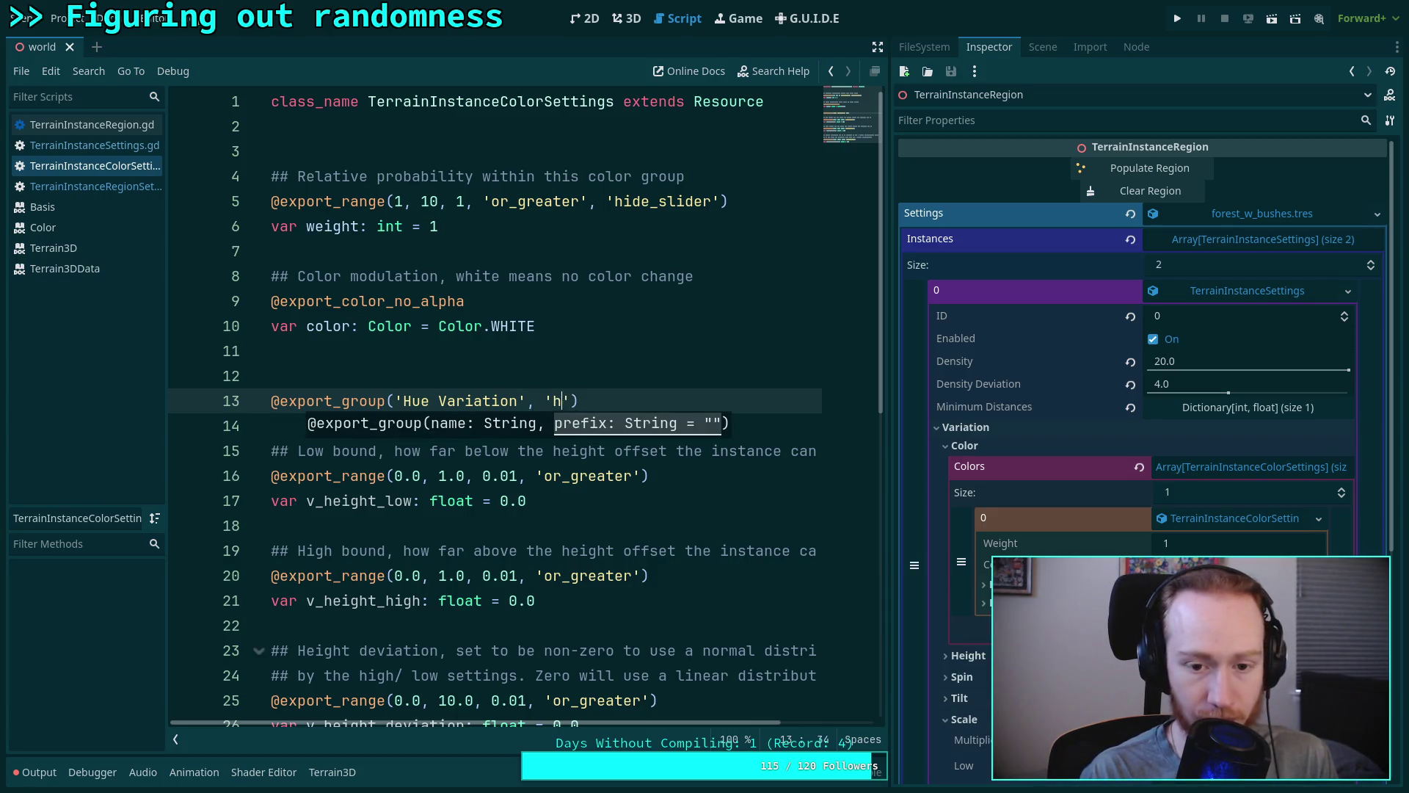
Step: Replace v_height with hue in the three names: hue_low, hue_high, hue_deviation
left_click(390, 348)
scroll(489, 392, "down", 1)
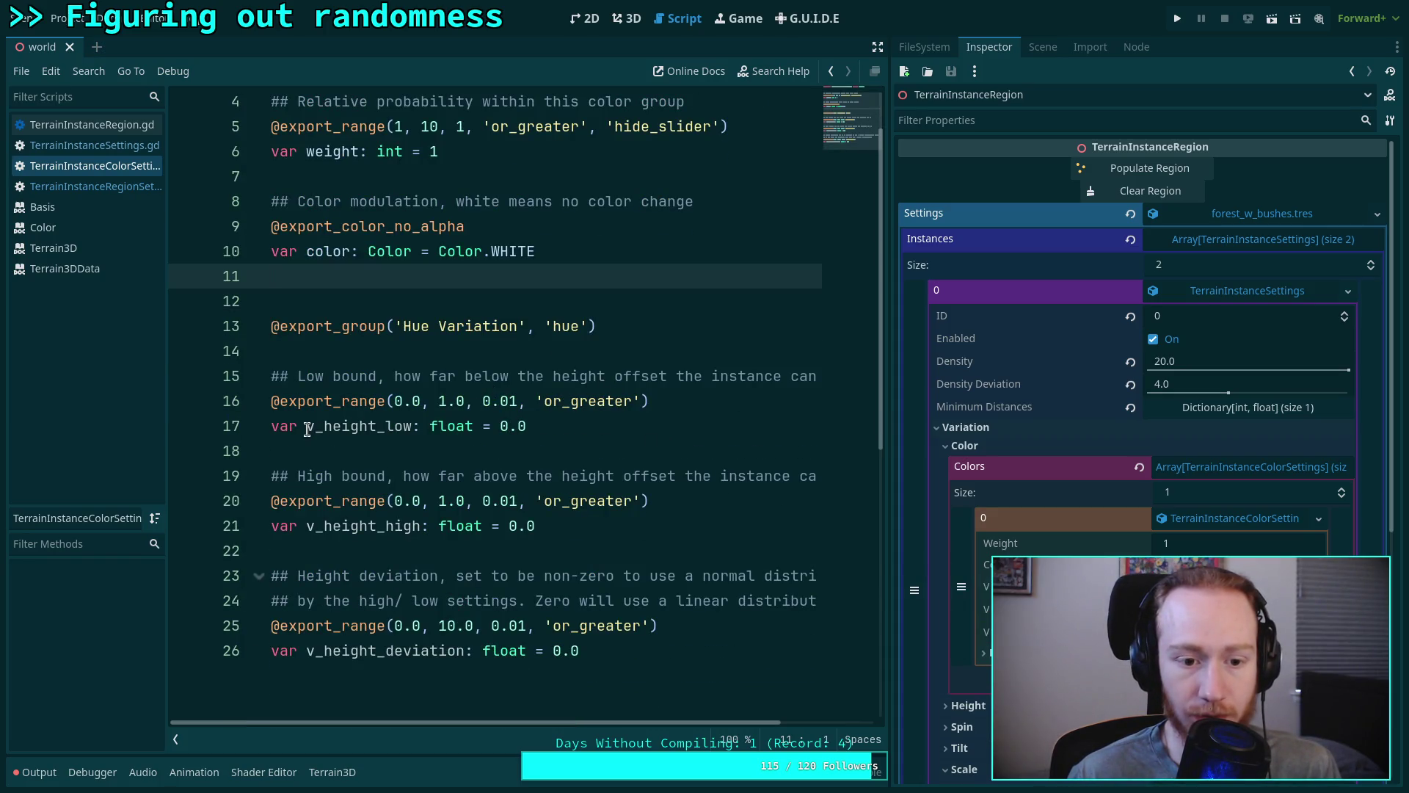
left_click_drag(308, 430, 376, 428)
type("hue")
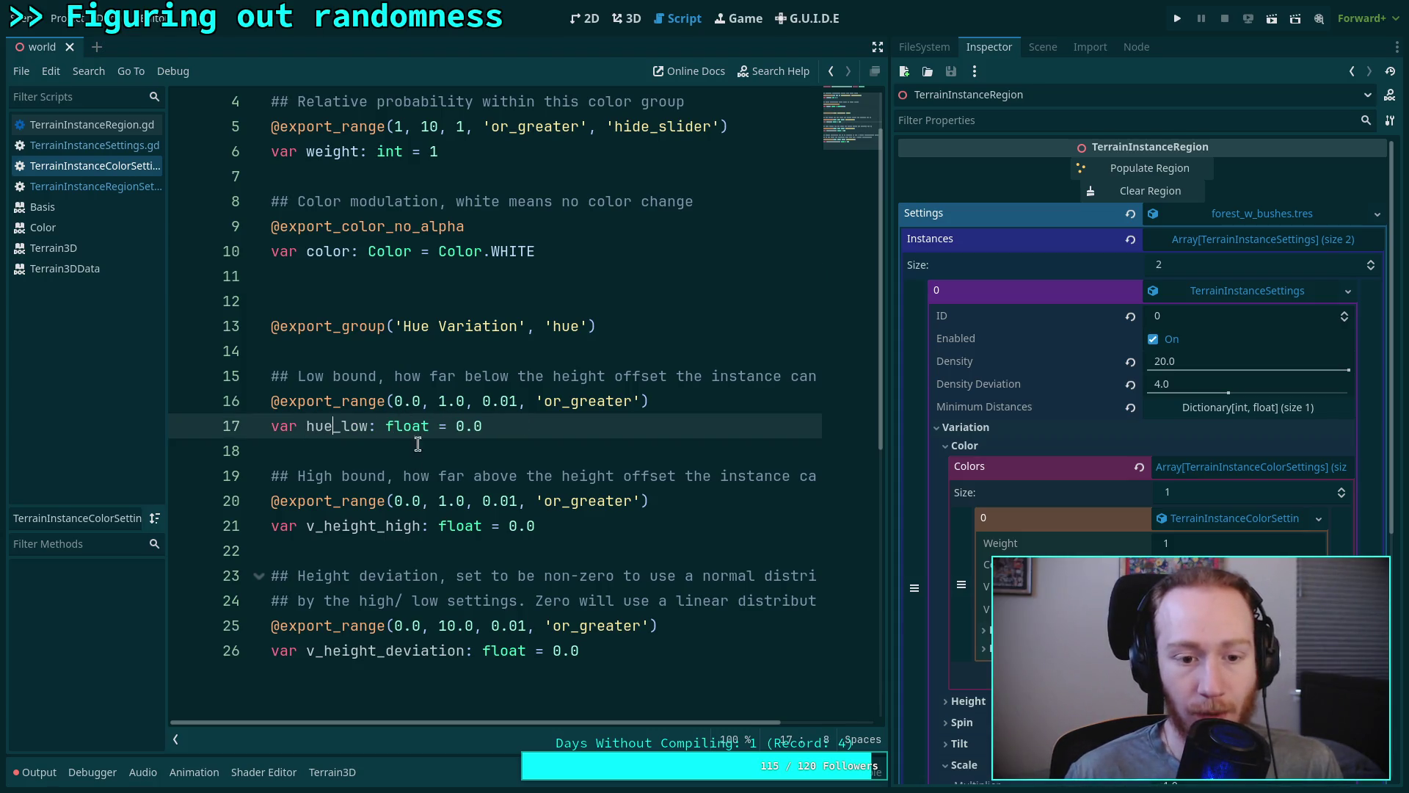
left_click_drag(307, 526, 377, 526)
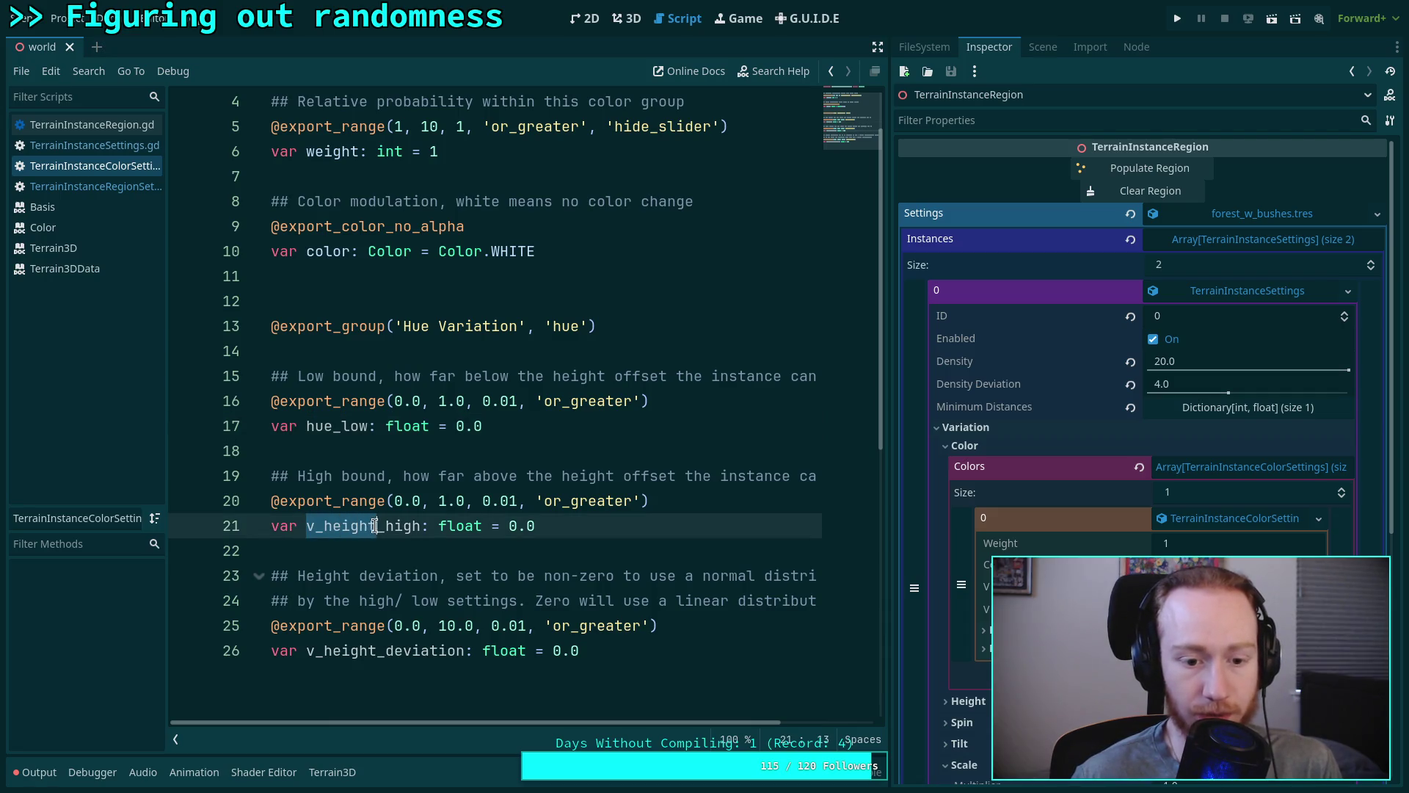
type("hue")
left_click(414, 477)
left_click_drag(307, 651, 378, 652)
type("hue")
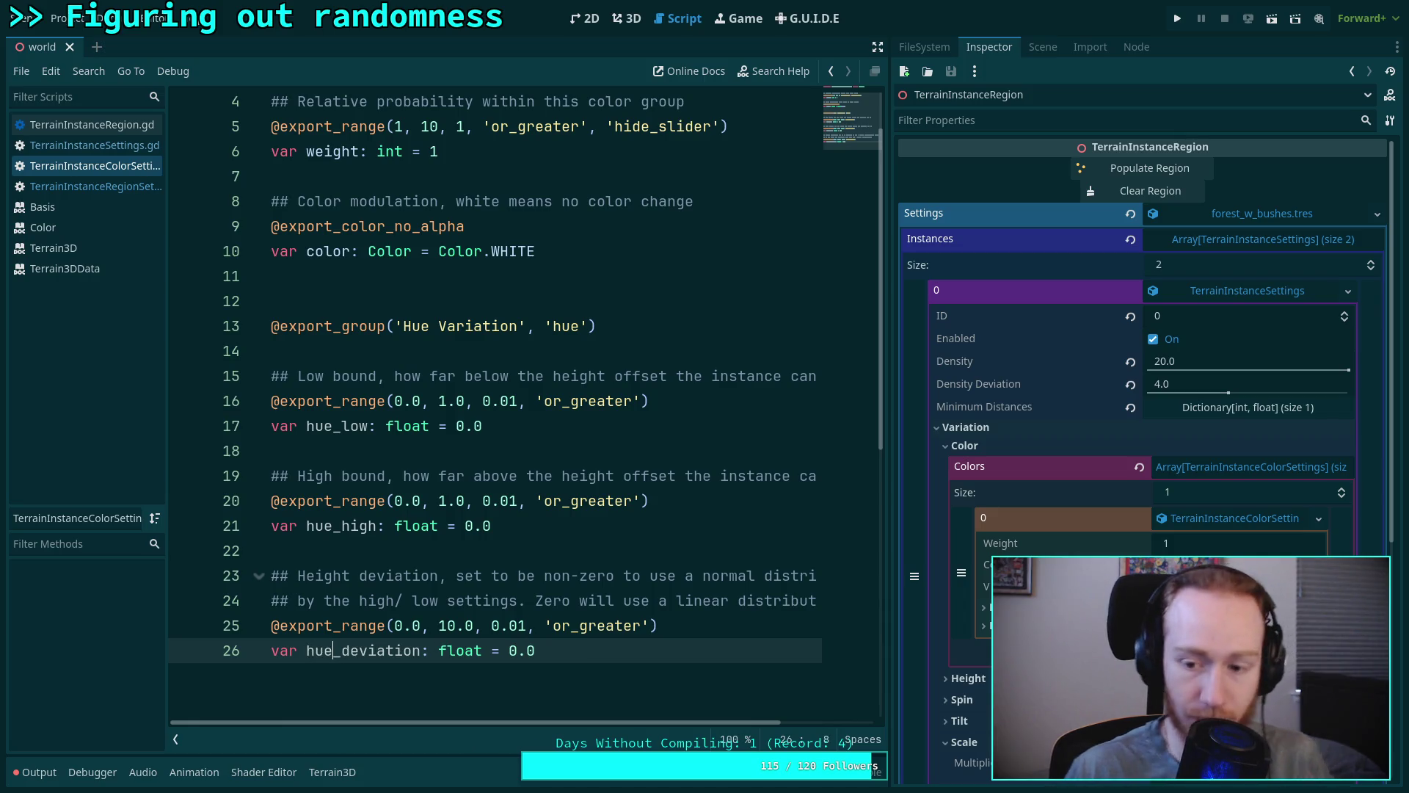
left_click(414, 625)
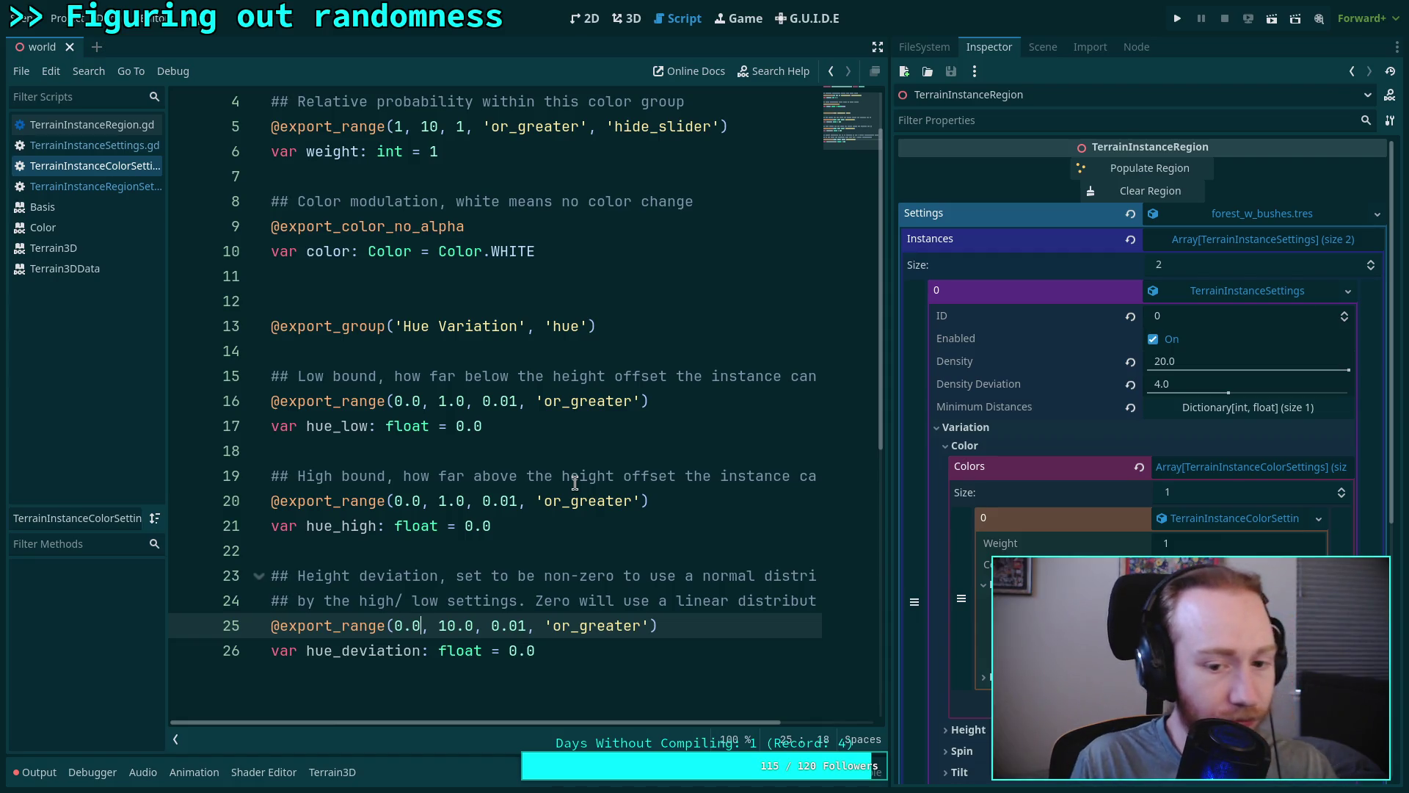
left_click_drag(343, 426, 369, 426)
Step: Rename to hue_change and delete the hue_high property with its leftover blank line
type("change")
left_click_drag(536, 525, 568, 454)
key("Delete")
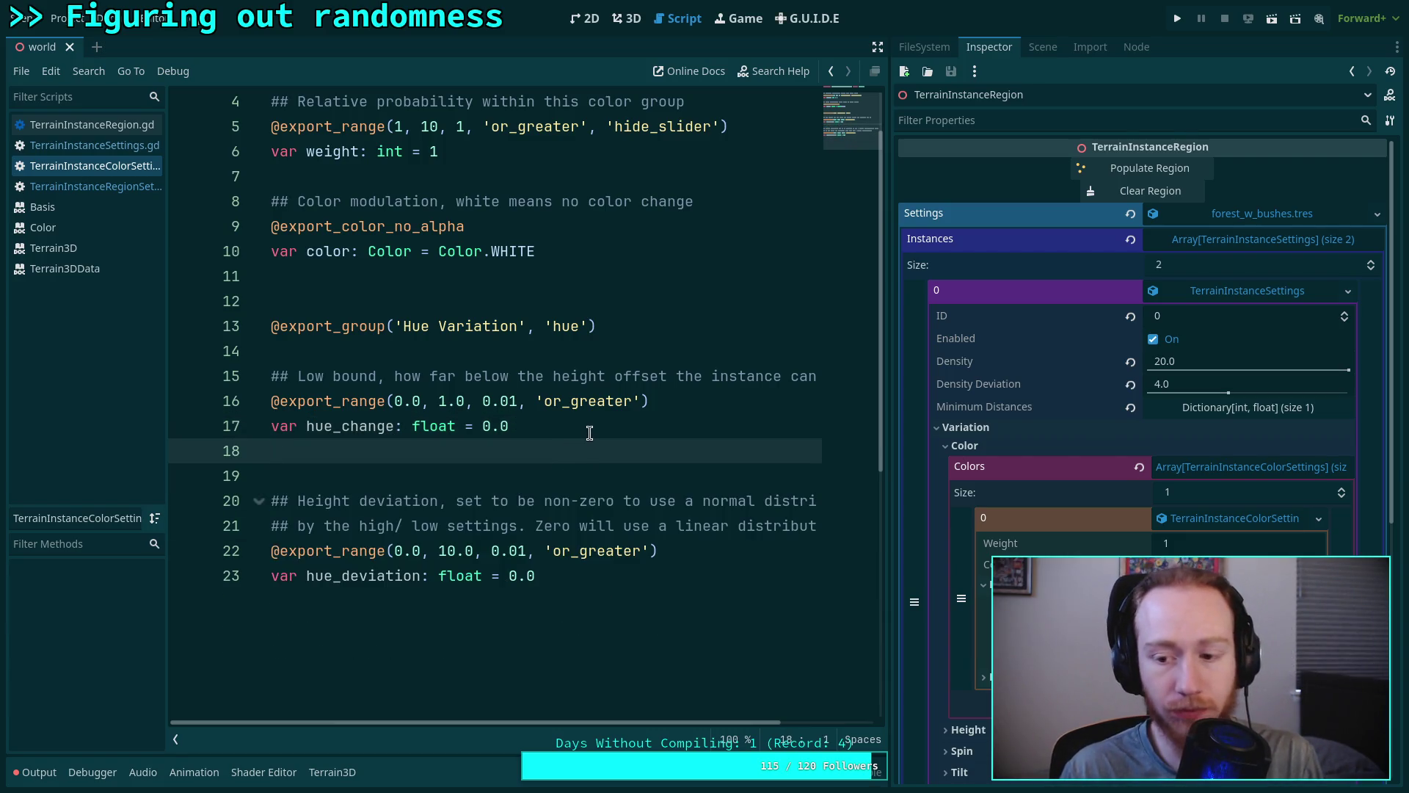
key("BackSpace")
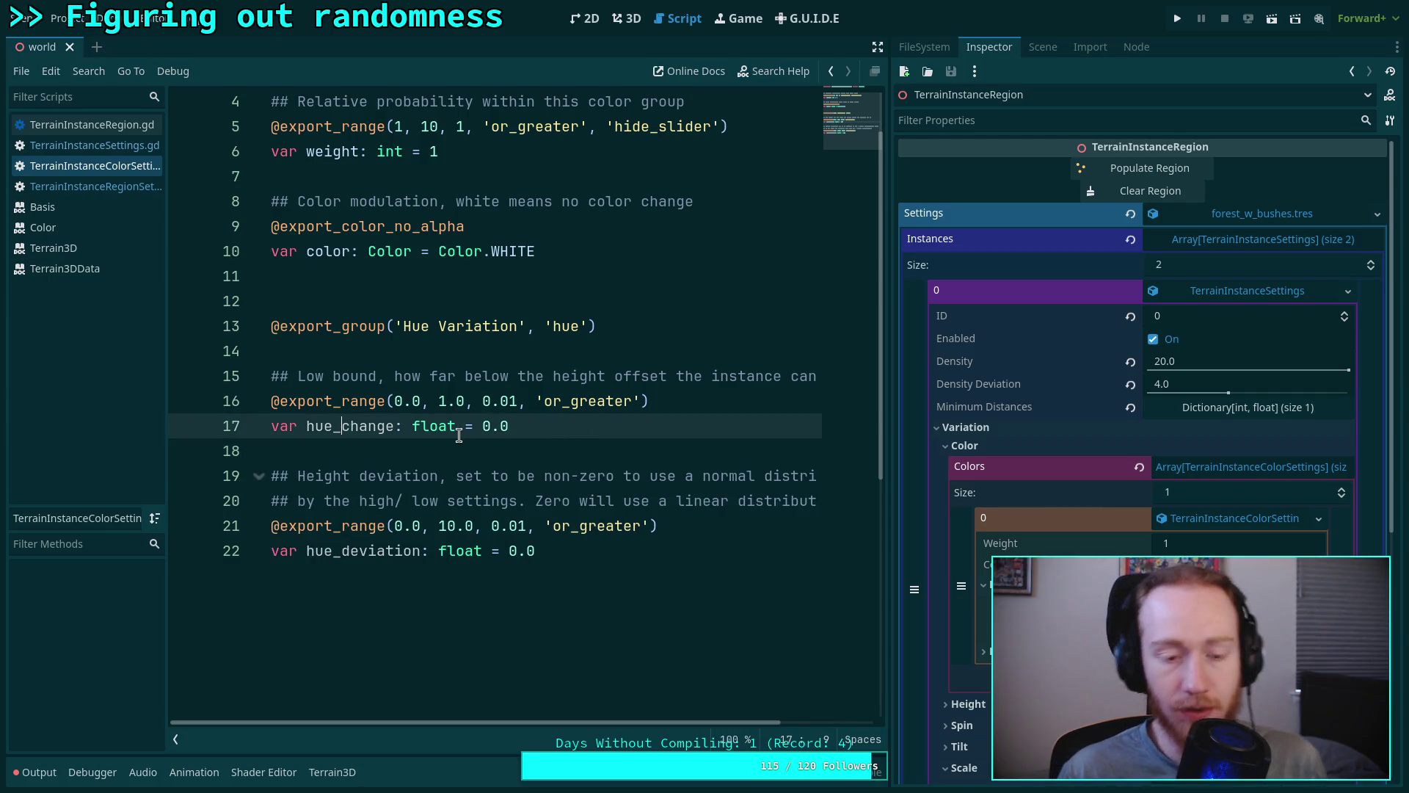
Step: Rework the variable name and reword its comment to end 'from the base color value'
left_click(342, 426)
type("max_")
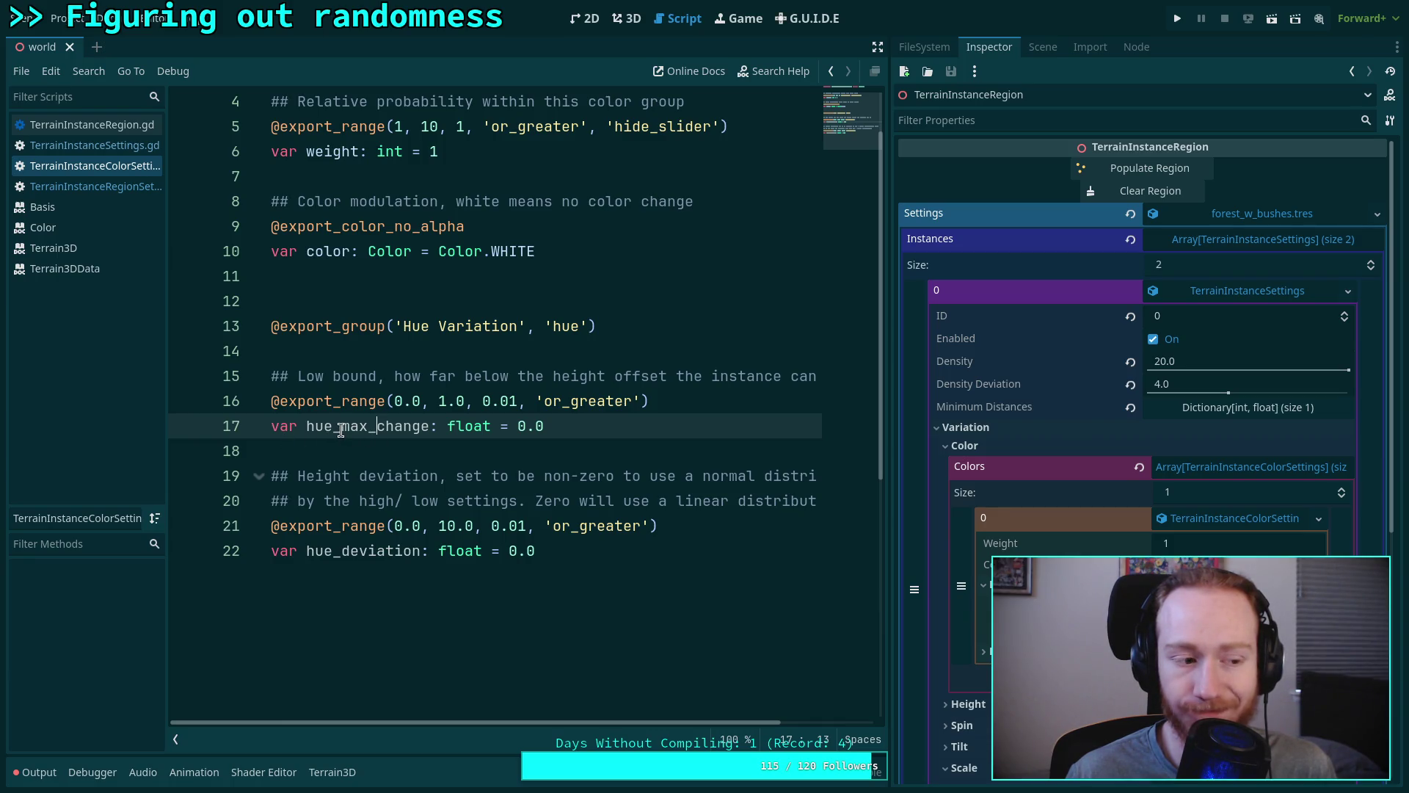
left_click_drag(341, 431, 426, 435)
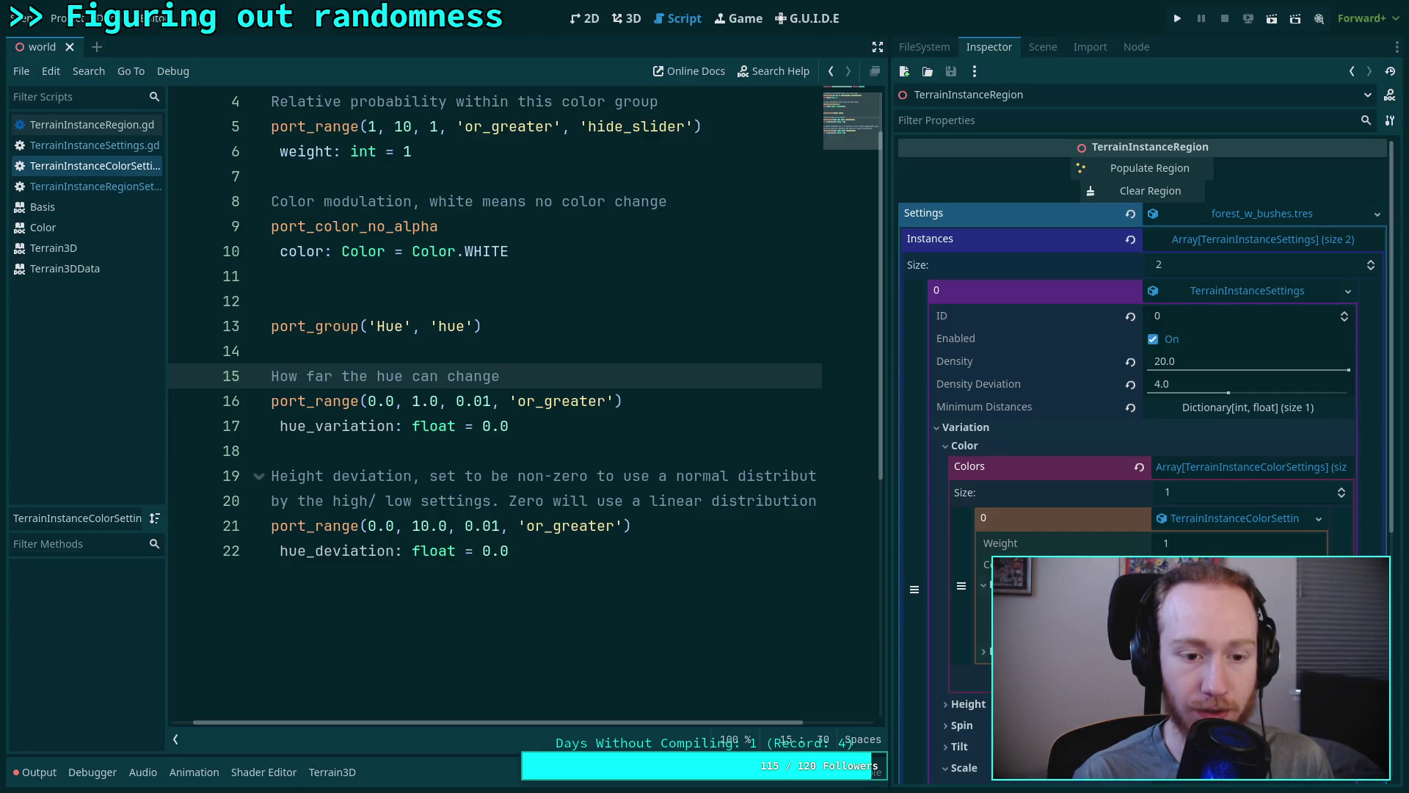
type("from ")
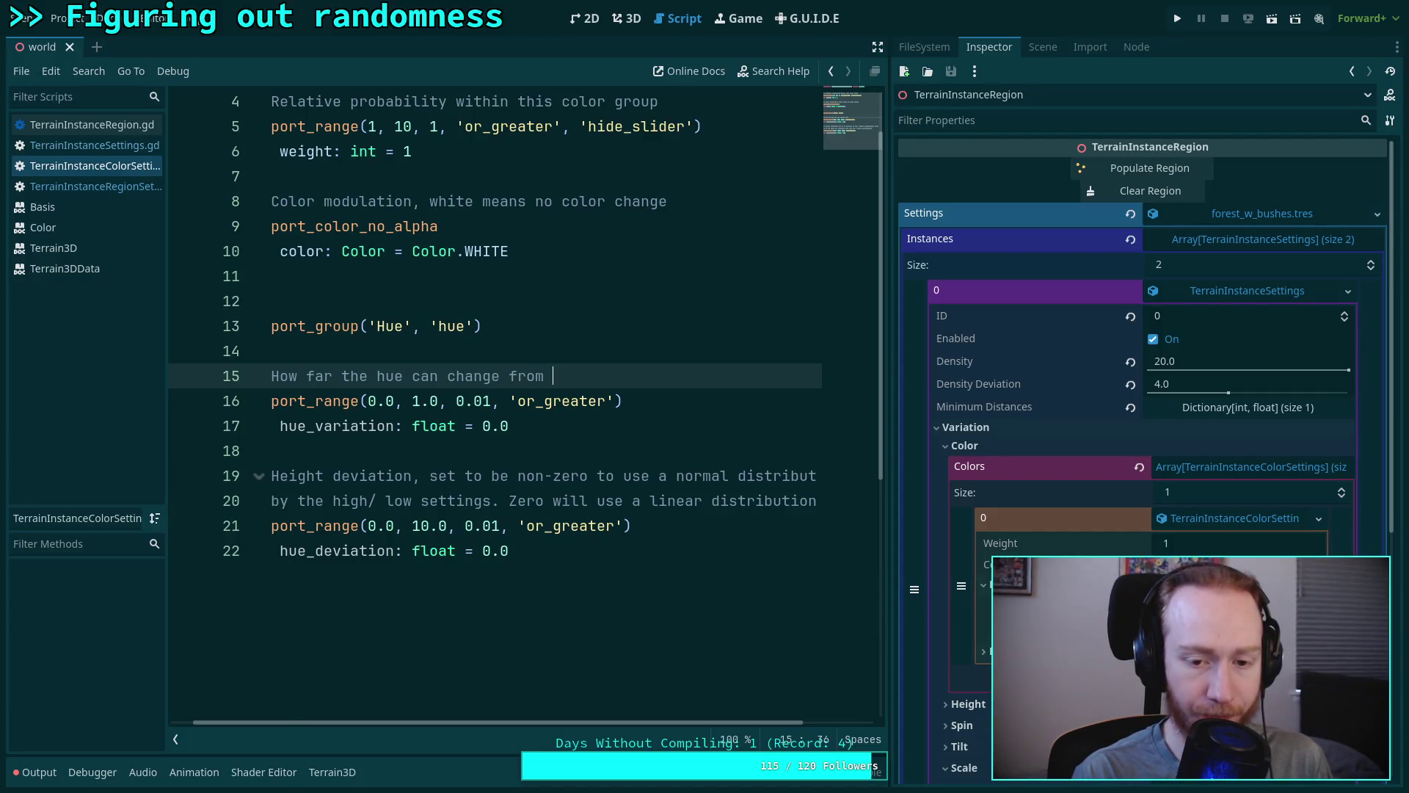
type("the base color ")
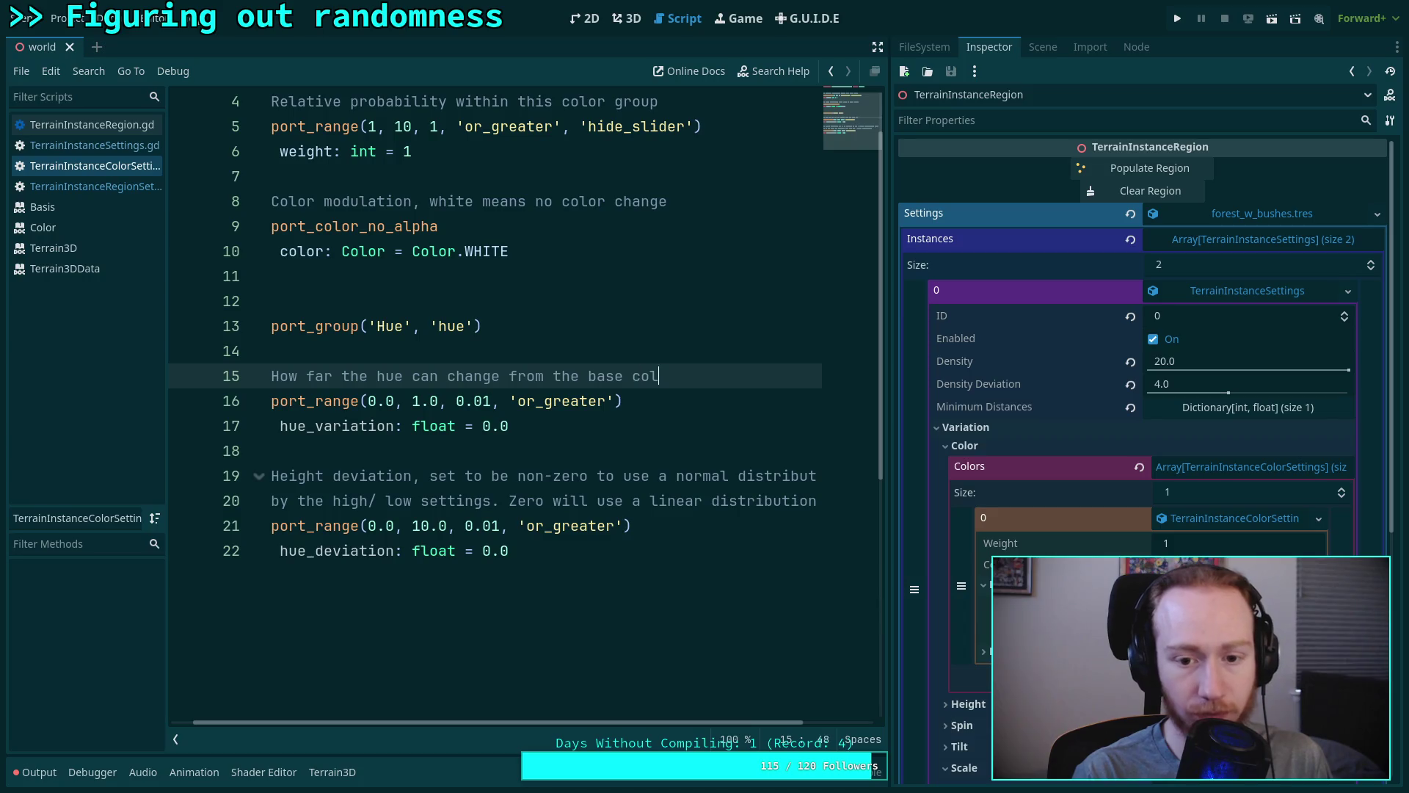
type("val")
scroll(584, 694, "left", 3)
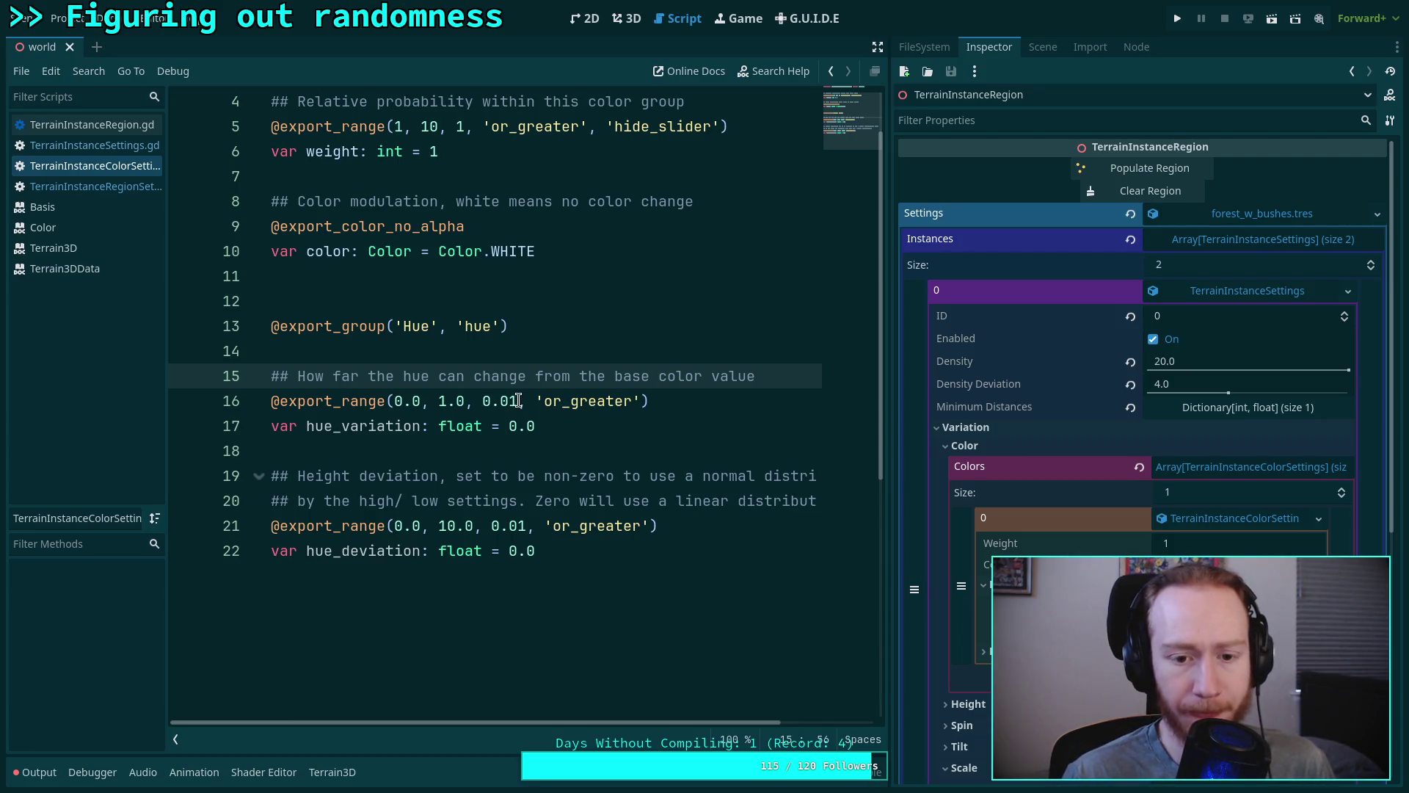
Step: Drop 'or_greater' from the hue_variation range and change 'Height' to 'Hue' in the deviation comment
left_click_drag(518, 400, 641, 401)
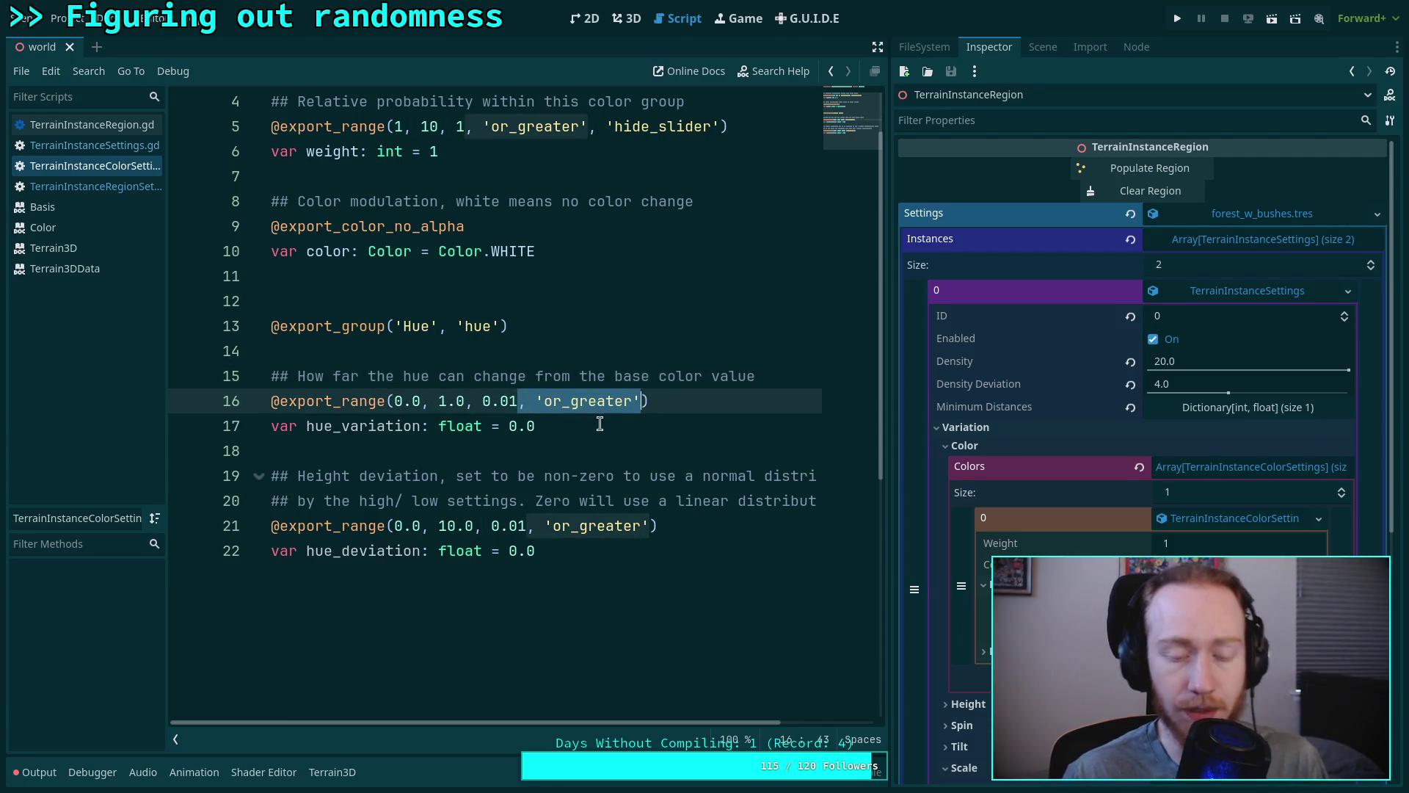
key("BackSpace")
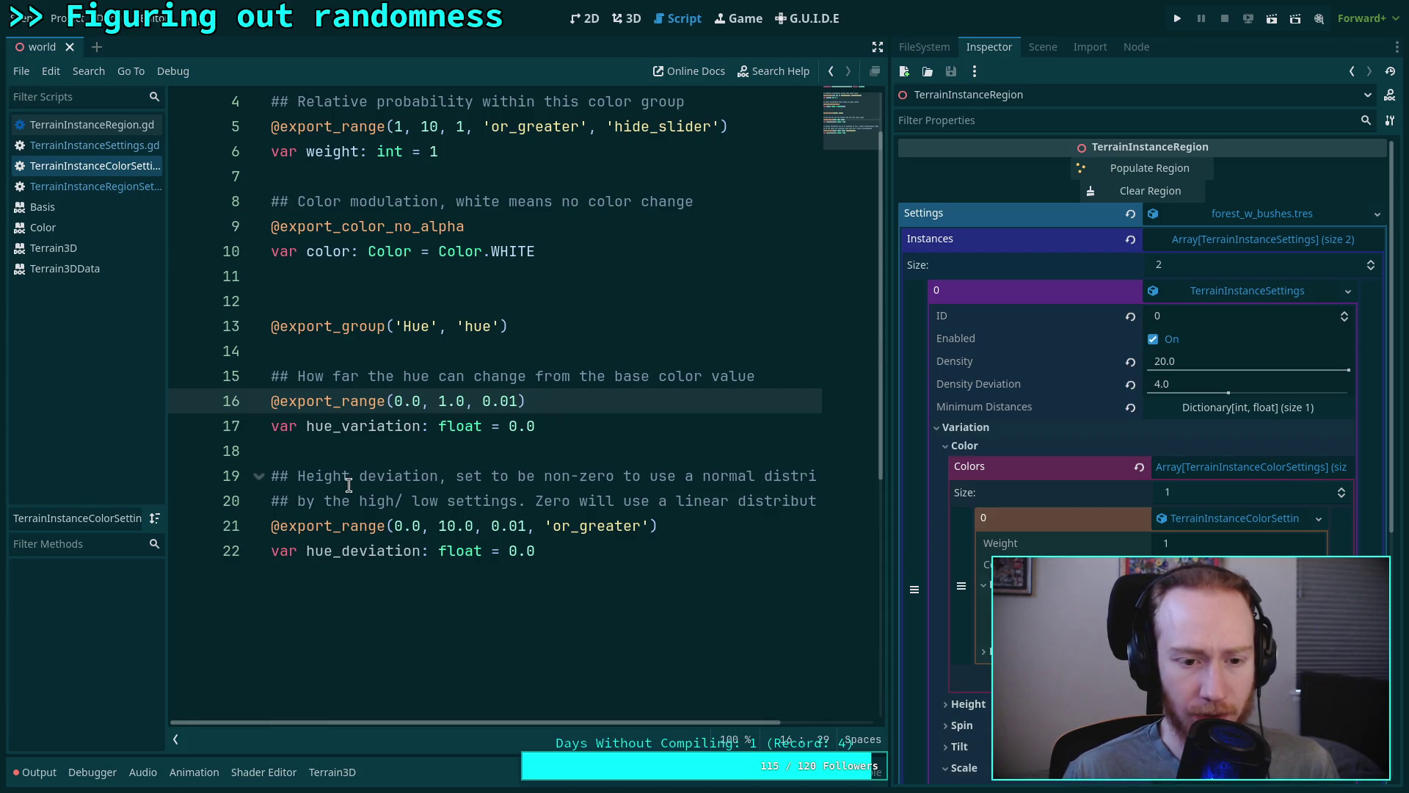
left_click_drag(298, 477, 361, 474)
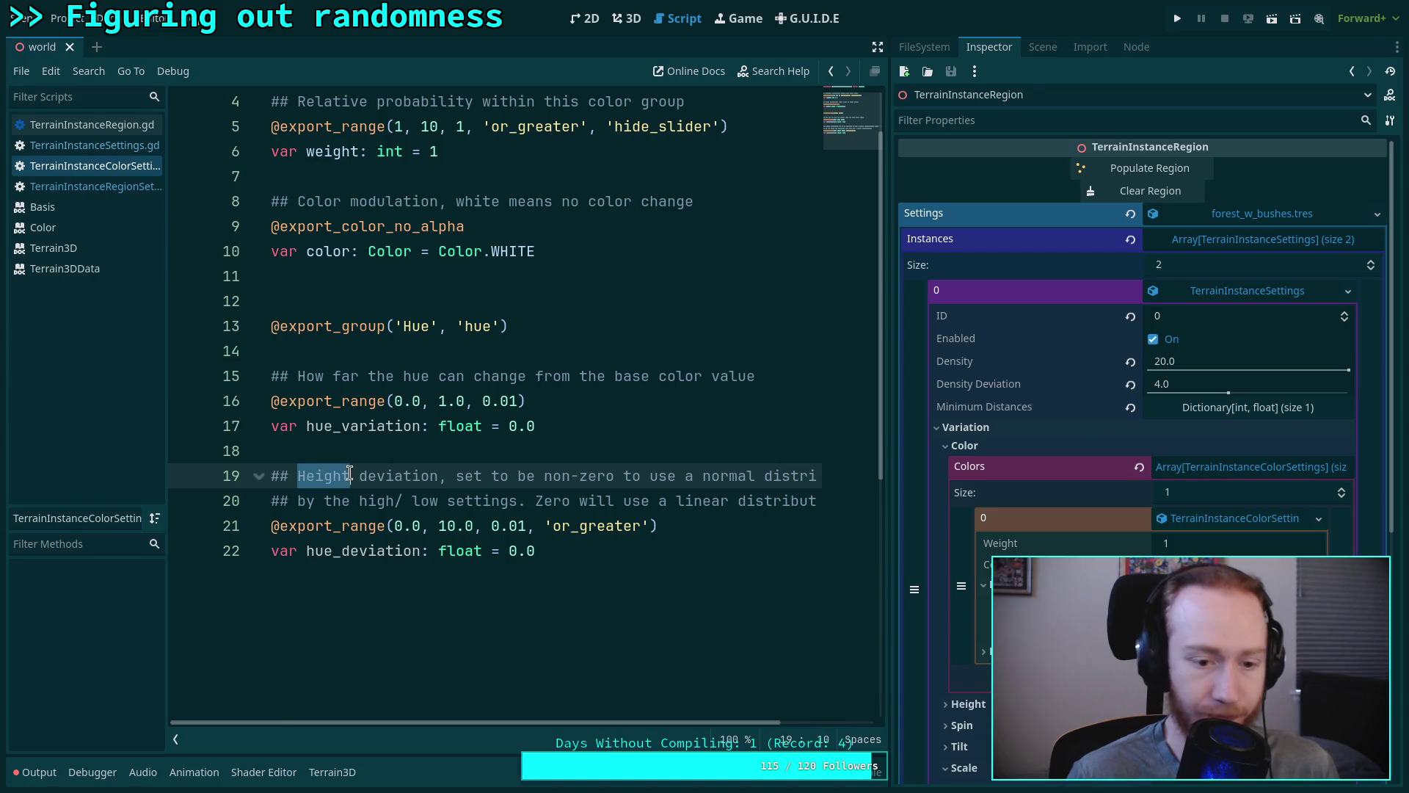
type("Hue")
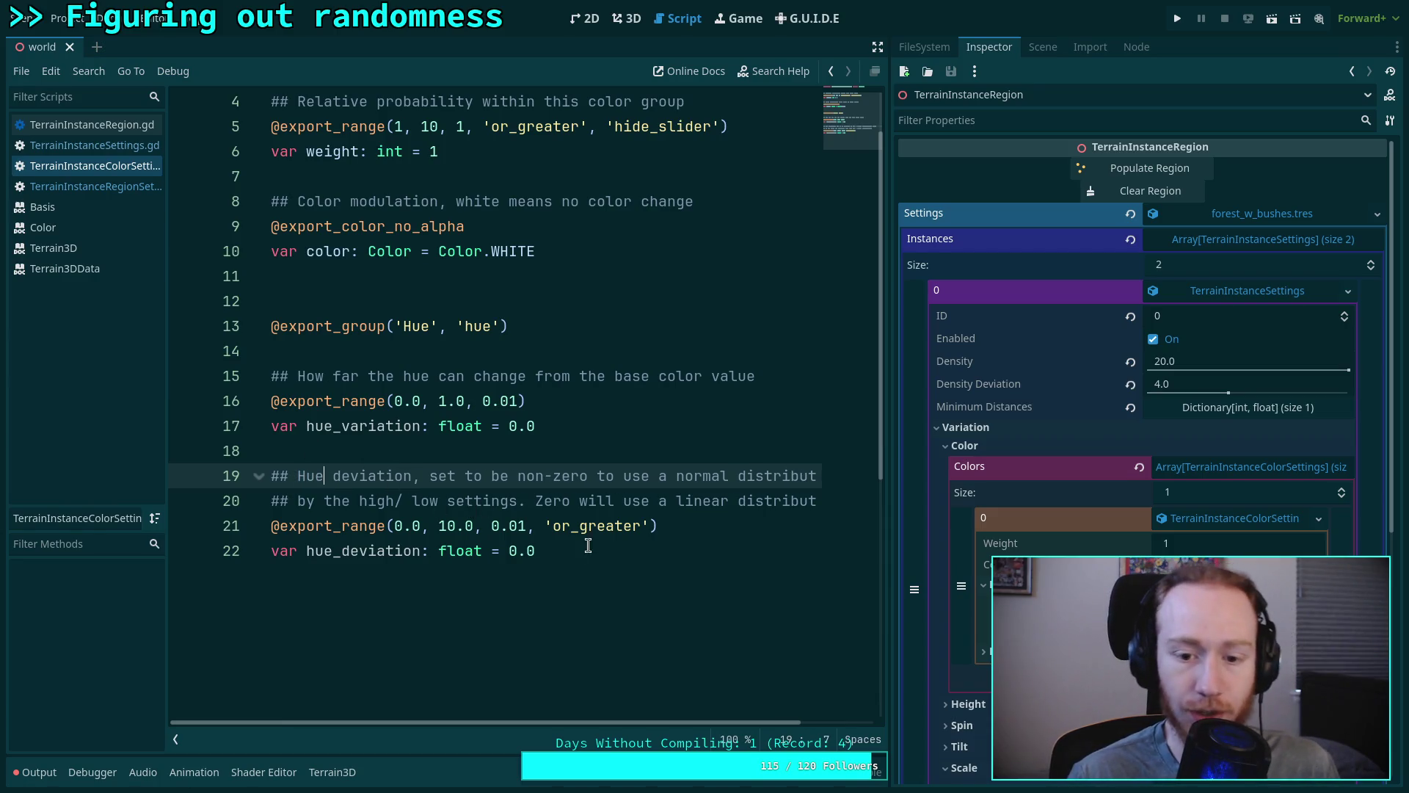
Step: Replace 'the high/ low settings' with 'variation amount' and widen the code editor
scroll(702, 724, "right", 3)
left_click_drag(685, 728, 632, 725)
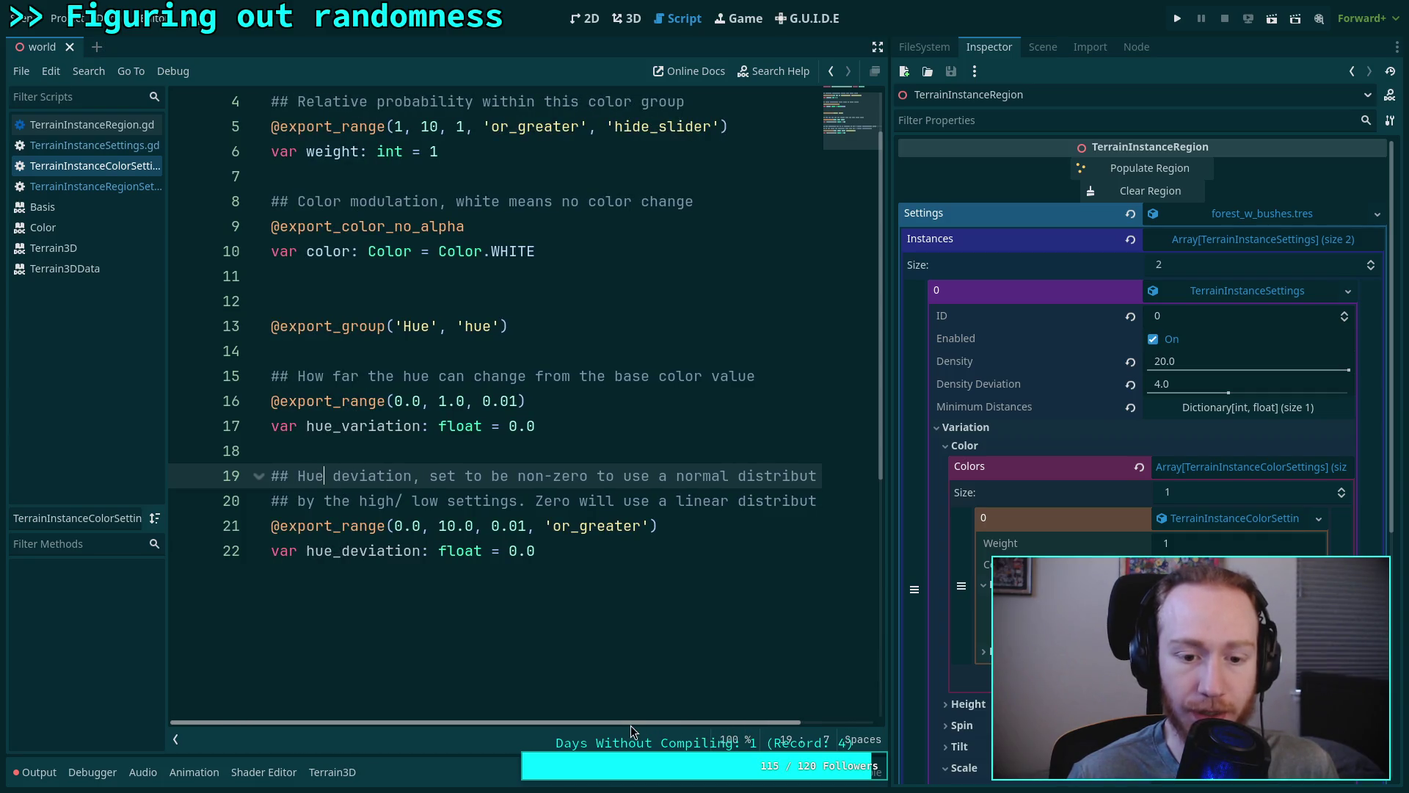
left_click_drag(325, 502, 516, 497)
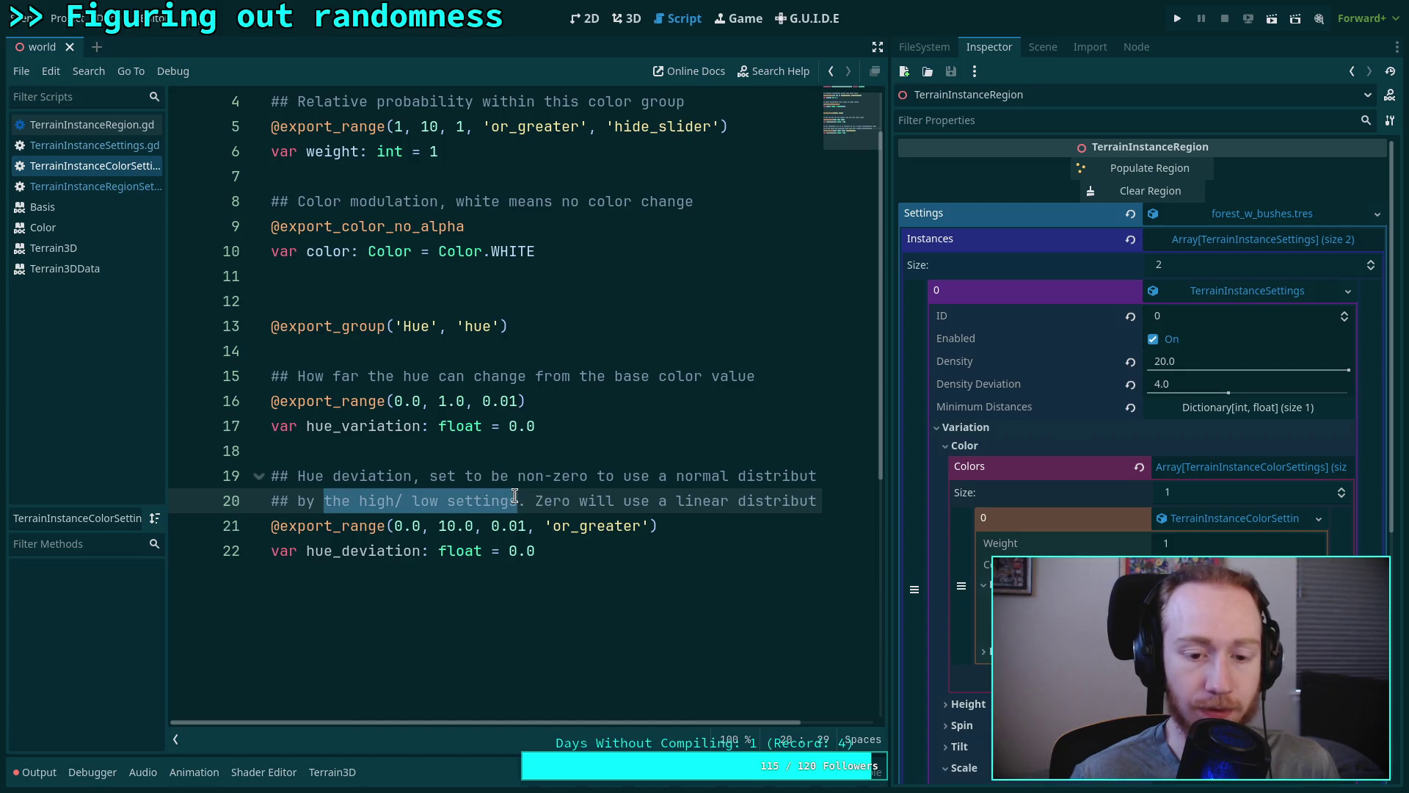
type("variatio")
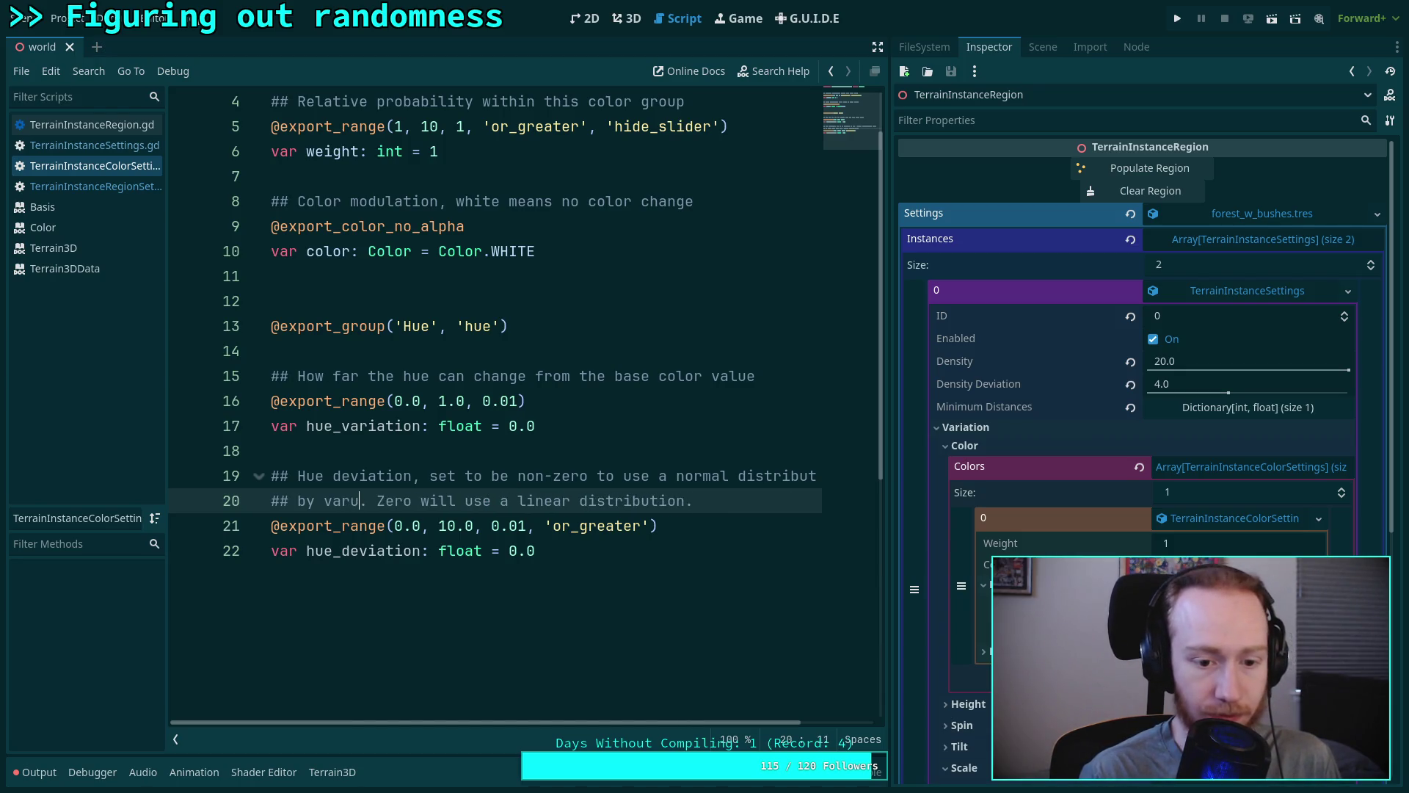
type("n amount")
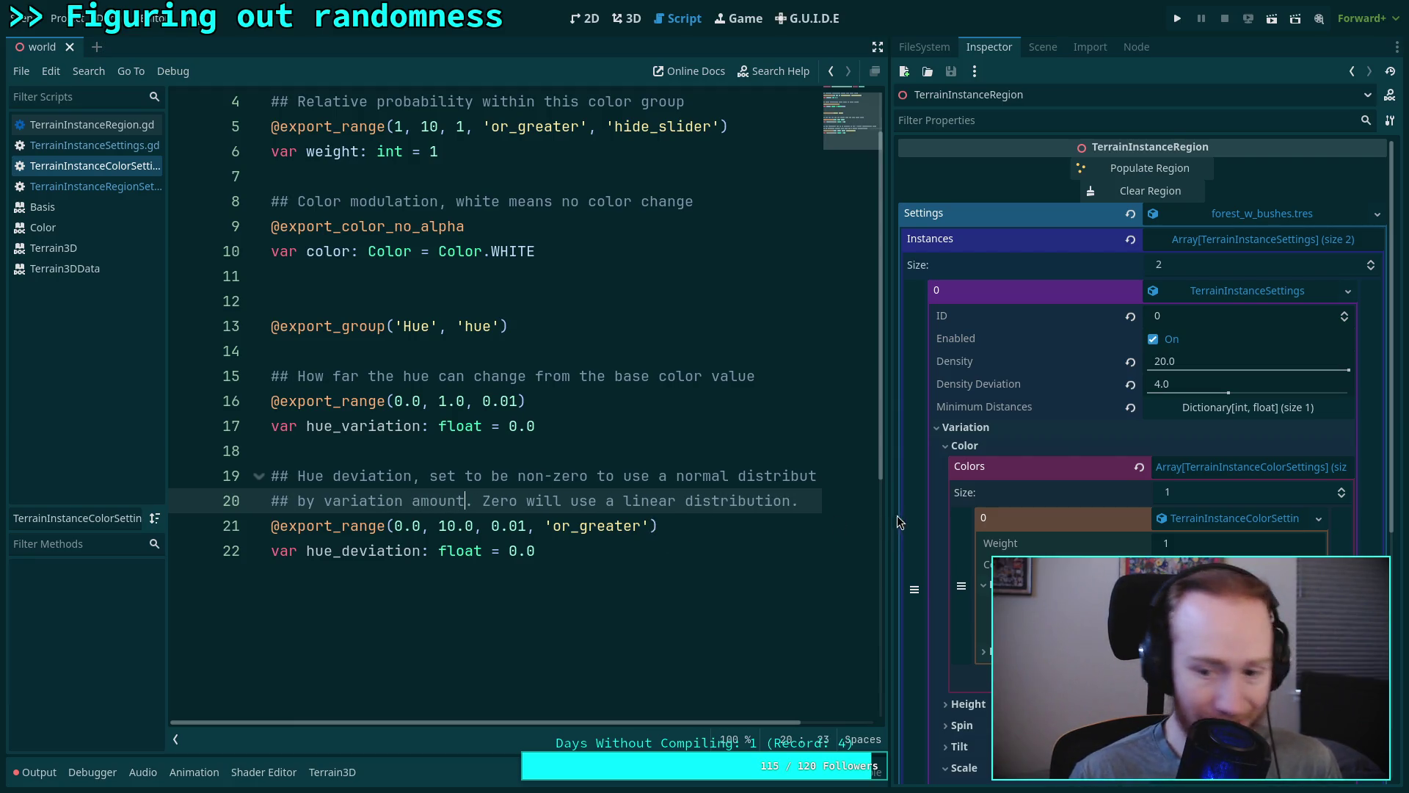
mouse_move(890, 520)
left_mouse_down()
mouse_move(947, 510)
mouse_move(934, 508)
left_mouse_up()
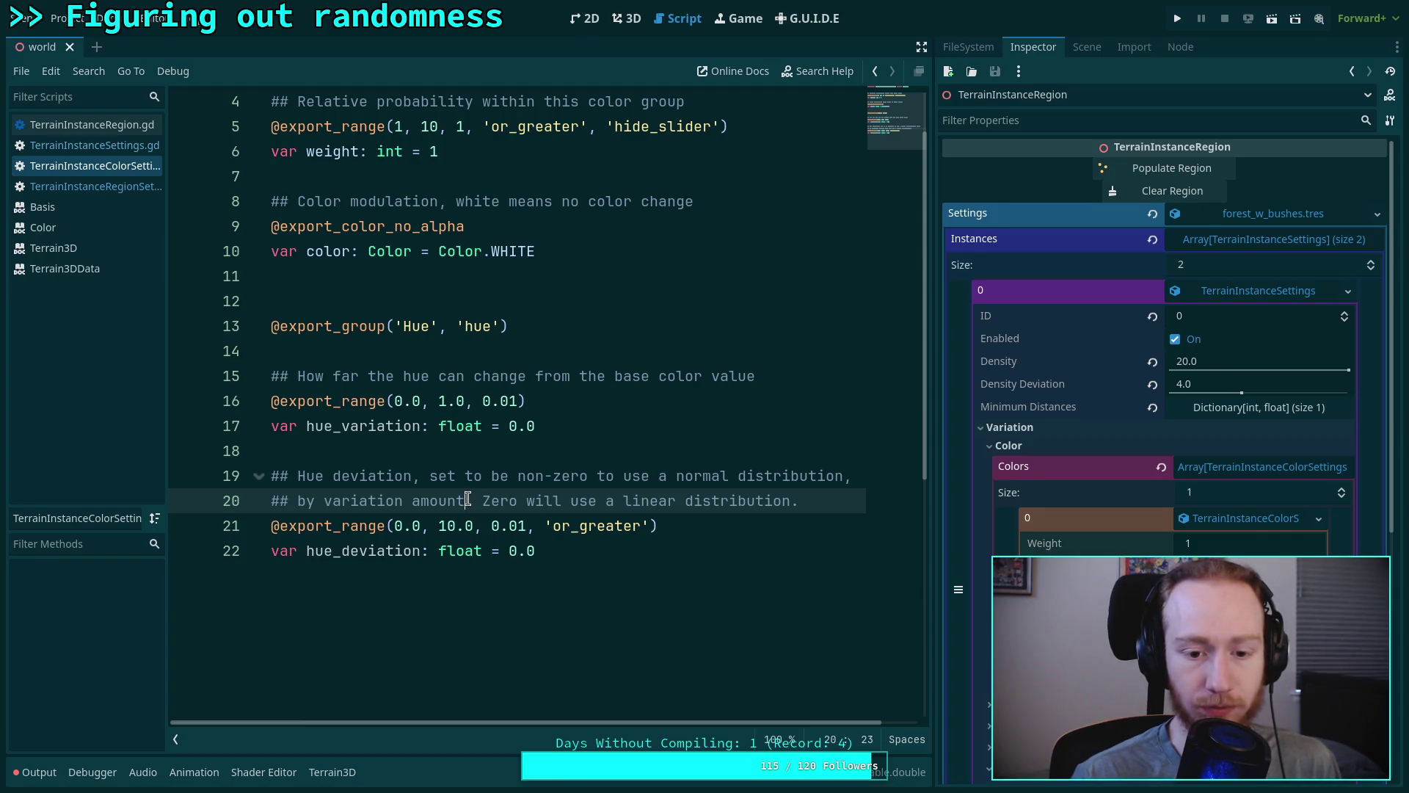
Step: End the hue_deviation comment with a period and add '## Higher values result in extreme hues more often.'
left_click_drag(468, 500, 843, 476)
type(". Z")
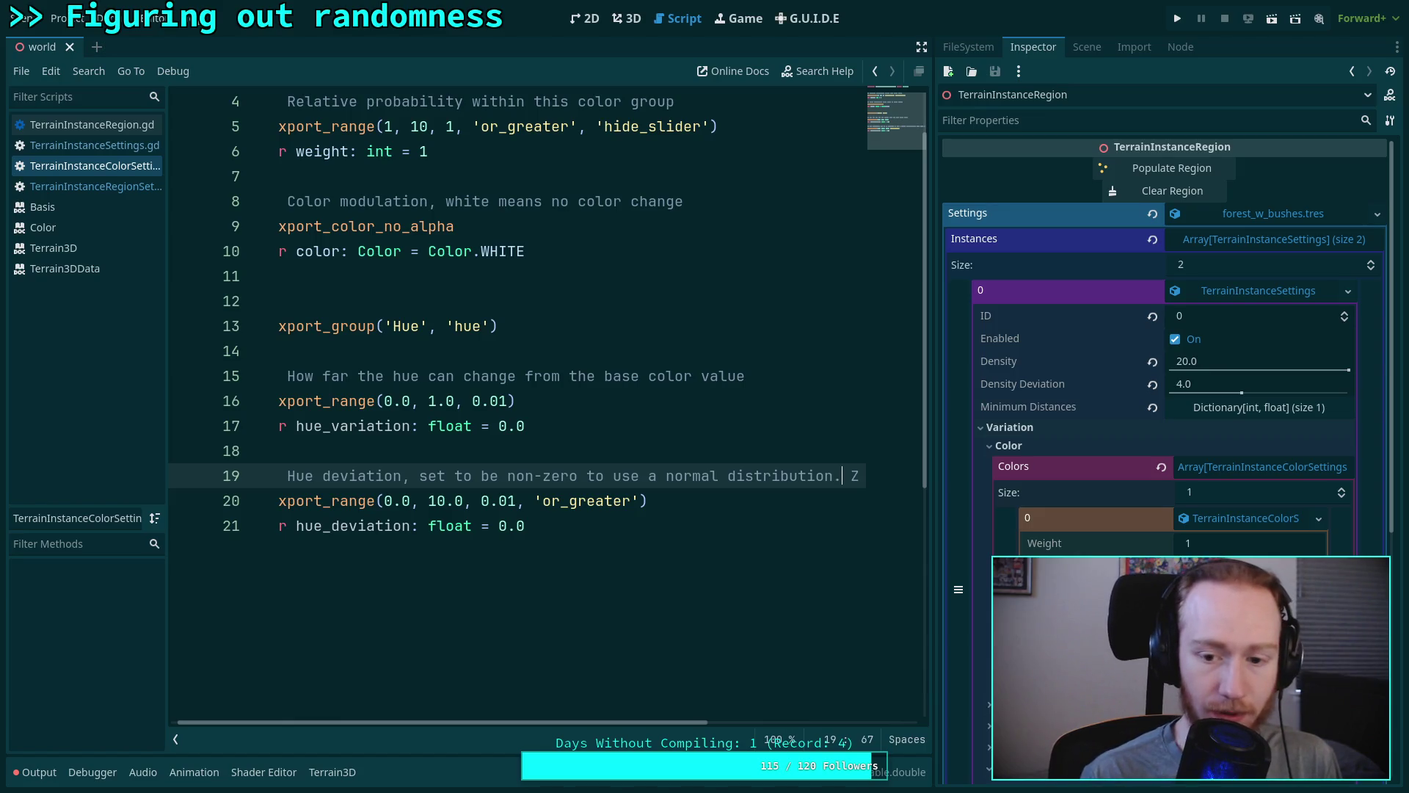
key("ctrl+v")
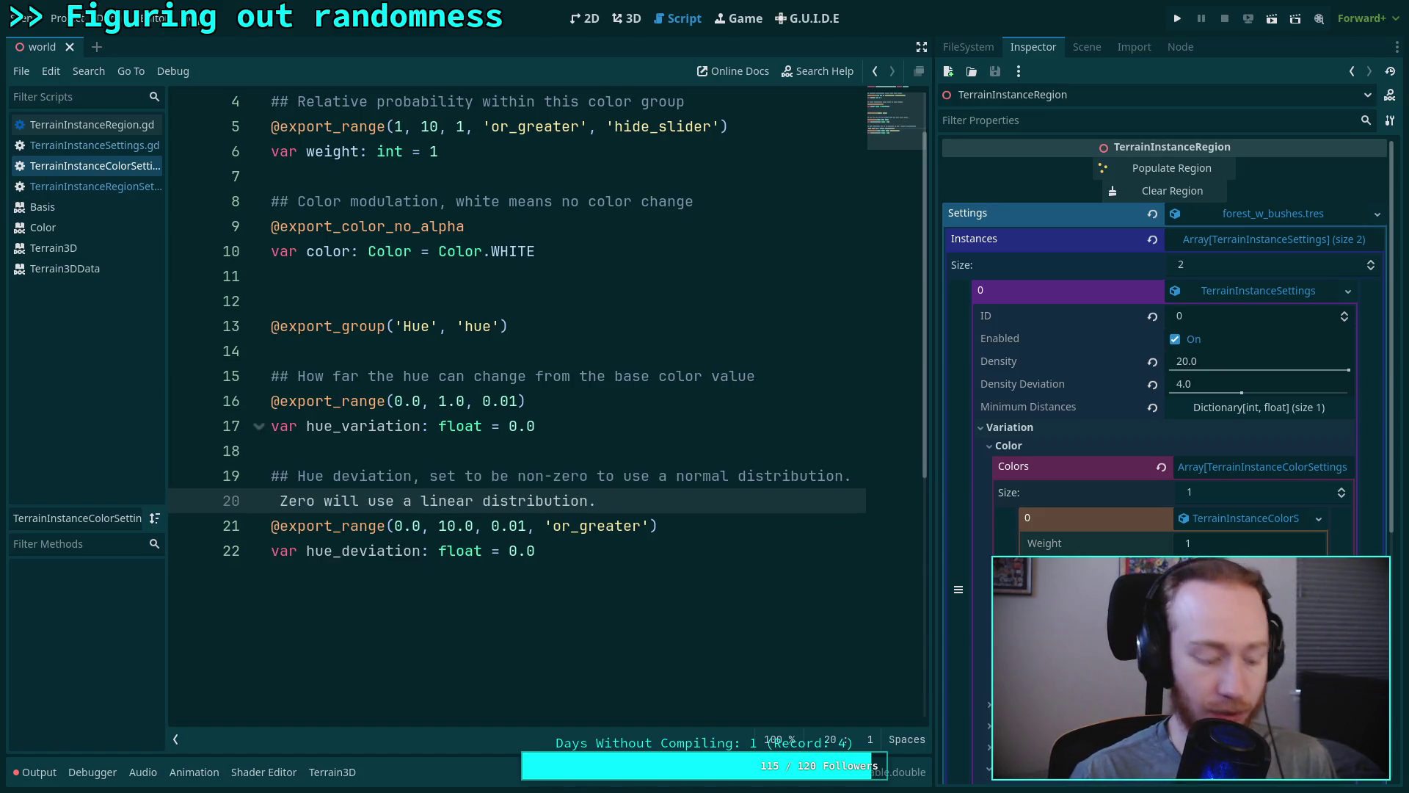
type("@")
key("BackSpace")
type("## Higher ")
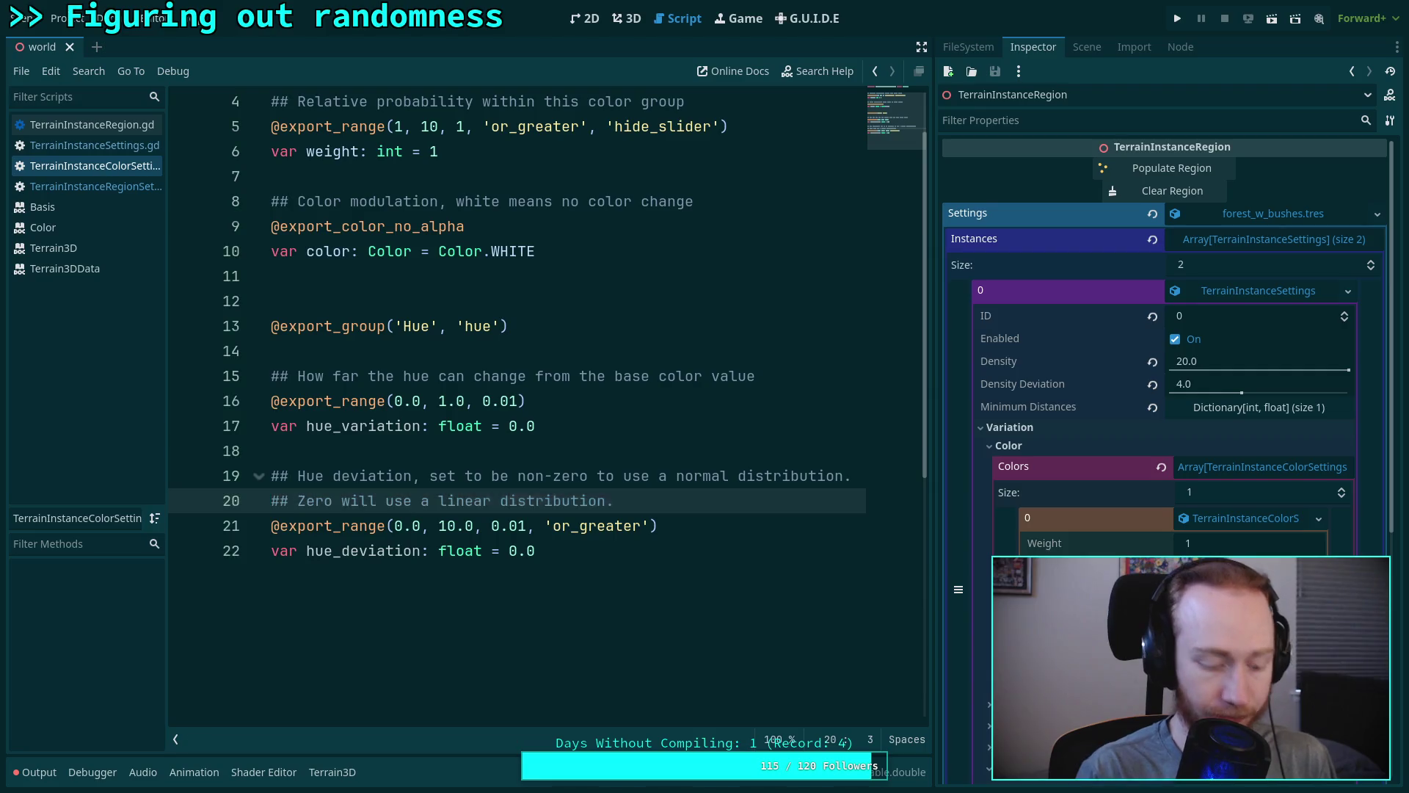
type("values ")
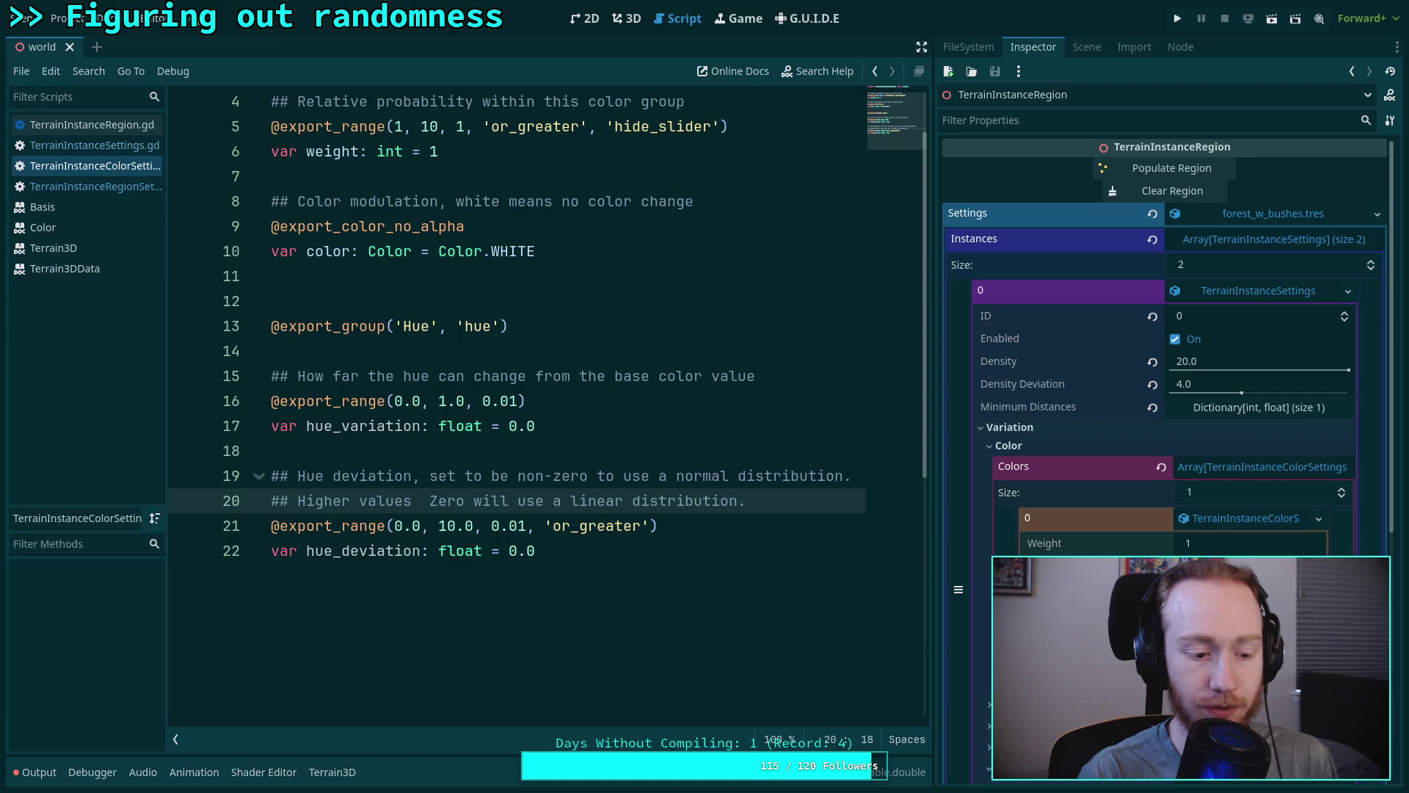
type("result i")
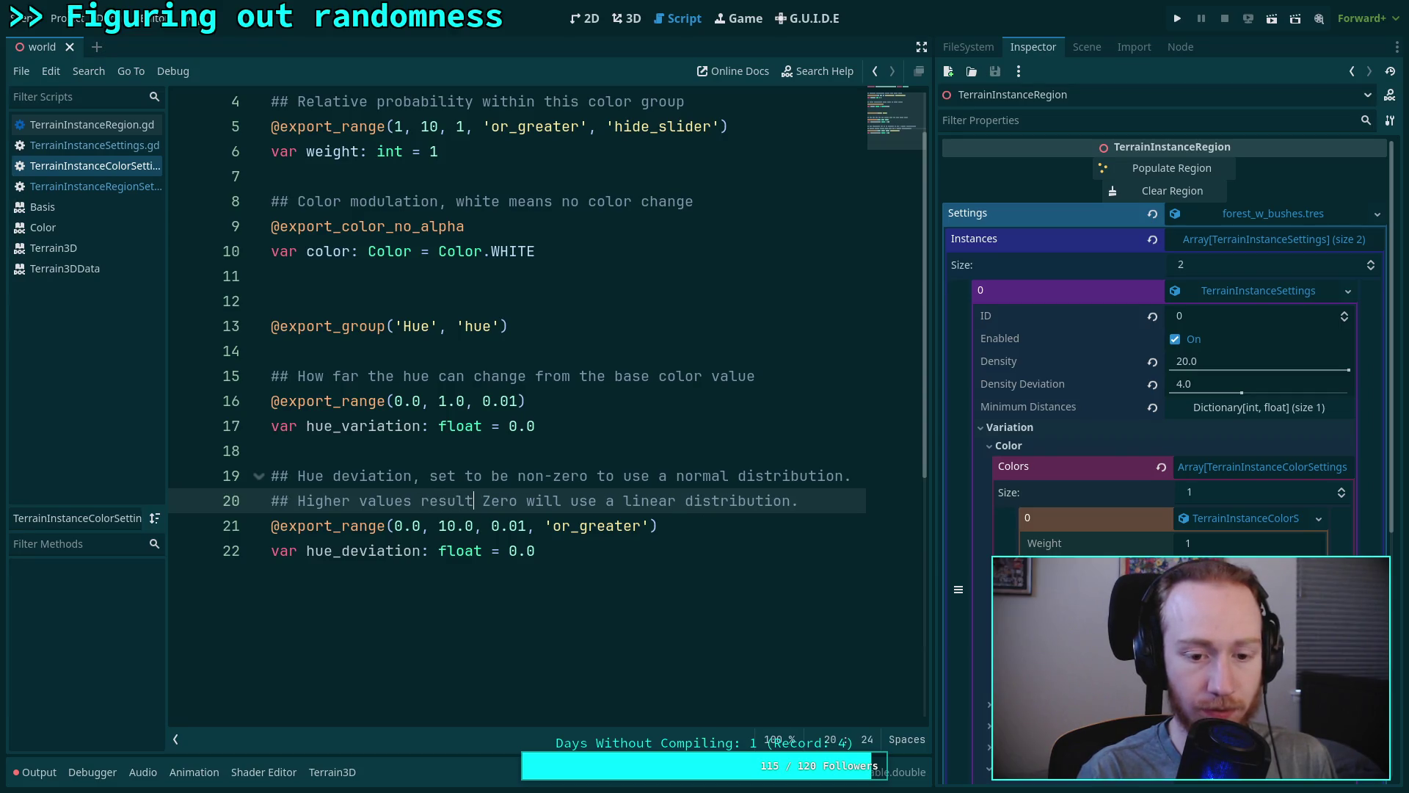
type("n extreme hue")
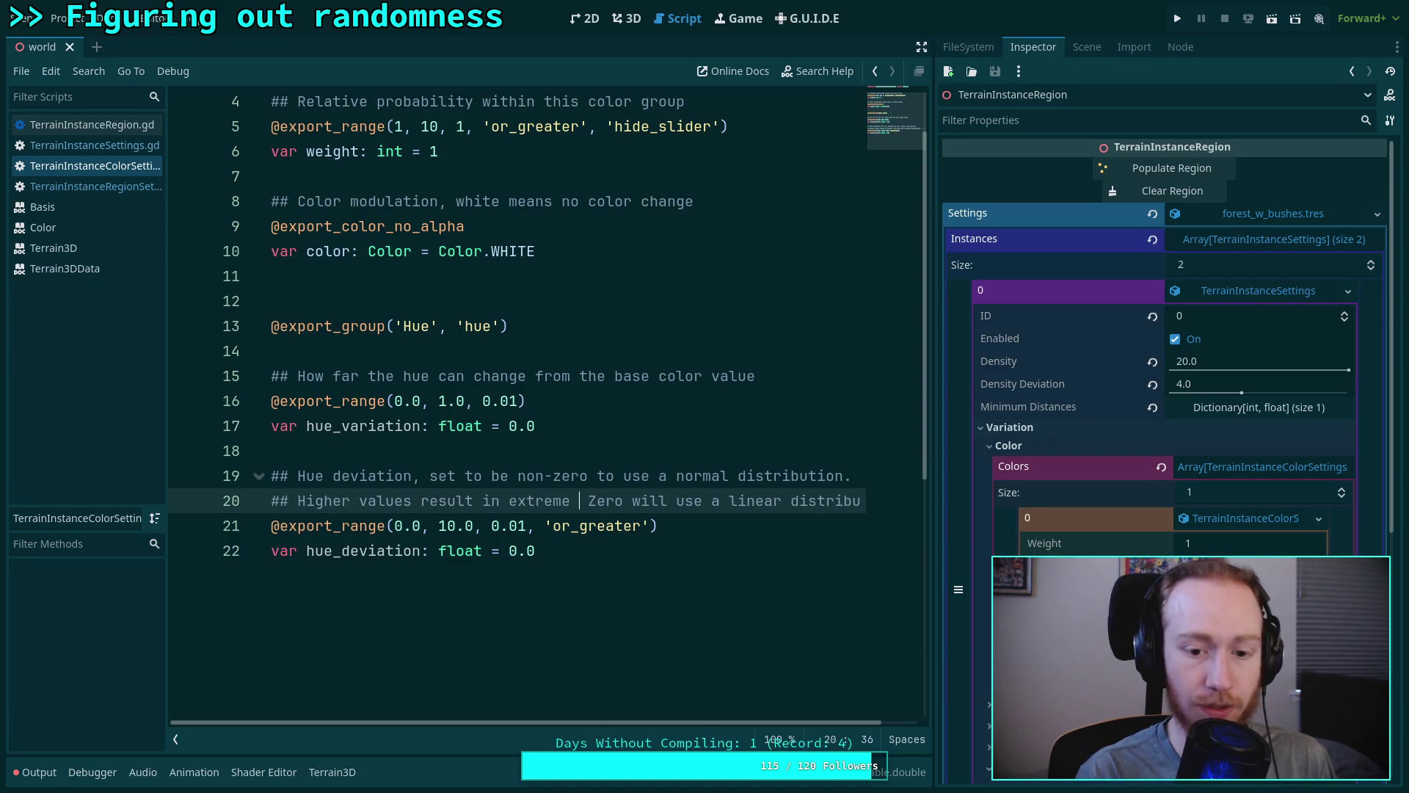
type("s more ofte")
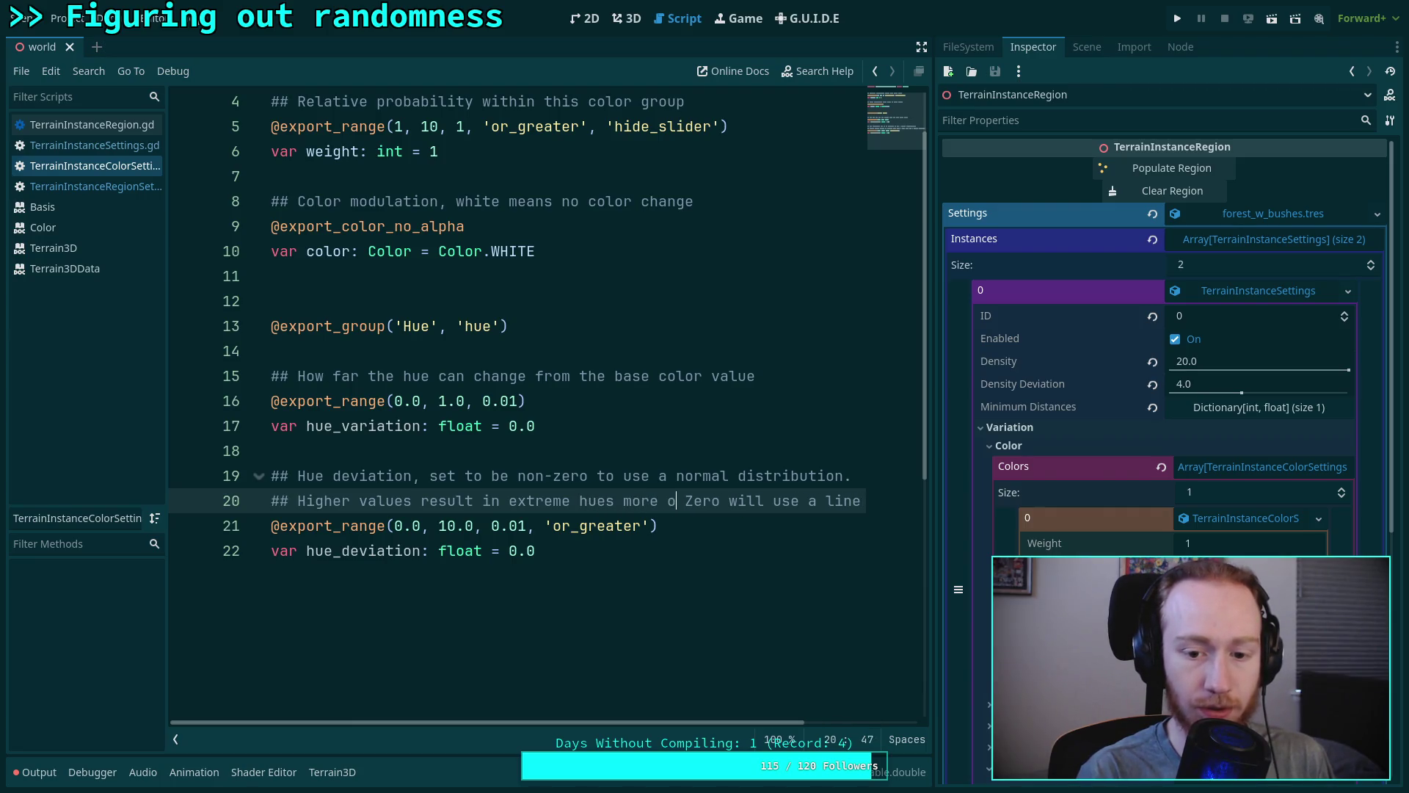
type("n.")
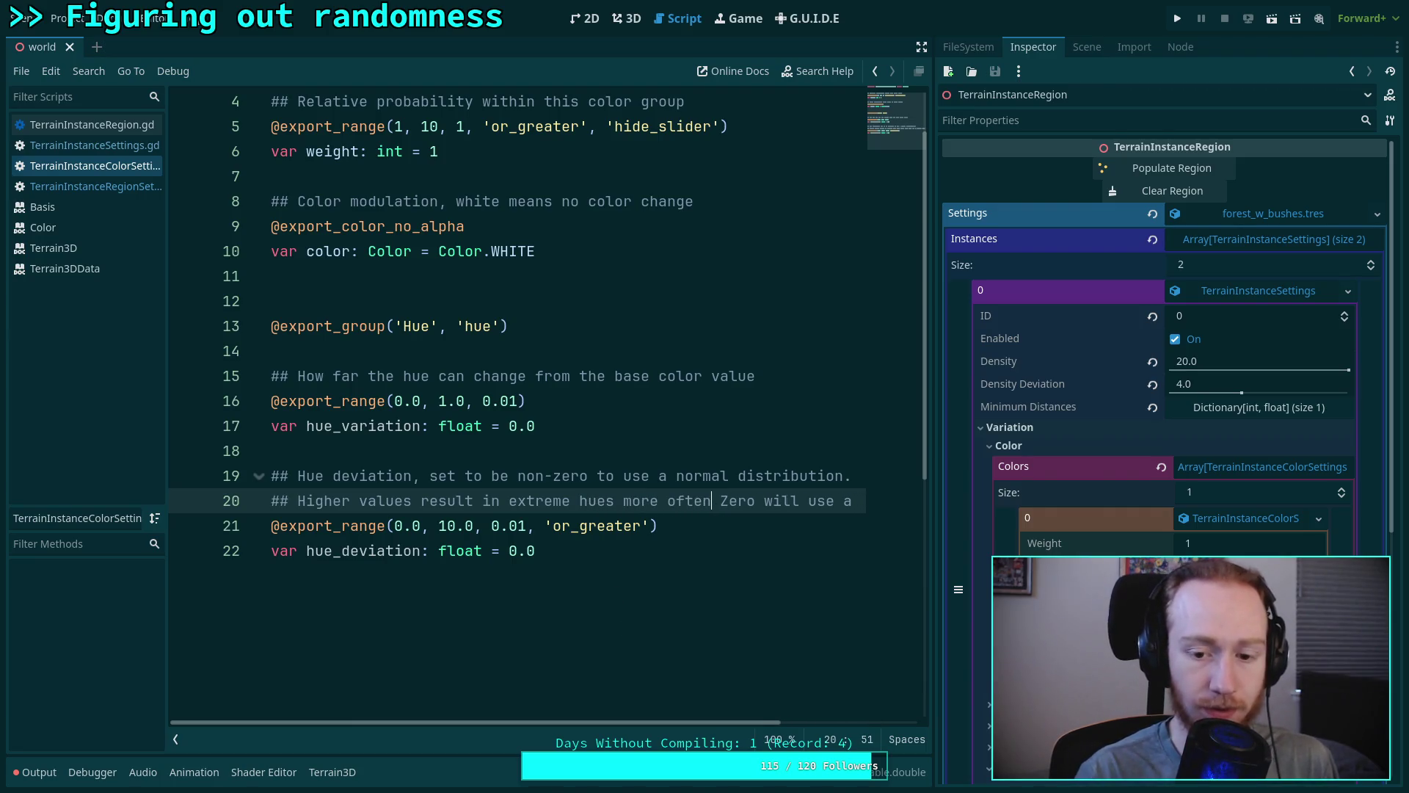
Step: Move the Zero sentence onto its own '##' comment line
left_click_drag(674, 722, 890, 722)
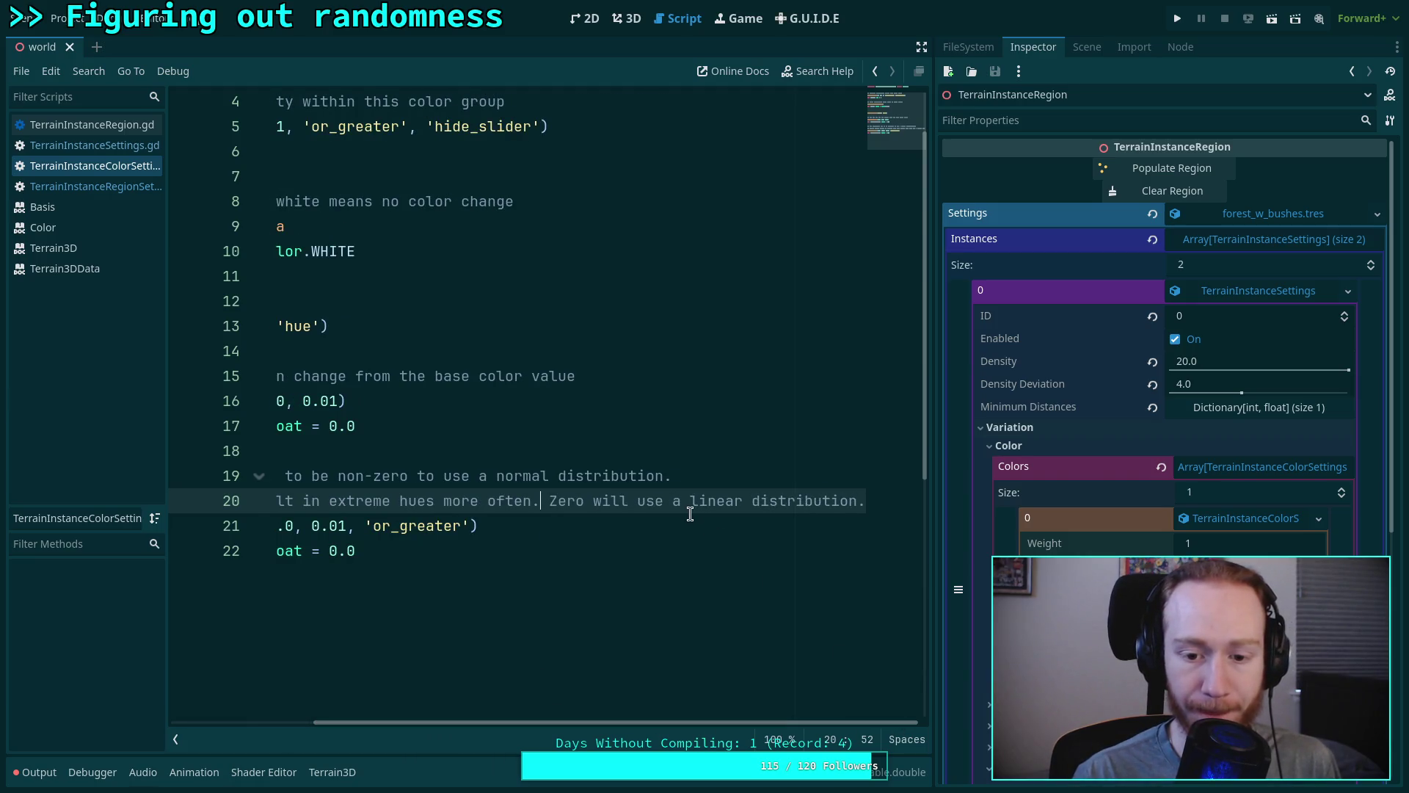
key("Return")
type("##")
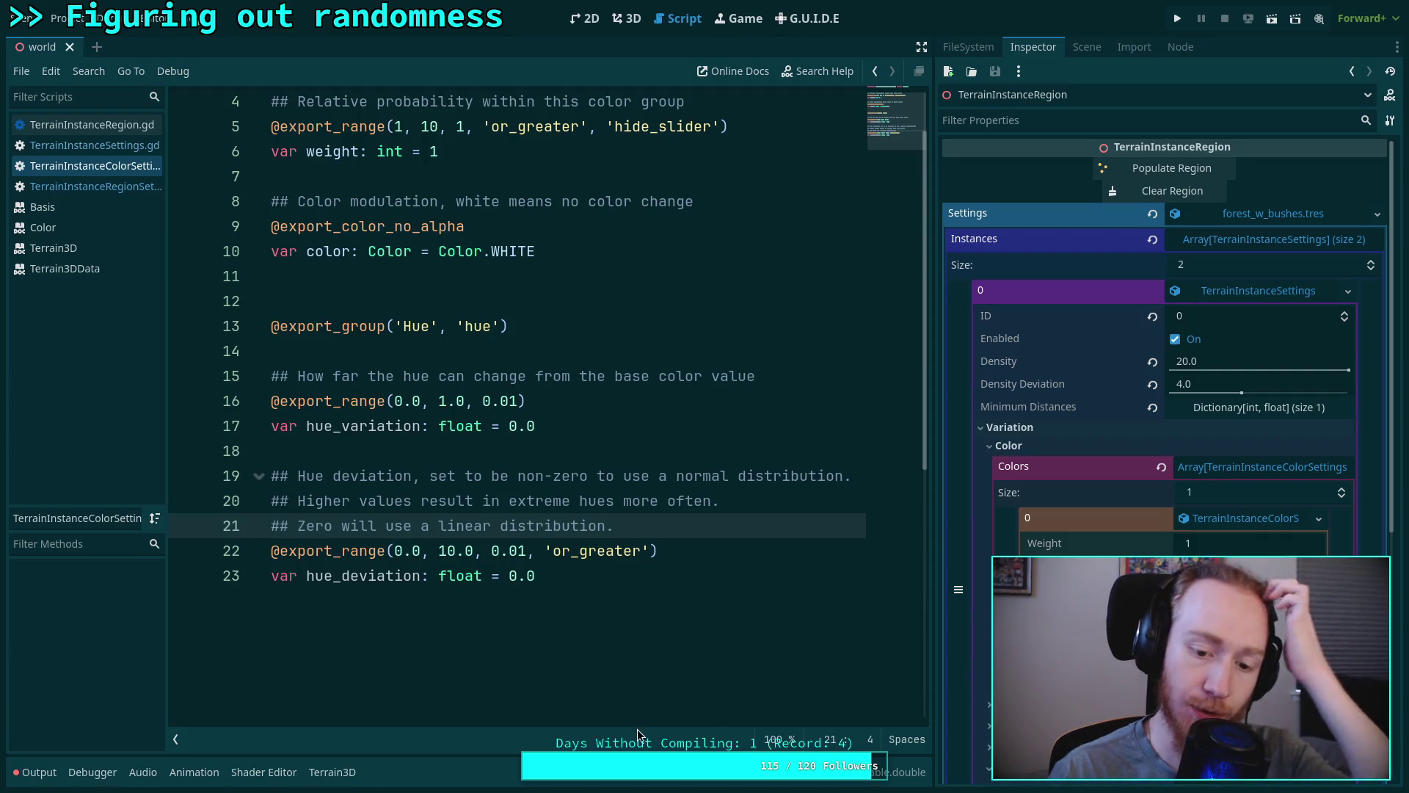
key("ctrl+End")
left_click(696, 534)
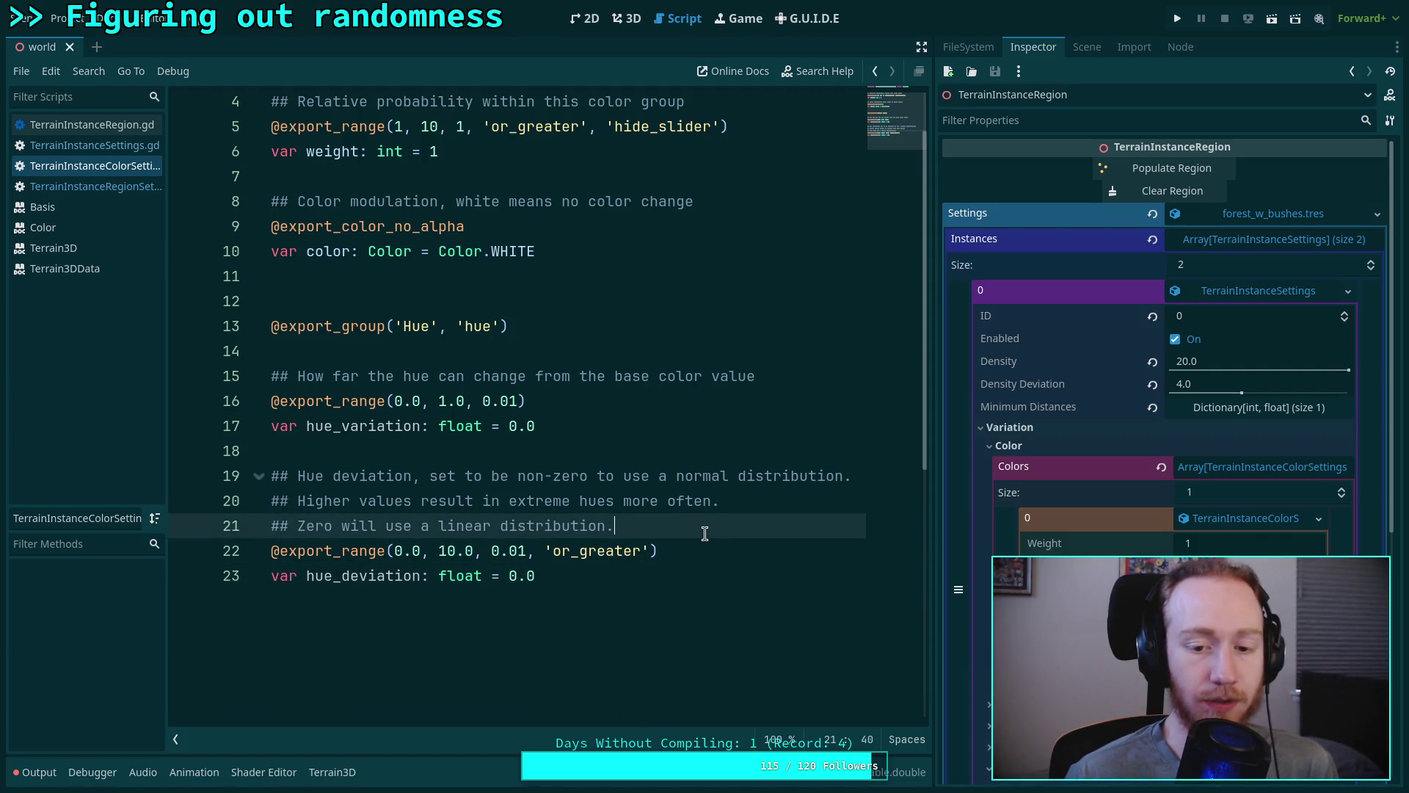
left_click(547, 605)
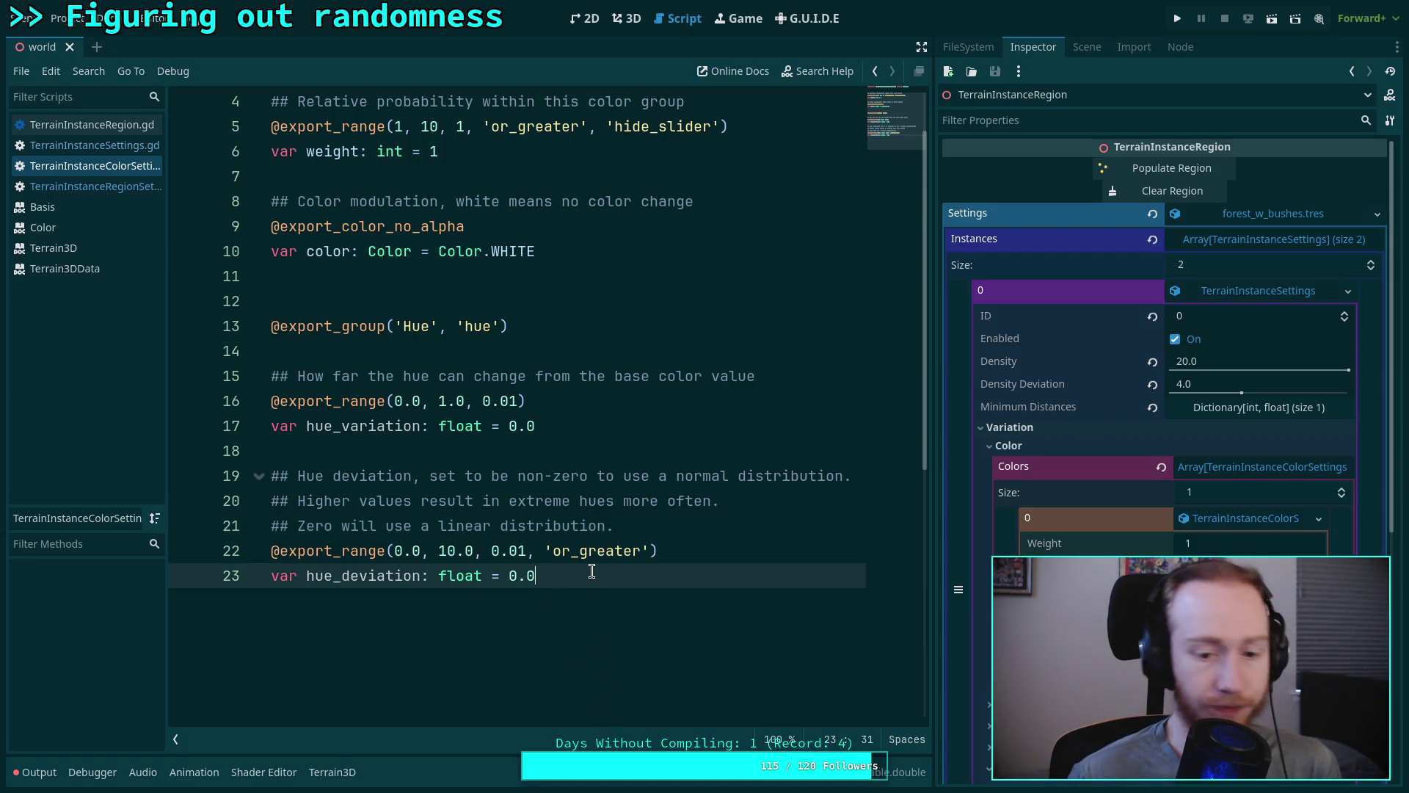
left_click(450, 551)
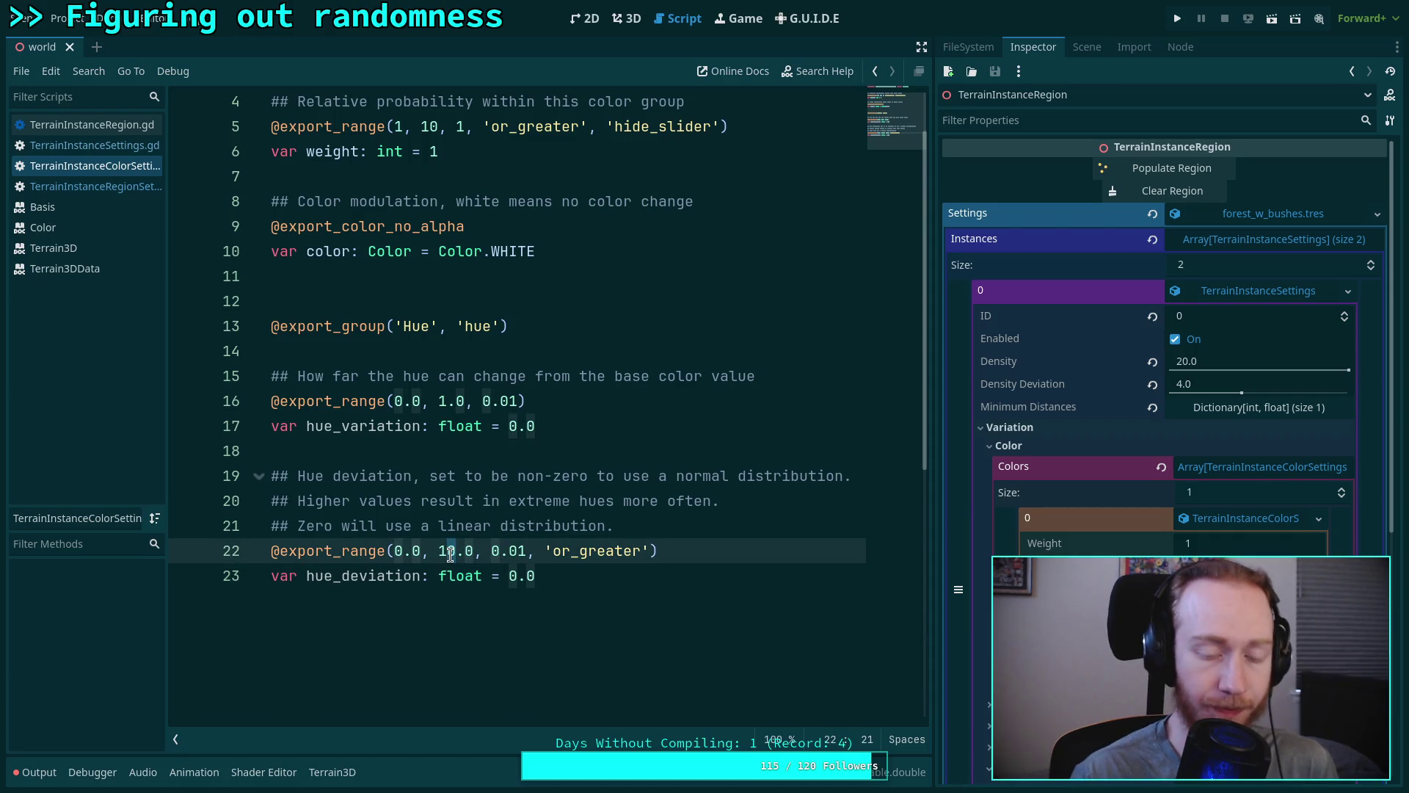
Step: Change the hue_deviation export range maximum from 10.0 to 0.5
key("BackSpace")
key("Delete")
type("0")
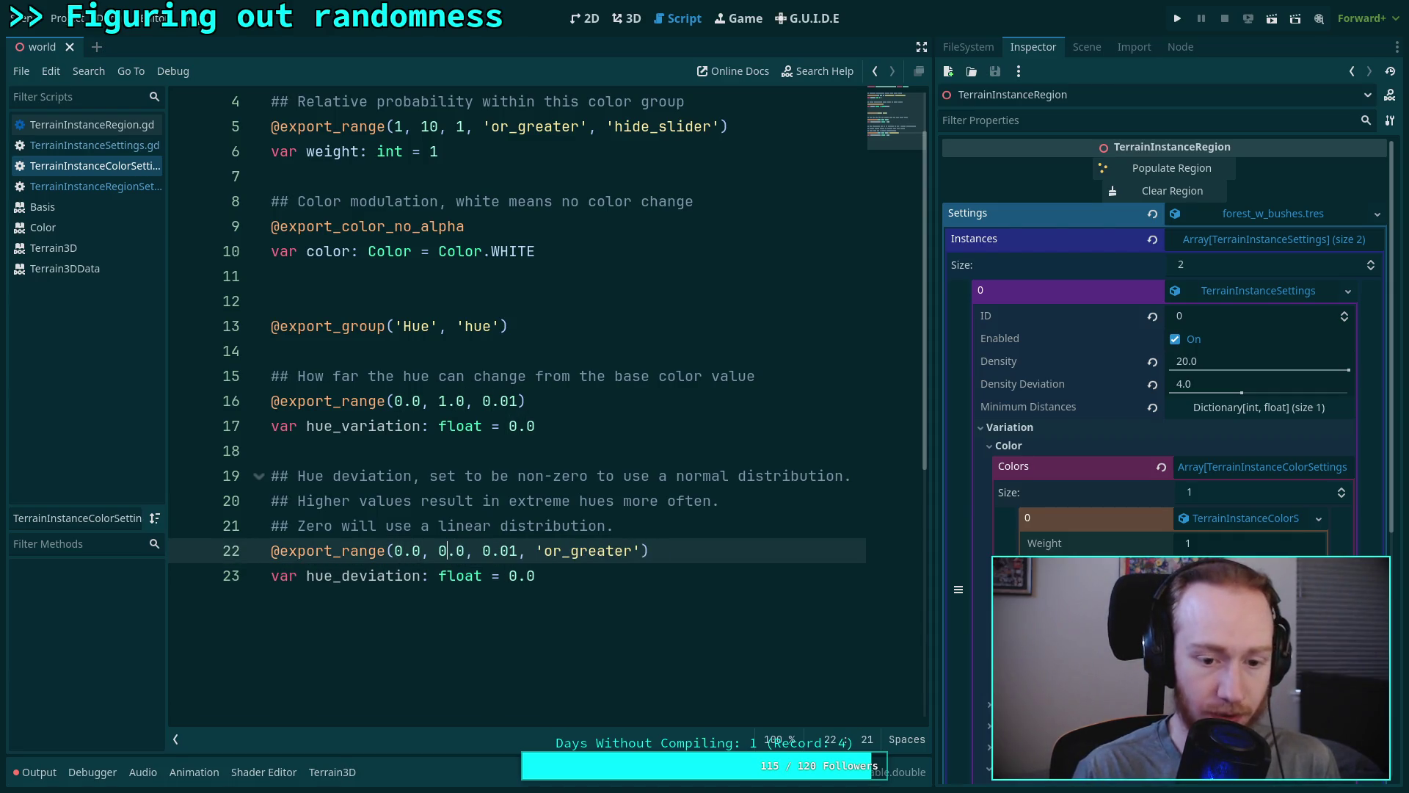
key("Delete")
type("5")
left_click(526, 527)
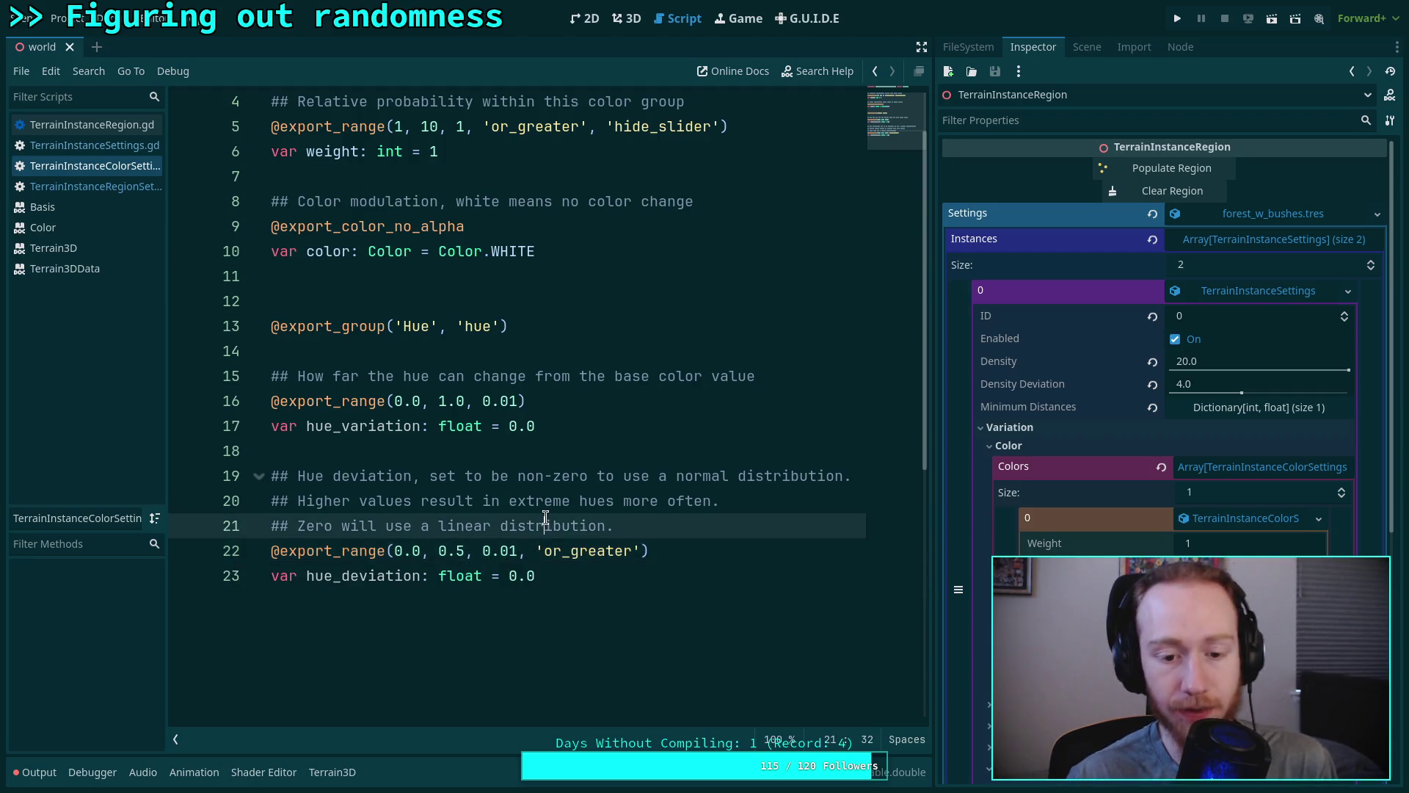
Step: Set the step of both hue_variation and hue_deviation ranges to 0.0001
left_click(510, 551)
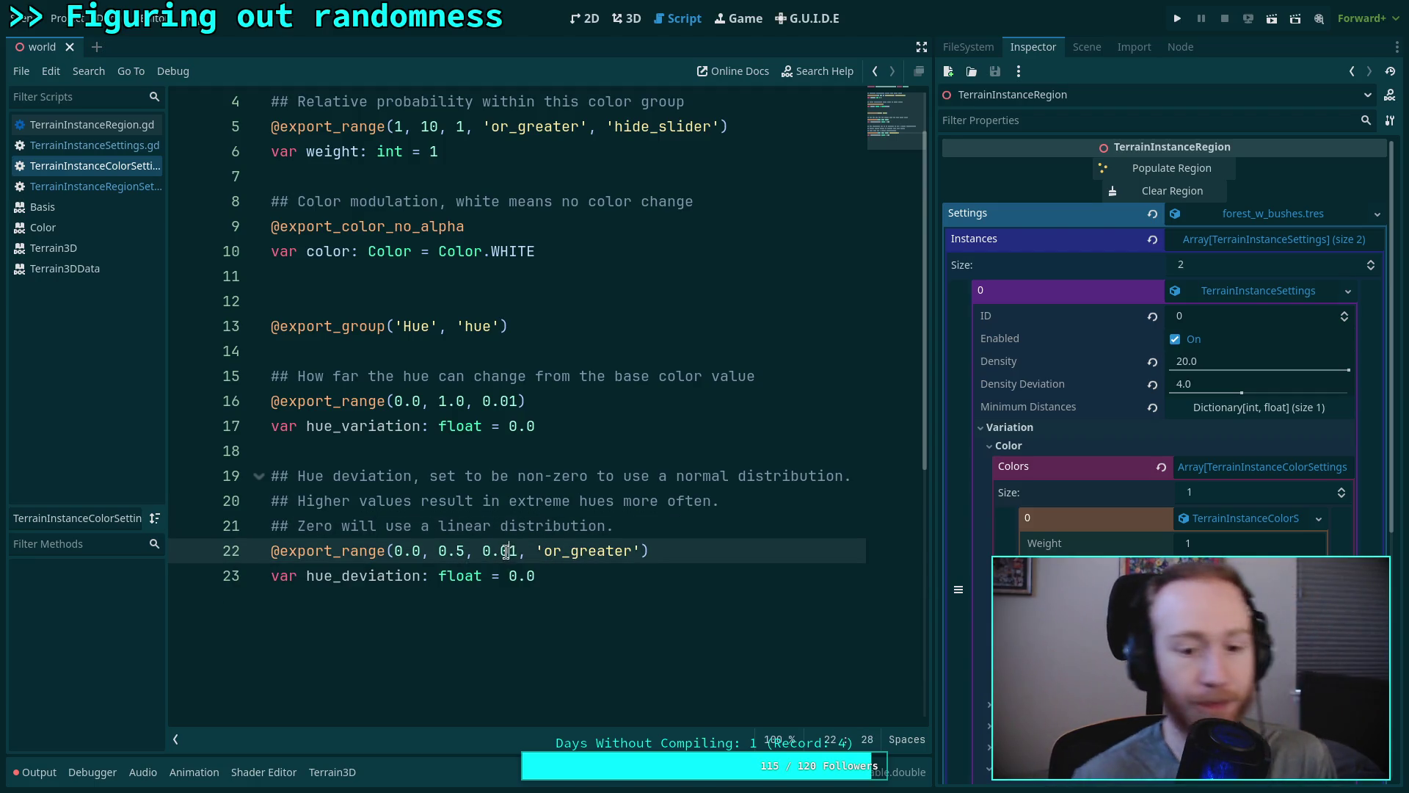
type("0")
left_click(582, 499)
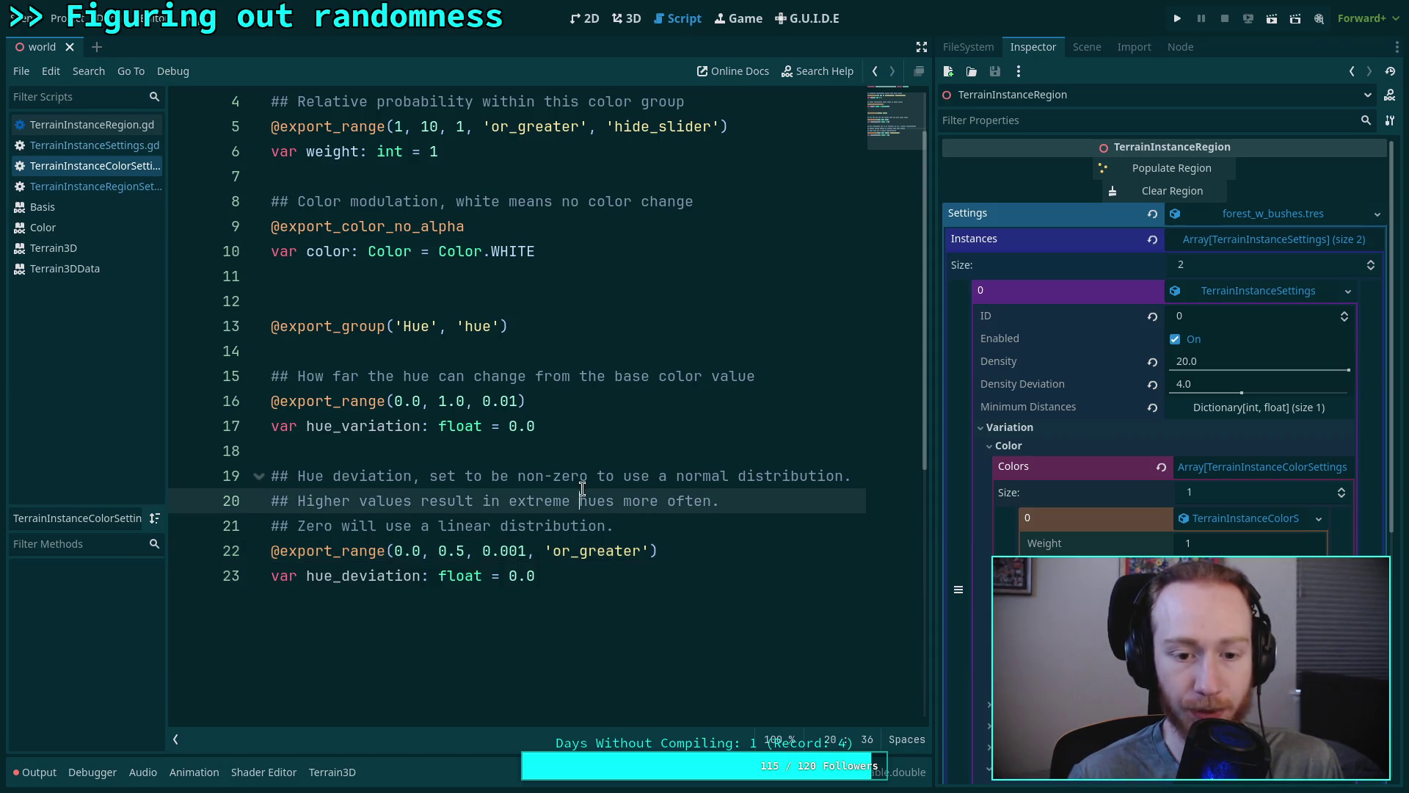
left_click(512, 405)
type("0")
left_click(411, 459)
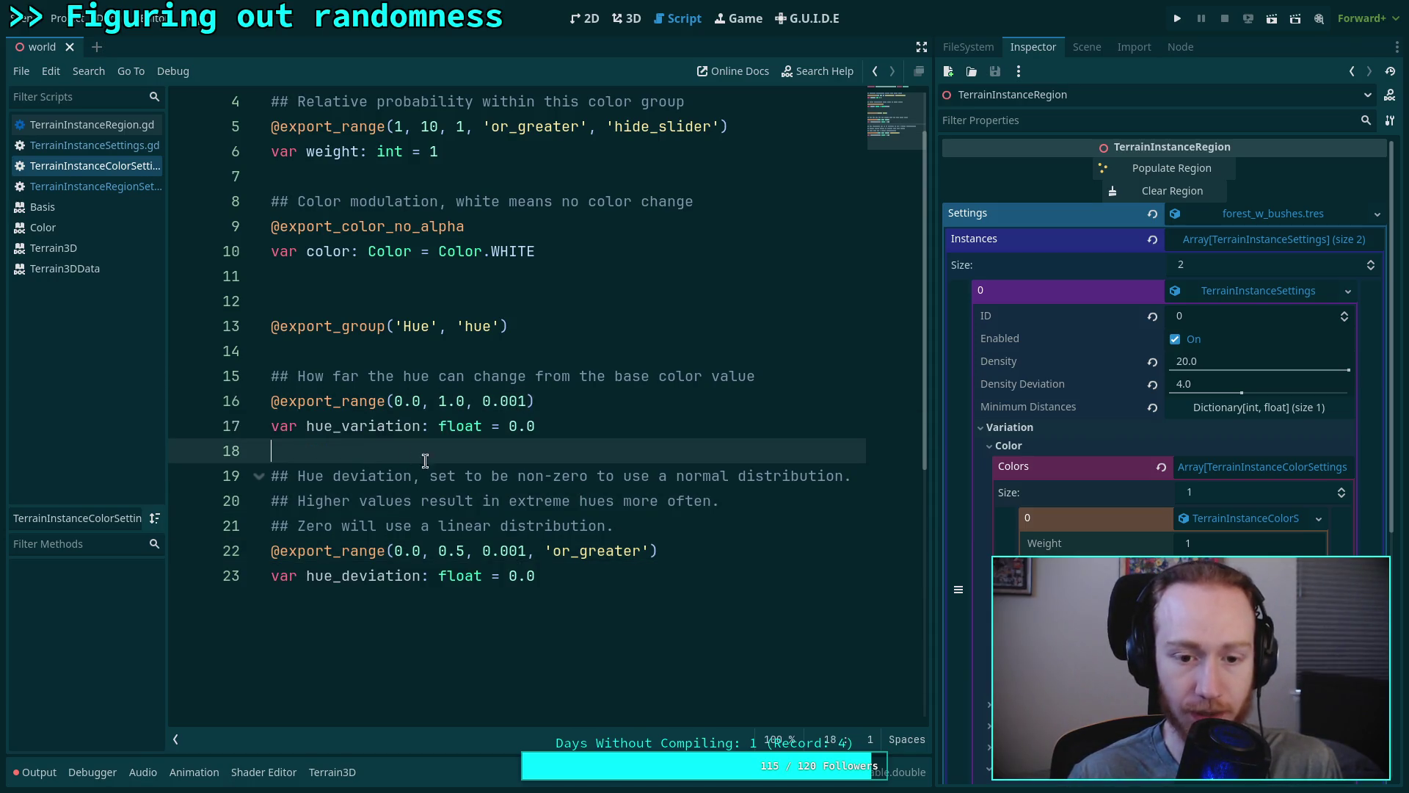
scroll(469, 473, "up", 2)
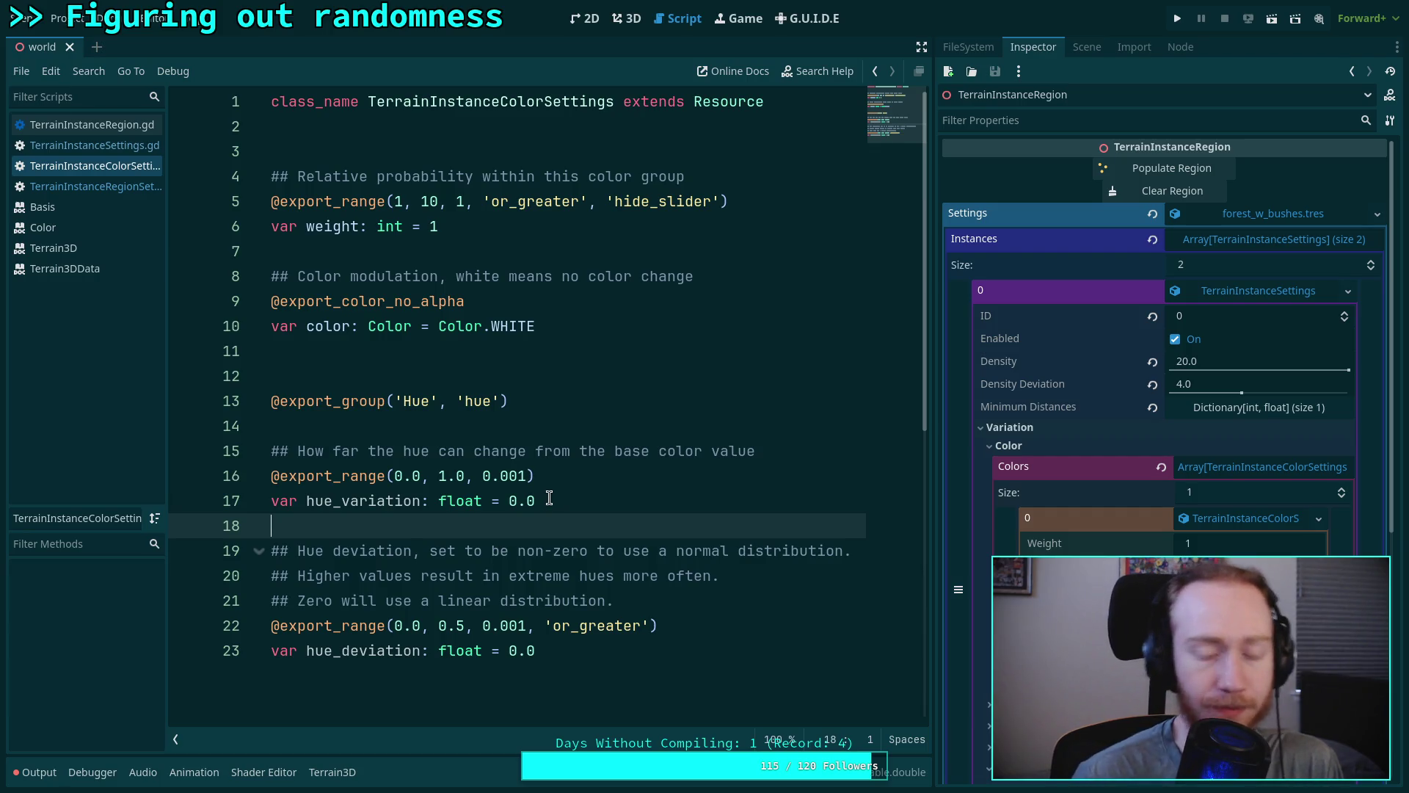
left_click(517, 476)
type("0")
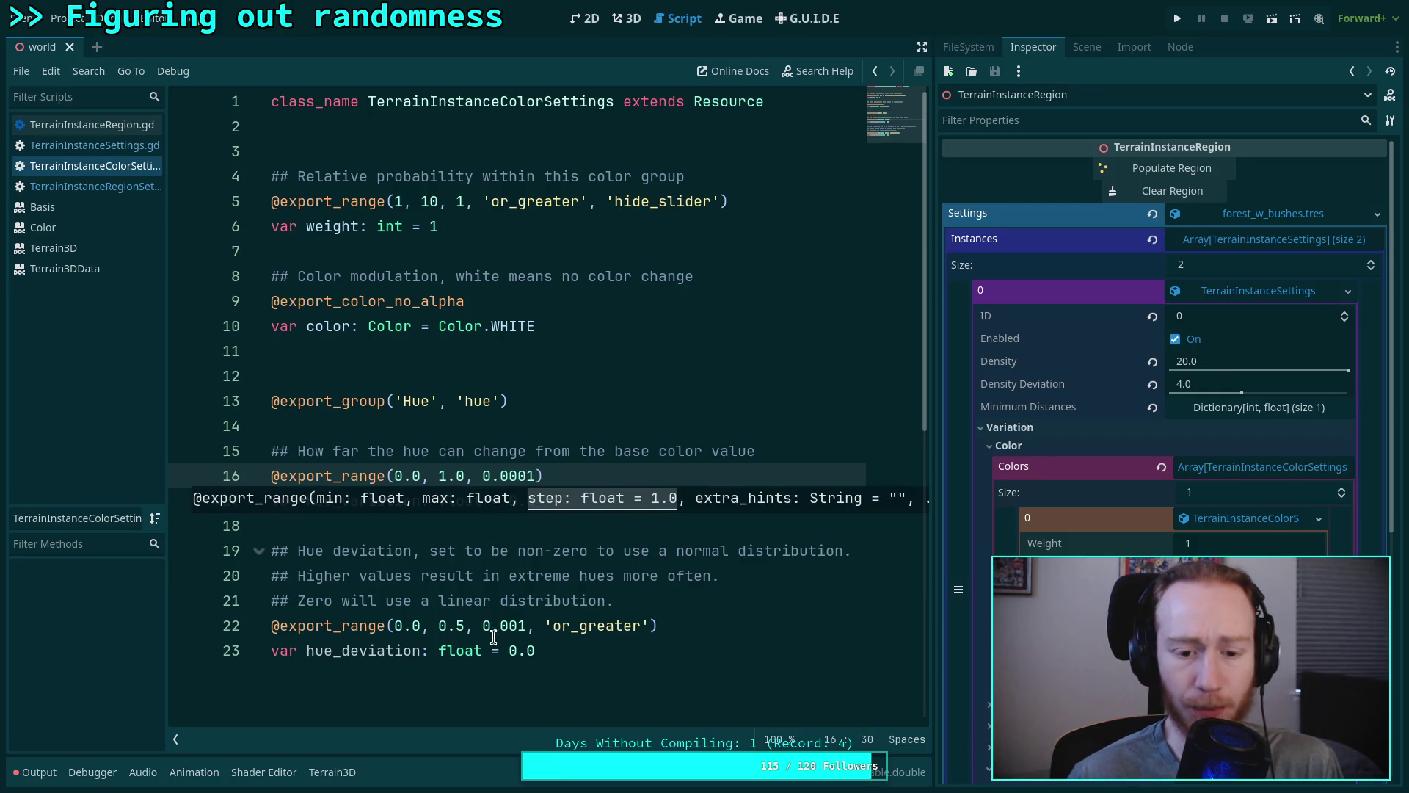
left_click(516, 628)
type("0")
left_click(450, 549)
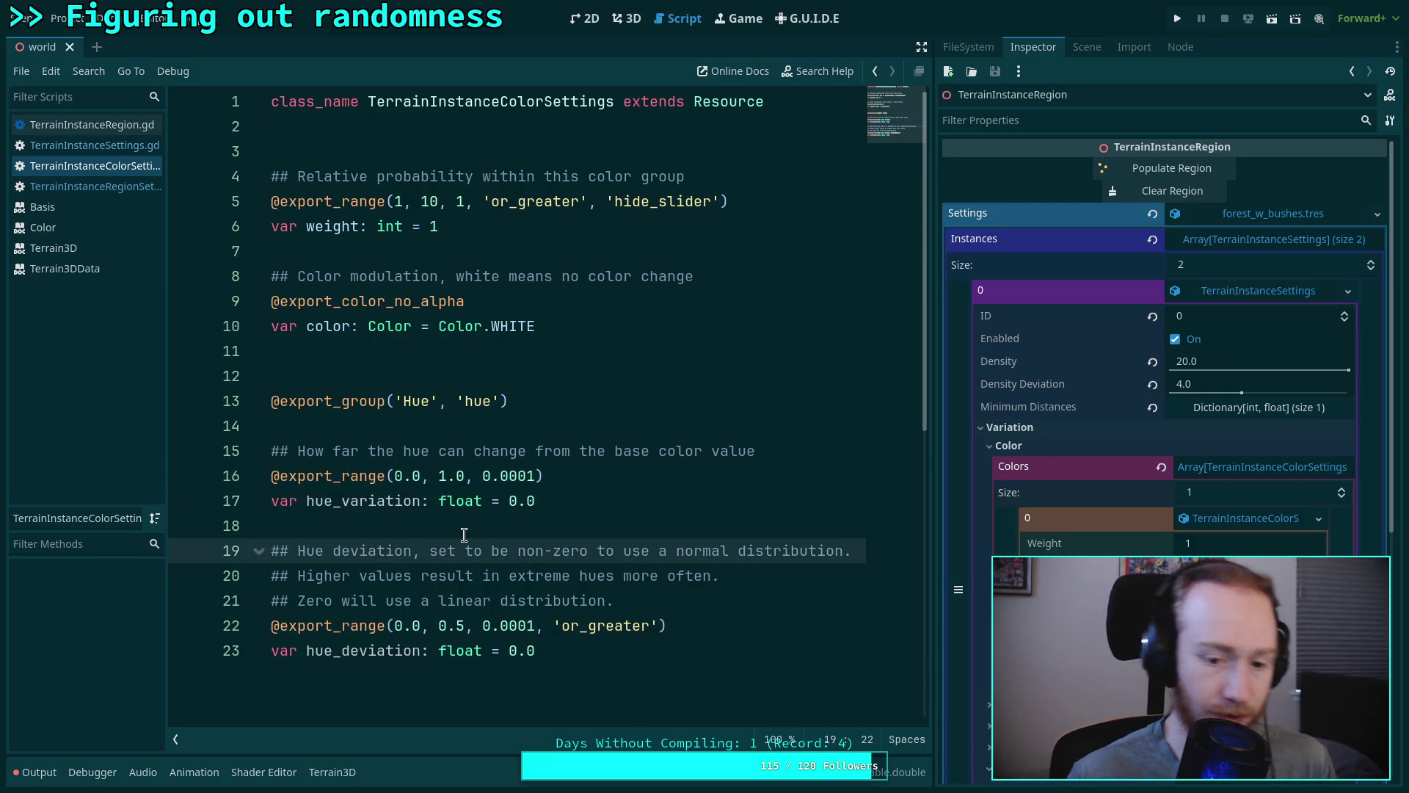
Step: Save the script and add a new empty line at its end
key("ctrl+s")
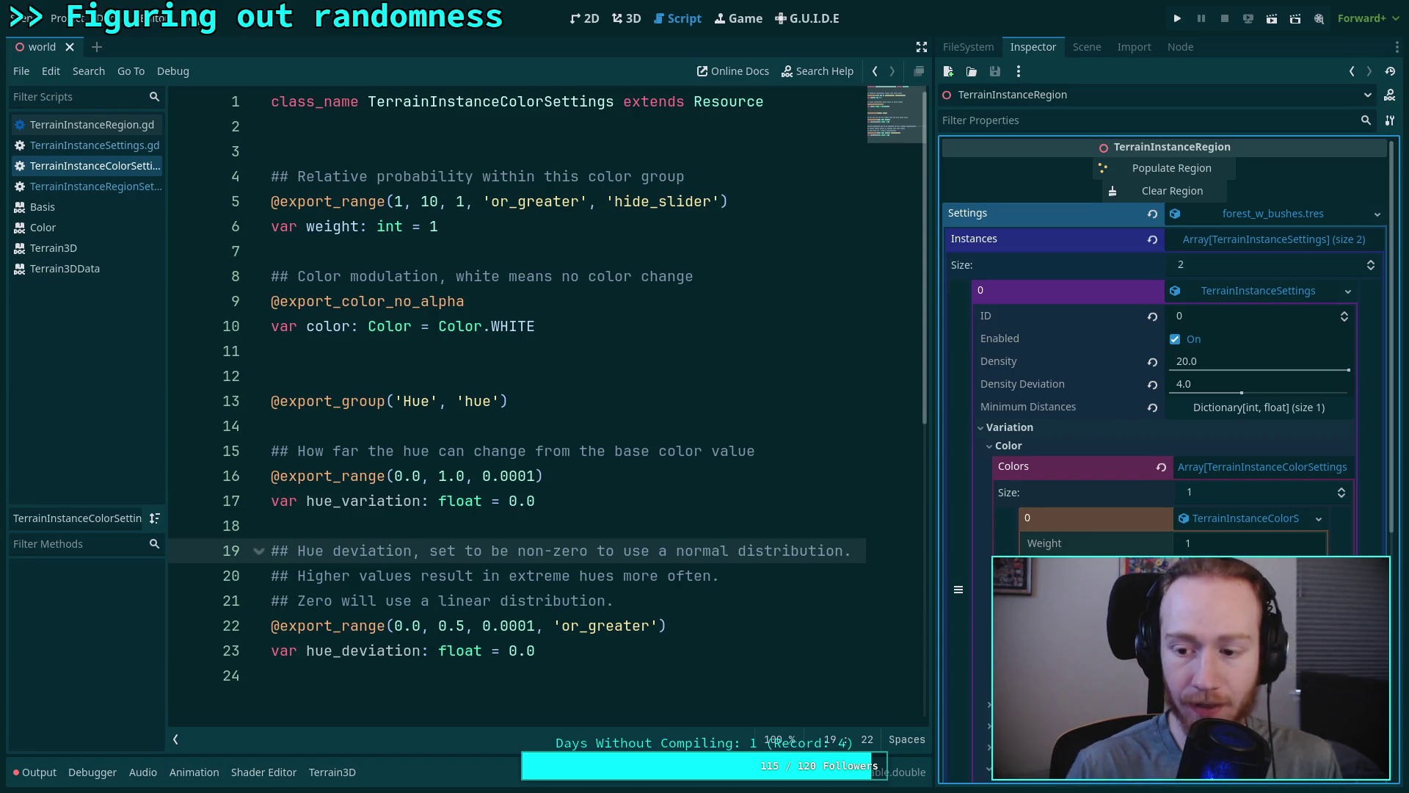
left_click(659, 576)
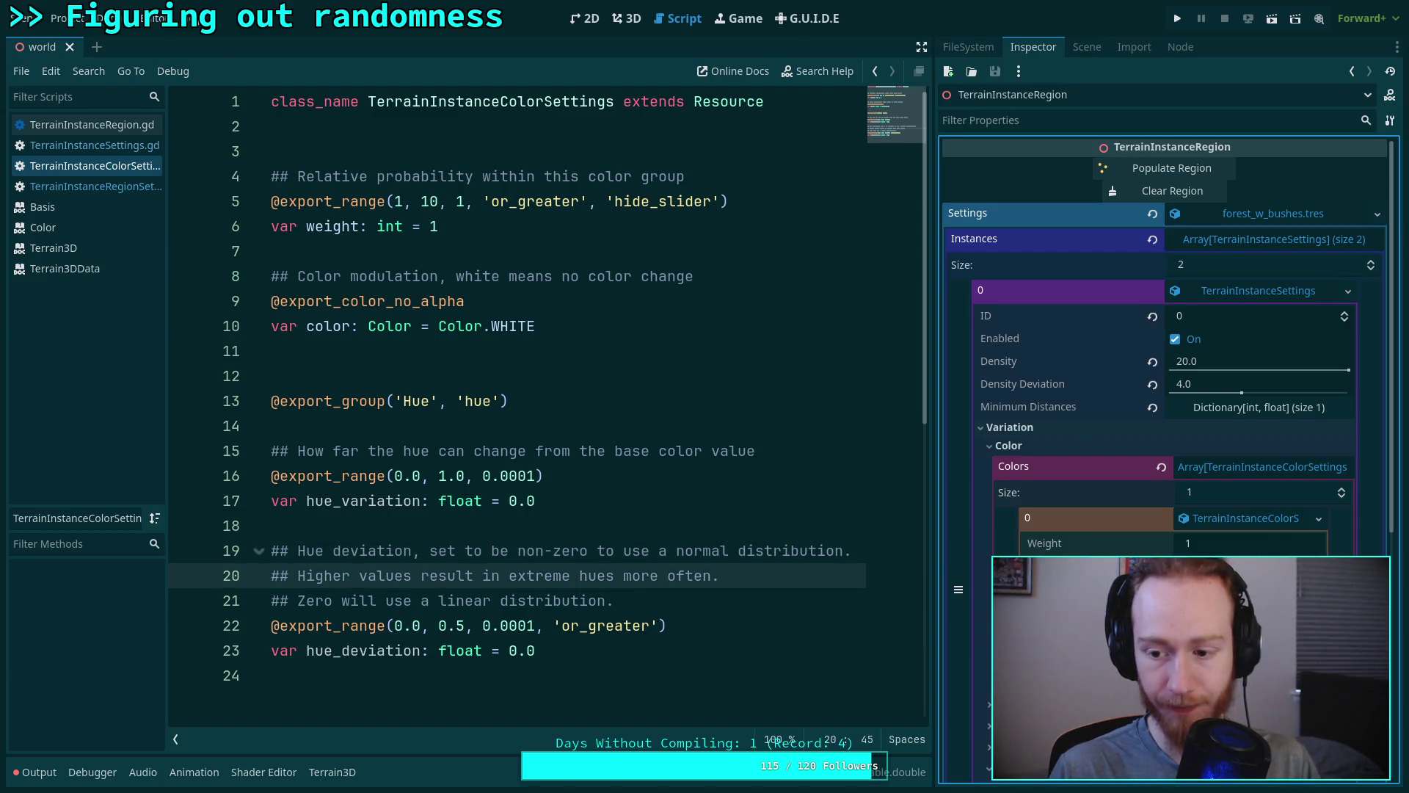
left_click(623, 550)
scroll(621, 552, "down", 1)
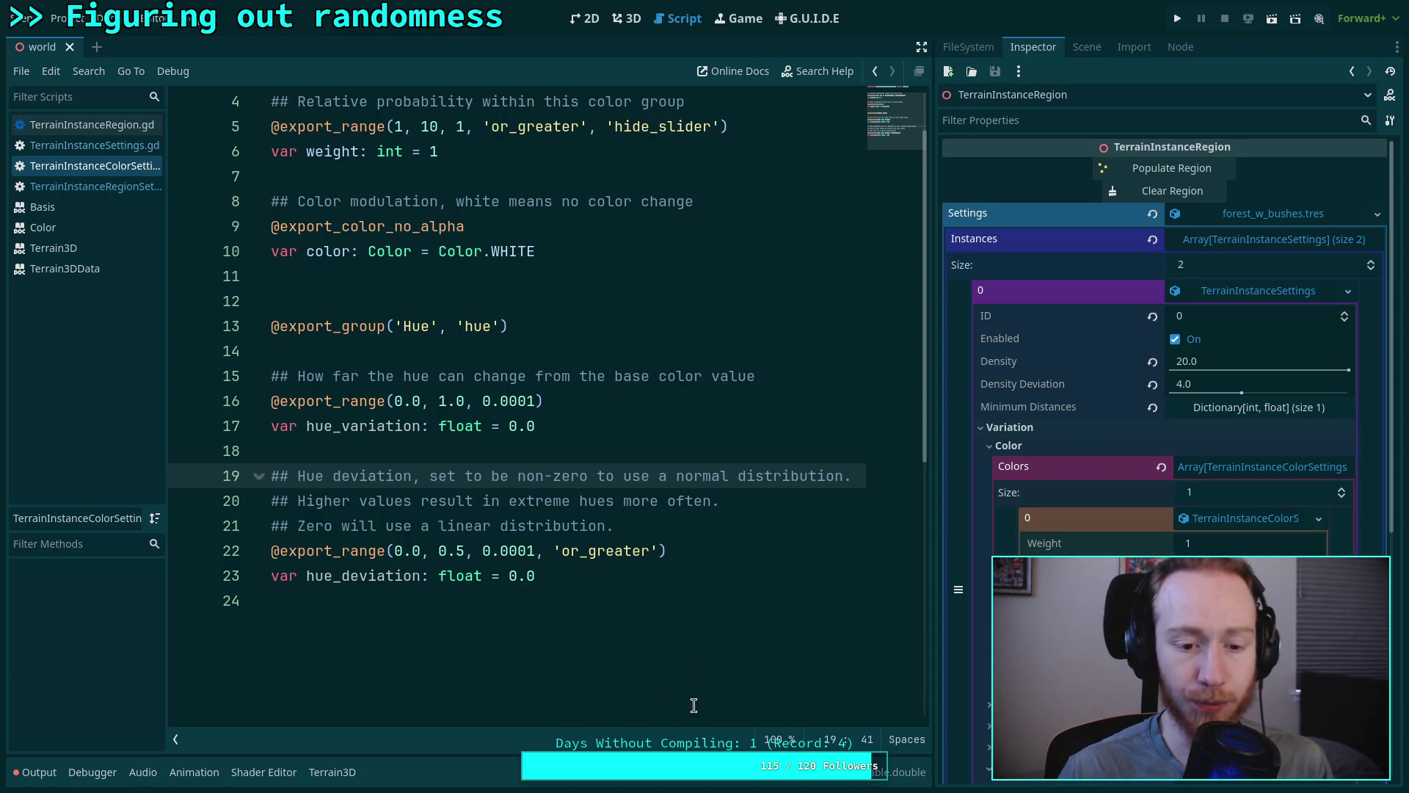
left_click(713, 646)
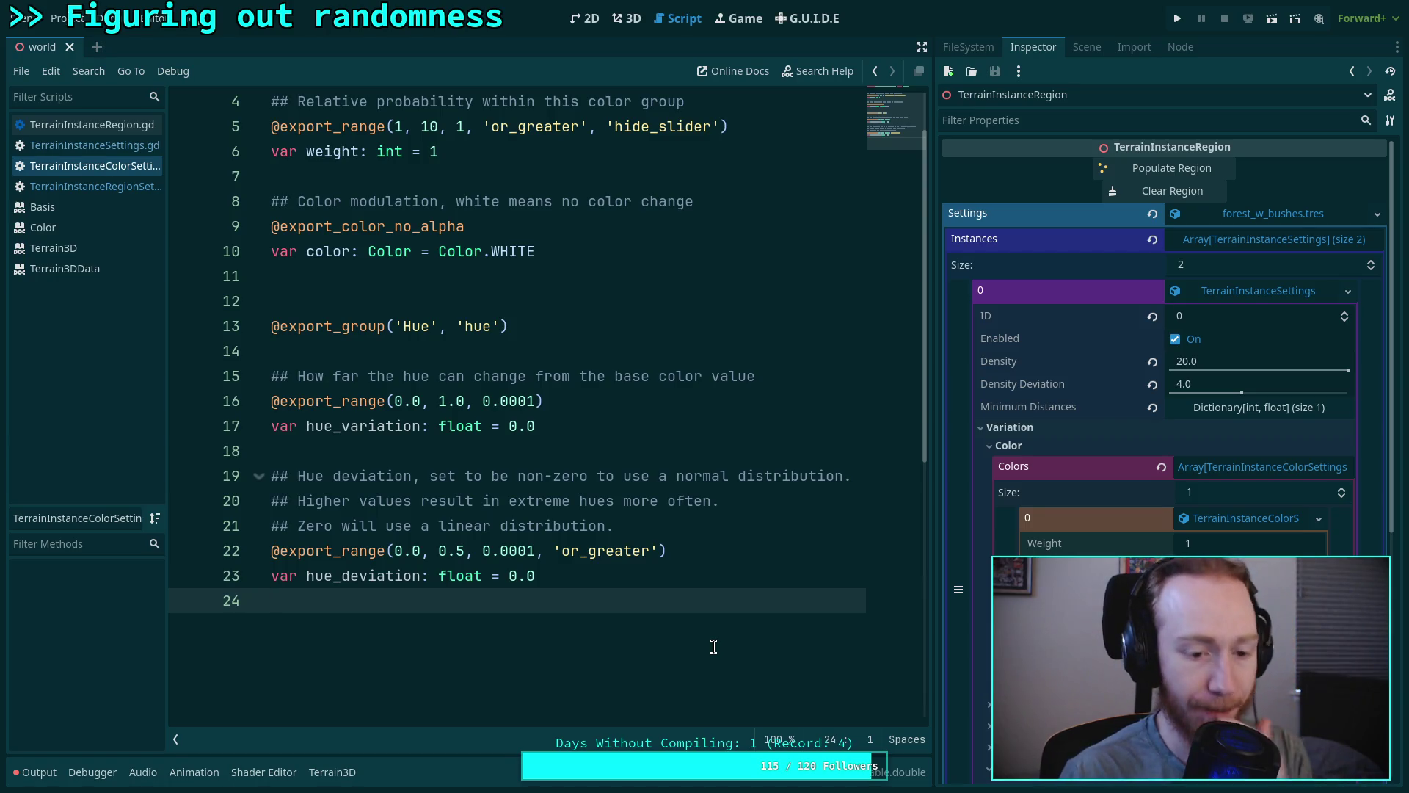
key("Return")
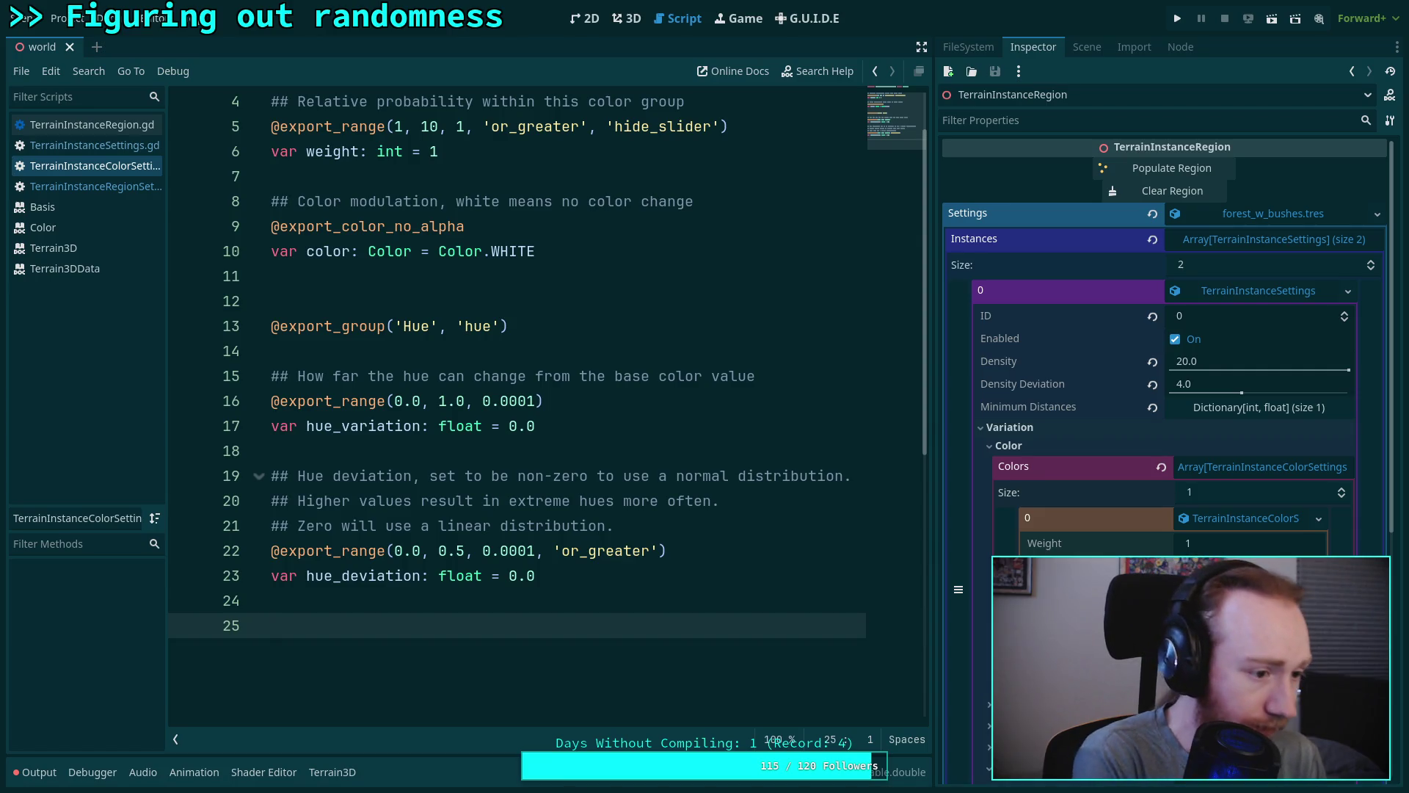
type("@export")
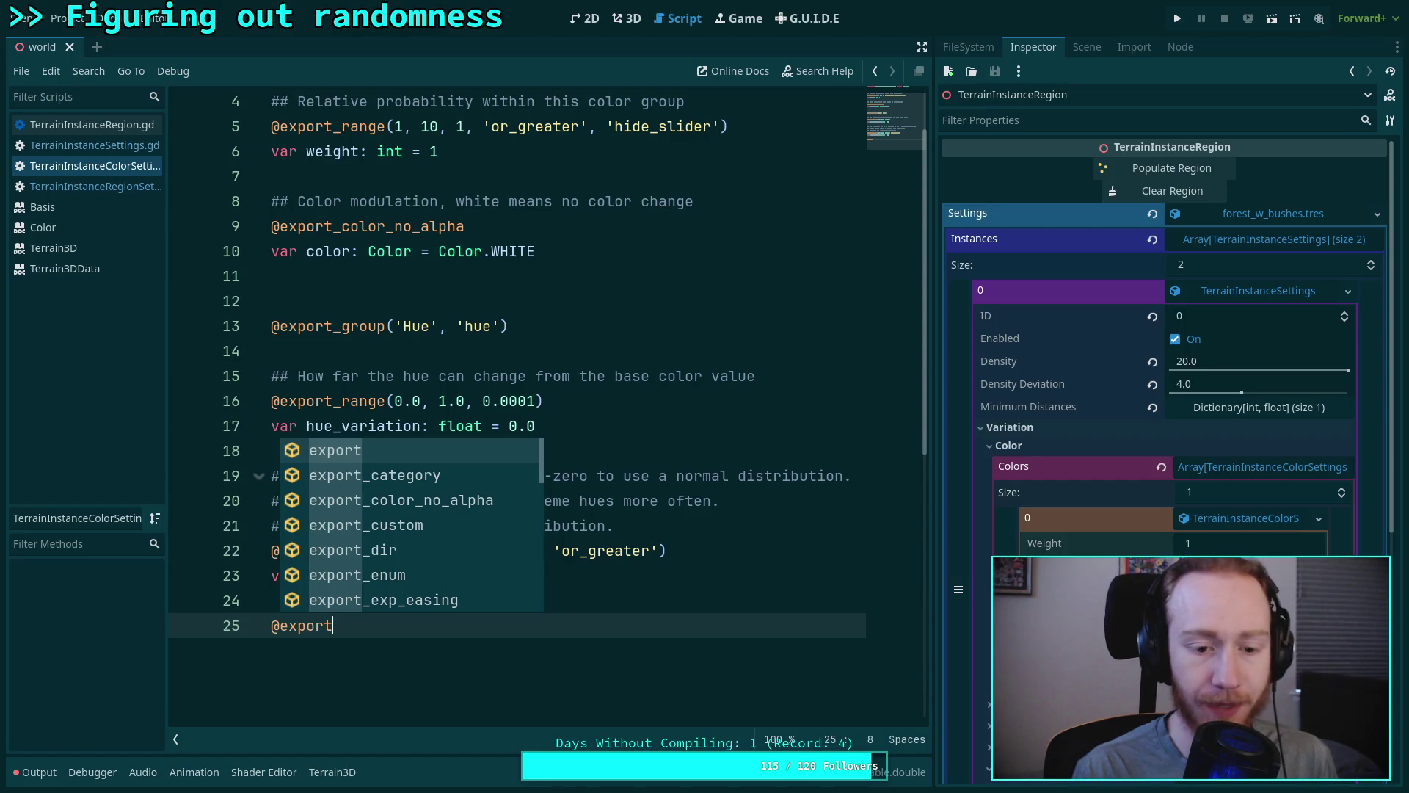
type("_c")
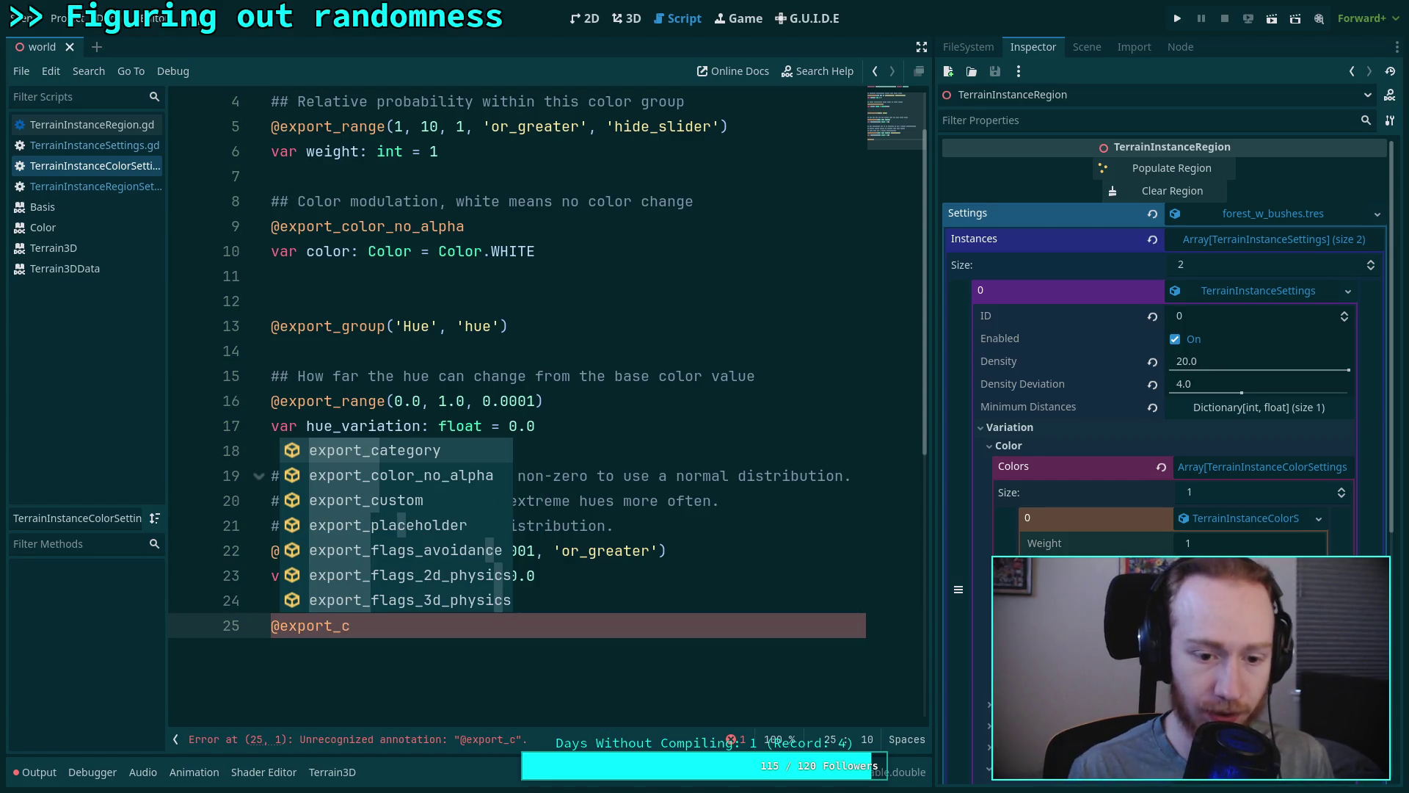
key("Down")
key("Down")
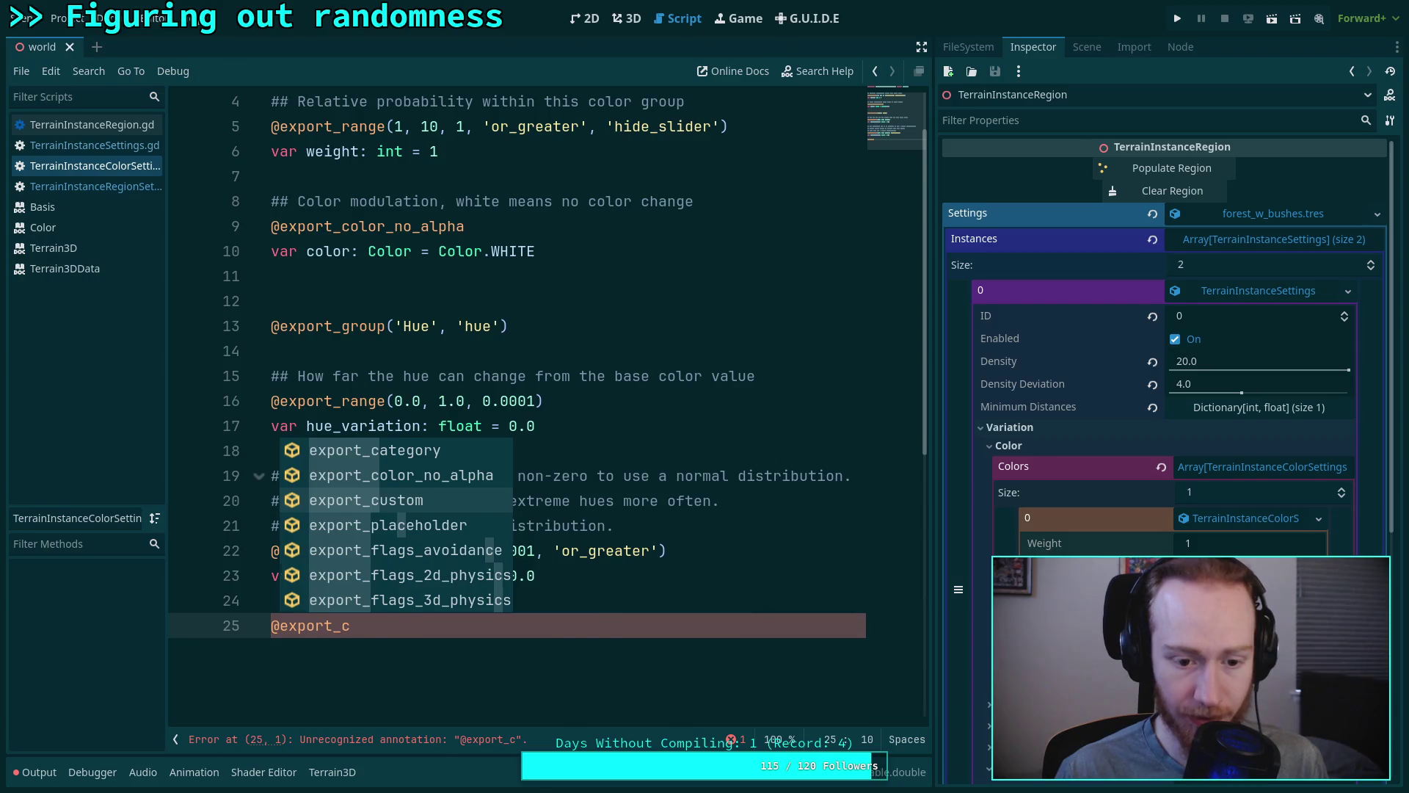
key("Return")
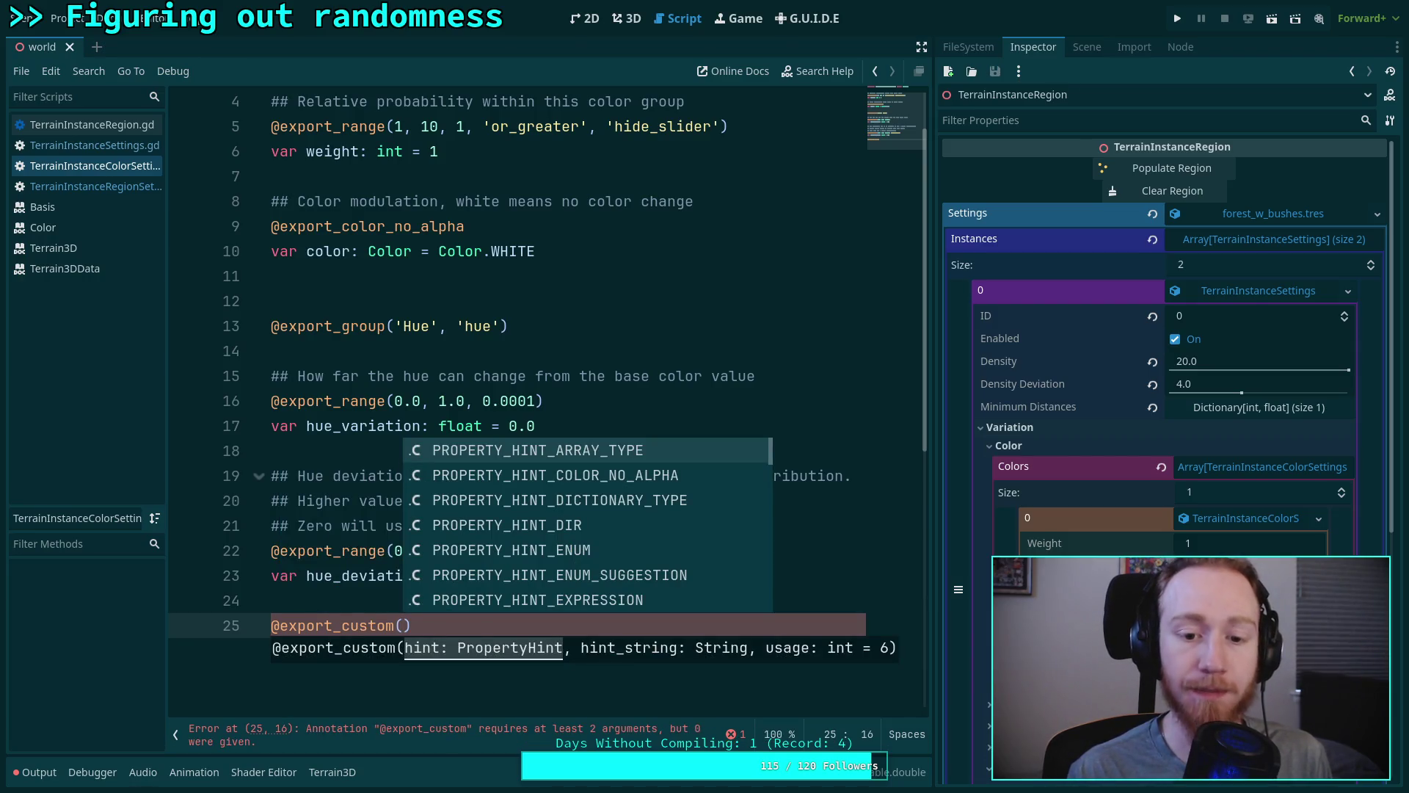
key("Down")
key("Return")
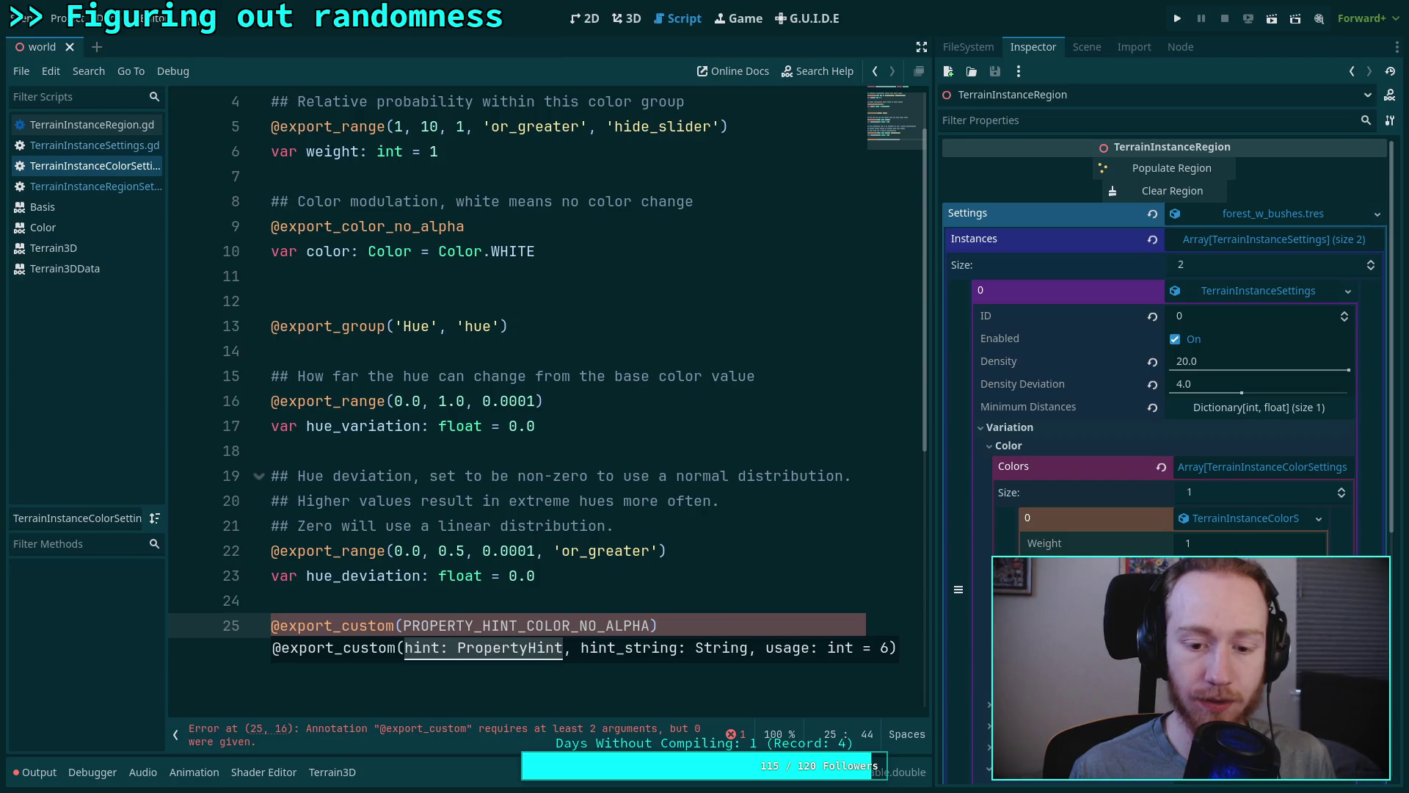
type(",")
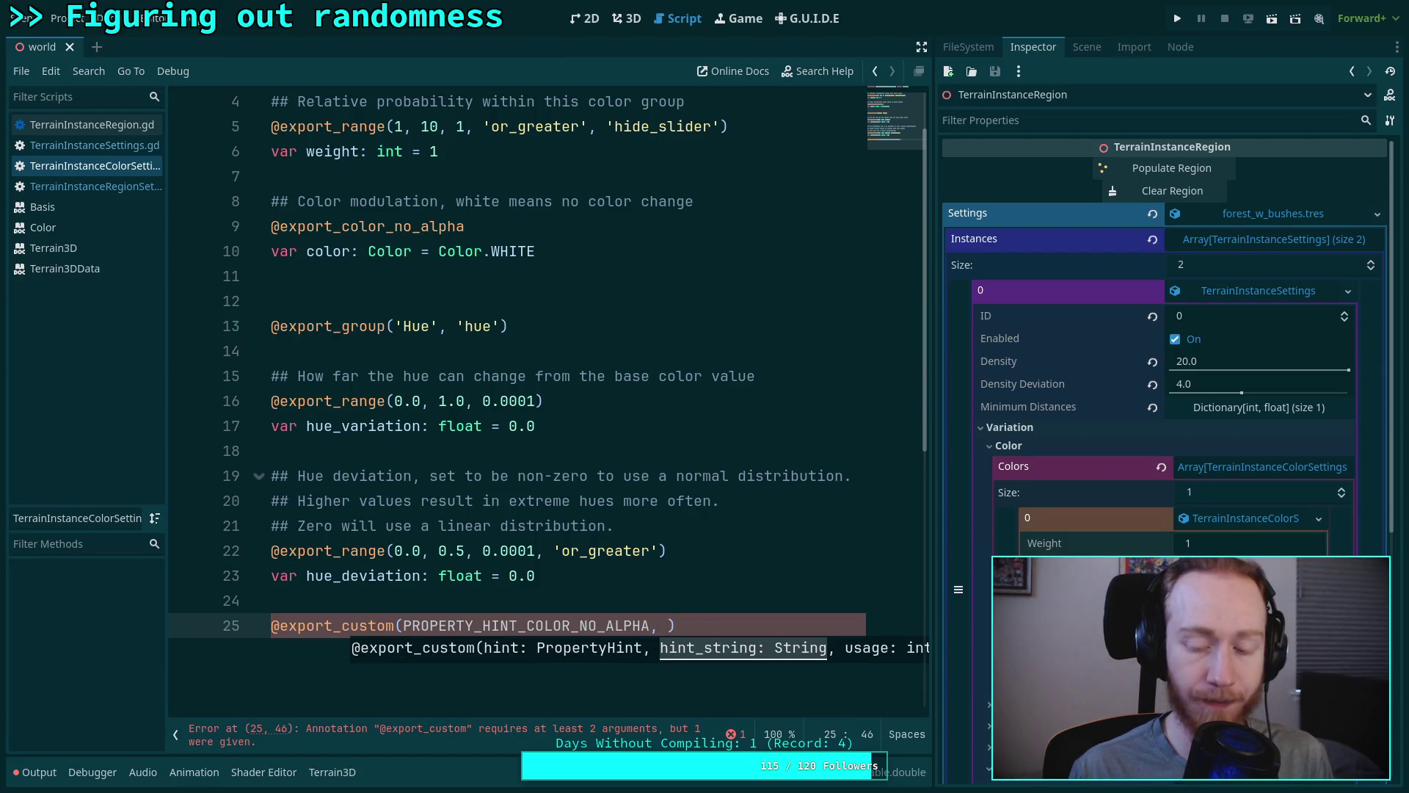
type(" ''")
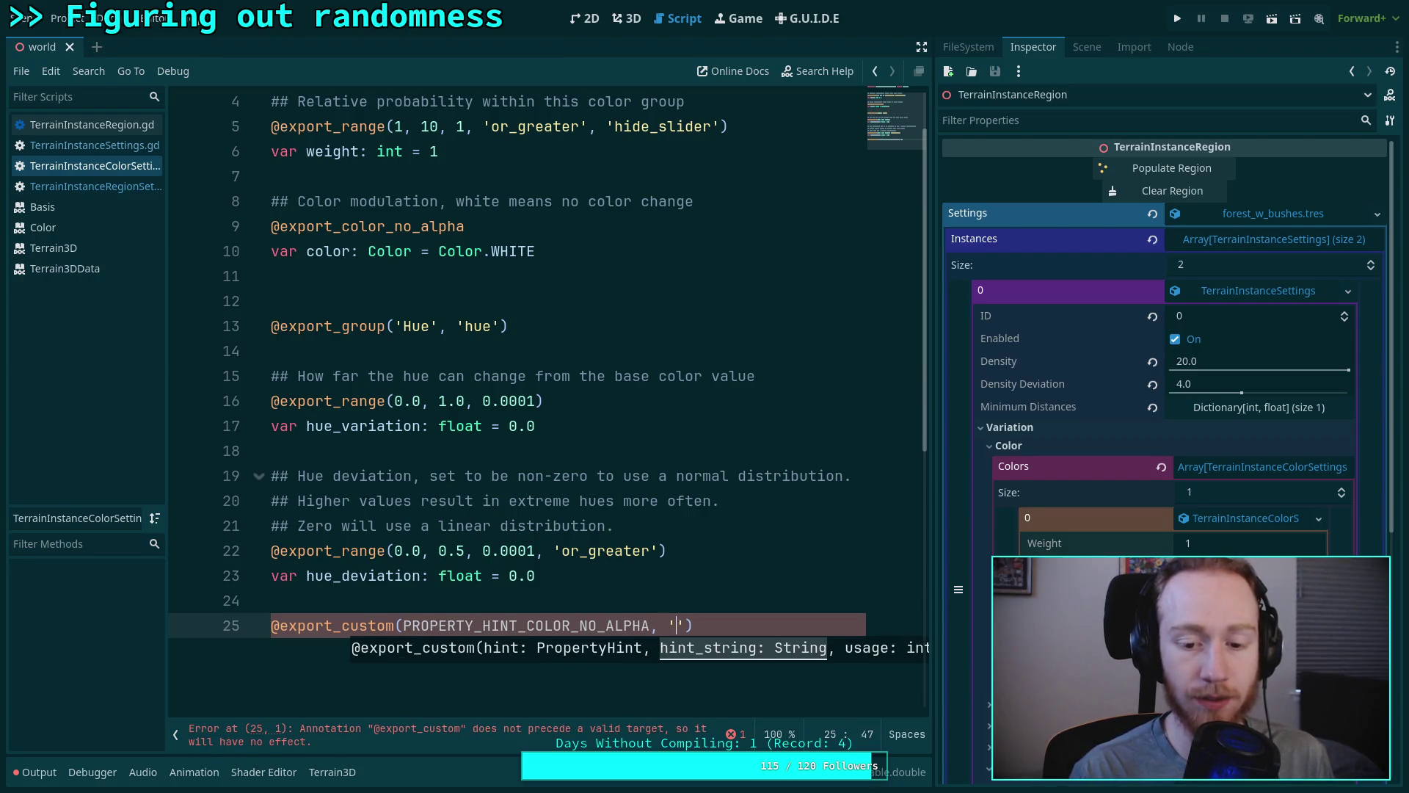
type(", ")
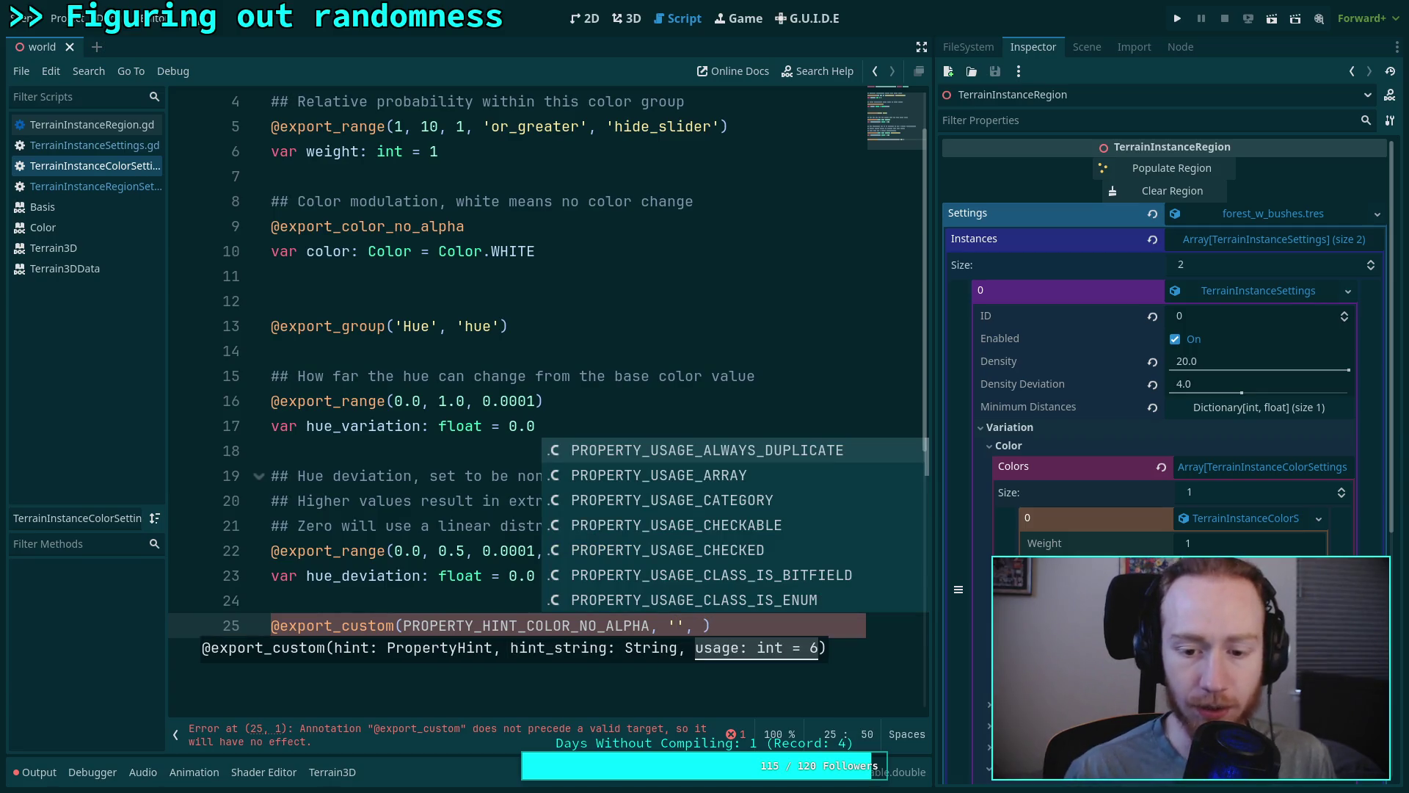
type("OD")
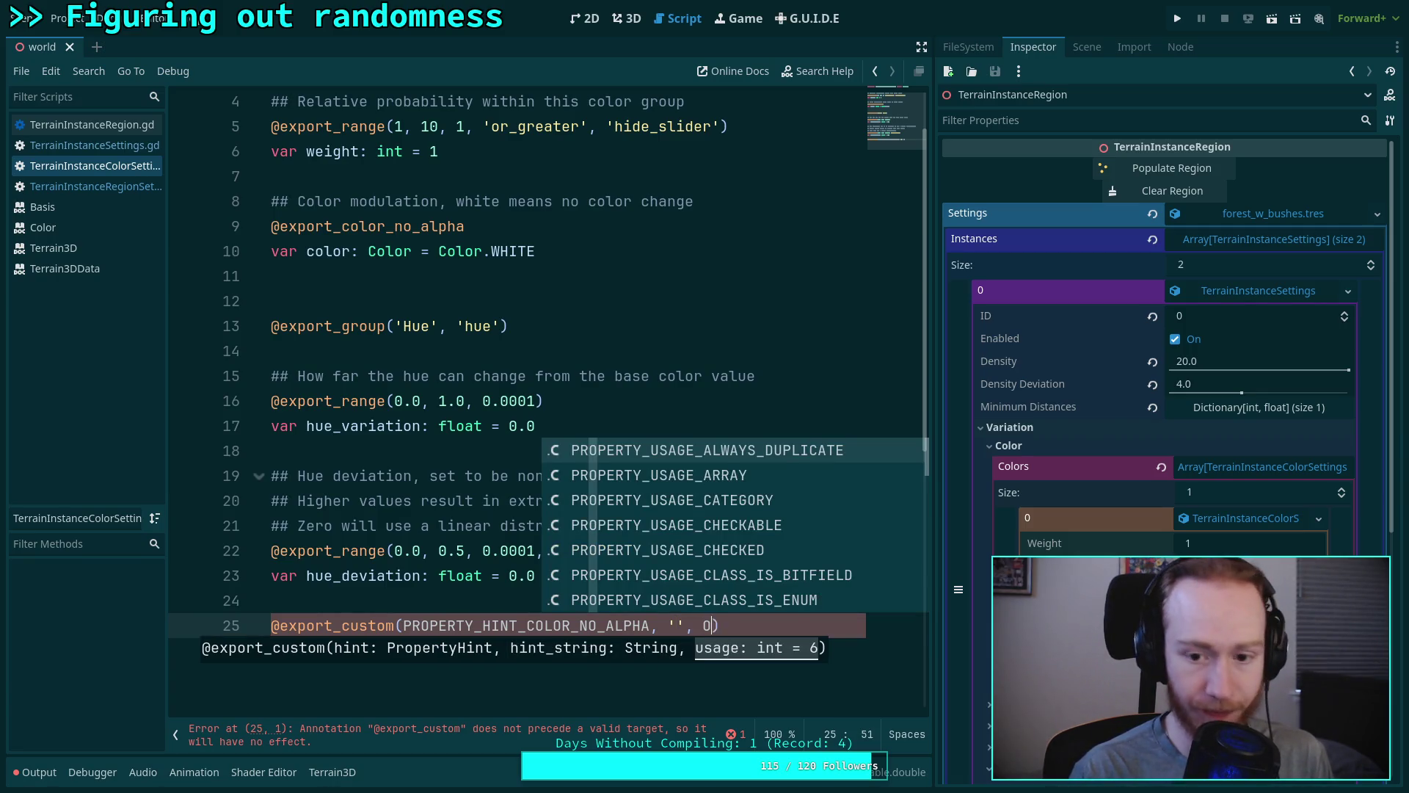
key("BackSpace")
key("BackSpace")
type("ED")
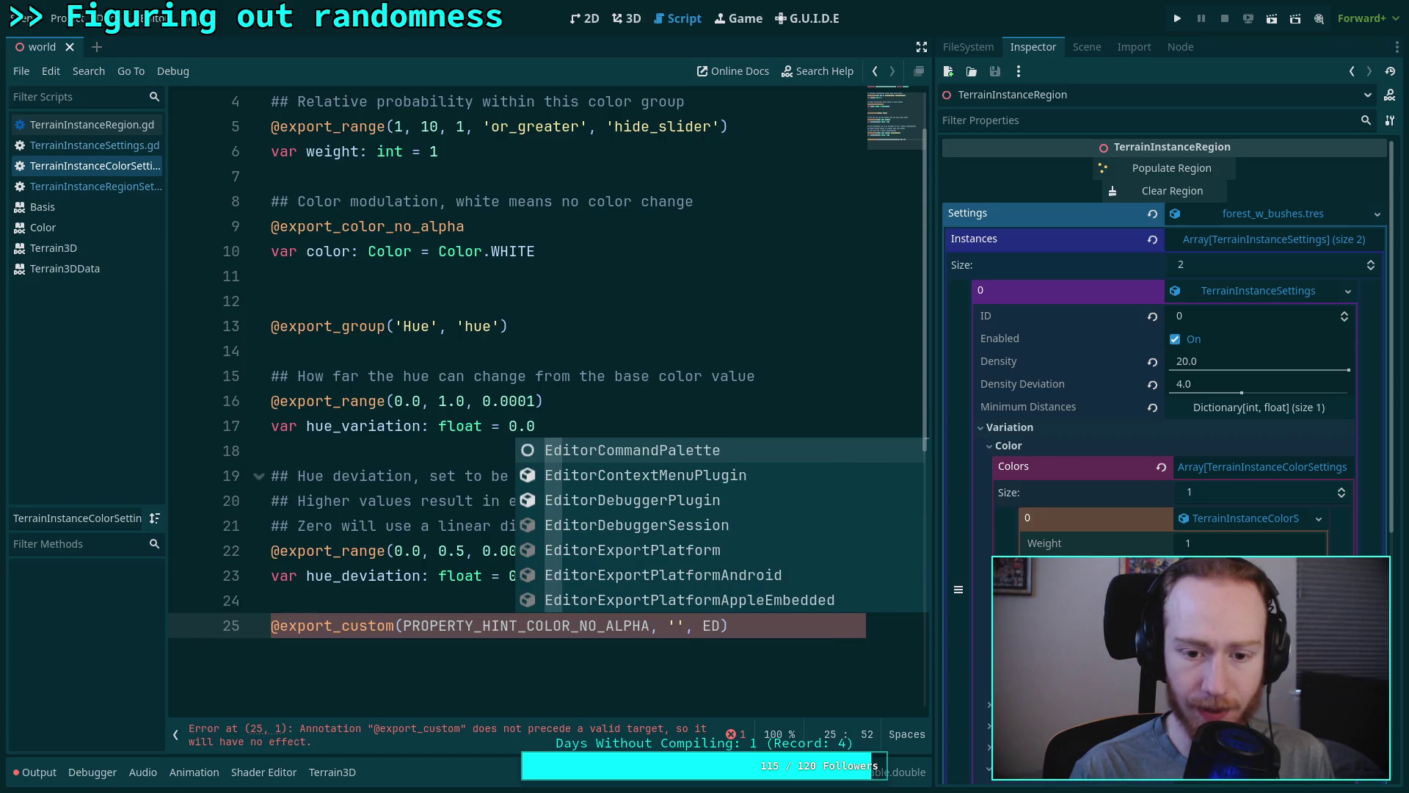
type("I")
key("BackSpace")
key("BackSpace")
key("BackSpace")
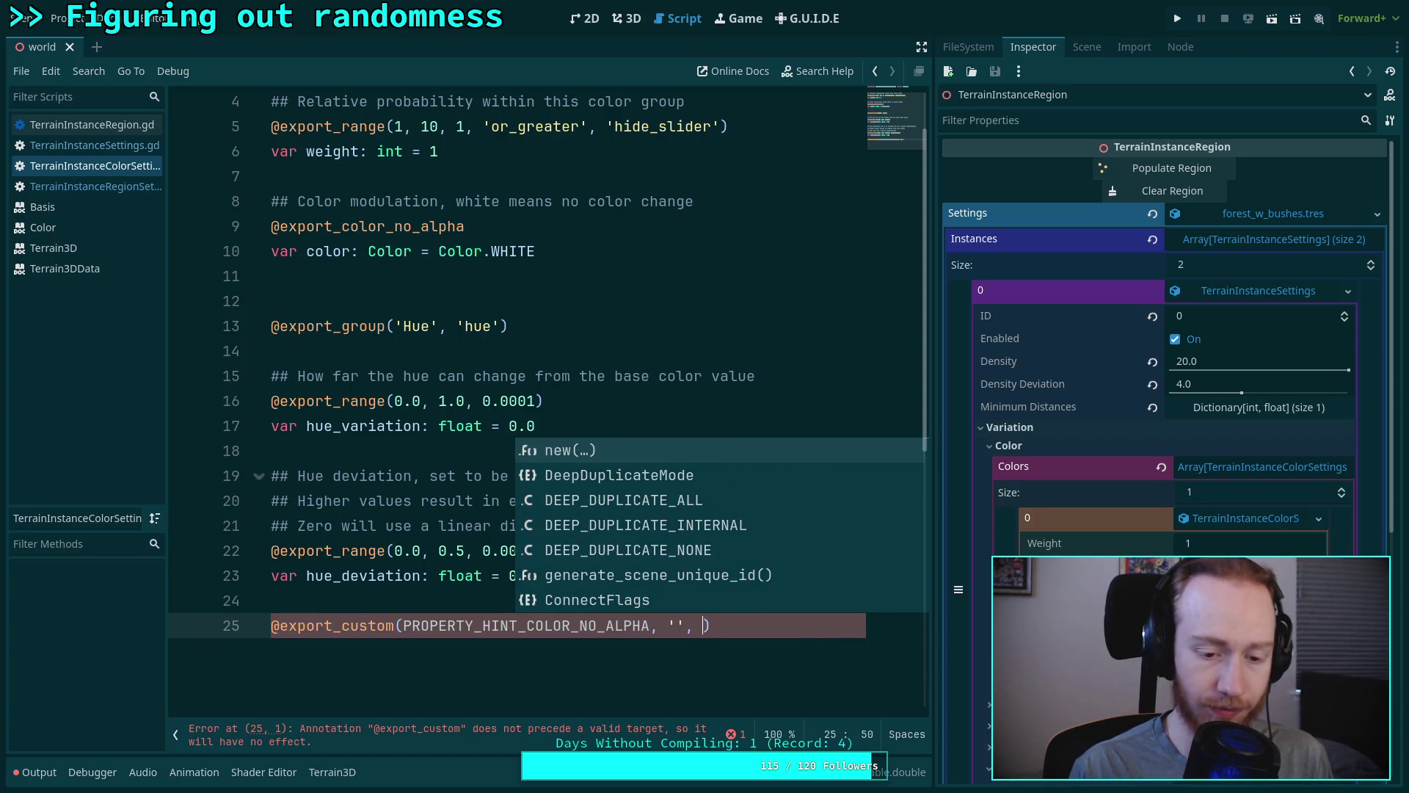
Step: Widen the code editor and set the usage to PROPERTY_USAGE_EDITOR | PROPERTY_USAGE_READ_ONLY
mouse_move(478, 626)
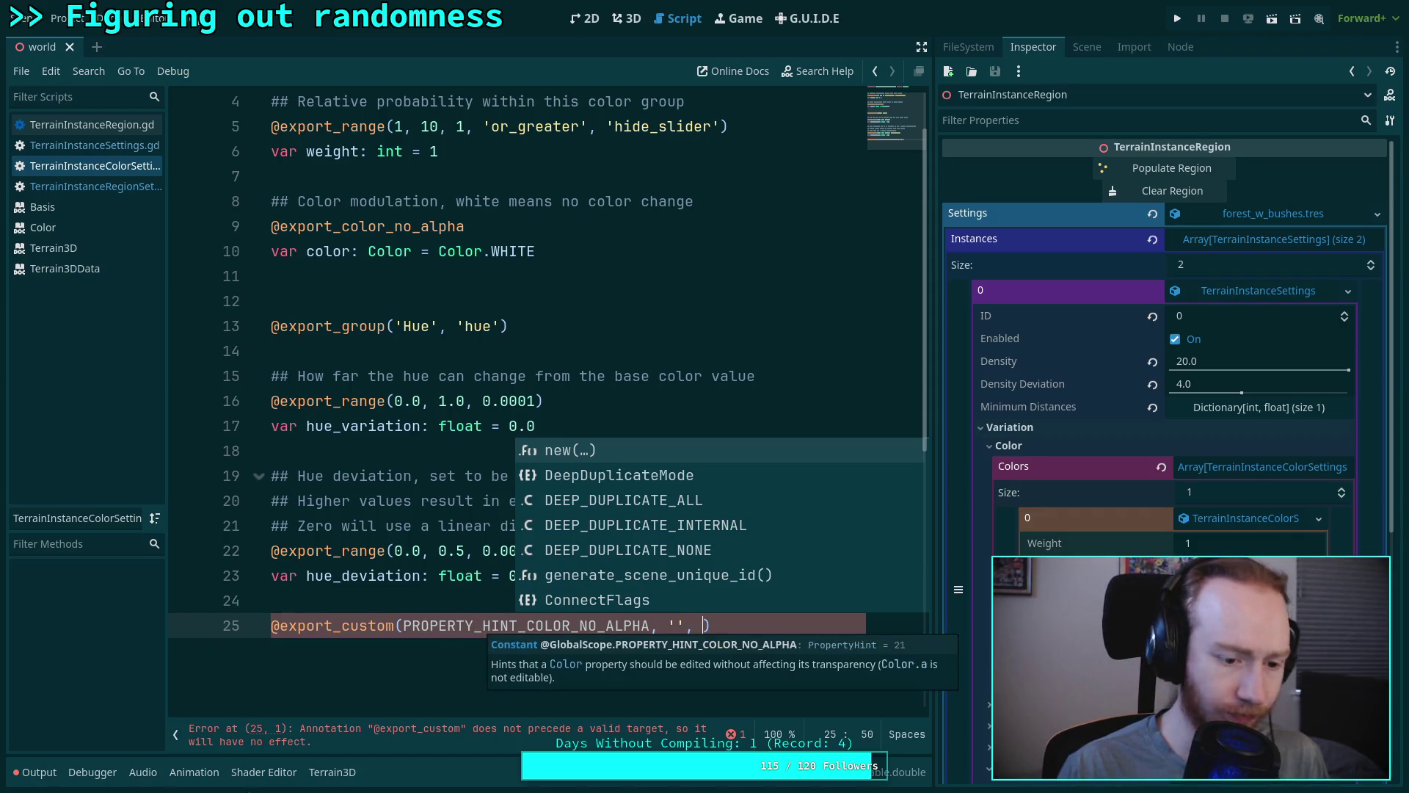
left_click(176, 735)
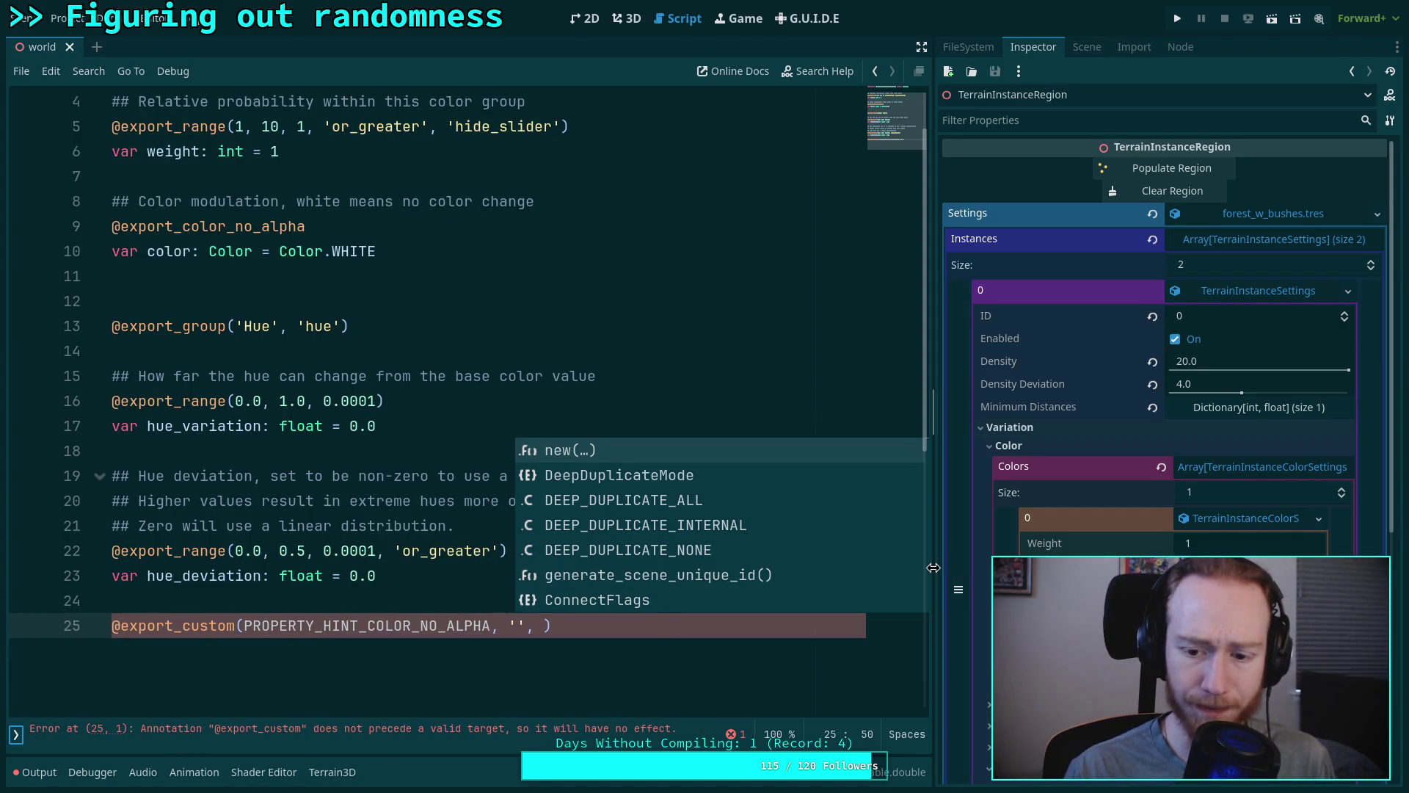
left_click_drag(935, 567, 972, 567)
left_click(545, 625)
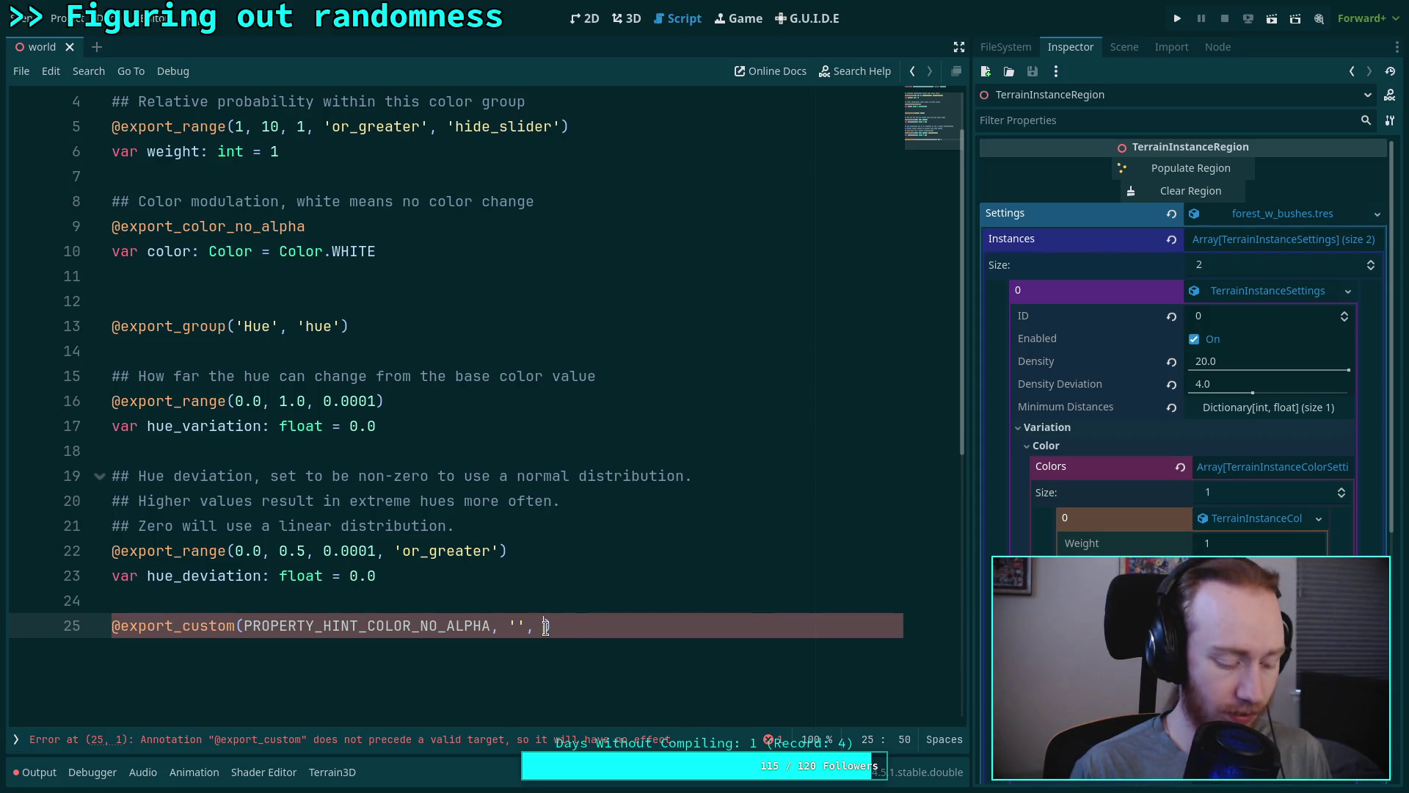
type("PROPERTY_")
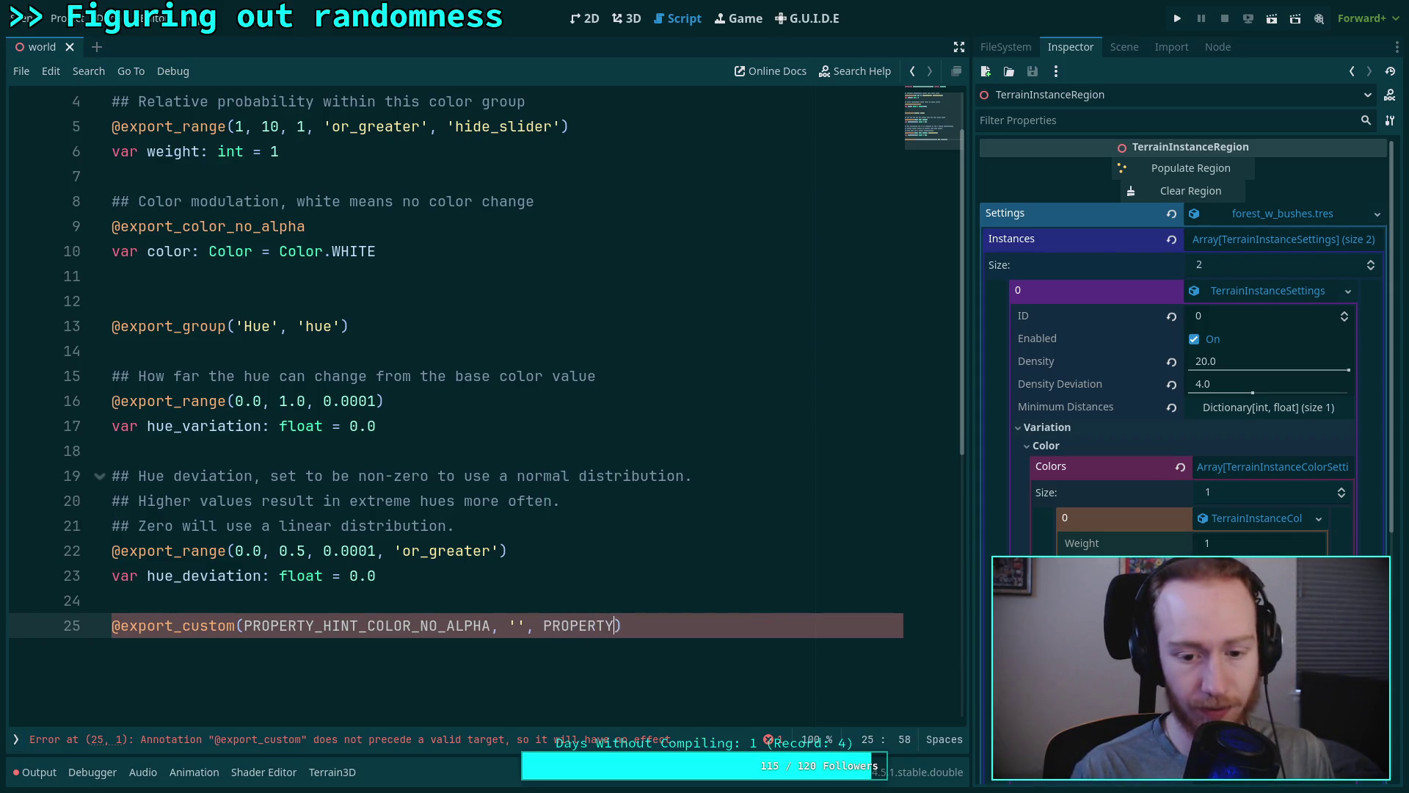
type("ESA")
key("BackSpace")
key("BackSpace")
key("BackSpace")
type("USAGE-")
key("BackSpace")
type("_ED")
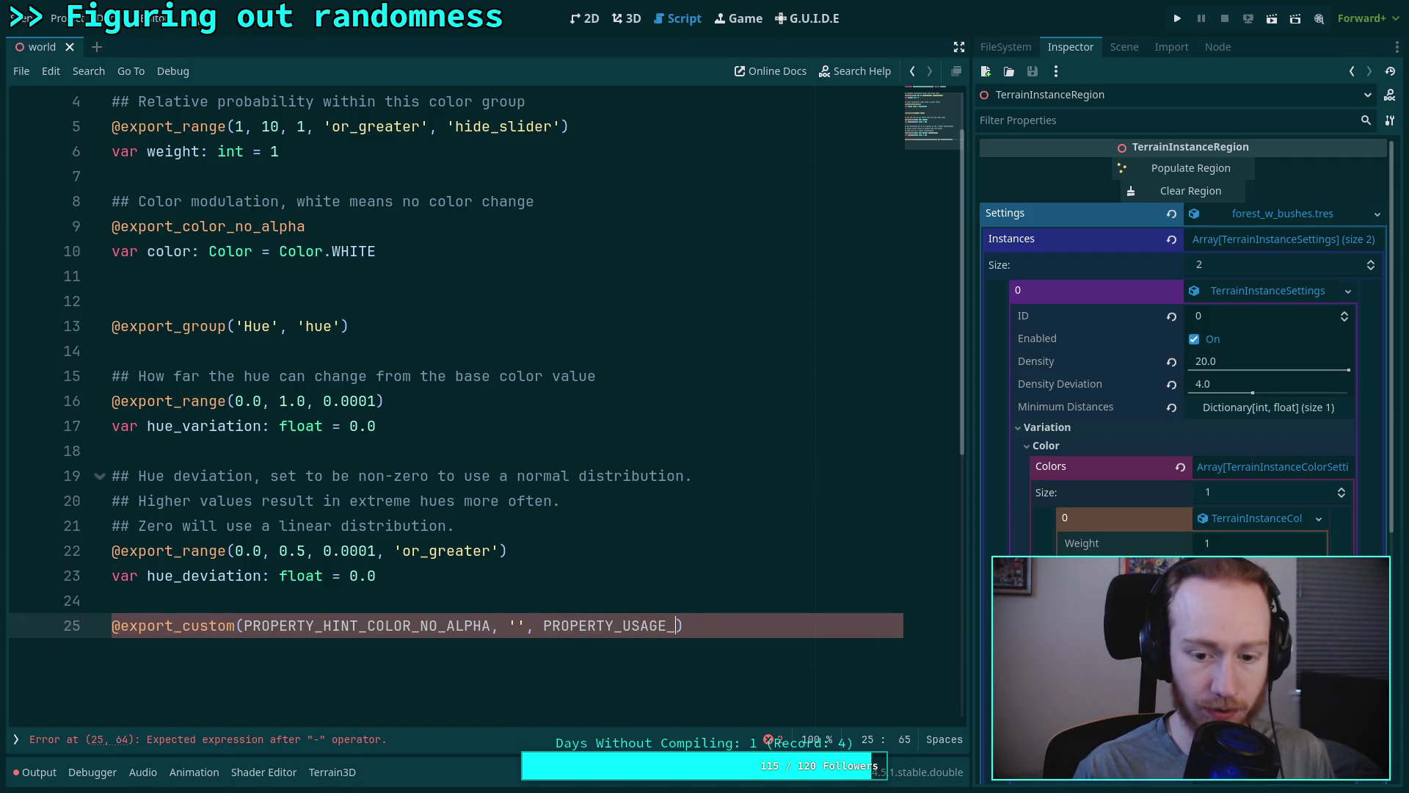
key("Return")
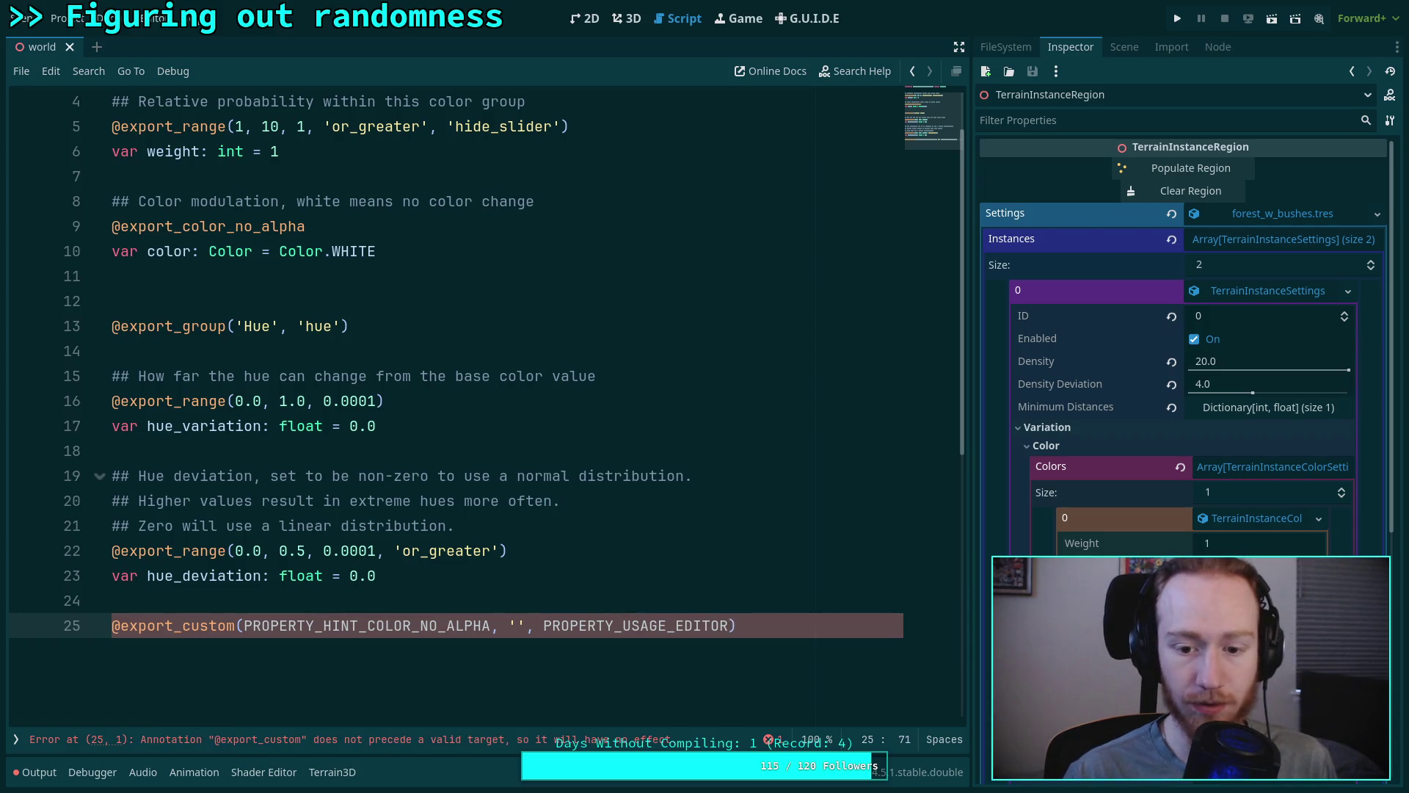
type("| PRO")
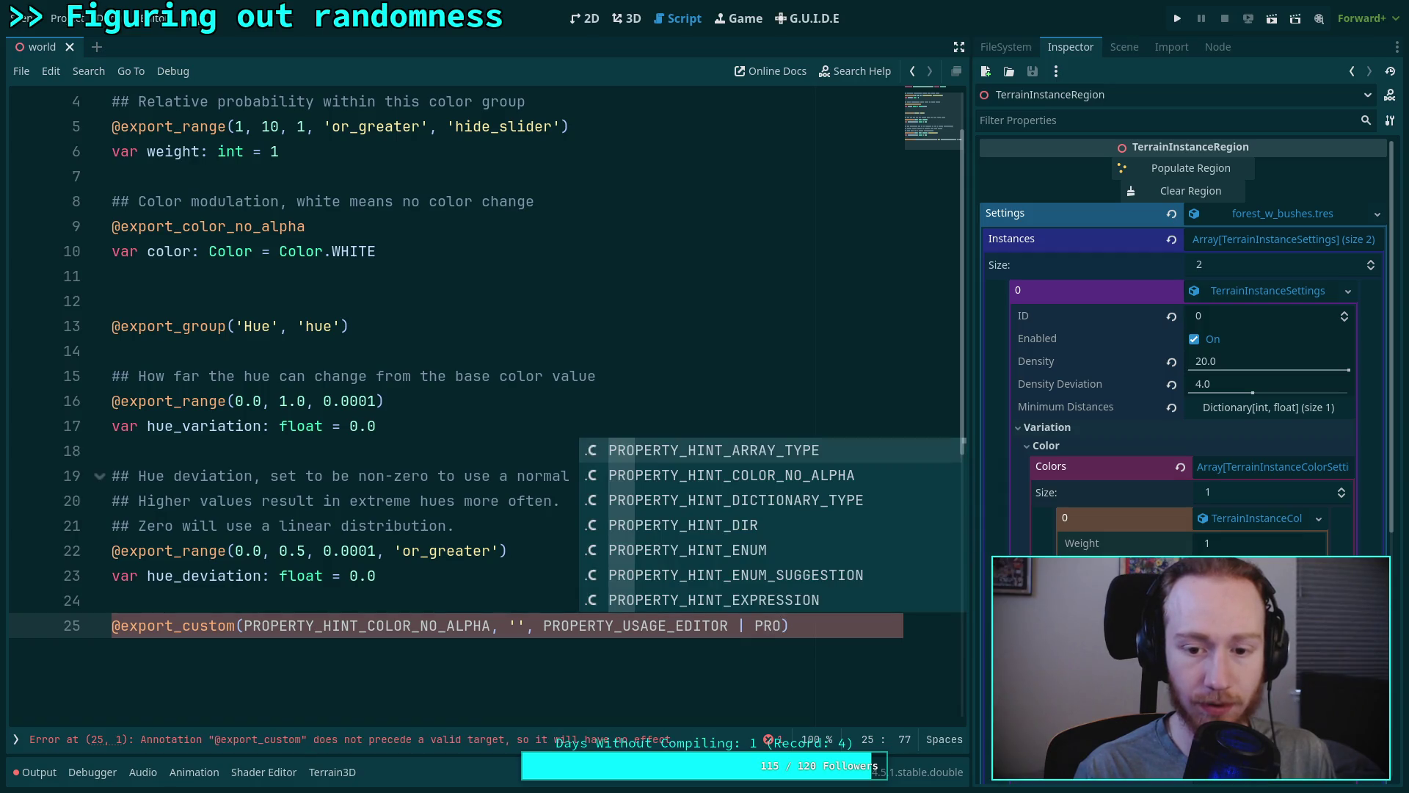
type("PERTY")
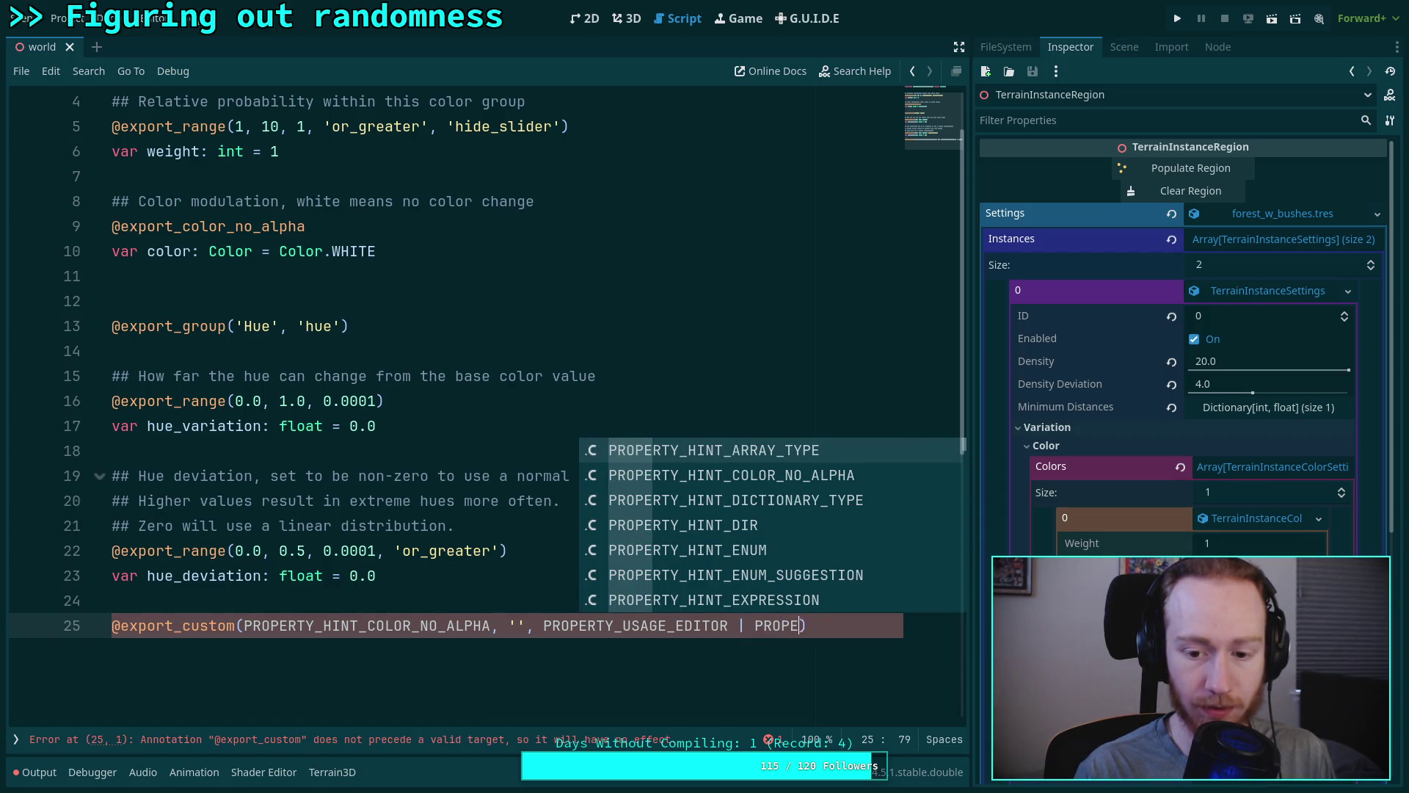
type("_USA")
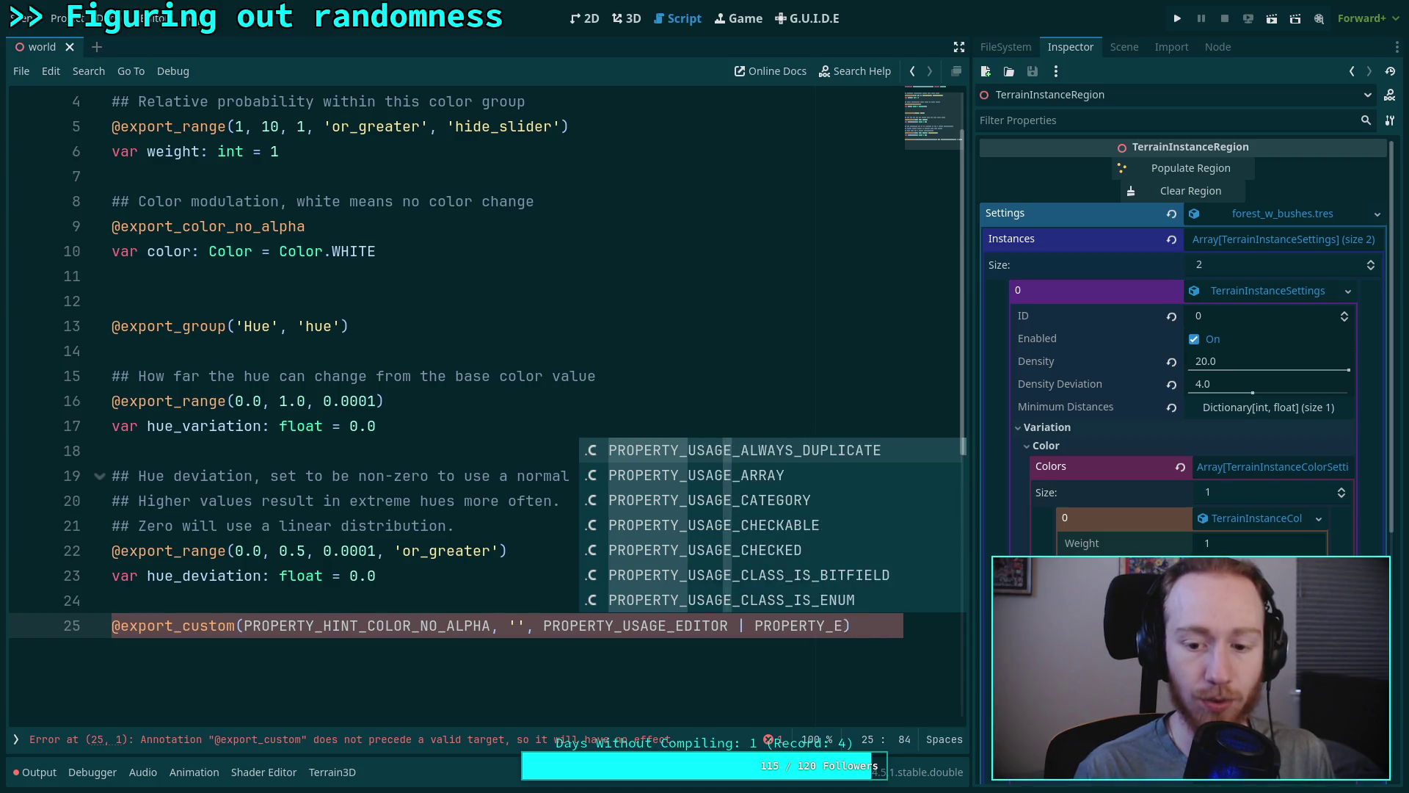
type("GE_RE")
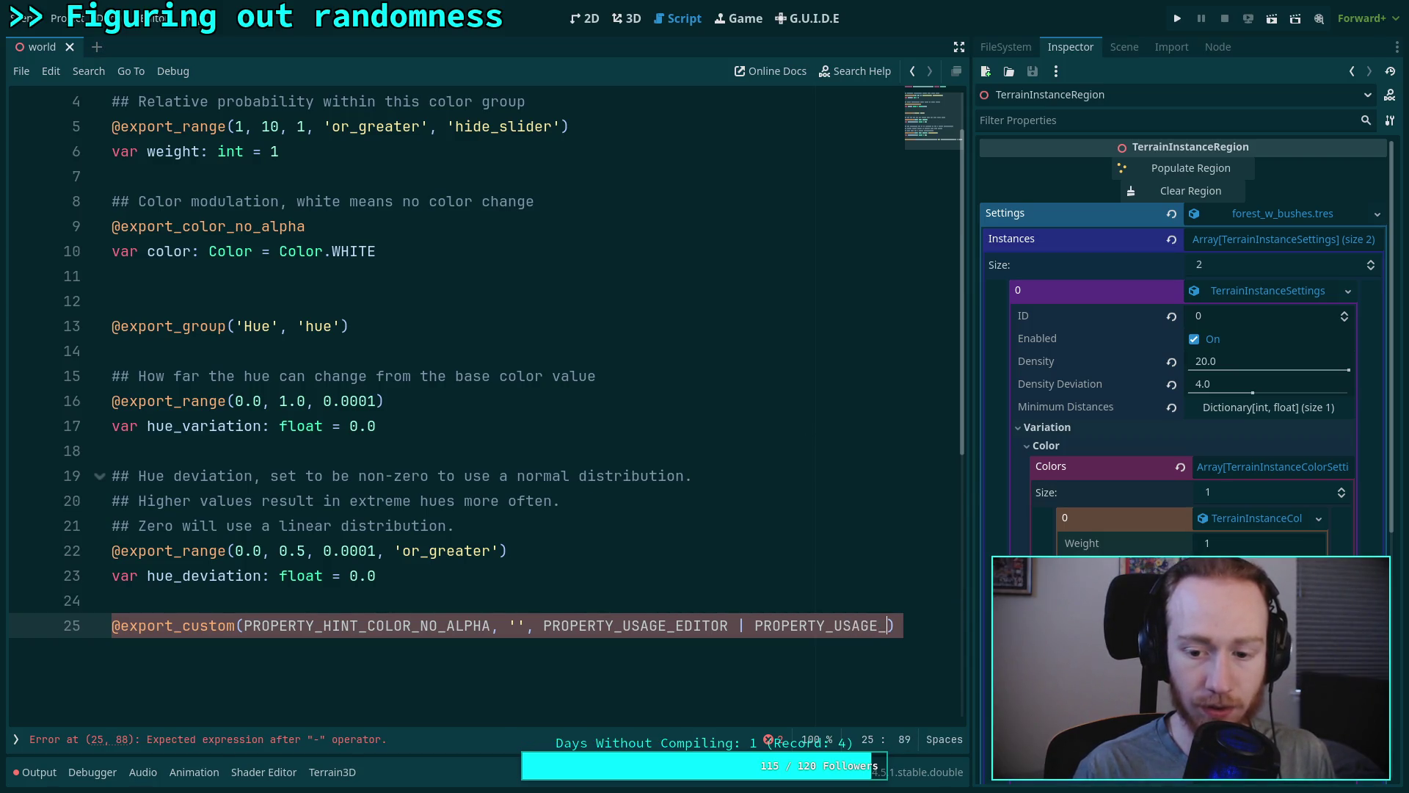
key("Return")
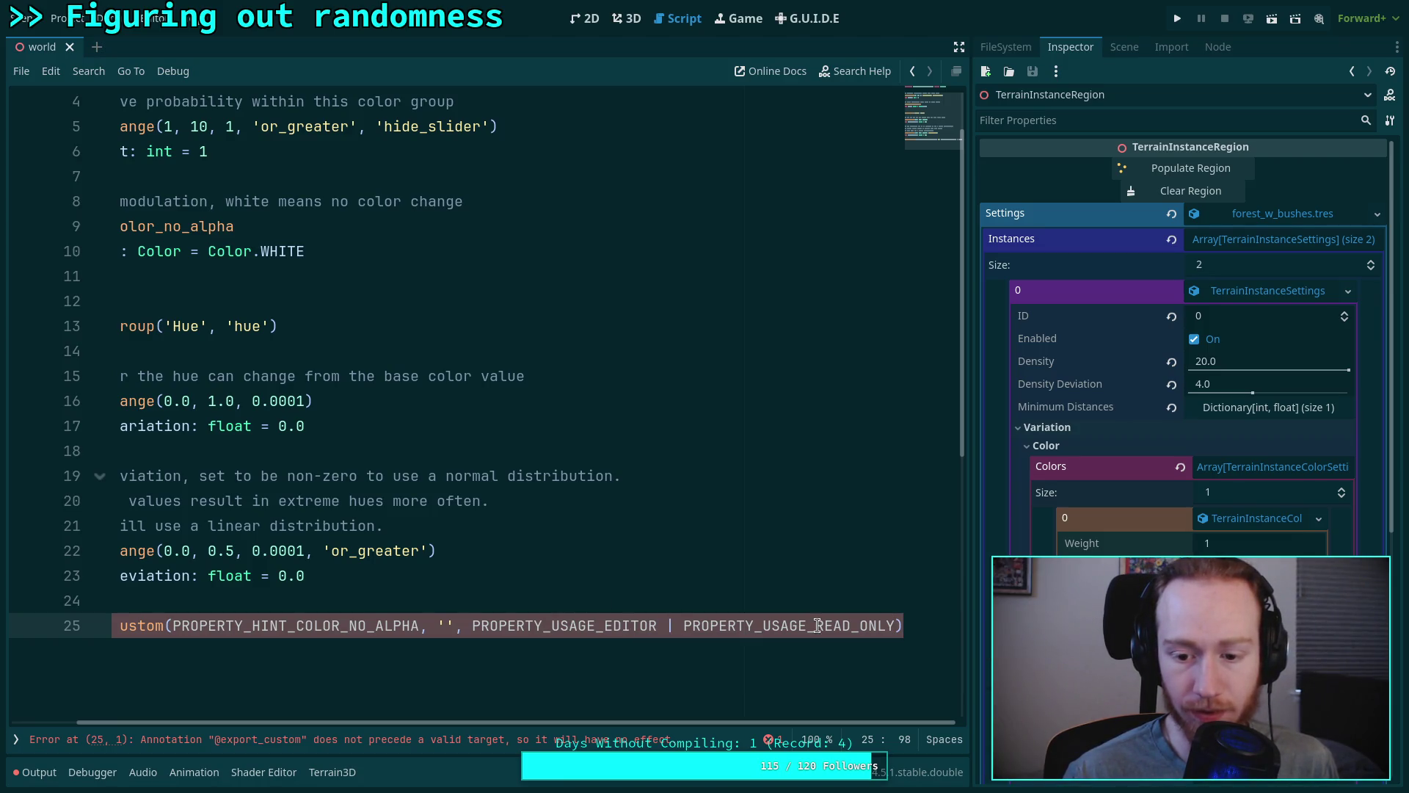
mouse_move(818, 625)
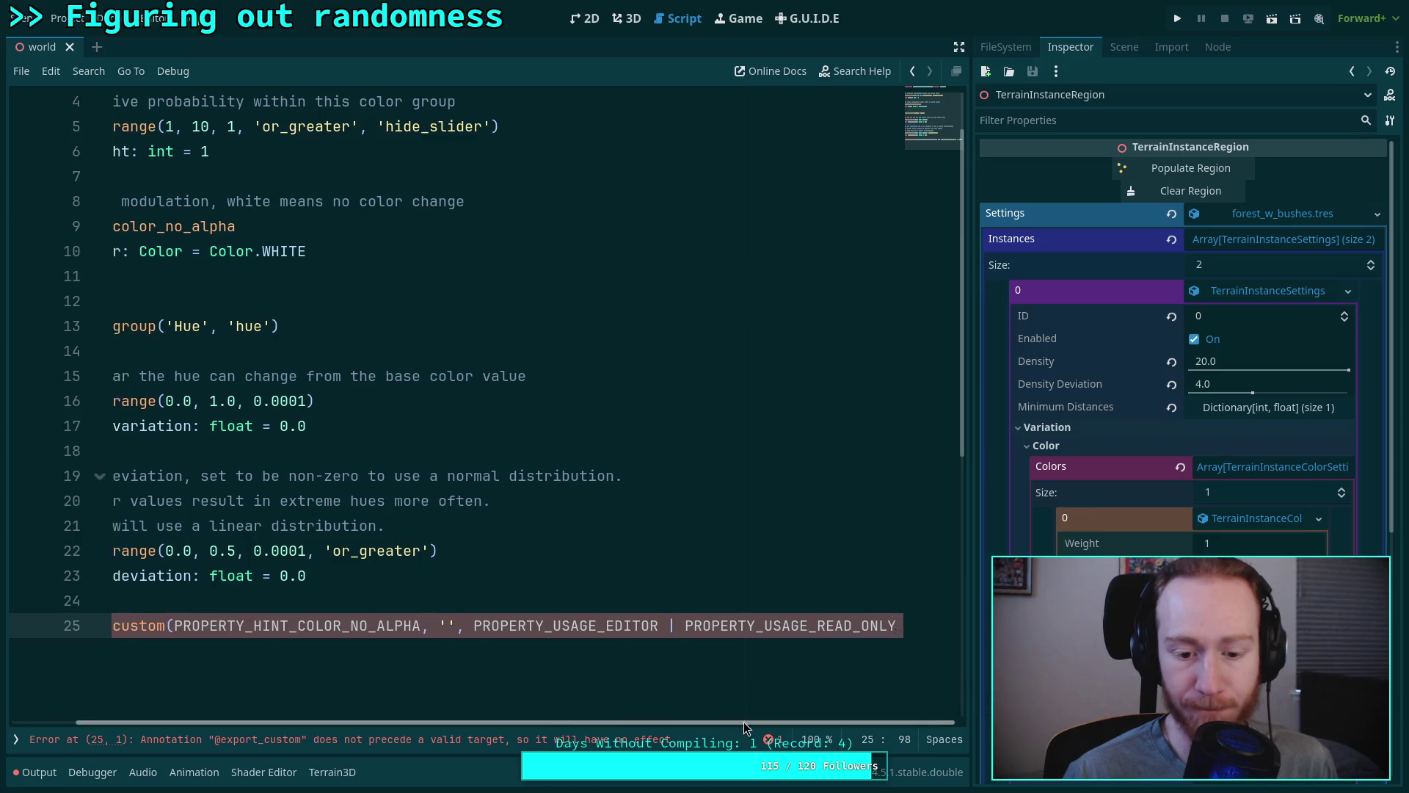
left_click_drag(743, 721, 677, 721)
left_click(403, 626)
left_click(503, 602)
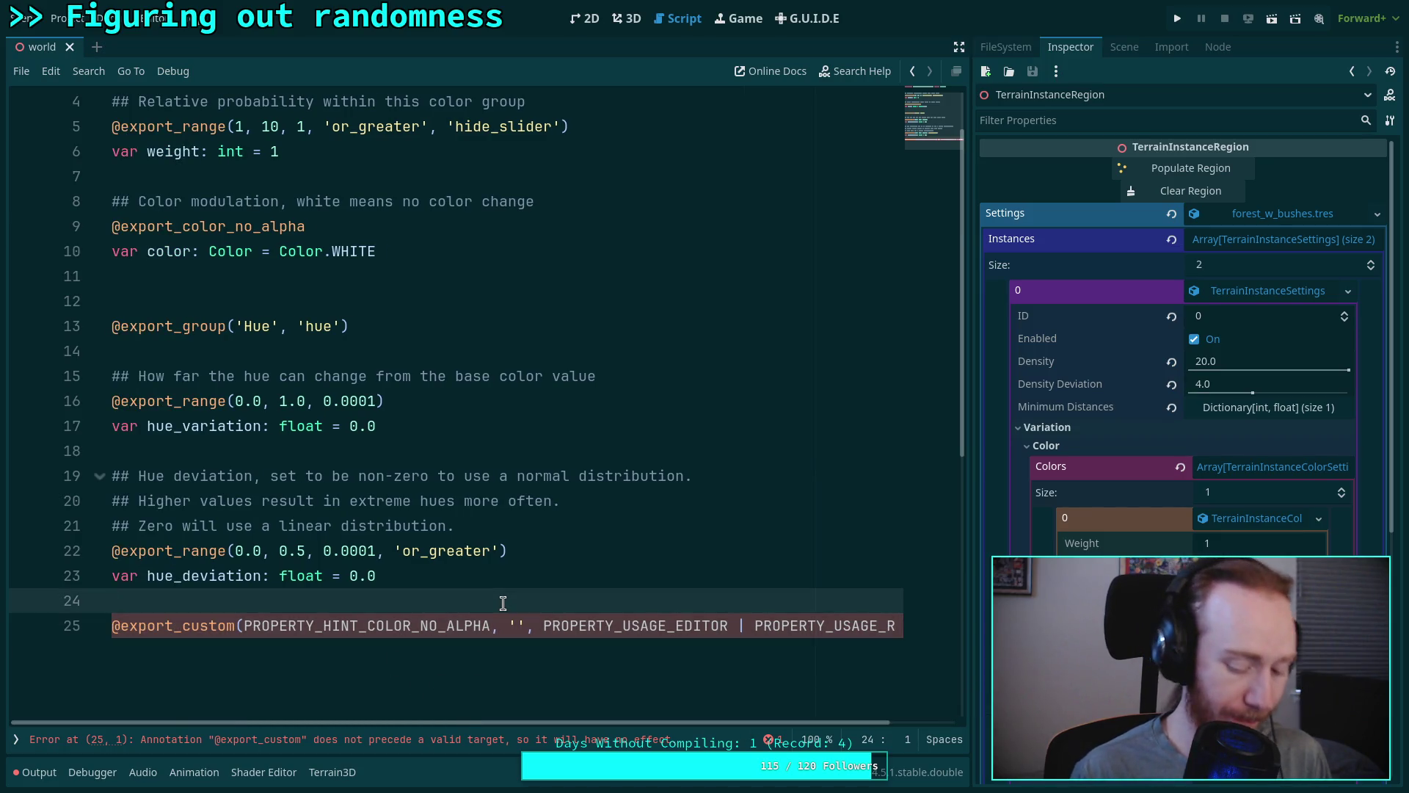
key("Return")
type("@e")
key("BackSpace")
key("BackSpace")
type("Preview of the maxim")
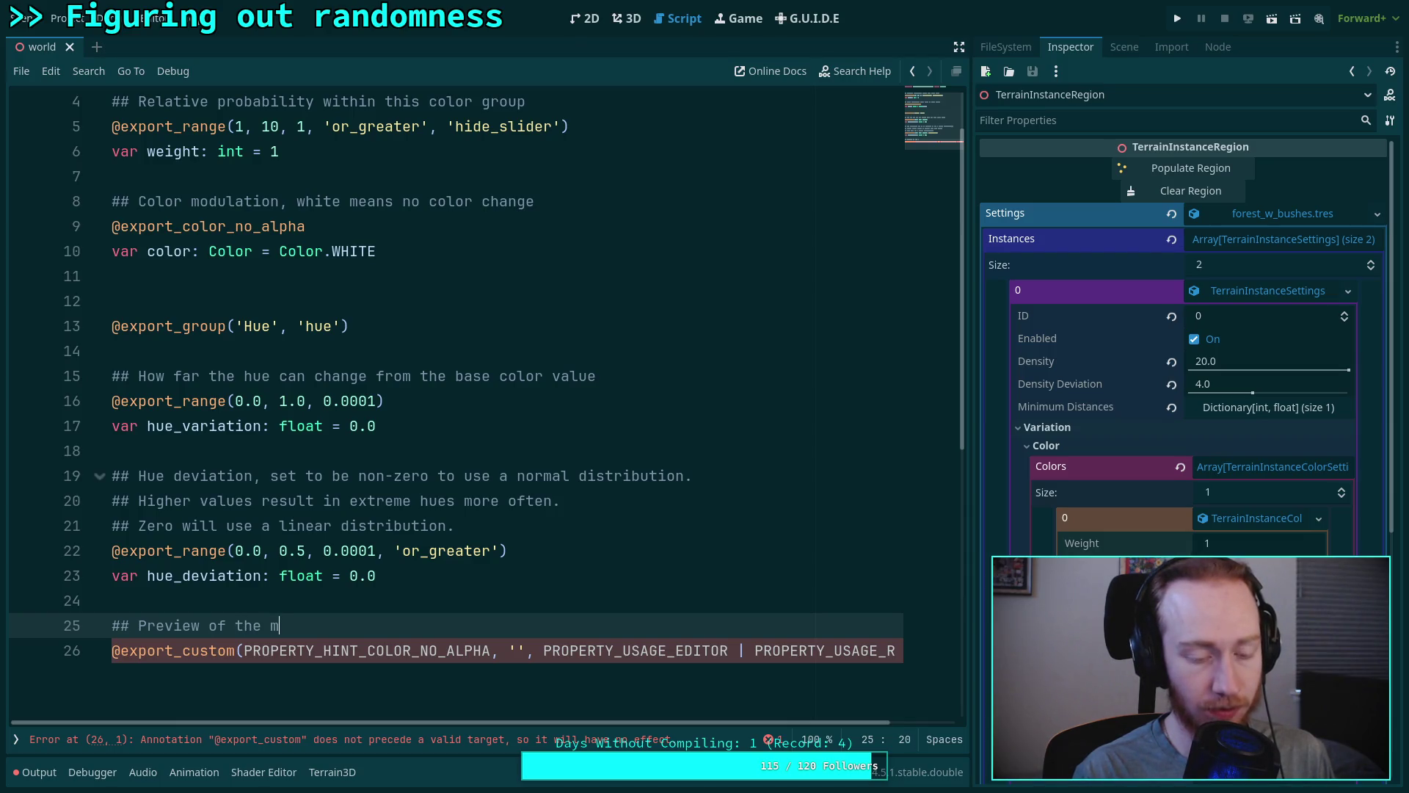
type("um di")
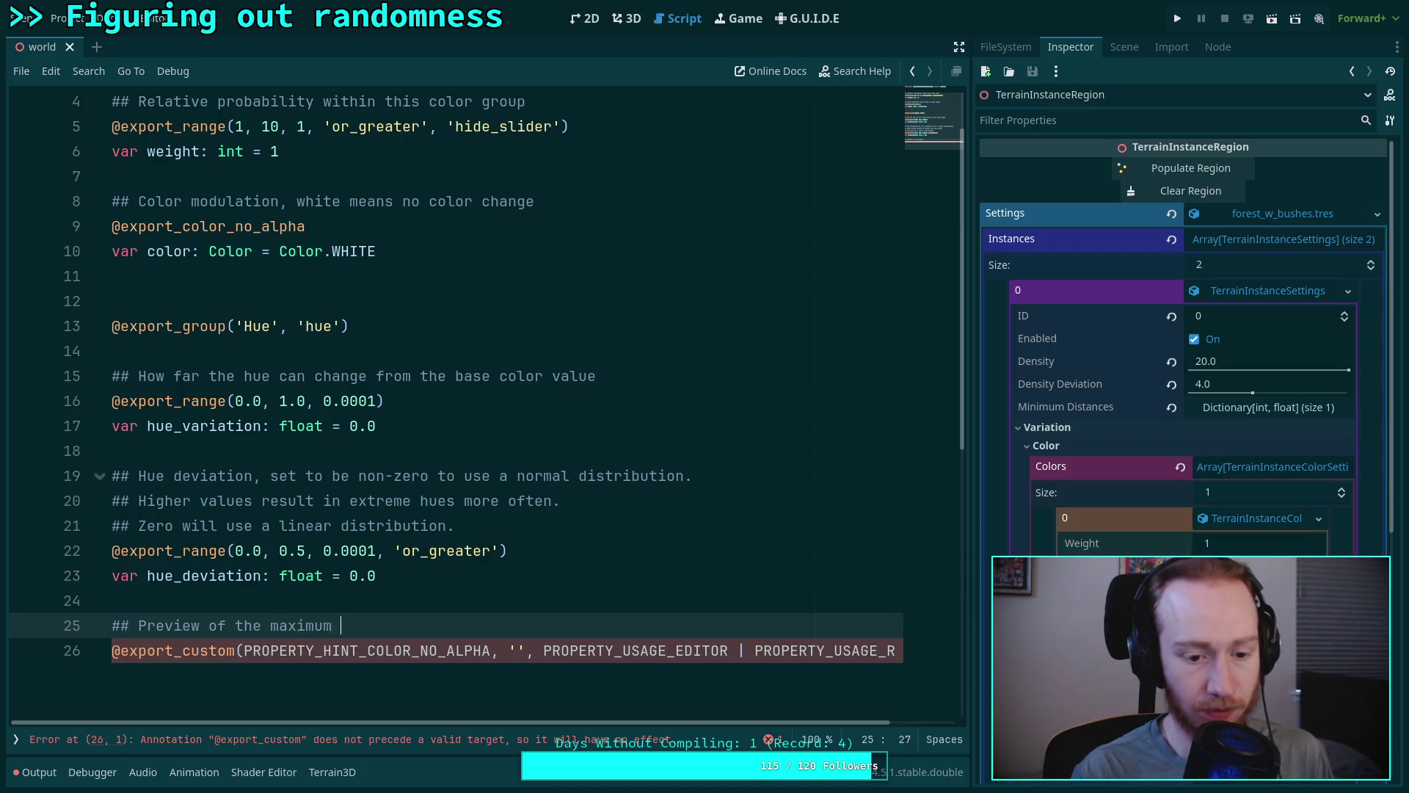
type("v")
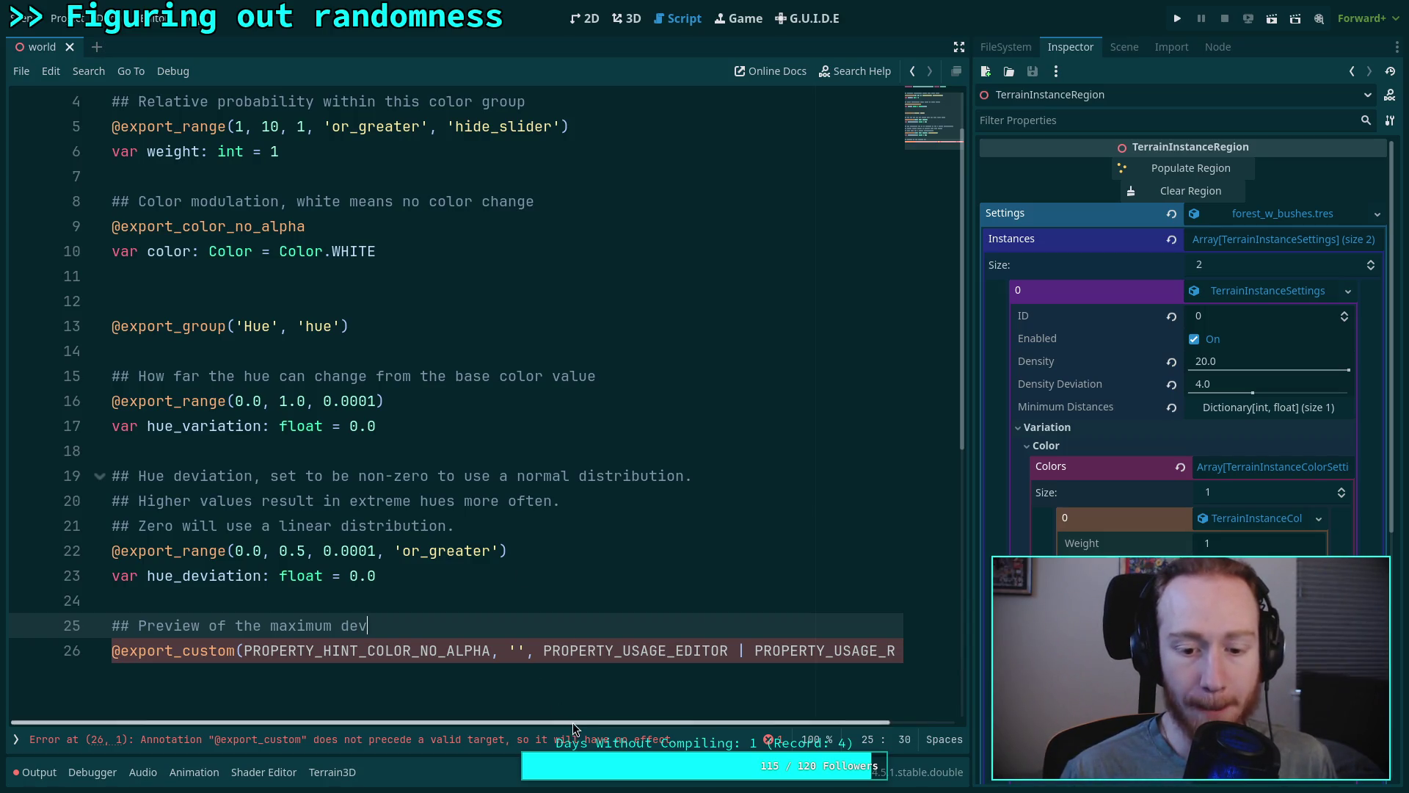
scroll(526, 640, "down", 1)
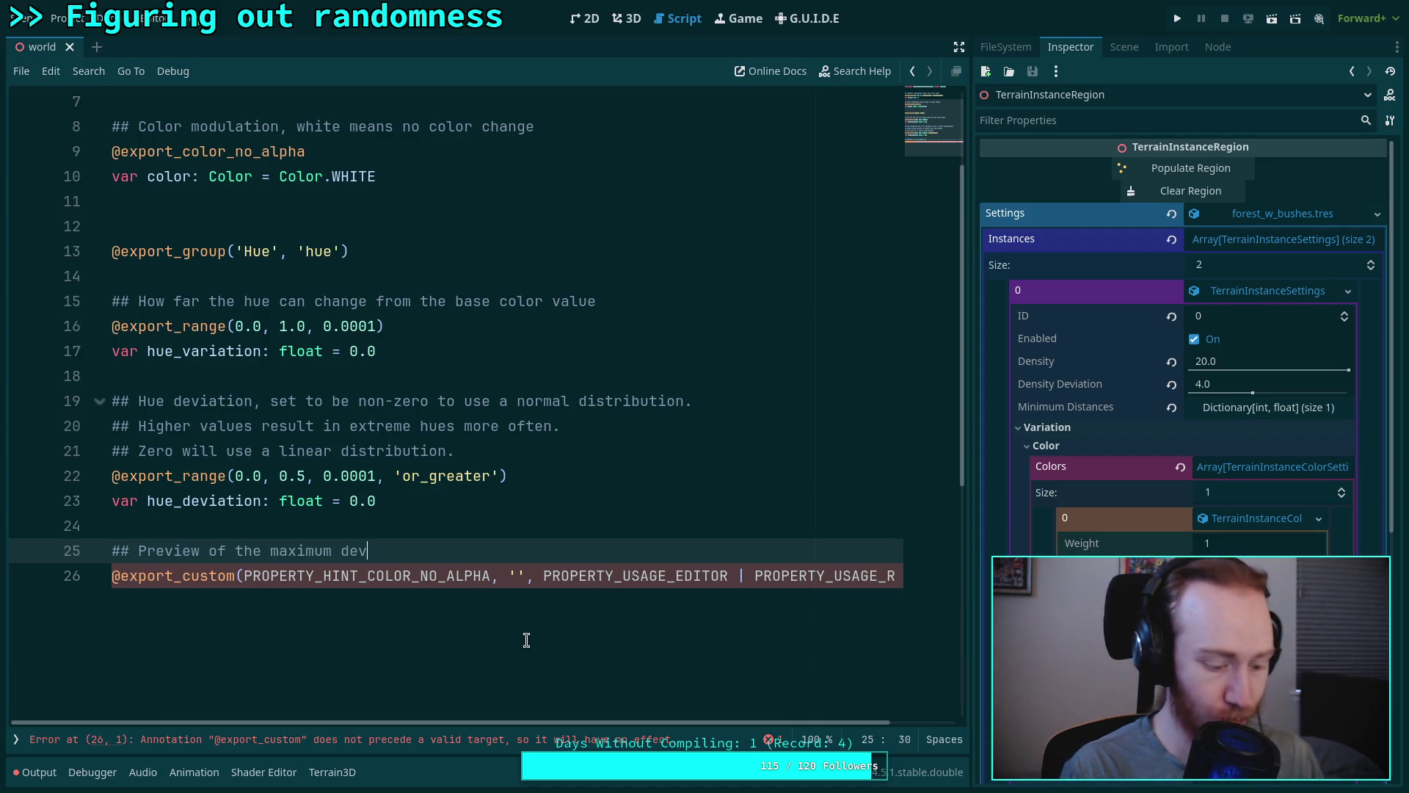
type("i")
key("BackSpace")
key("BackSpace")
key("BackSpace")
type("hue variation")
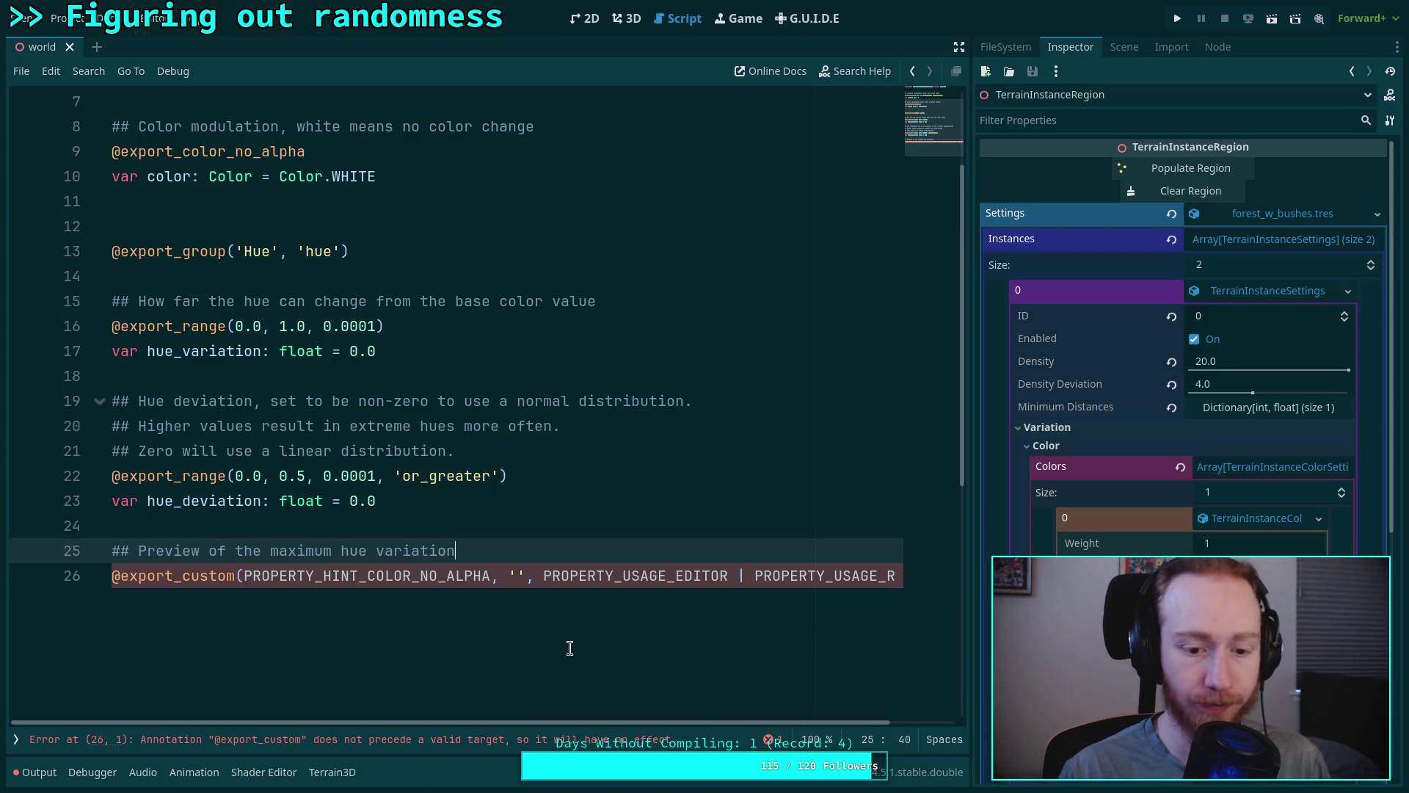
Step: Start a new line below the annotation and begin declaring 'var hue_'
key("Down")
key("End")
key("Return")
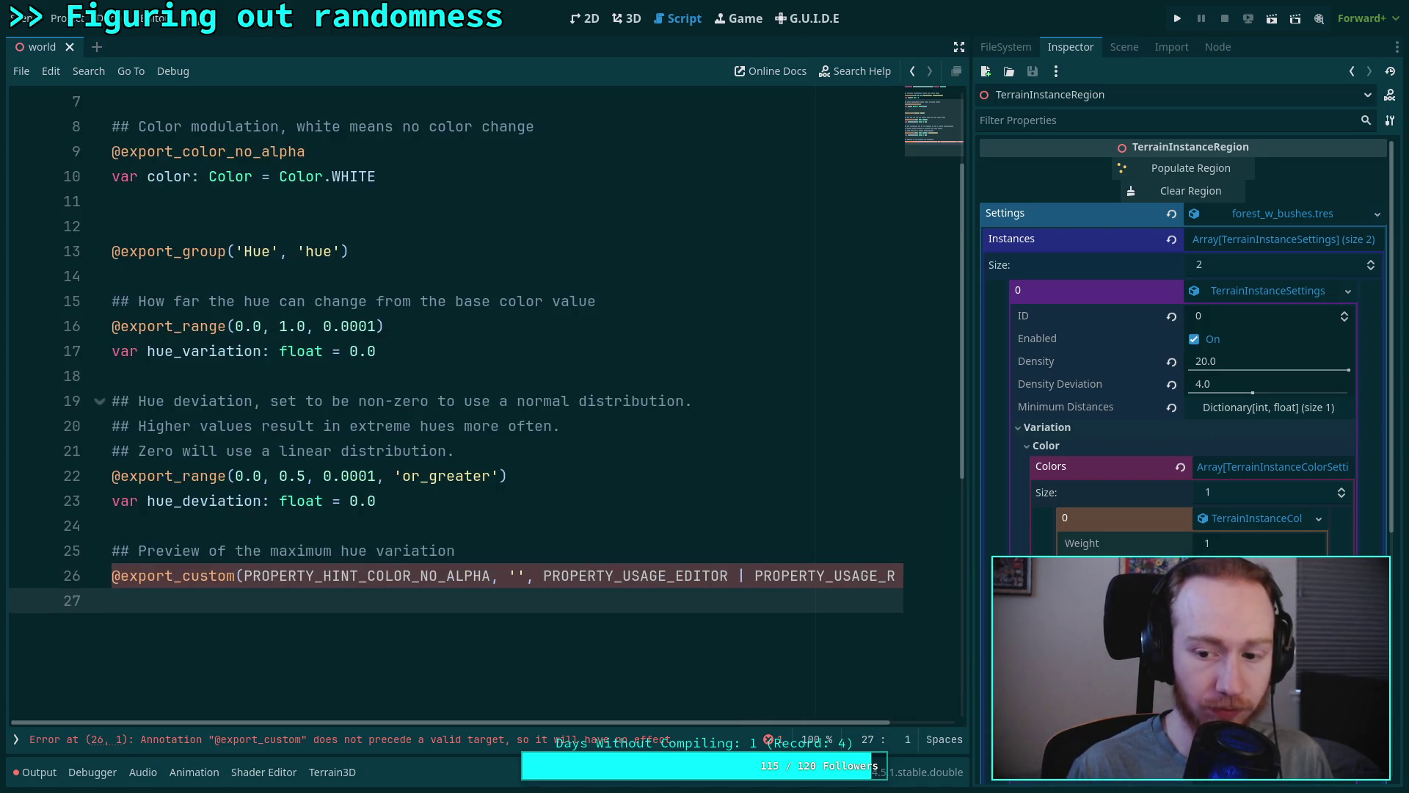
type("var hue_")
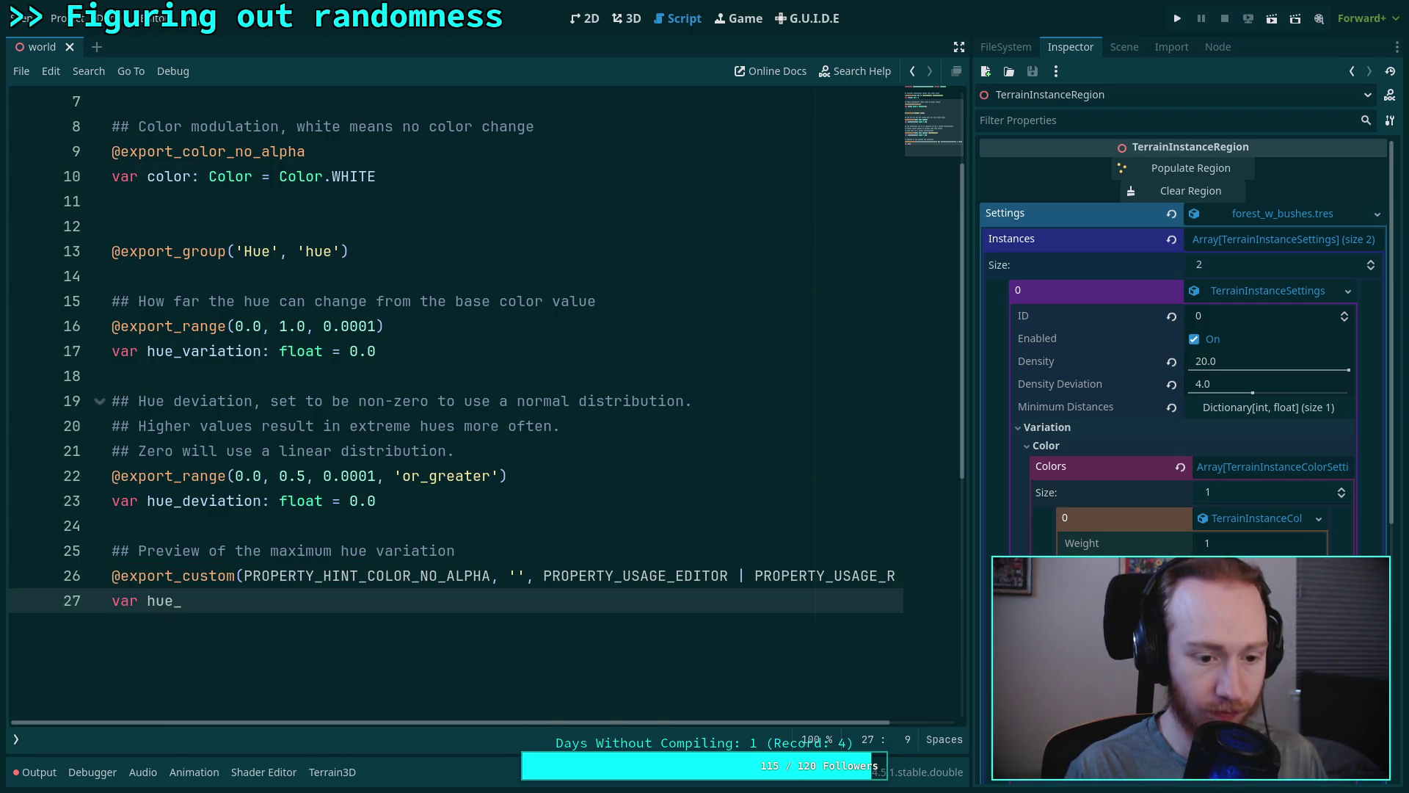
Step: Declare 'var _hue_preview_max: Color' below the annotation and save the script
key("BackSpace")
key("BackSpace")
key("BackSpace")
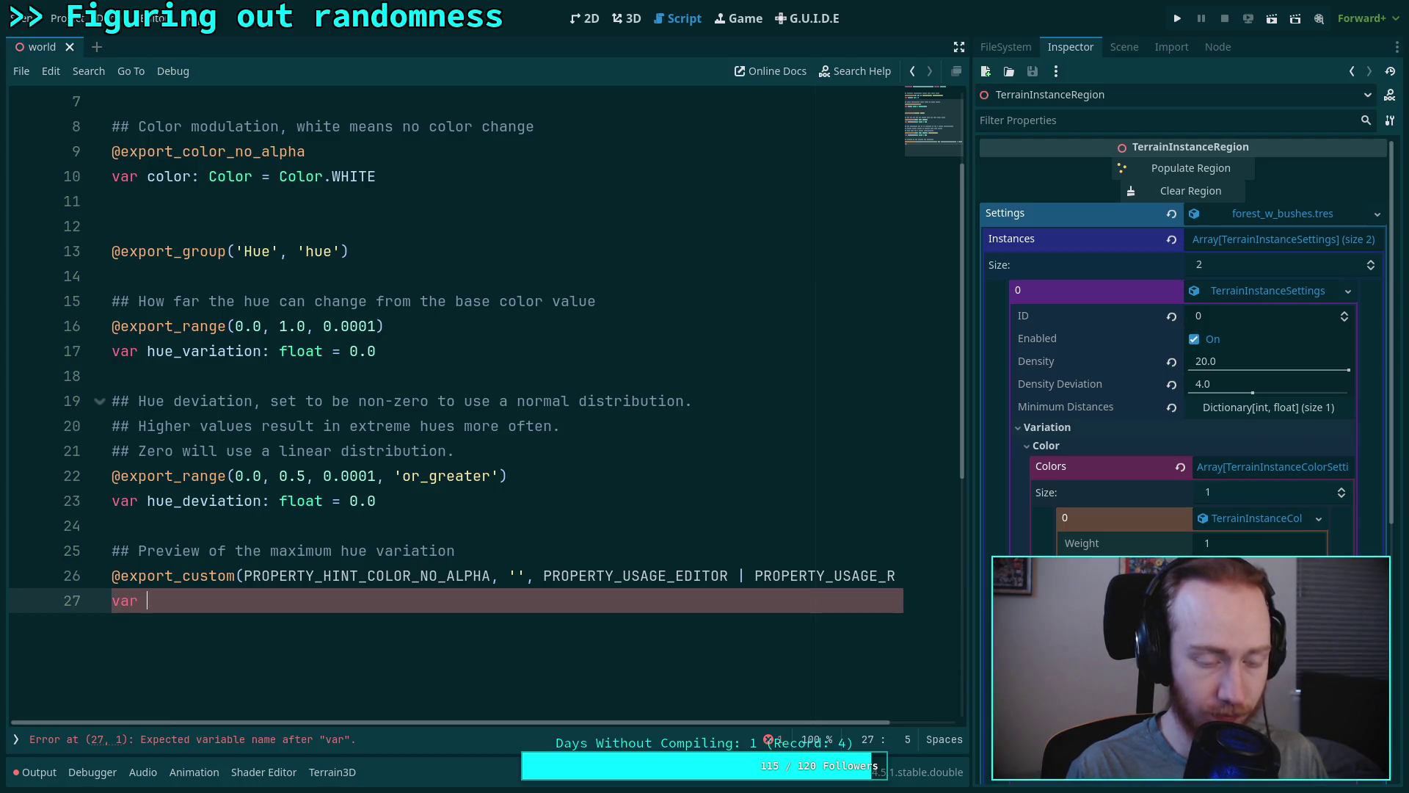
type("preview_max: ")
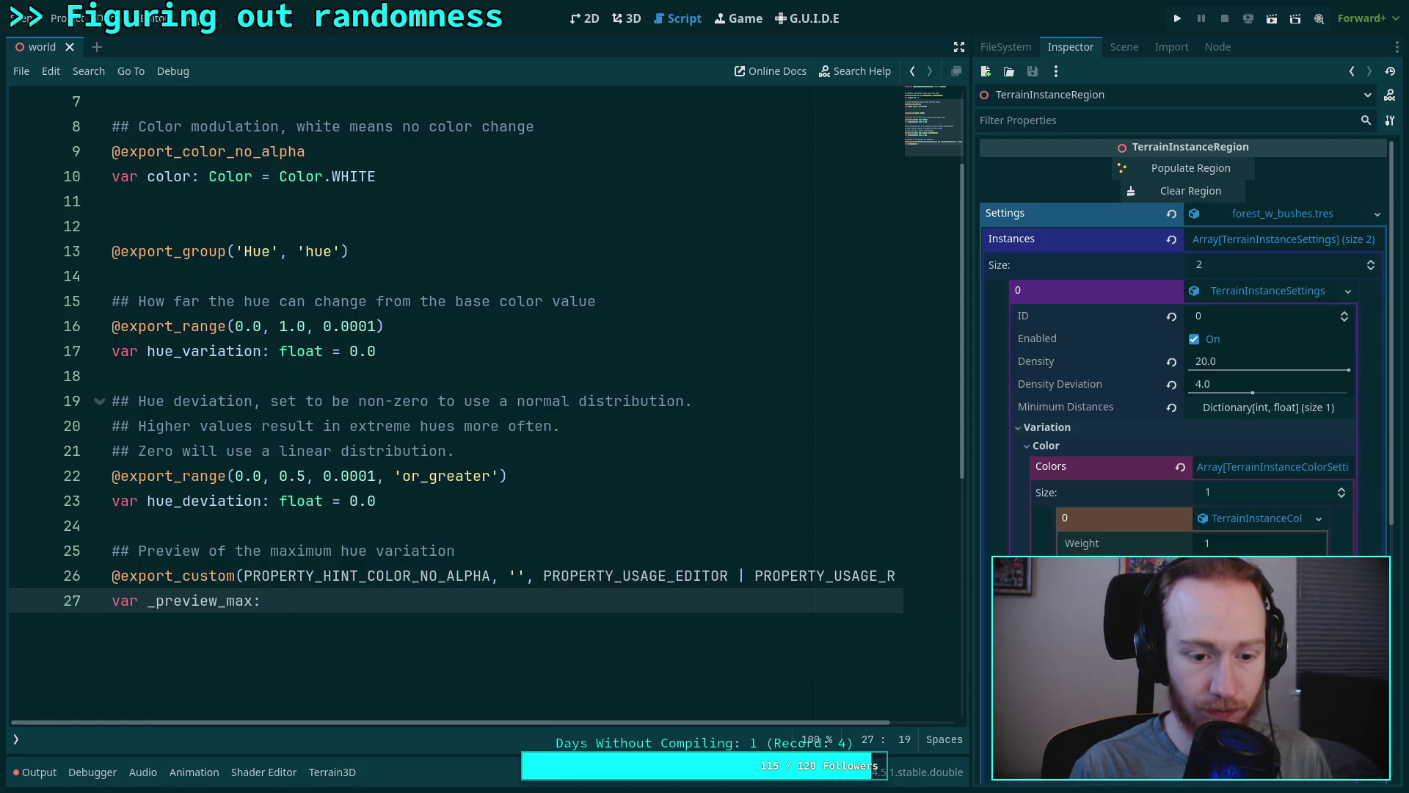
type("Color")
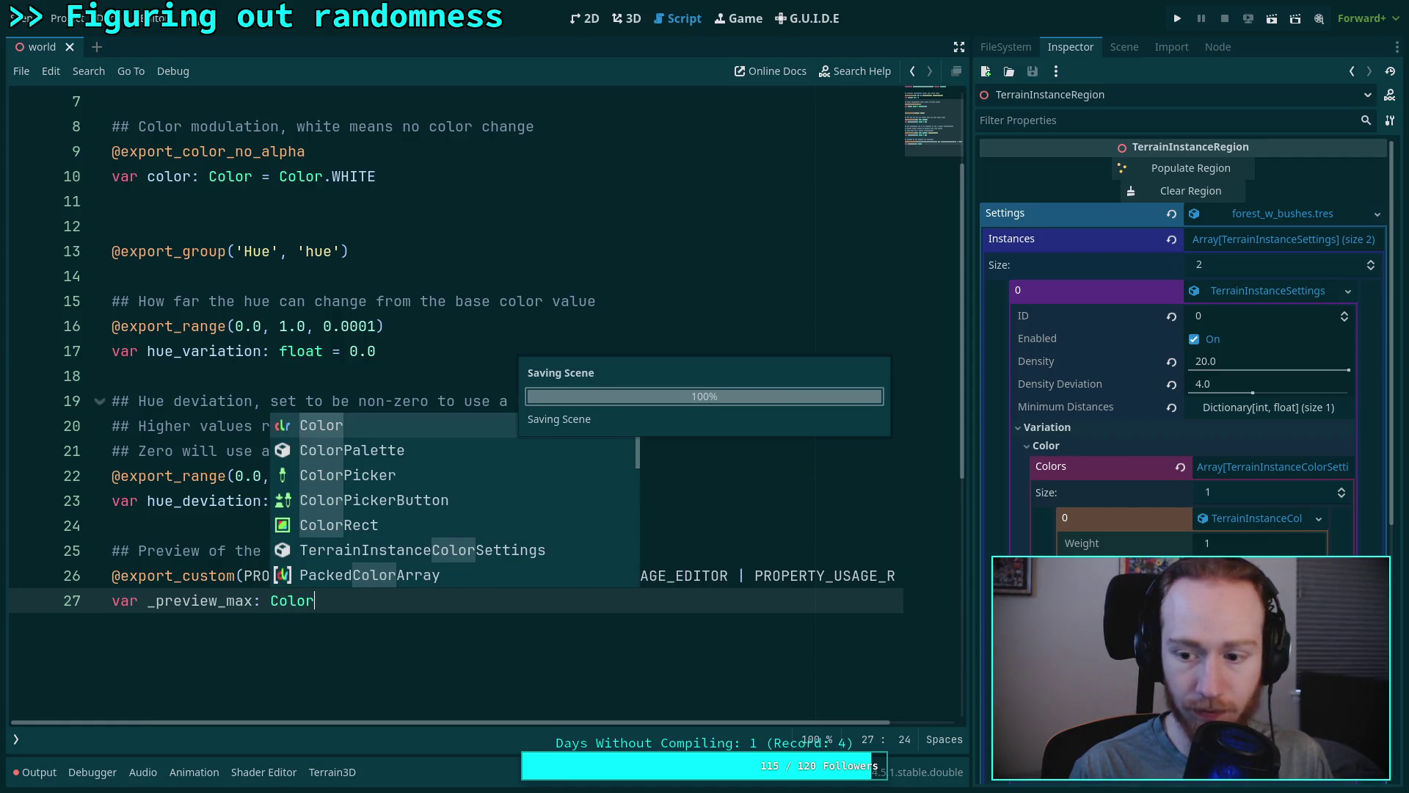
left_click(719, 550)
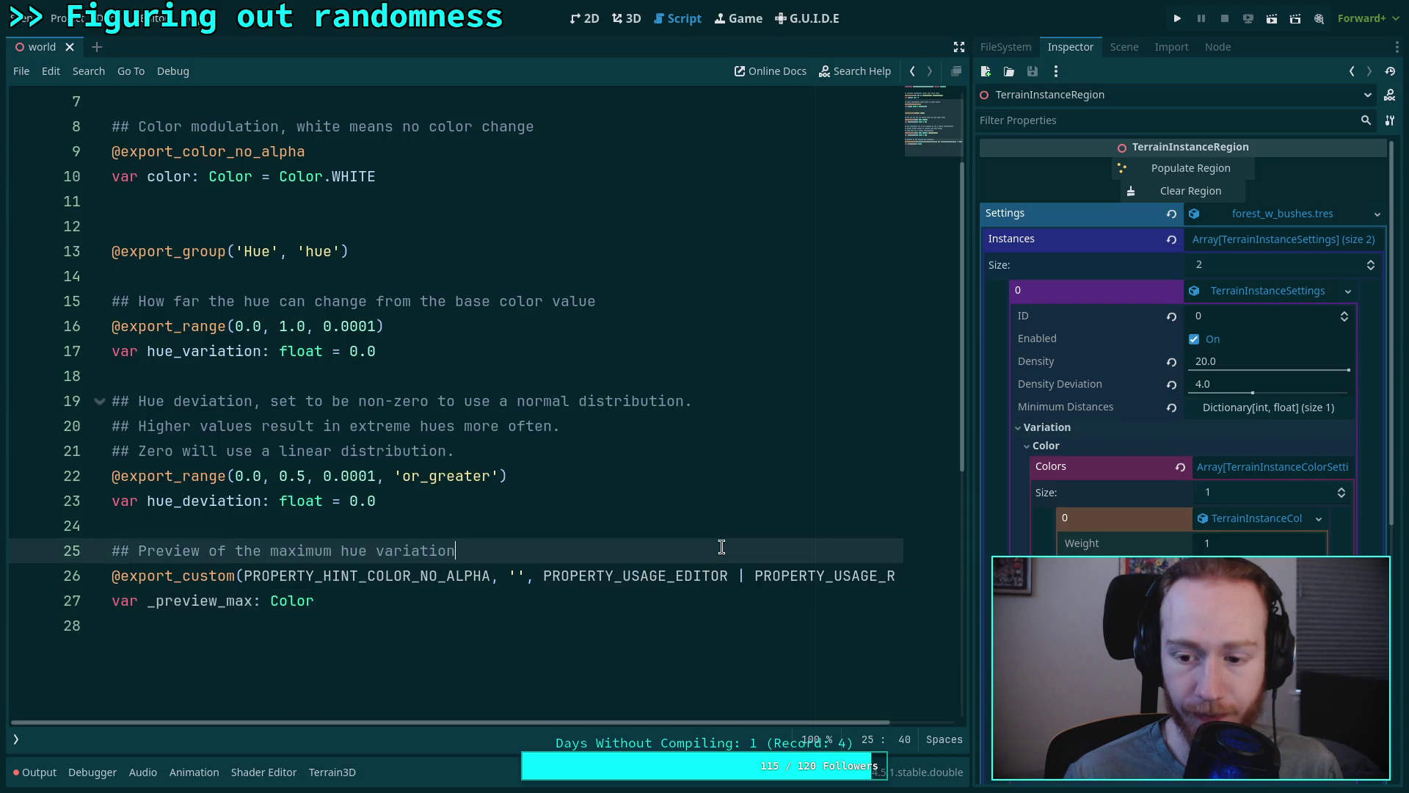
left_click(154, 602)
type("hue_")
key("ctrl+s")
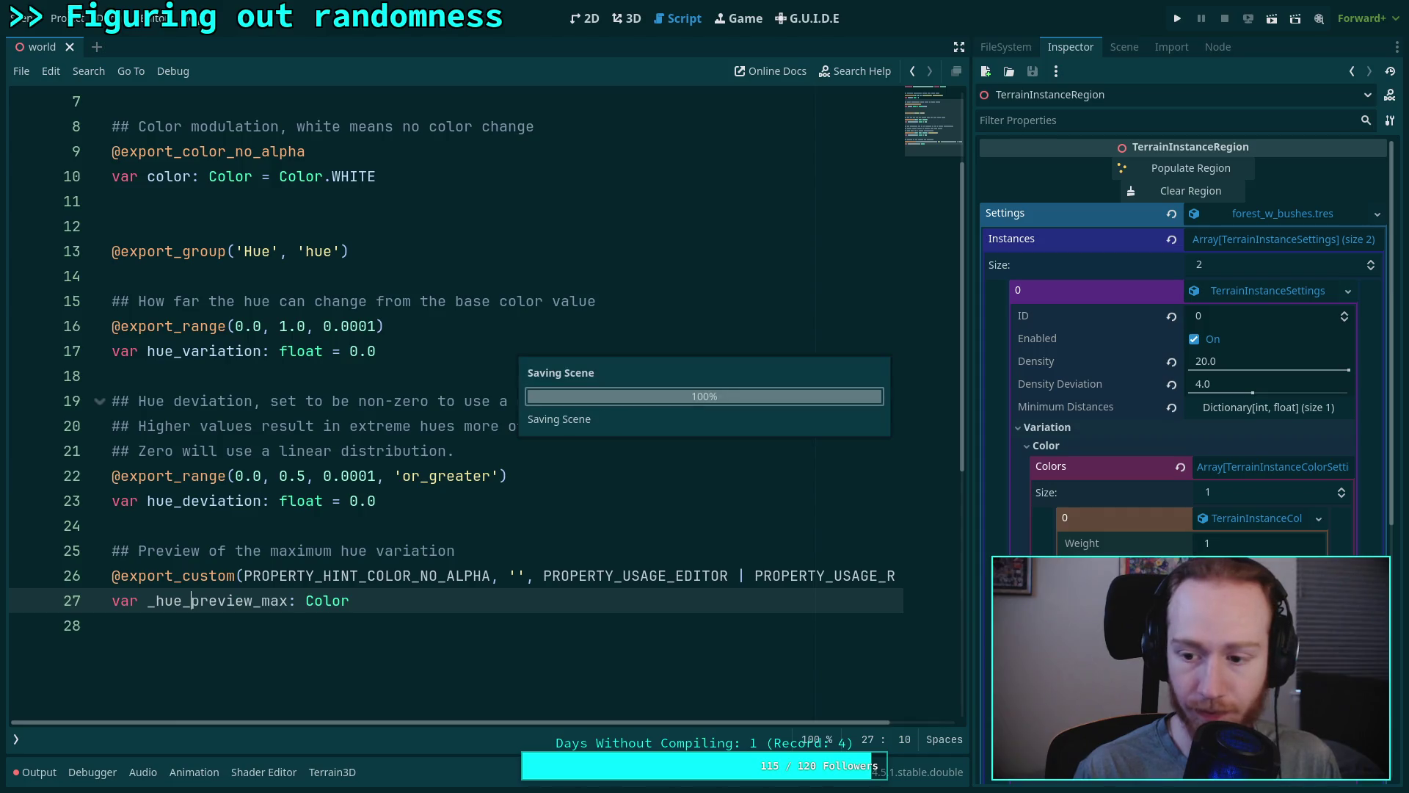
Step: Rename the variable to hue_preview_max without the leading underscore and save
left_click(155, 602)
key("BackSpace")
key("ctrl+s")
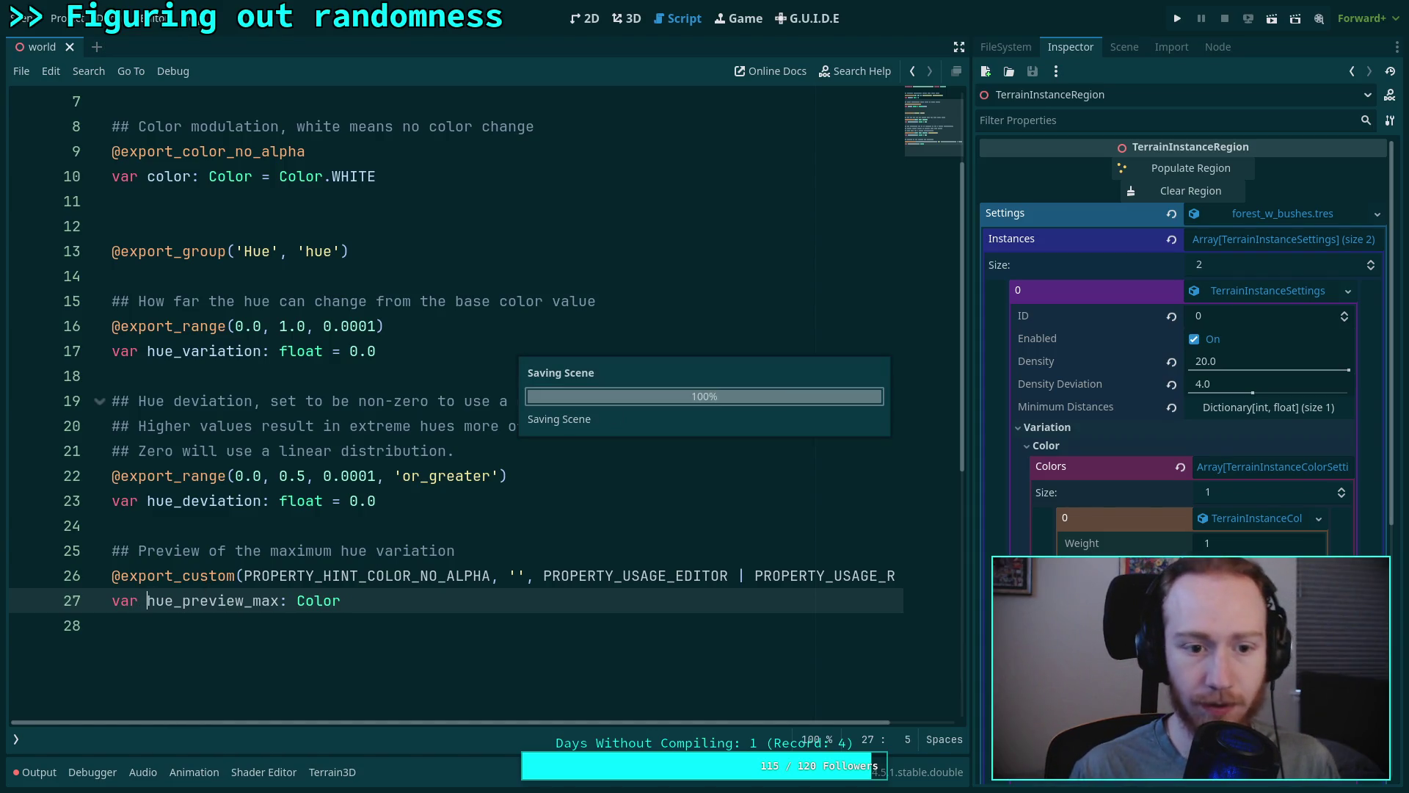
scroll(378, 577, "down", 2)
scroll(378, 576, "up", 1)
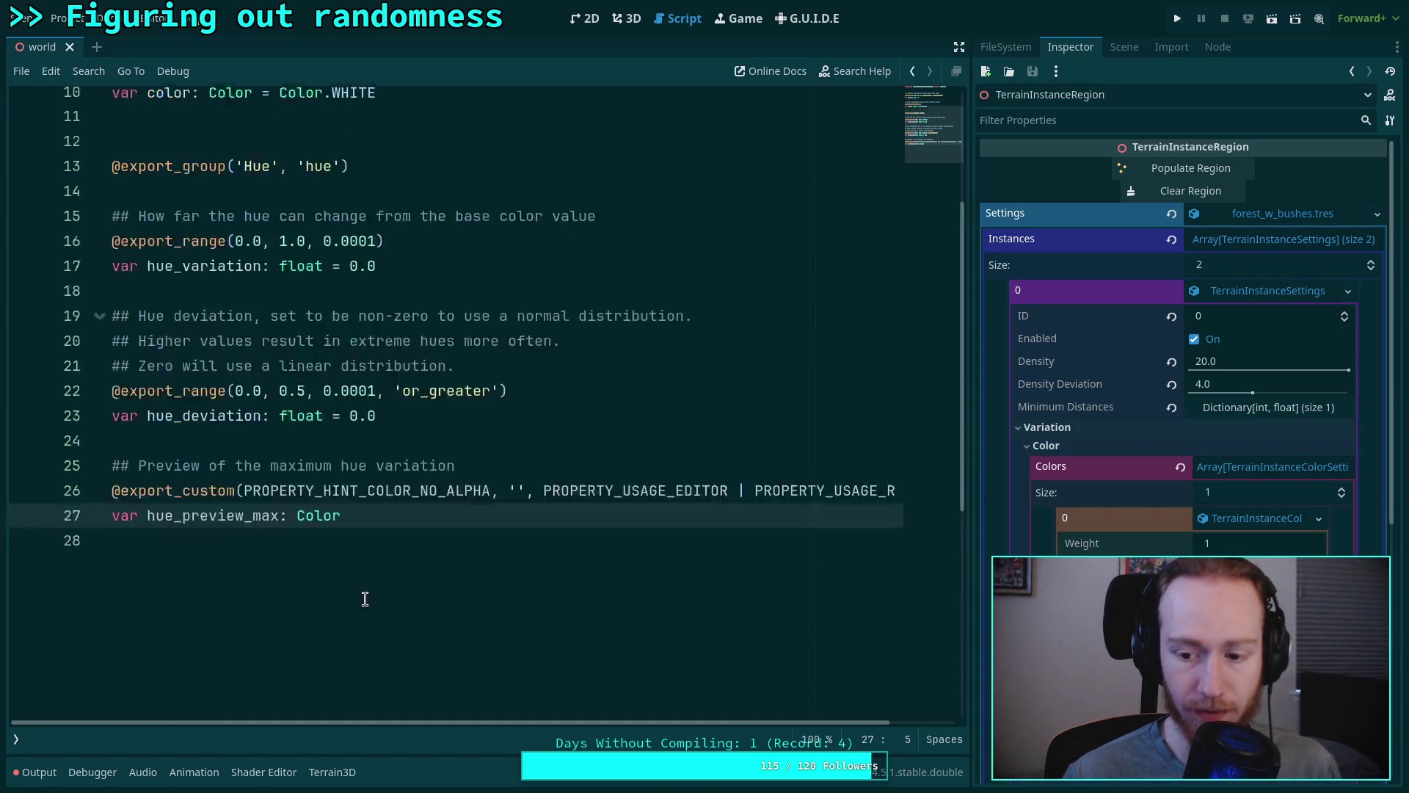
Step: Duplicate the three preview property lines and rename the copy to hue_preview_min
left_click(418, 524)
left_click_drag(382, 526, 70, 473)
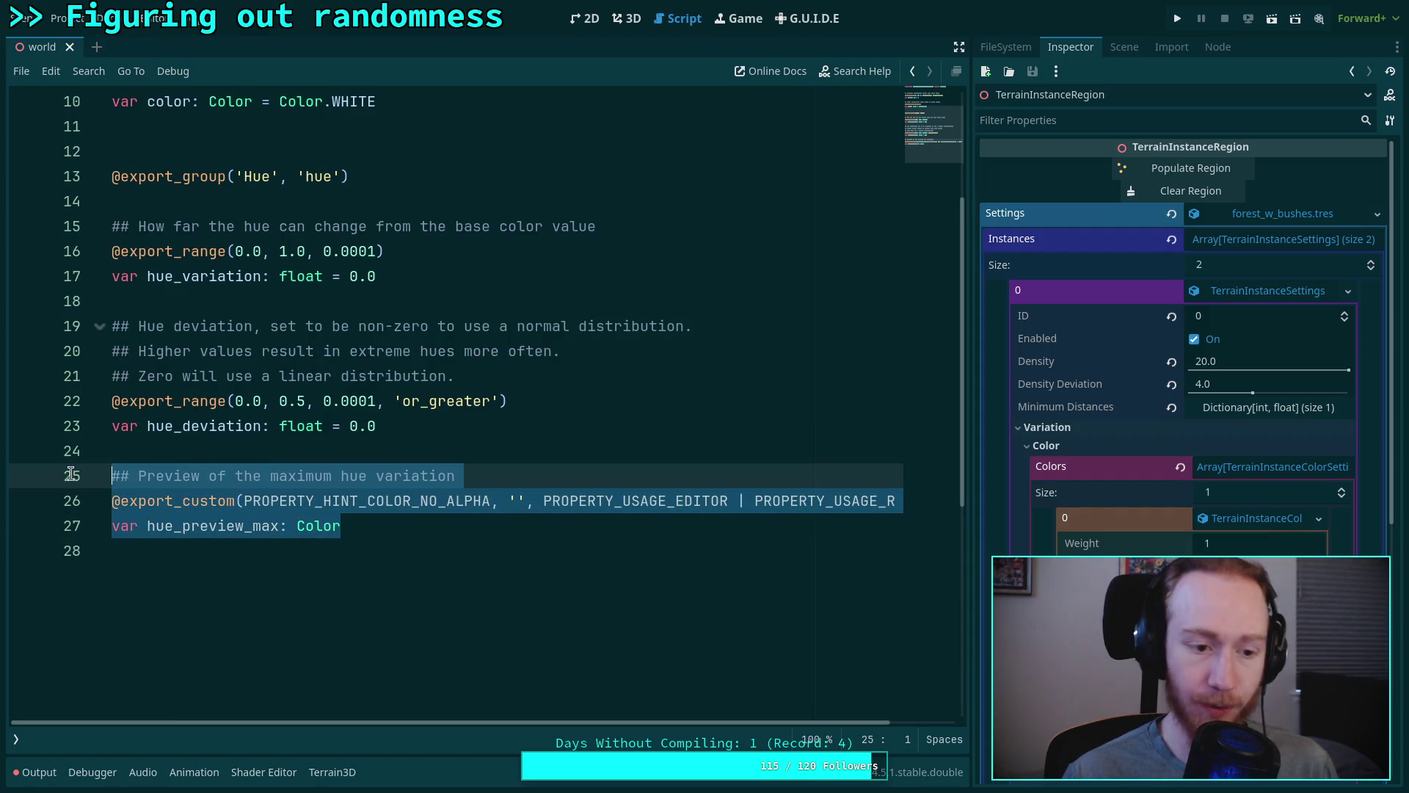
key("ctrl+c")
key("Right")
key("Down")
key("Return")
key("ctrl+v")
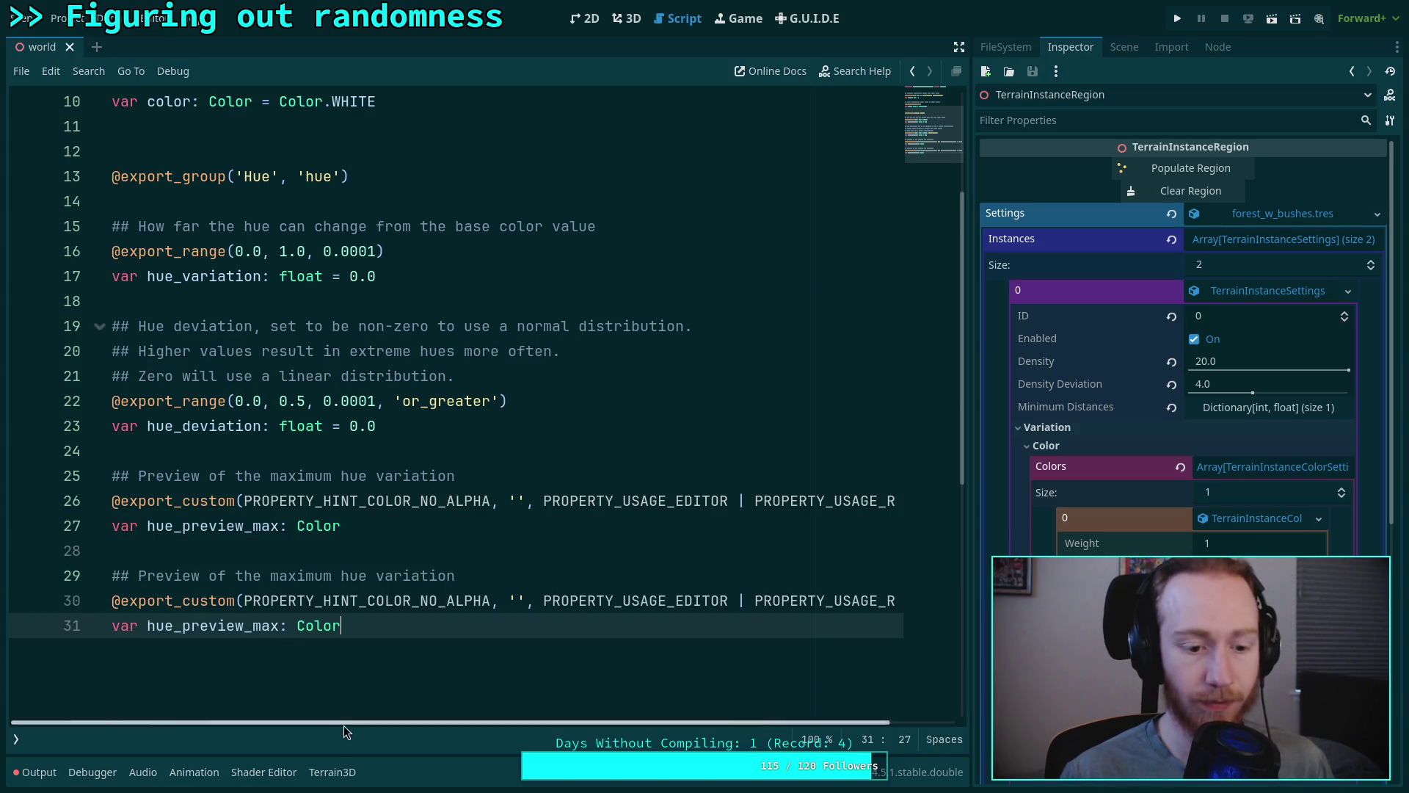
left_click_drag(266, 633, 275, 630)
type("in")
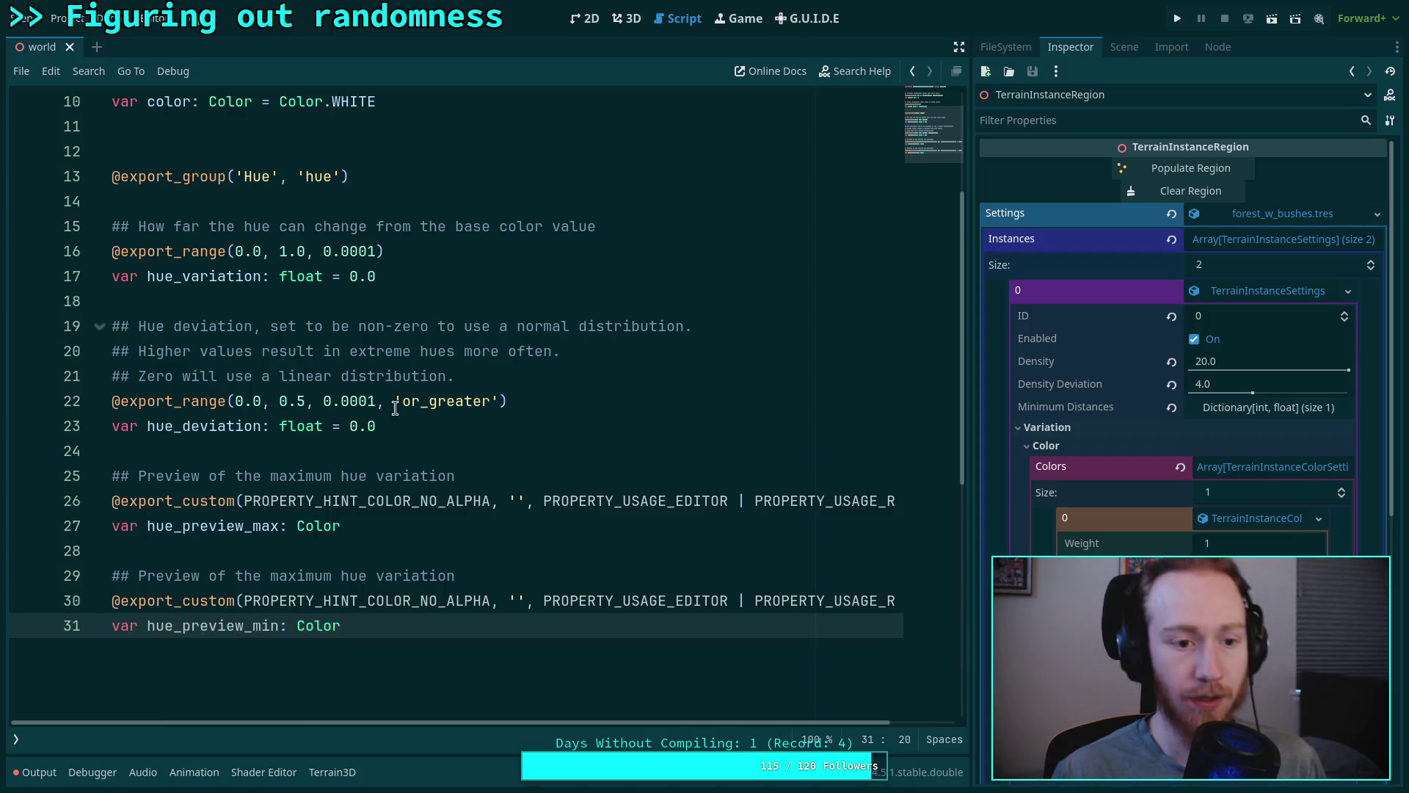
left_click(510, 286)
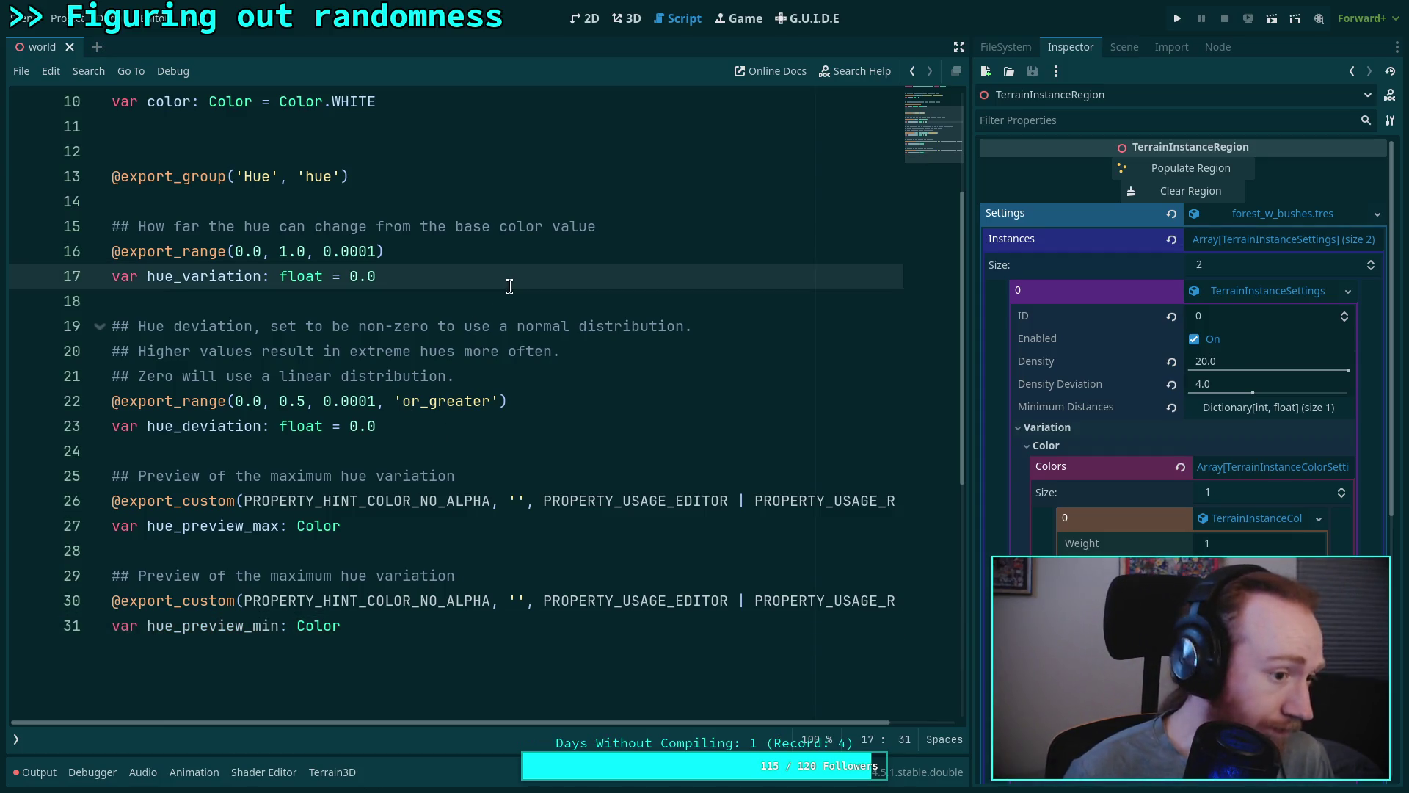
scroll(507, 280, "up", 3)
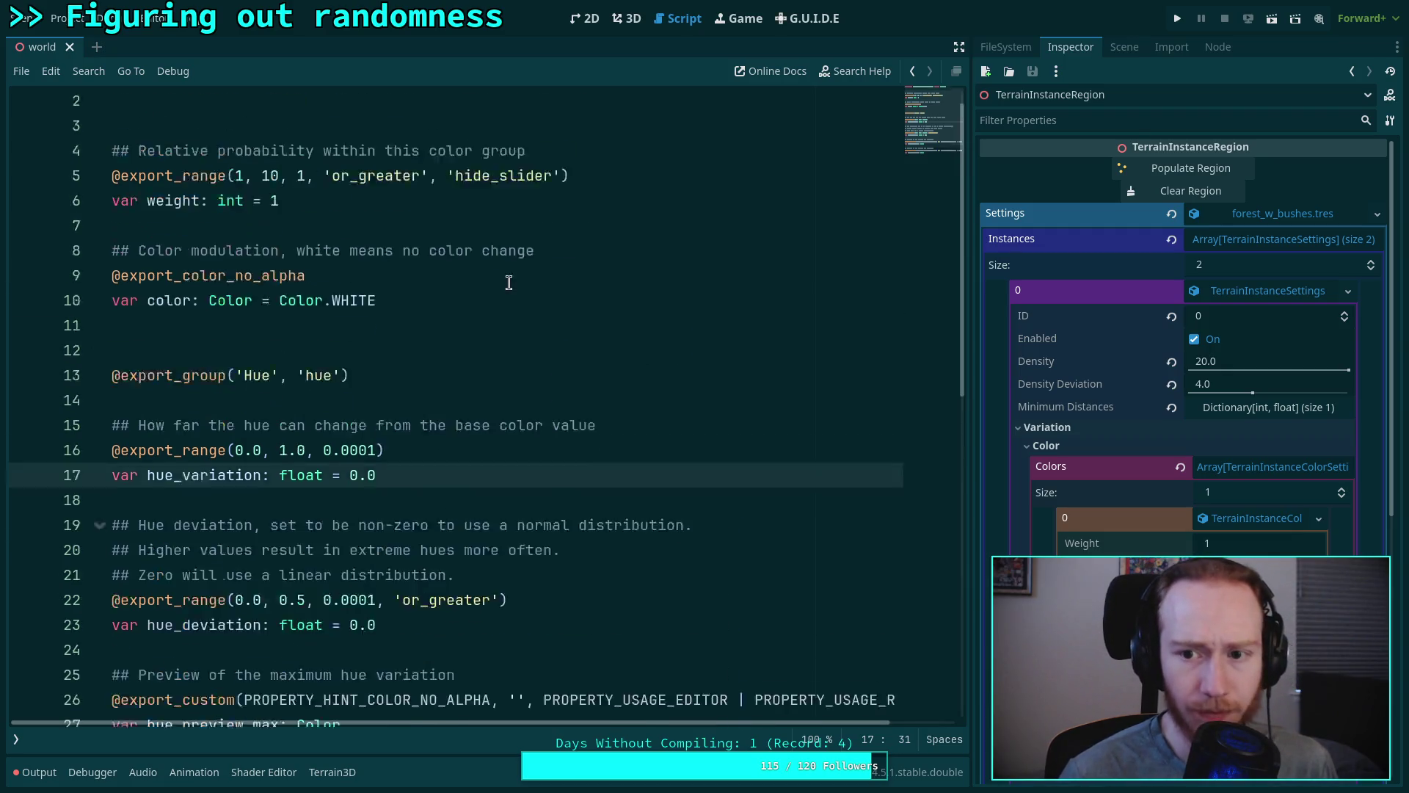
left_click(116, 106)
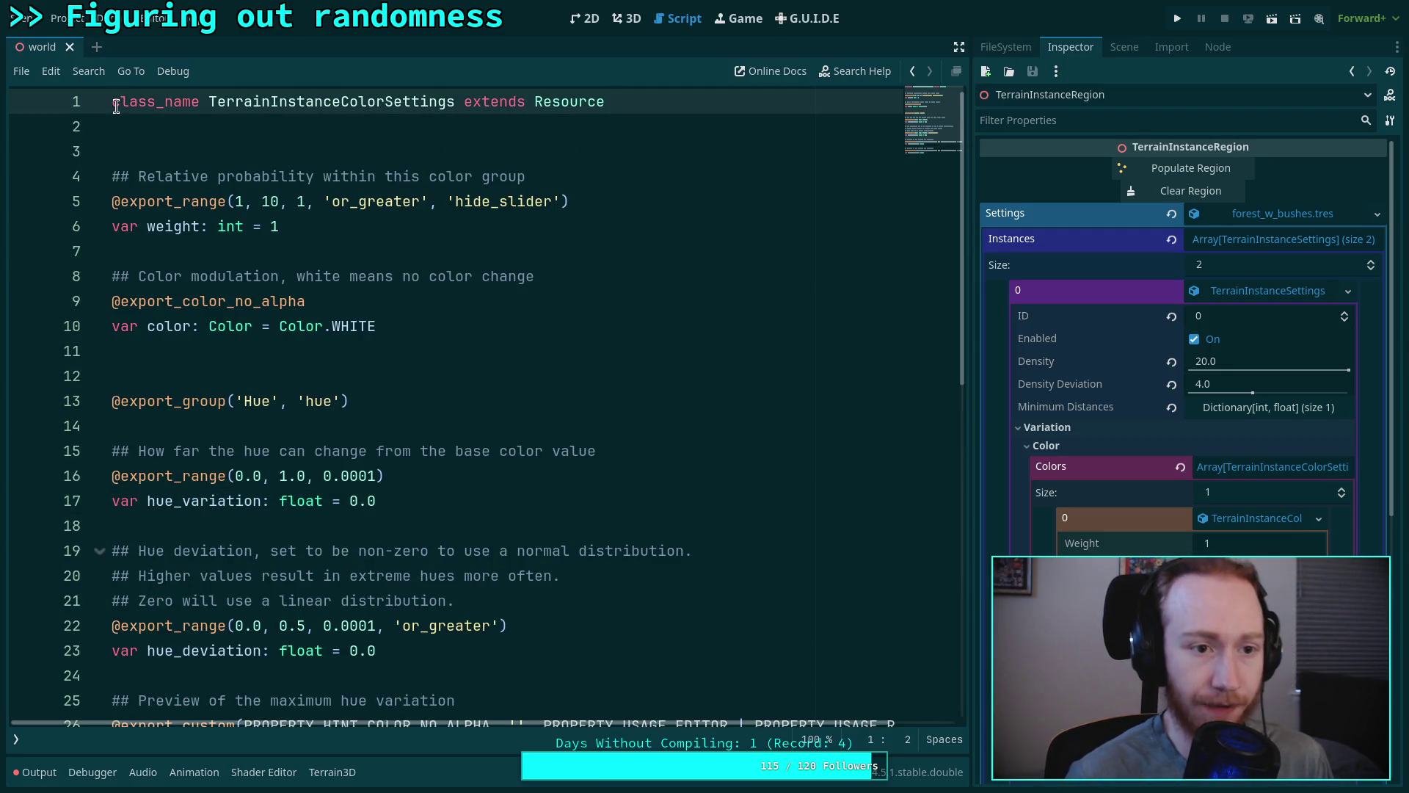
key("Home")
key("Return")
key("Up")
type("@tool")
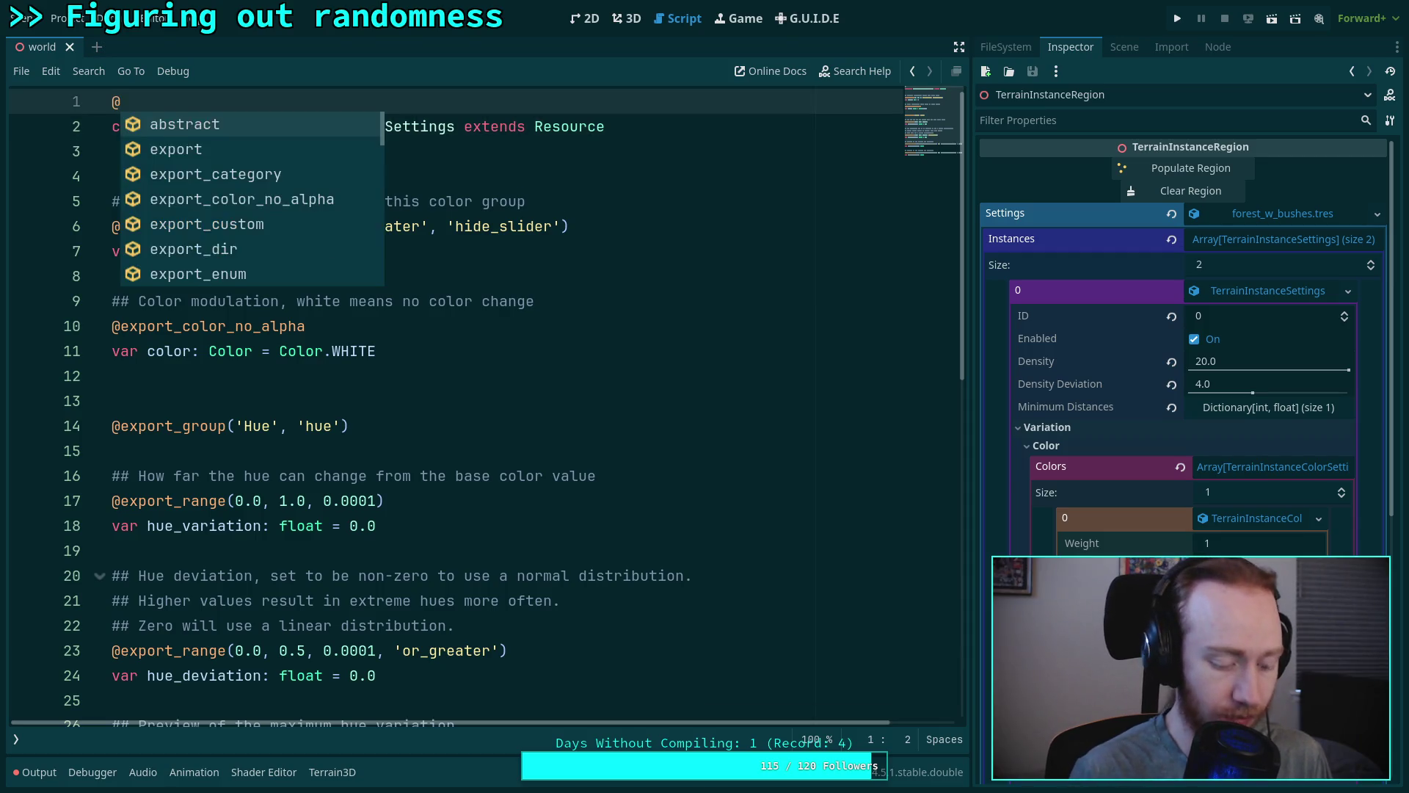
key("ctrl+s")
scroll(223, 360, "down", 5)
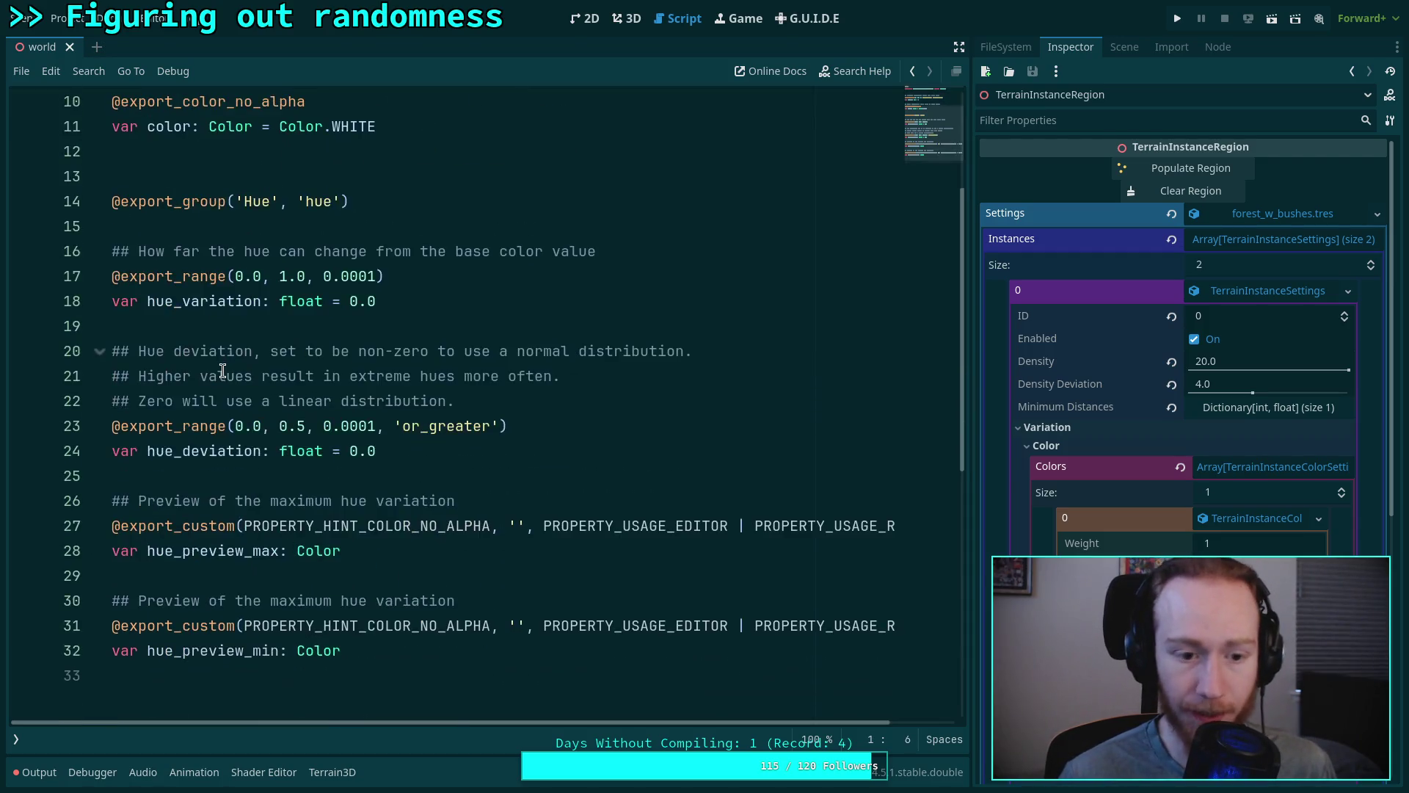
left_click(481, 302)
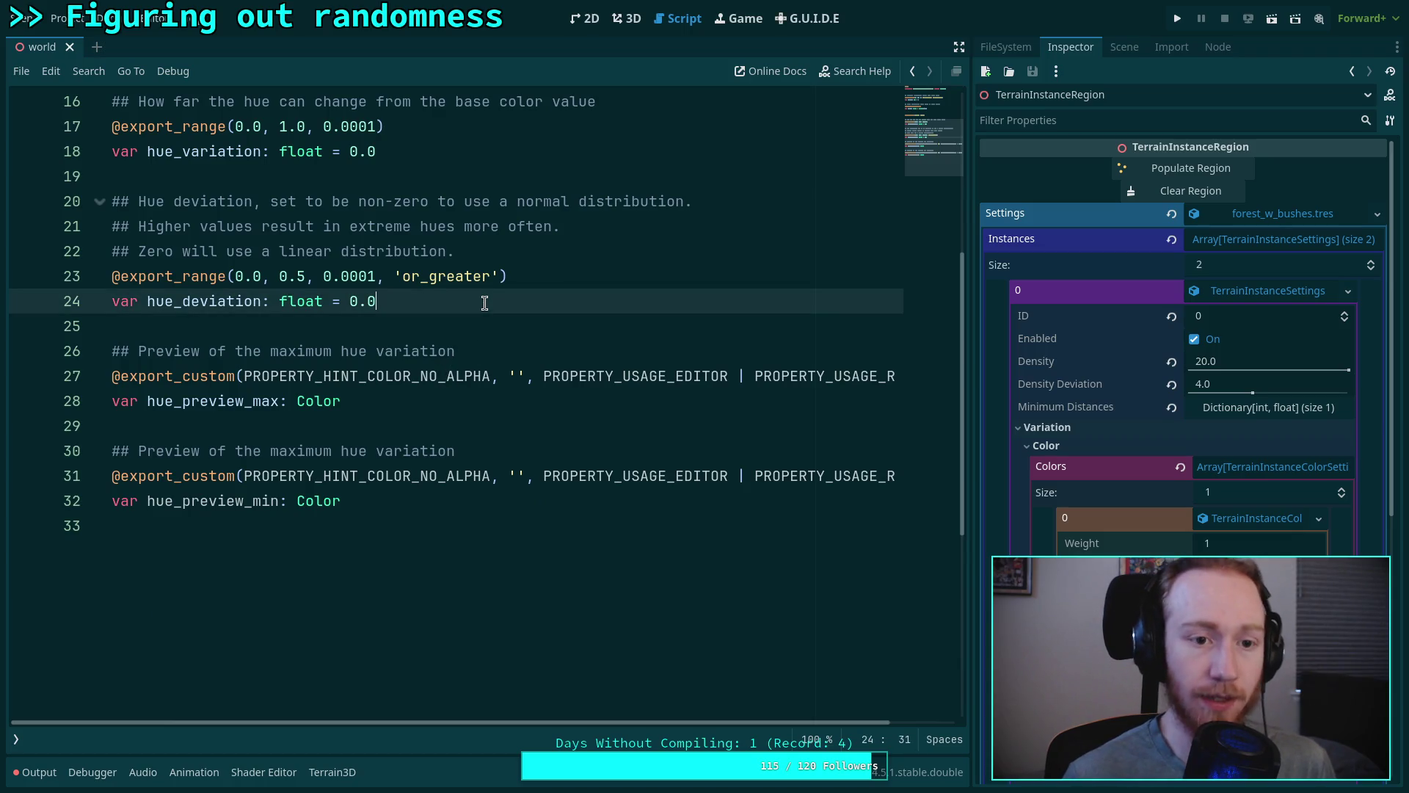
scroll(470, 304, "up", 2)
scroll(432, 308, "up", 2)
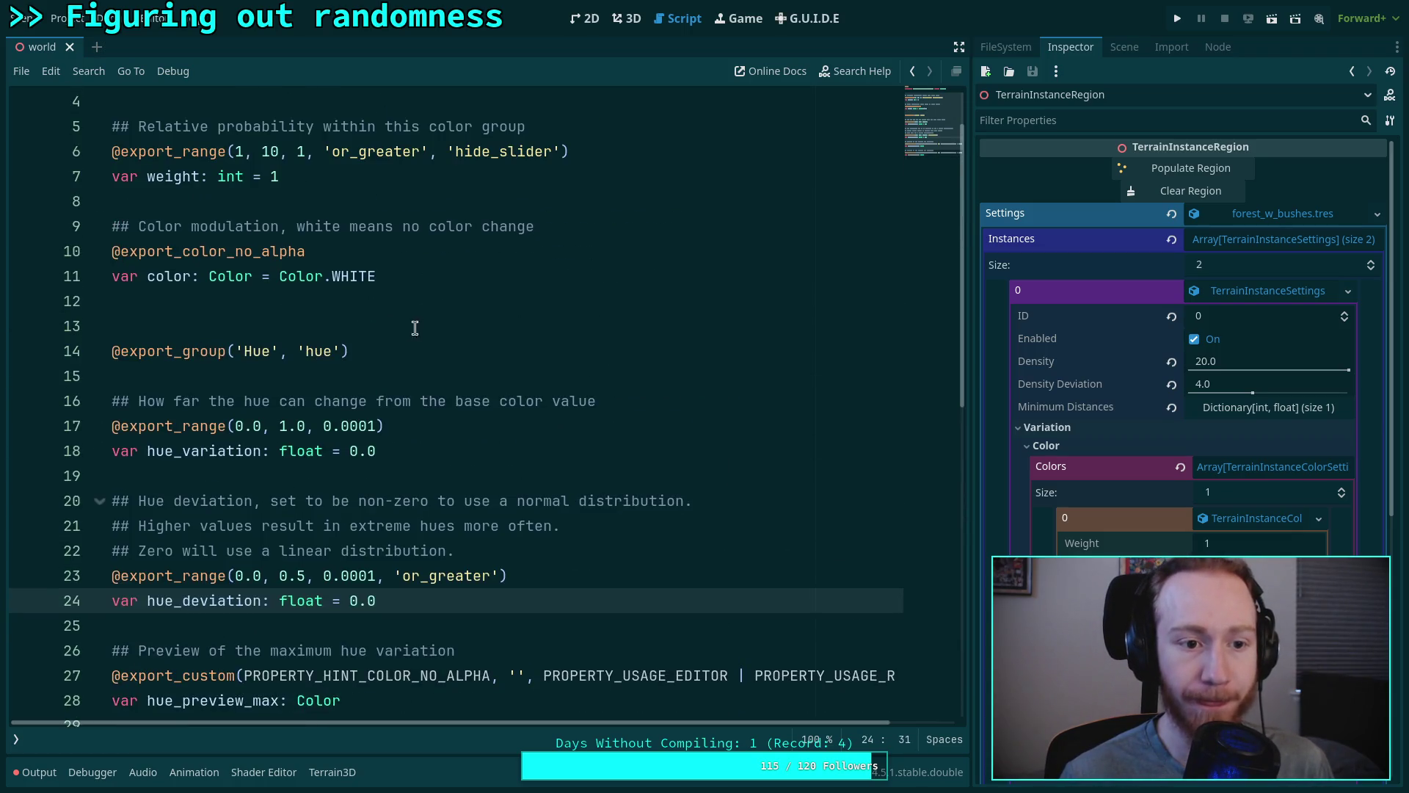
Step: Give color a set(value) setter that assigns color = value and calls update_previews()
left_click(464, 283)
type(":")
key("Return")
type("set(value):")
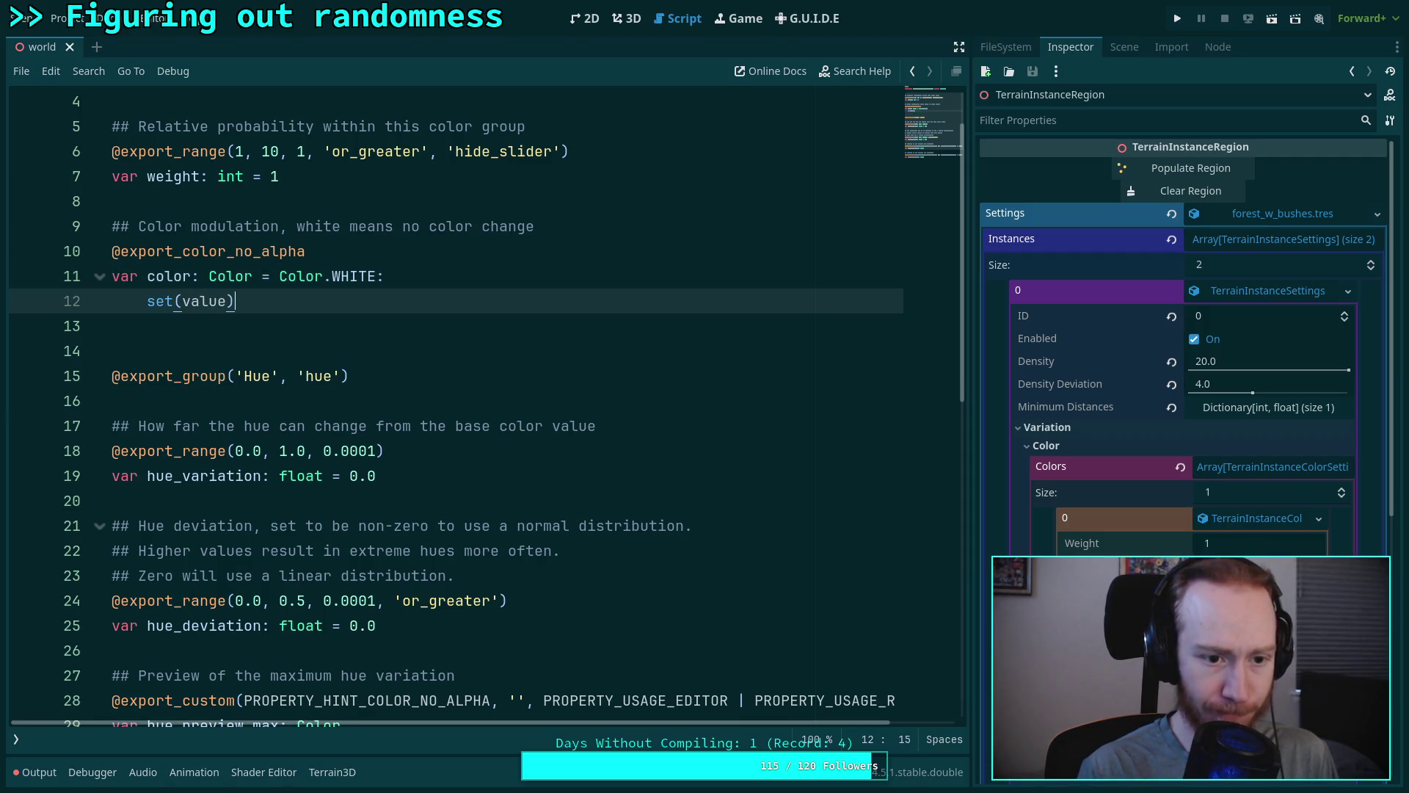
key("Return")
type("color = ")
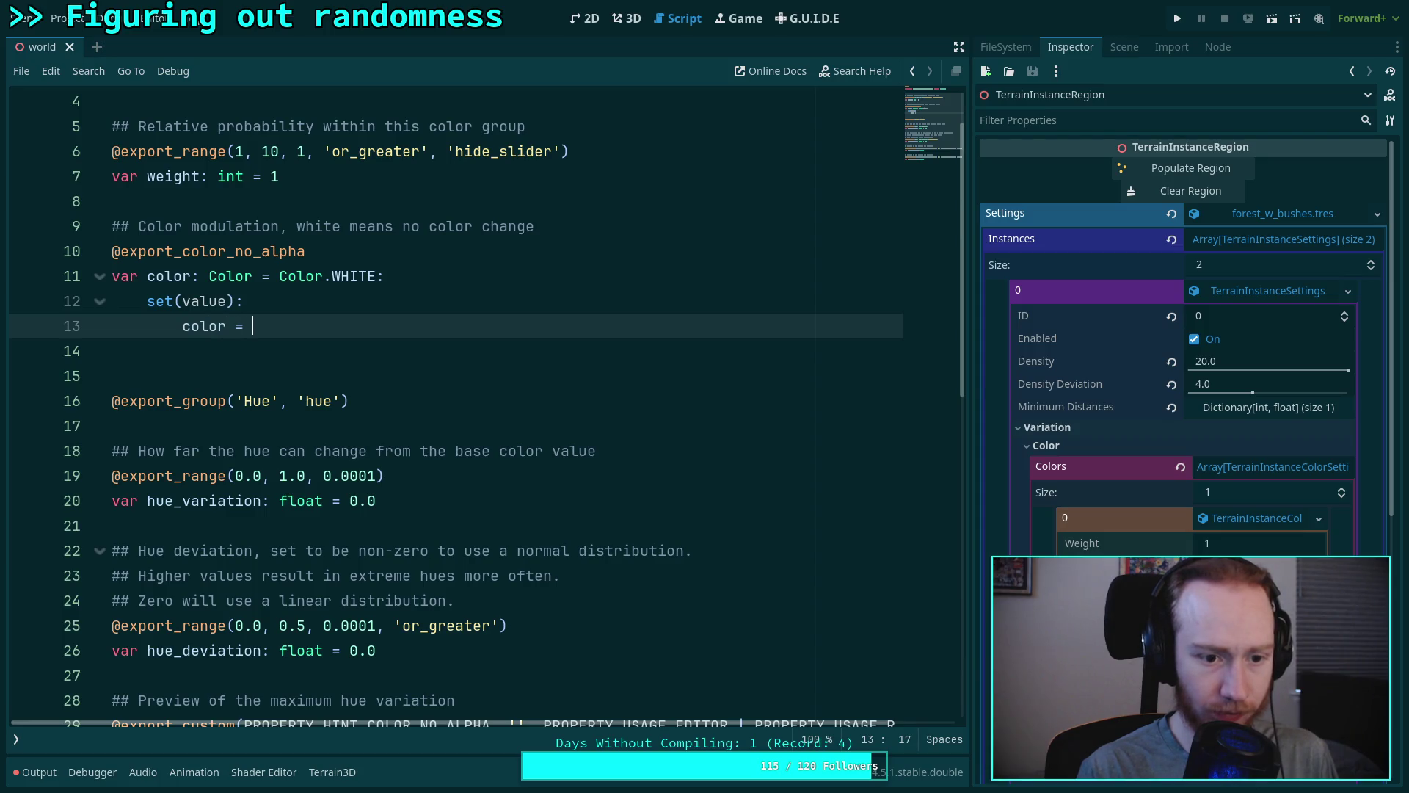
type("value")
key("Return")
type("update_preview")
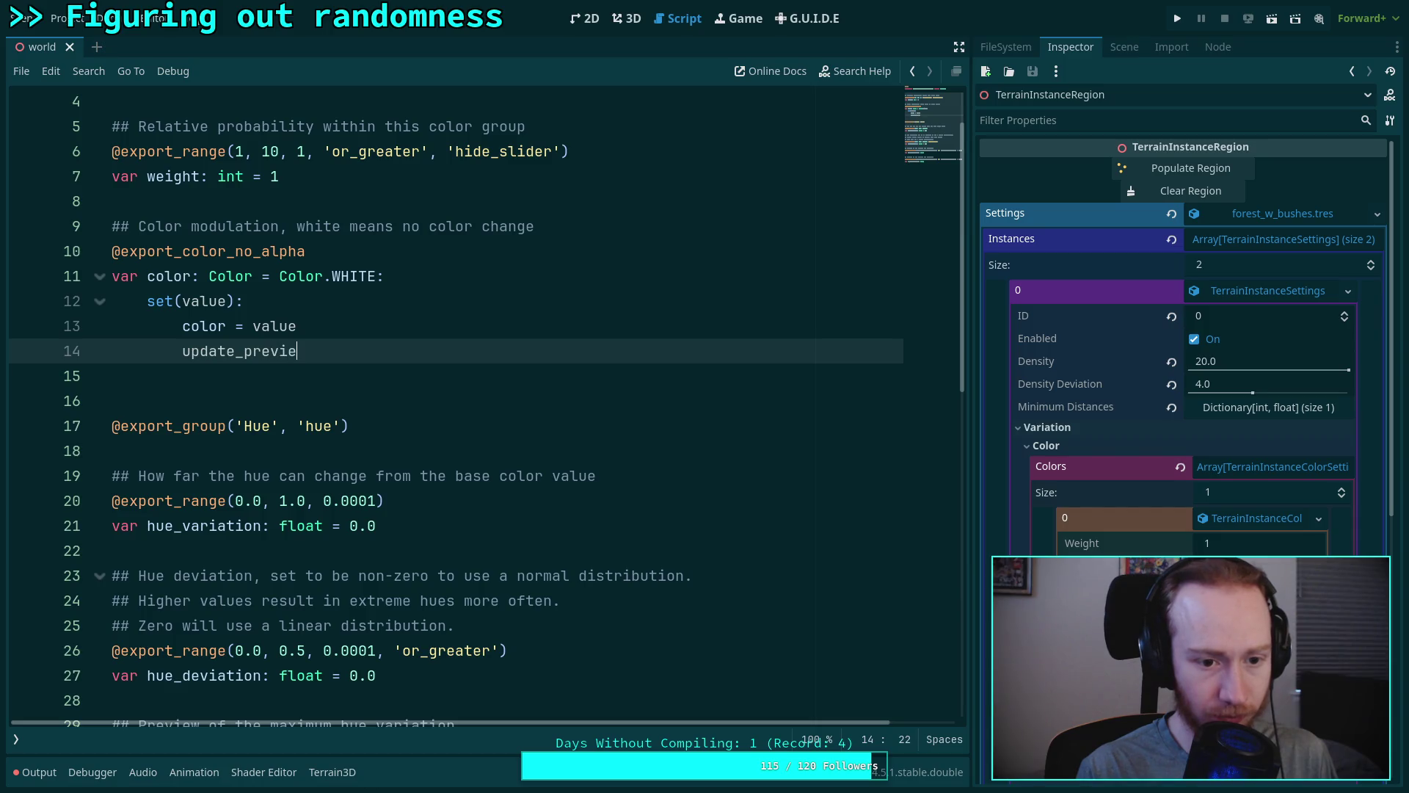
type("s()")
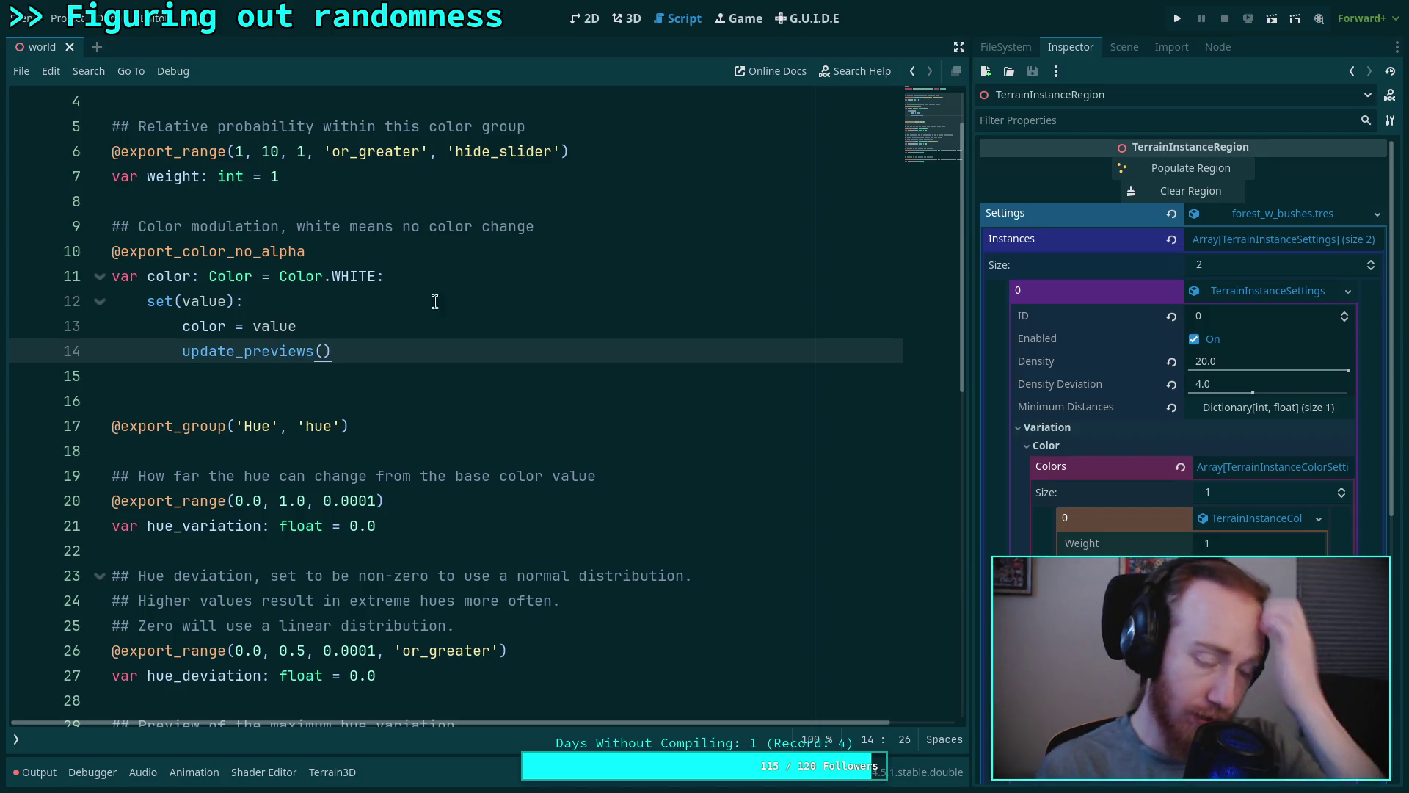
Step: Correct the call to _update_previews() and select the whole color setter block
left_click(182, 351)
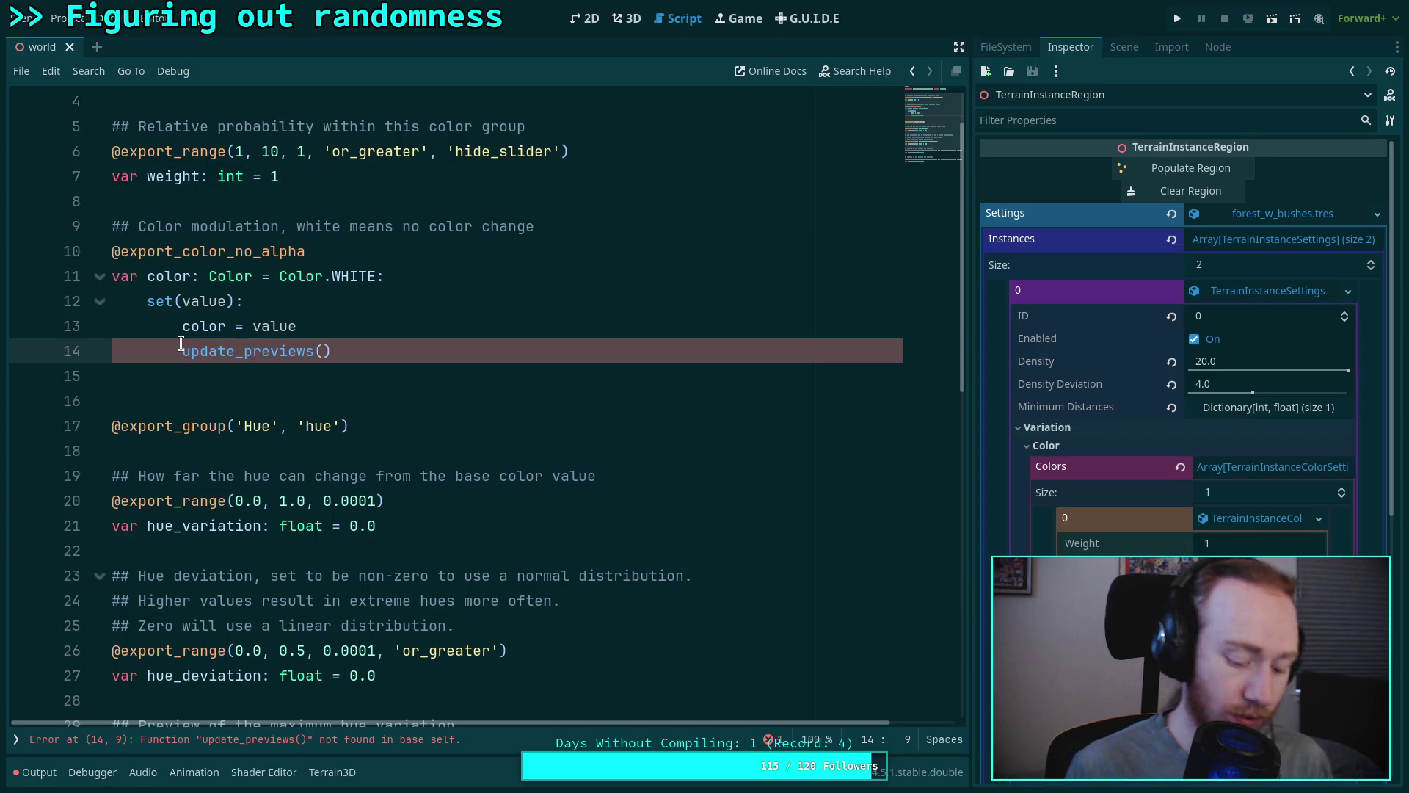
key("ctrl+minus")
key("ctrl+equal")
type("_")
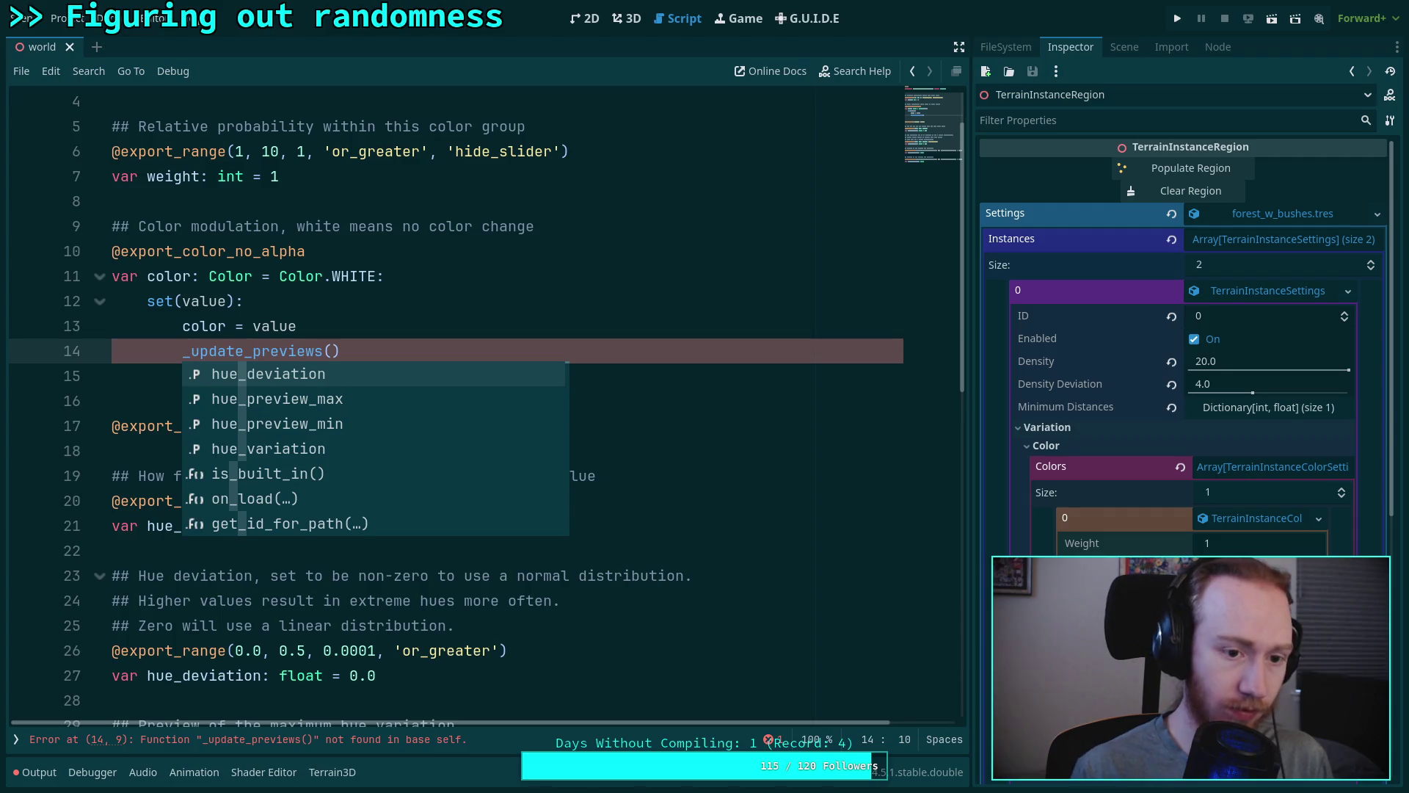
left_click(217, 328)
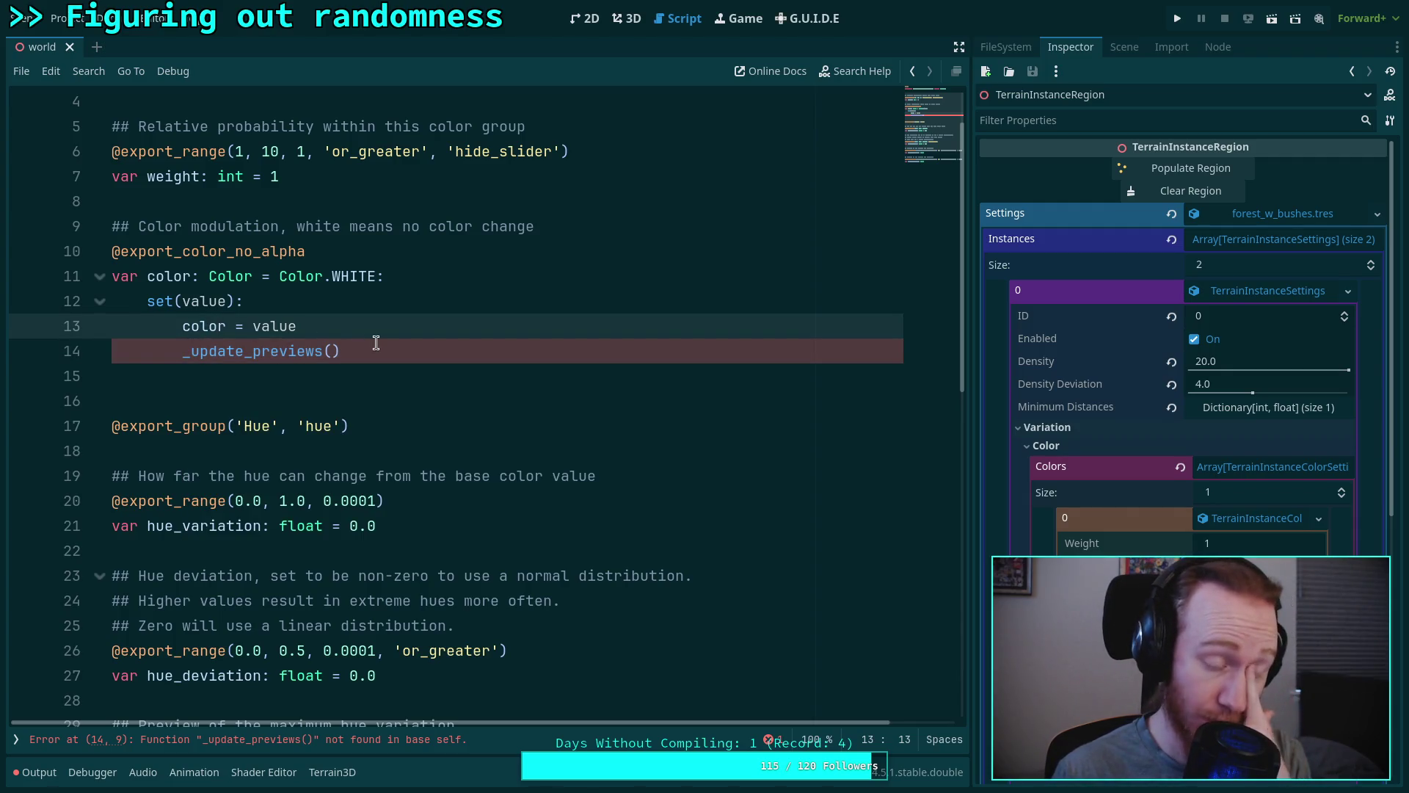
left_click_drag(371, 349, 147, 301)
key("ctrl+c")
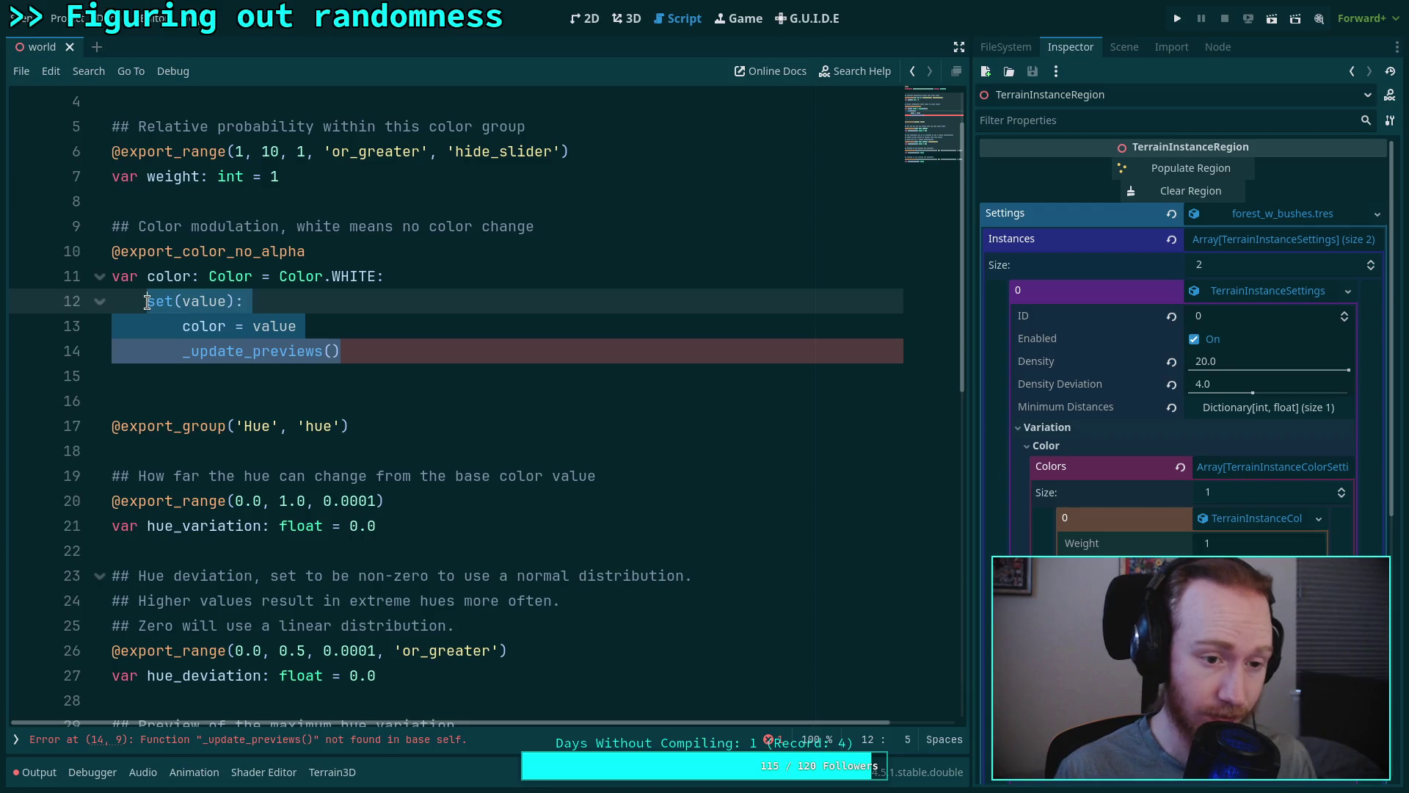
scroll(293, 297, "down", 3)
Step: Paste the setter block after hue_variation and make it assign hue_variation instead of color
left_click(420, 295)
key("ctrl+v")
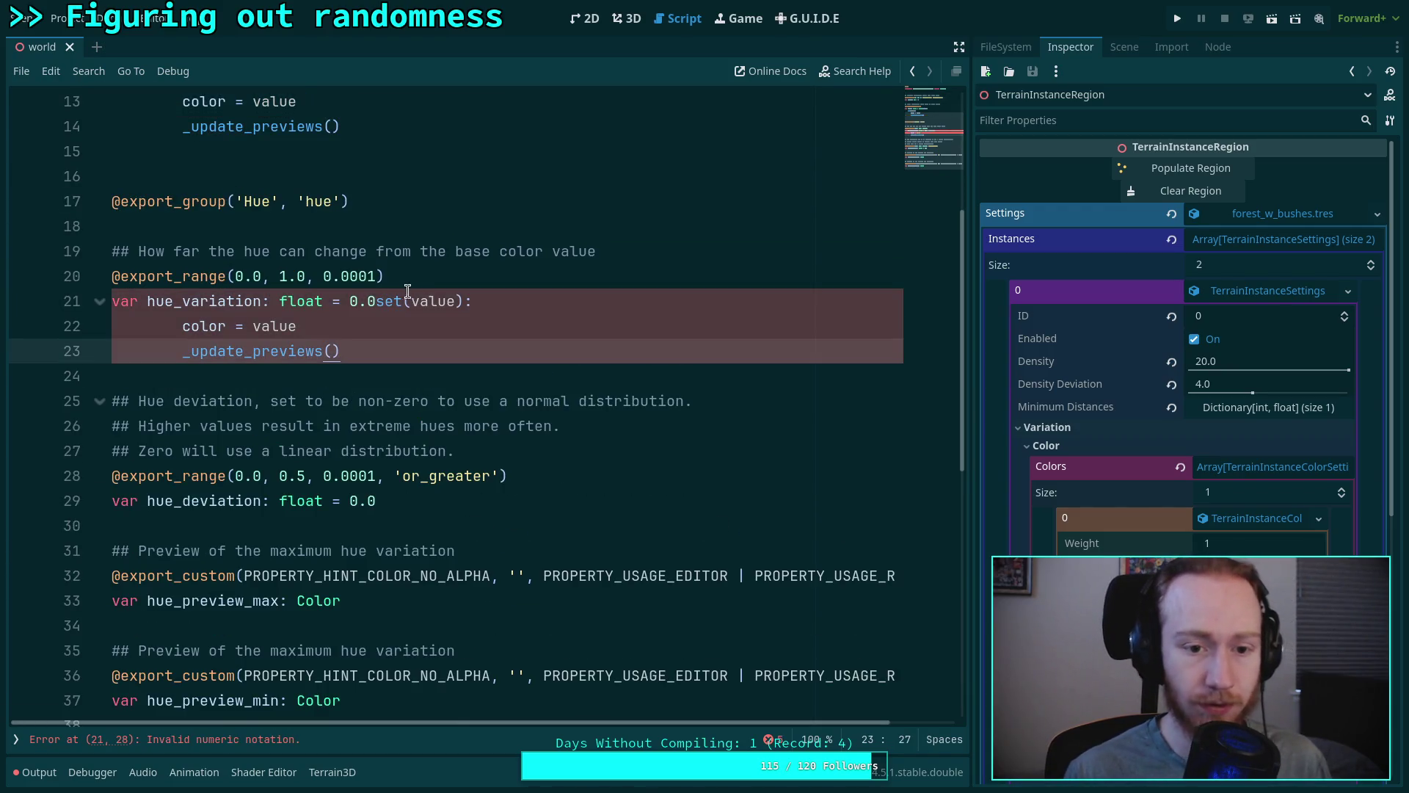
type(":")
key("Return")
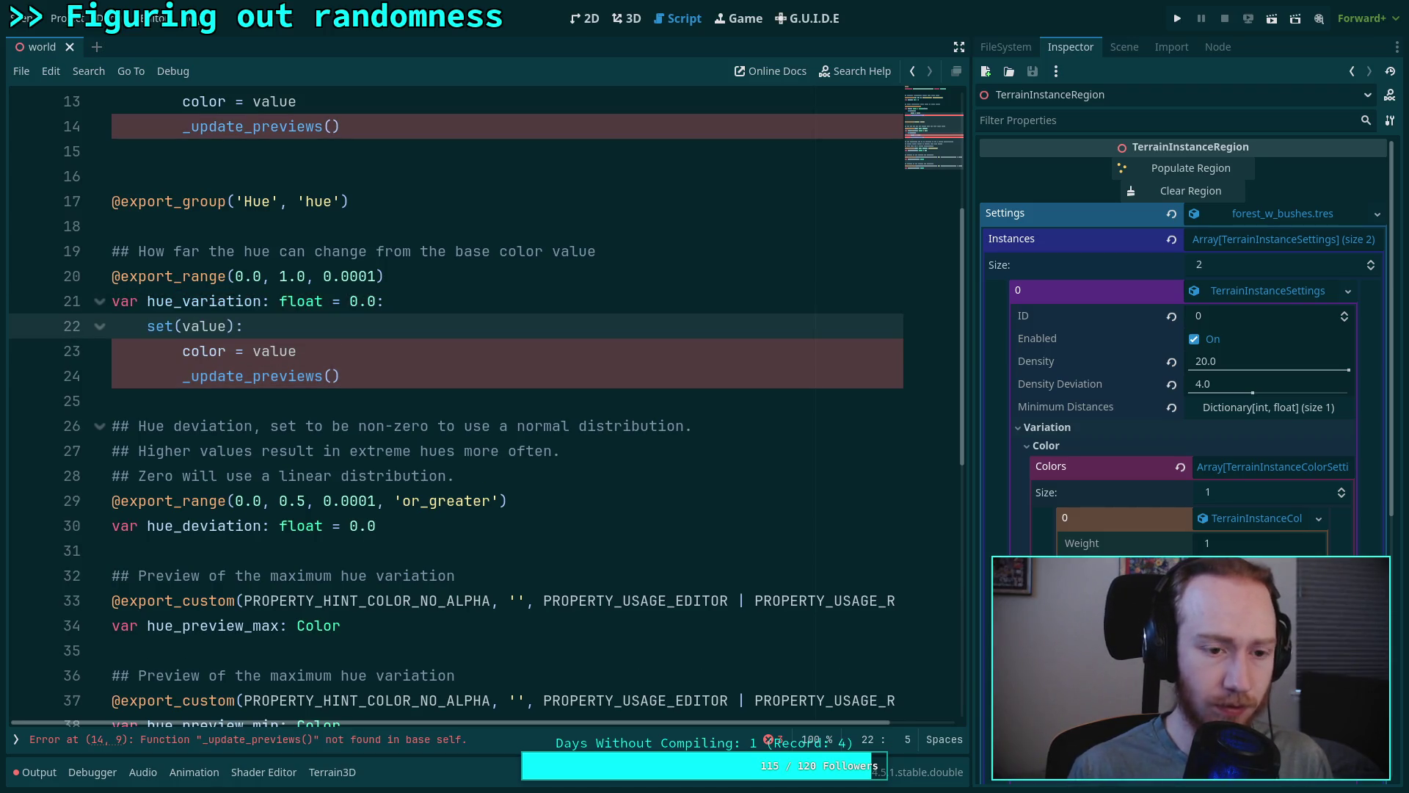
double_click(201, 299)
key("ctrl+c")
double_click(199, 351)
key("ctrl+v")
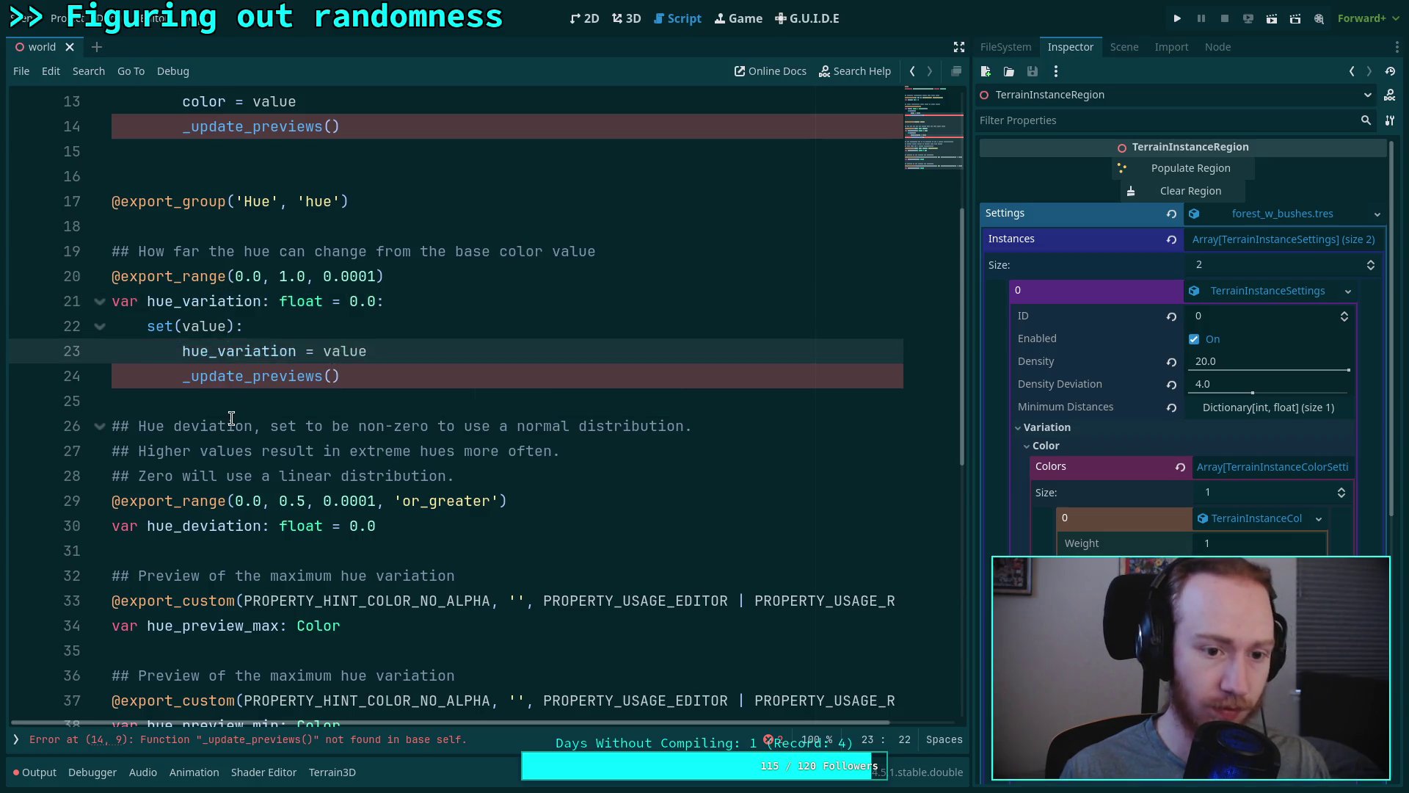
Step: Pass &'hue' as the argument to _update_previews in the hue_variation setter
scroll(231, 418, "down", 2)
scroll(248, 379, "up", 1)
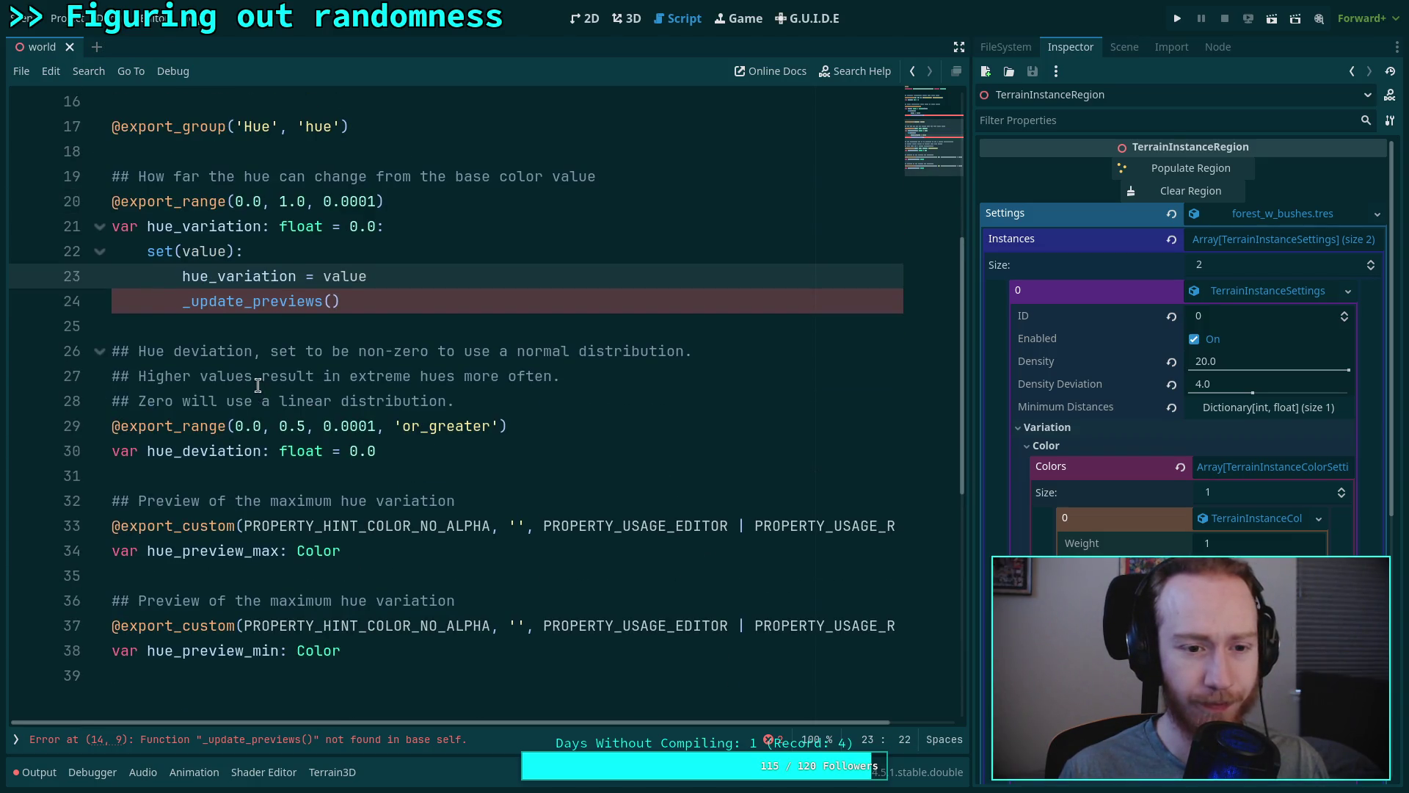
left_click(331, 302)
type("'")
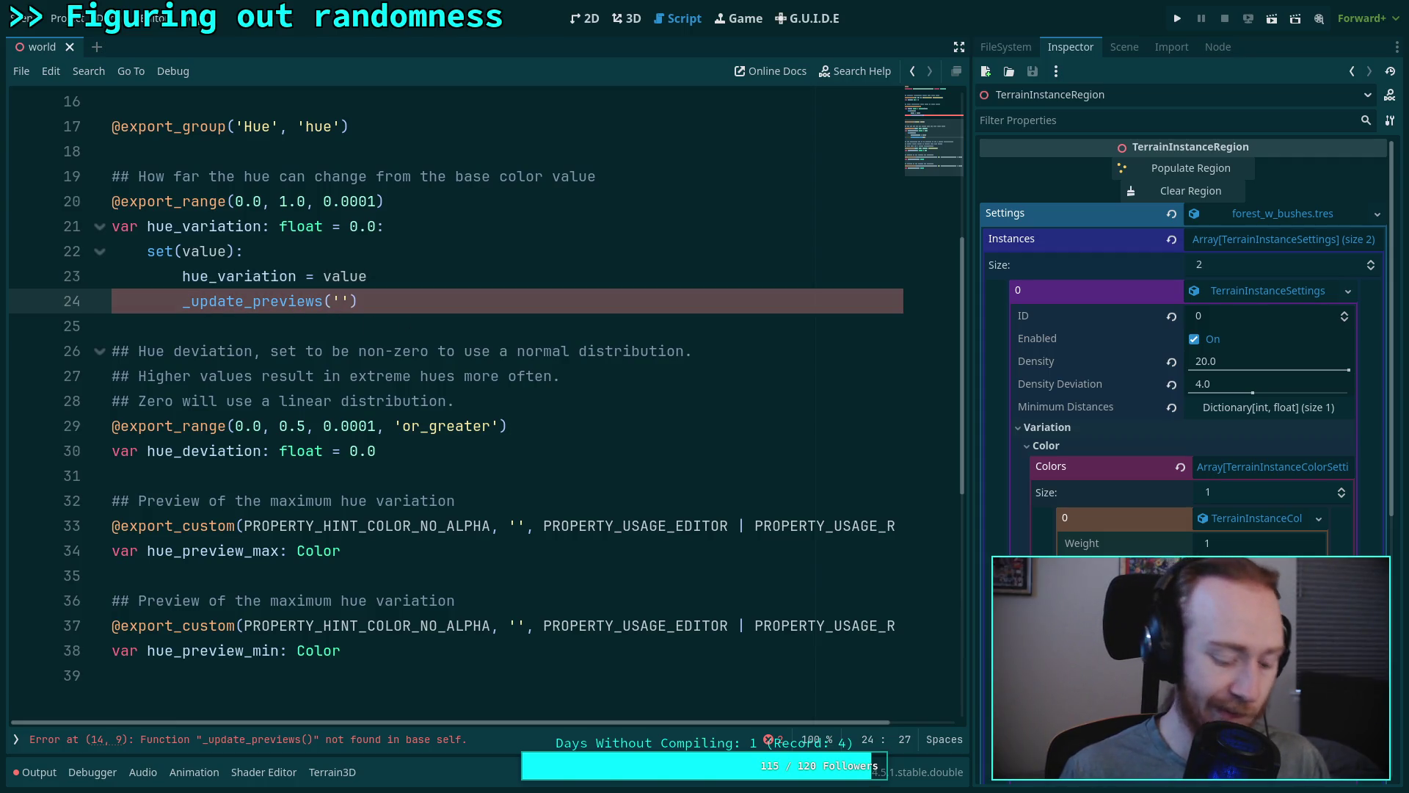
type("hue")
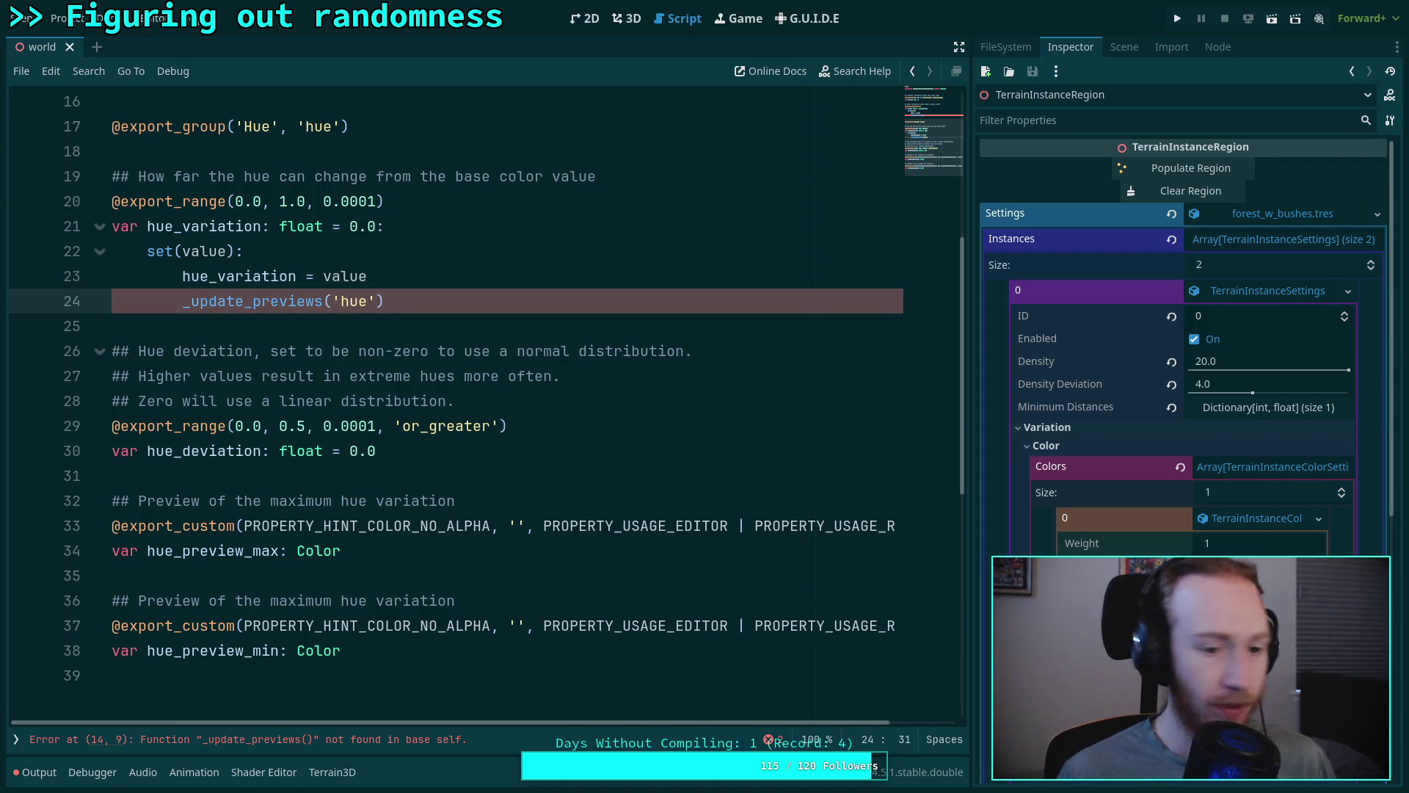
left_click(333, 301)
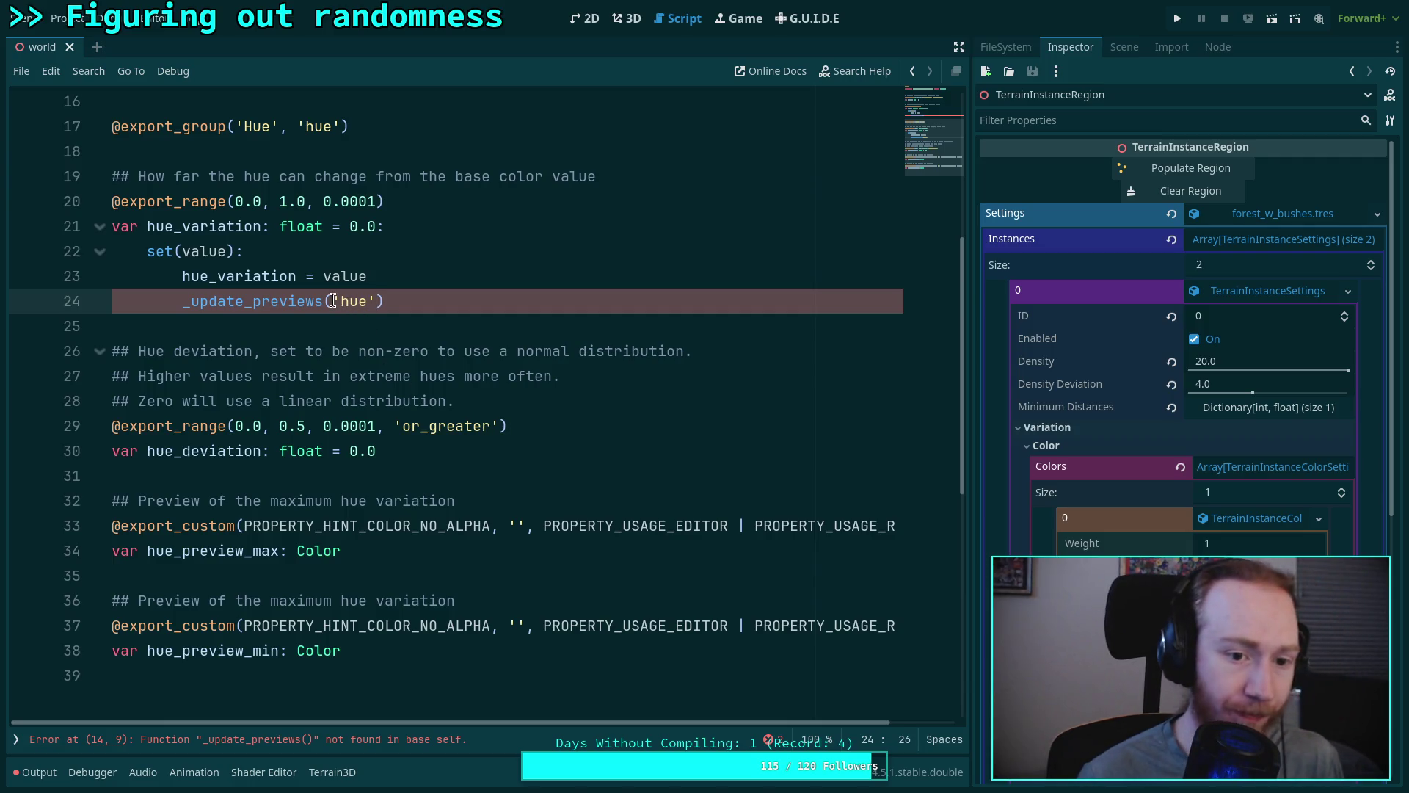
type("&")
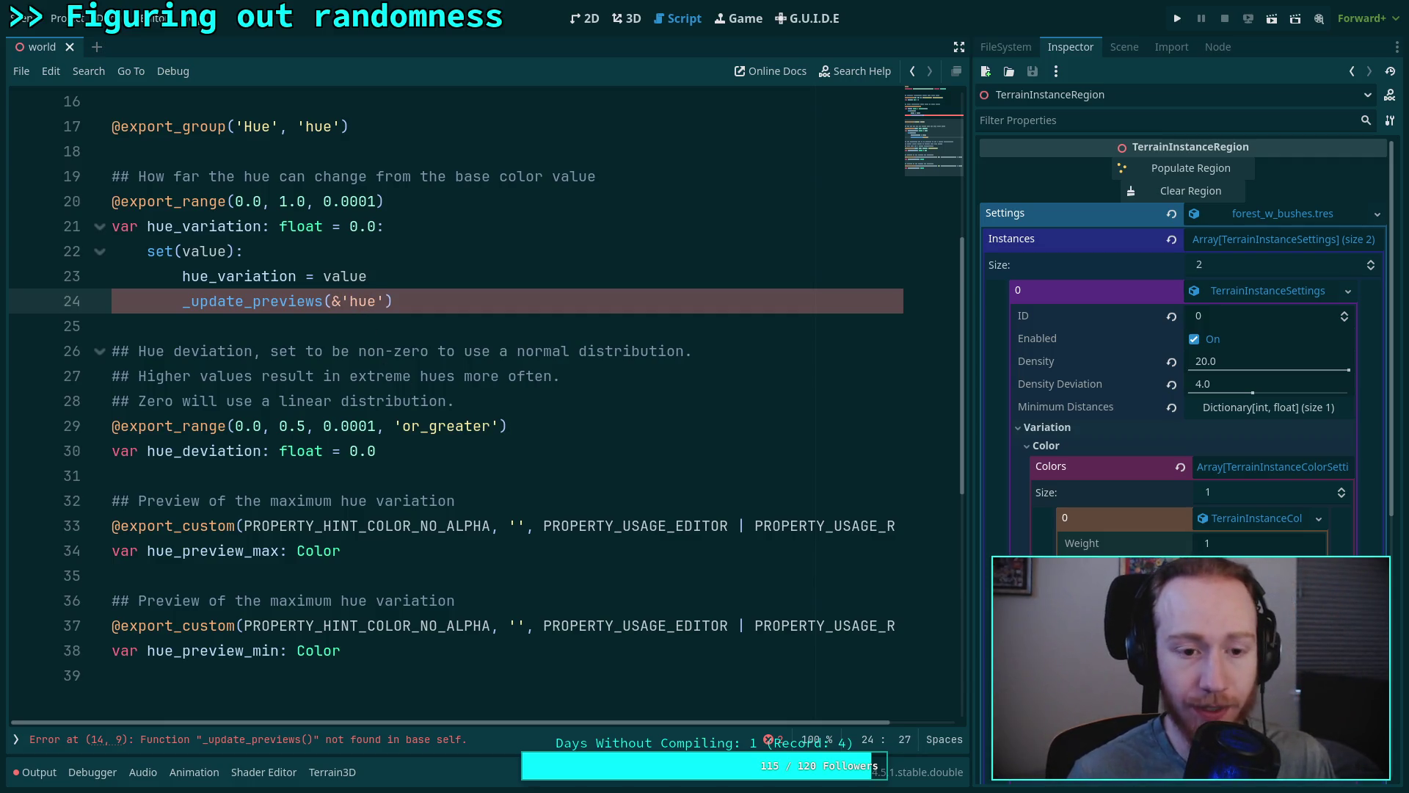
key("BackSpace")
type("^")
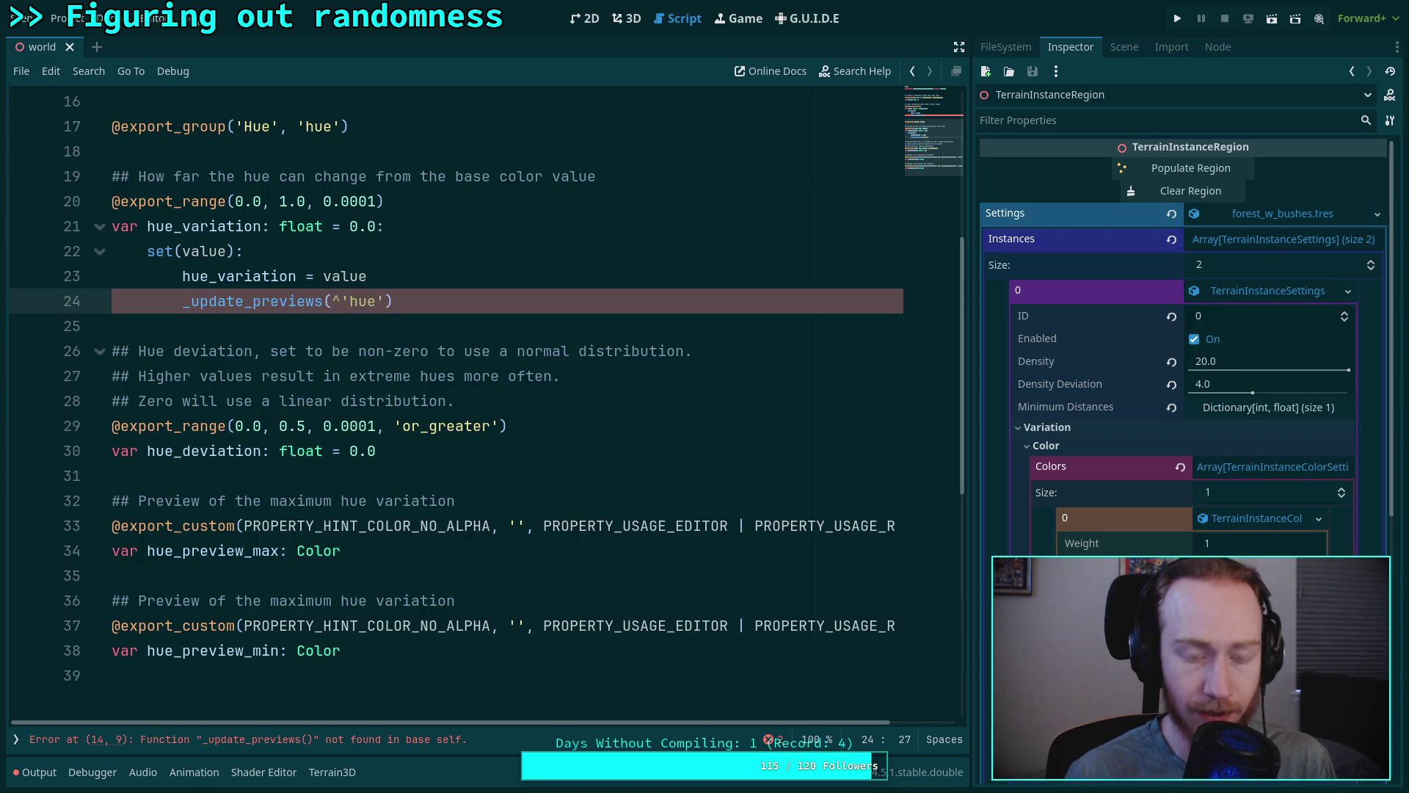
key("BackSpace")
type("&")
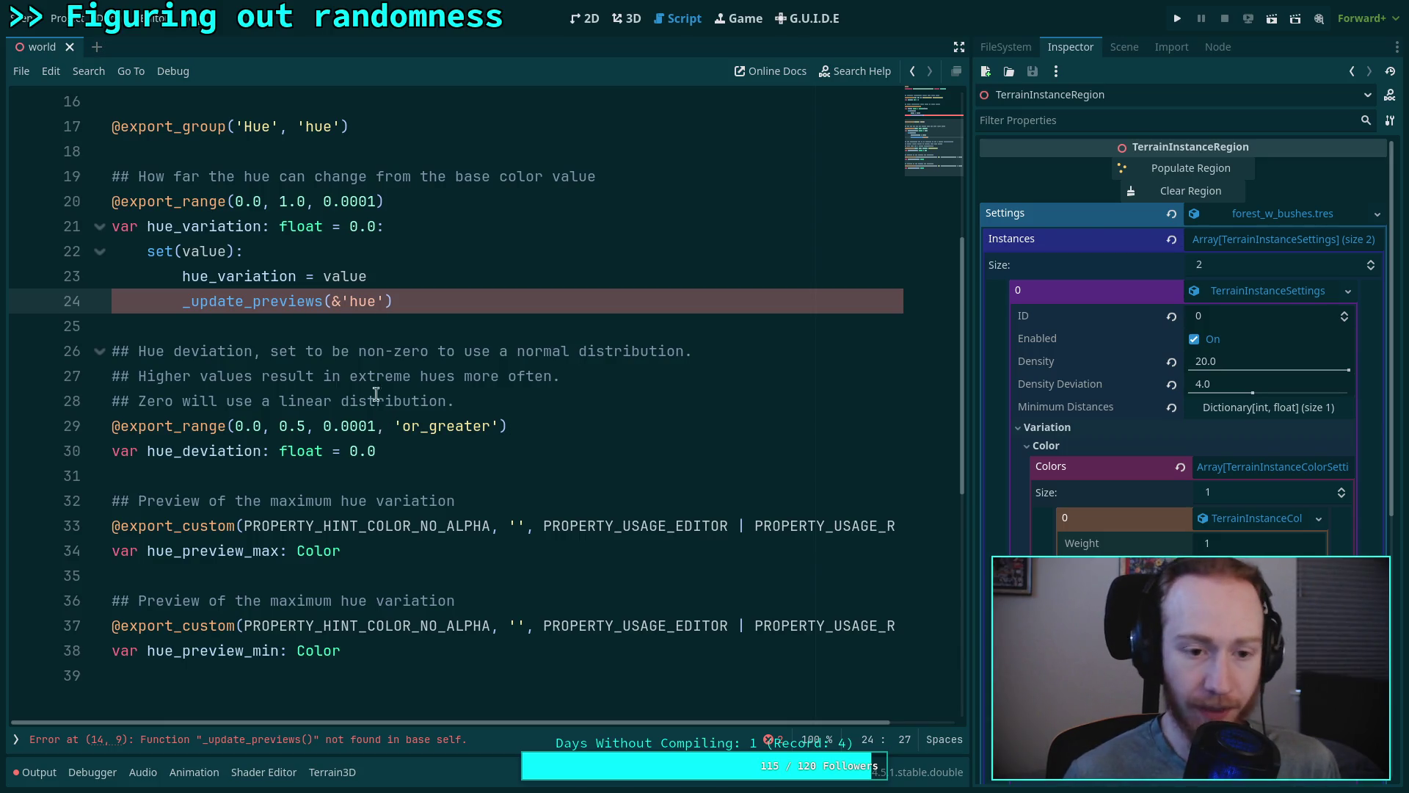
Step: Copy the hue_variation setter to hue_deviation and rename its assigned variable to hue_deviation
left_click_drag(401, 301, 377, 225)
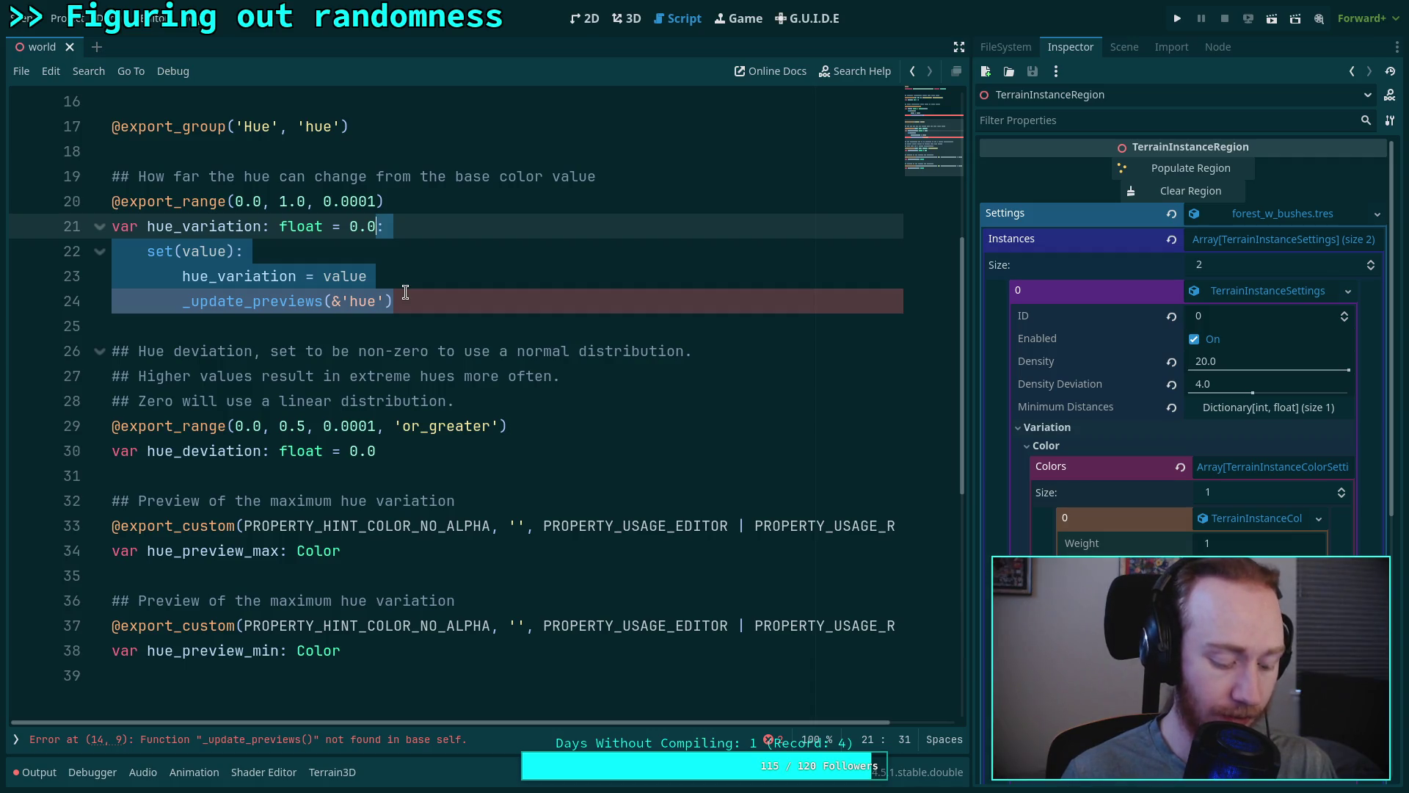
key("ctrl+c")
left_click(403, 426)
left_click(411, 449)
key("ctrl+v")
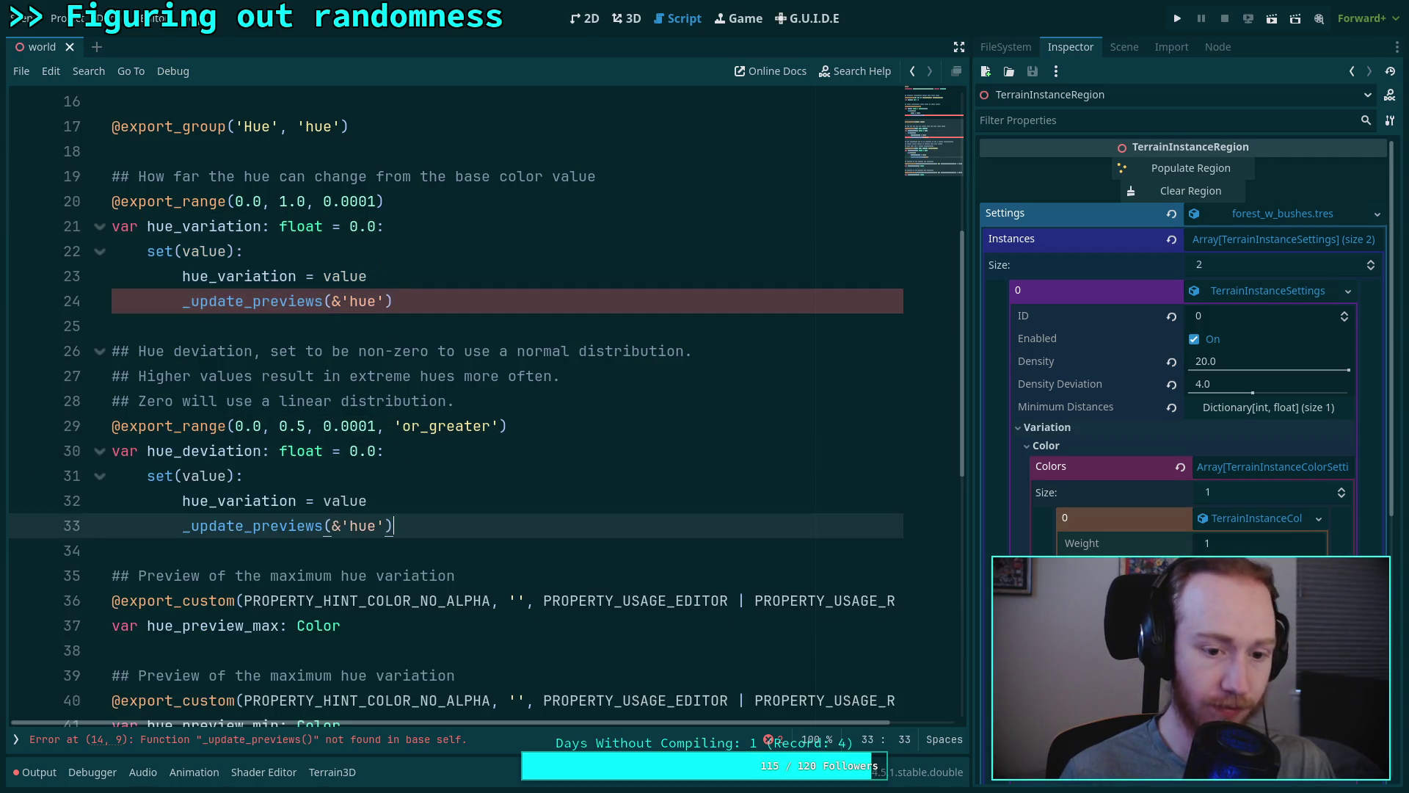
double_click(206, 452)
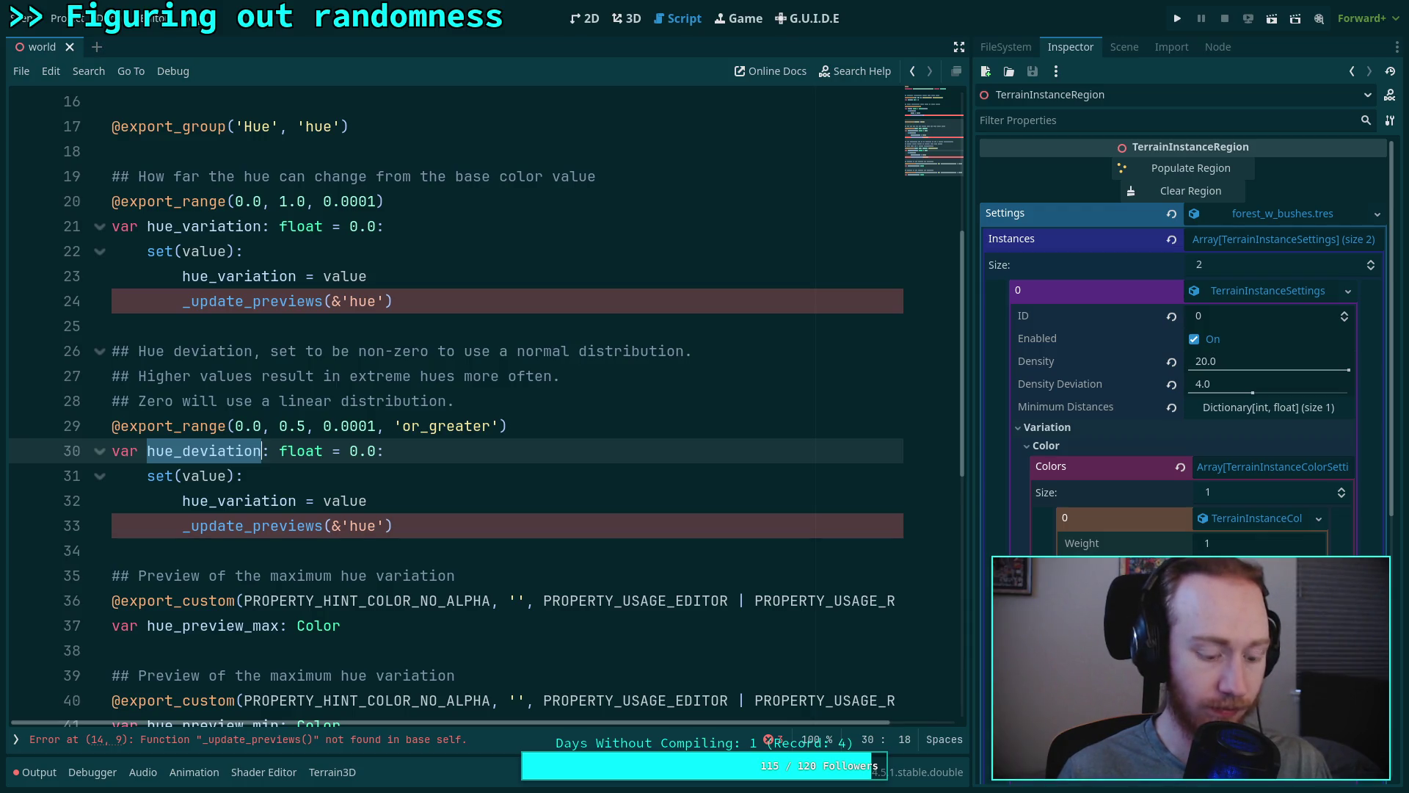
key("ctrl+c")
double_click(242, 501)
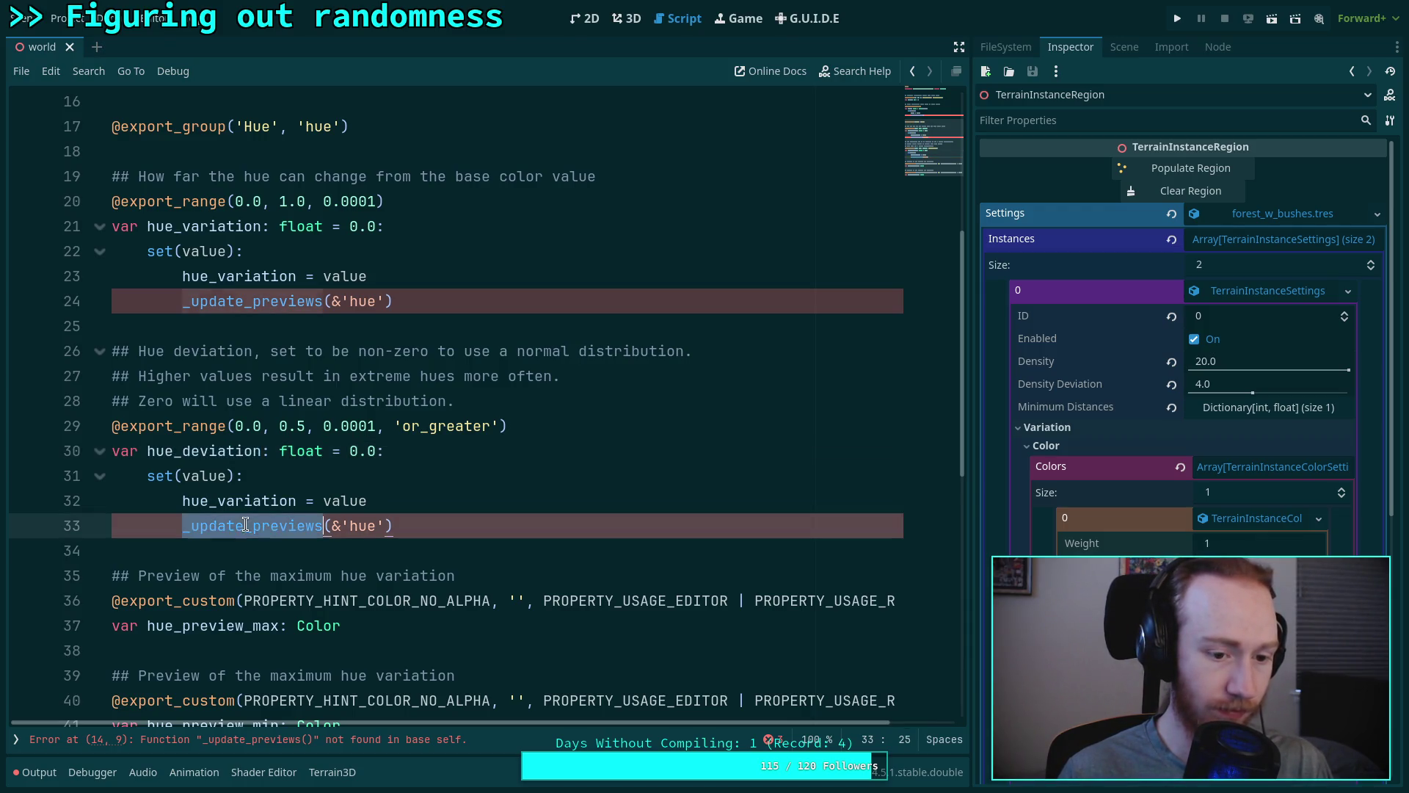
key("ctrl+v")
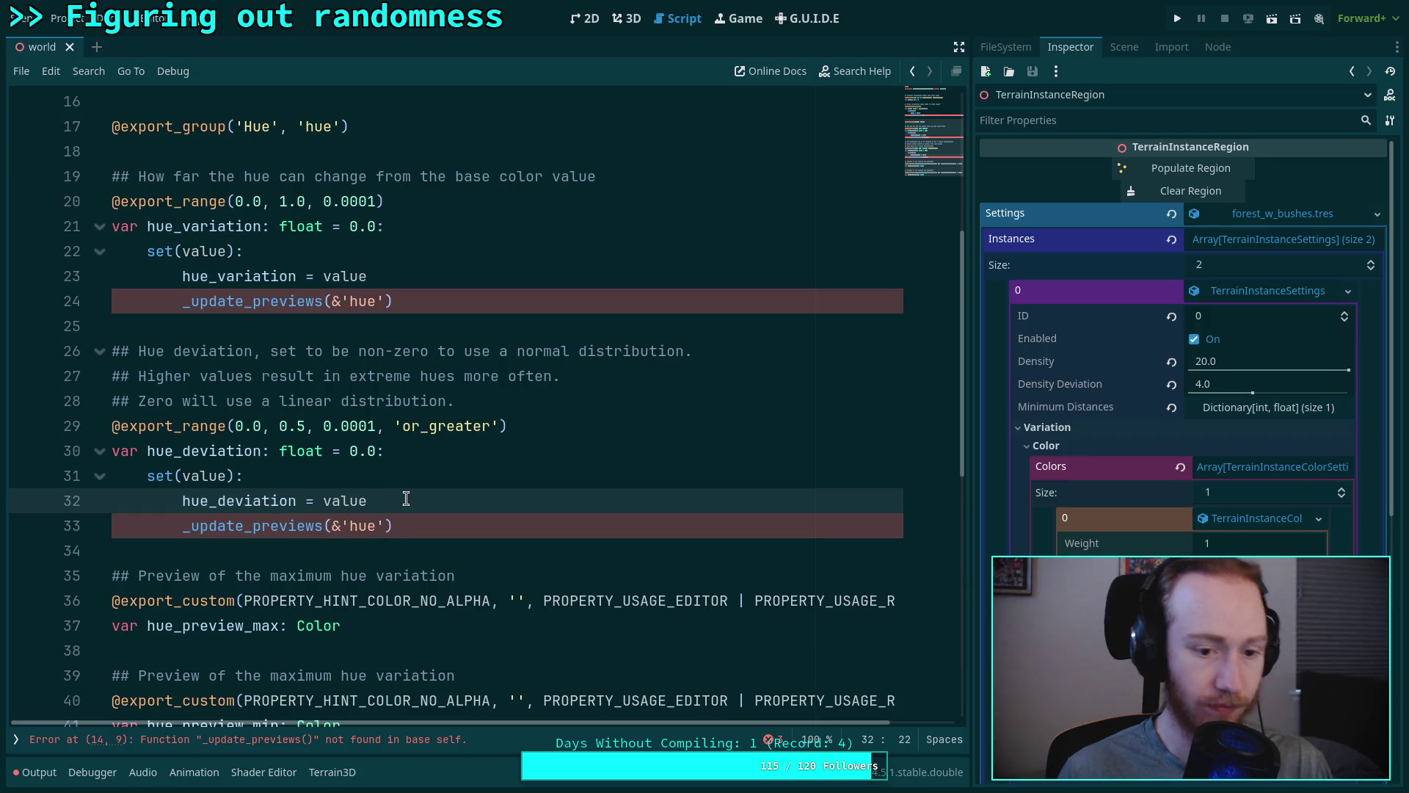
Step: Start a new line at the end of the script with 'func'
scroll(406, 499, "down", 4)
left_click(406, 499)
key("Return")
key("Return")
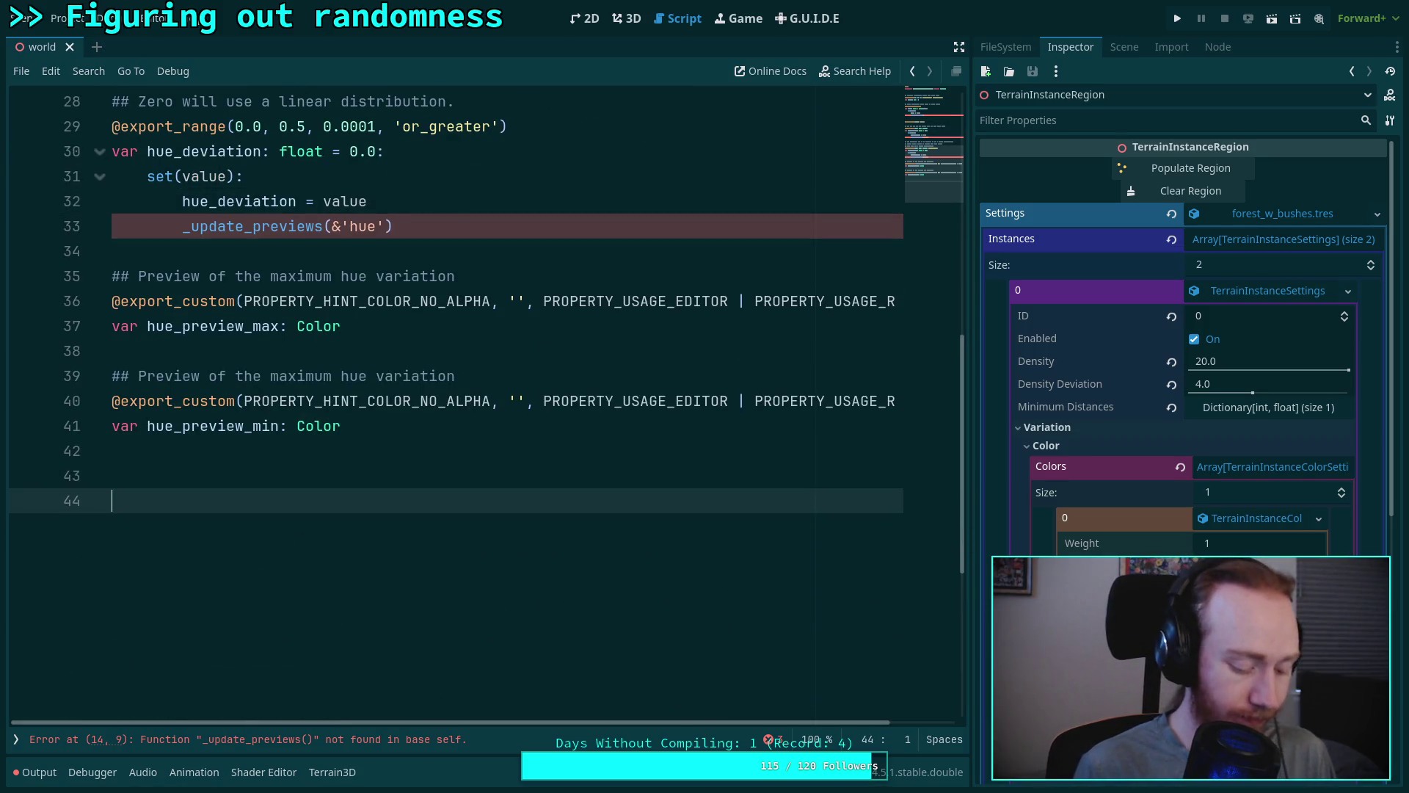
type("func _update_priv")
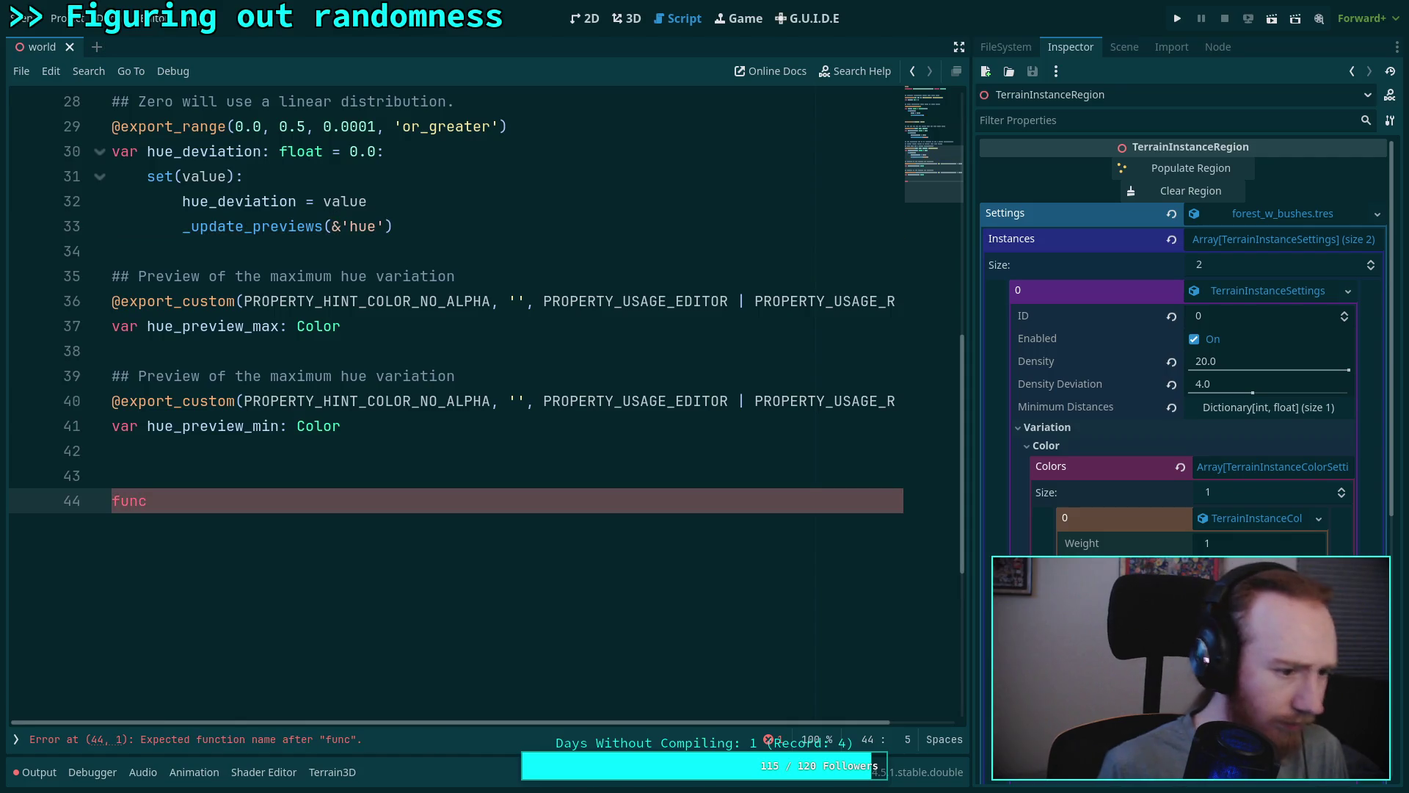
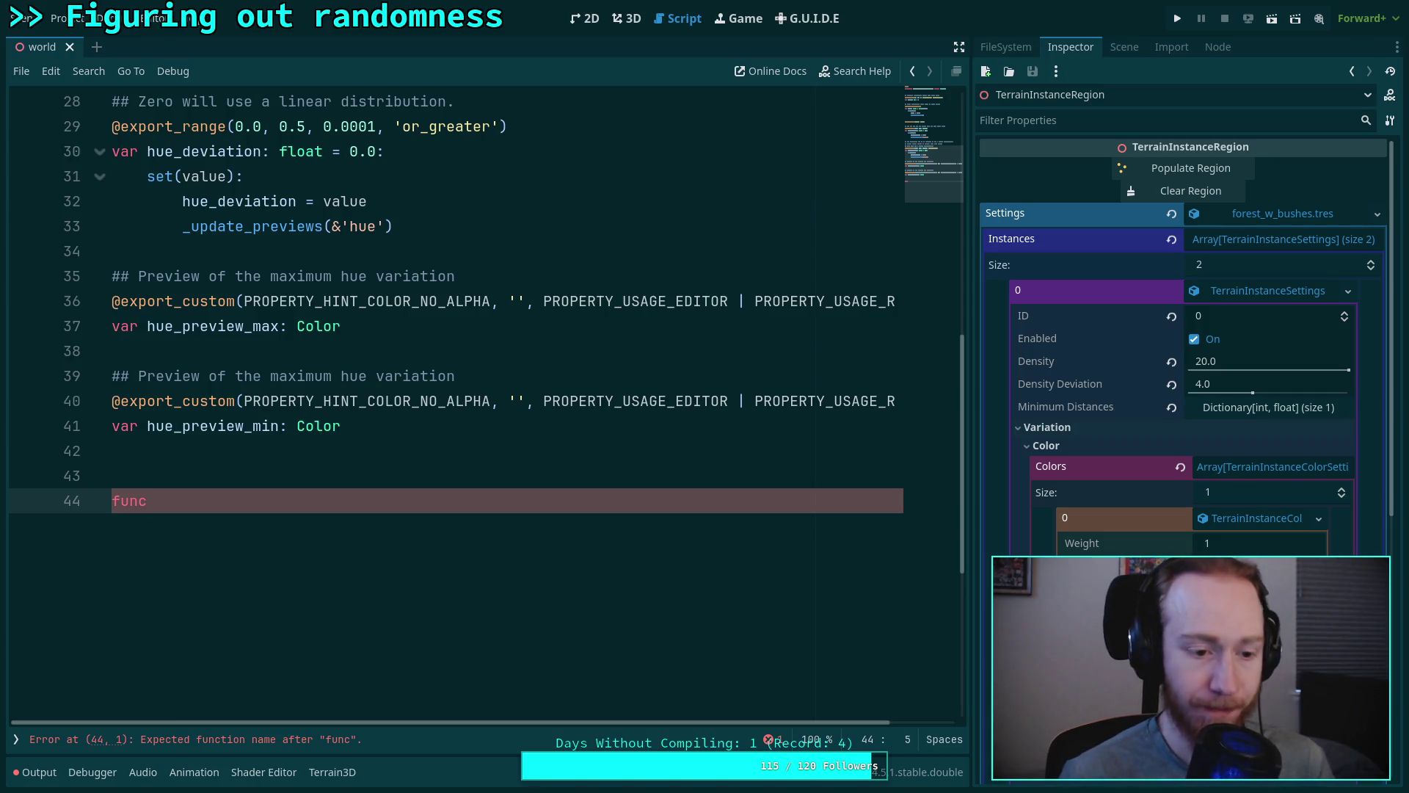
Step: Write the signature func _update_previews(type: StringName = &'all') -> void: on line 44
type("_upd")
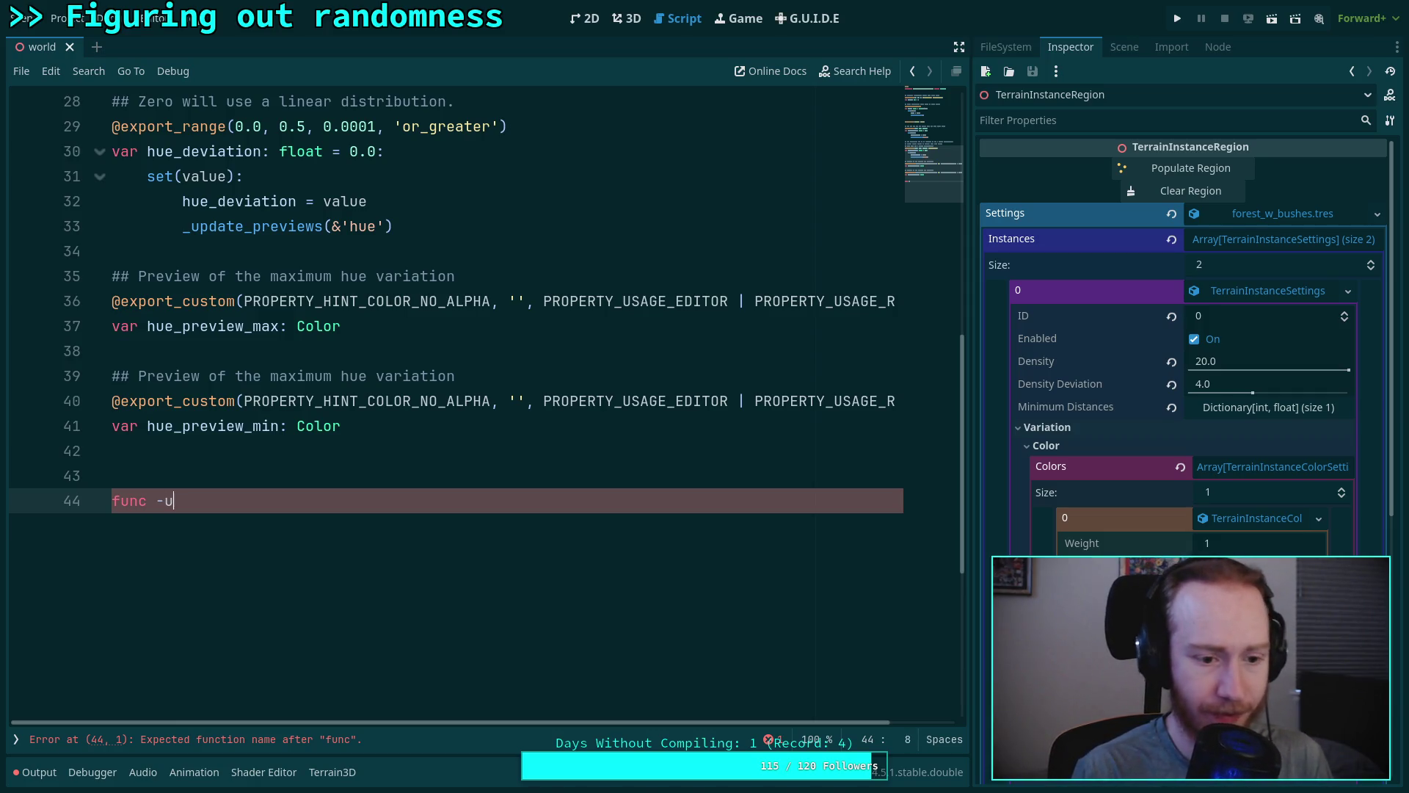
type("ate_priv")
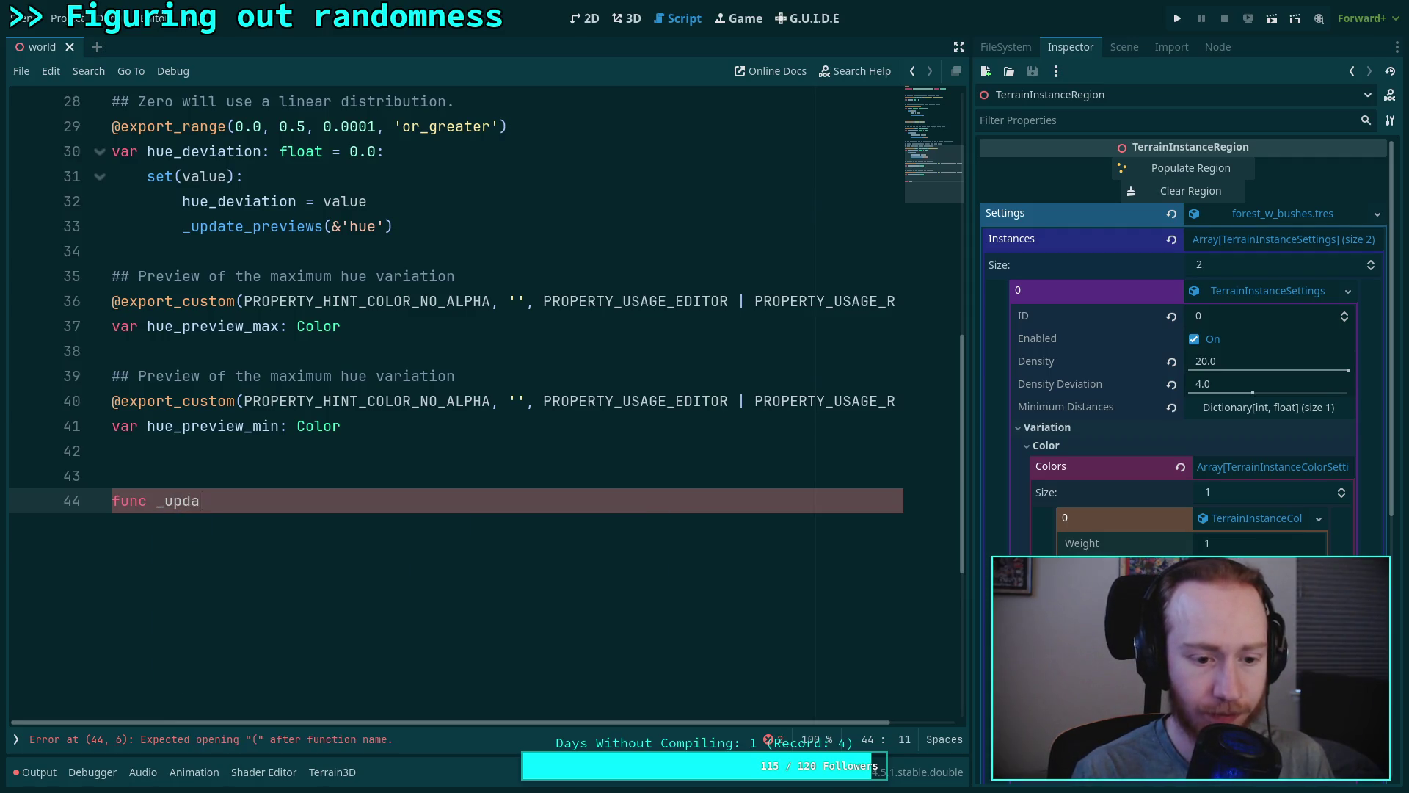
key("BackSpace")
key("BackSpace")
type("eviews")
type("(typ")
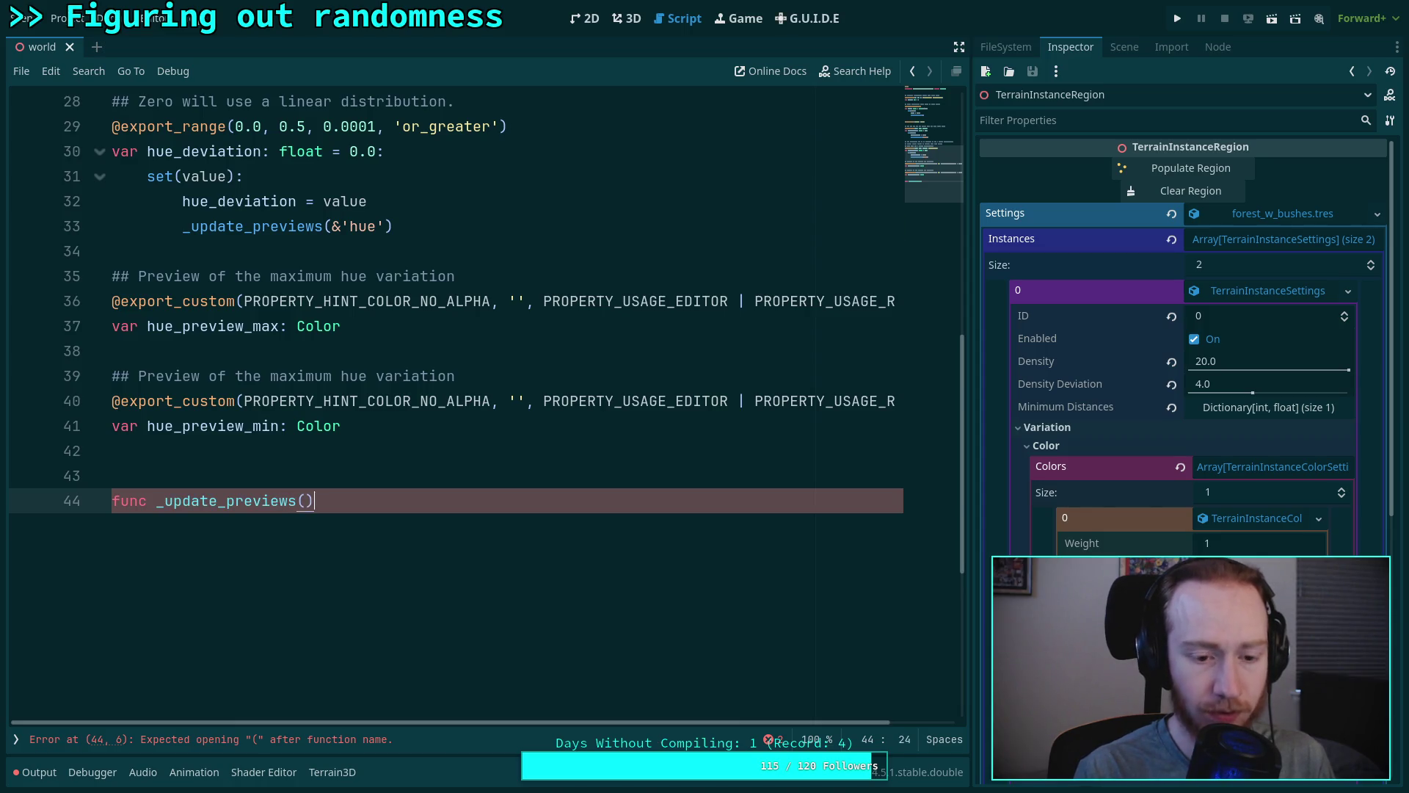
type("e: ")
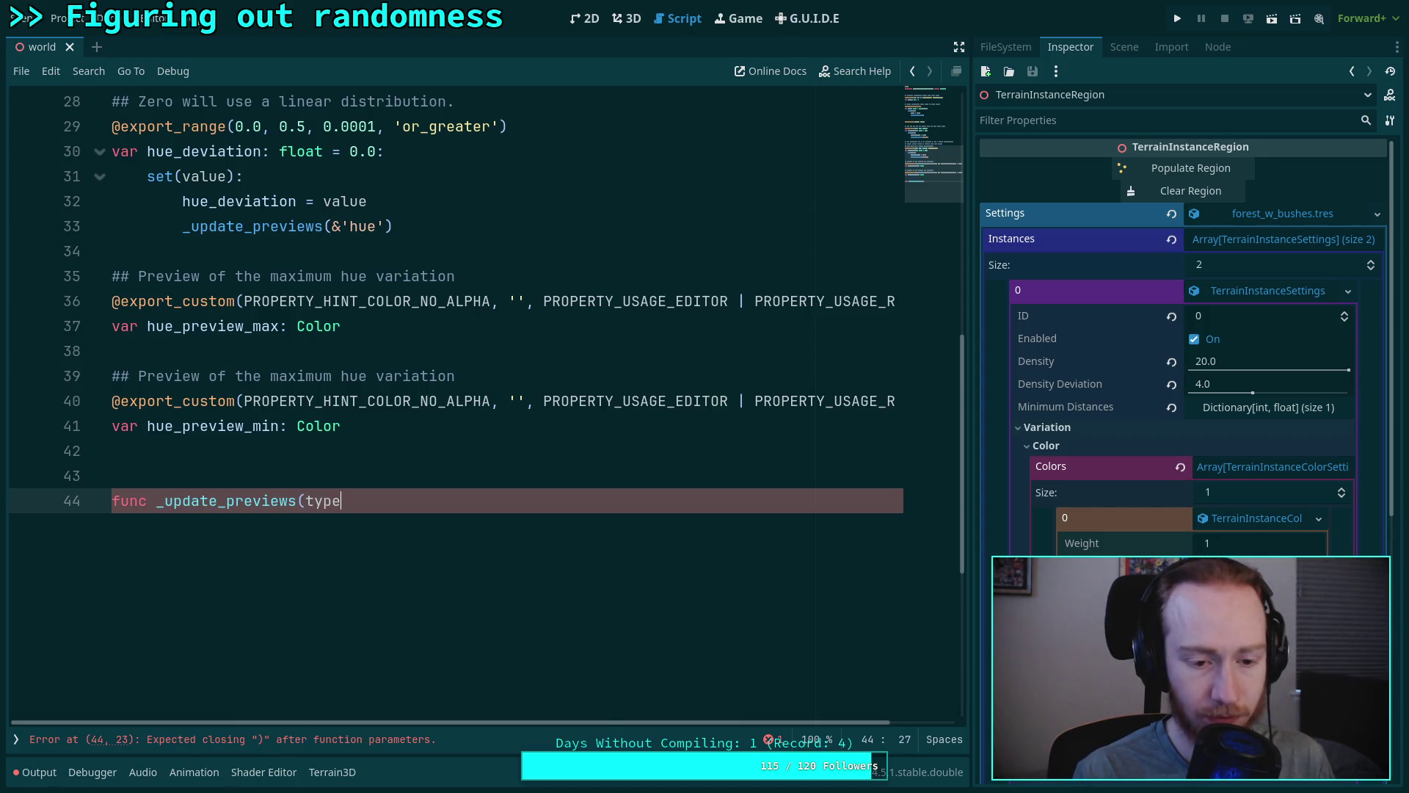
type("StringNm")
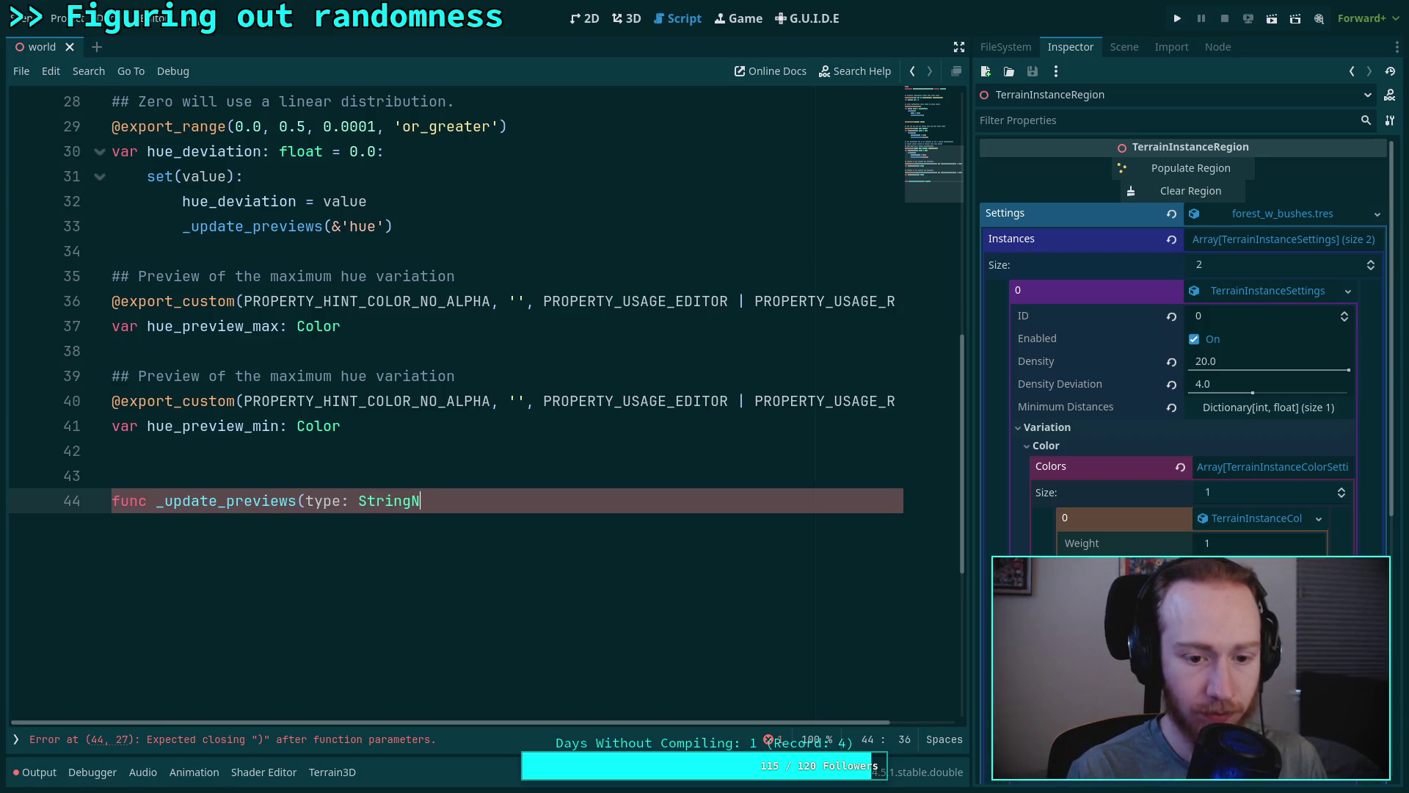
key("BackSpace")
type("aw")
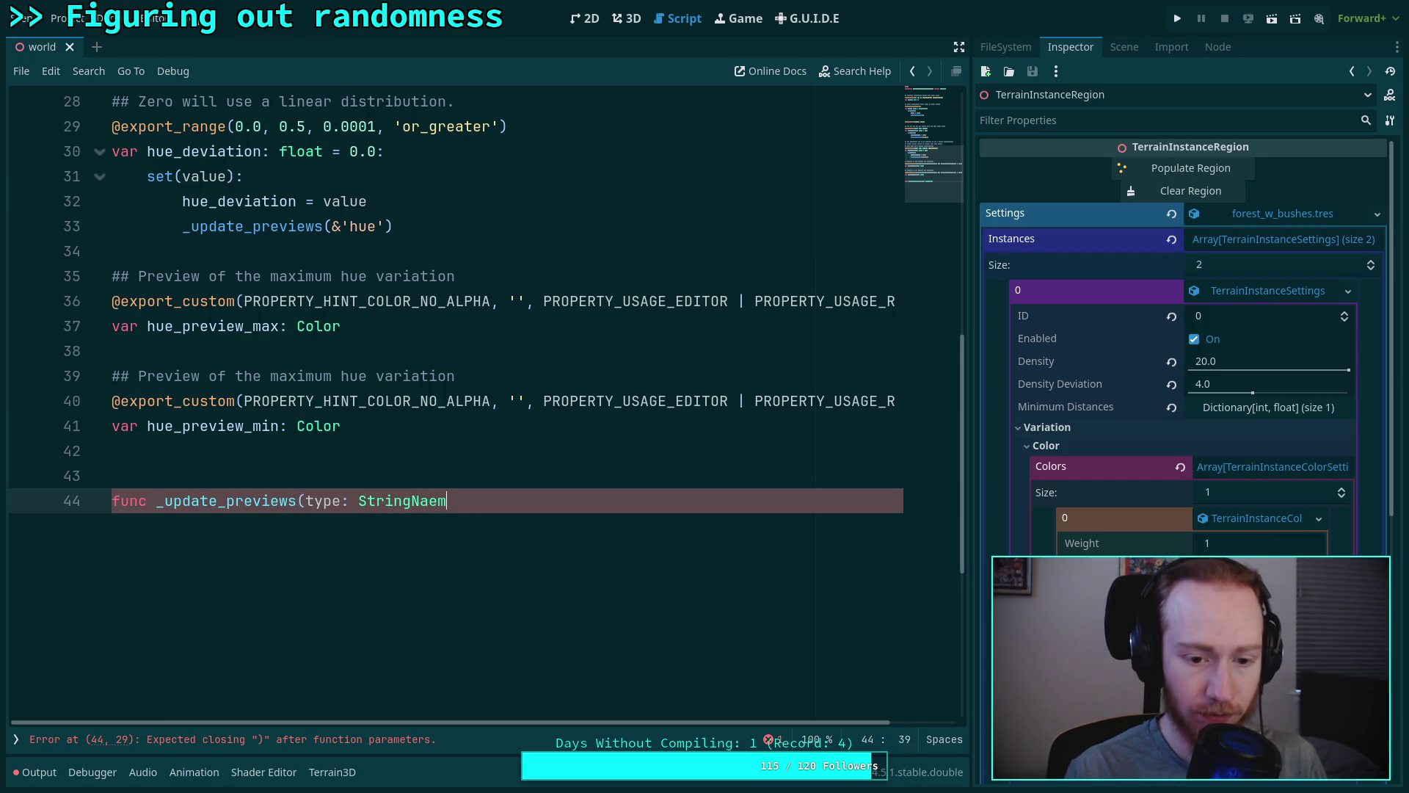
key("BackSpace")
type("me = ")
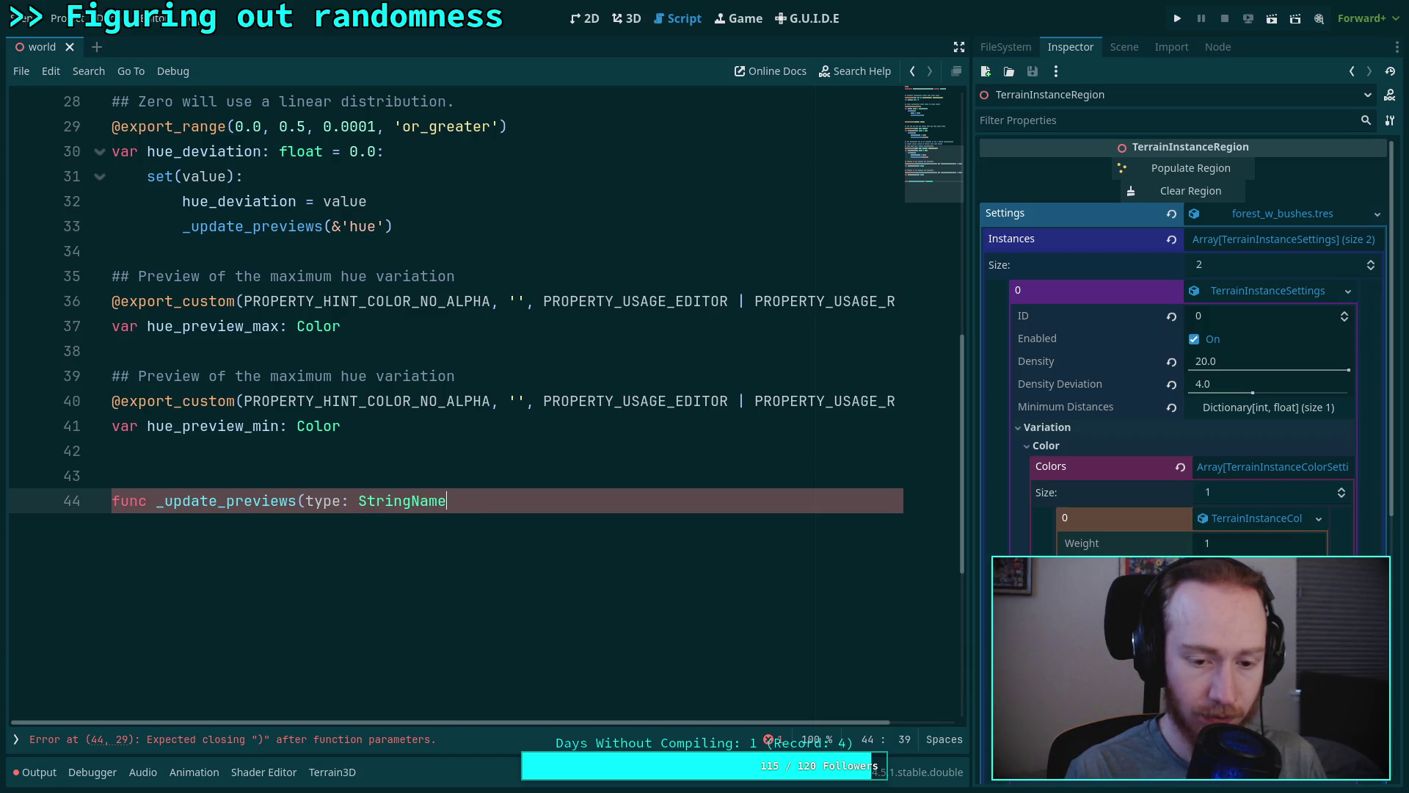
type("%")
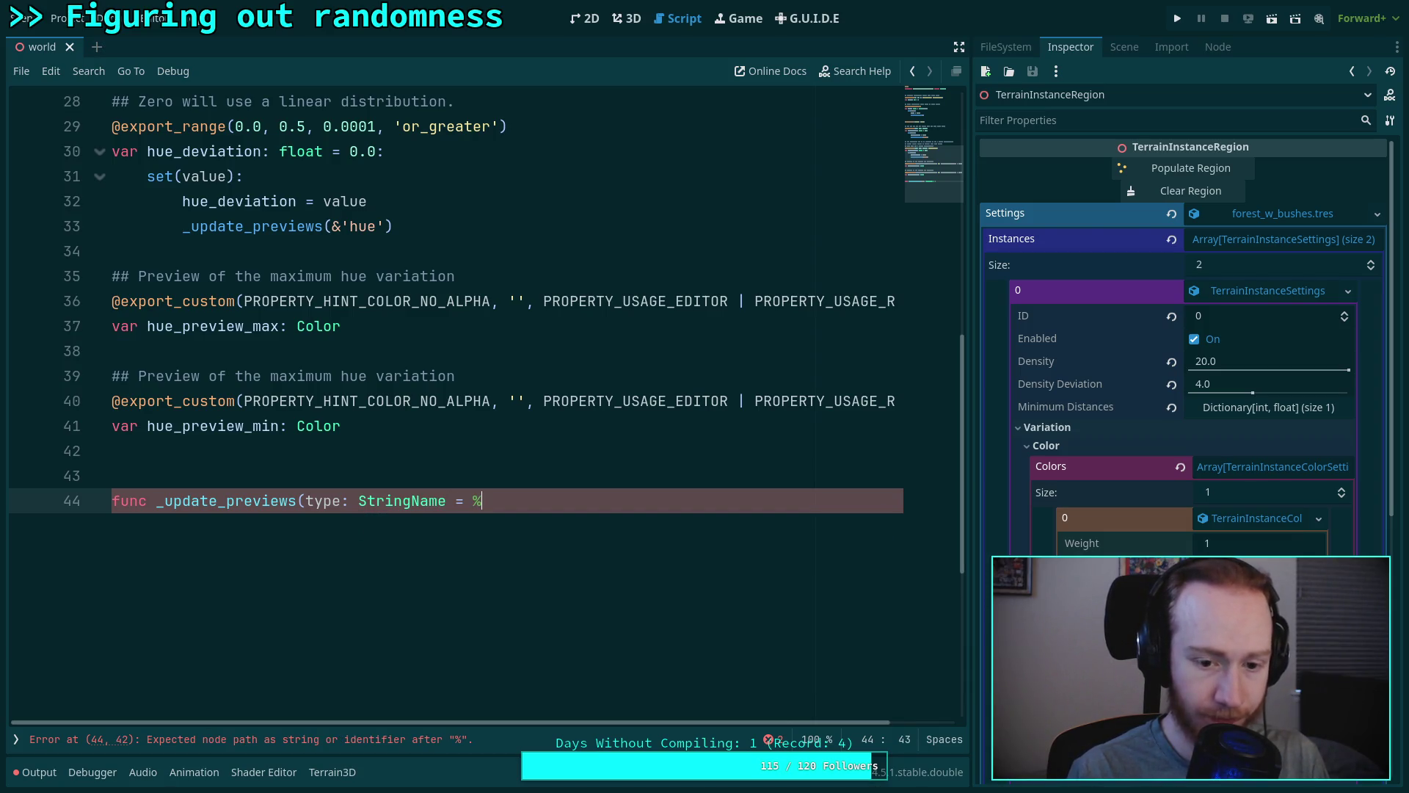
key("BackSpace")
type("&a")
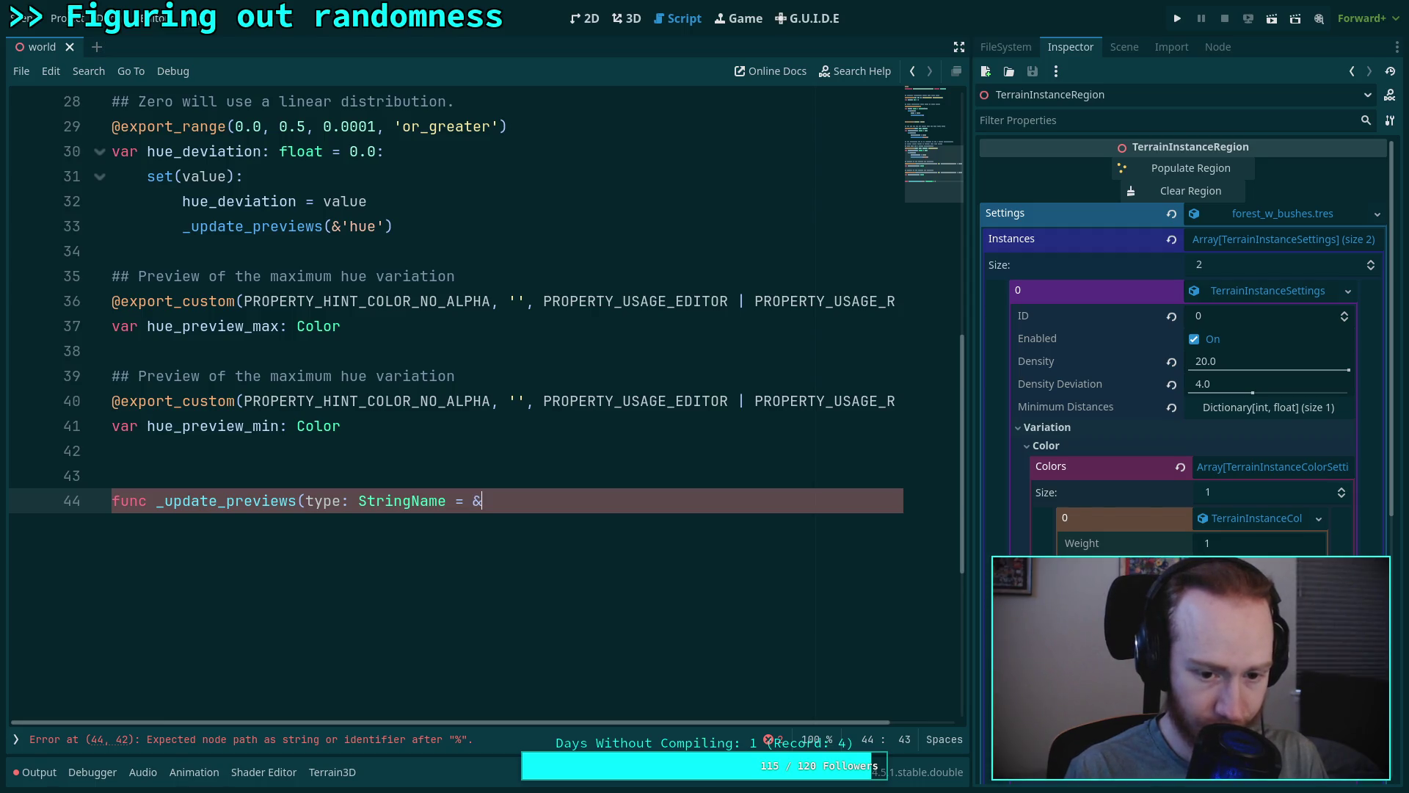
key("BackSpace")
type("'all")
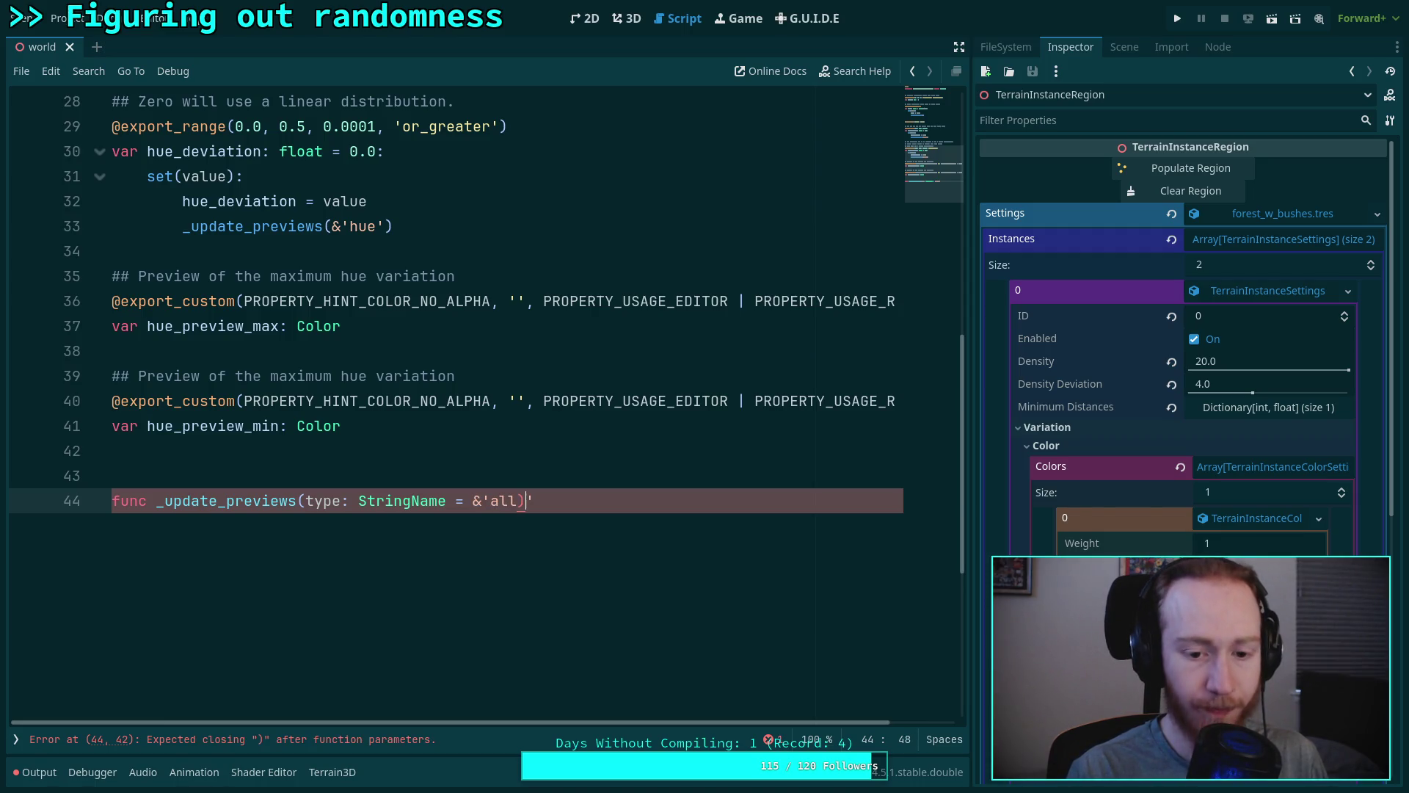
type("') -> ")
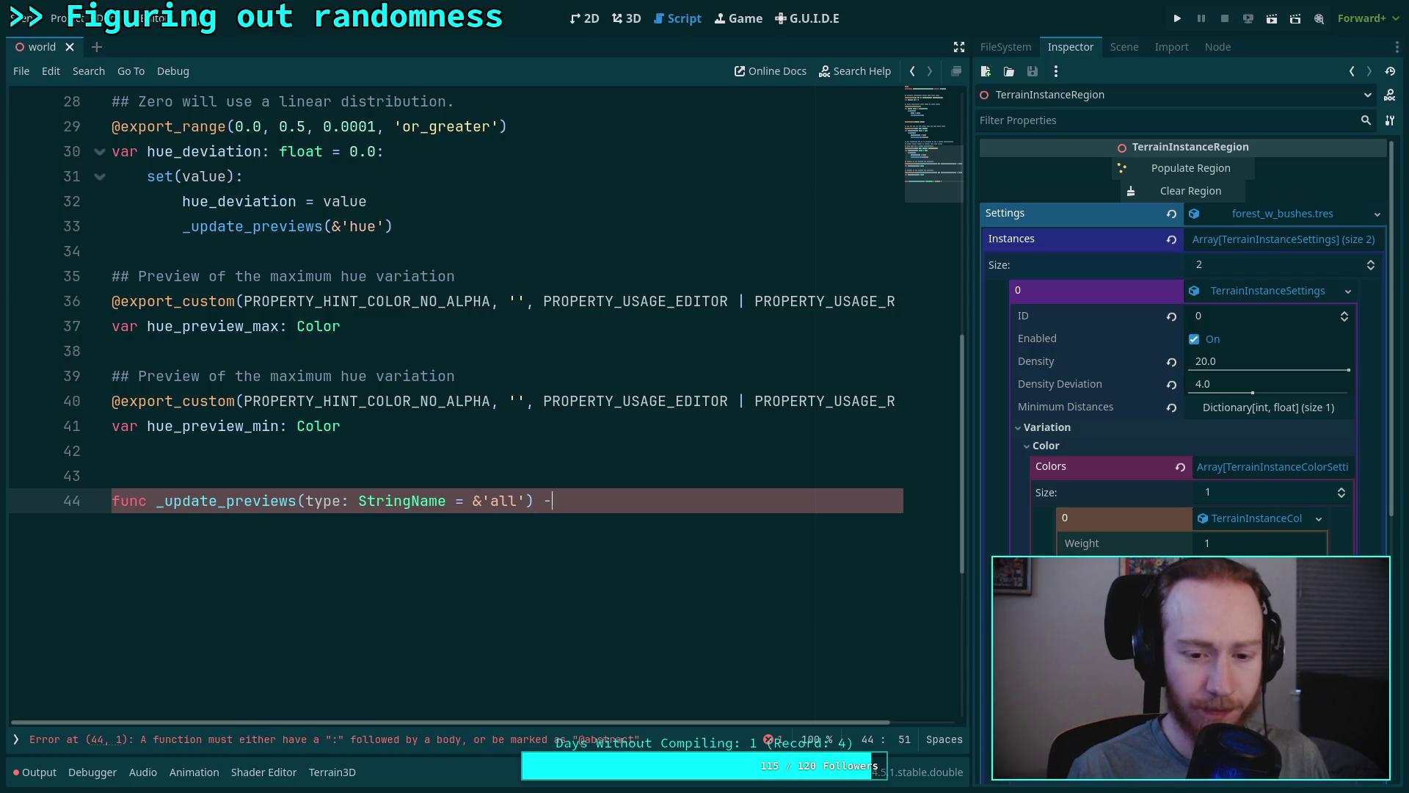
type("void:")
Step: Give _update_previews a placeholder pass body on the next line
key("Return")
type("pass")
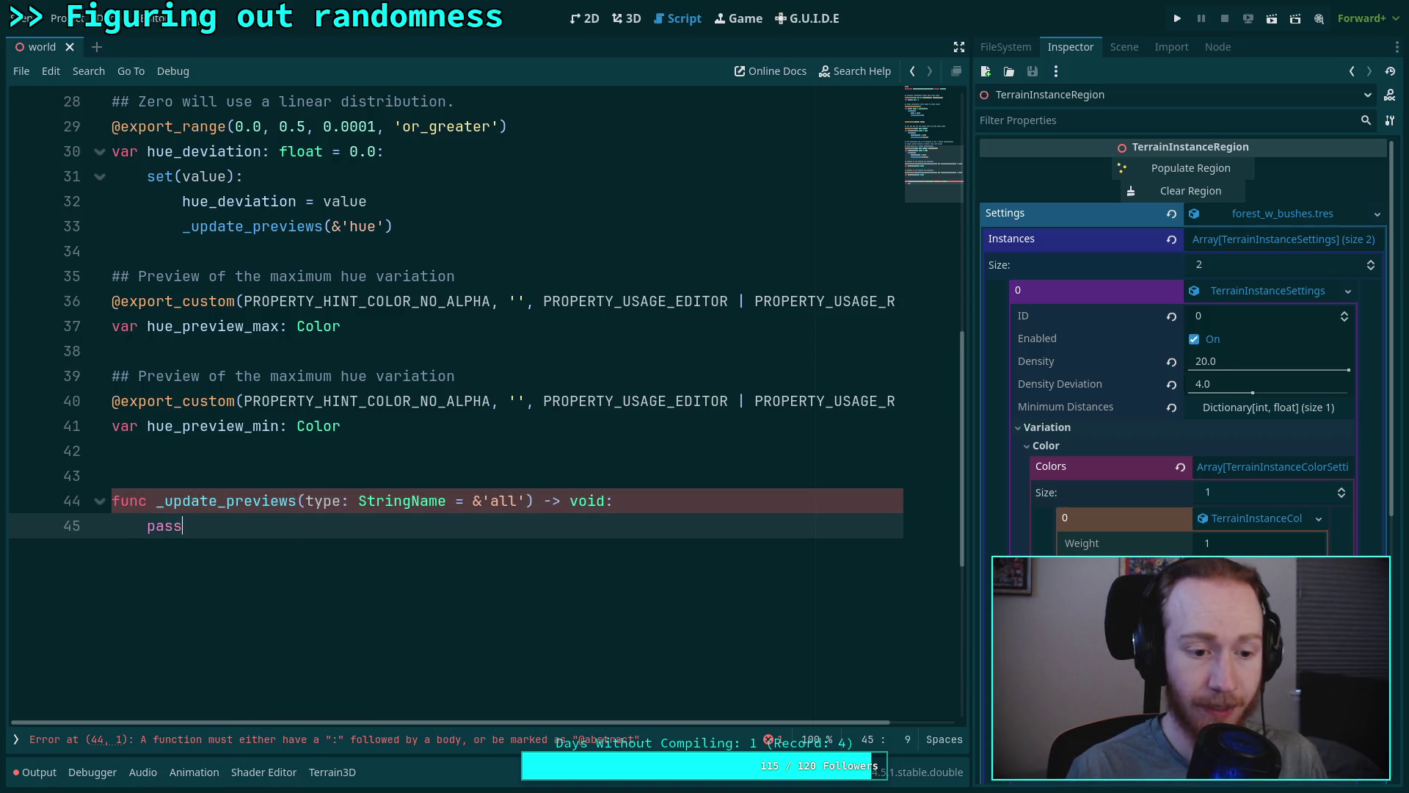
scroll(475, 521, "up", 2)
scroll(494, 519, "down", 3)
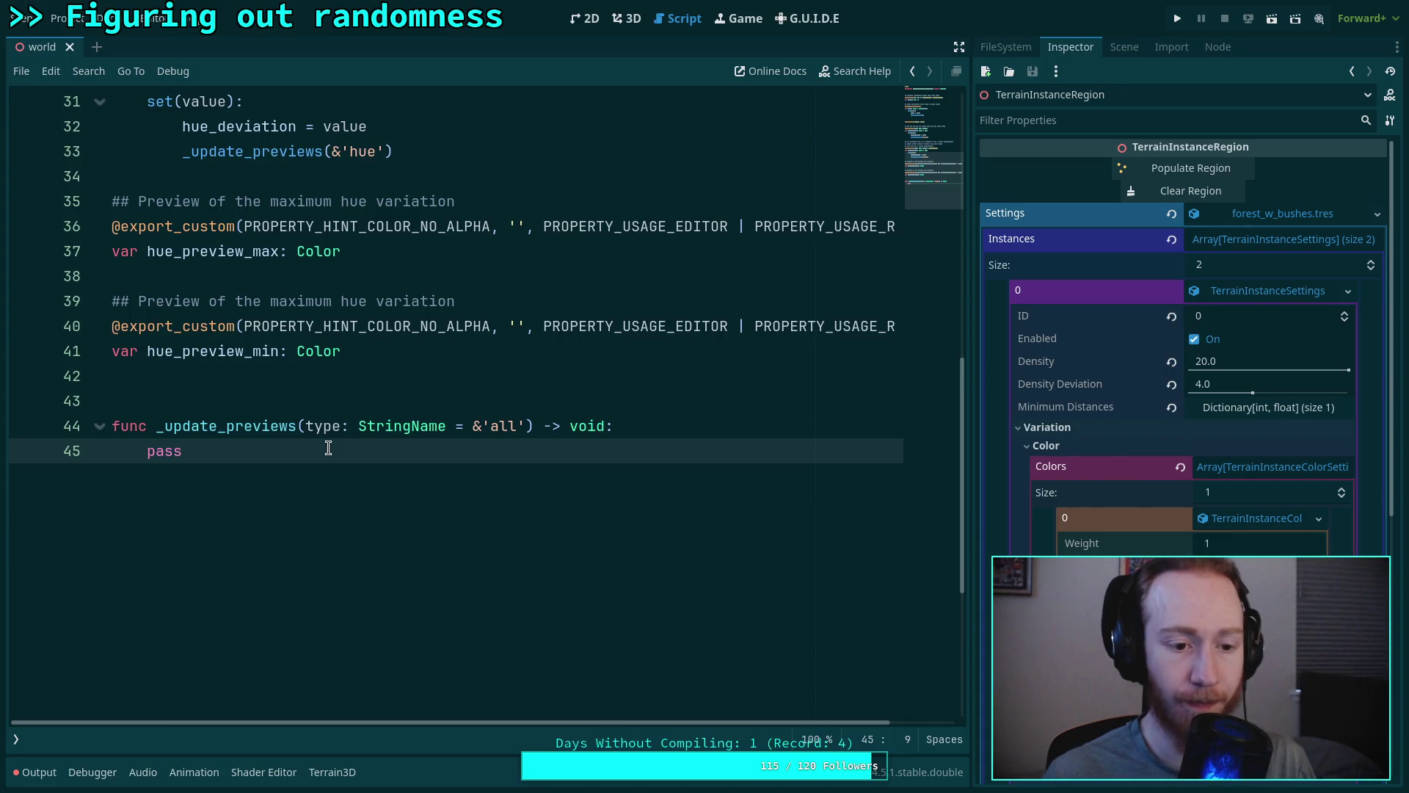
scroll(328, 448, "up", 2)
left_click_drag(183, 600, 149, 604)
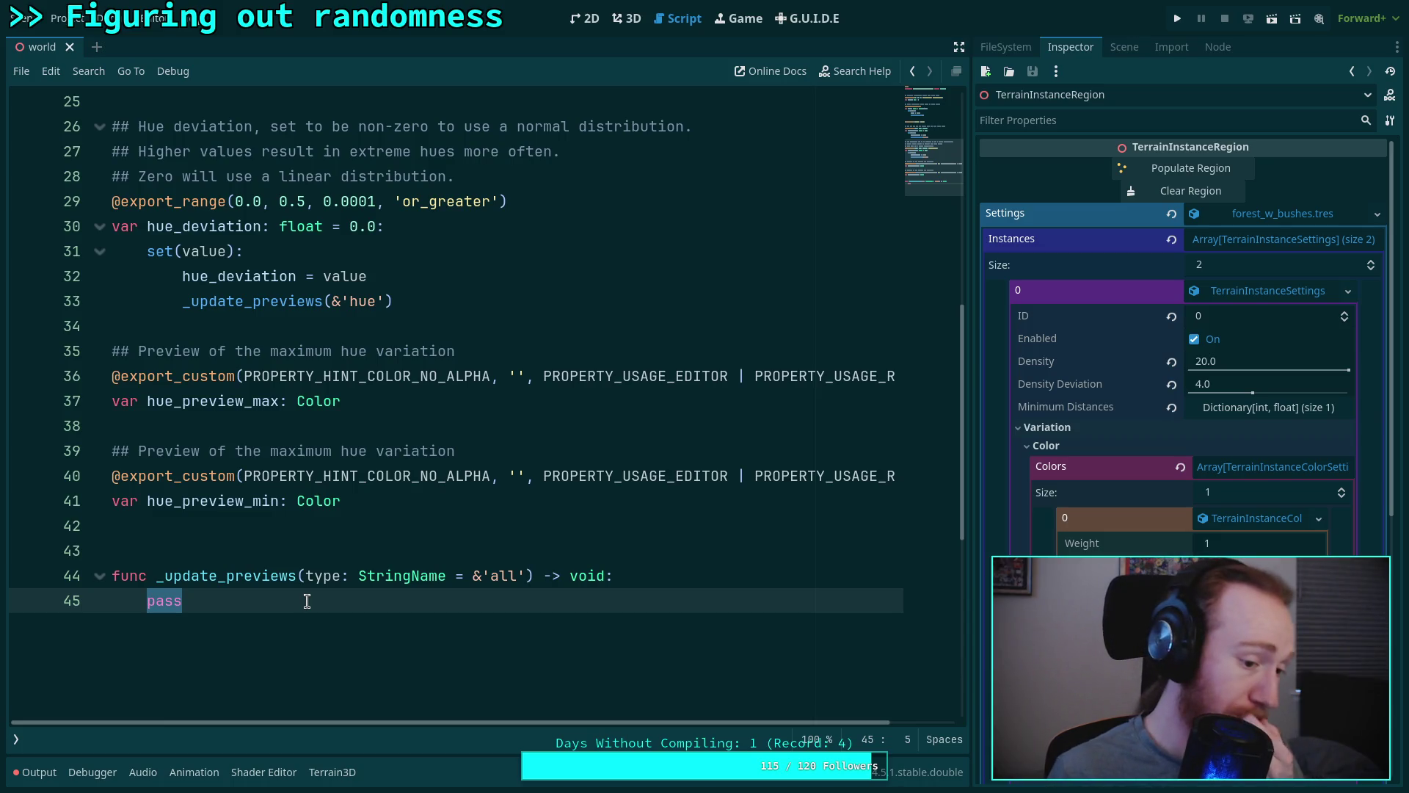
Step: Declare bool variables do_hue, do_lit and do_sat on separate lines
type("var ")
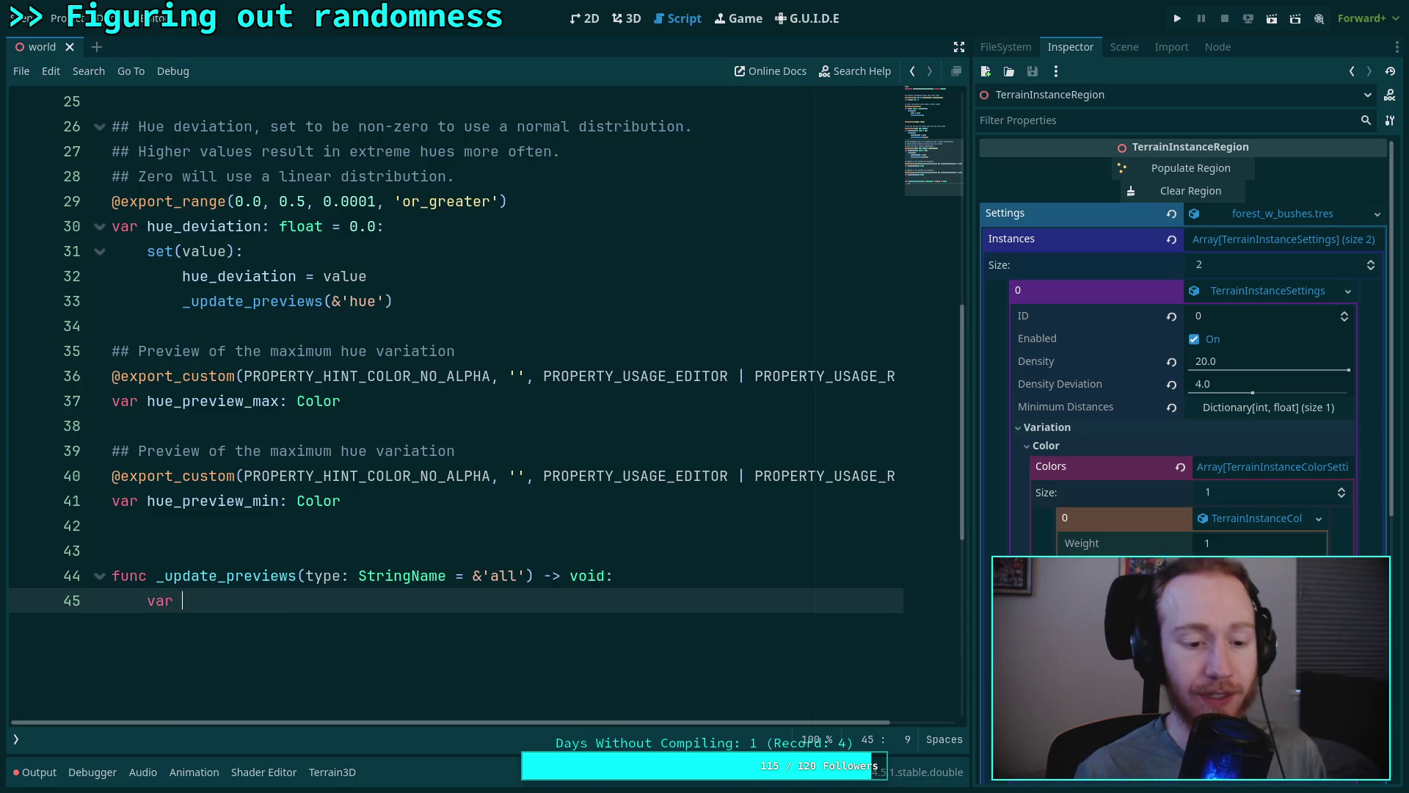
type("do_hue:")
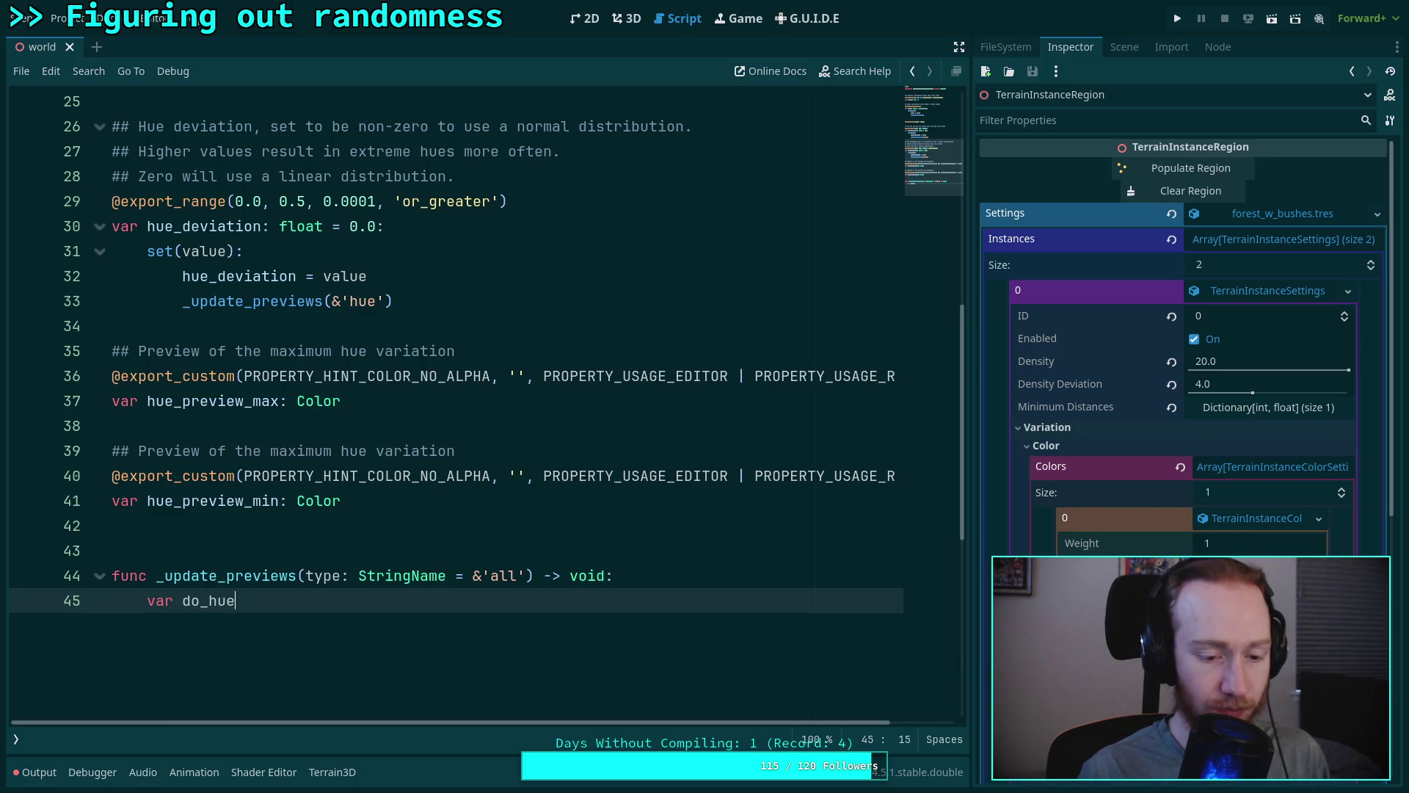
type(" bool")
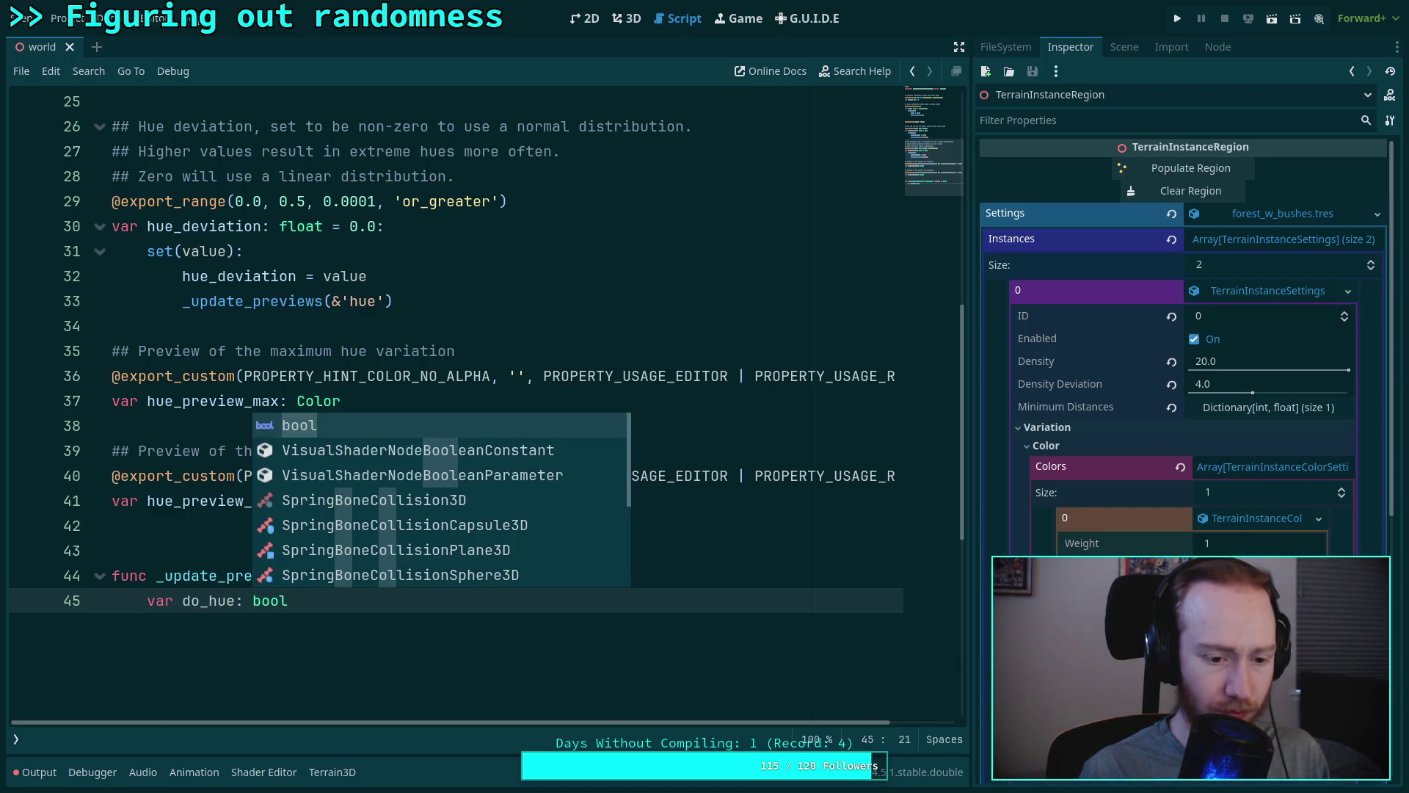
key("Return")
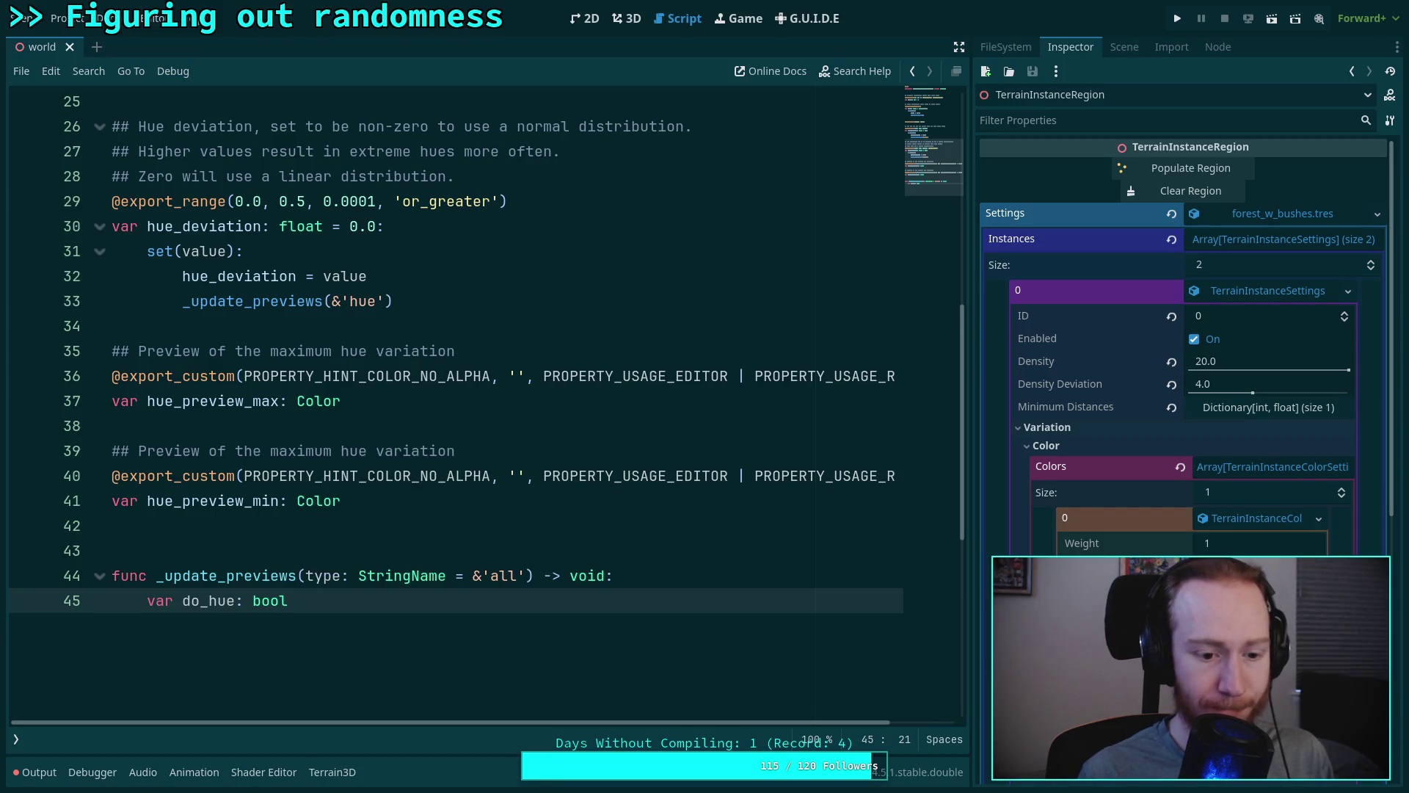
key("Return")
type("varde")
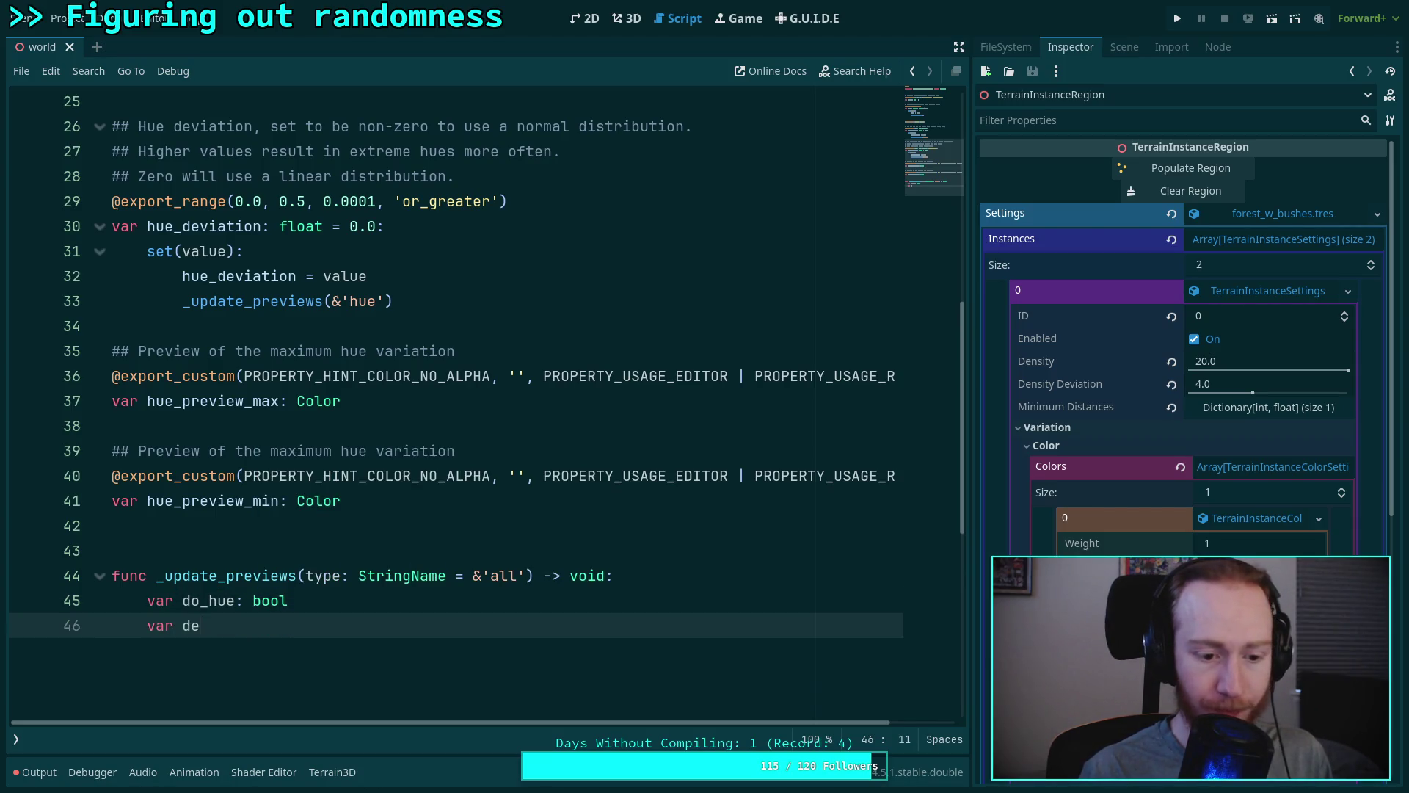
type("_s")
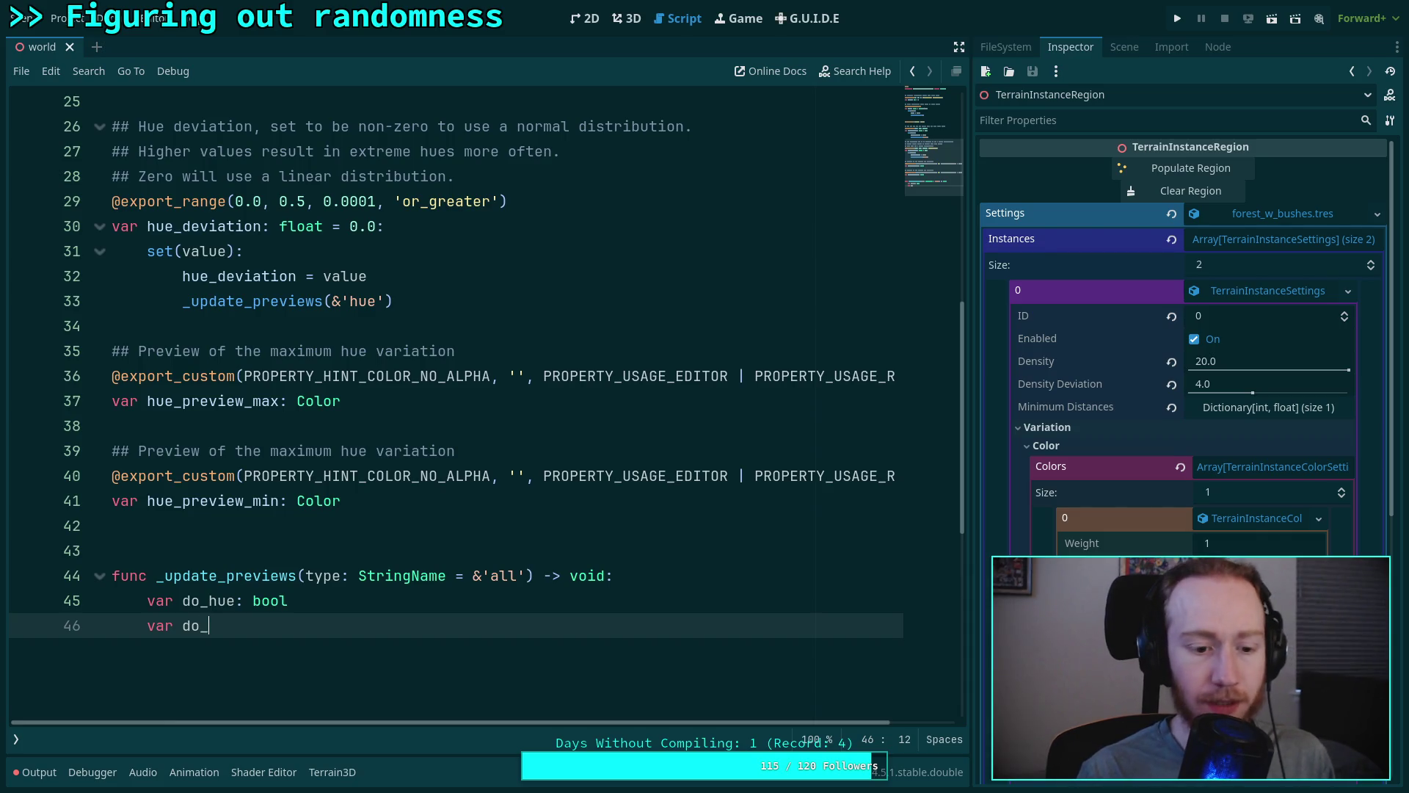
key("BackSpace")
type("lit")
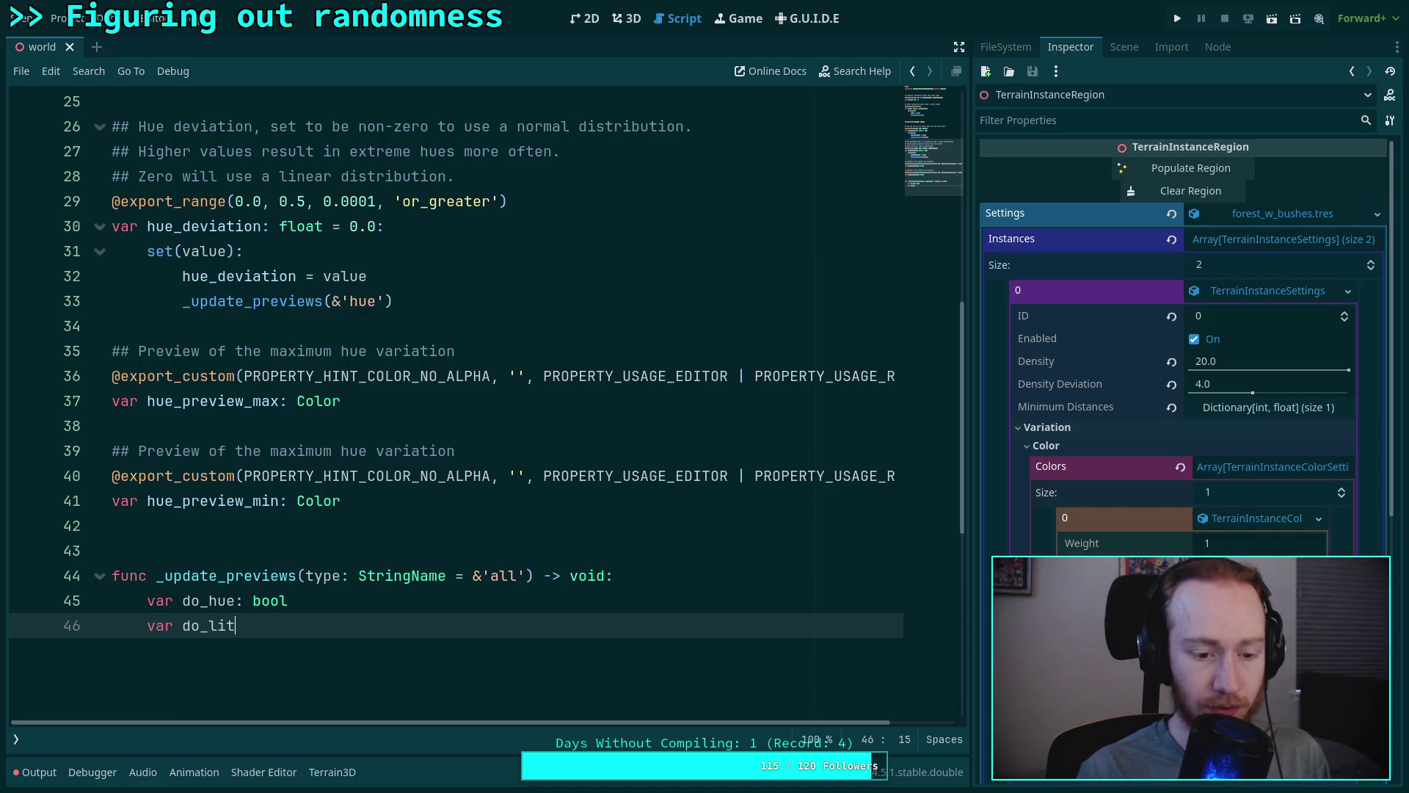
type("ght: ")
type("bo")
key("BackSpace")
key("BackSpace")
type("bool")
key("Return")
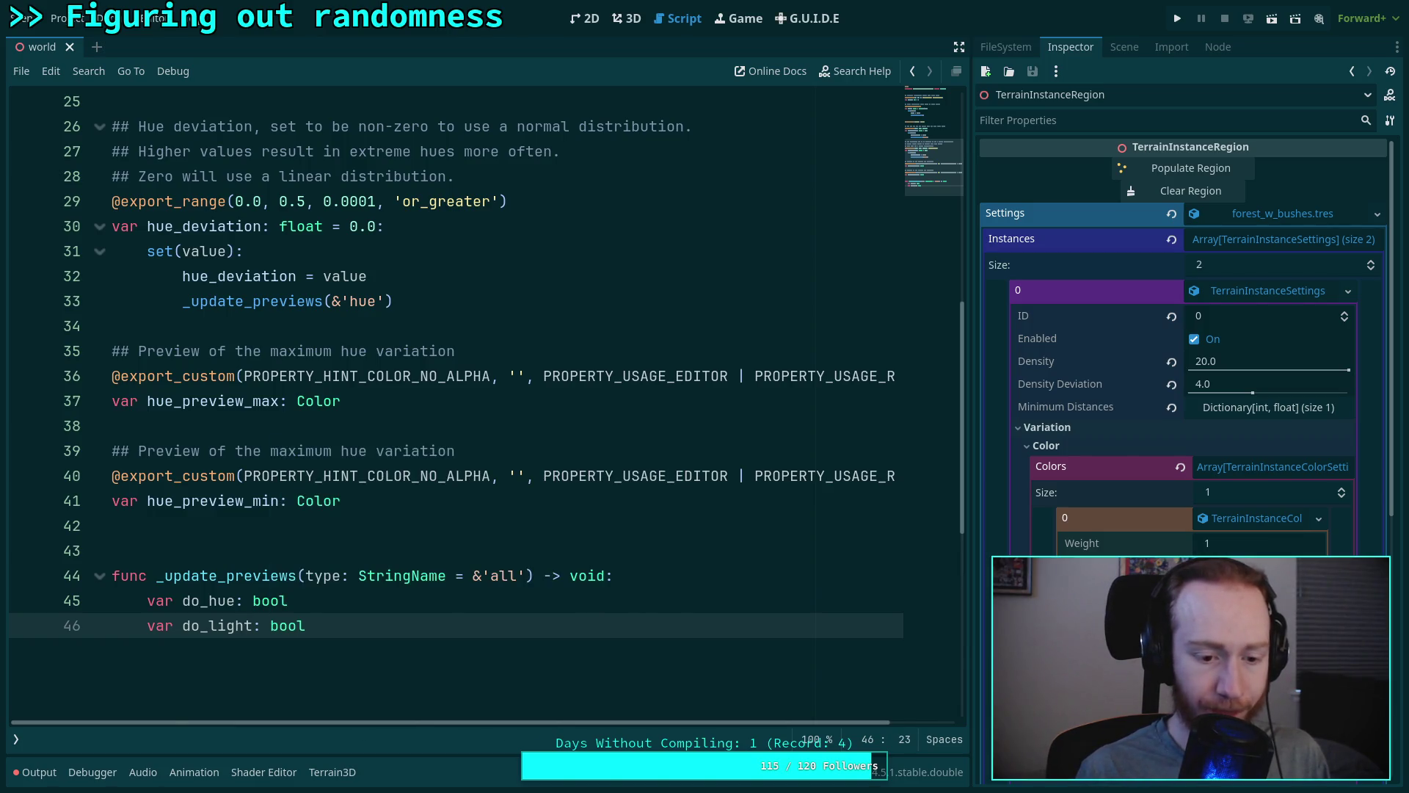
key("Return")
type("var do_sat: ")
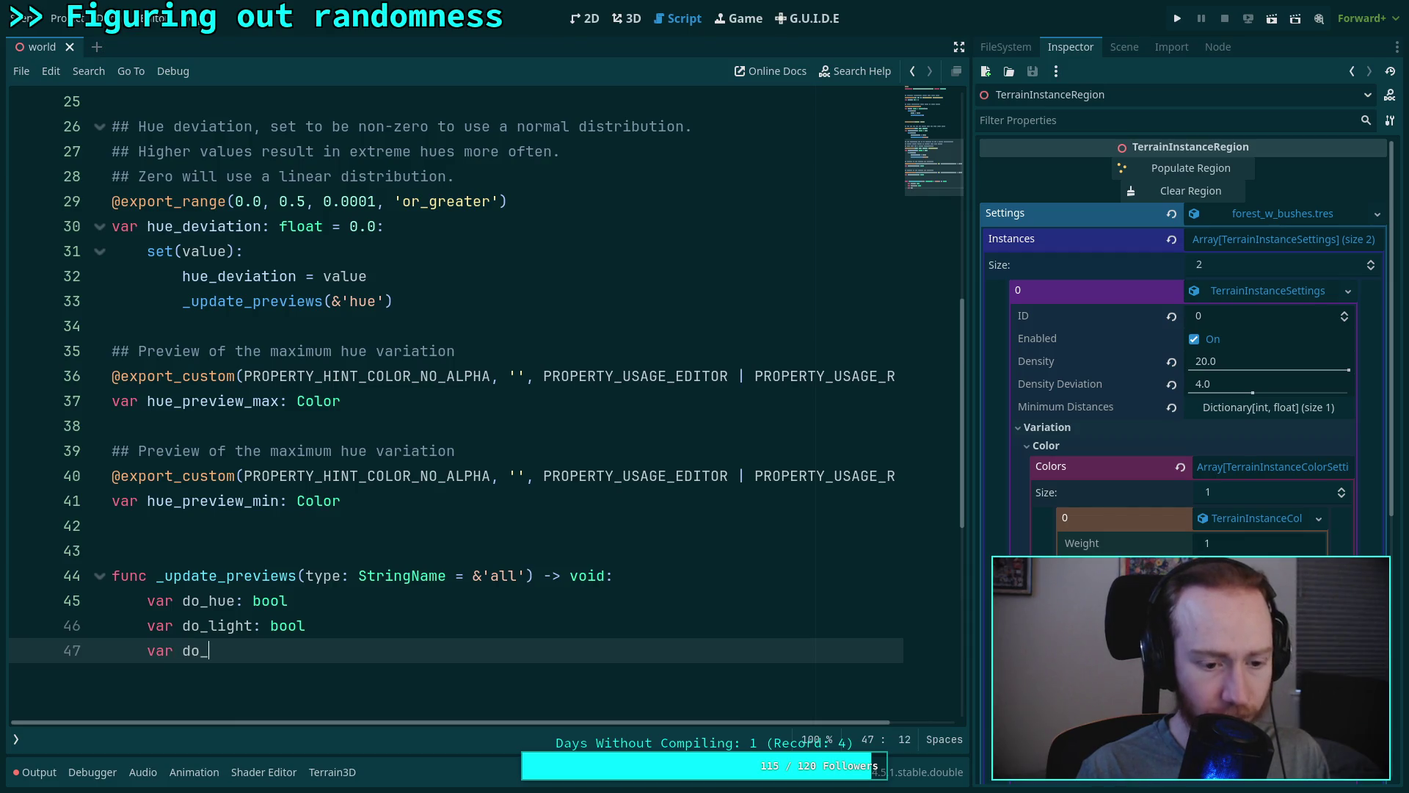
type("bool")
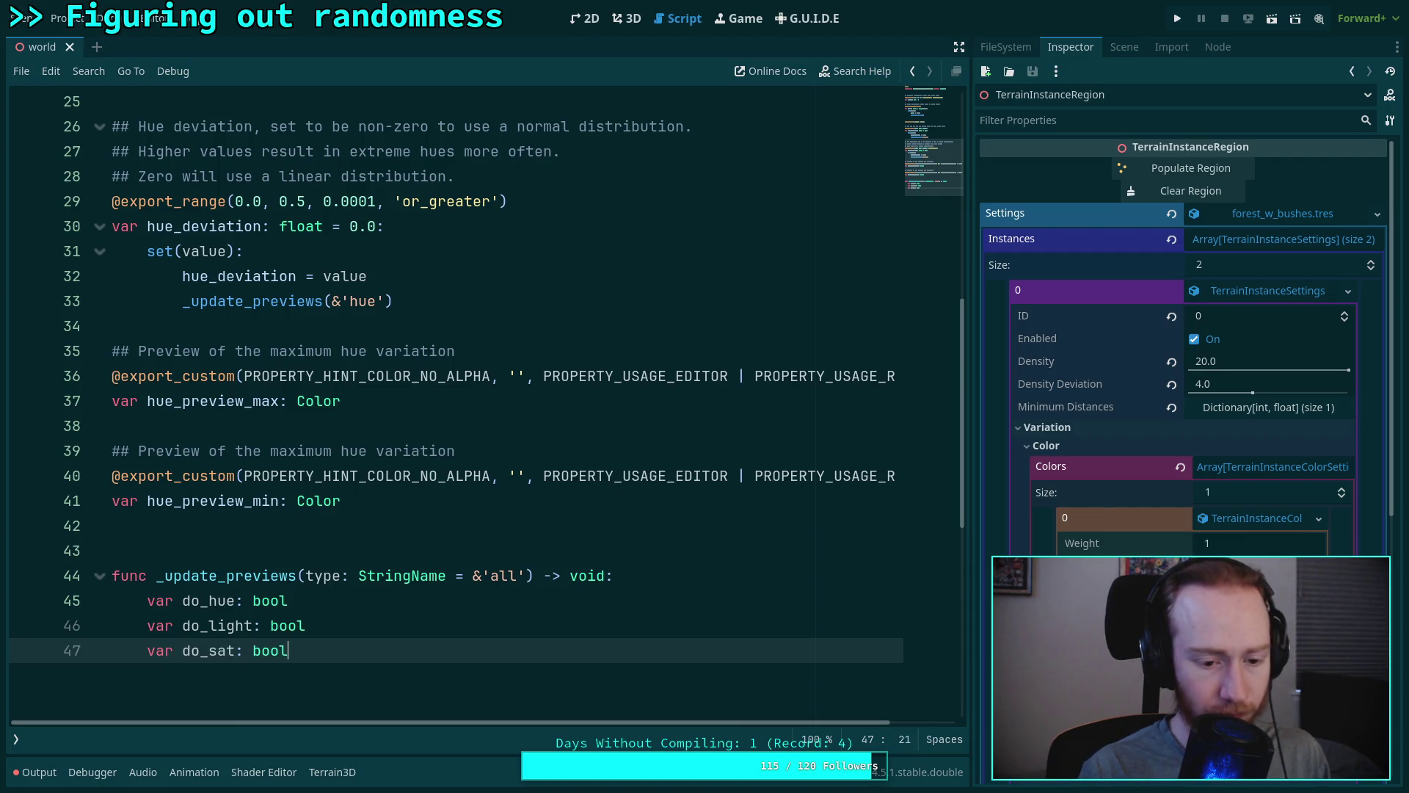
left_click(232, 629)
key("BackSpace")
key("Delete")
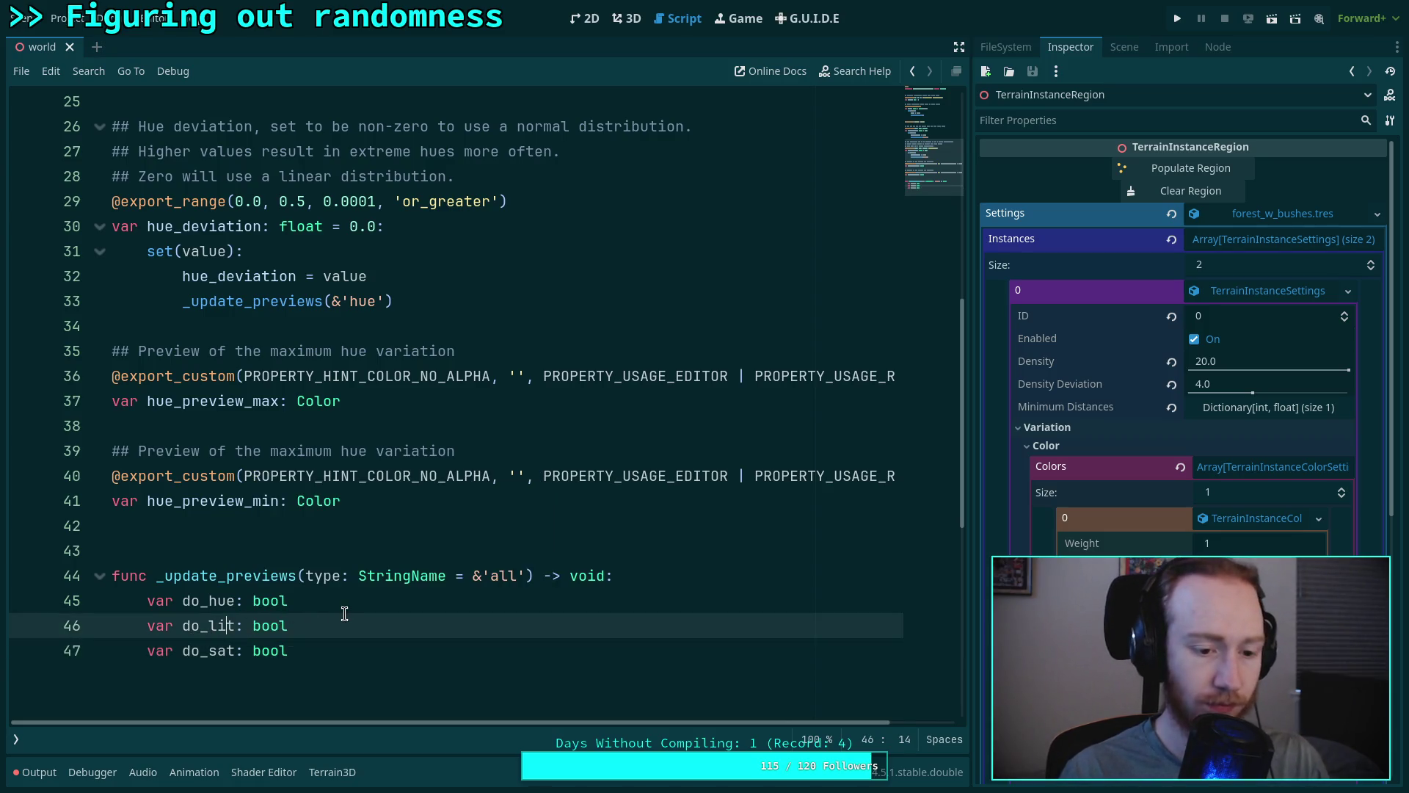
Step: Default all three flags to false and begin an if type == &'all': check
left_click(357, 600)
type("false")
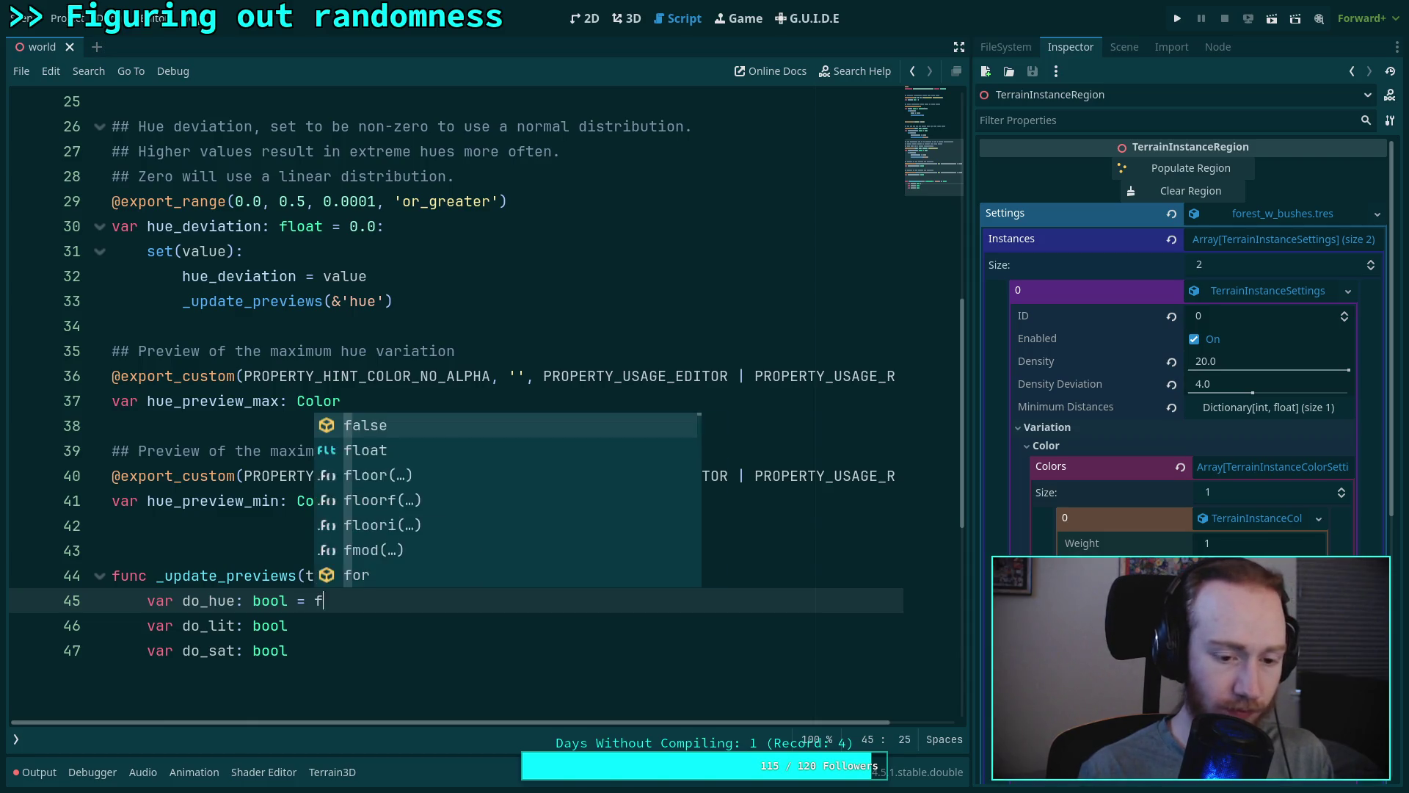
key("Down")
type("= false")
key("Down")
type("= false")
key("Return")
key("Return")
type("if type == &'")
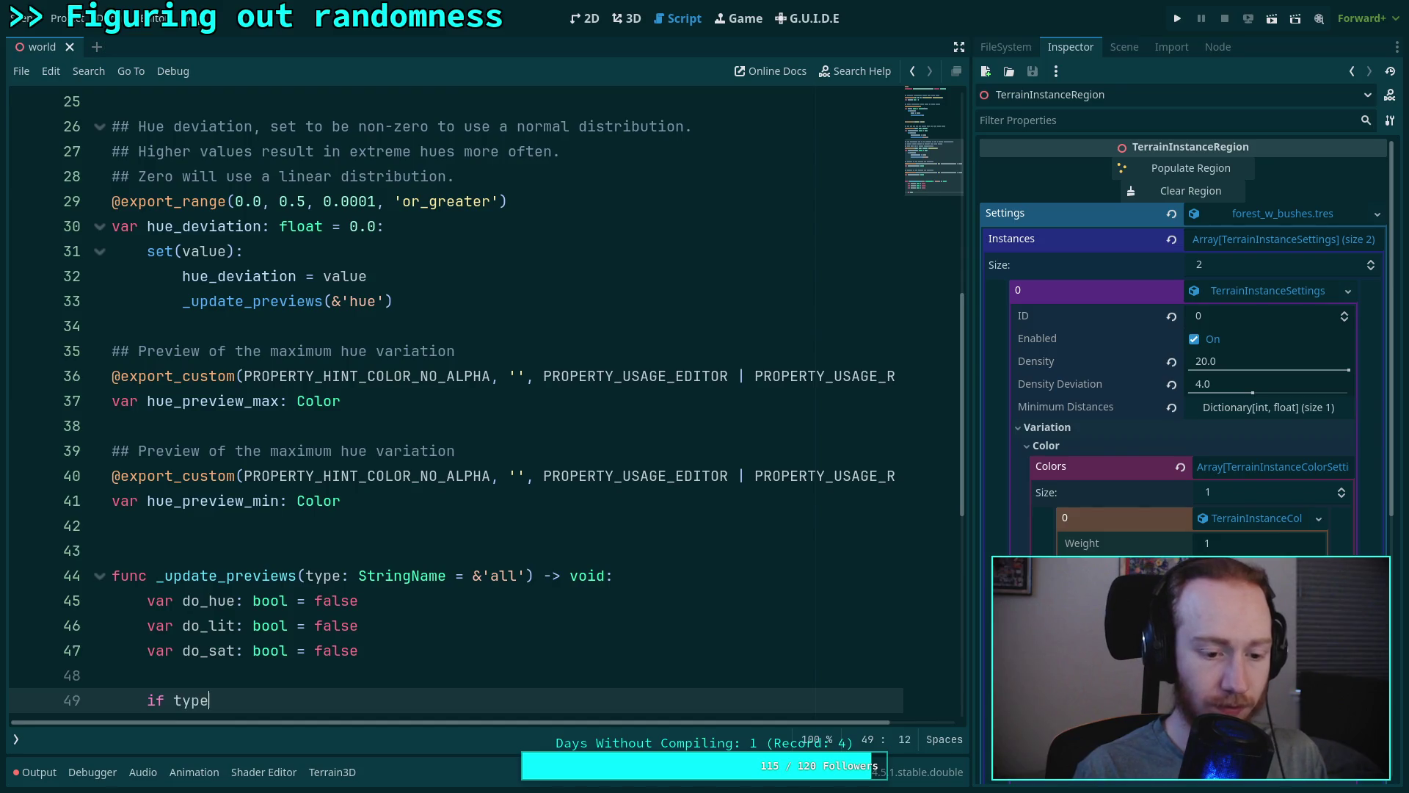
type("all':")
Step: In the 'all' branch, set do_hue, do_lit and do_sat to true
key("Return")
type("do")
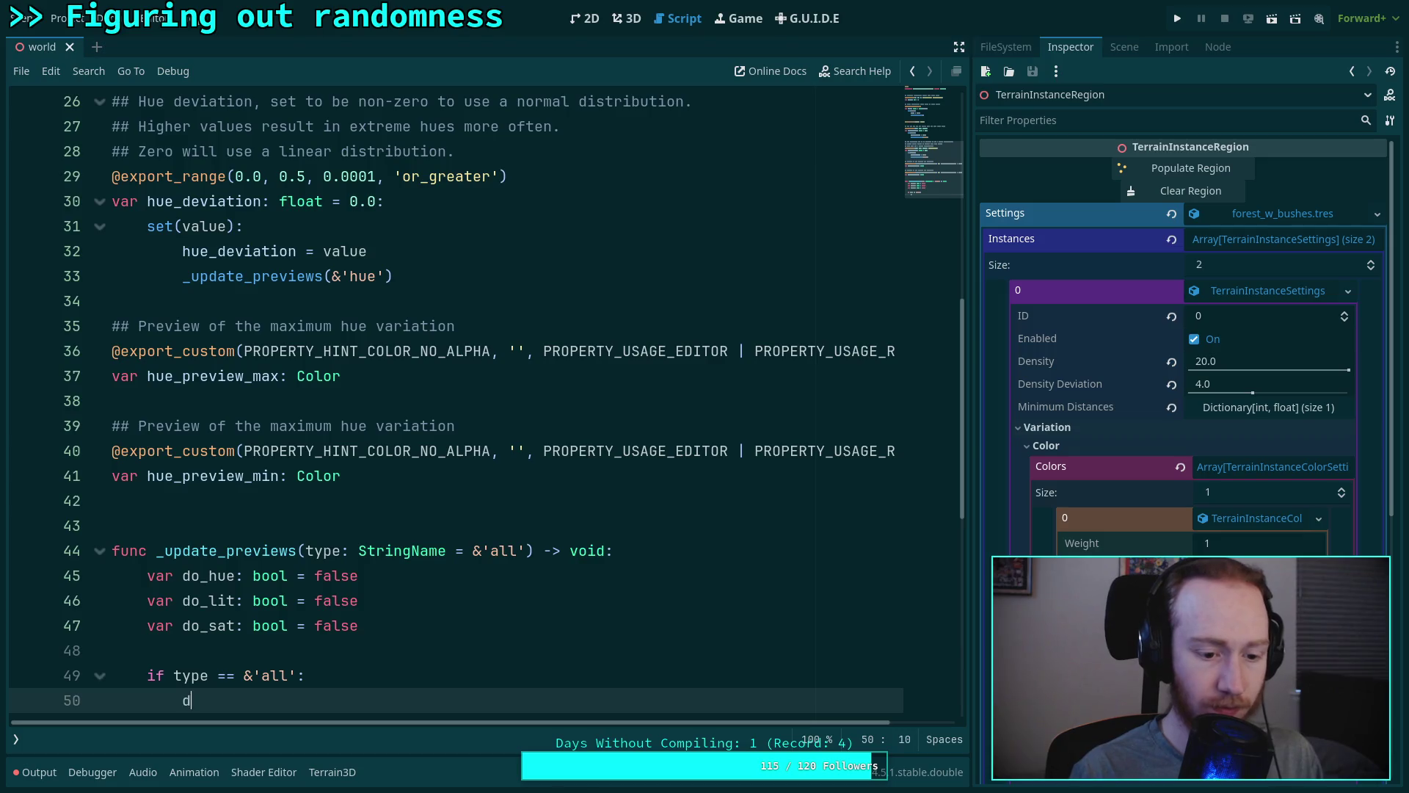
type("_hue = tr")
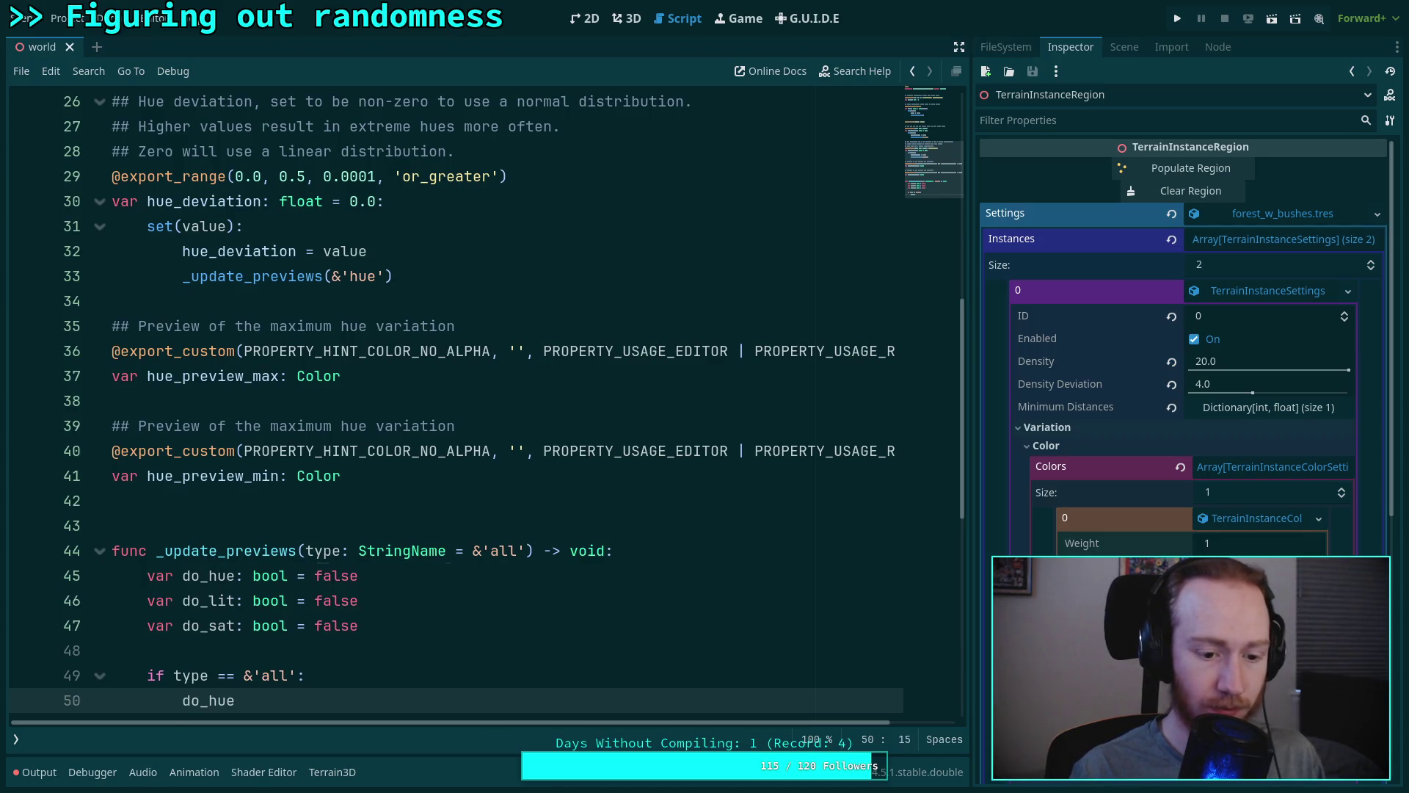
type("ue")
key("Return")
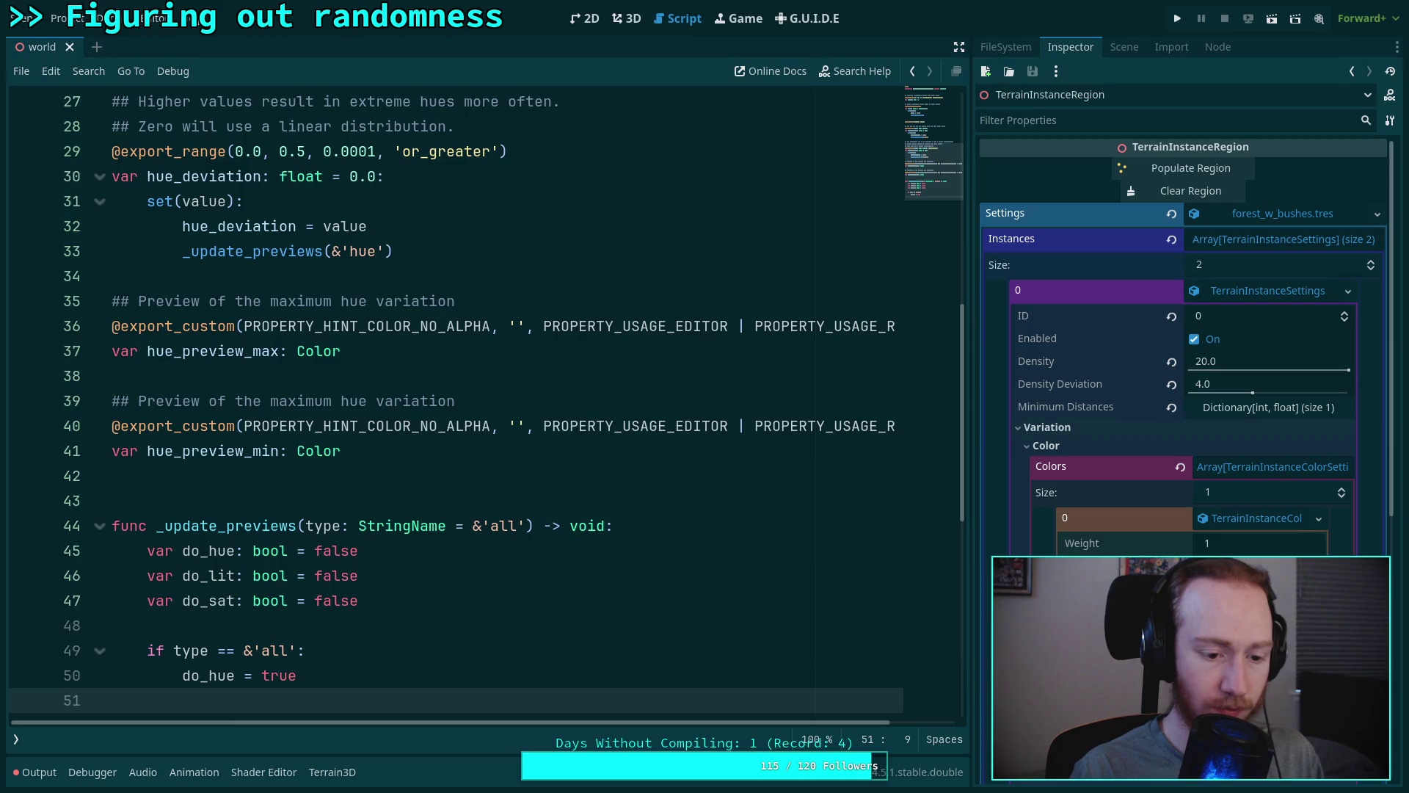
type("do_lit")
type("rue")
key("Return")
type("do_sat")
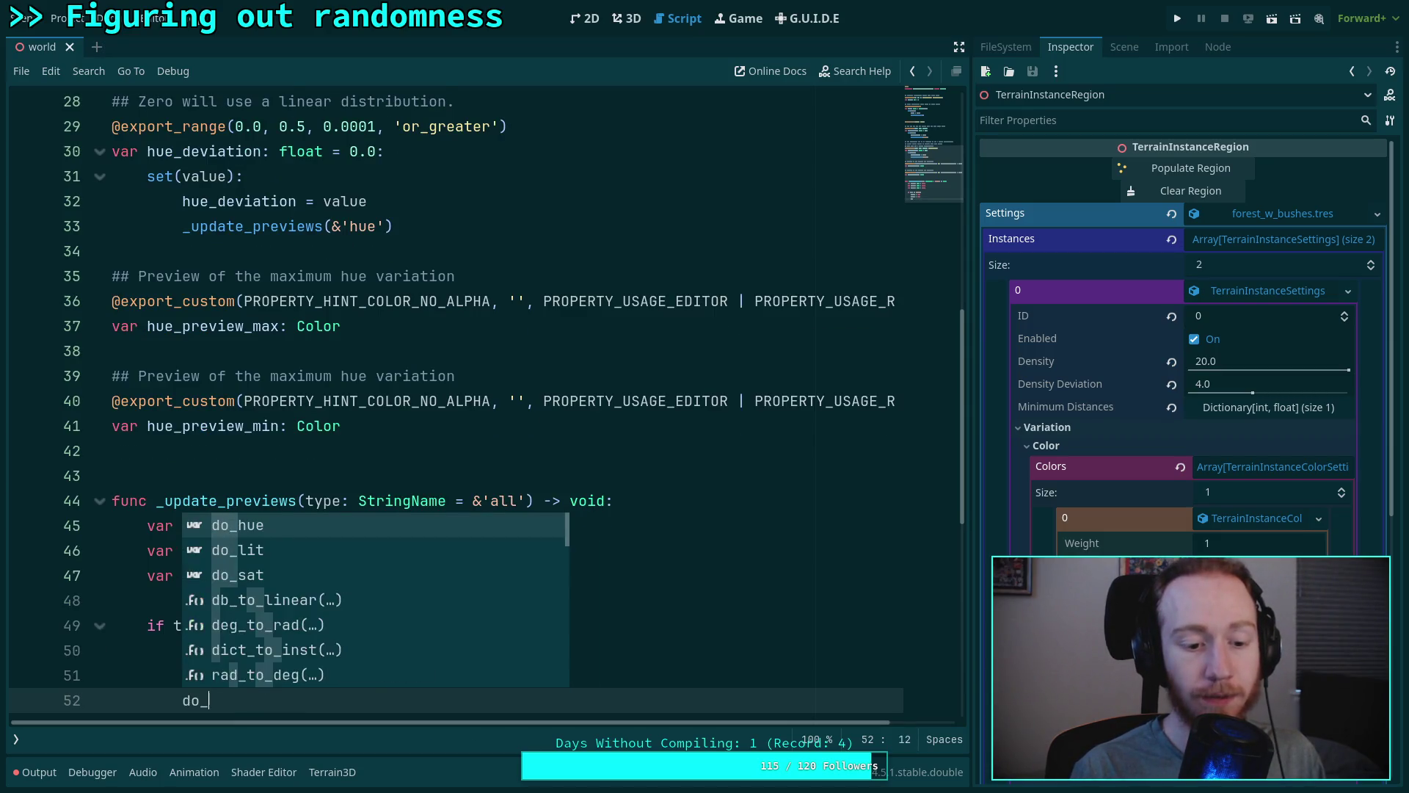
type(" = true")
key("Return")
key("BackSpace")
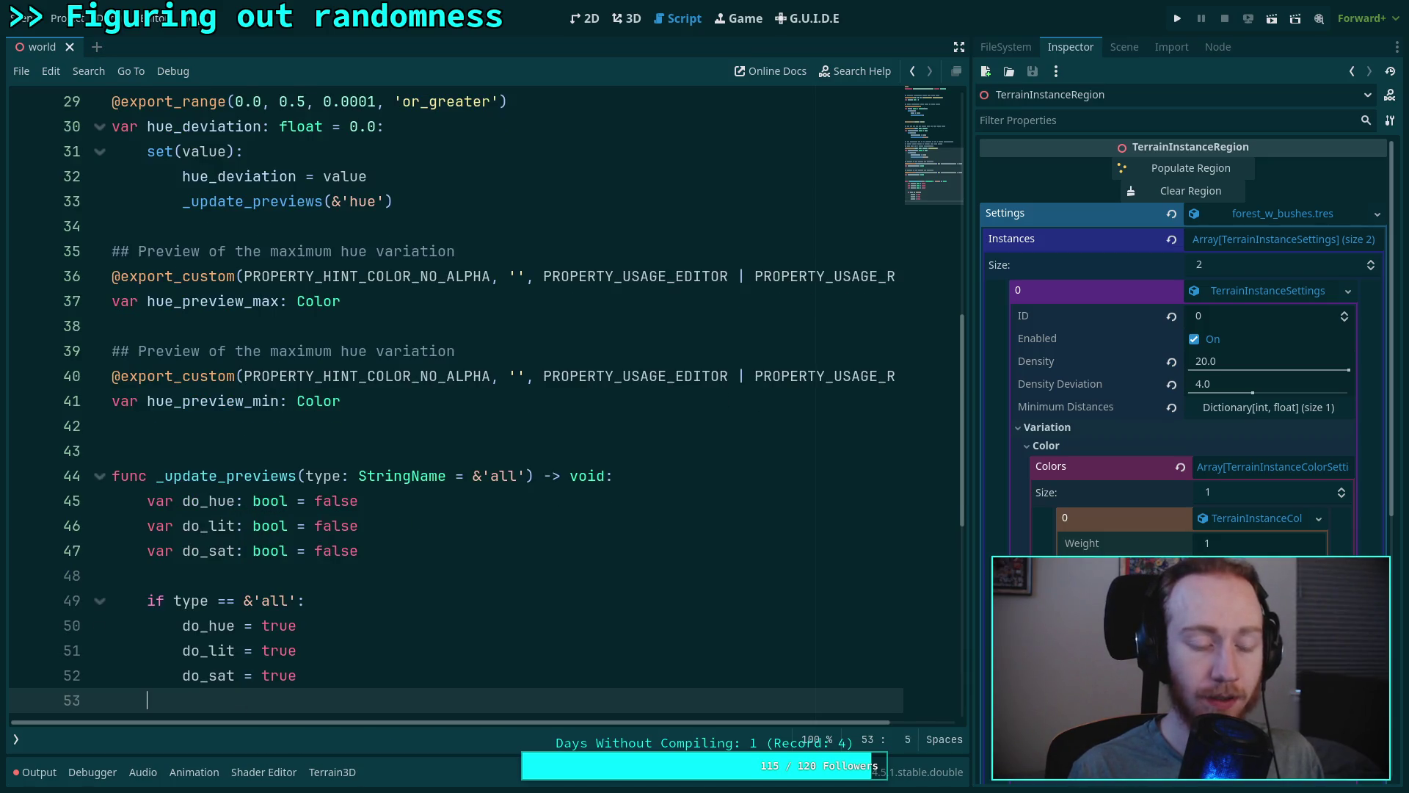
Step: Add an elif type == &'hue': branch that sets do_hue = true
type("elif tye ==")
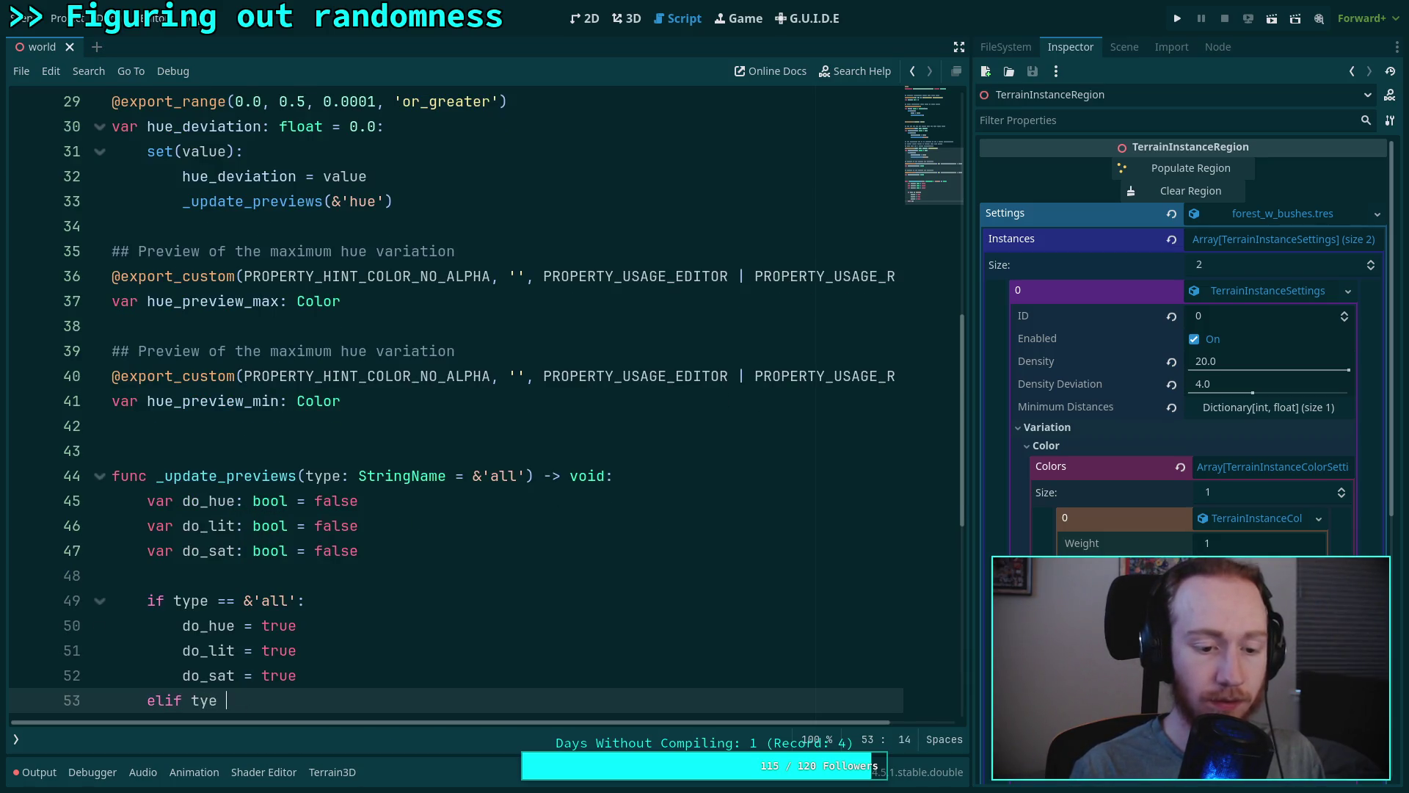
key("Left")
key("Left")
key("Left")
key("BackSpace")
type("pe")
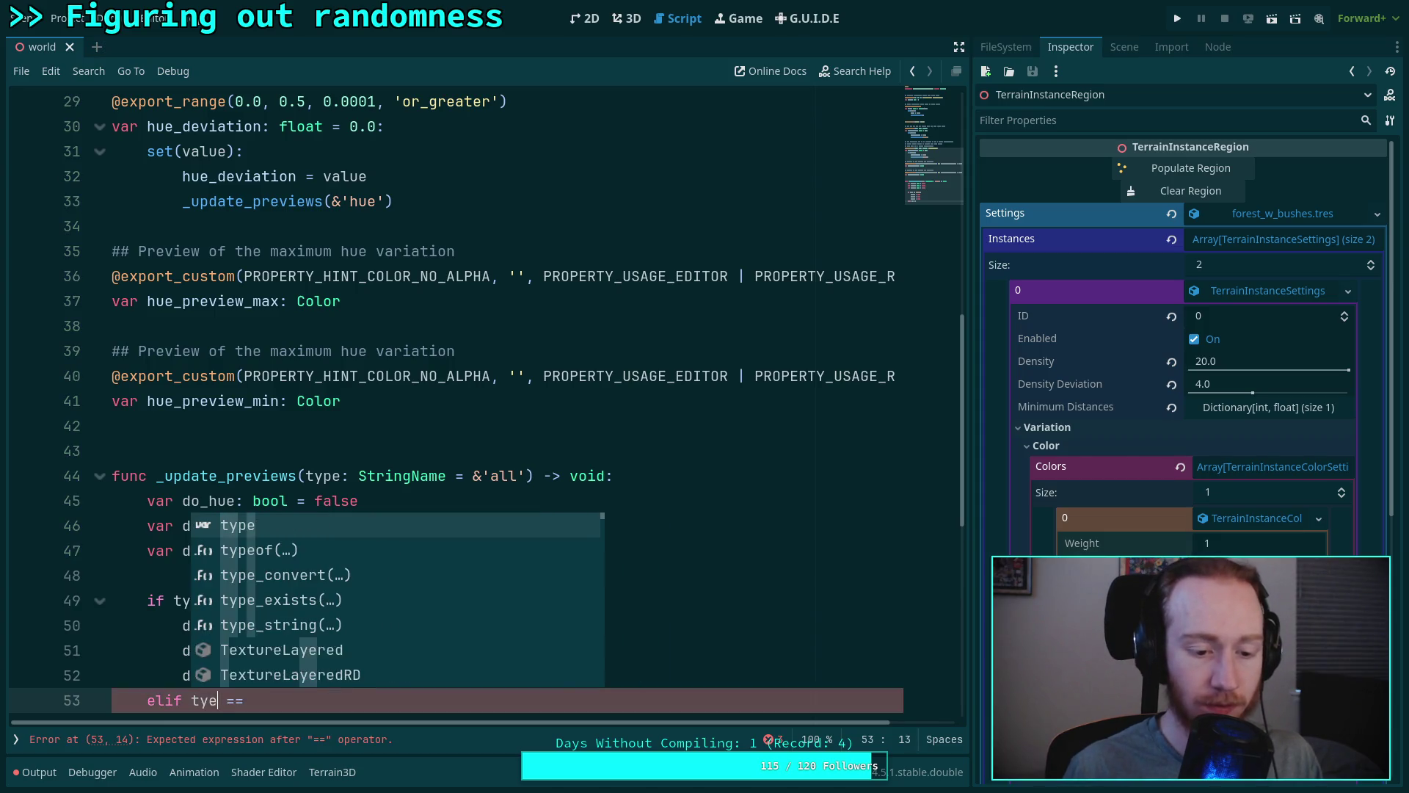
key("End")
type("&")
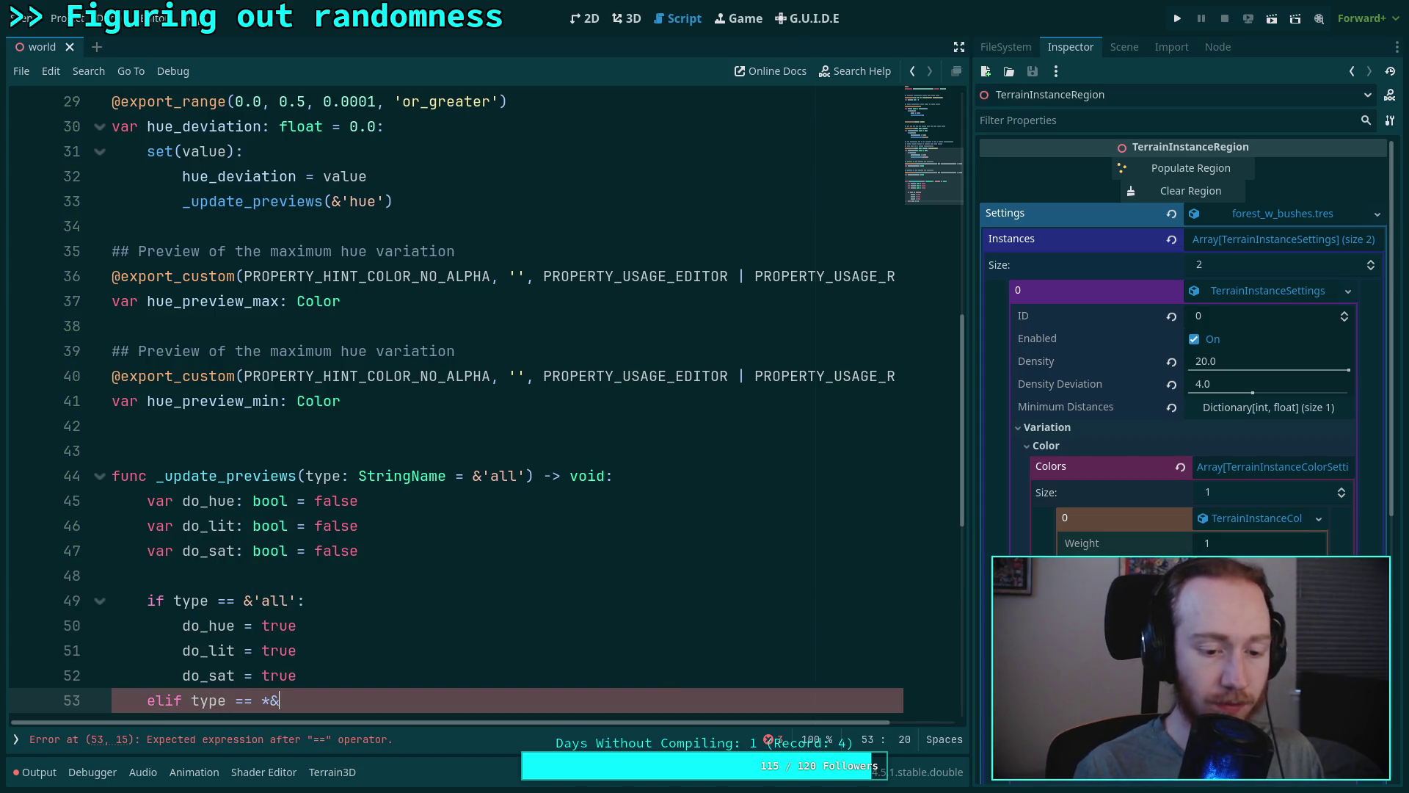
key("BackSpace")
type("&'")
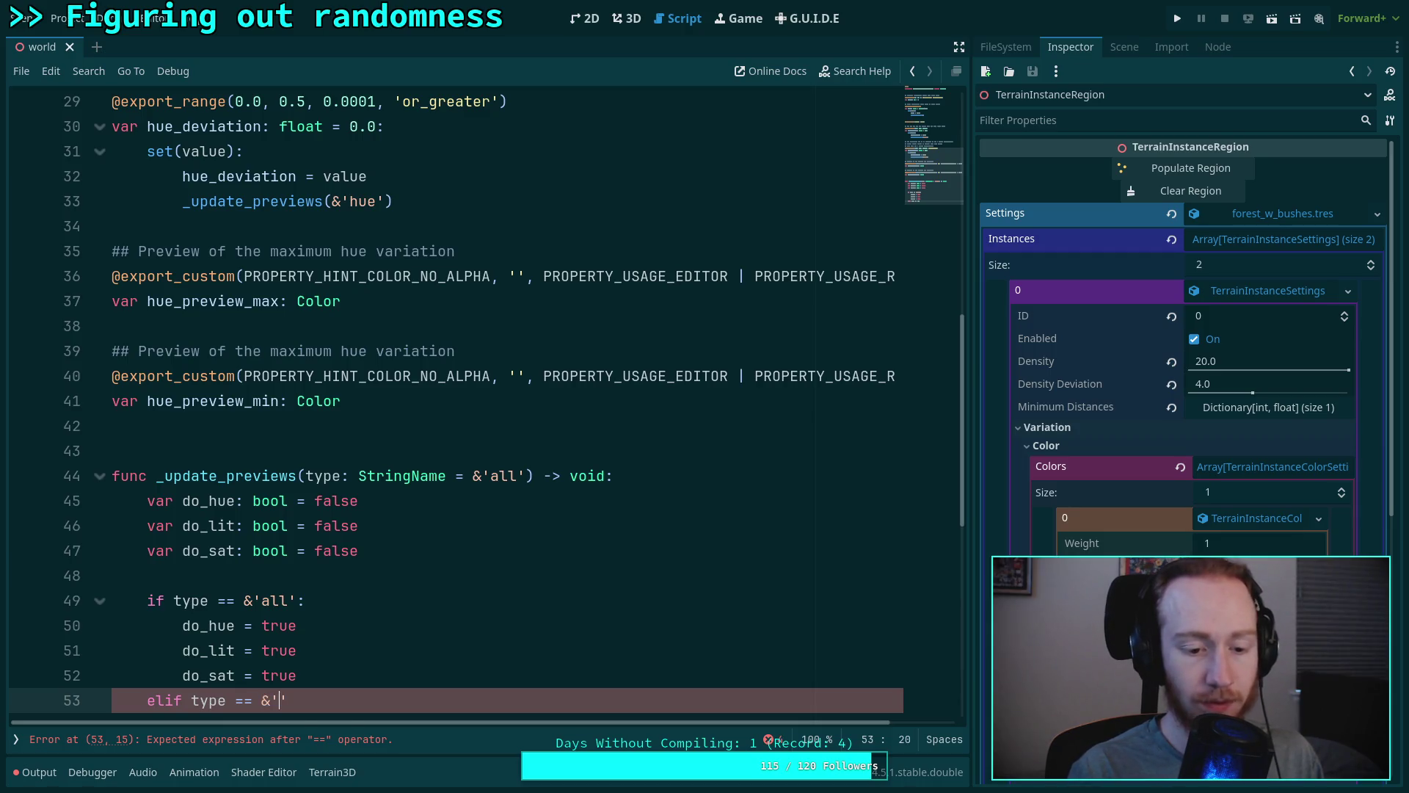
type("hue'")
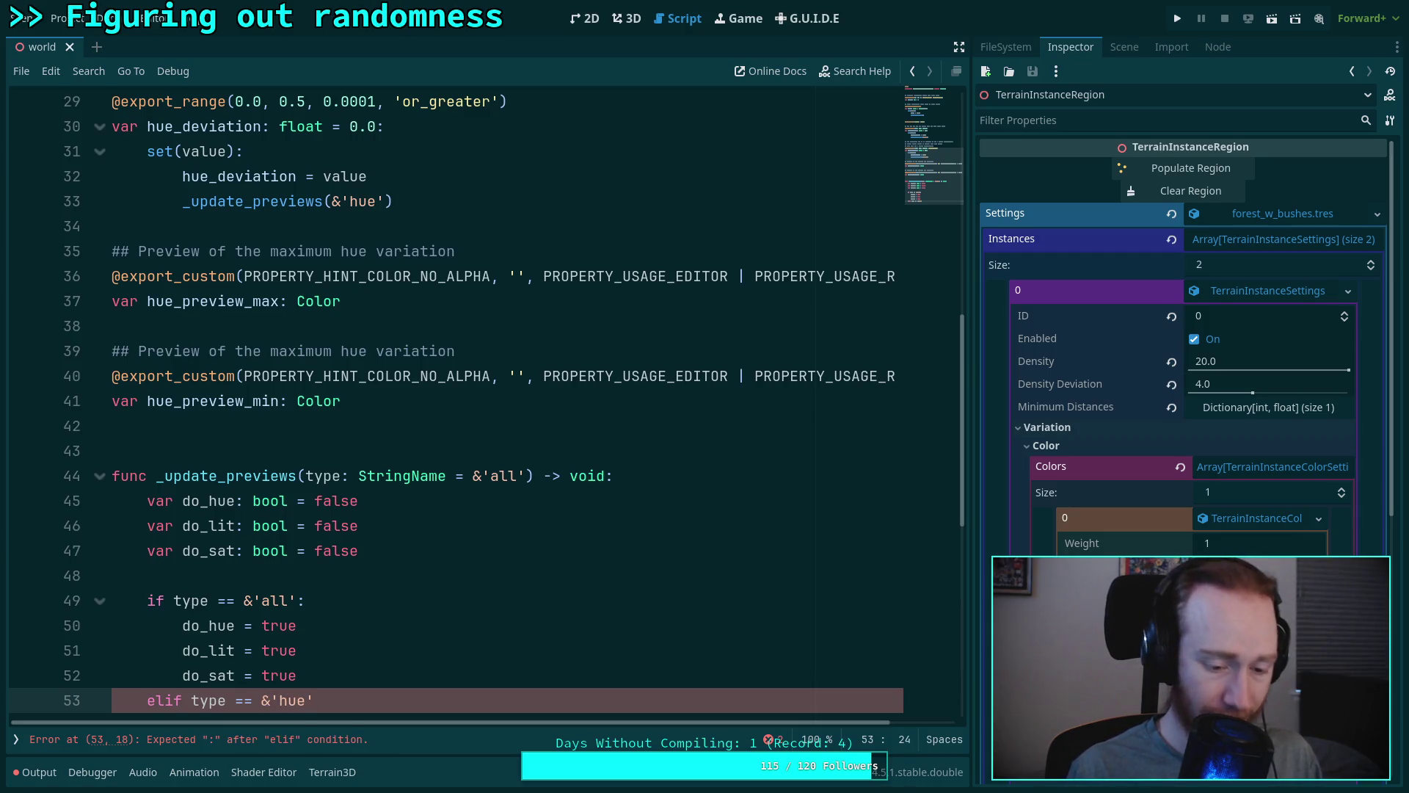
type(":")
key("Return")
type("do_huetrue")
key("Return")
key("BackSpace")
type("i")
key("BackSpace")
type("erif")
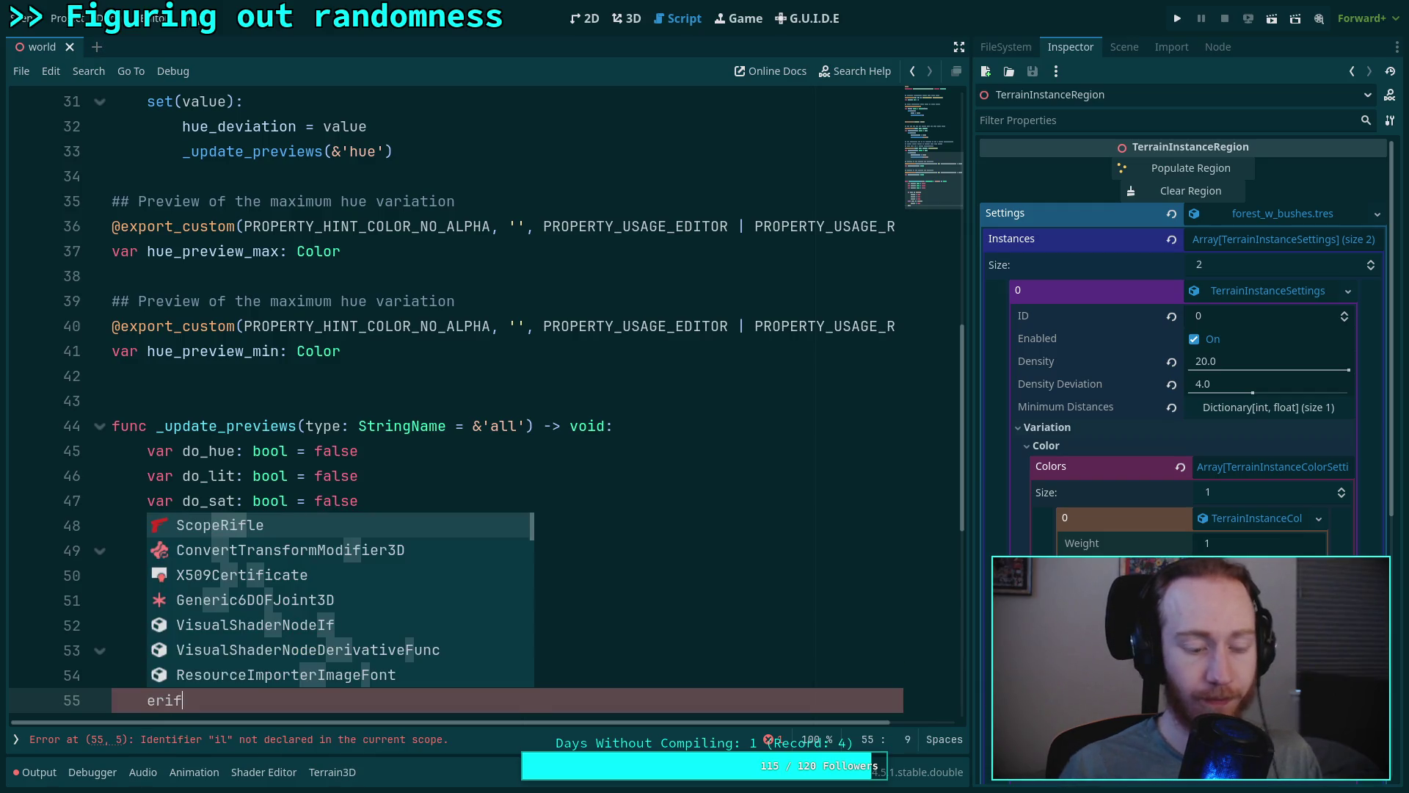
Step: Copy the hue branch and paste two more copies below it
left_click_drag(300, 676, 147, 650)
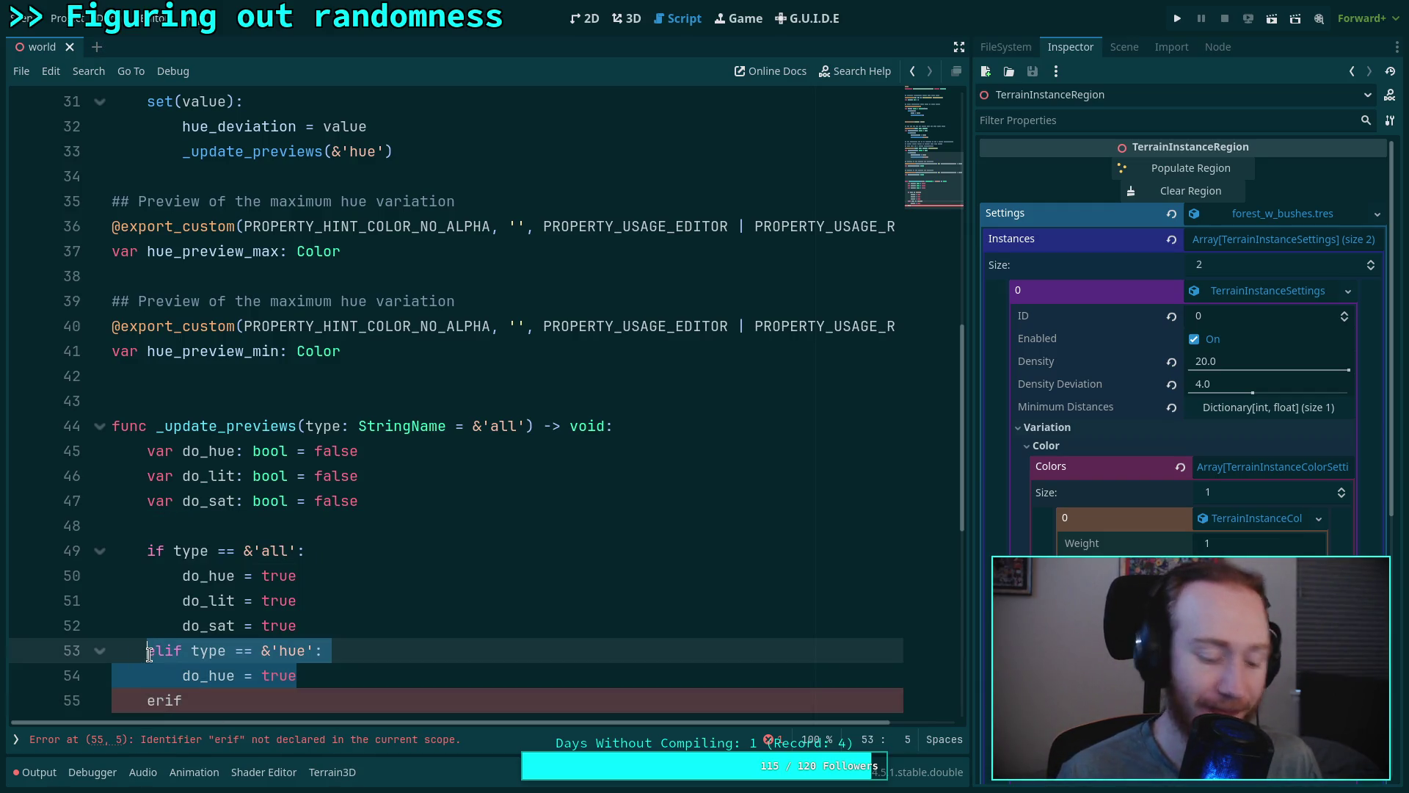
key("ctrl+c")
scroll(147, 651, "down", 2)
left_click_drag(213, 560, 147, 552)
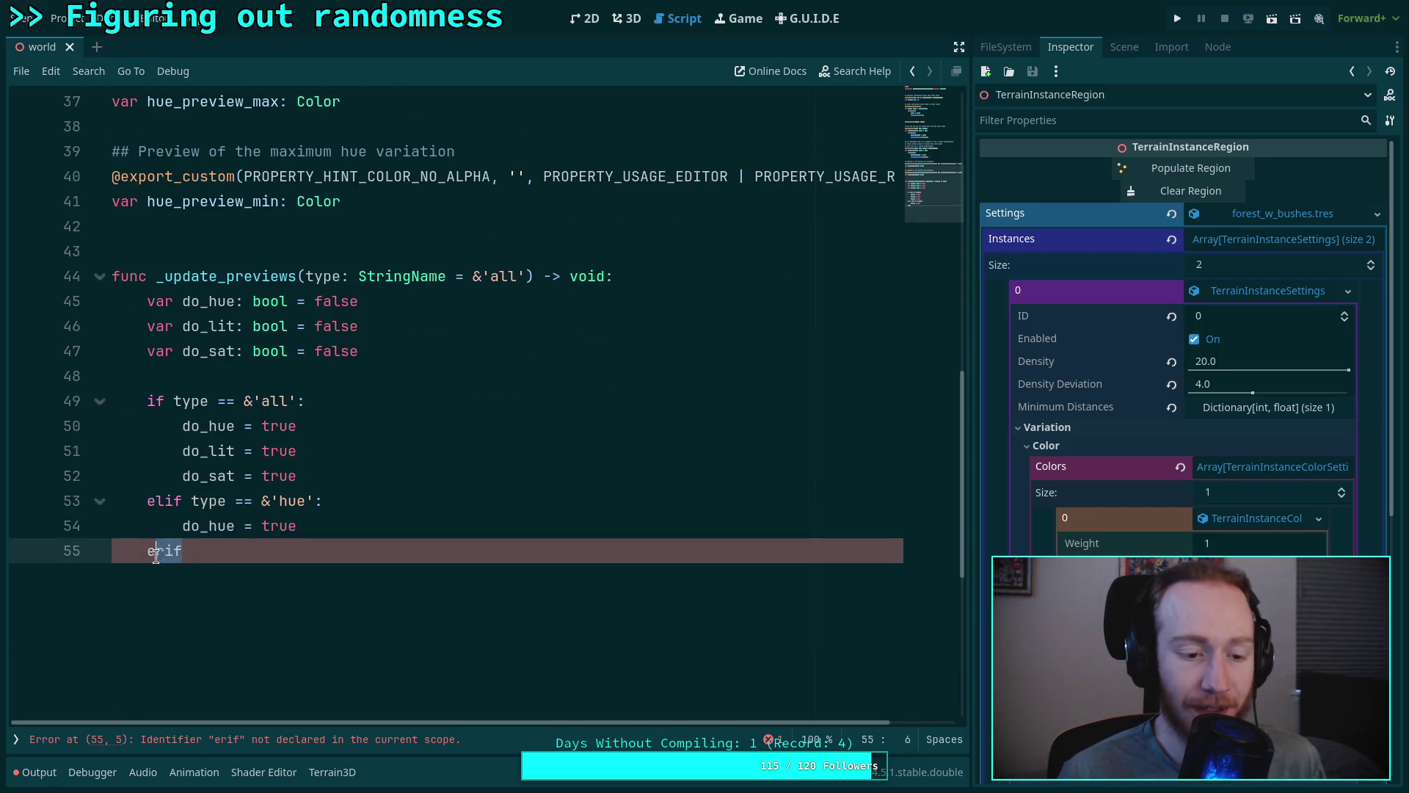
key("ctrl+v")
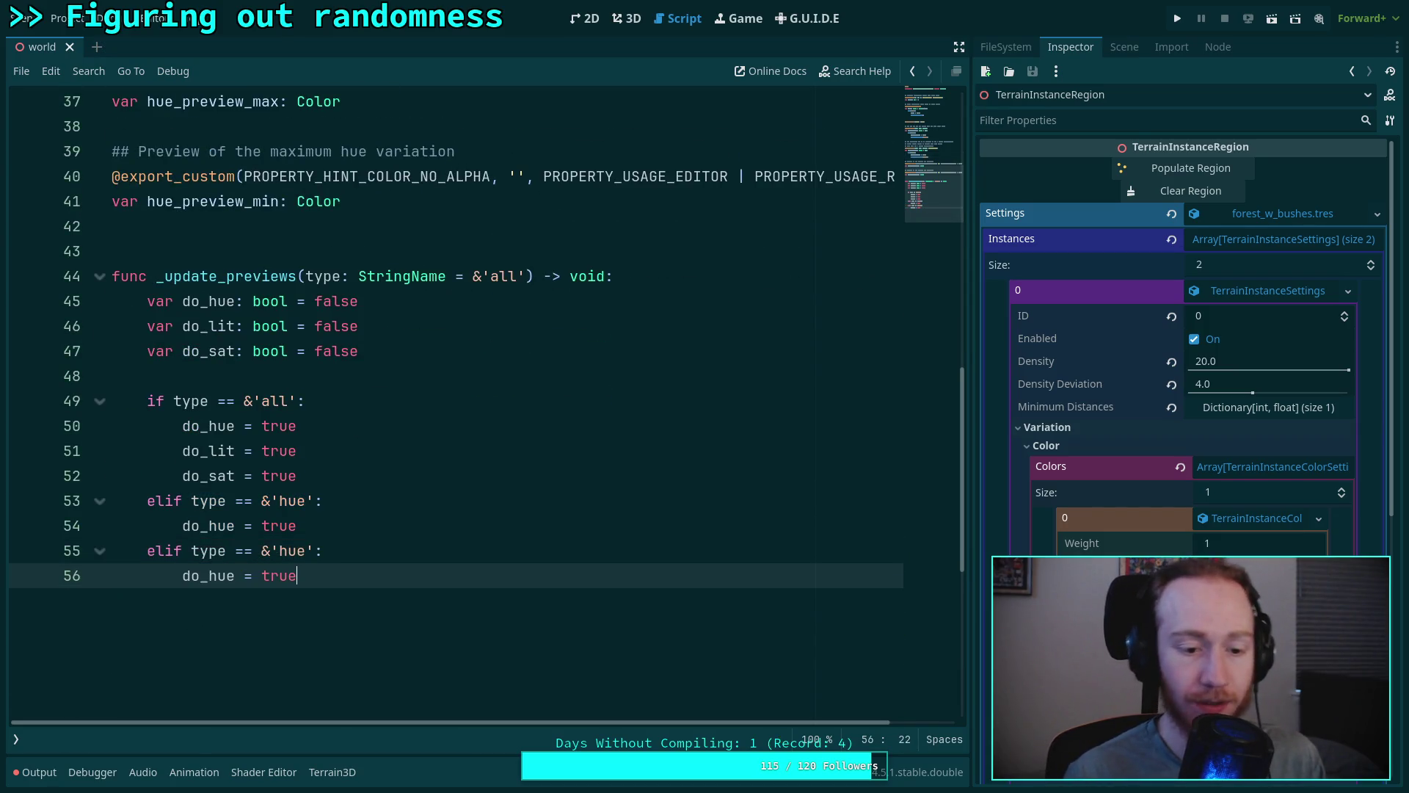
key("Return")
key("ctrl+v")
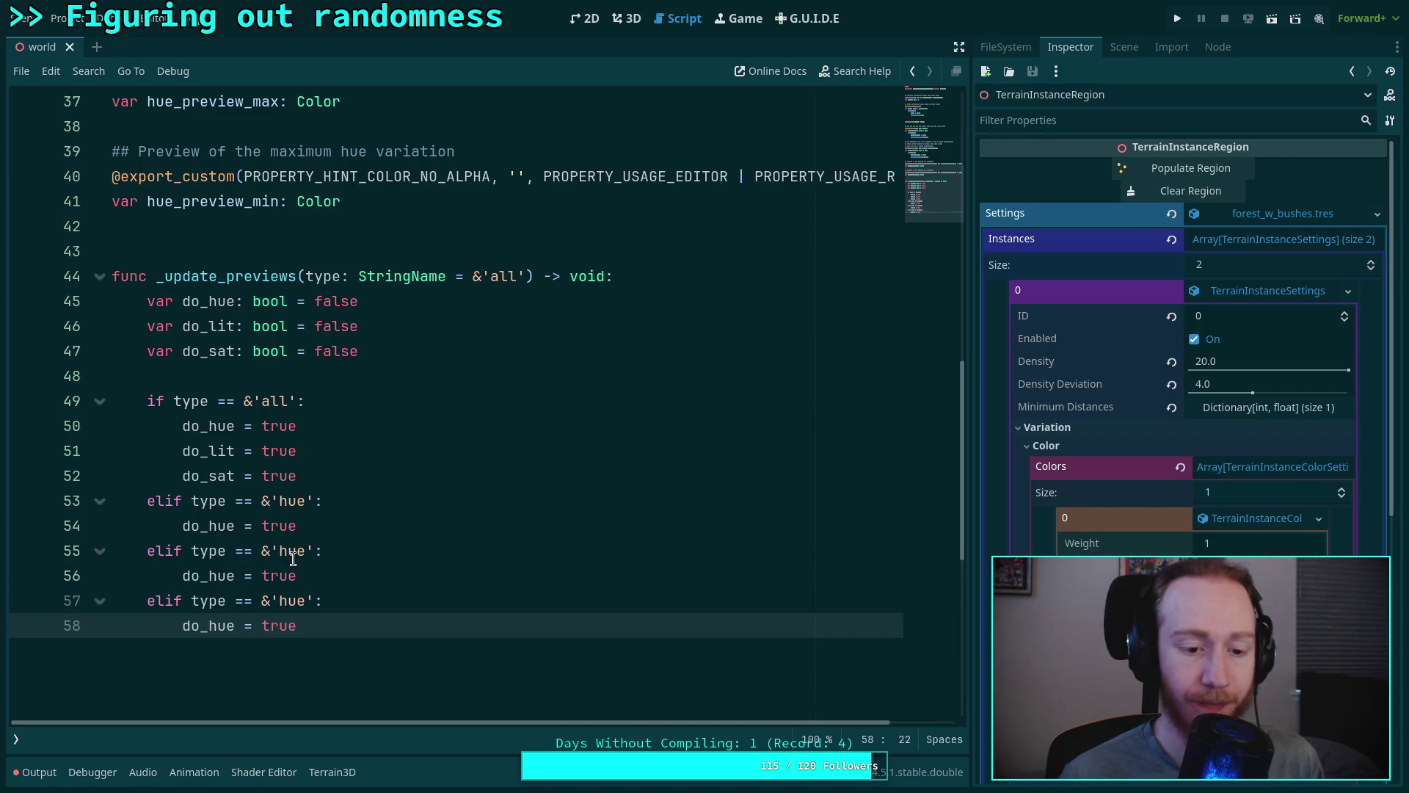
Step: Change the copies to 'lightness' setting do_lit and 'saturation' setting do_sat
double_click(287, 550)
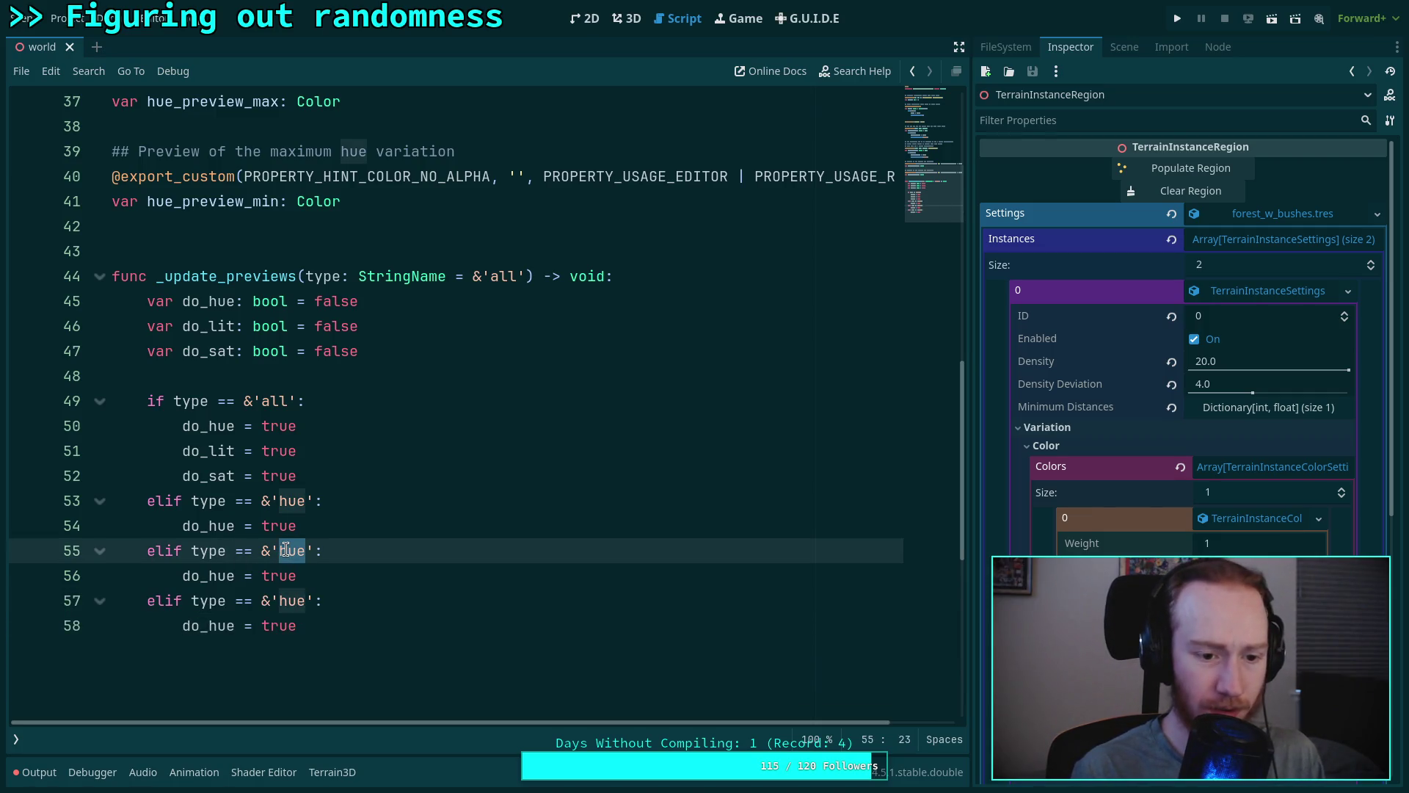
type("litghtness")
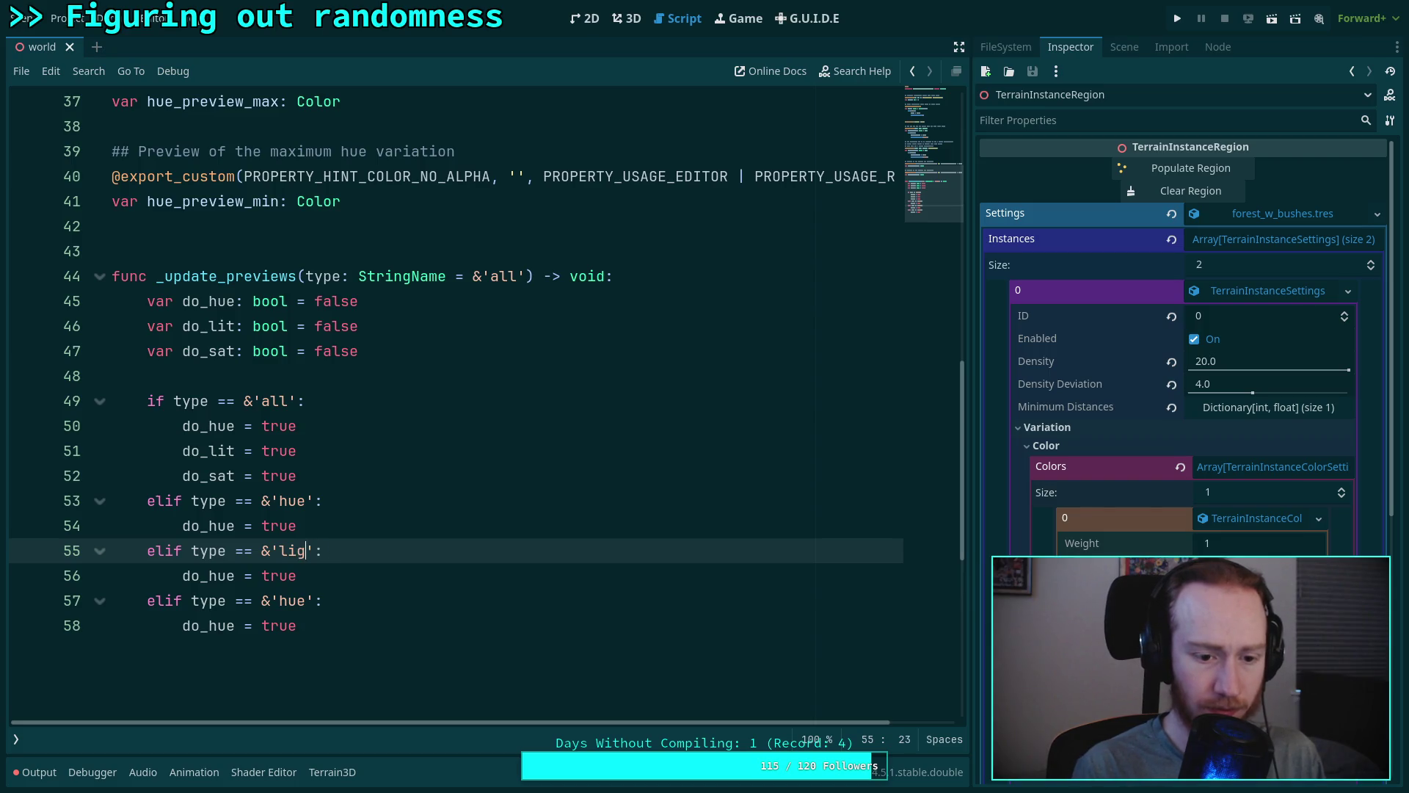
double_click(290, 600)
type("satu")
type("ration")
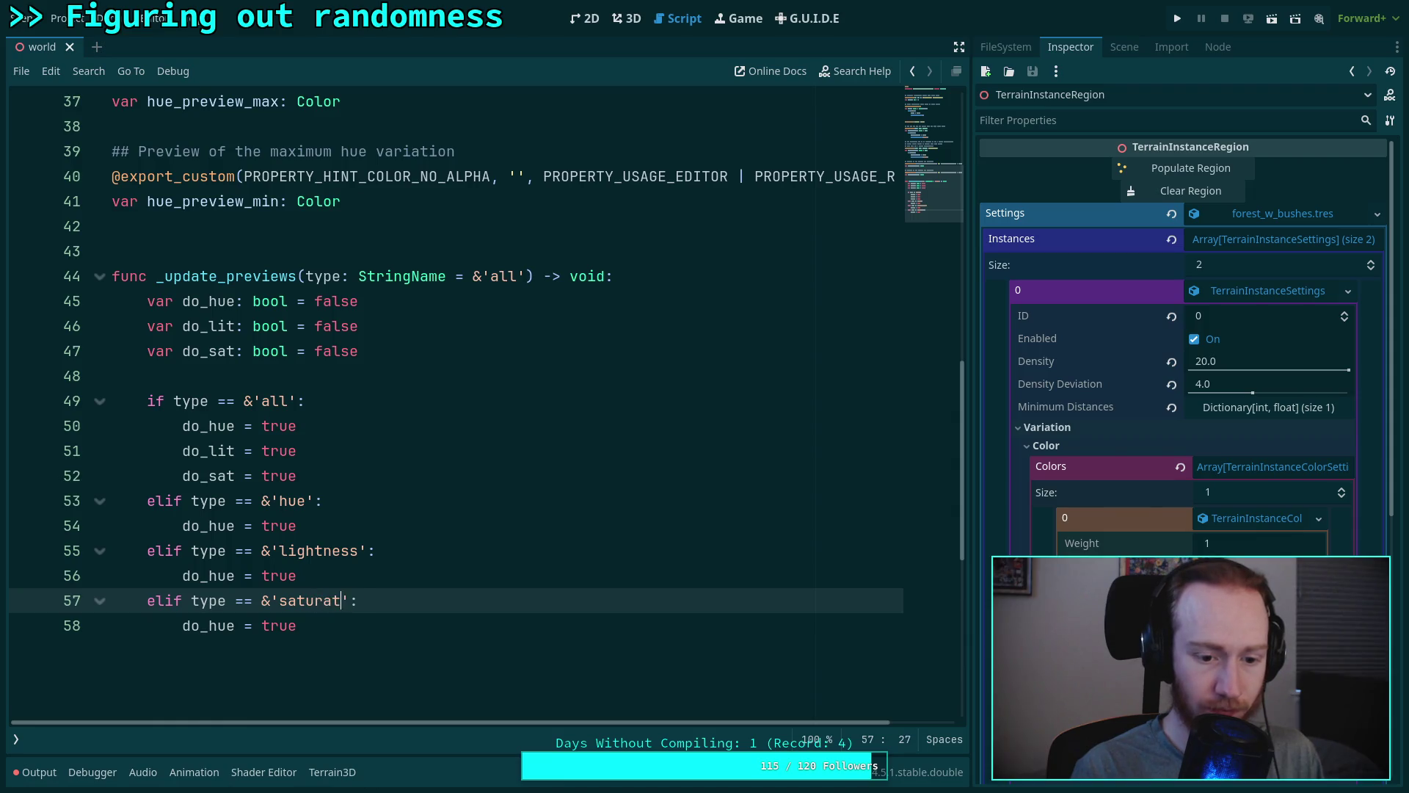
double_click(209, 450)
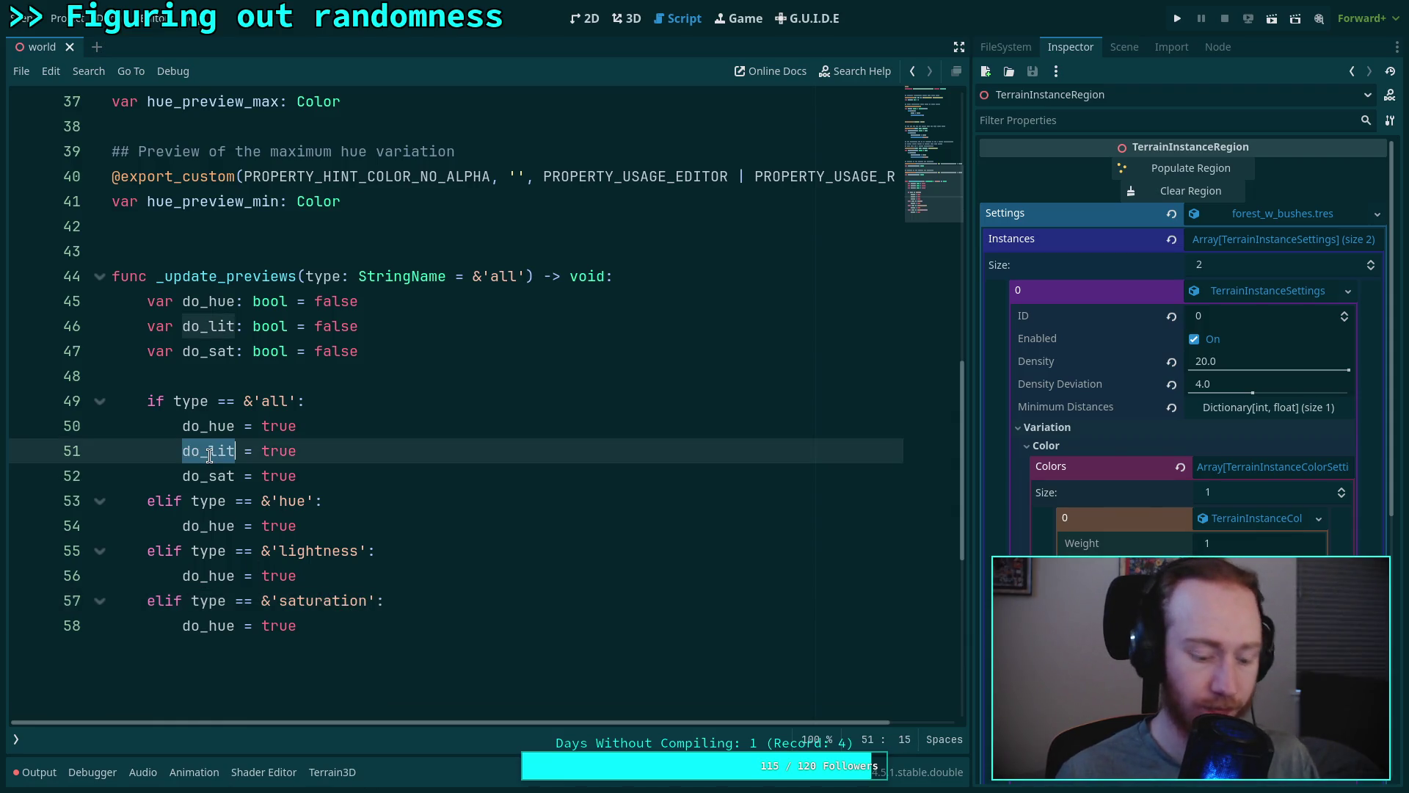
left_click(208, 576)
double_click(208, 576)
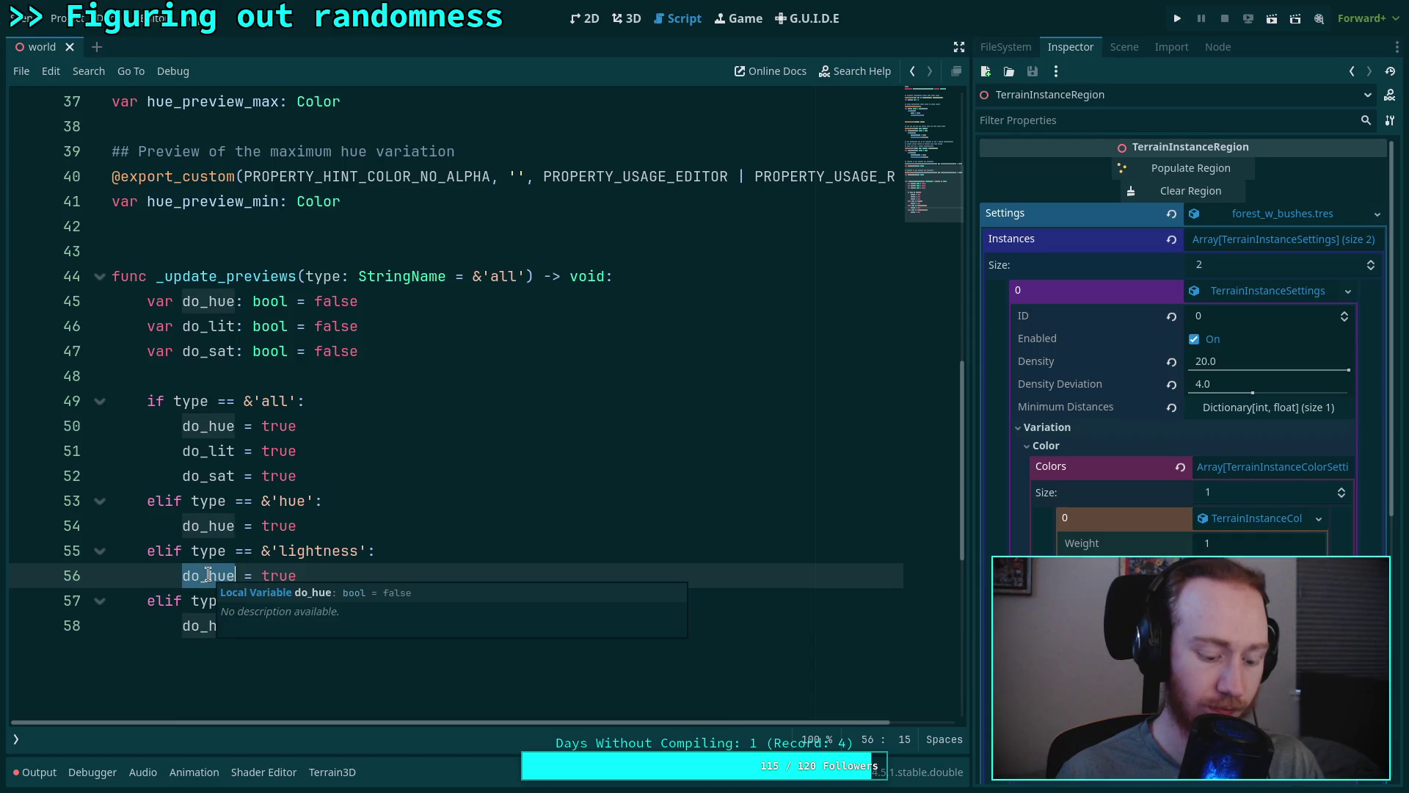
key("ctrl+w")
left_click(705, 429)
type("do_lit")
left_click_drag(235, 625, 200, 624)
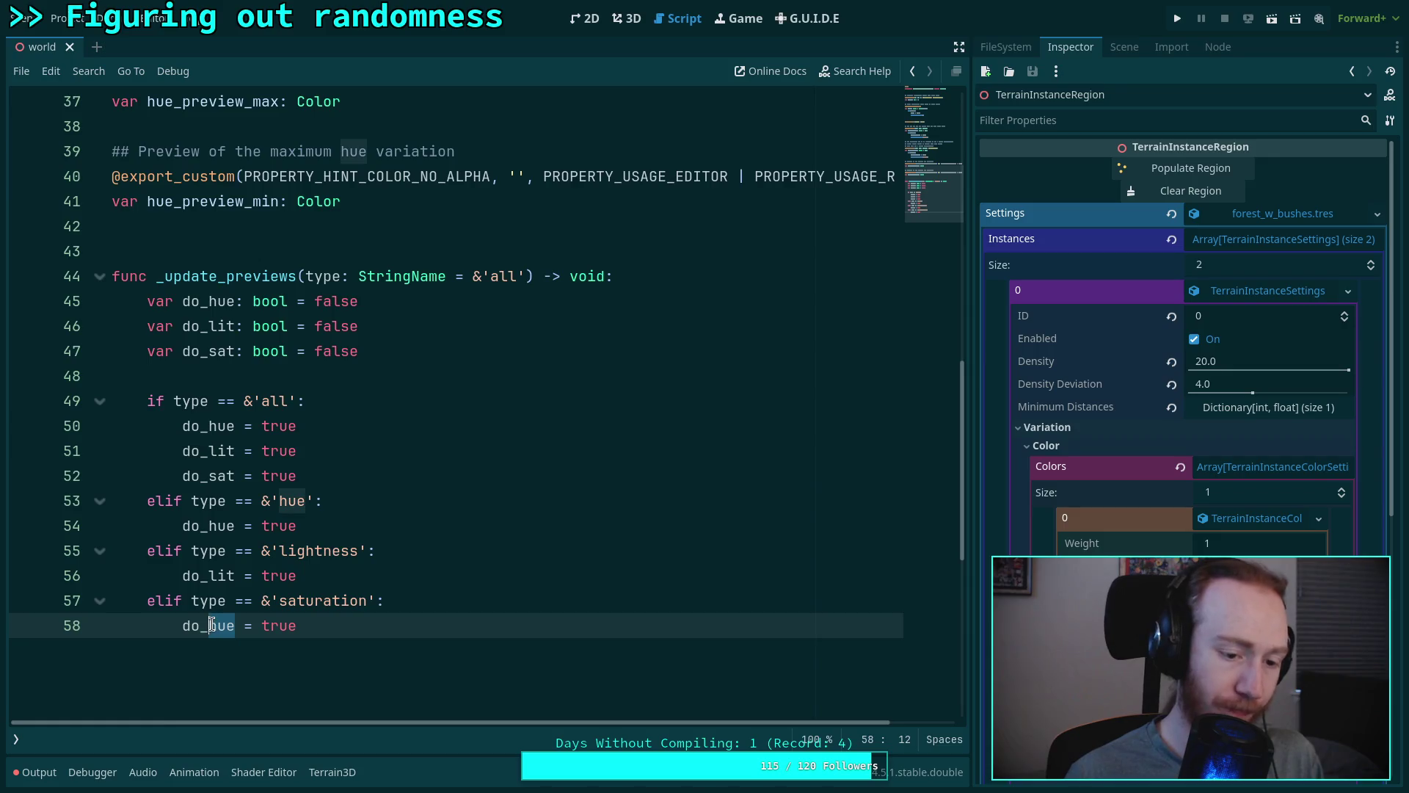
type("sat")
Step: Save the script and start an if do_hue line after the branches
key("ctrl+s")
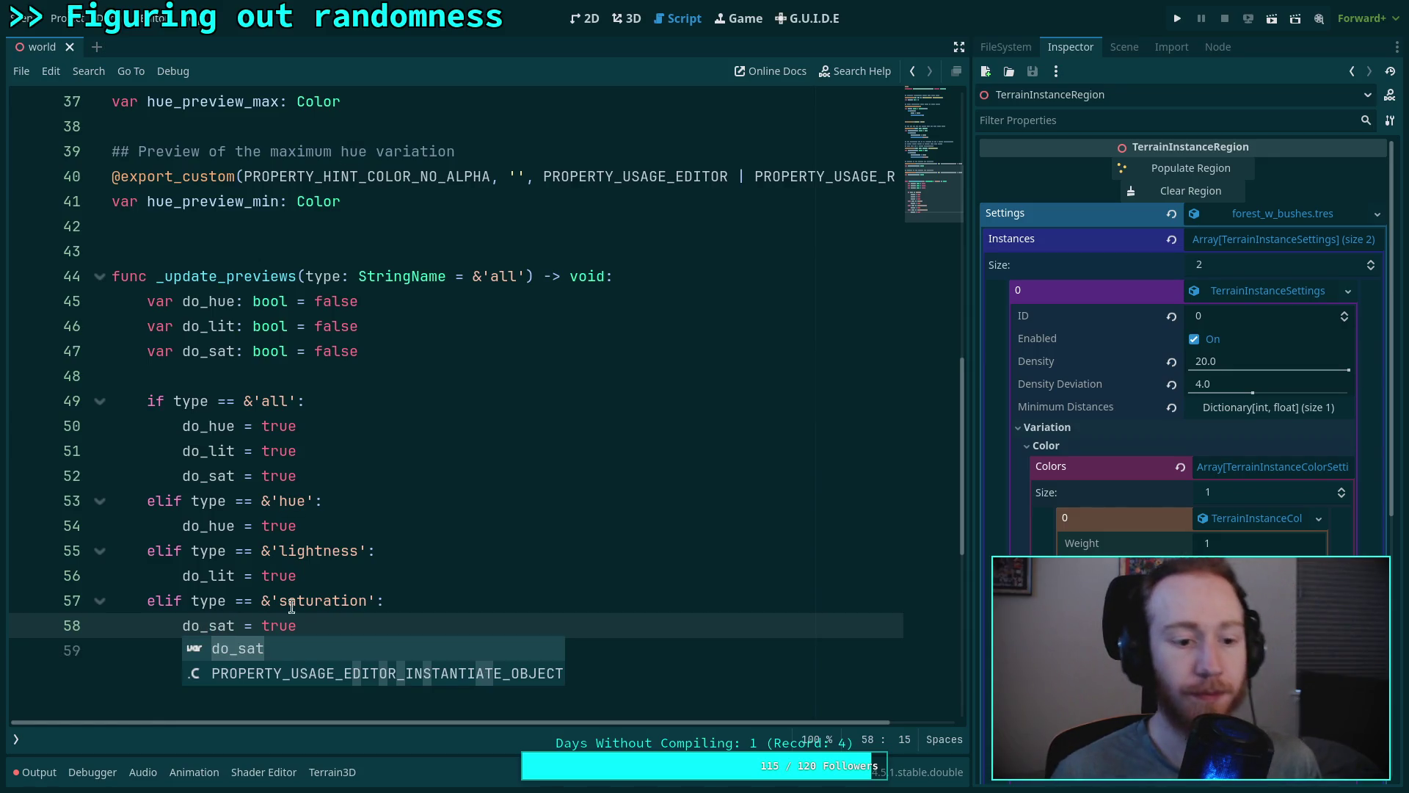
key("Escape")
left_click(376, 636)
key("Return")
key("Return")
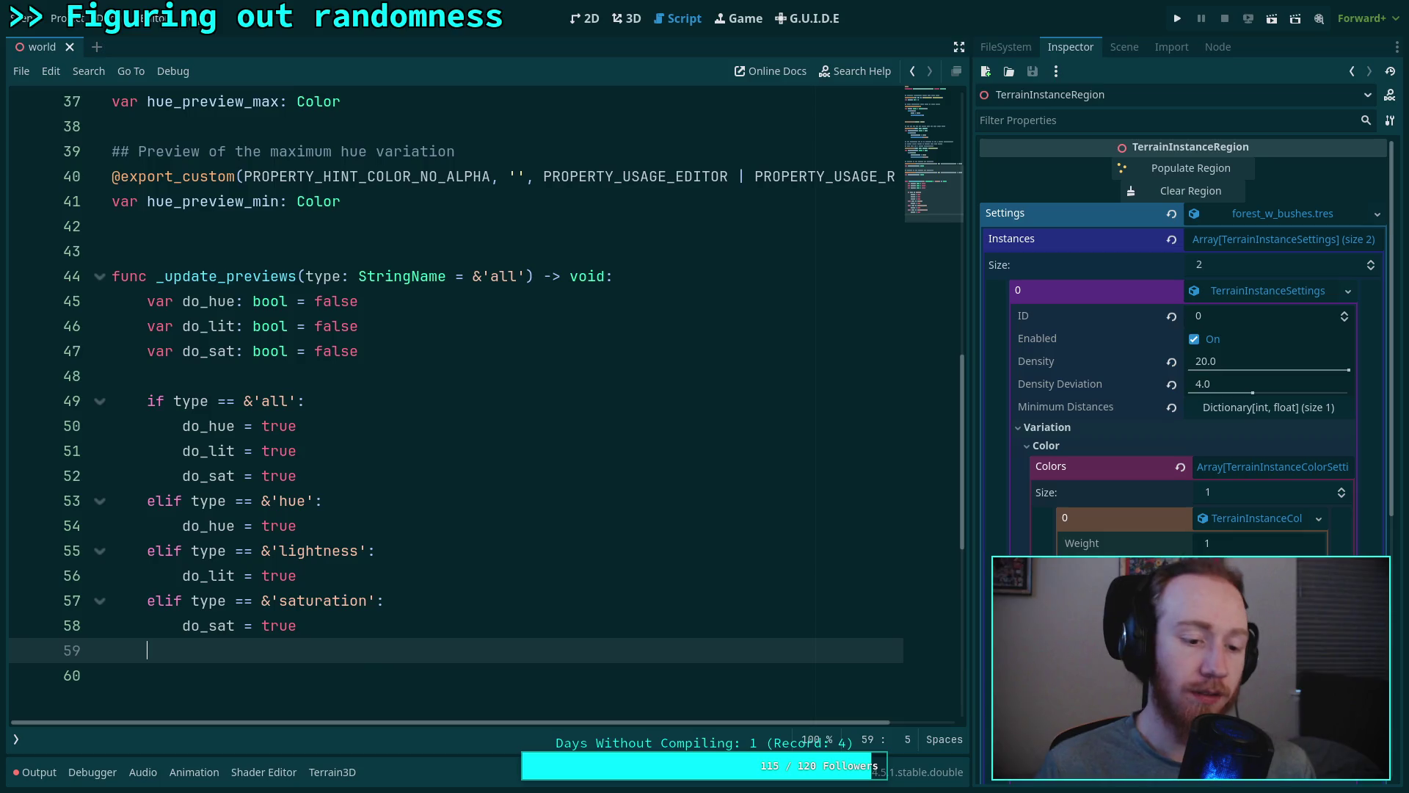
key("BackSpace")
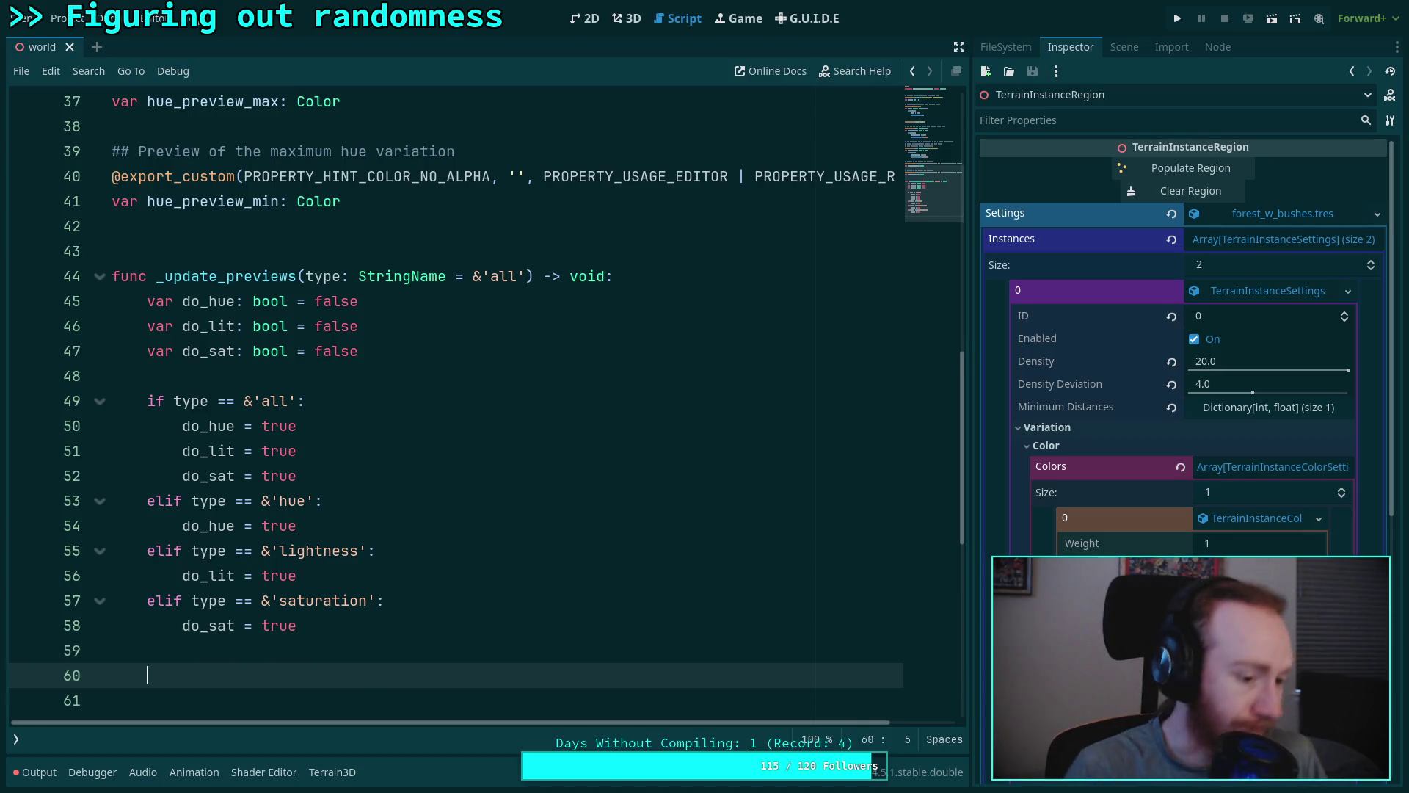
type("f do_hue:")
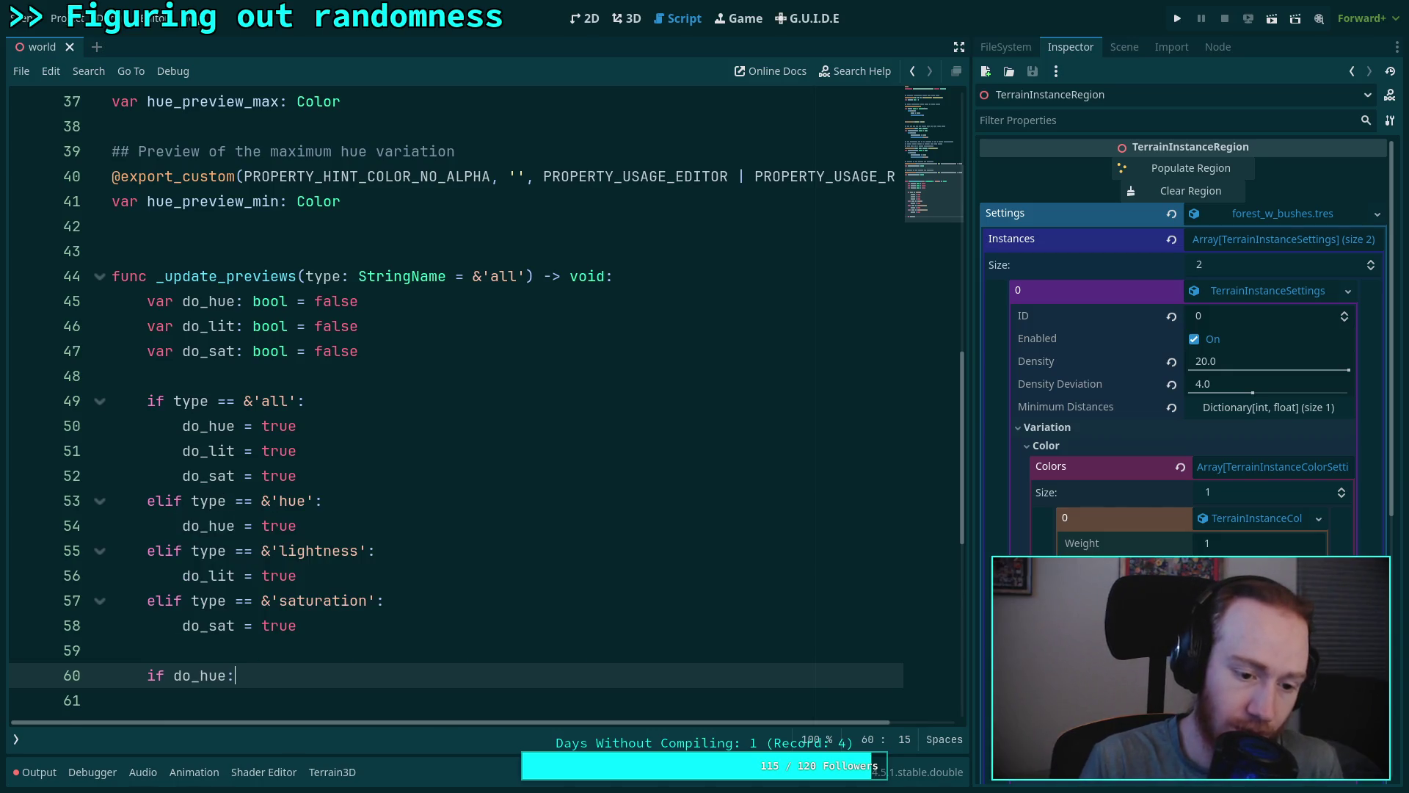
Step: In the do_hue block, set hue_preview_max and hue_preview_min to color
key("Return")
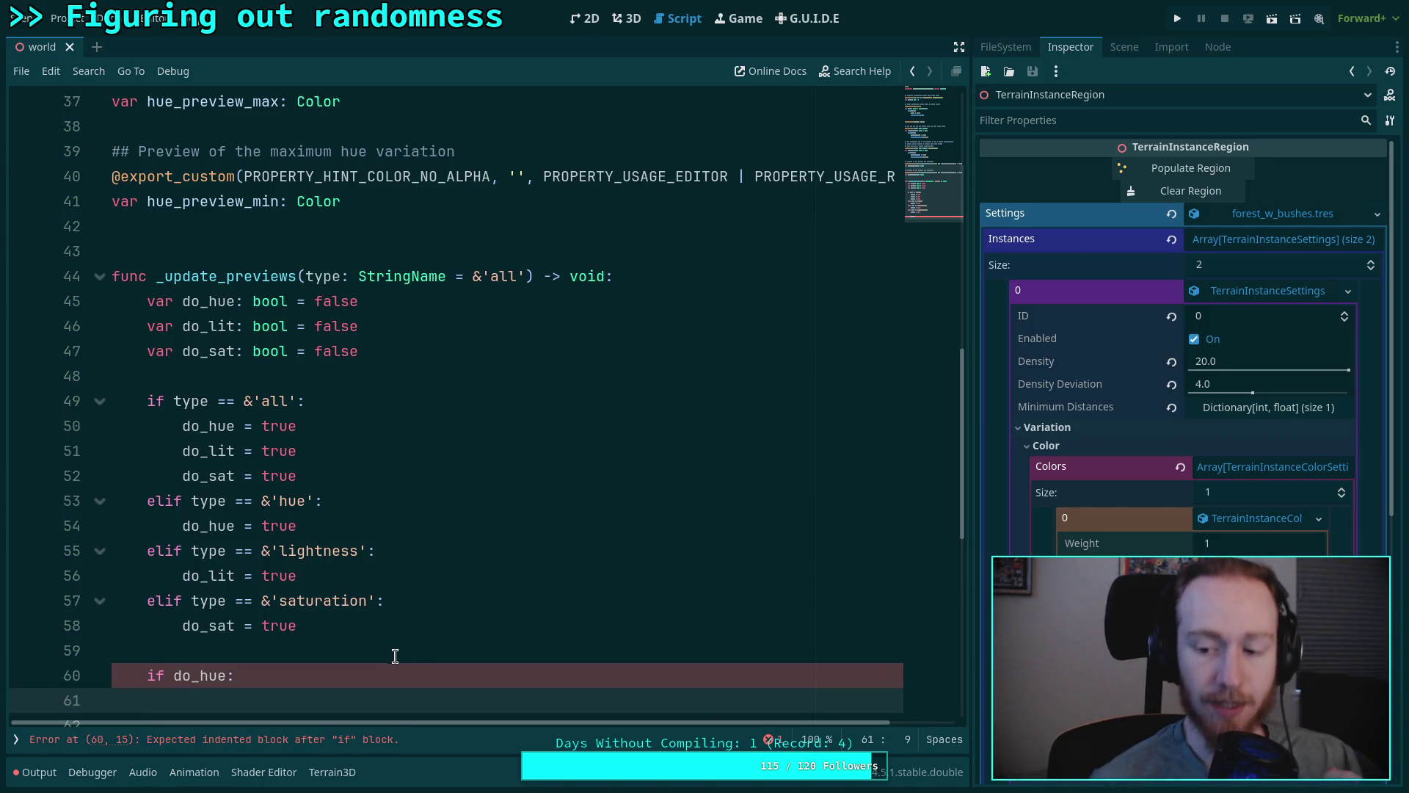
scroll(360, 624, "down", 1)
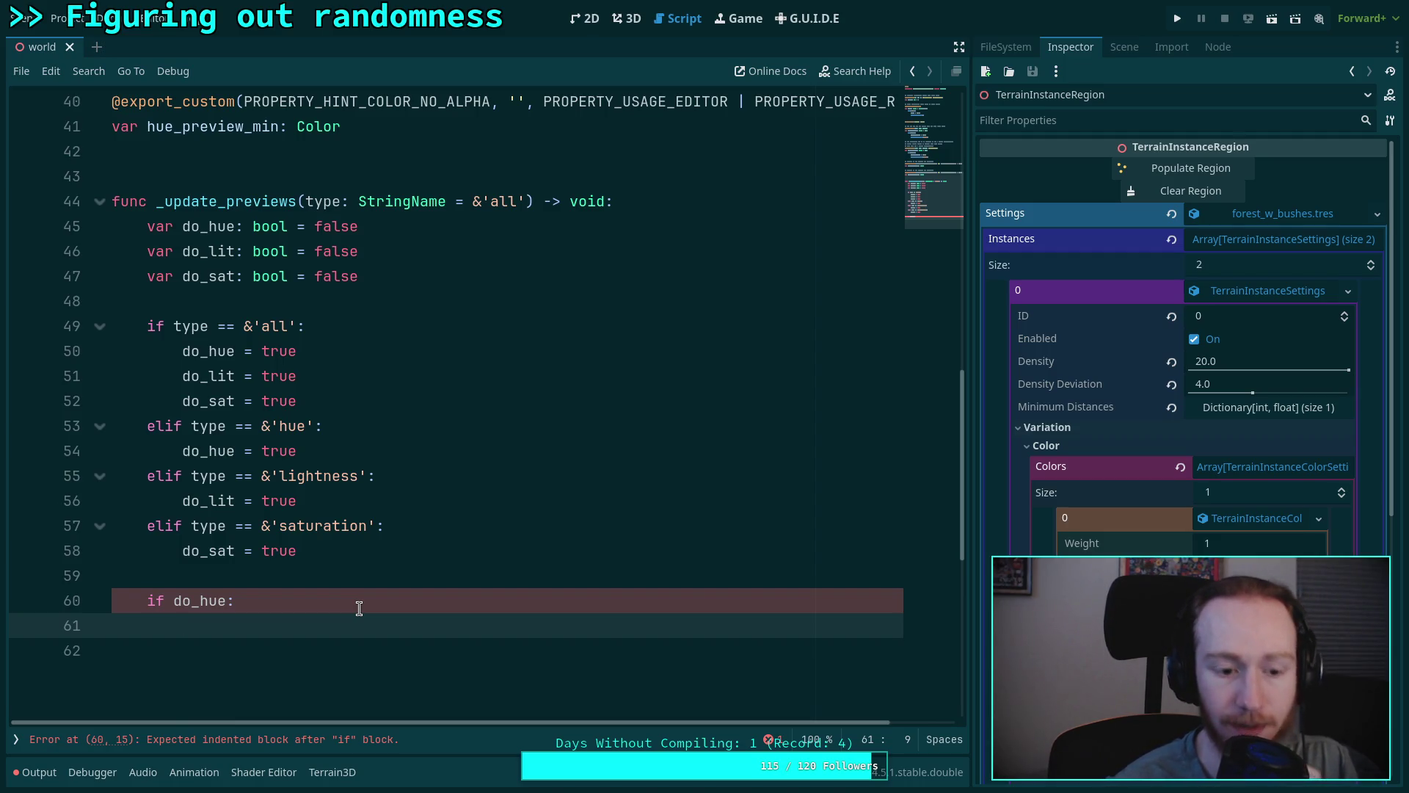
type("hue")
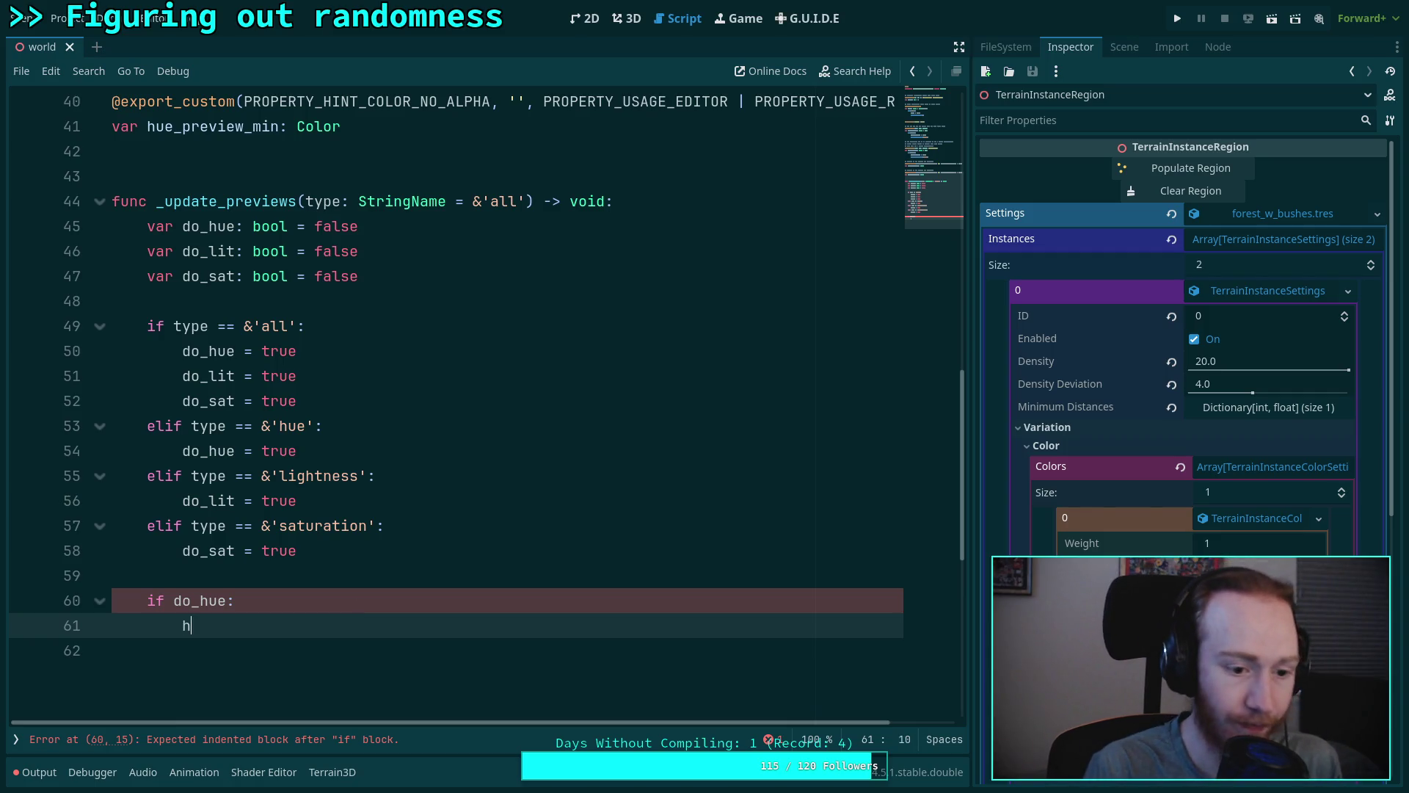
key("Return")
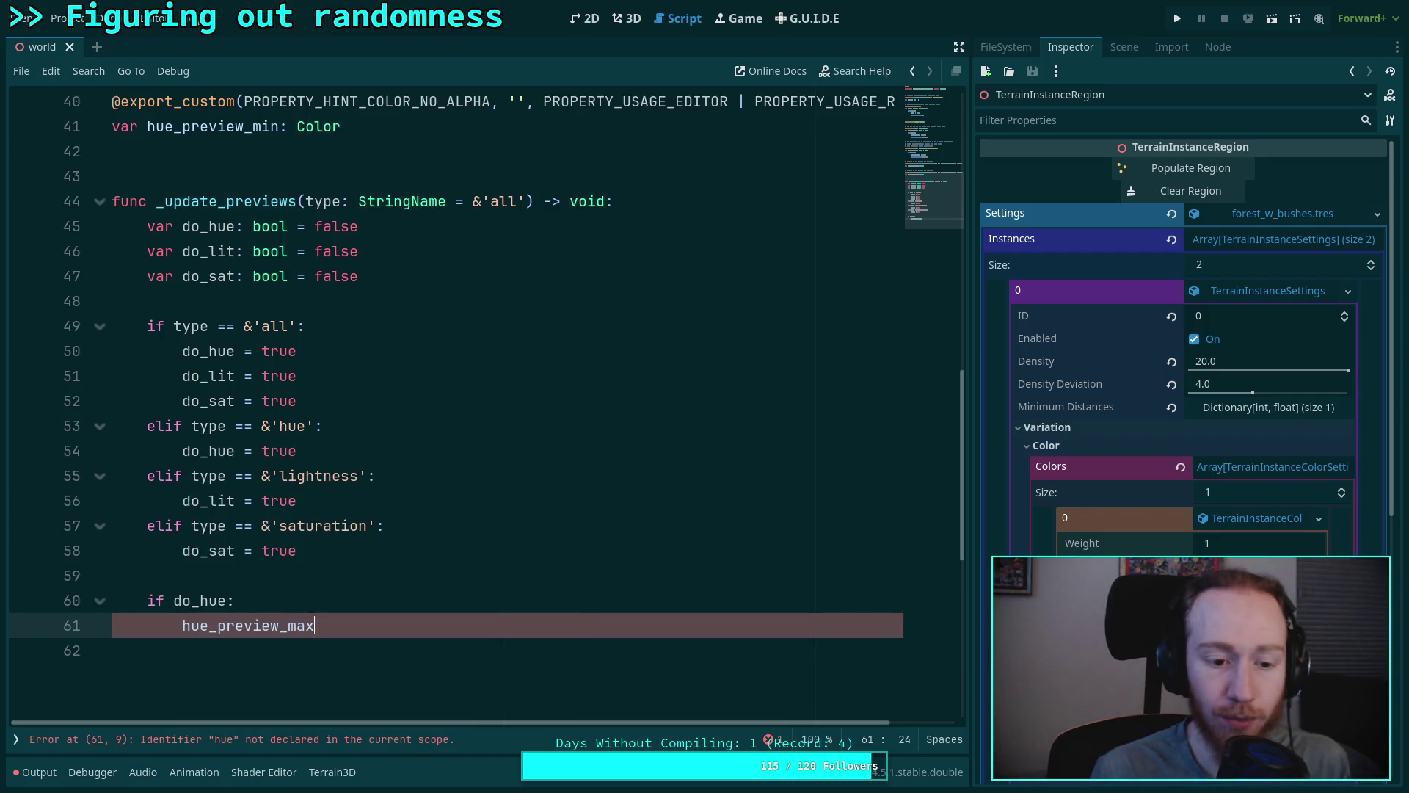
type("=")
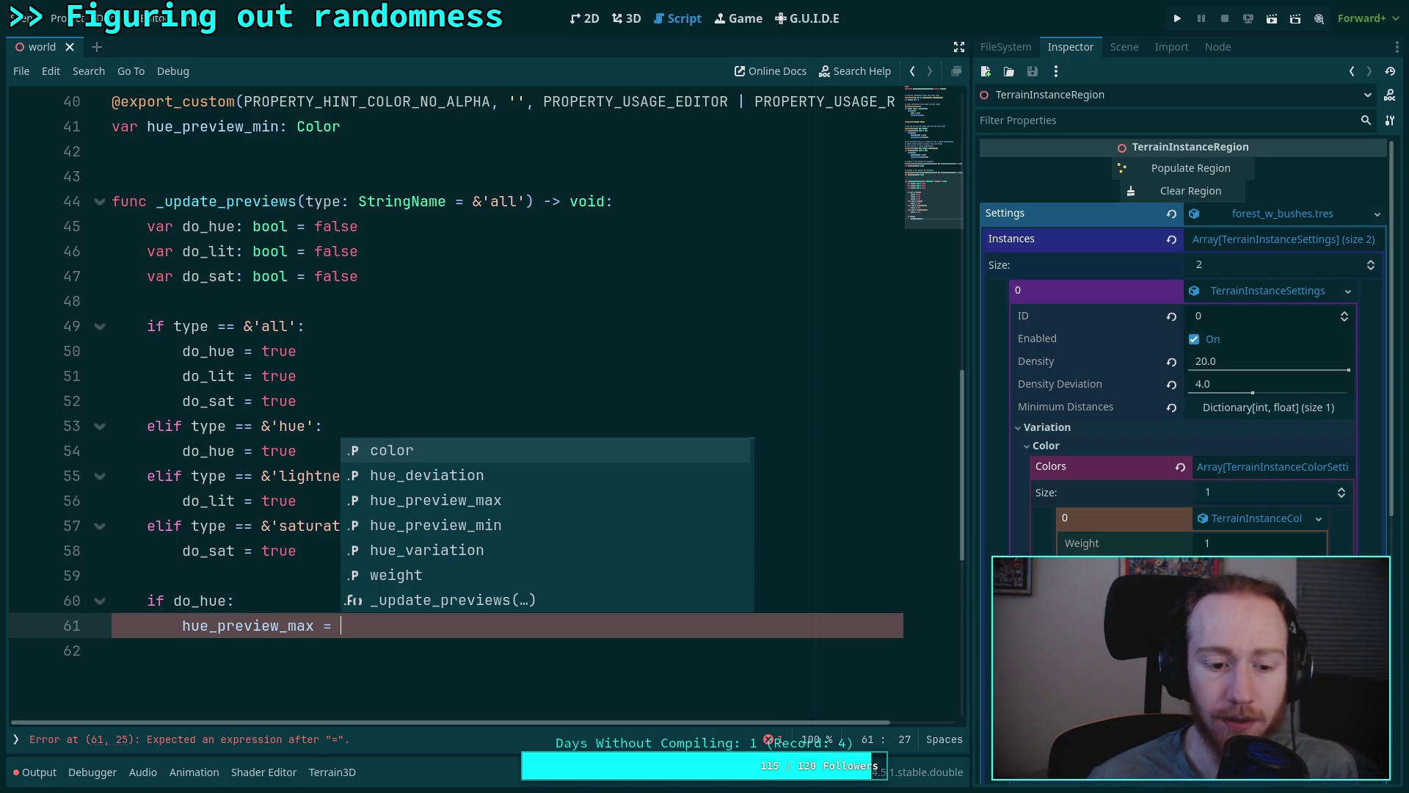
key("Return")
key("Return")
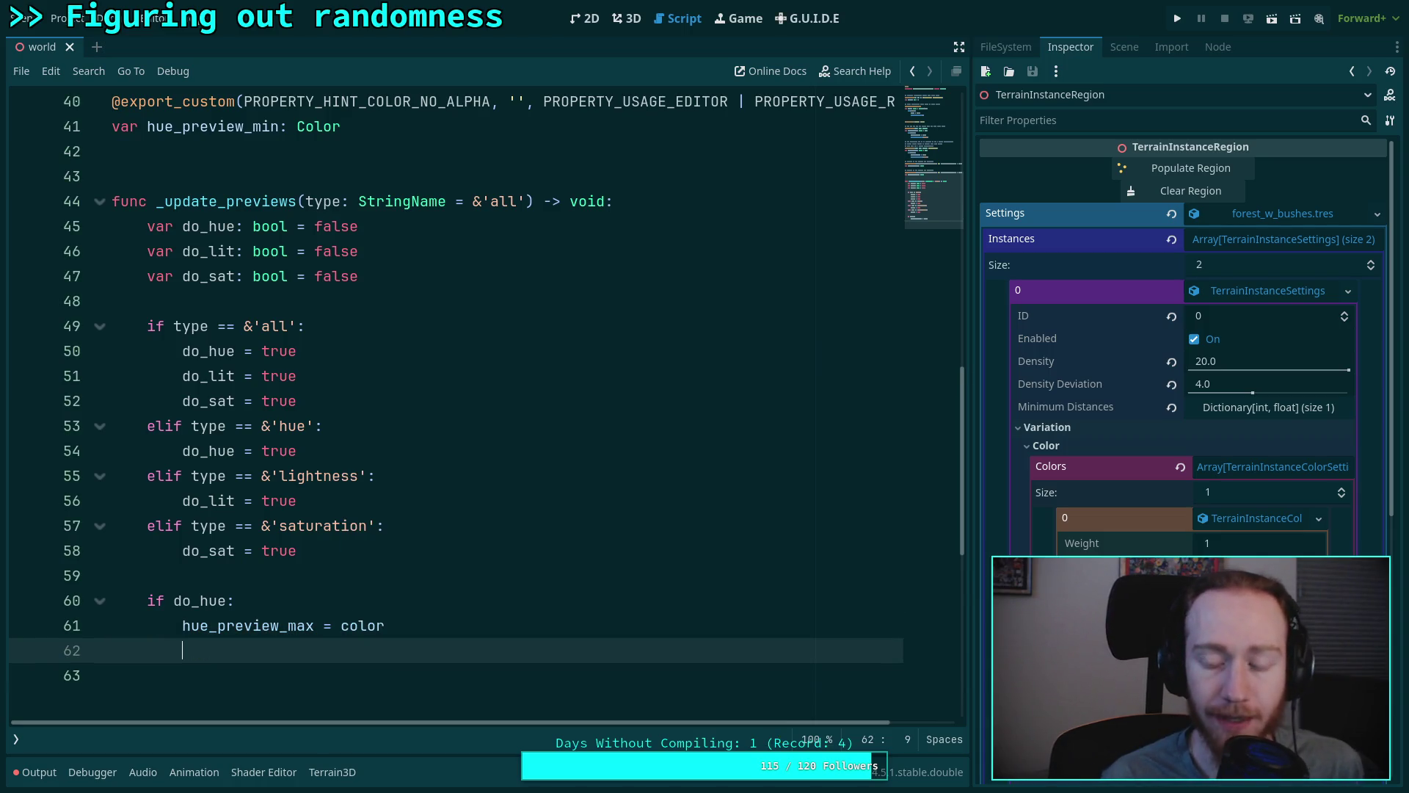
type("hue")
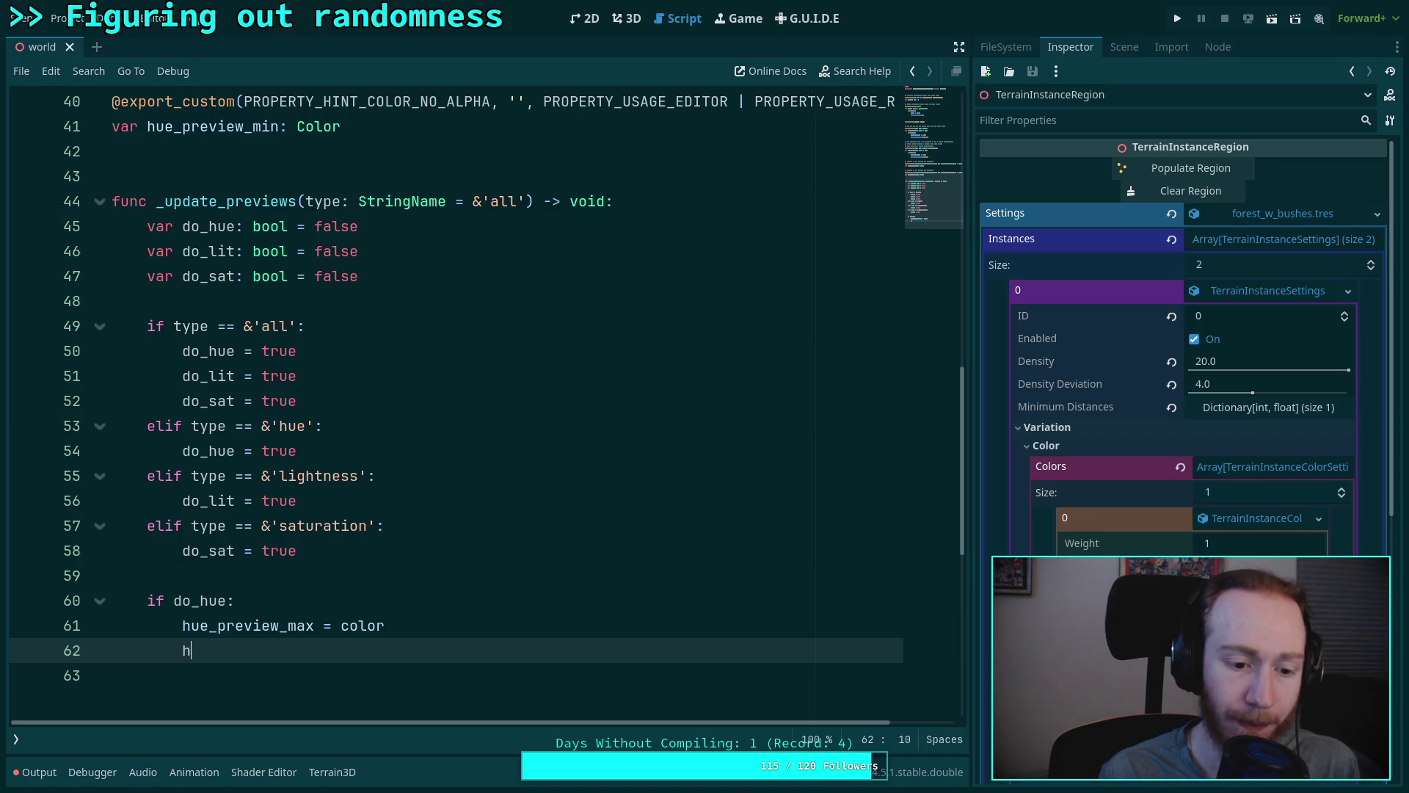
key("Down")
key("Down")
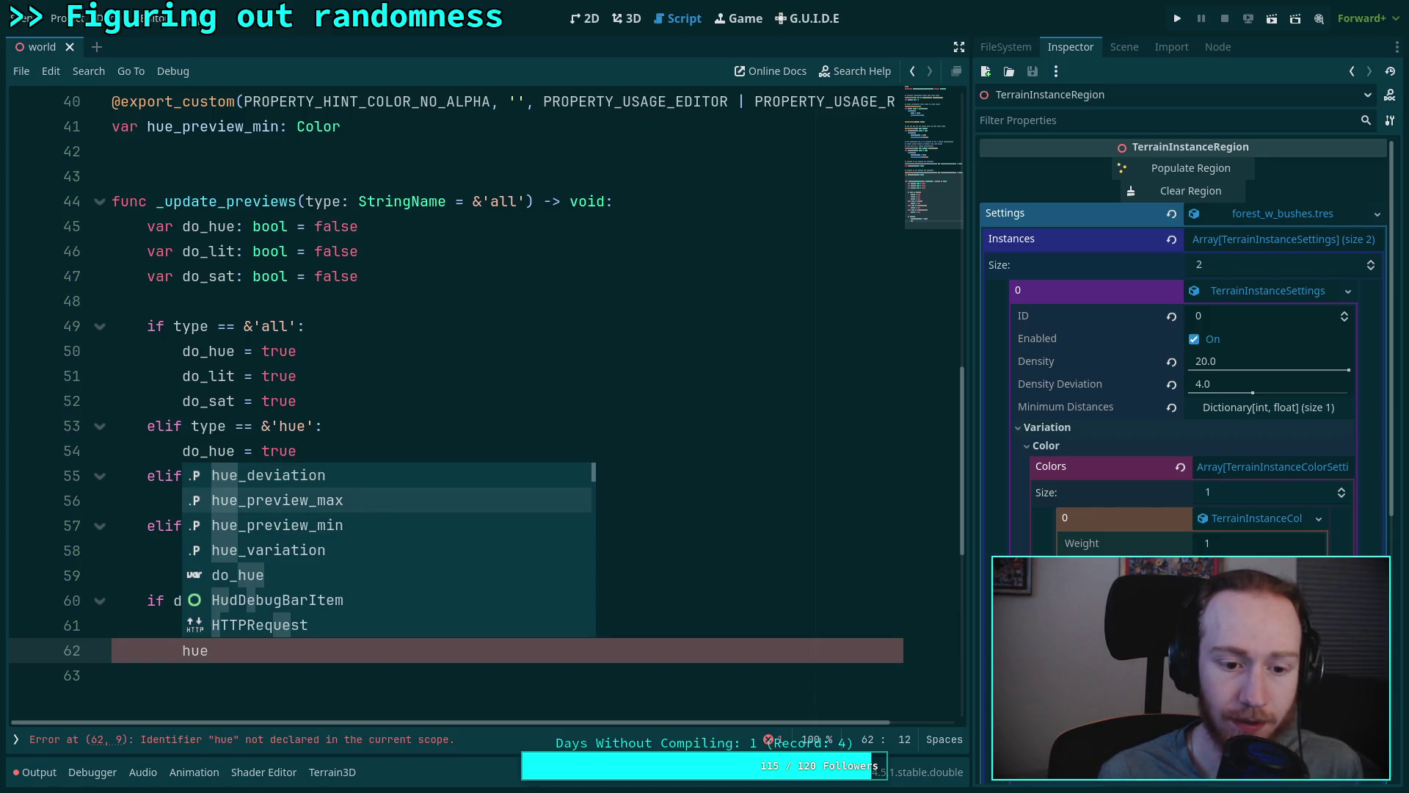
key("Return")
type("= coler")
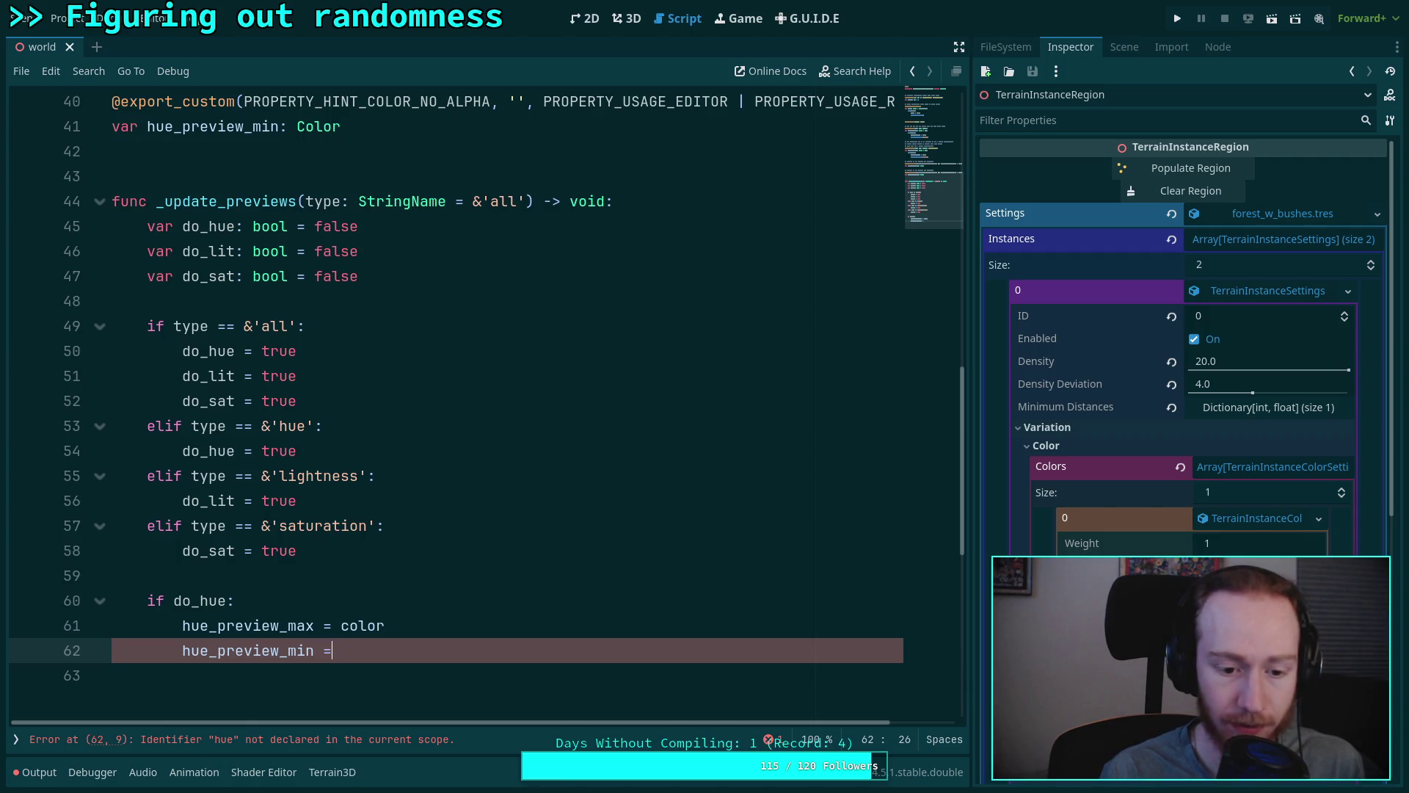
key("BackSpace")
key("BackSpace")
type("o")
key("Return")
key("Return")
Step: Add the line hue_preview_max.ok_hsl_h += hue_variation
type("hue_")
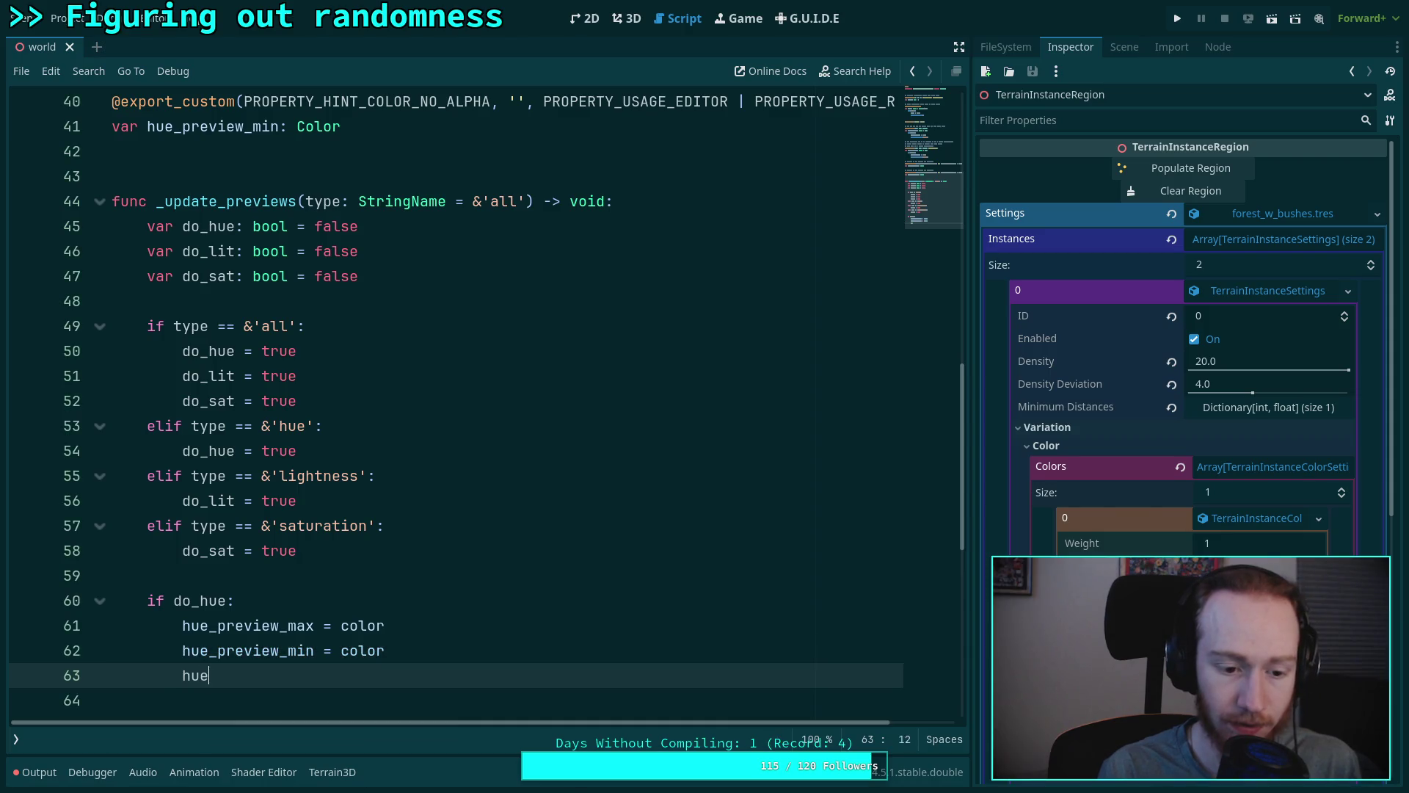
key("Down")
key("Return")
type(".")
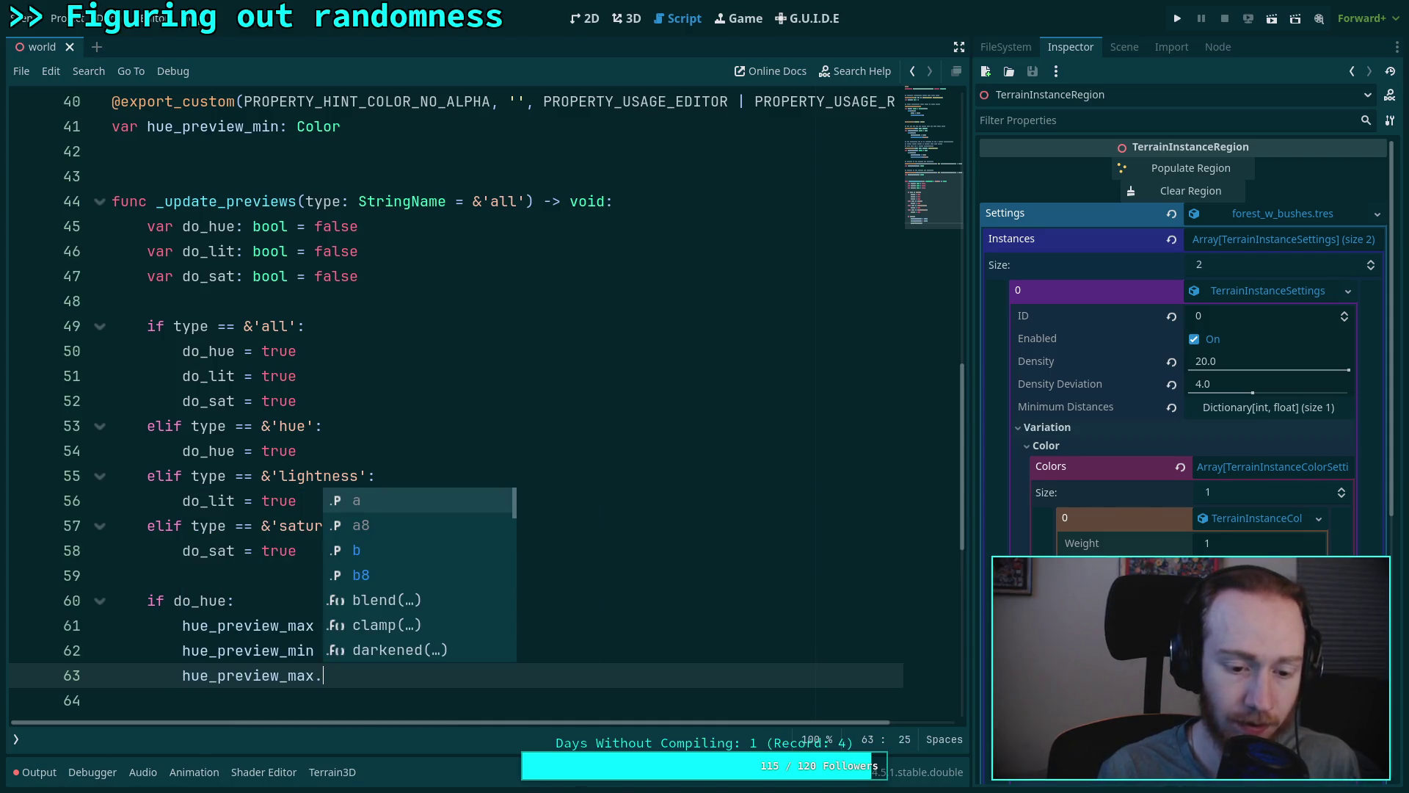
type("ox")
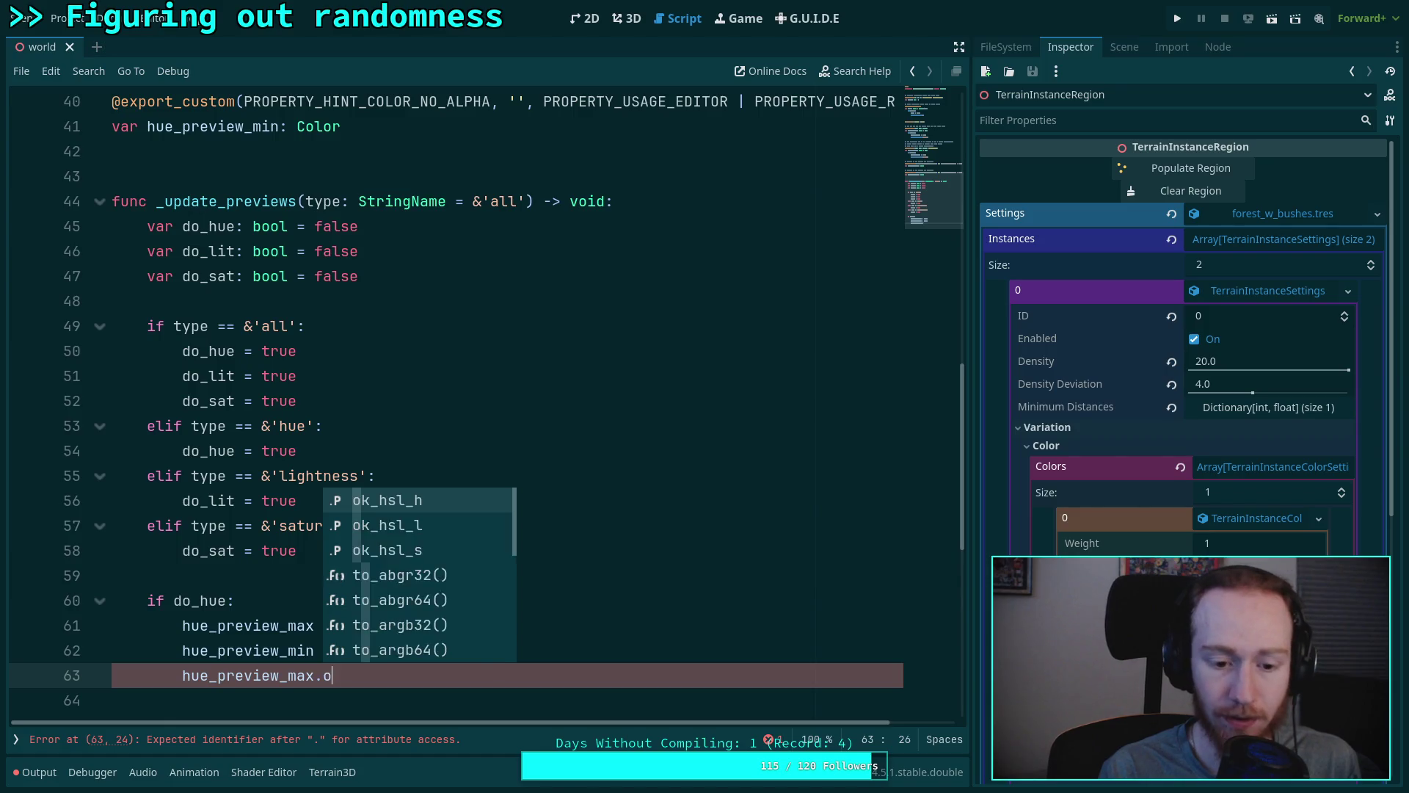
key("BackSpace")
type("k")
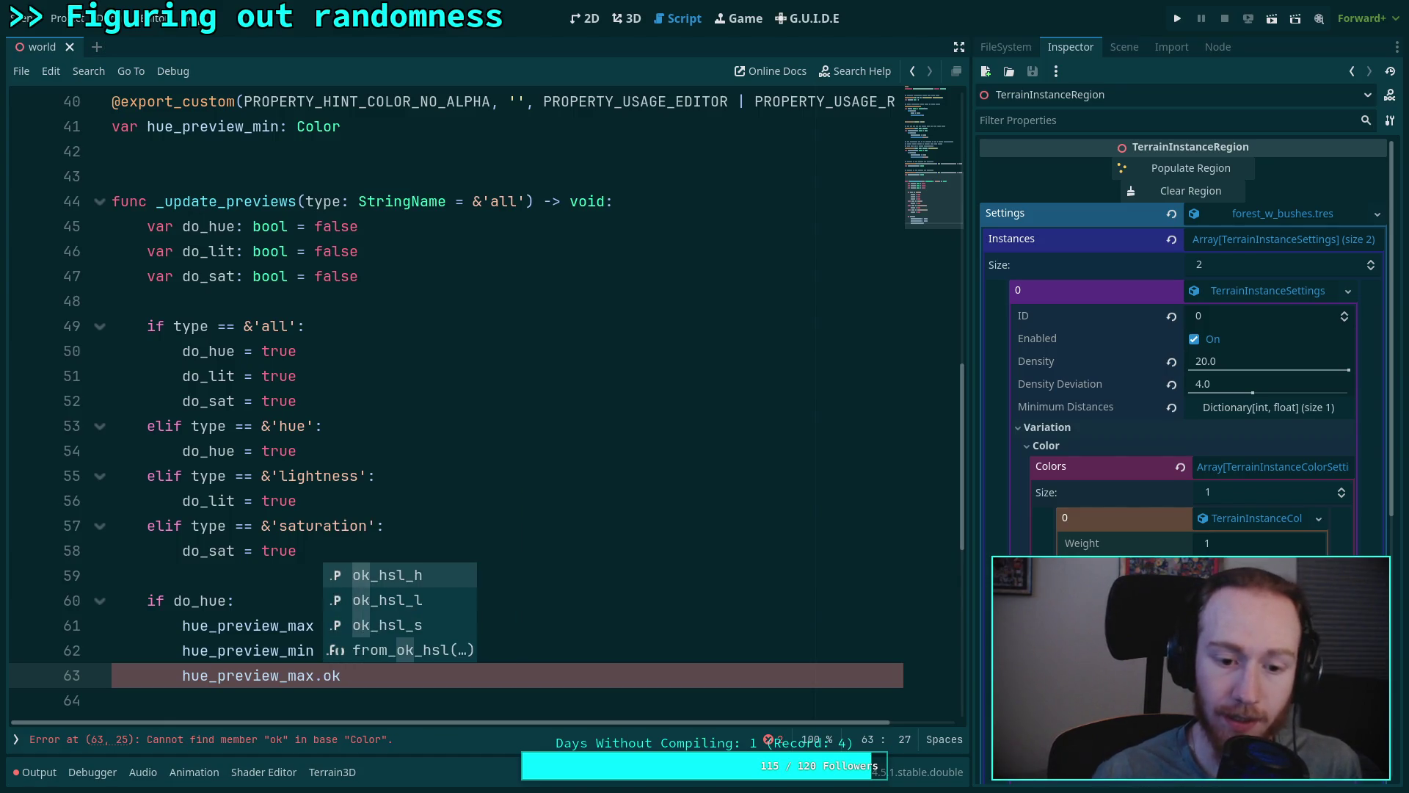
key("Return")
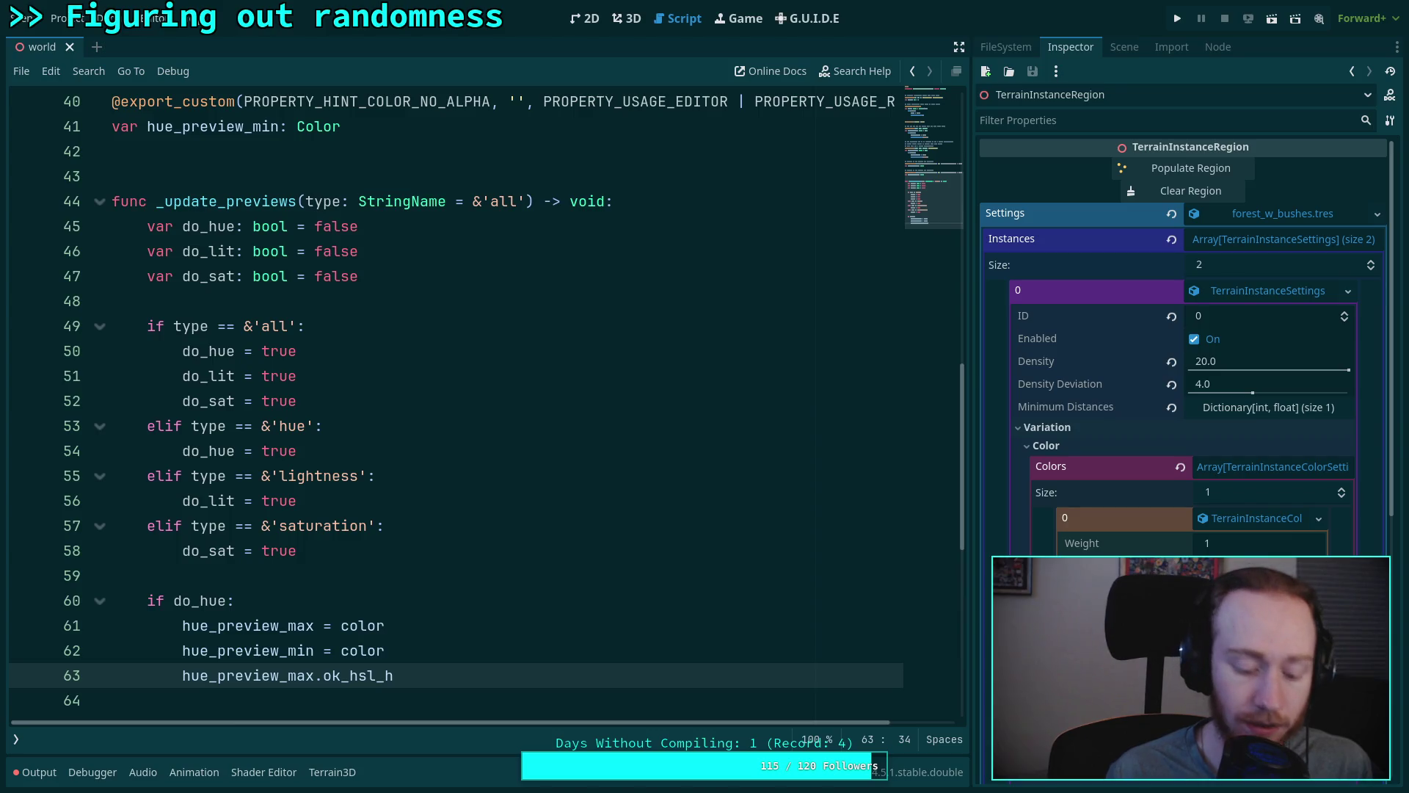
type("+= ")
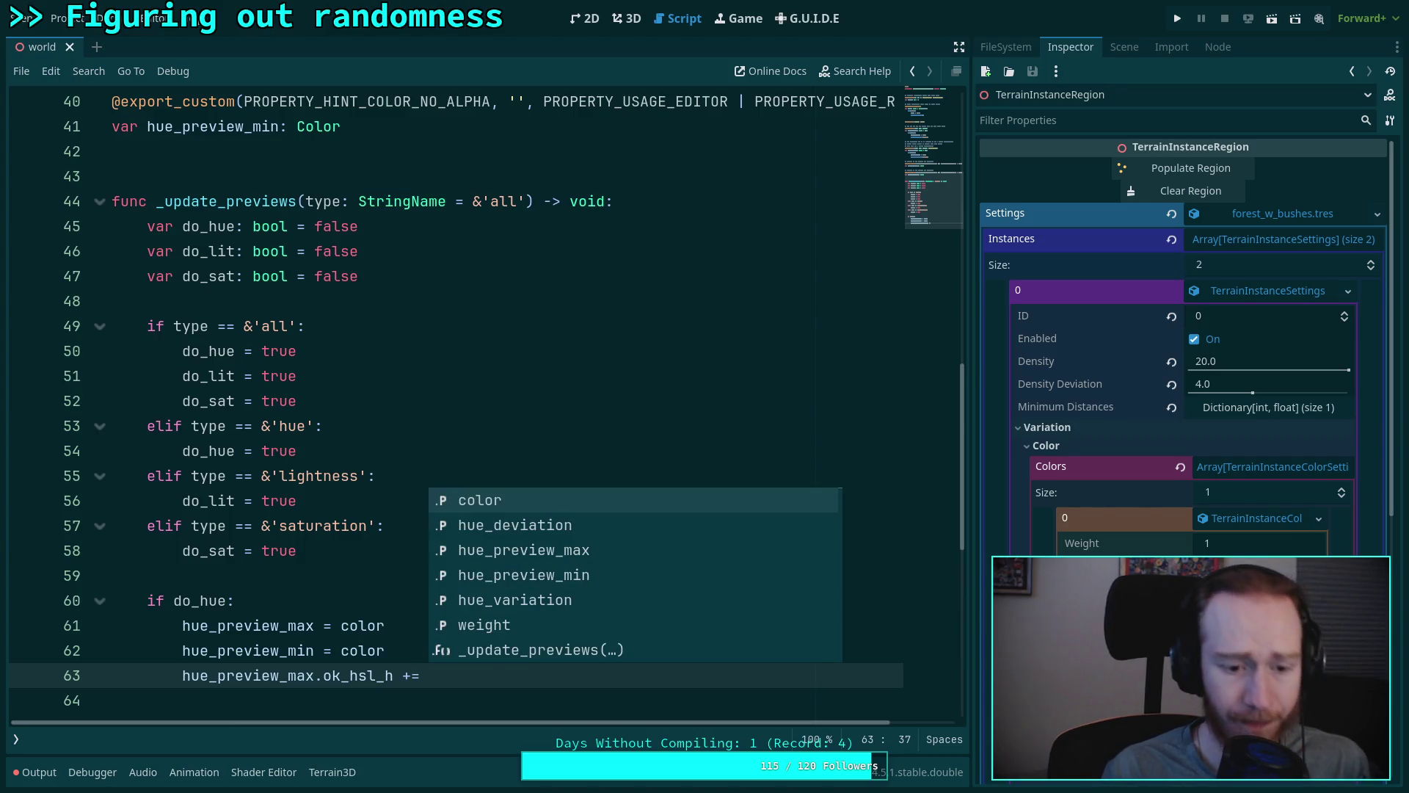
type("v")
key("BackSpace")
key("Down")
key("Down")
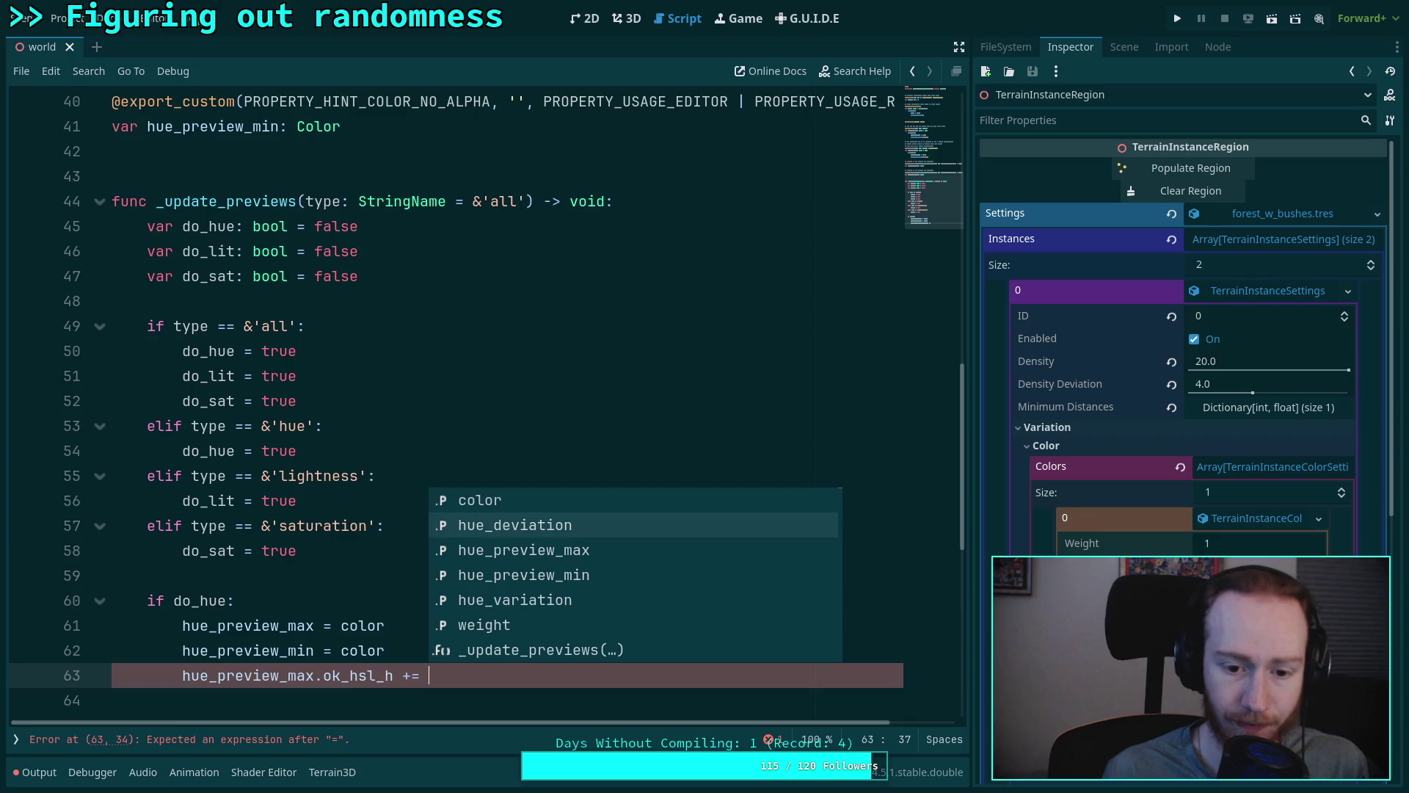
key("Down")
key("Down")
key("Return")
scroll(316, 616, "down", 2)
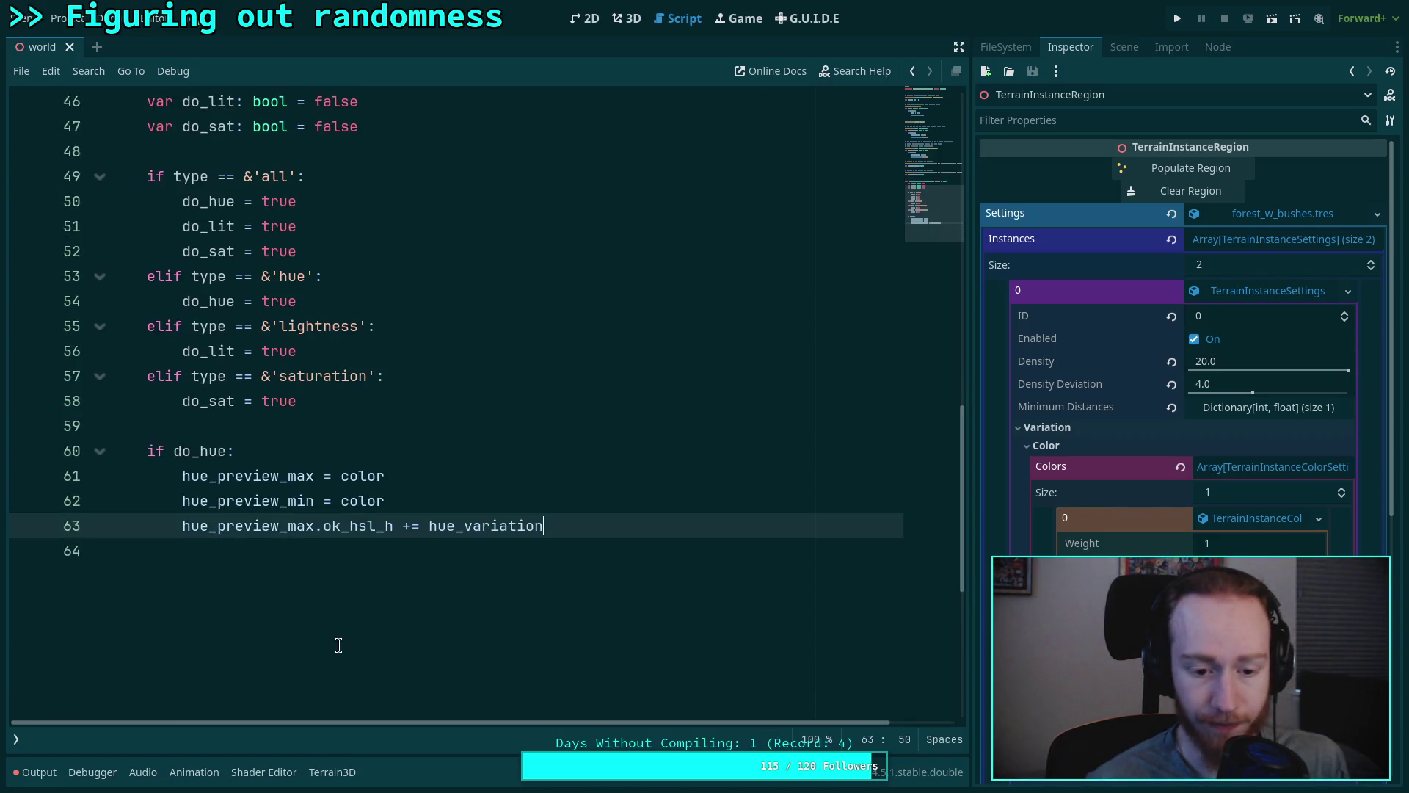
mouse_move(346, 526)
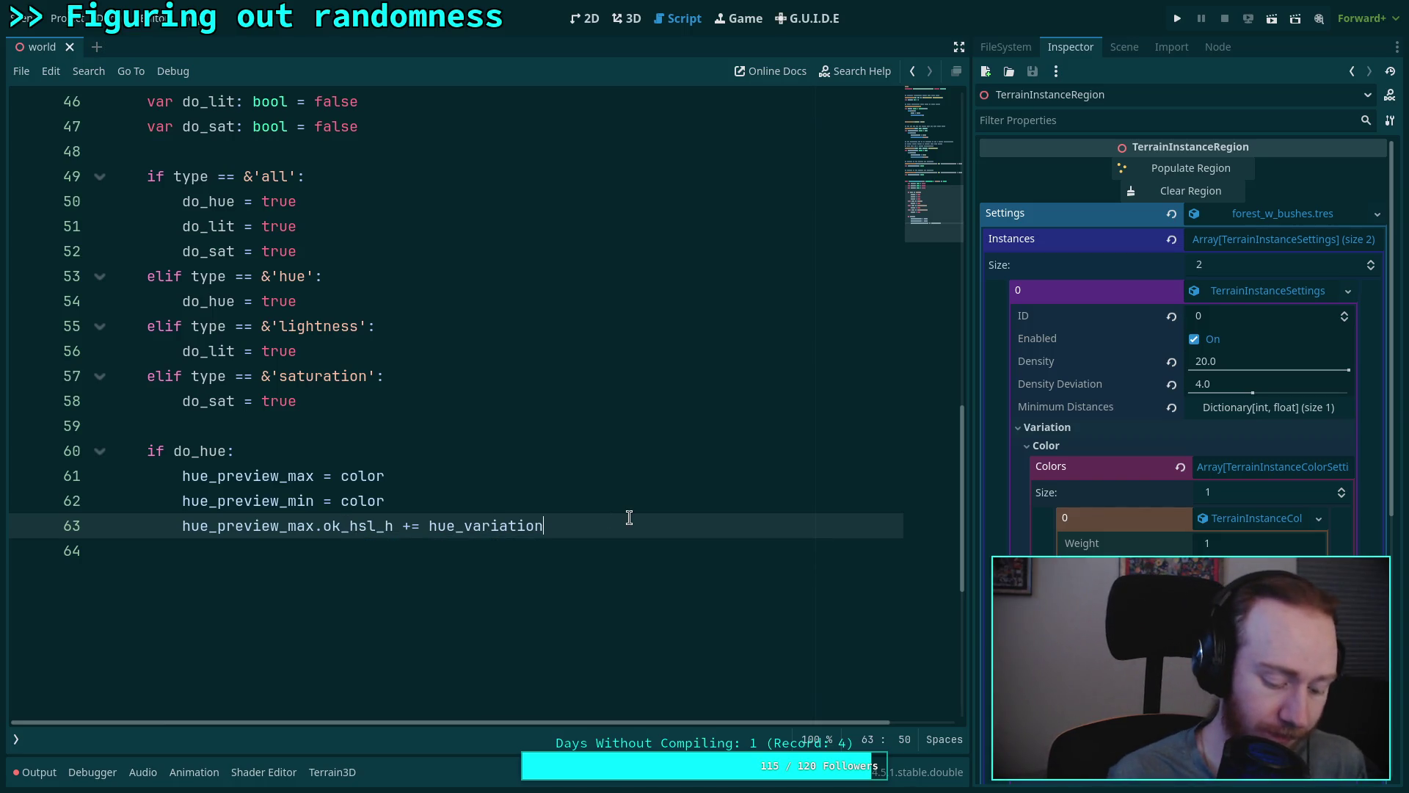
Step: Duplicate that line with -= hue_variation, then switch to the desktop workspace
key("ctrl+shift+d")
left_click(403, 551)
key("Delete")
type("-")
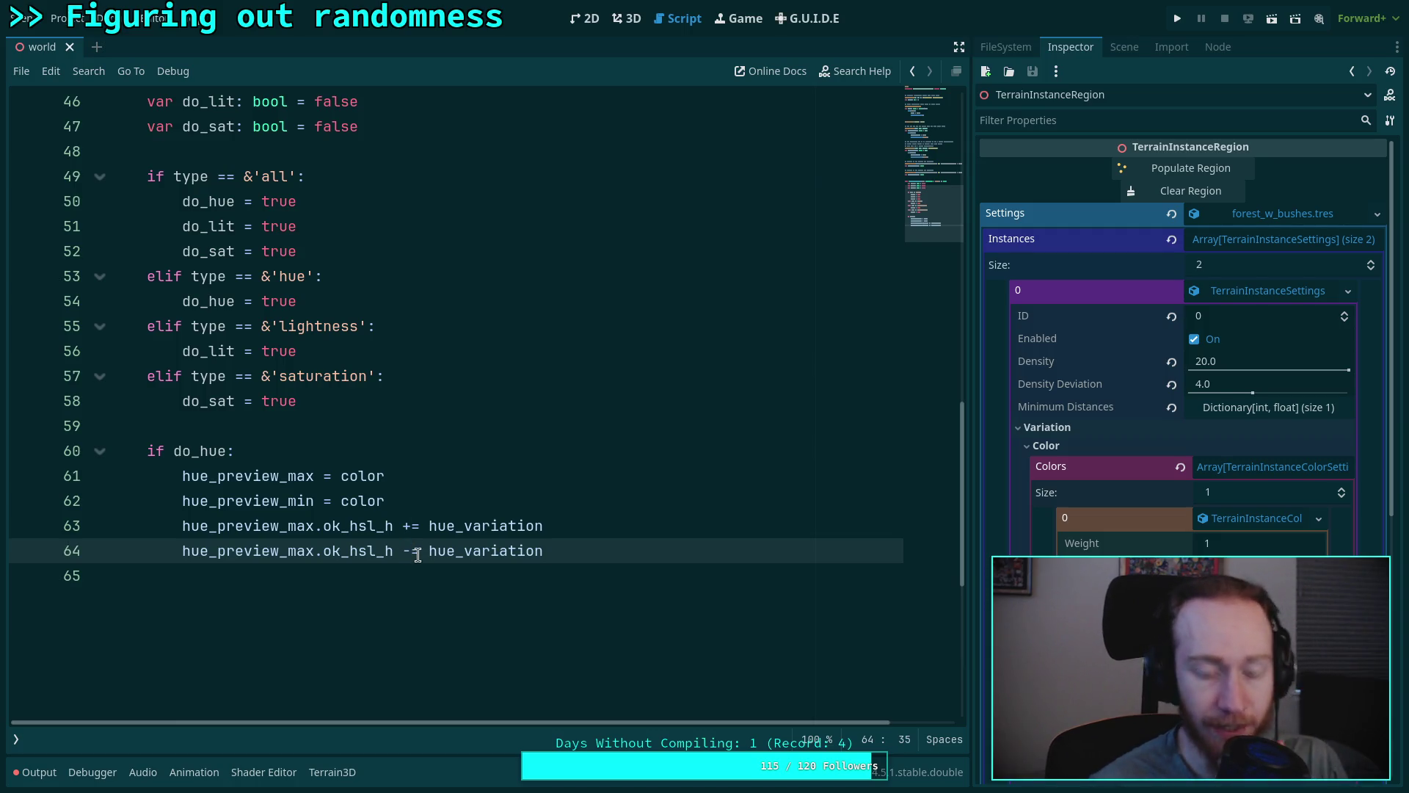
right_click(343, 550)
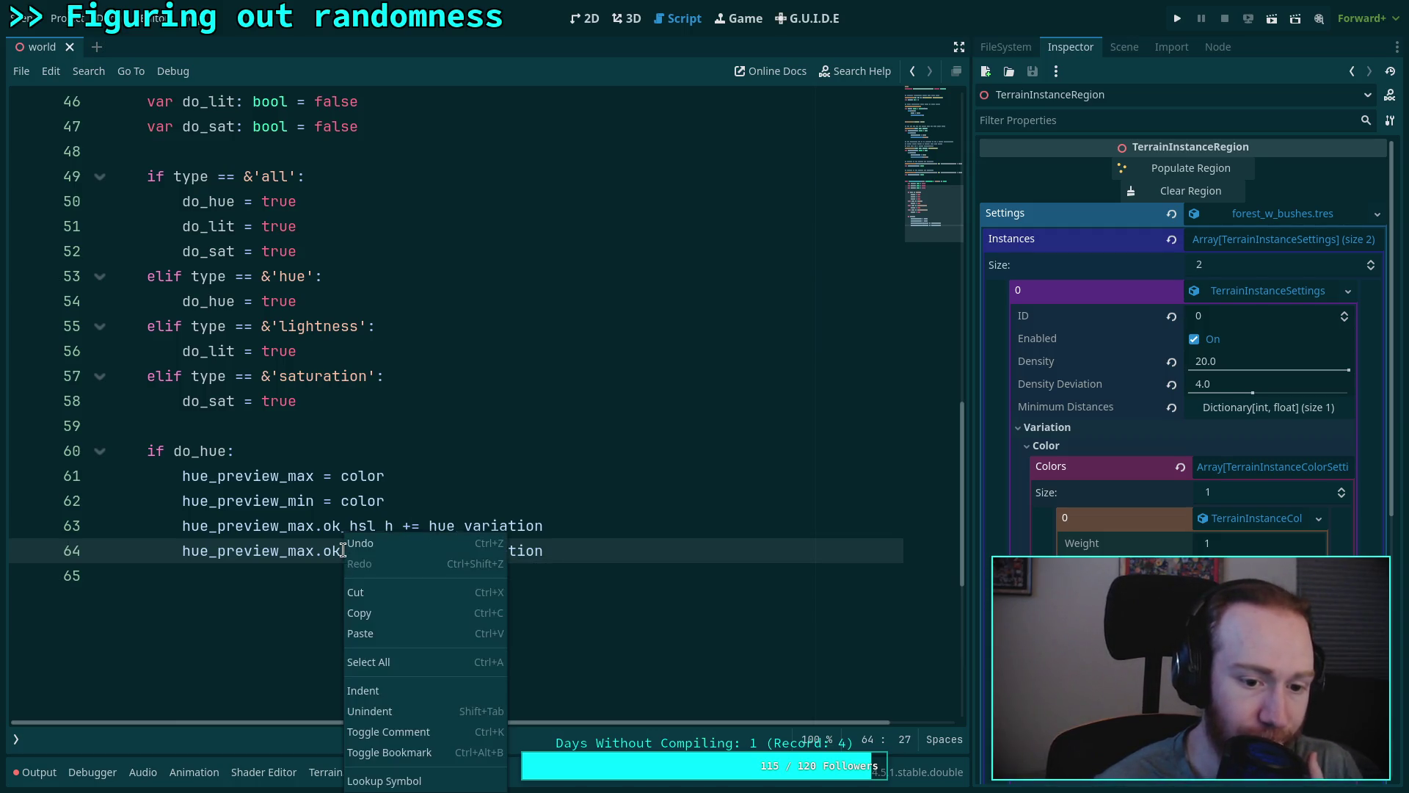
left_click(202, 536)
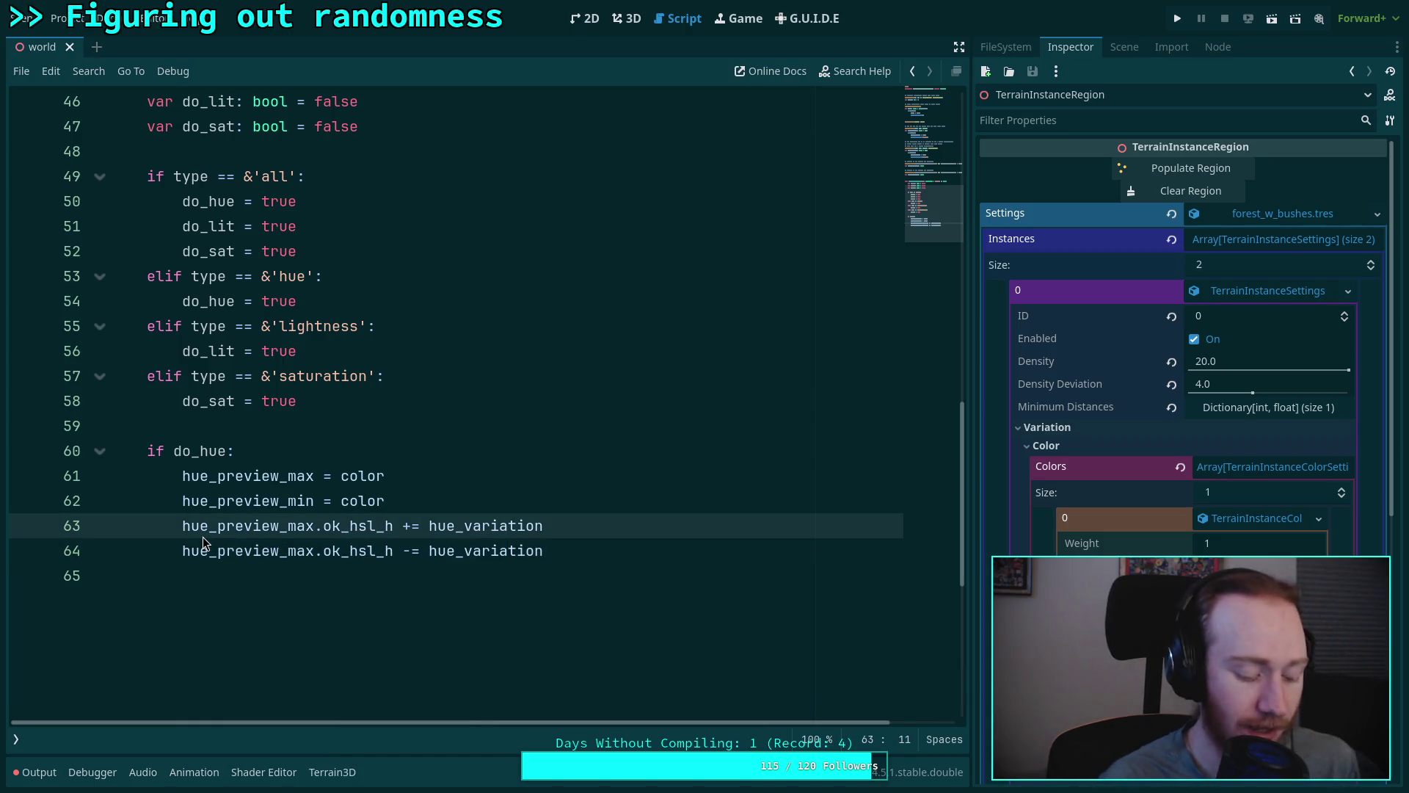
key("super+3")
key("super+2")
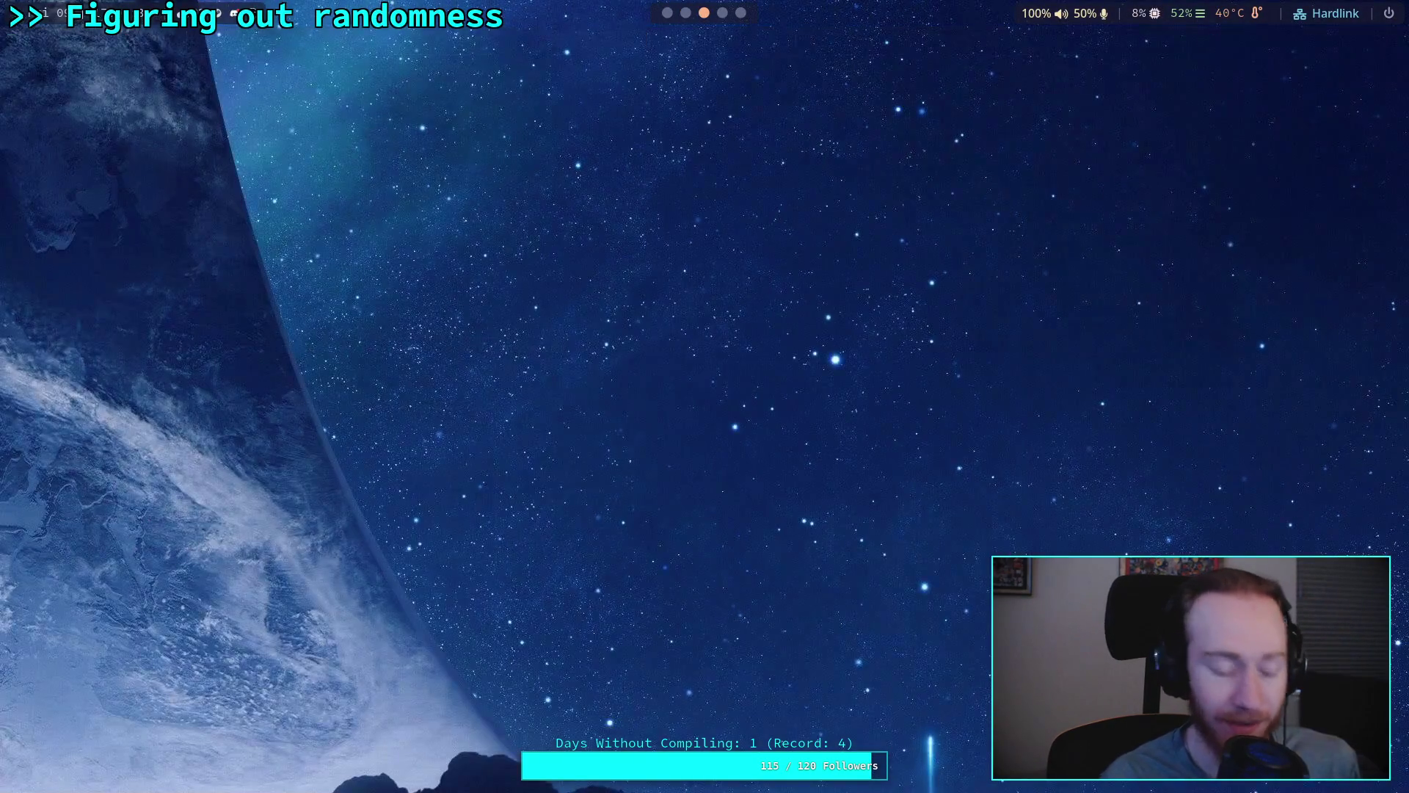
Step: In the browser, switch the GitHub godot repository to the 4.5.1-stable tag
key("super+4")
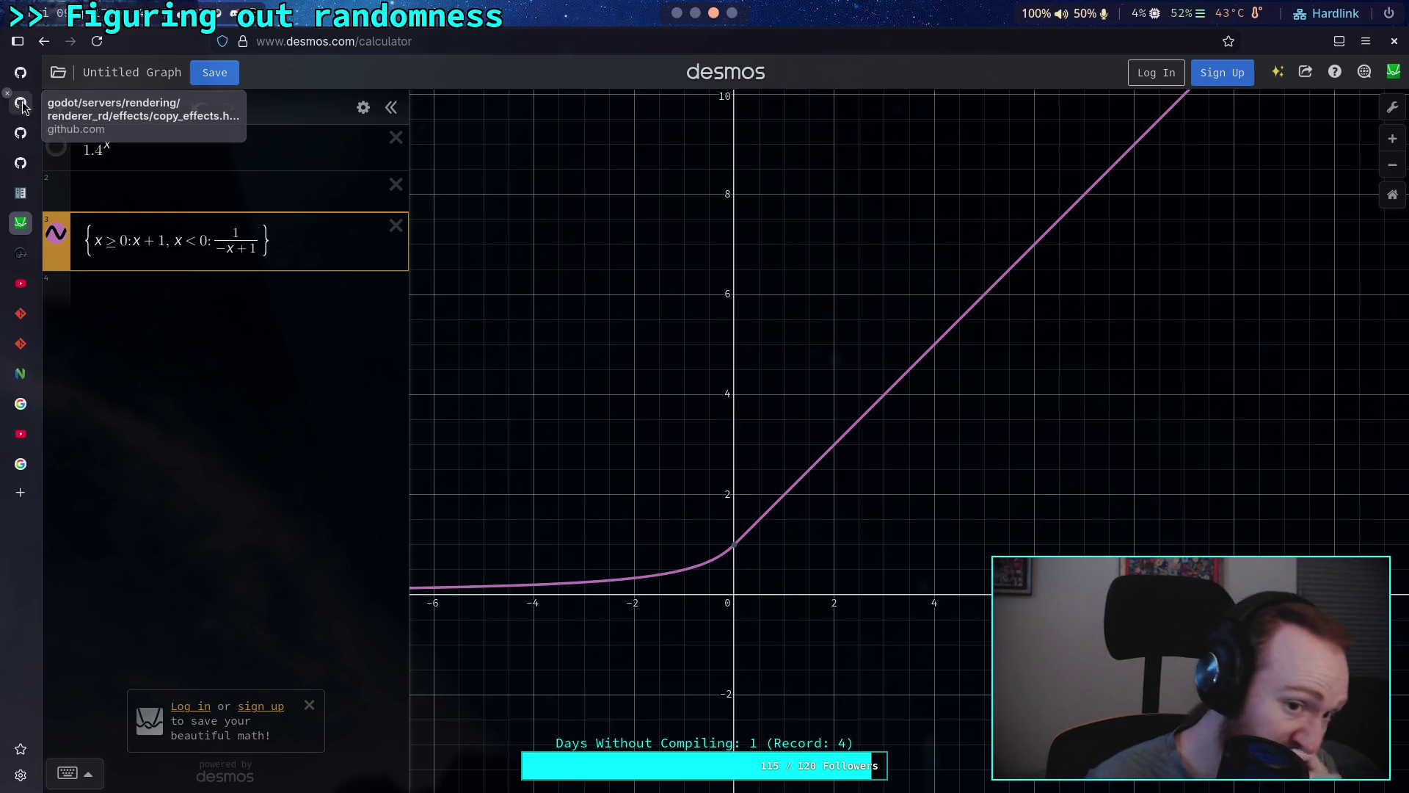
left_click(25, 105)
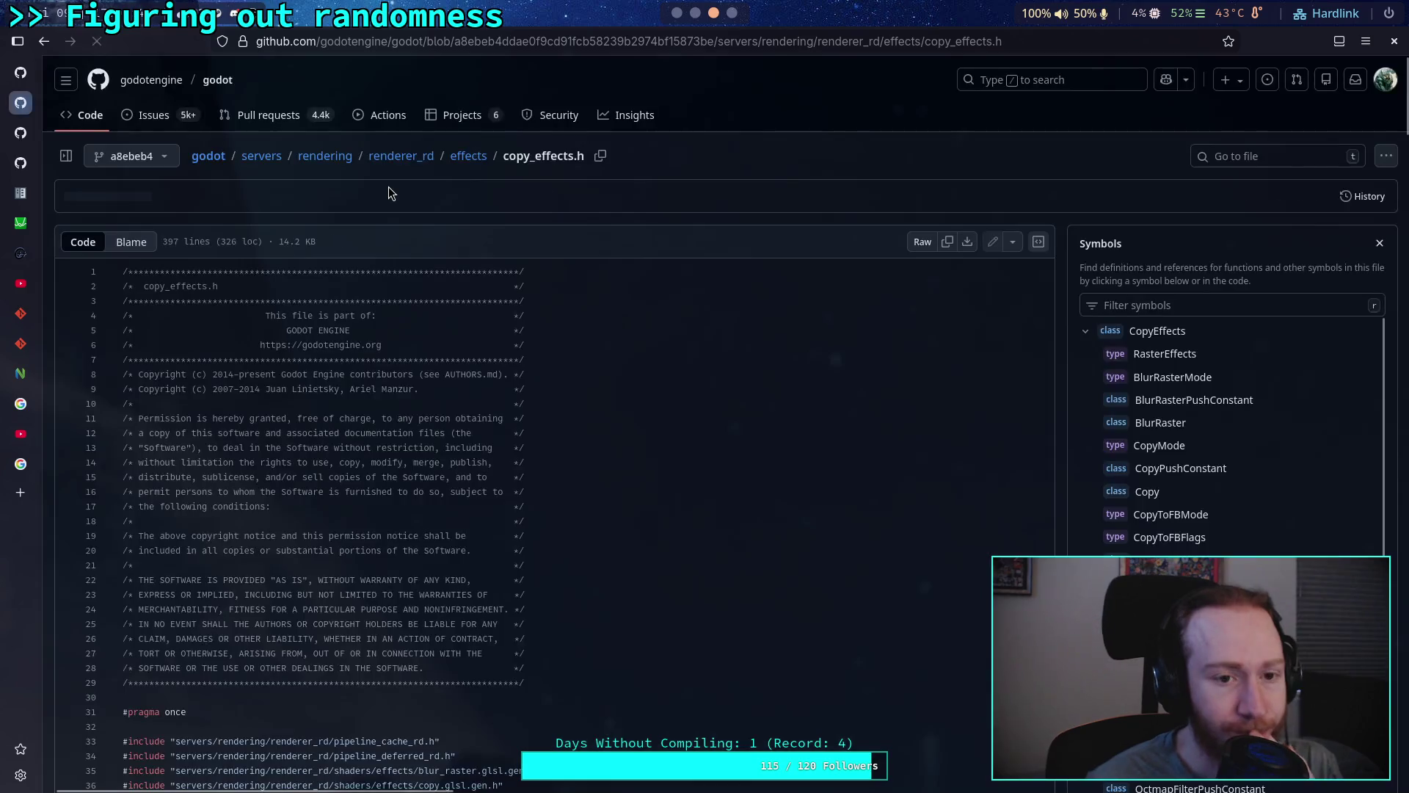
left_click(211, 156)
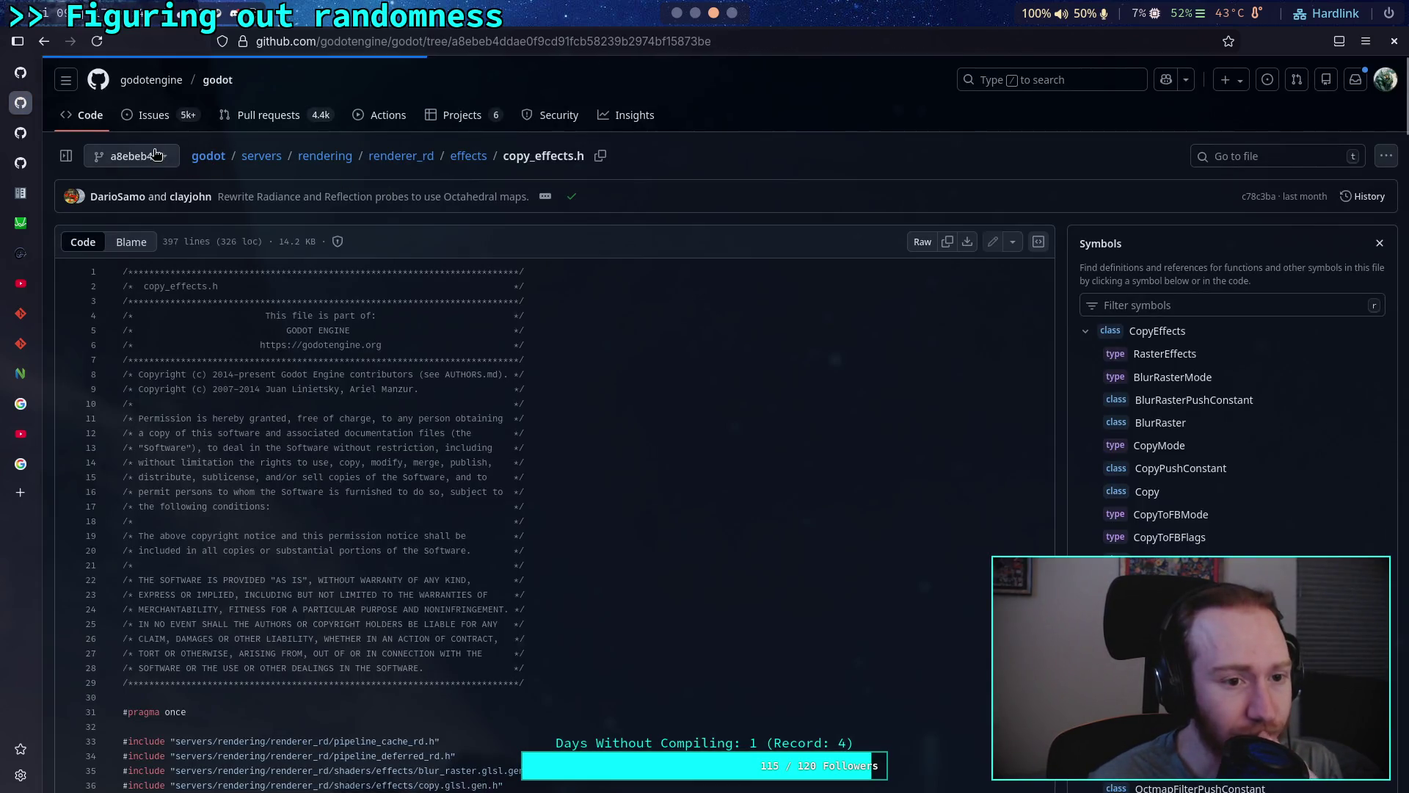
left_click(326, 208)
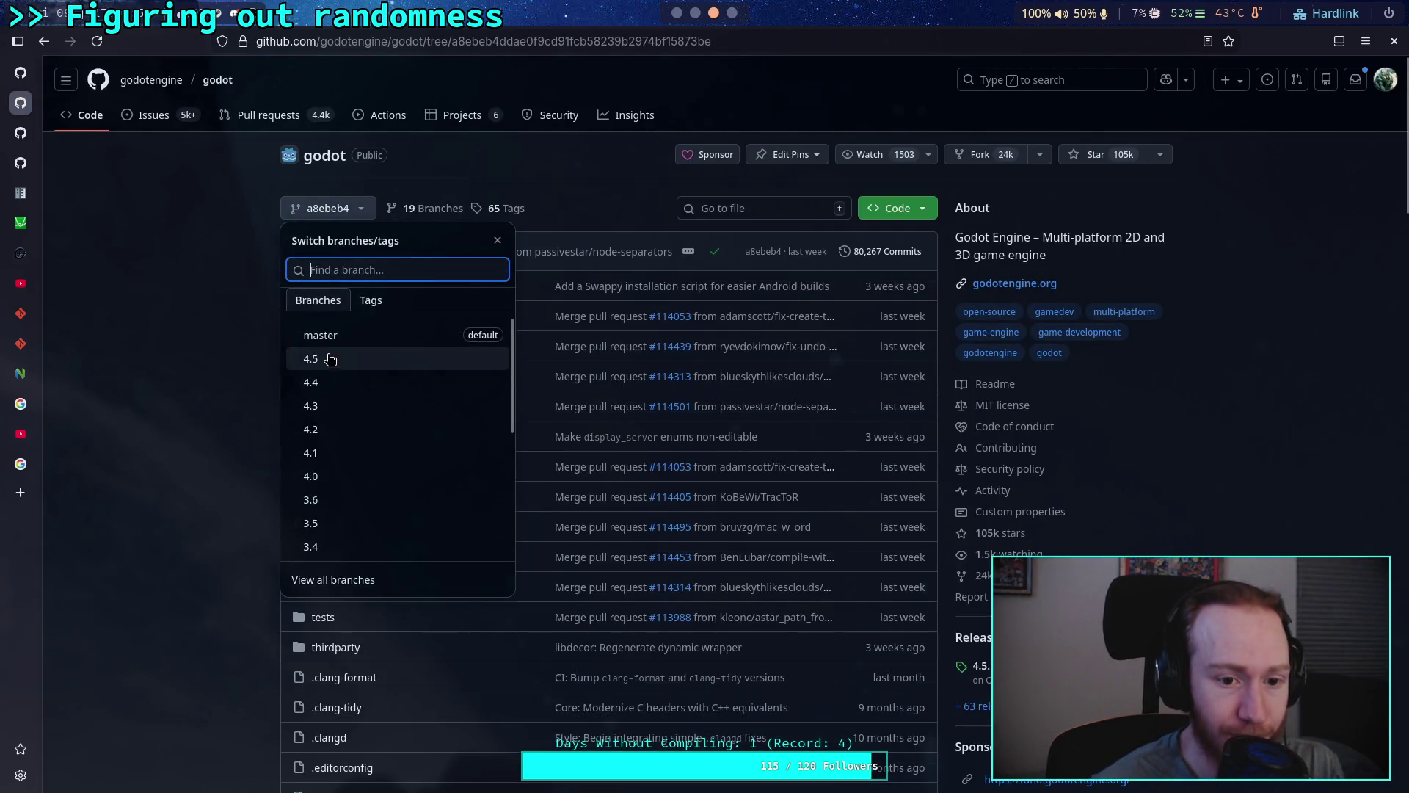
left_click(371, 301)
left_click(384, 340)
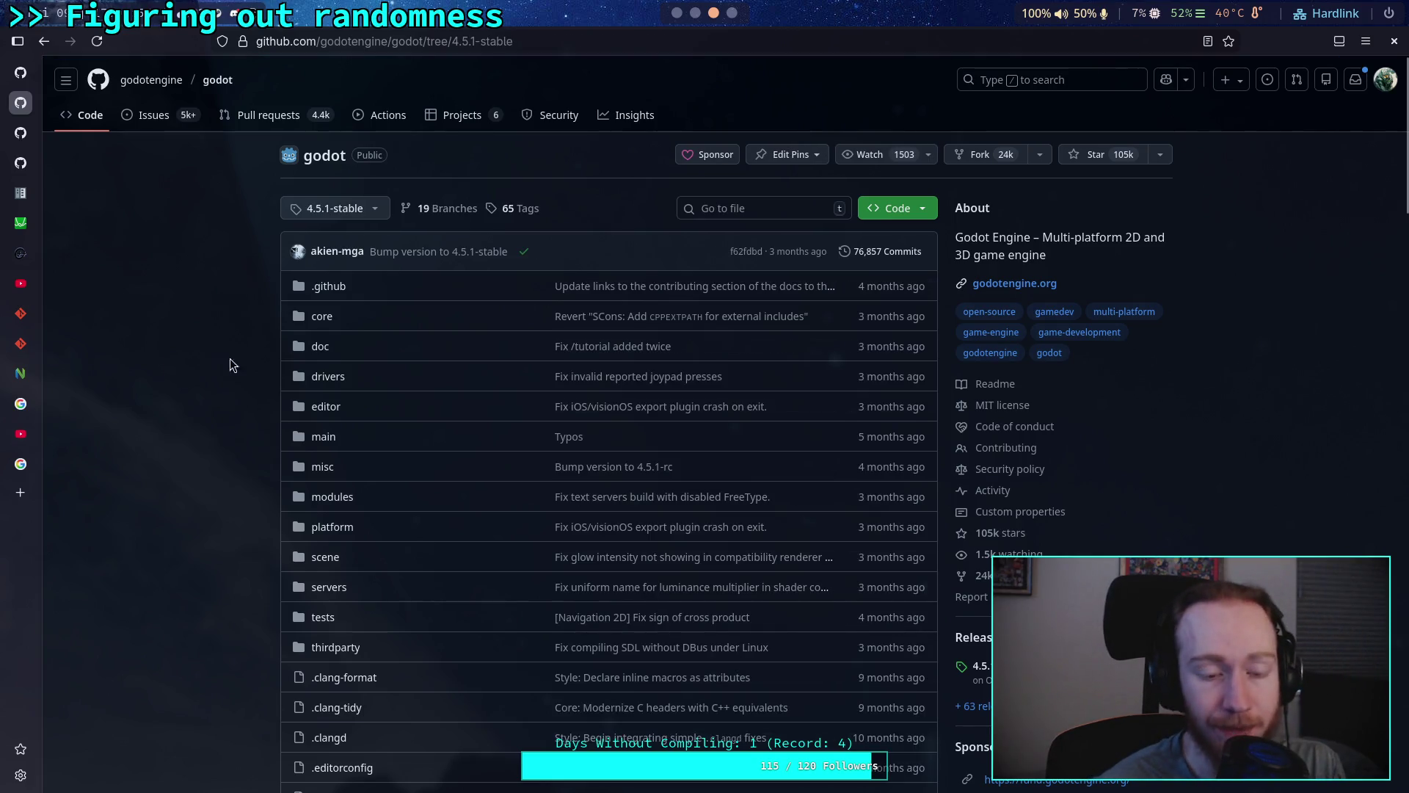
Step: Browse the core/variant folder, return to the repository root, and switch back to Godot
scroll(411, 382, "down", 2)
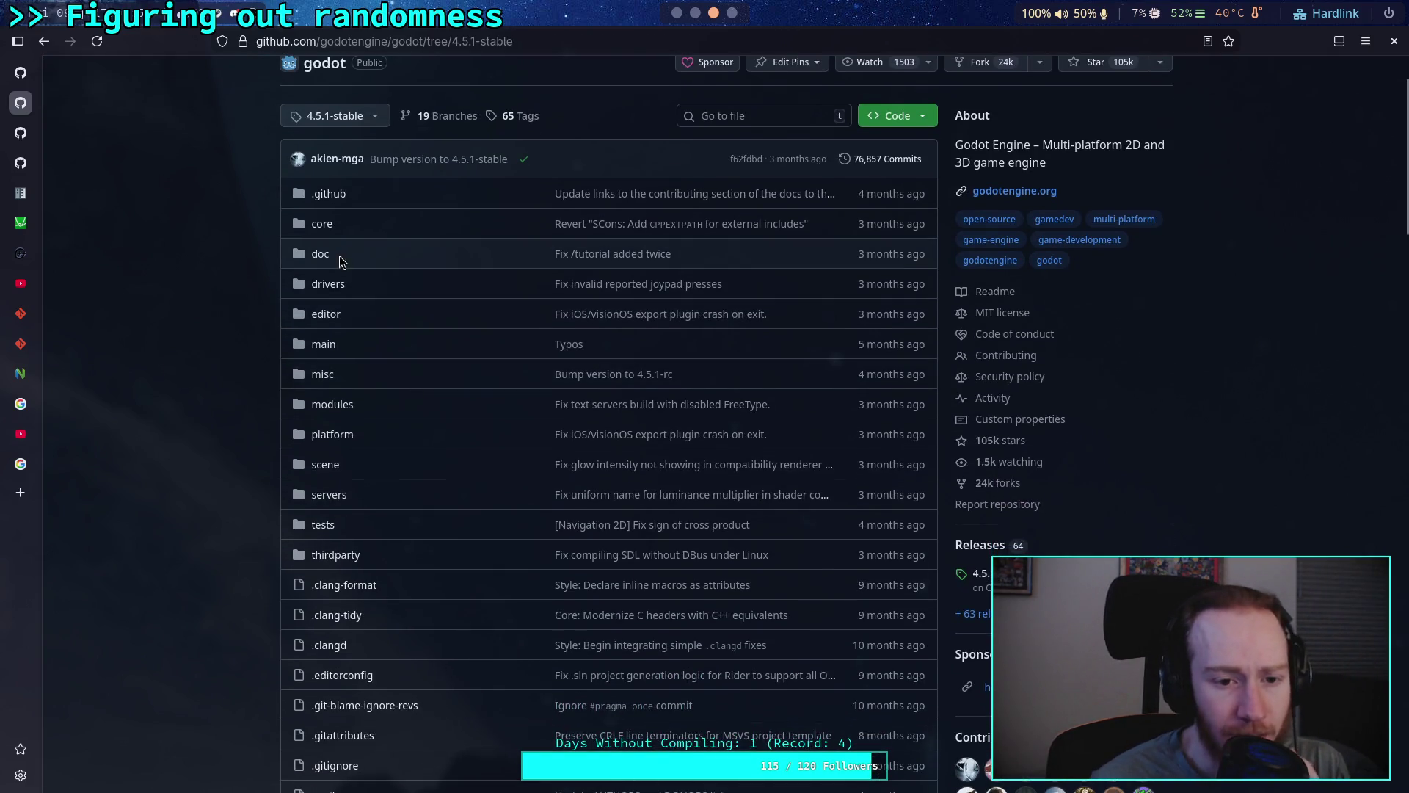
left_click(327, 230)
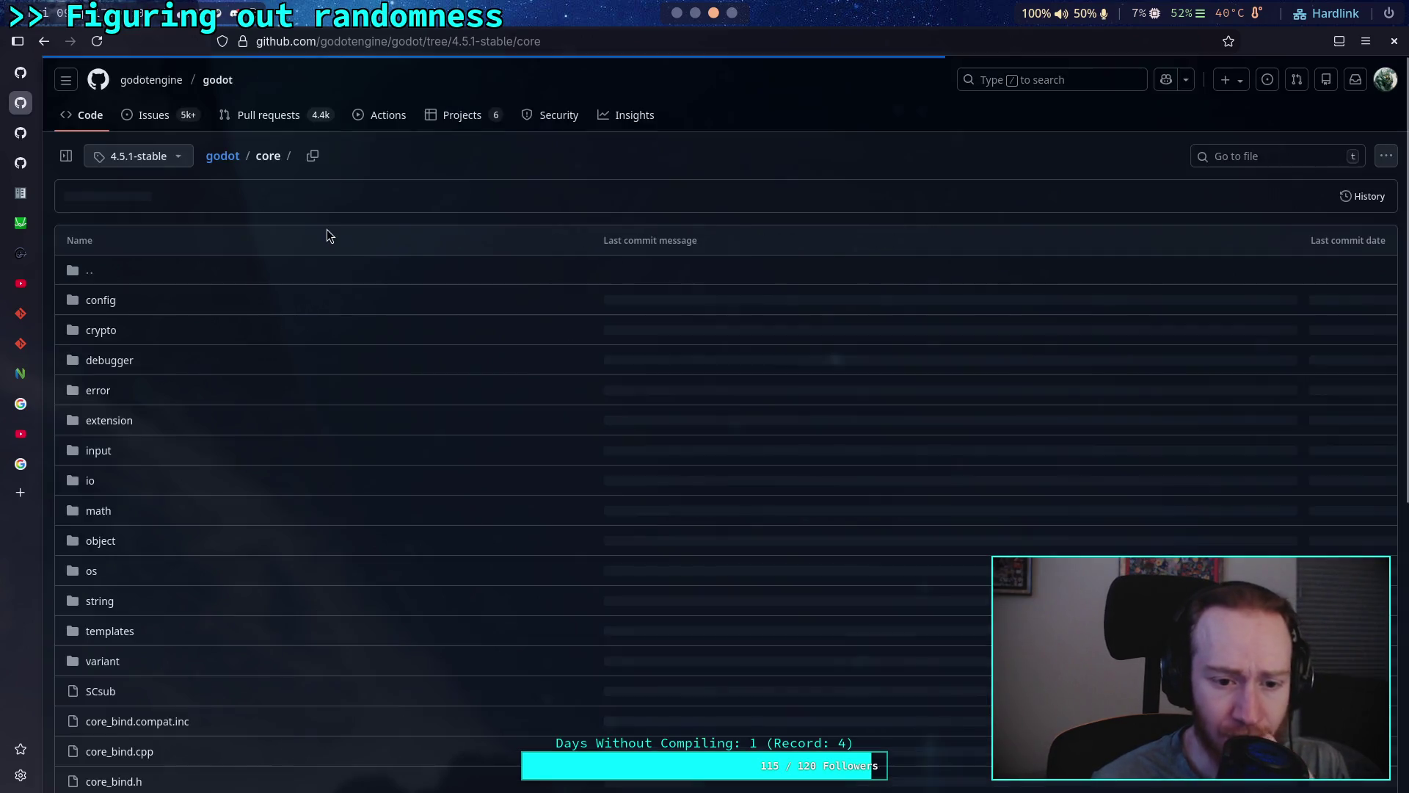
scroll(198, 373, "down", 3)
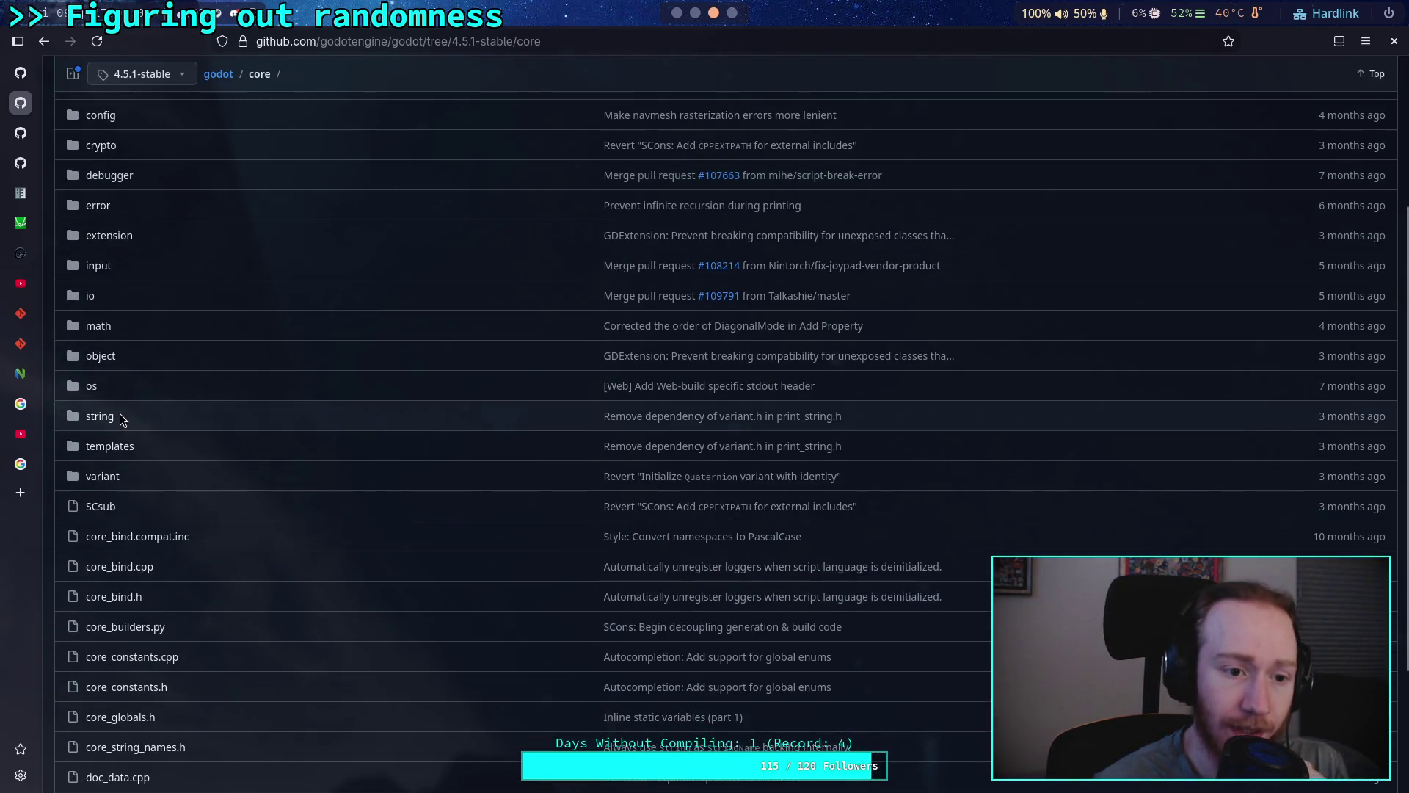
scroll(129, 392, "down", 3)
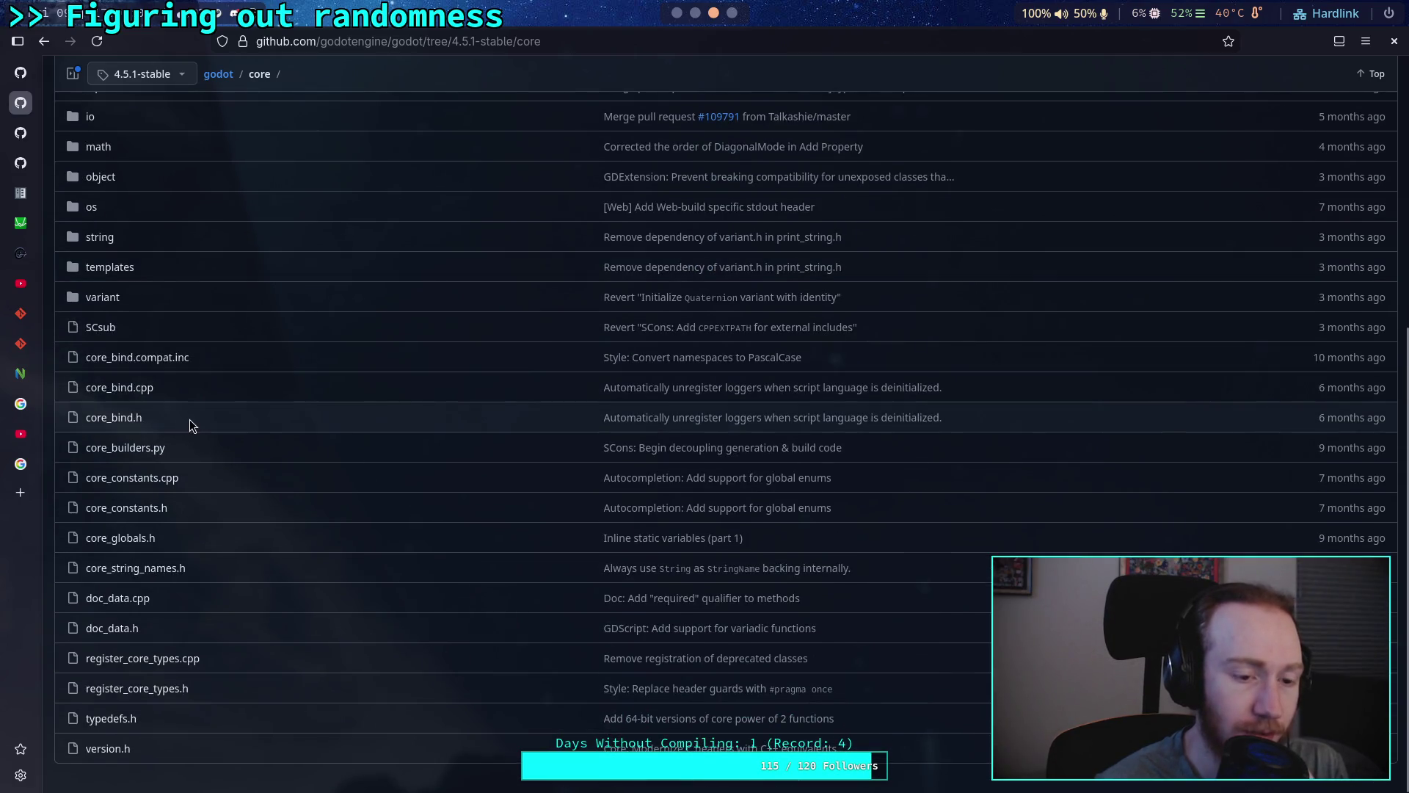
scroll(190, 420, "up", 3)
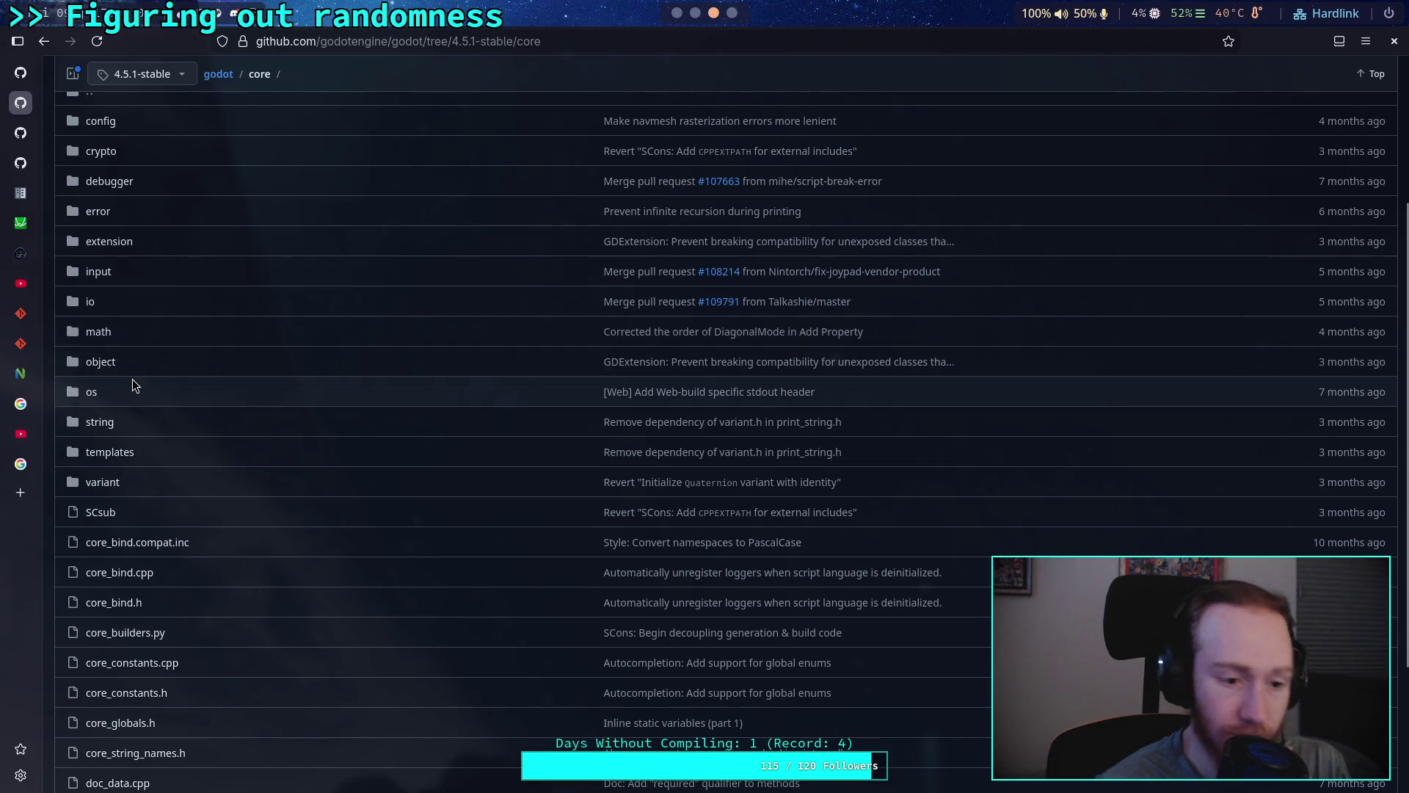
left_click(103, 482)
scroll(217, 461, "down", 1)
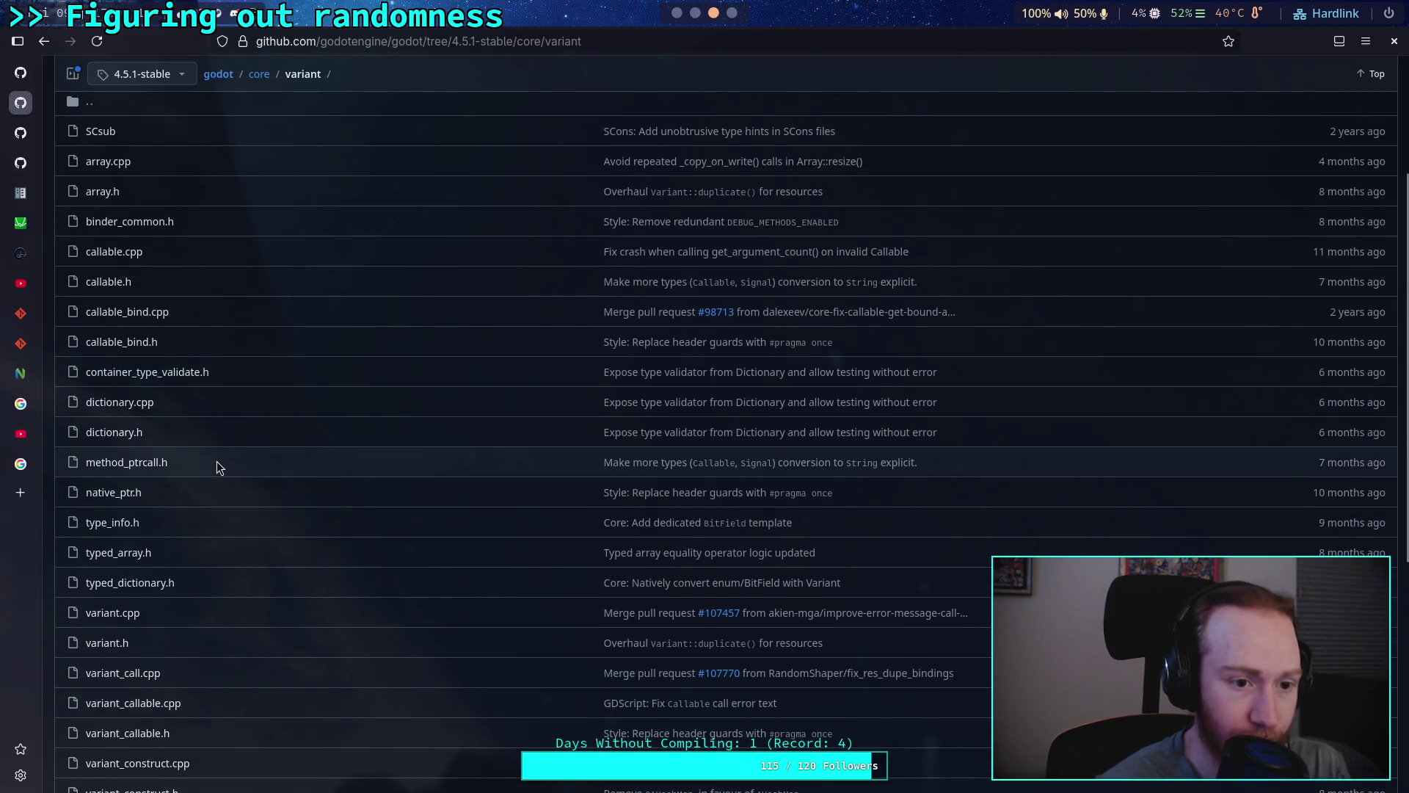
scroll(215, 460, "down", 3)
scroll(213, 460, "down", 3)
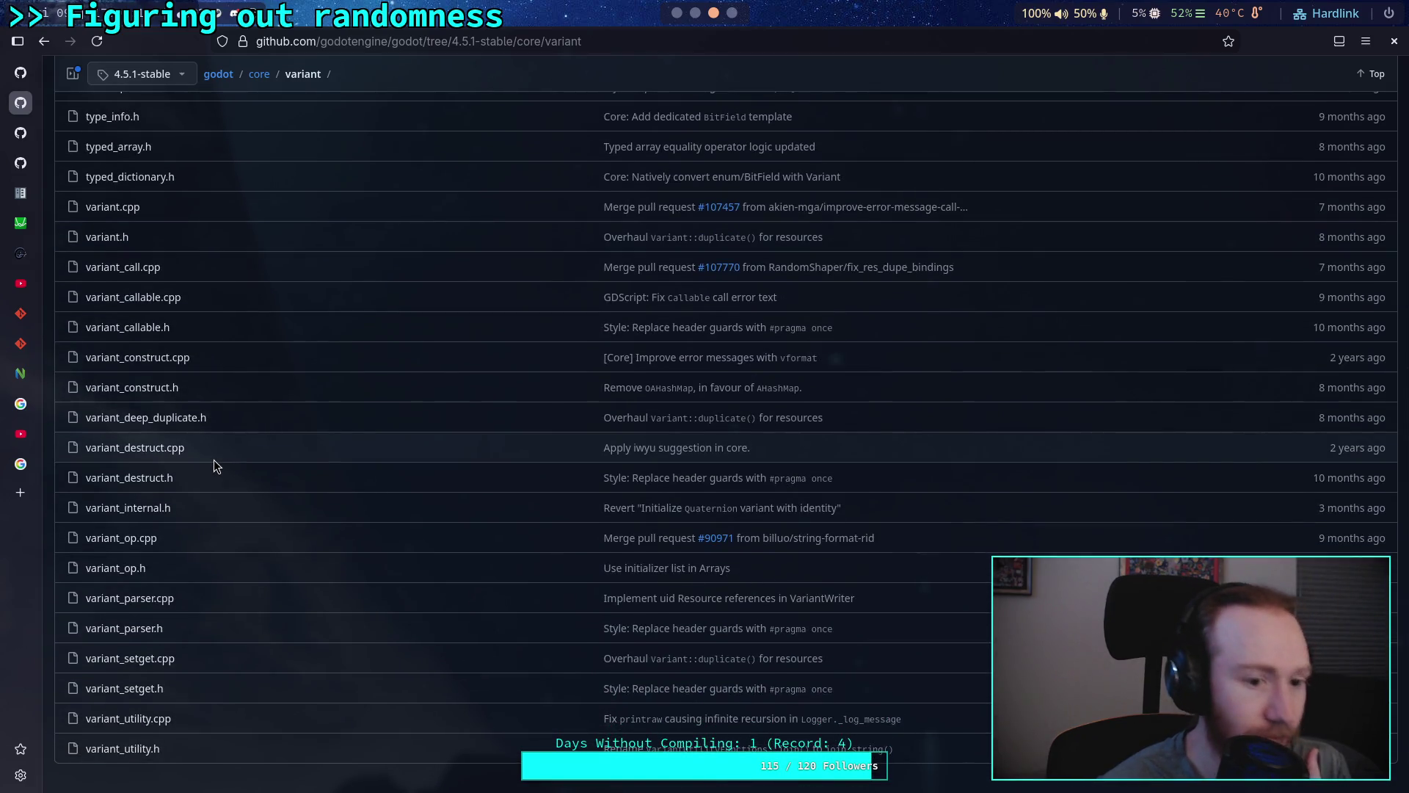
scroll(214, 459, "up", 8)
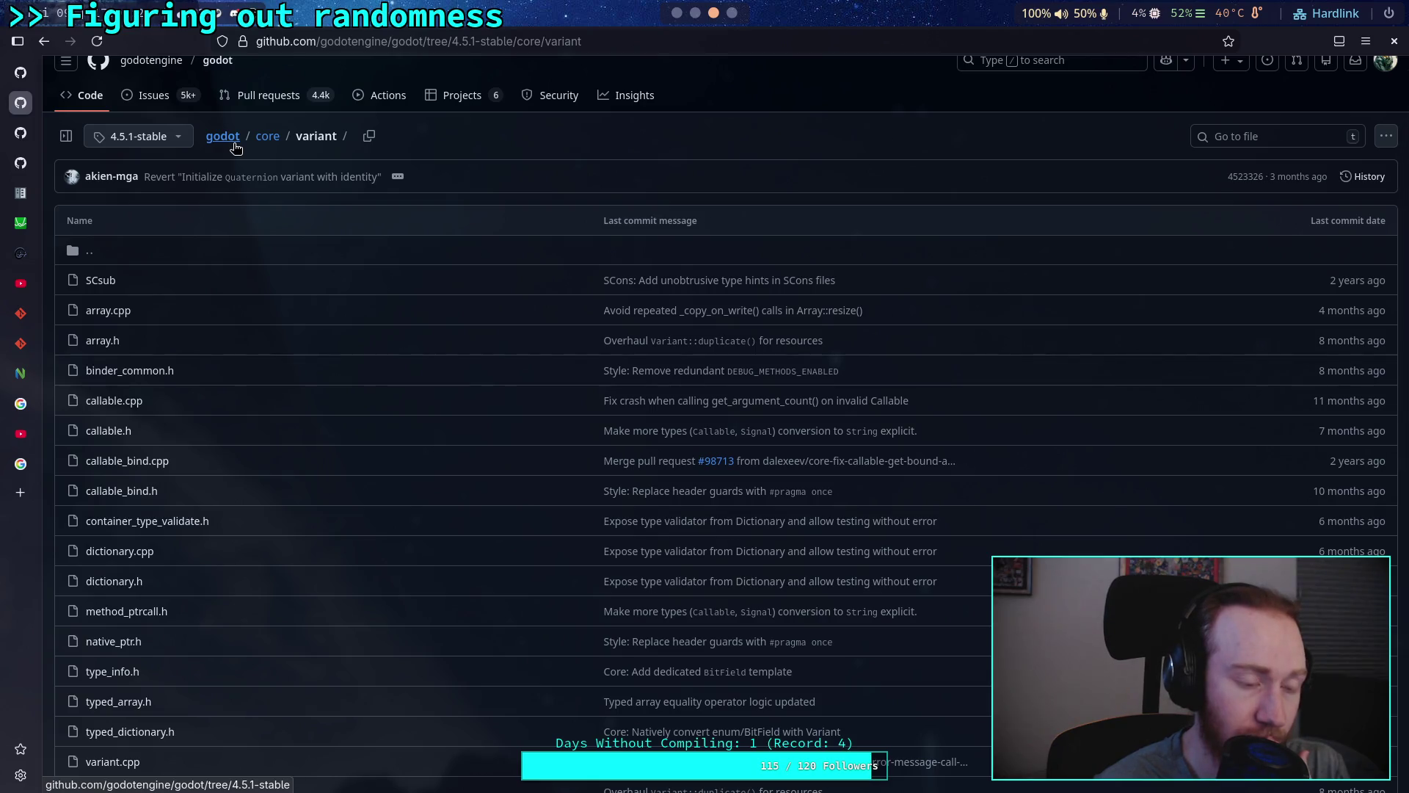
left_click(233, 144)
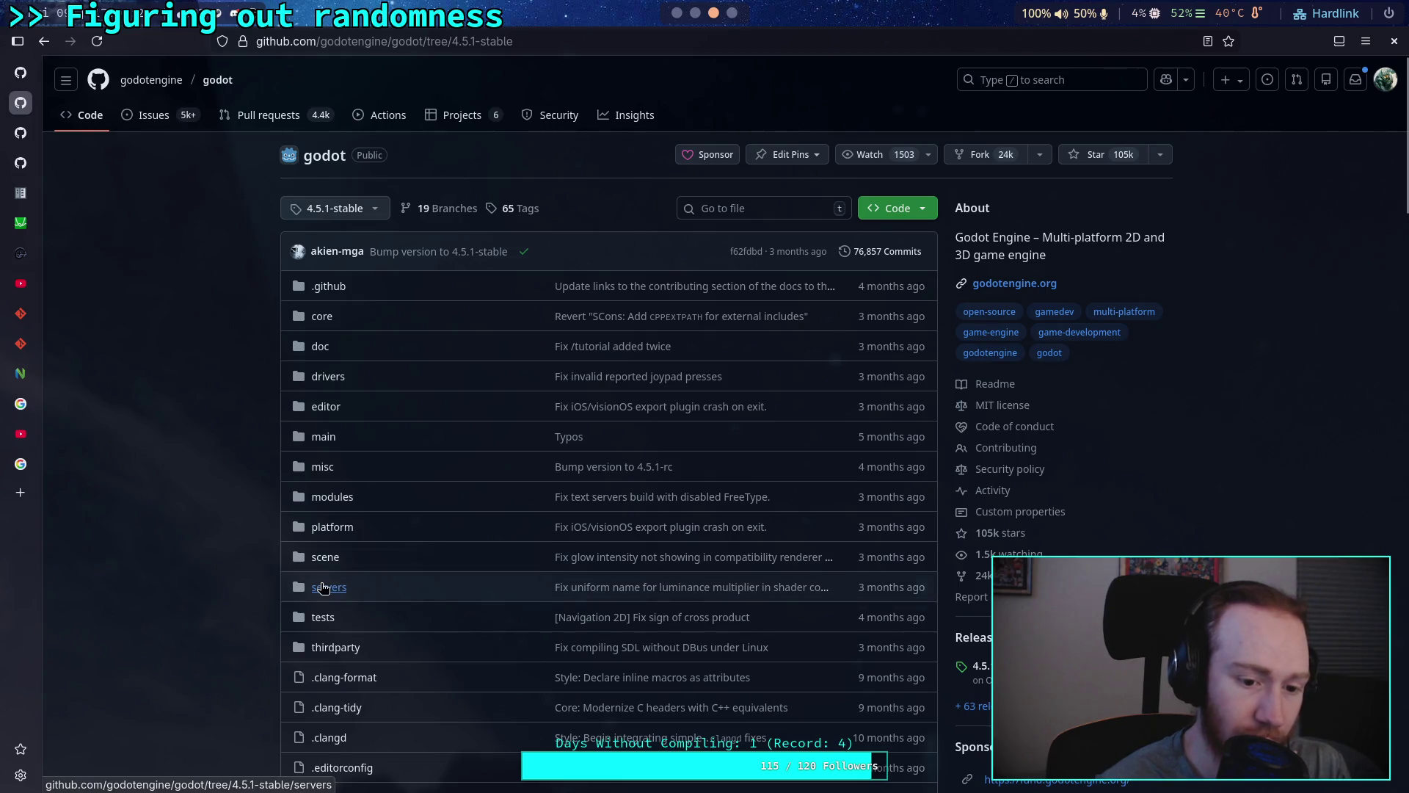
key("alt+Tab")
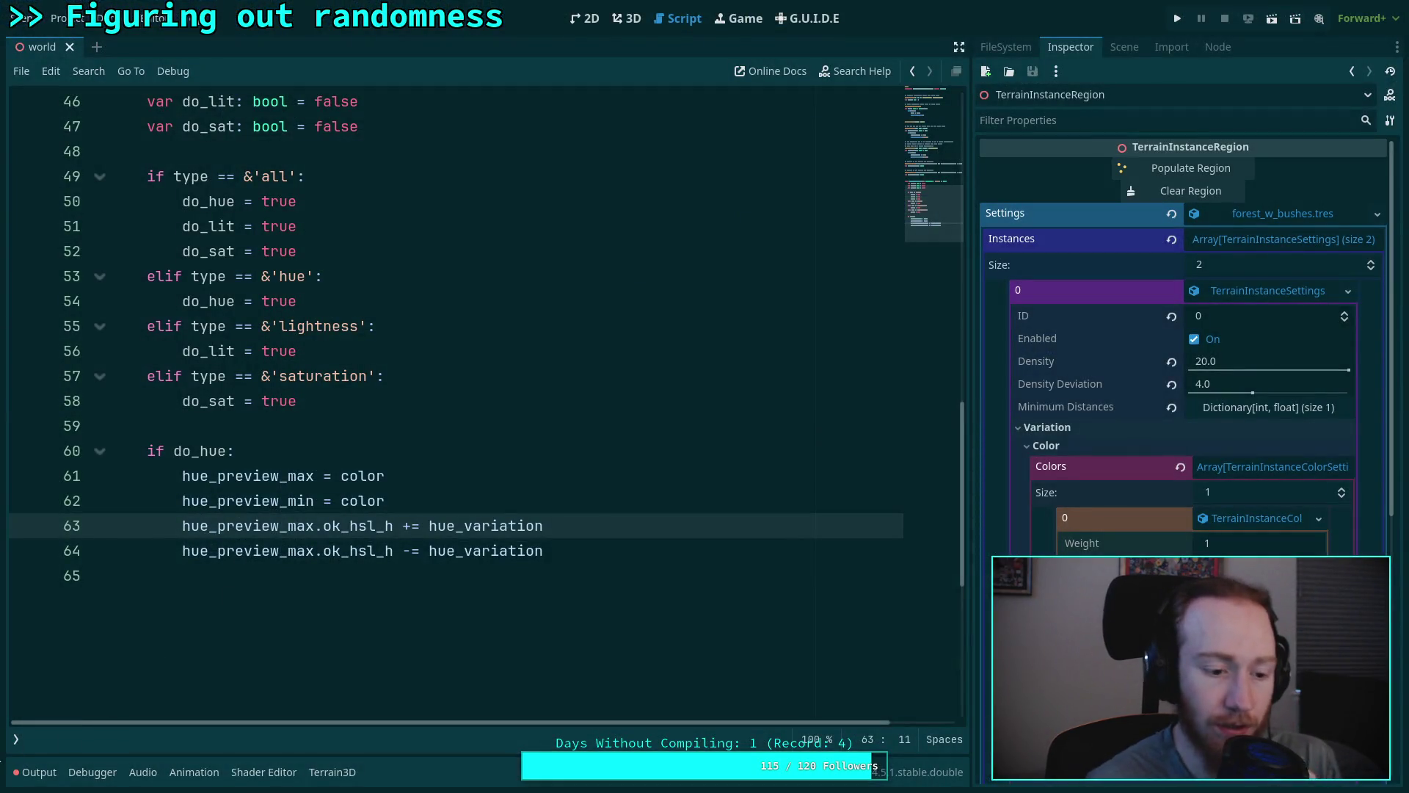
Step: View the Color class reference's ok_hsl_h, ok_hsl_l and ok_hsl_s properties, then return to GitHub
key("ctrl+backslash")
left_click(43, 227)
scroll(617, 329, "up", 10)
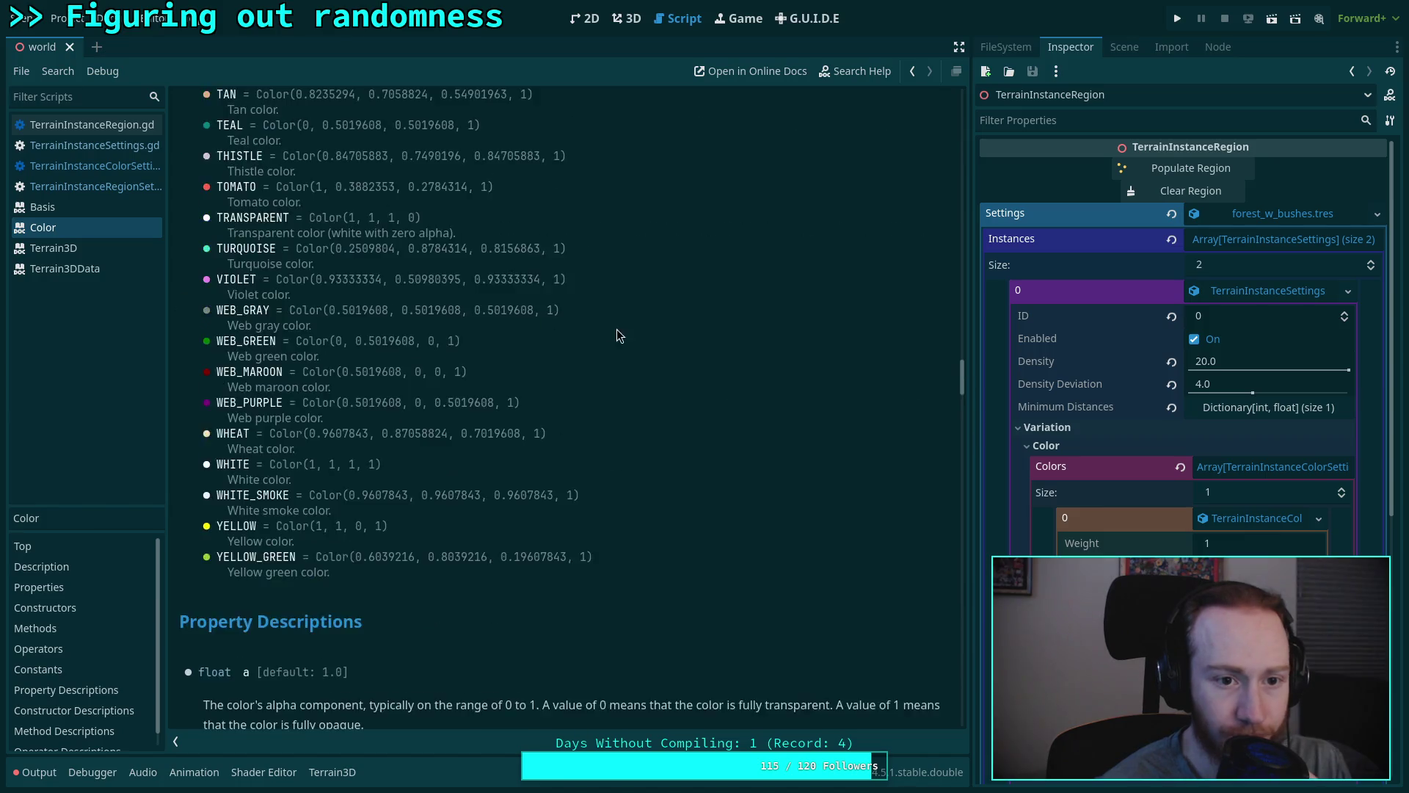
scroll(617, 329, "up", 15)
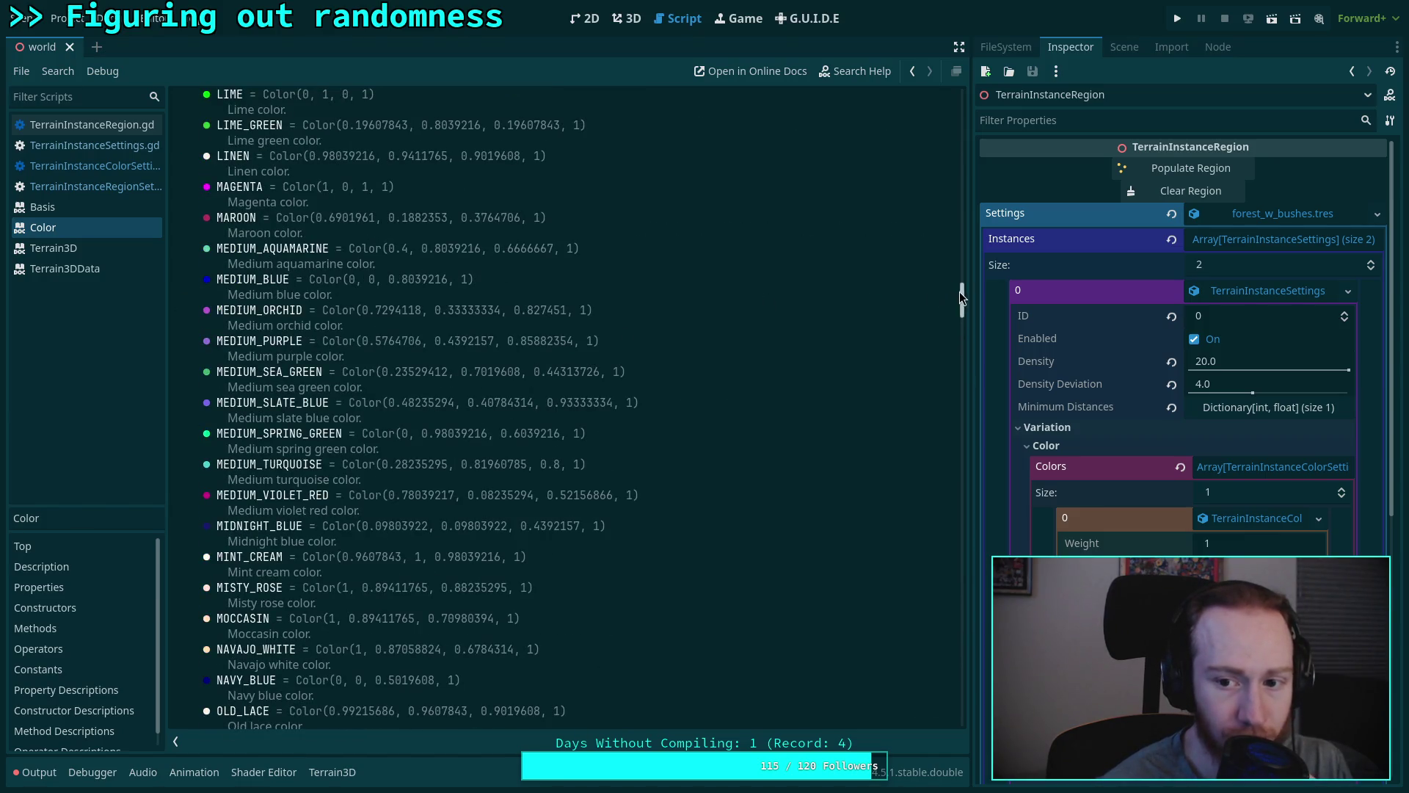
left_click_drag(959, 296, 979, 66)
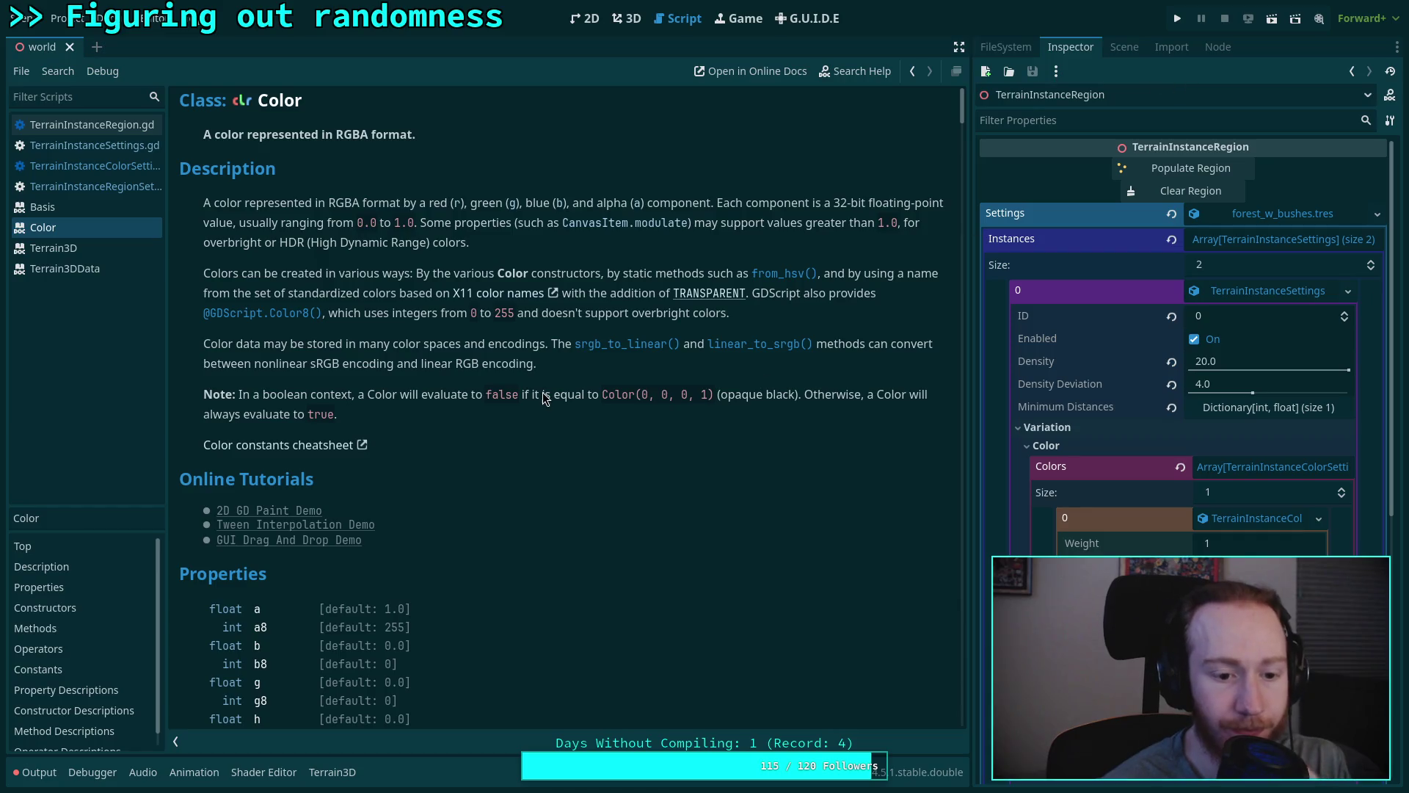
scroll(545, 399, "down", 2)
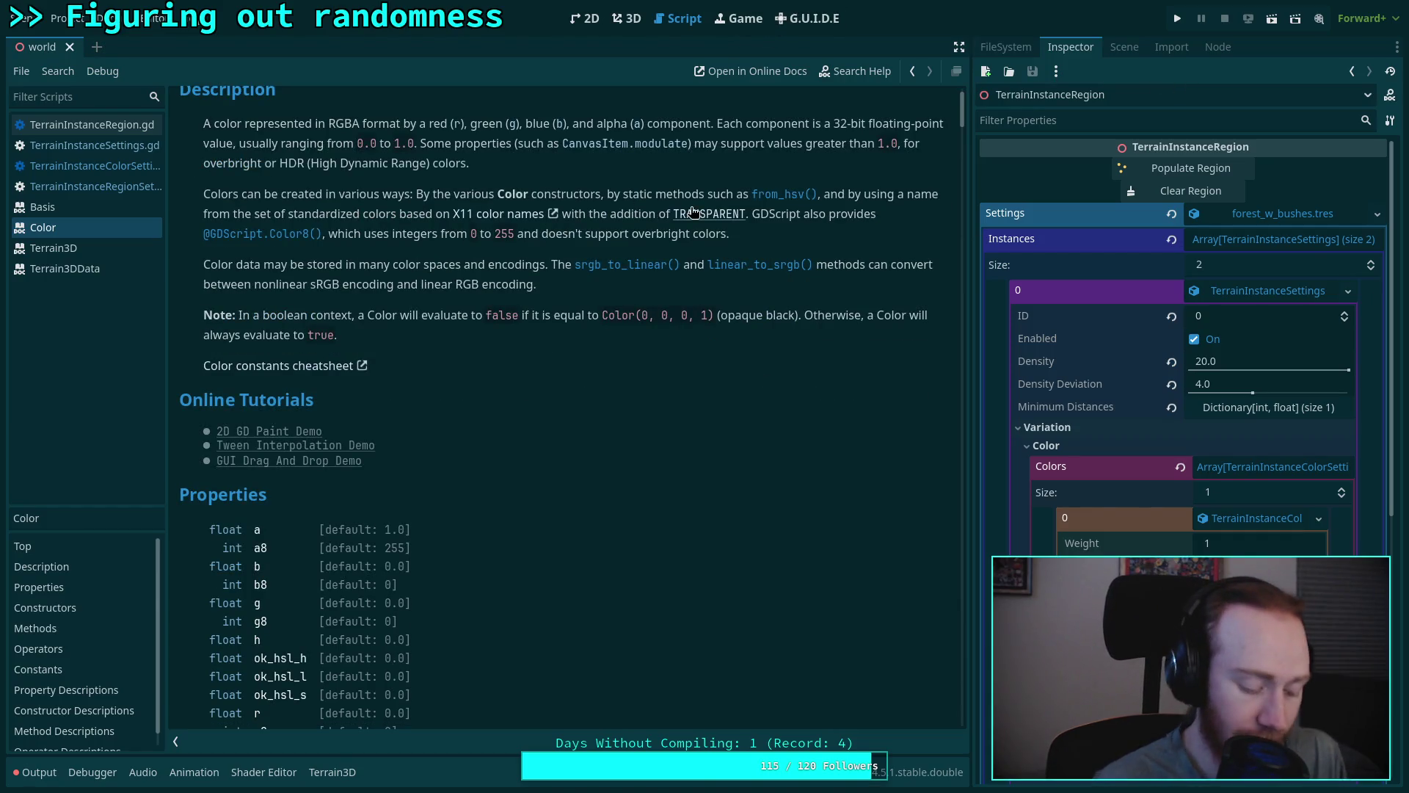
key("alt+Tab")
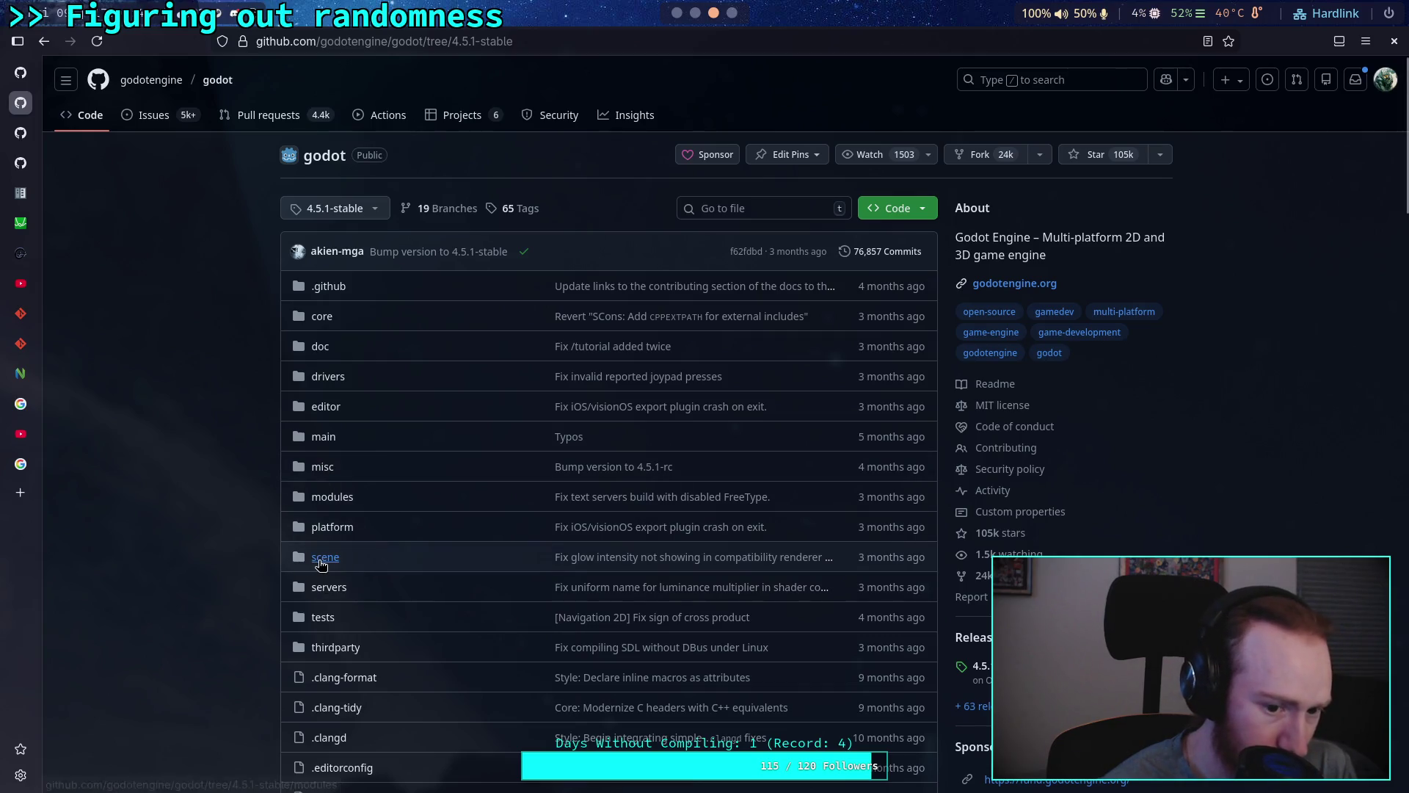
Step: Read core/register_core_types.cpp, then go back to the godot repository root
left_click(321, 317)
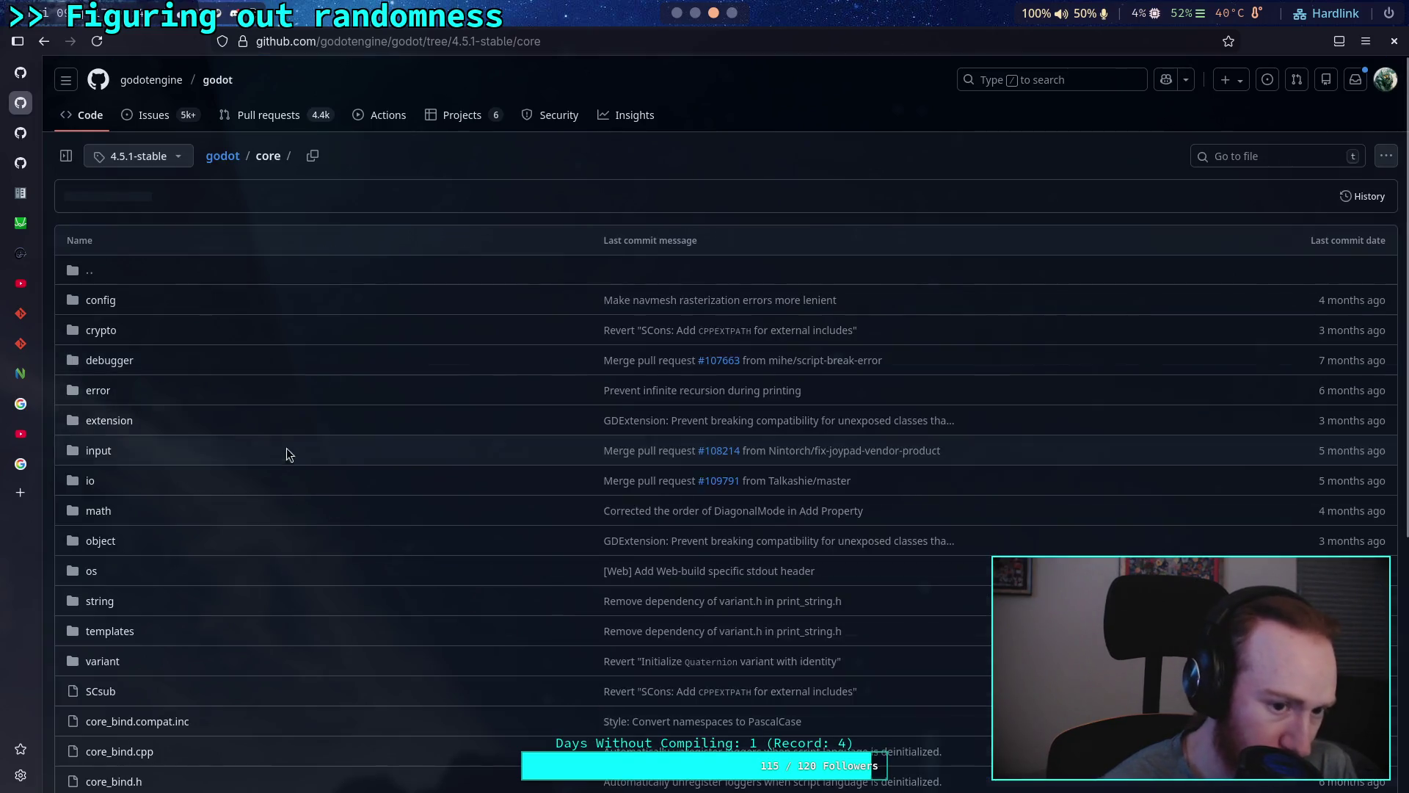
scroll(142, 420, "down", 2)
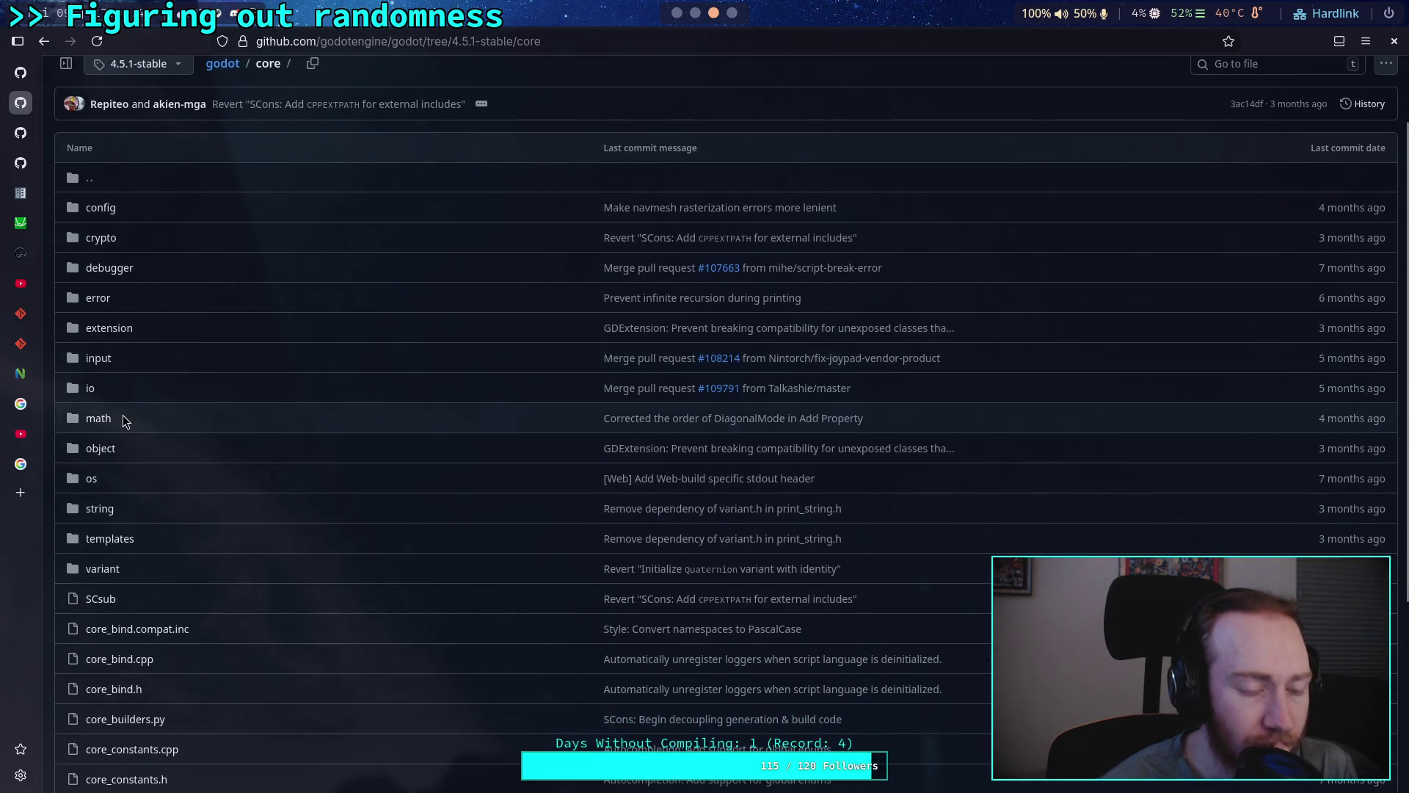
scroll(126, 455, "down", 3)
scroll(126, 452, "down", 1)
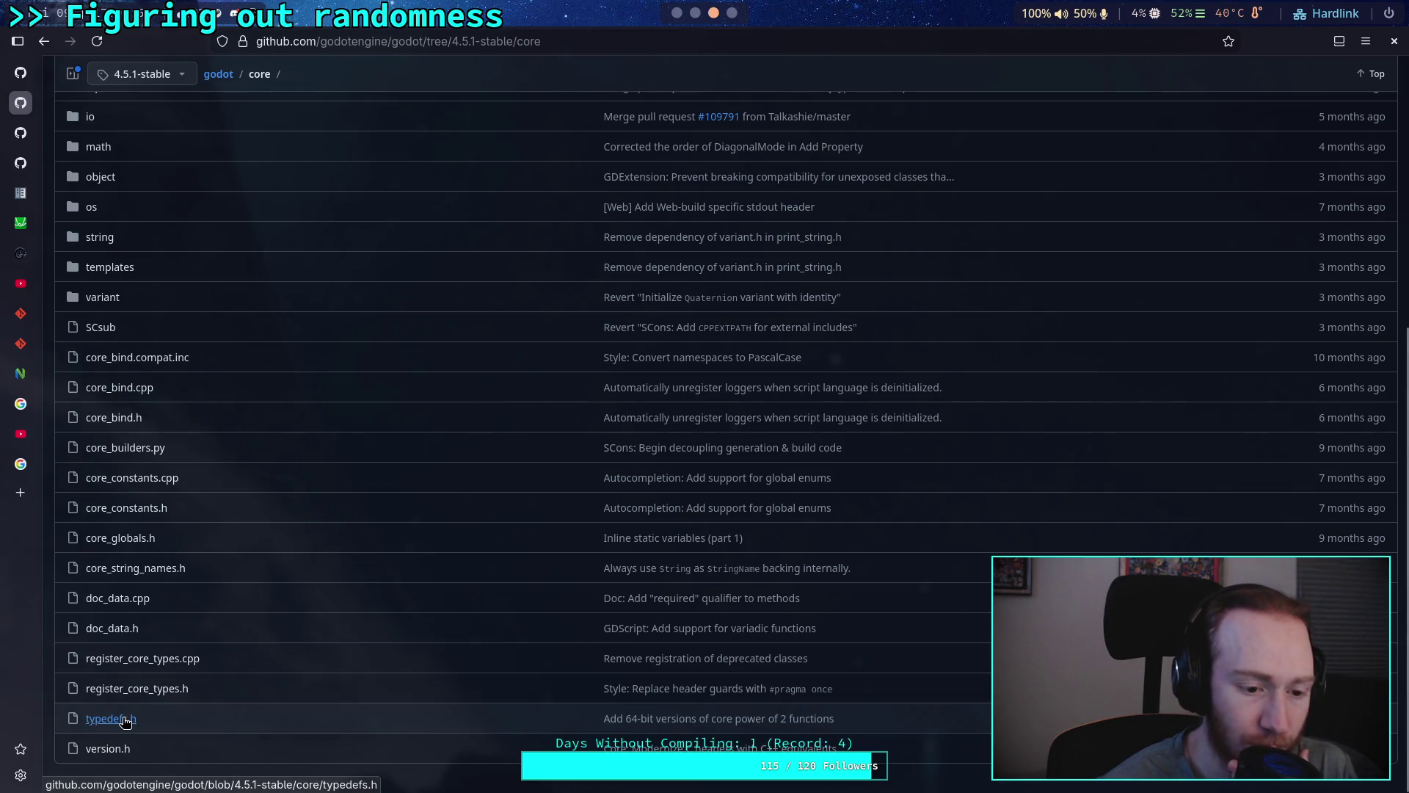
left_click(140, 661)
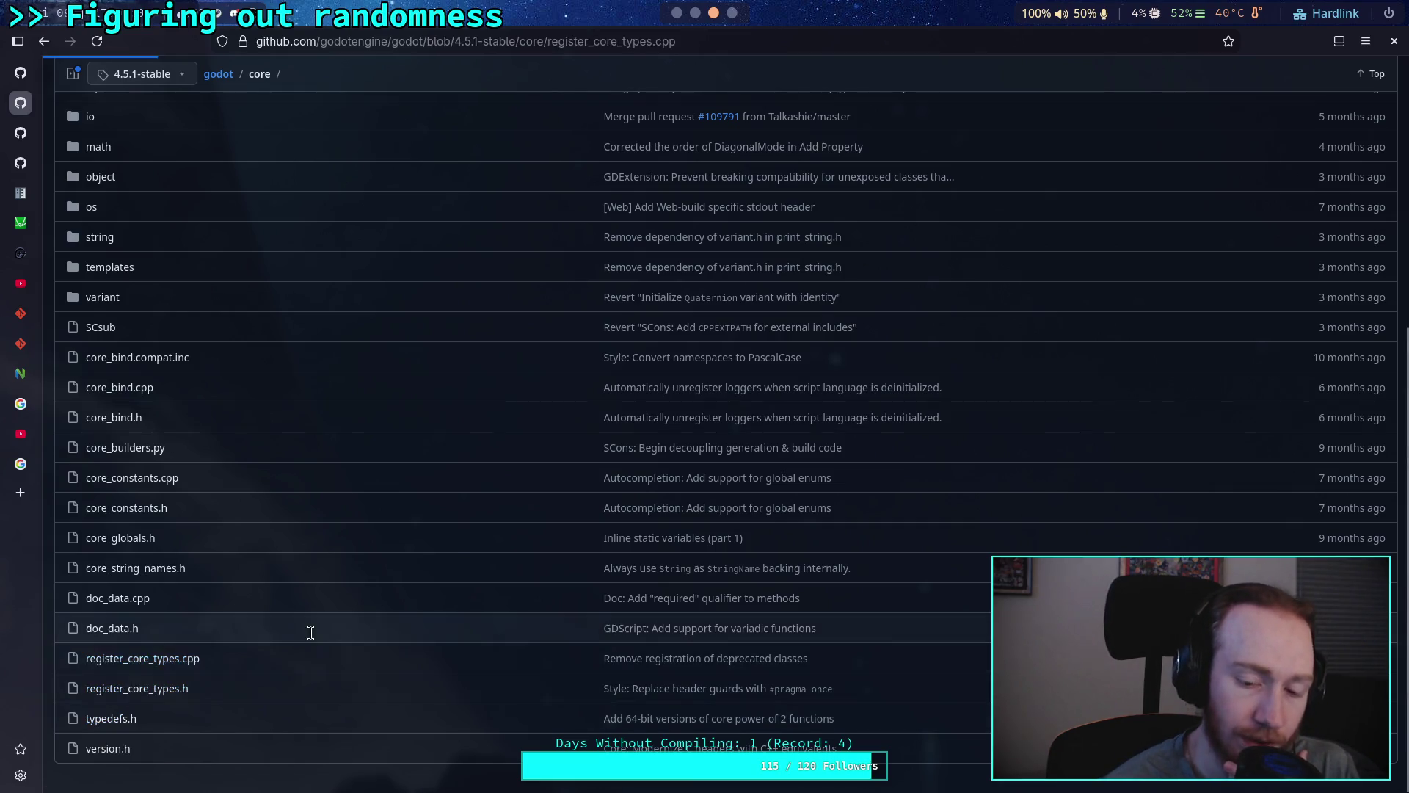
scroll(294, 506, "down", 6)
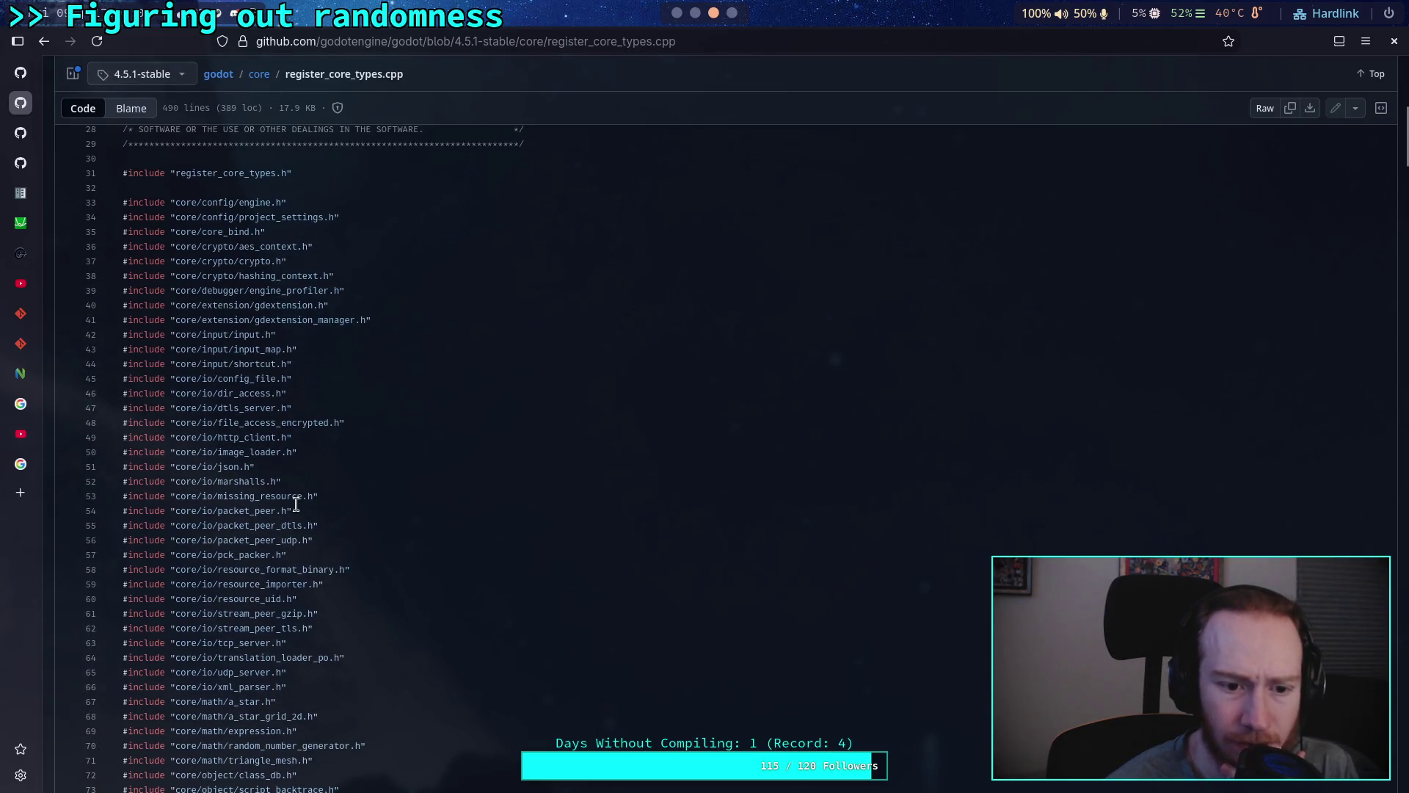
scroll(297, 504, "down", 2)
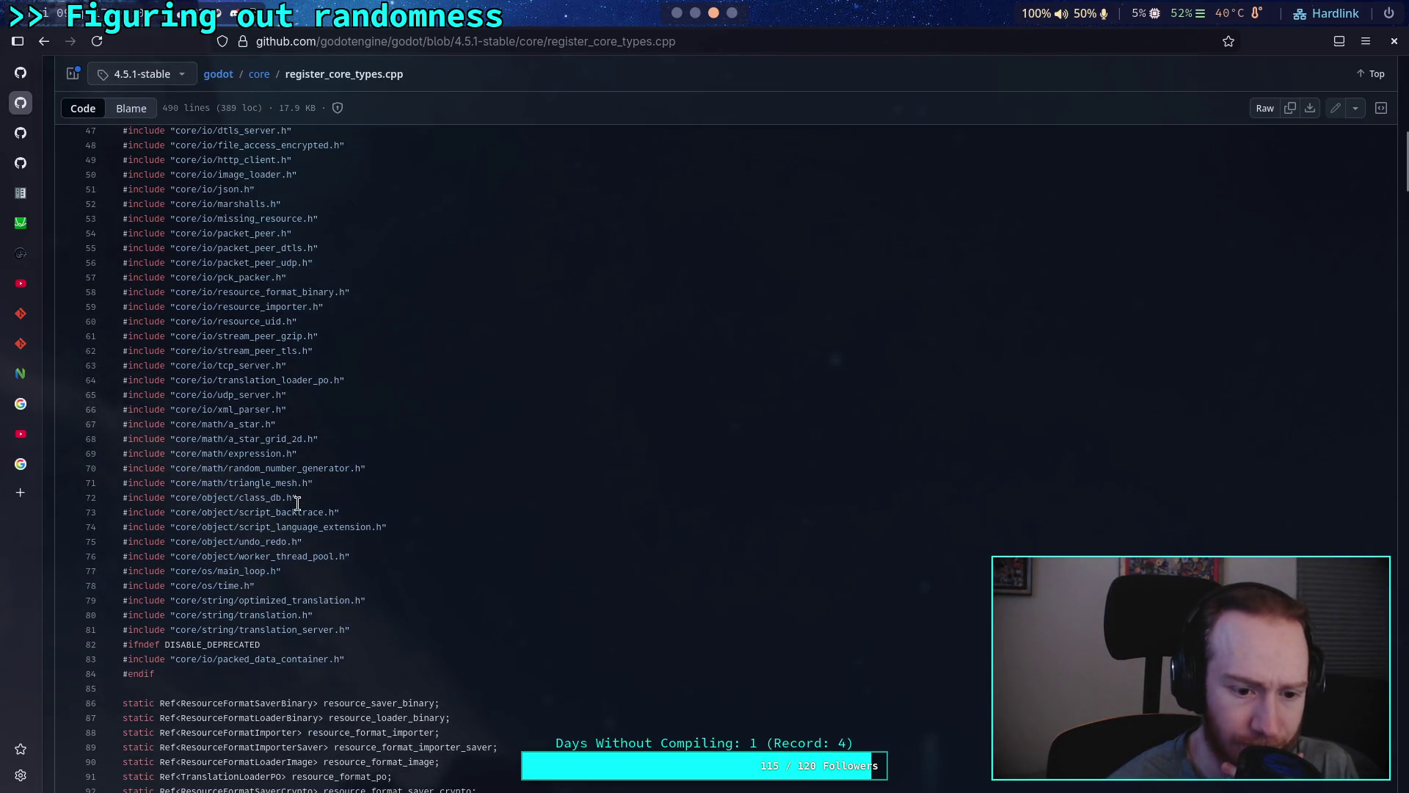
scroll(297, 503, "down", 15)
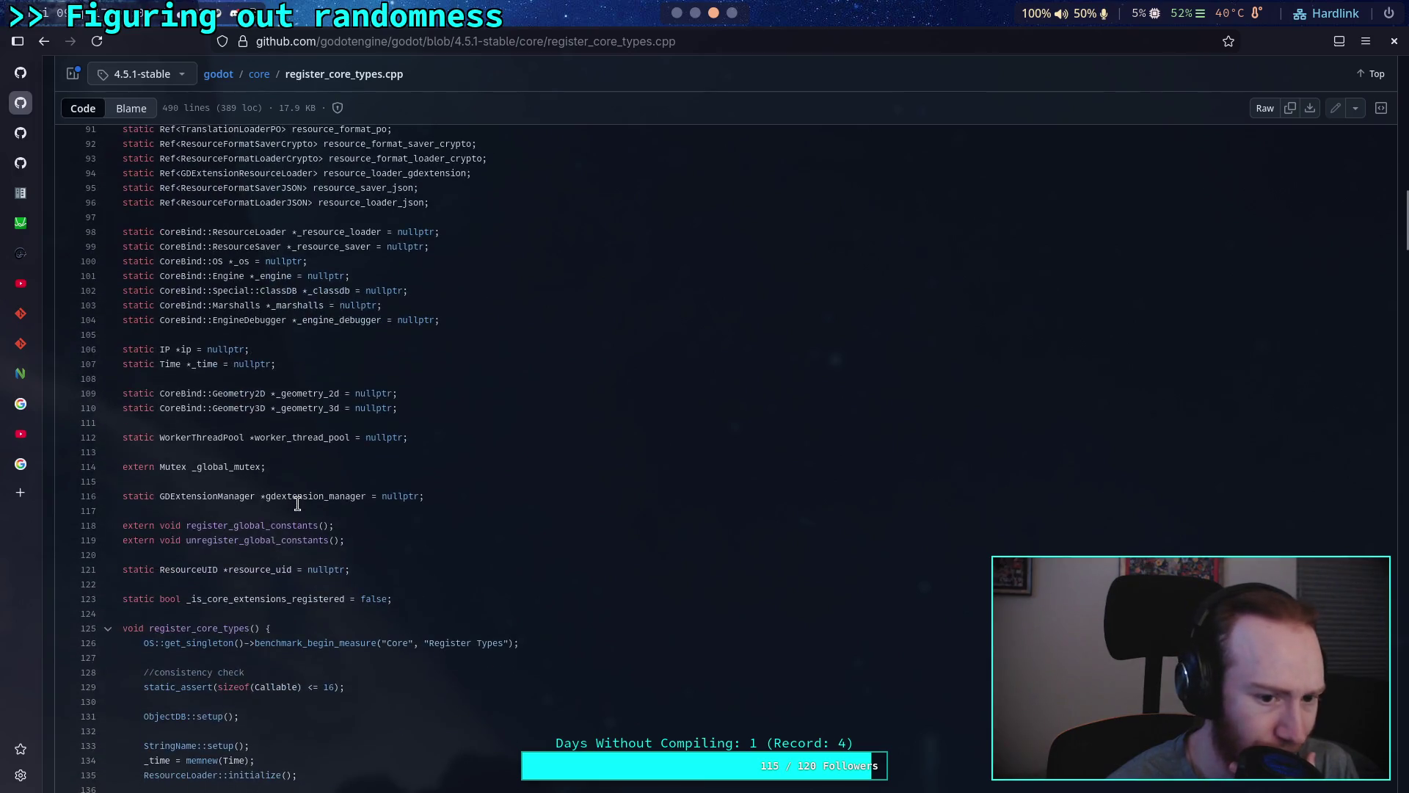
left_click(218, 74)
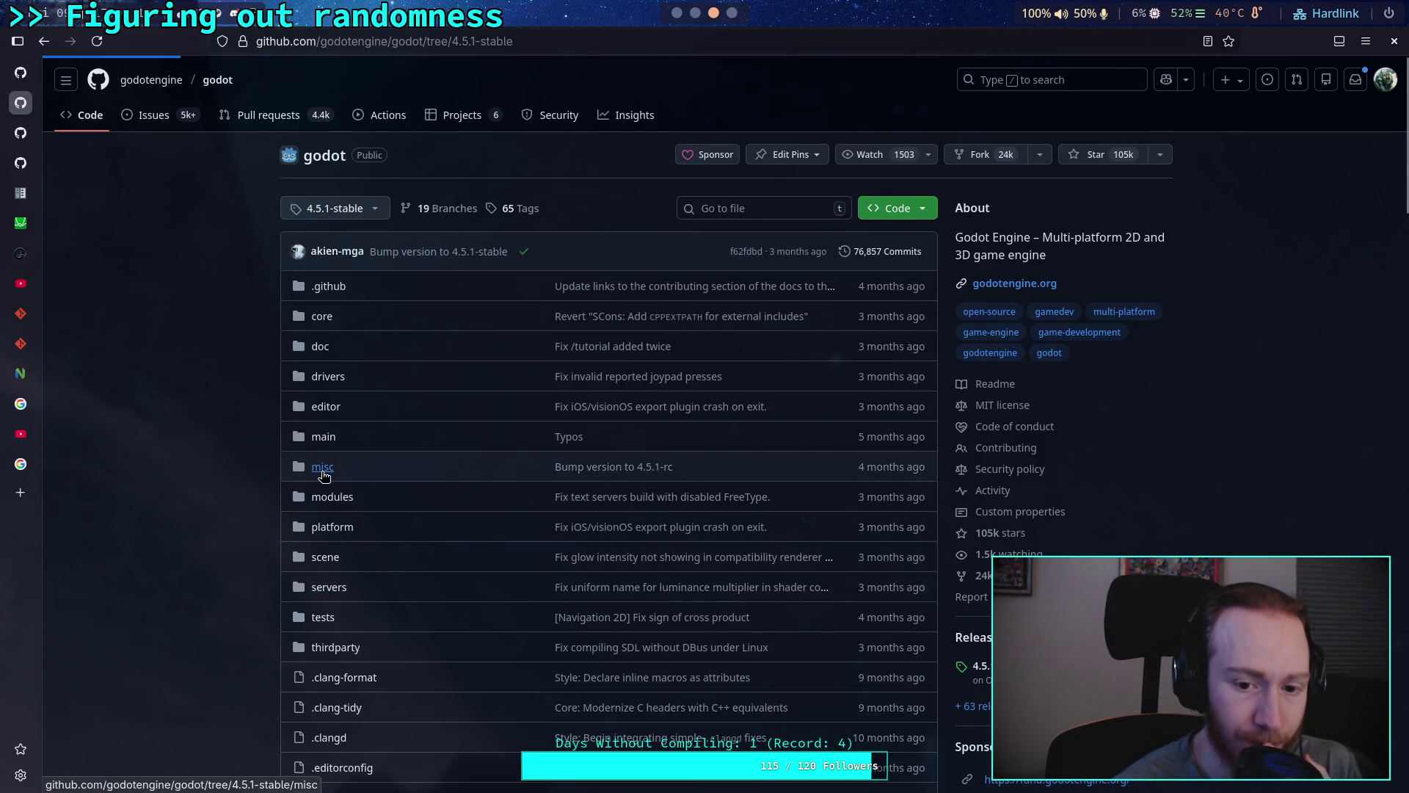
Step: Glance into the misc and main folders, returning to the repository root each time
left_click(323, 468)
left_click(223, 157)
left_click(324, 438)
left_click(221, 155)
scroll(364, 465, "down", 2)
scroll(363, 471, "down", 1)
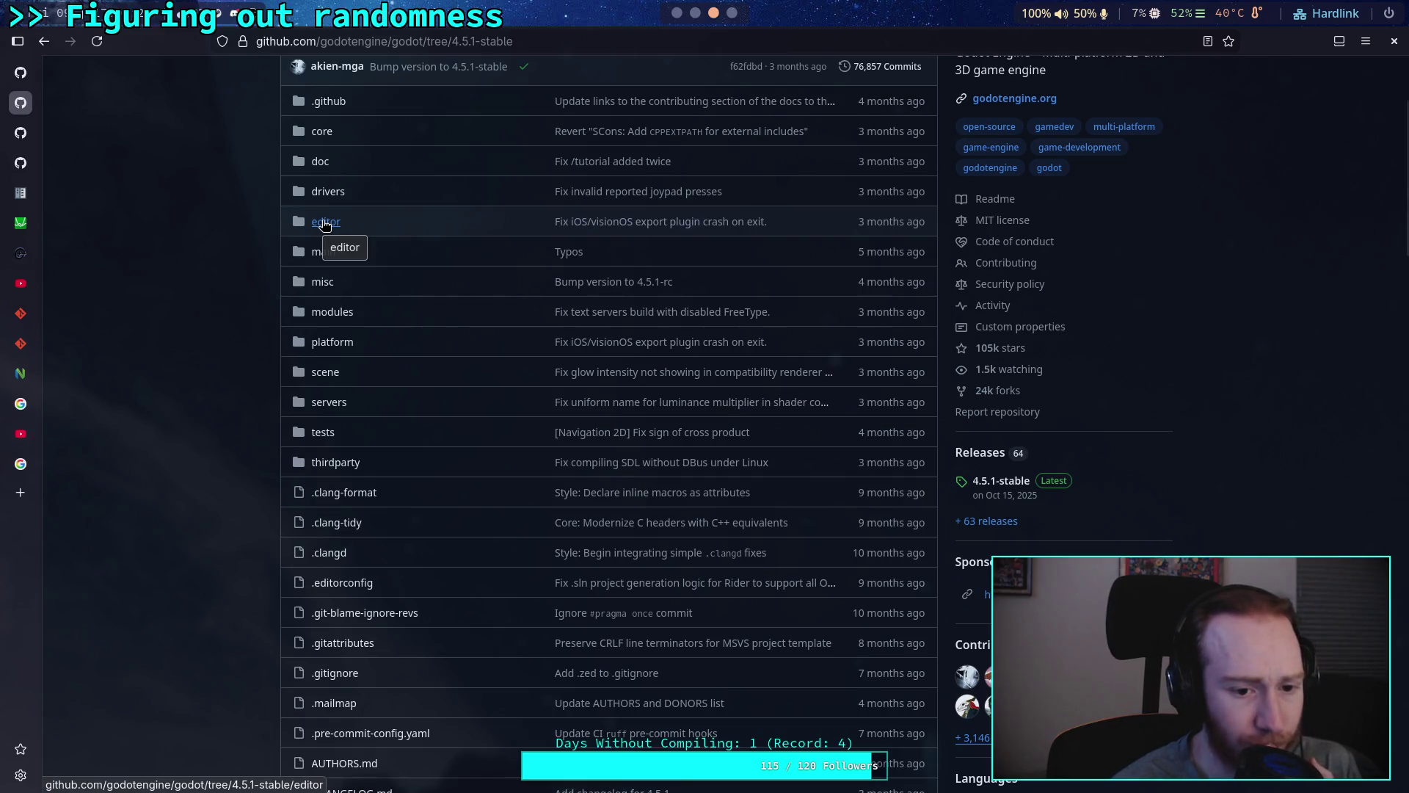
Step: Open scene/gui/color_rect.h, then go back to the gui folder listing
left_click(327, 372)
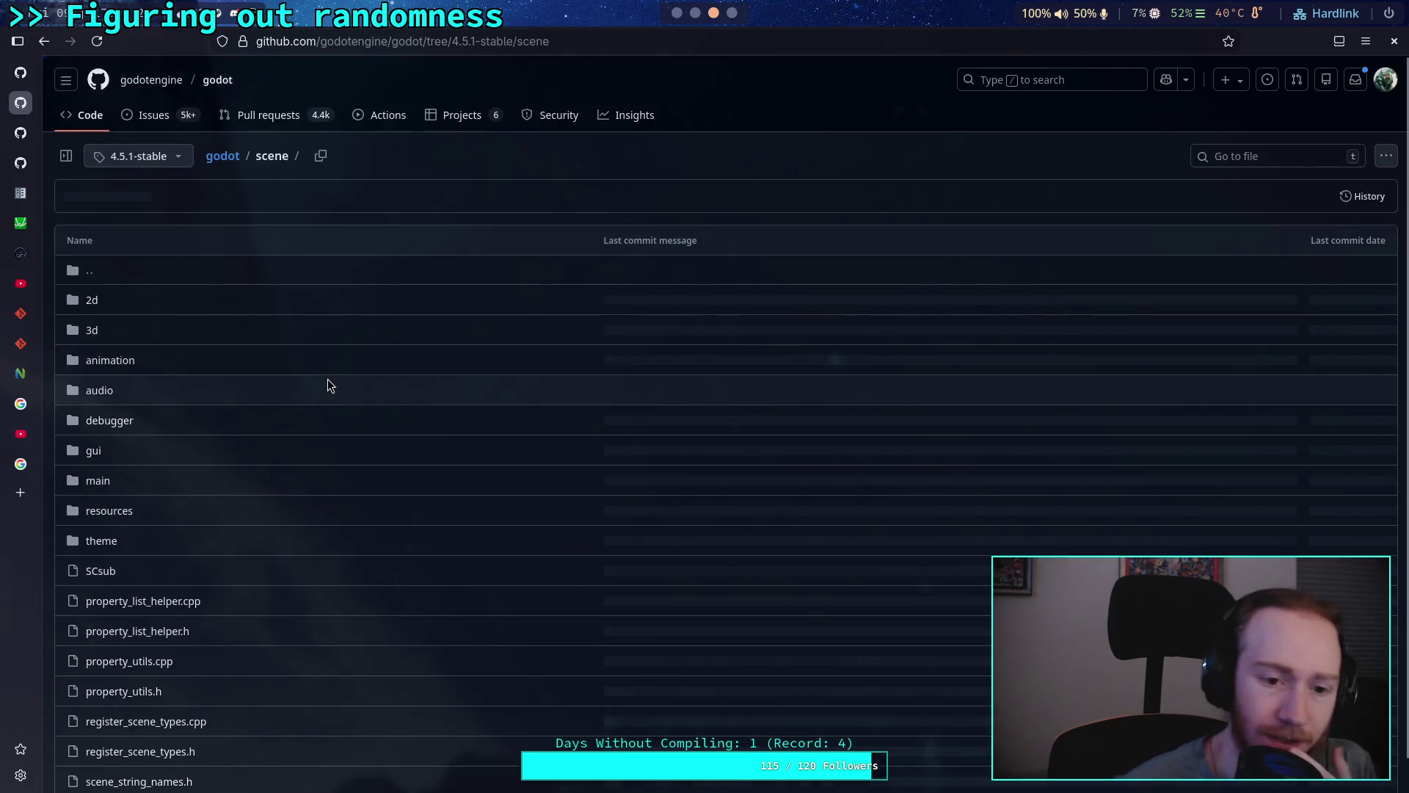
scroll(327, 411, "down", 1)
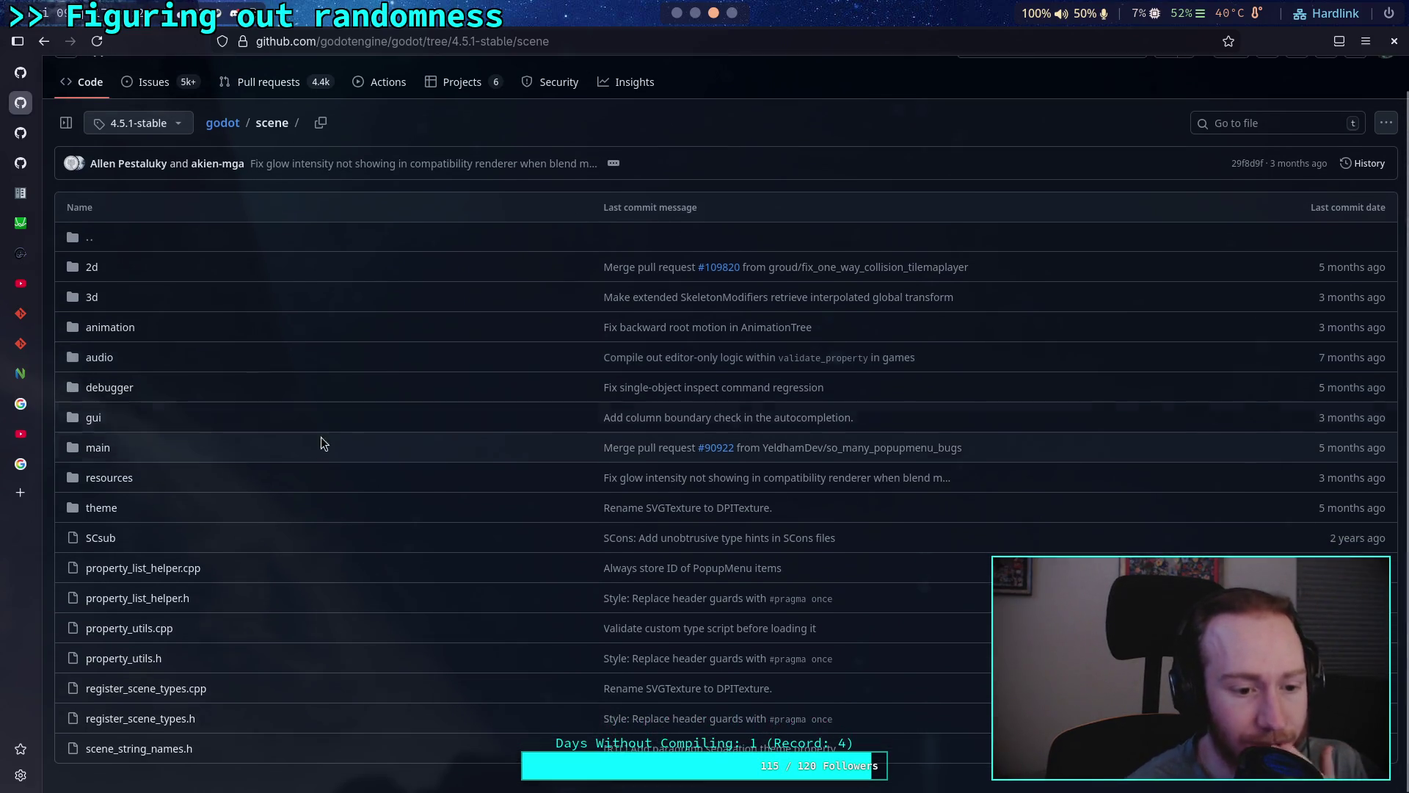
left_click(92, 416)
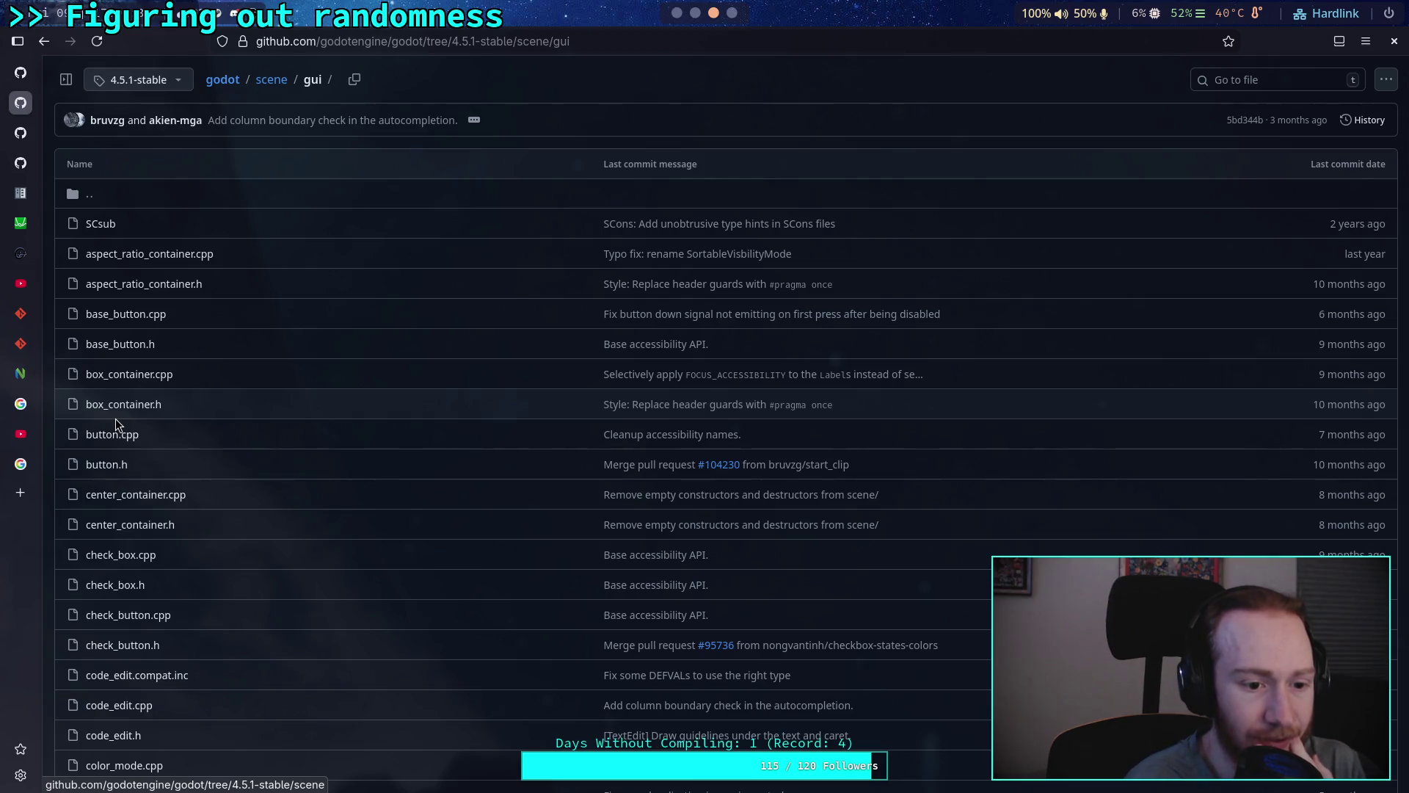
scroll(116, 418, "down", 5)
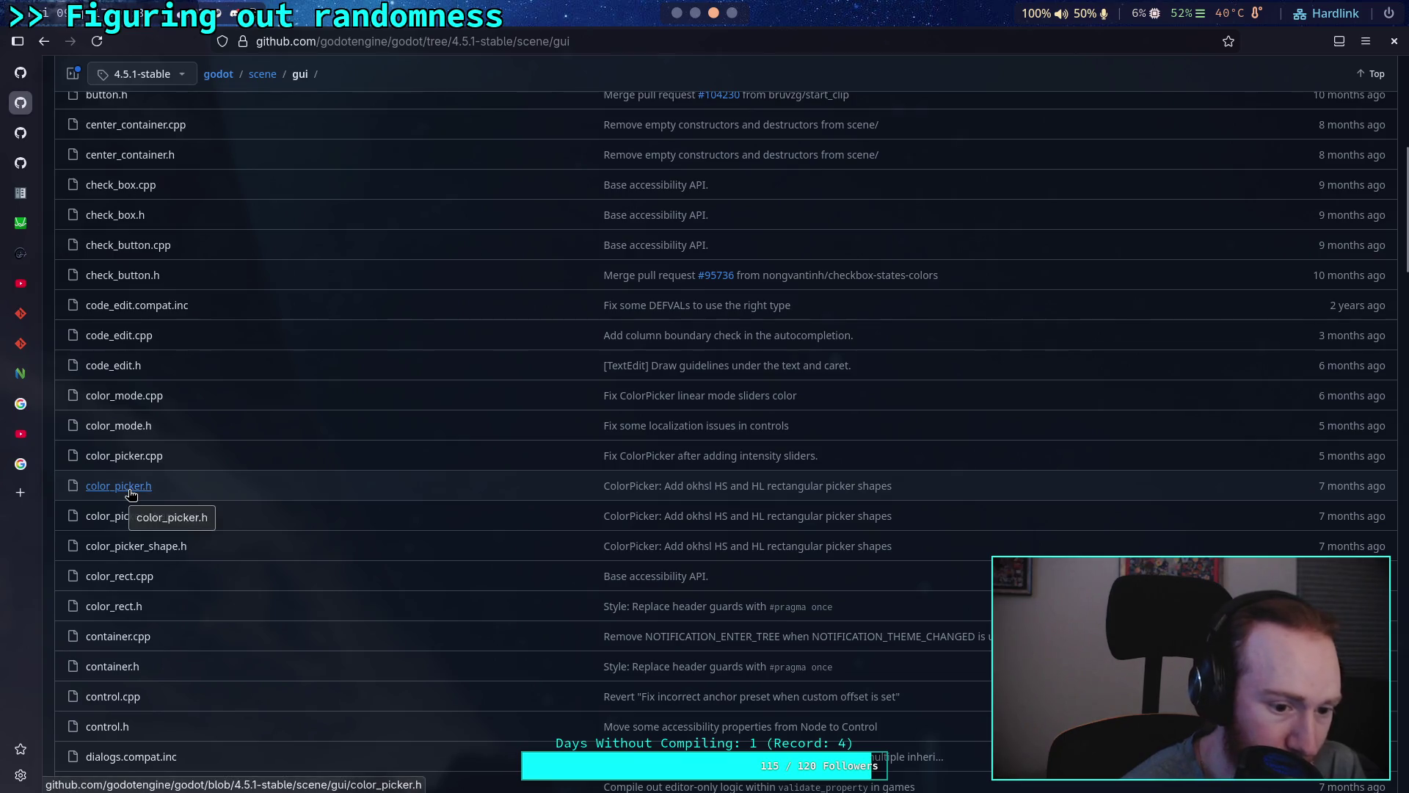
left_click(138, 594)
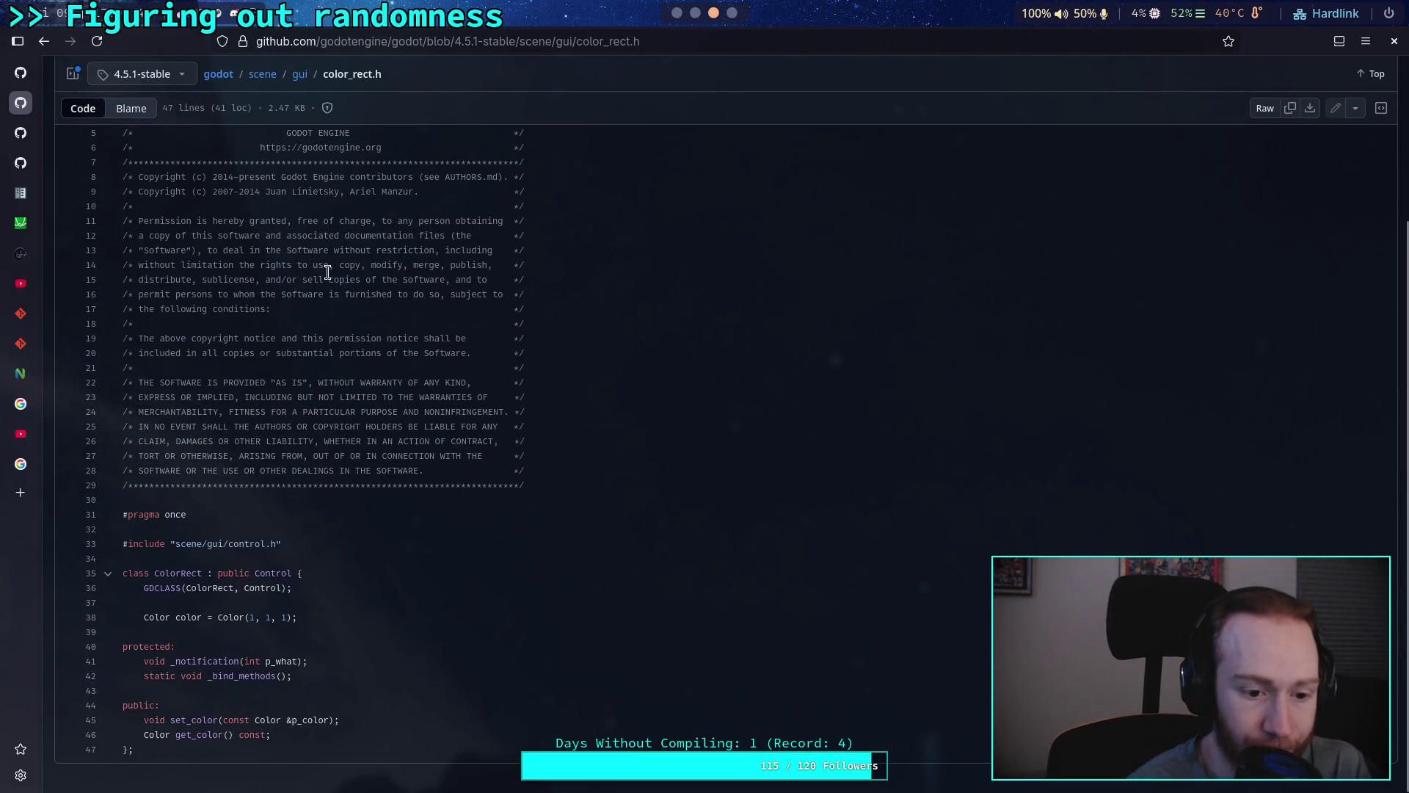
scroll(328, 271, "up", 3)
left_click(309, 161)
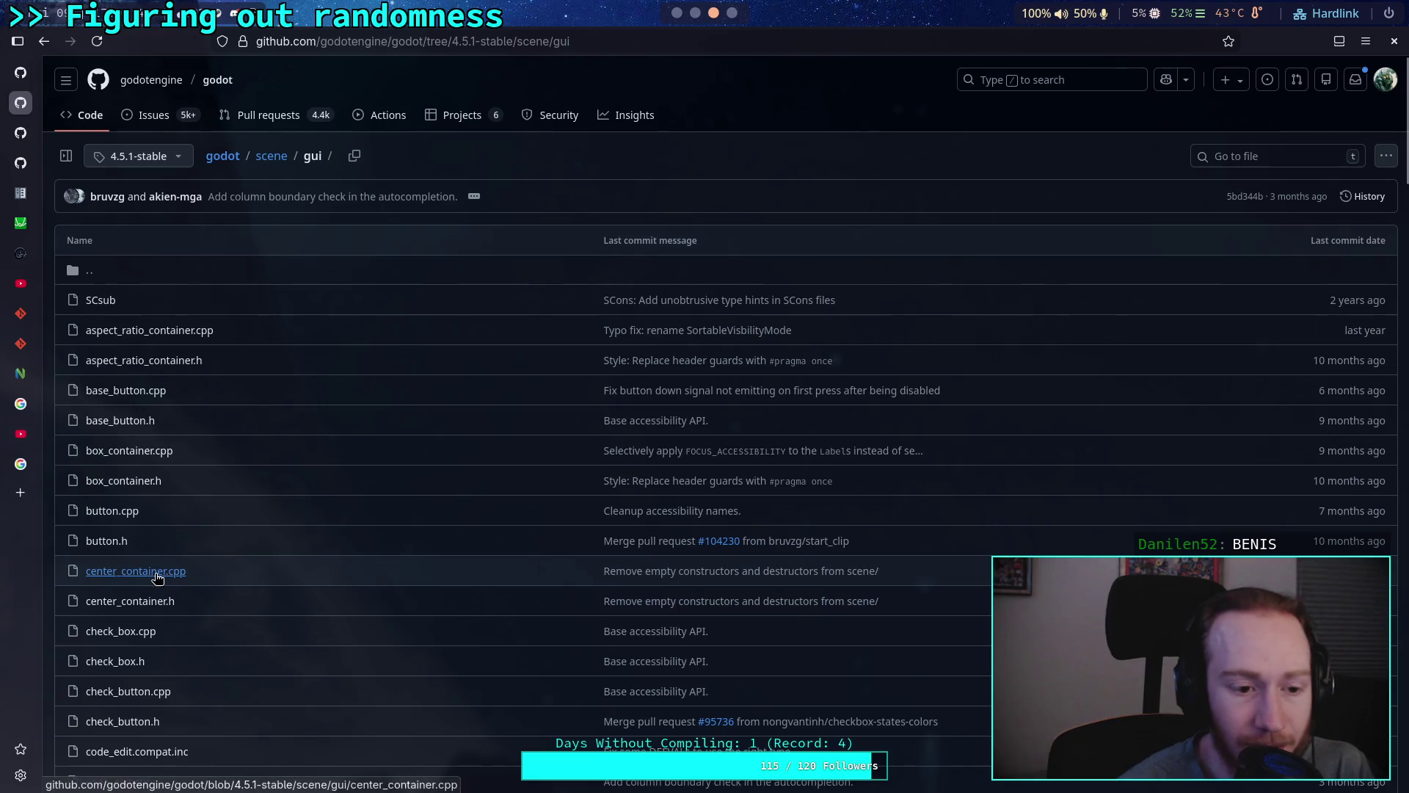
Step: Open scene/gui/control.h and scroll through its source
scroll(161, 580, "down", 3)
scroll(149, 575, "down", 5)
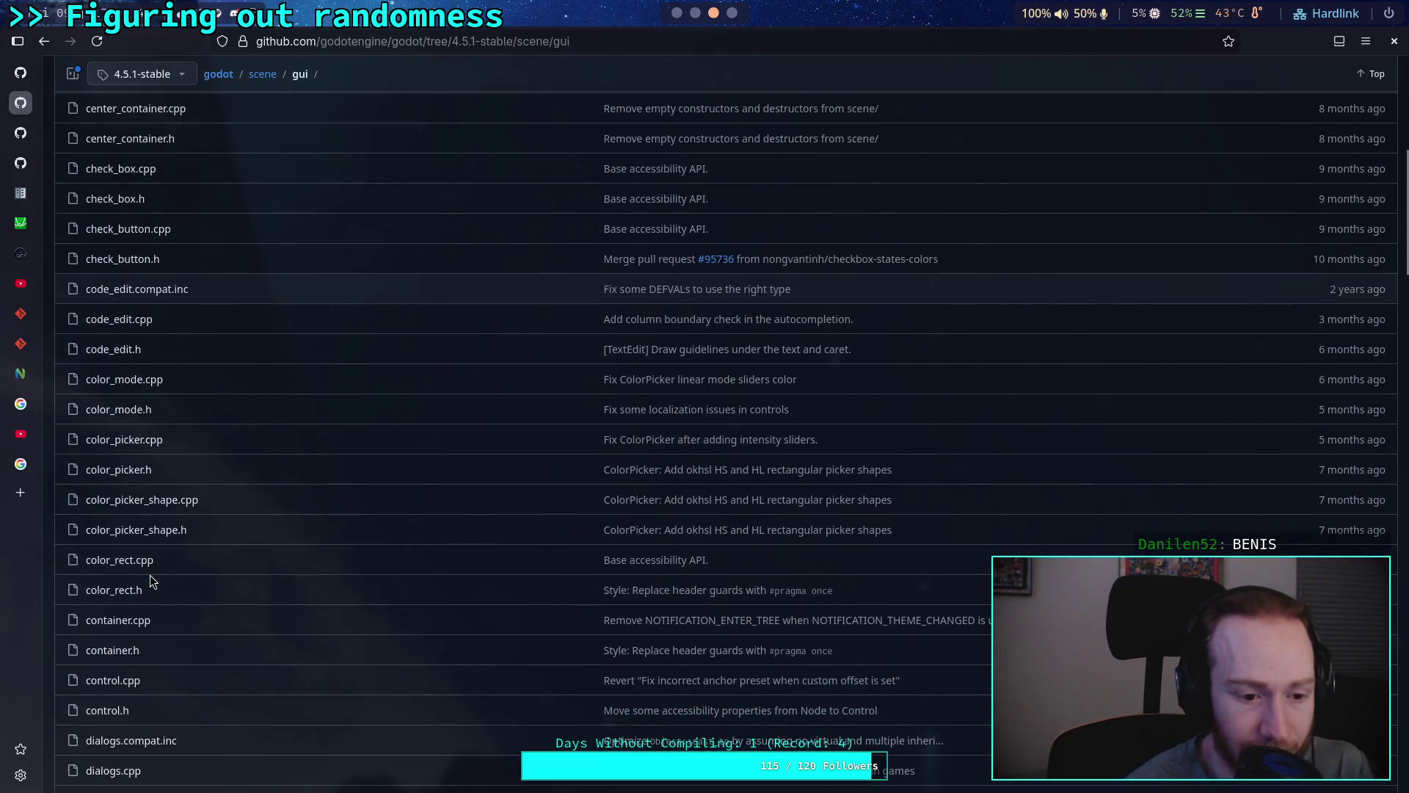
left_click(118, 618)
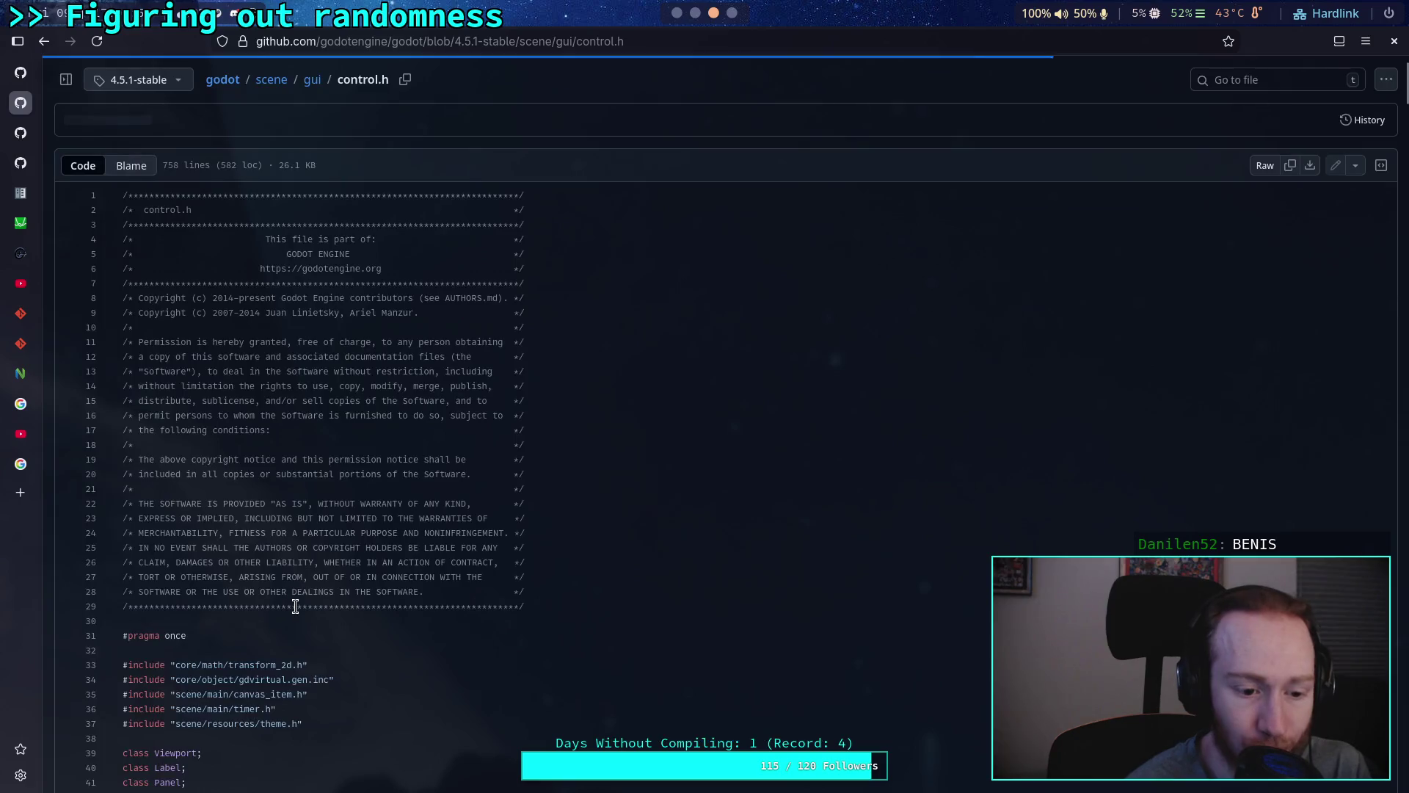
scroll(282, 596, "down", 3)
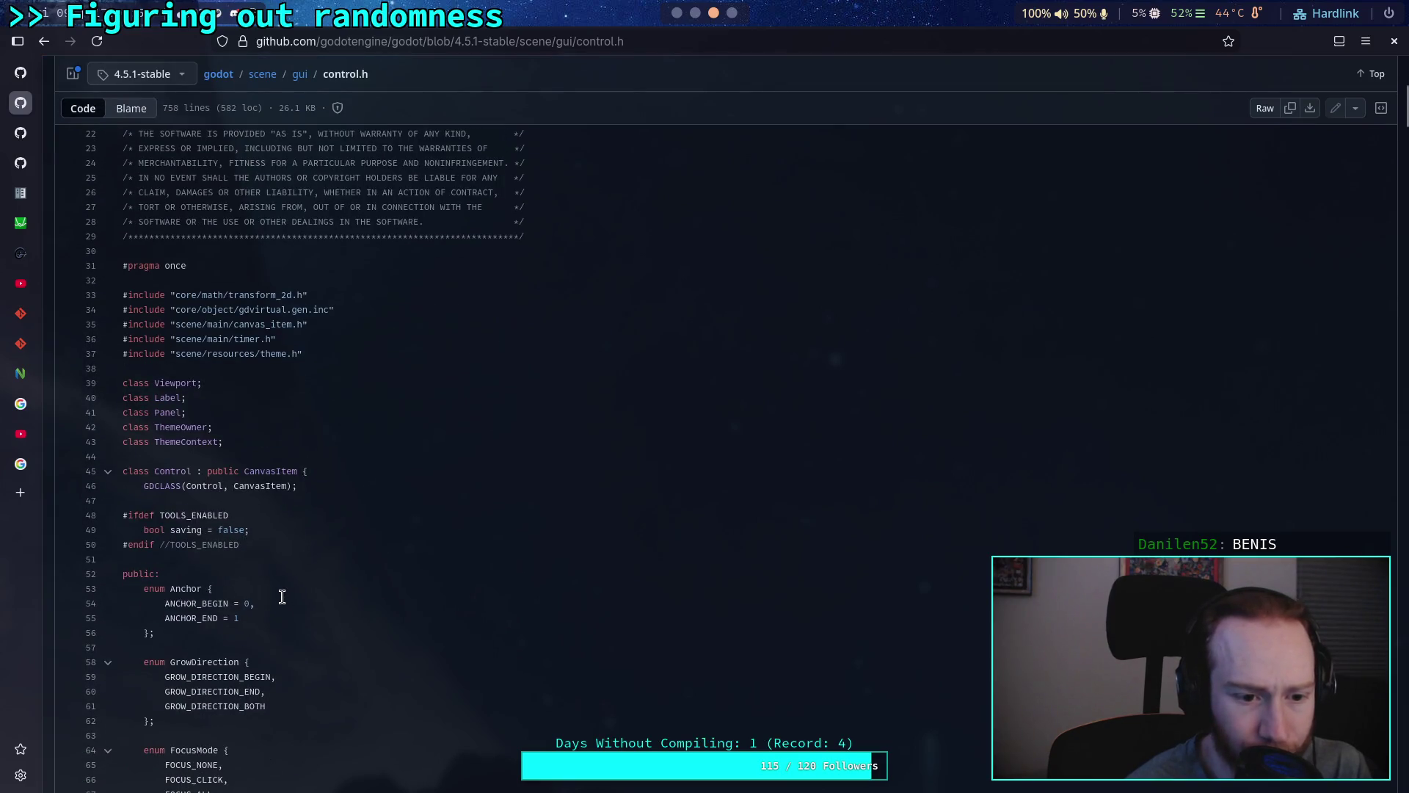
scroll(280, 594, "down", 3)
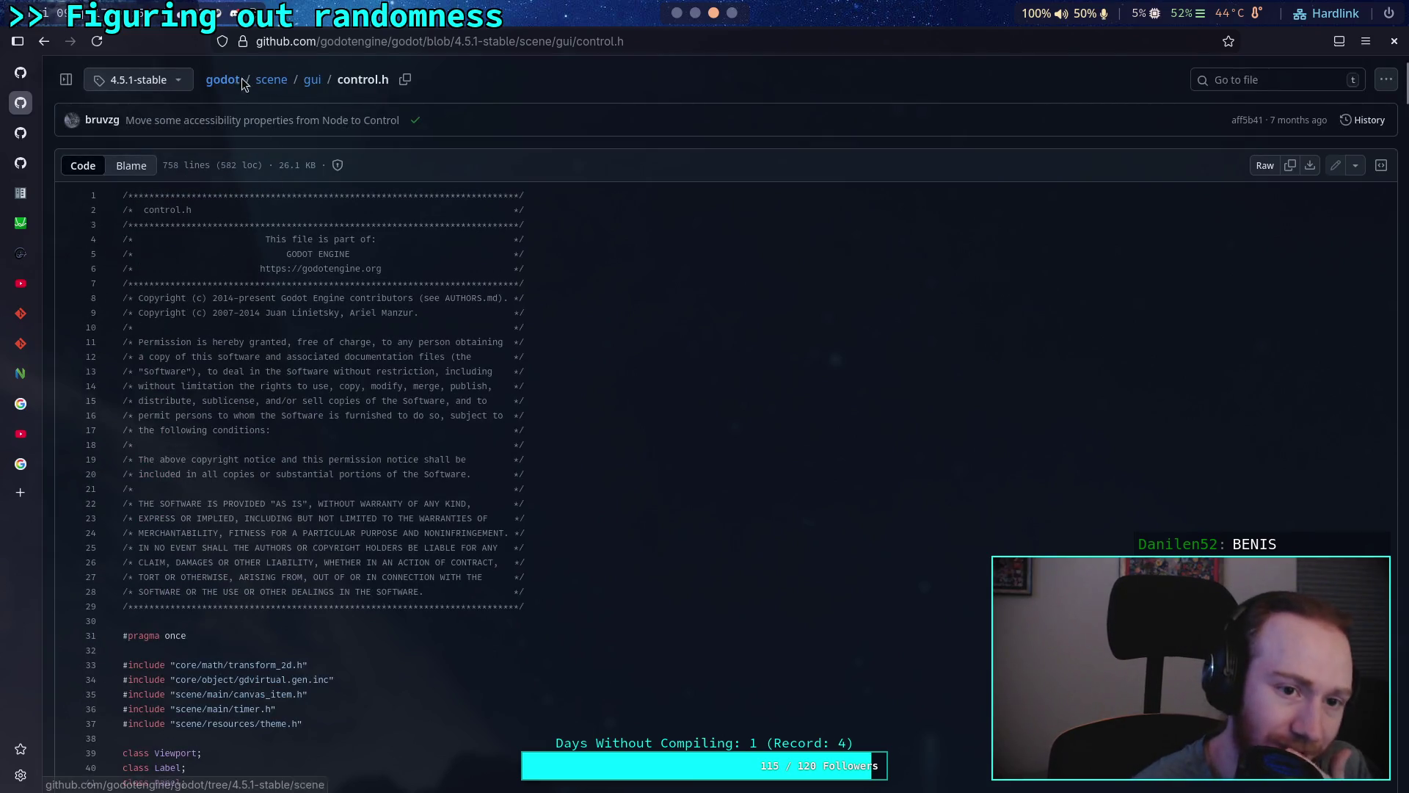
Step: Find 'color' with Go to file, then open and read core/math/color.h
left_click(753, 210)
type("color")
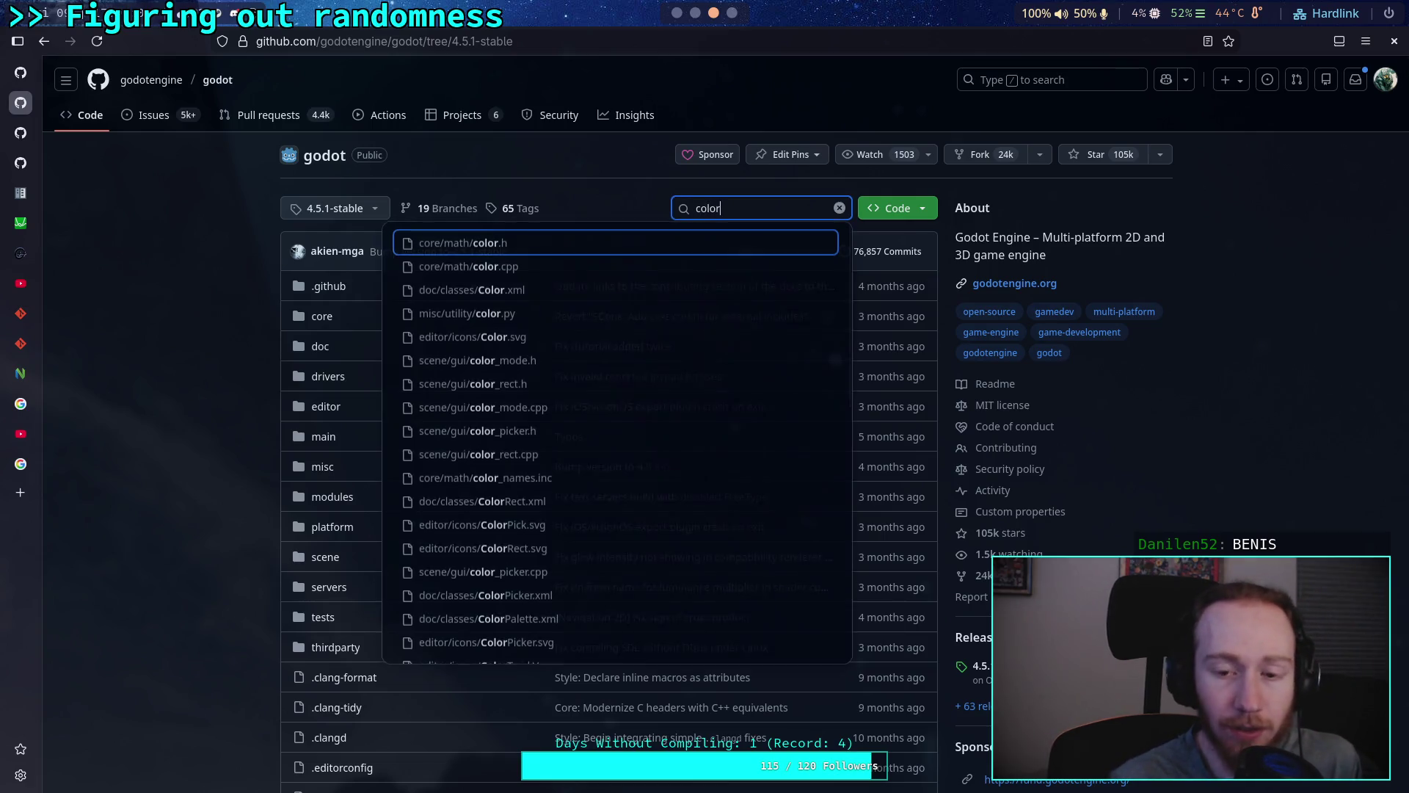
left_click(646, 245)
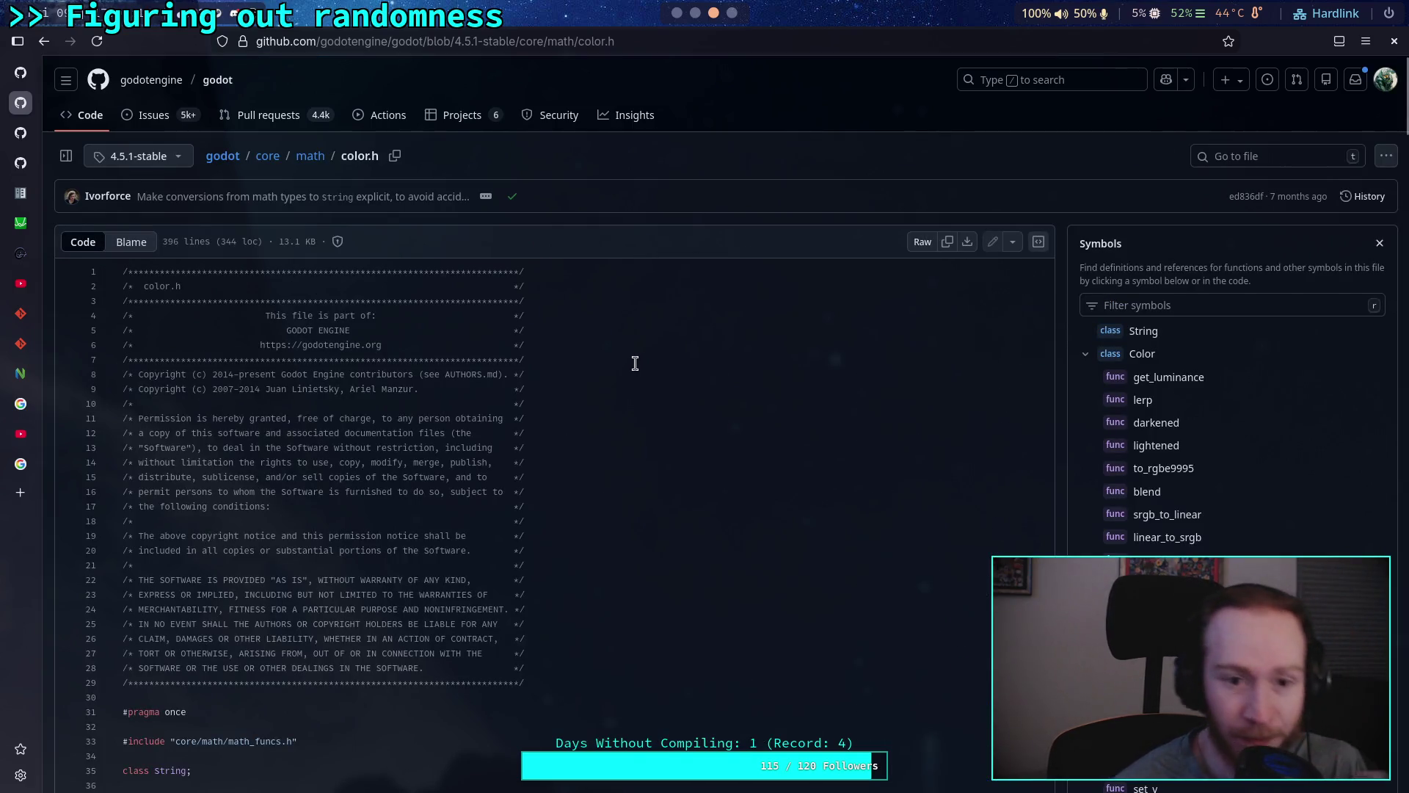
scroll(635, 363, "down", 8)
scroll(635, 362, "down", 3)
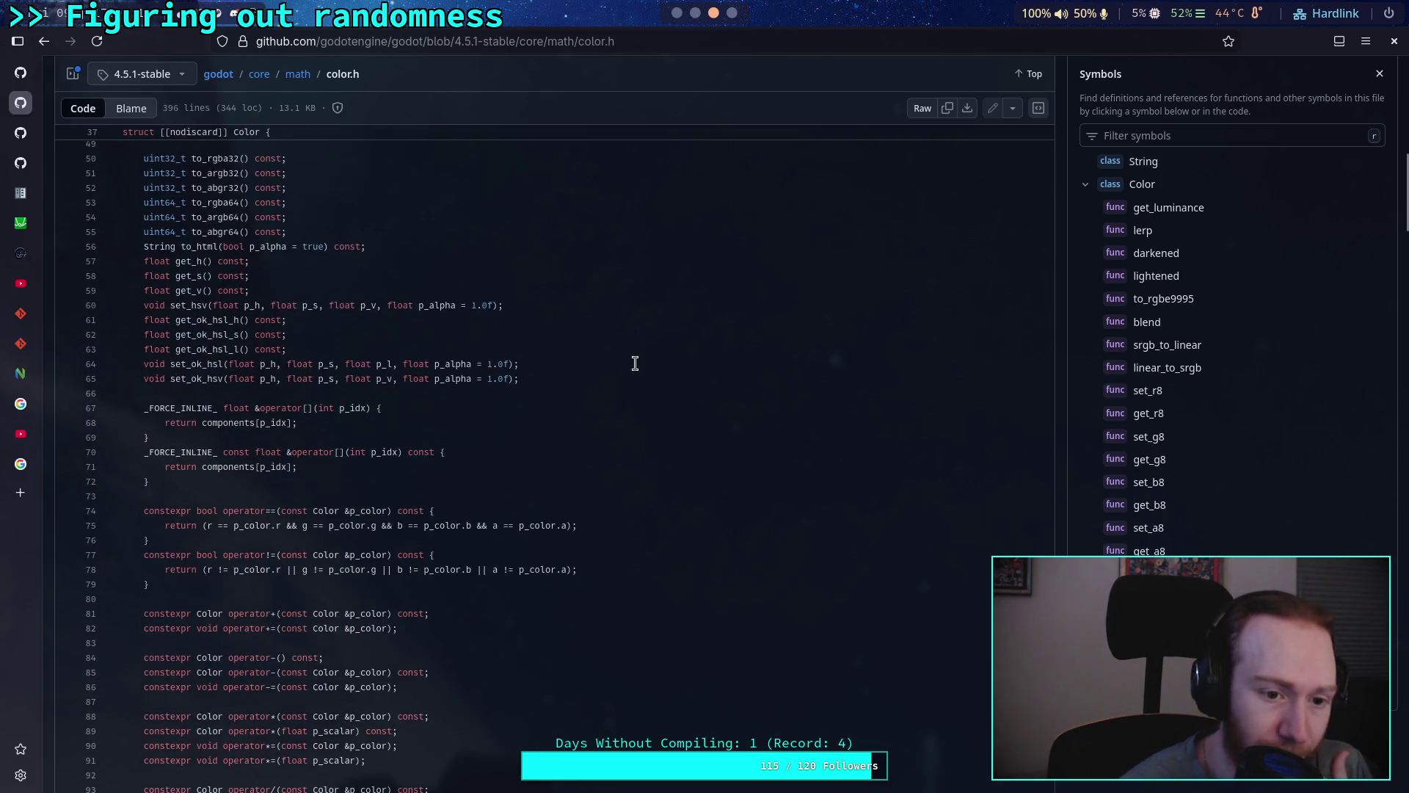
scroll(635, 363, "down", 20)
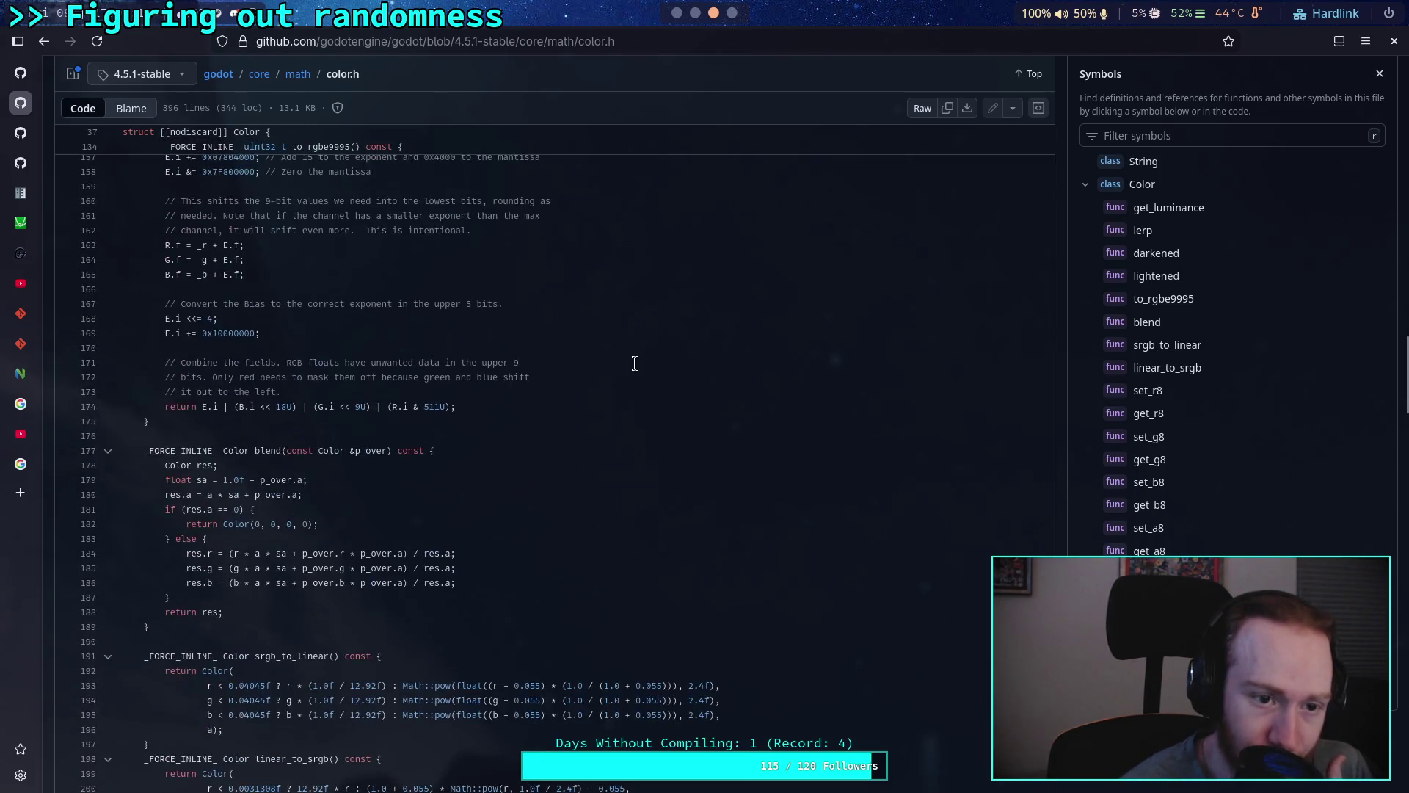
scroll(635, 362, "up", 6)
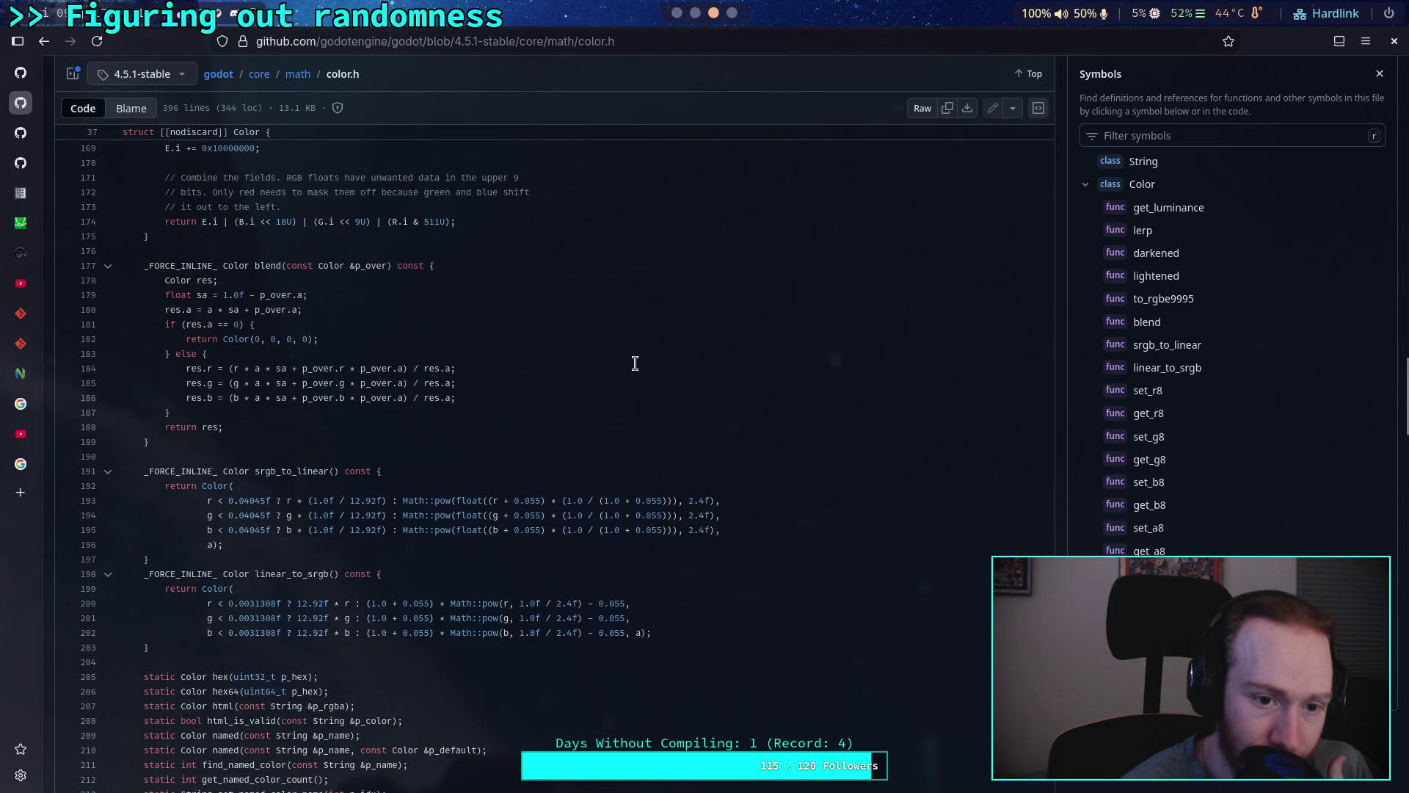
scroll(635, 362, "down", 8)
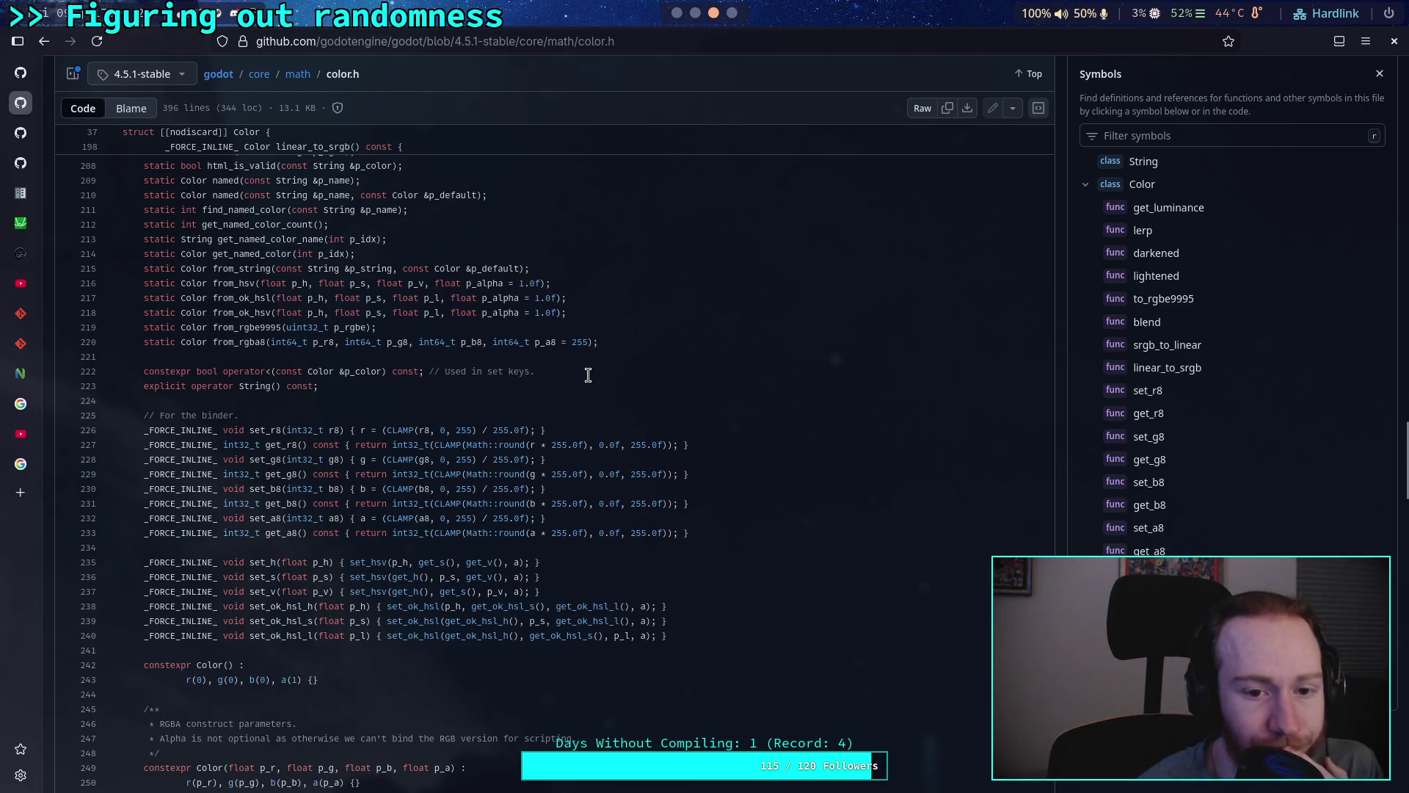
scroll(588, 375, "up", 5)
scroll(590, 373, "up", 15)
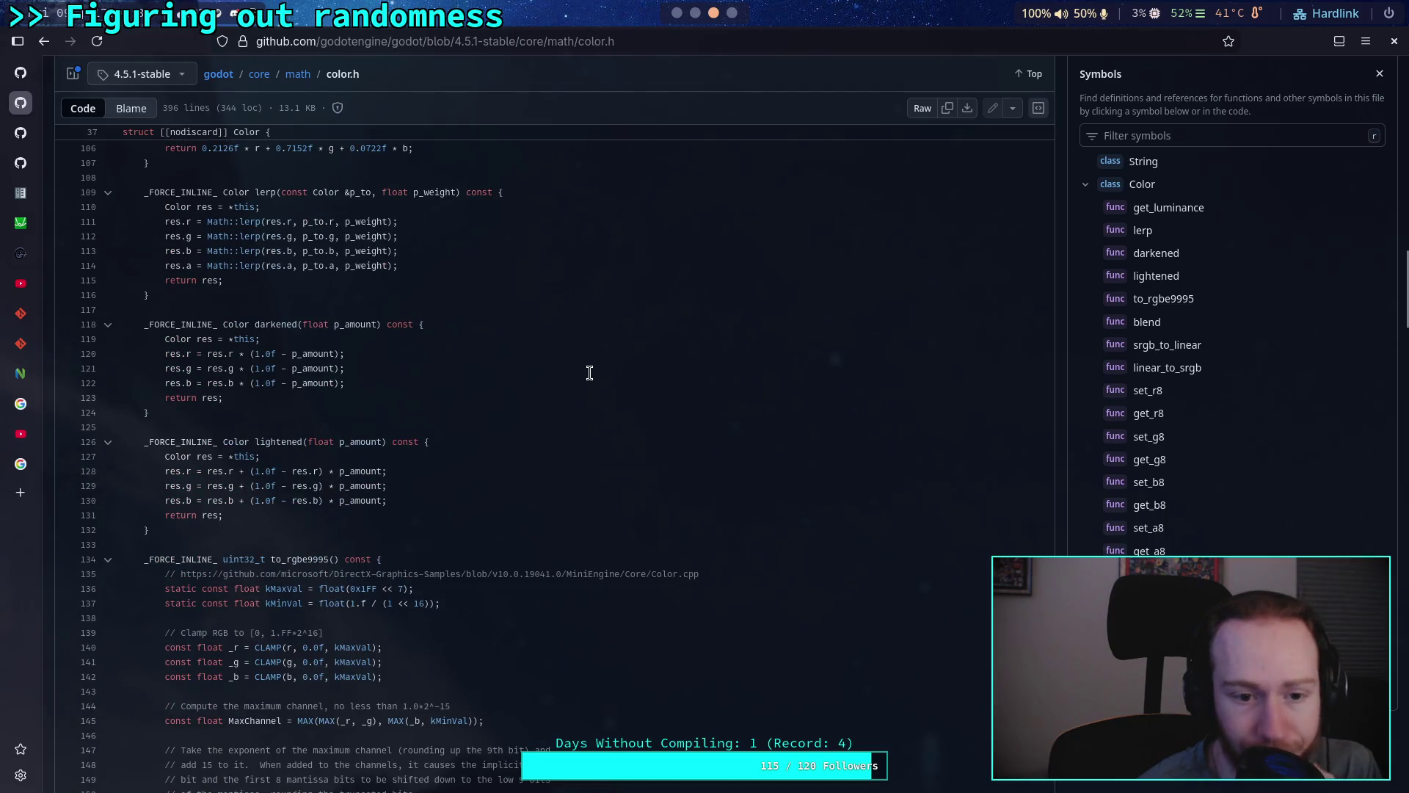
scroll(589, 373, "up", 5)
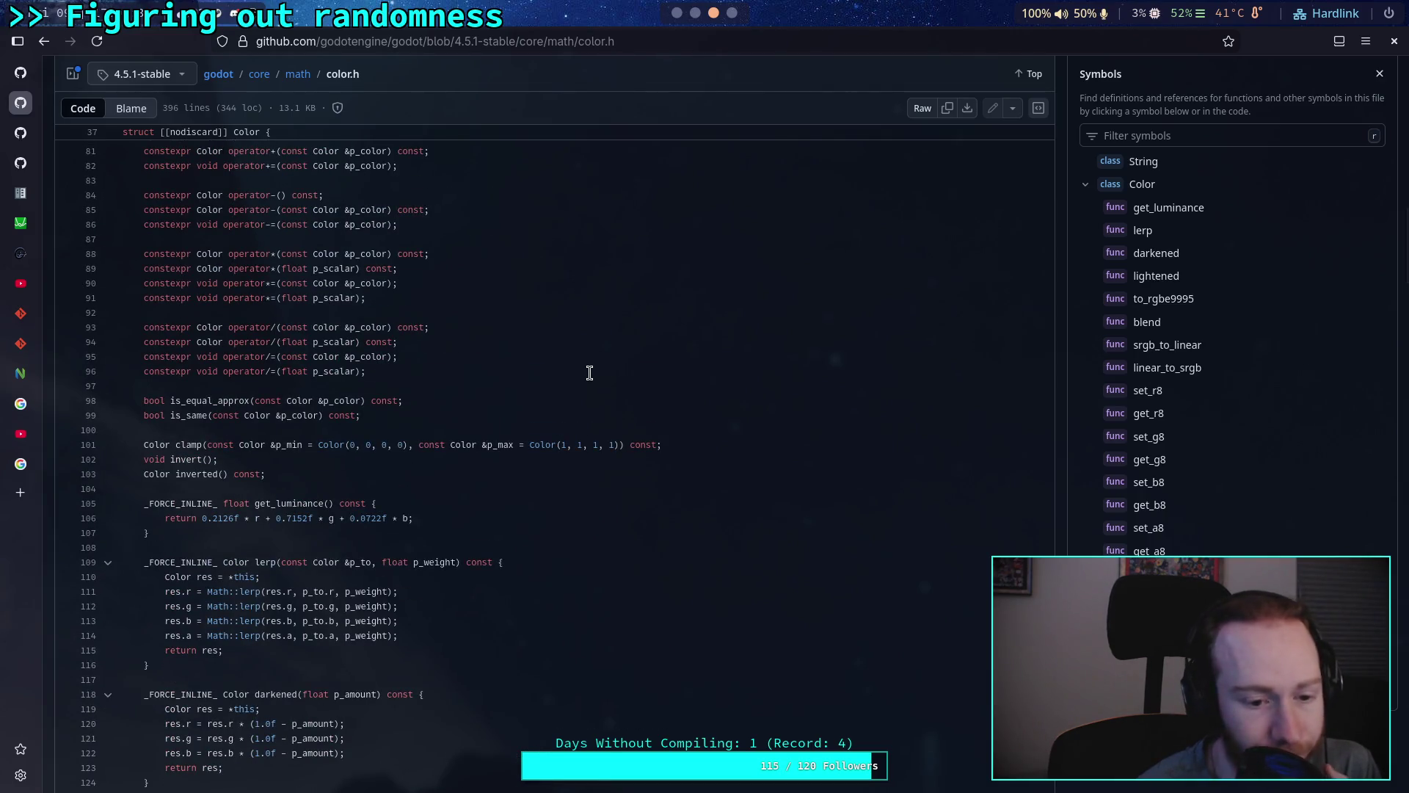
scroll(590, 373, "up", 3)
scroll(589, 373, "up", 4)
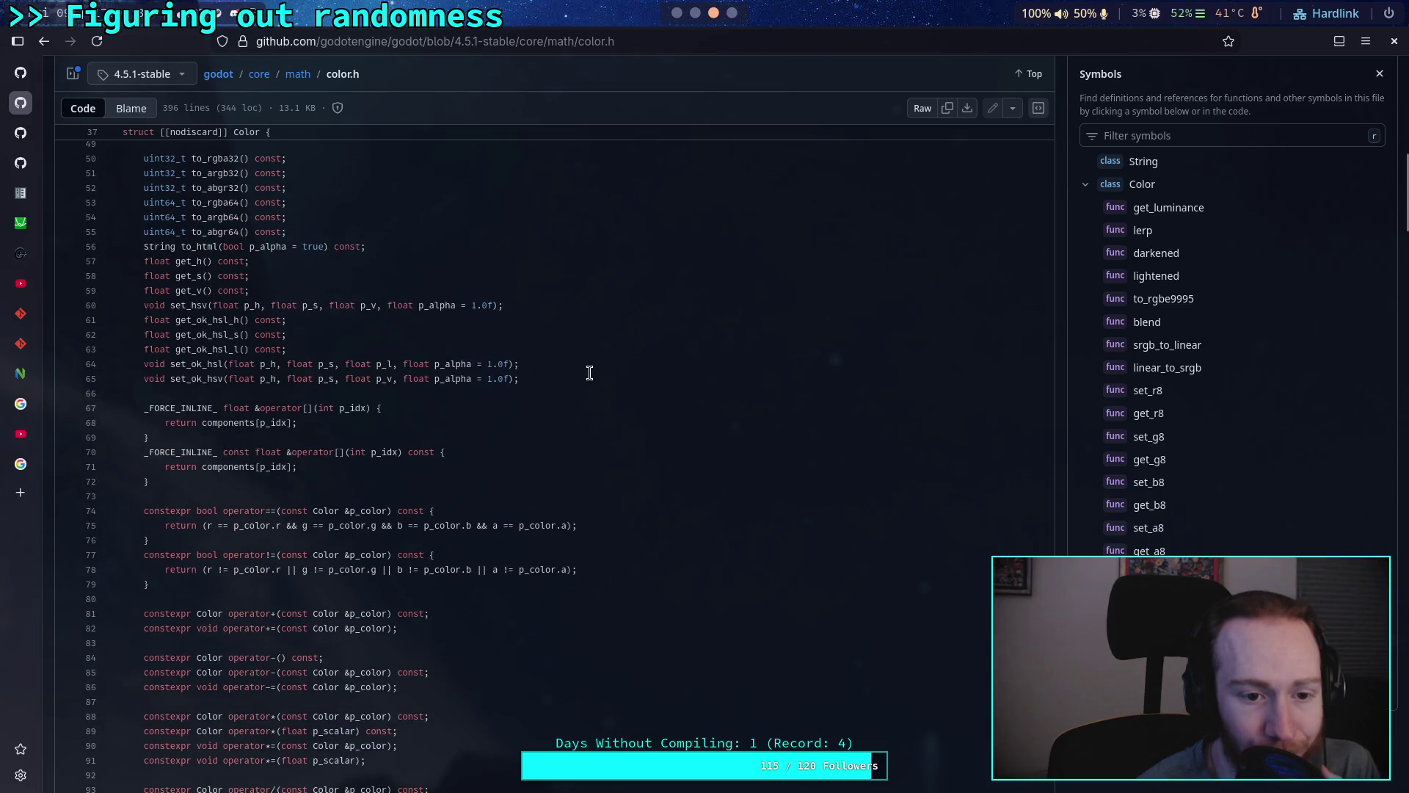
scroll(589, 373, "down", 20)
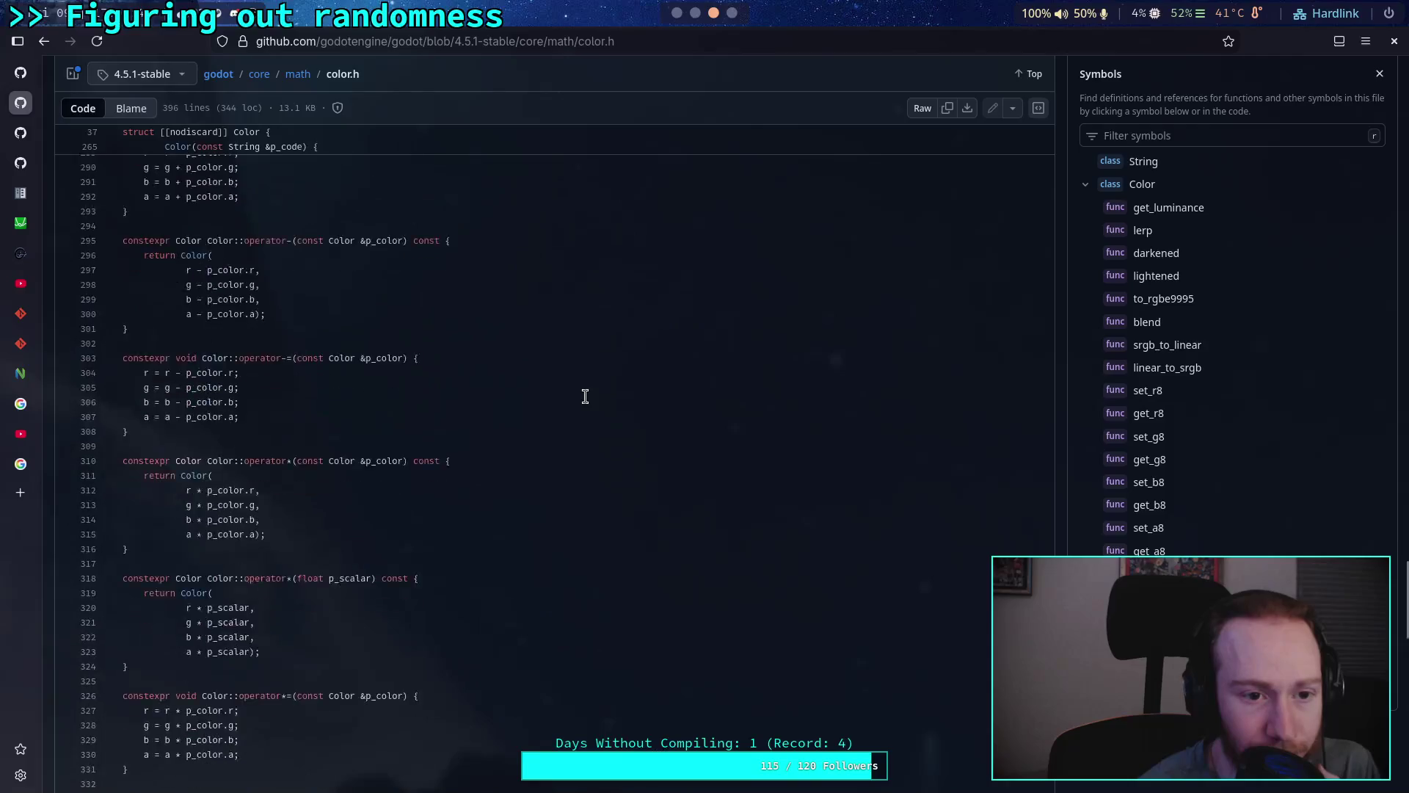
scroll(585, 396, "down", 15)
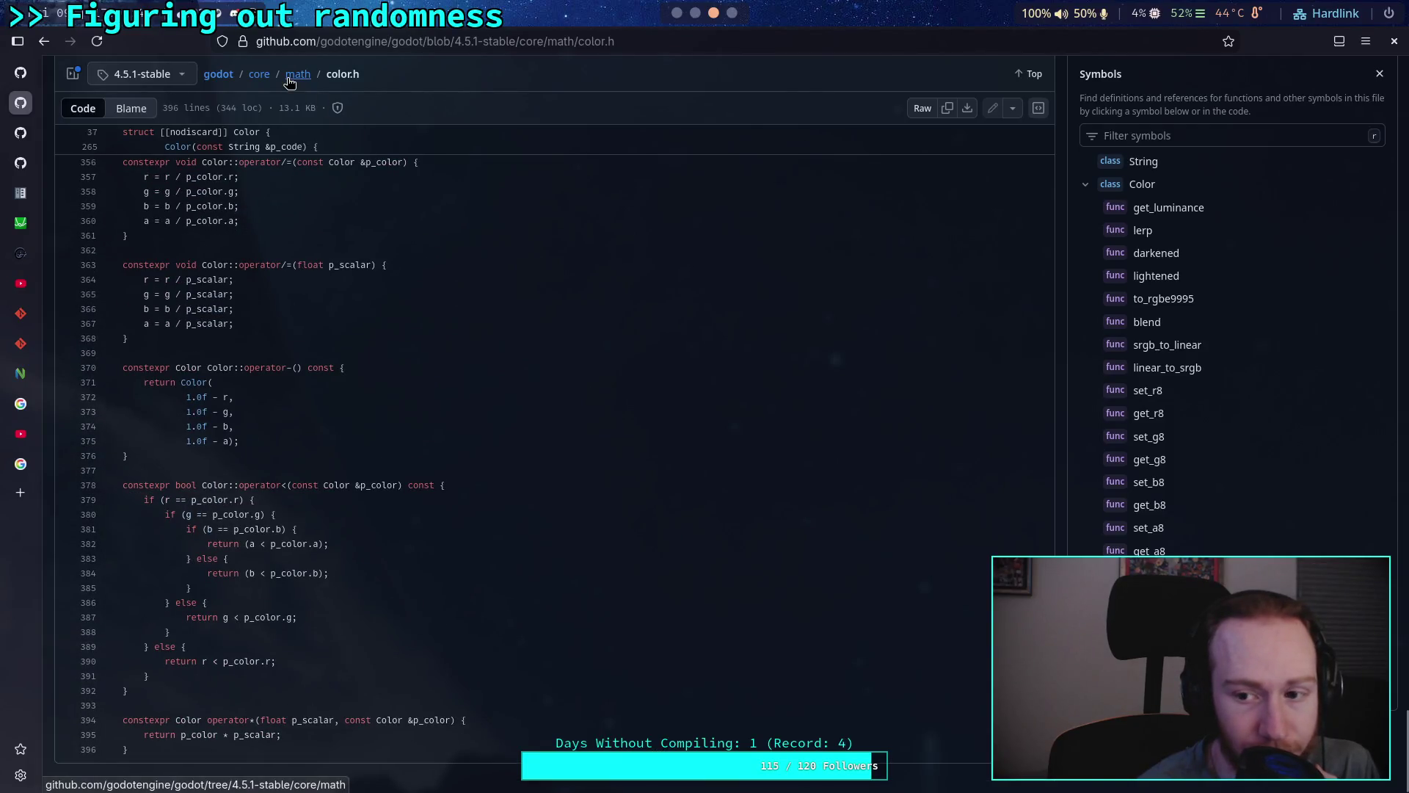
Step: Return to the repository root, search 'color' again, and open core/math/color.cpp
left_click(44, 41)
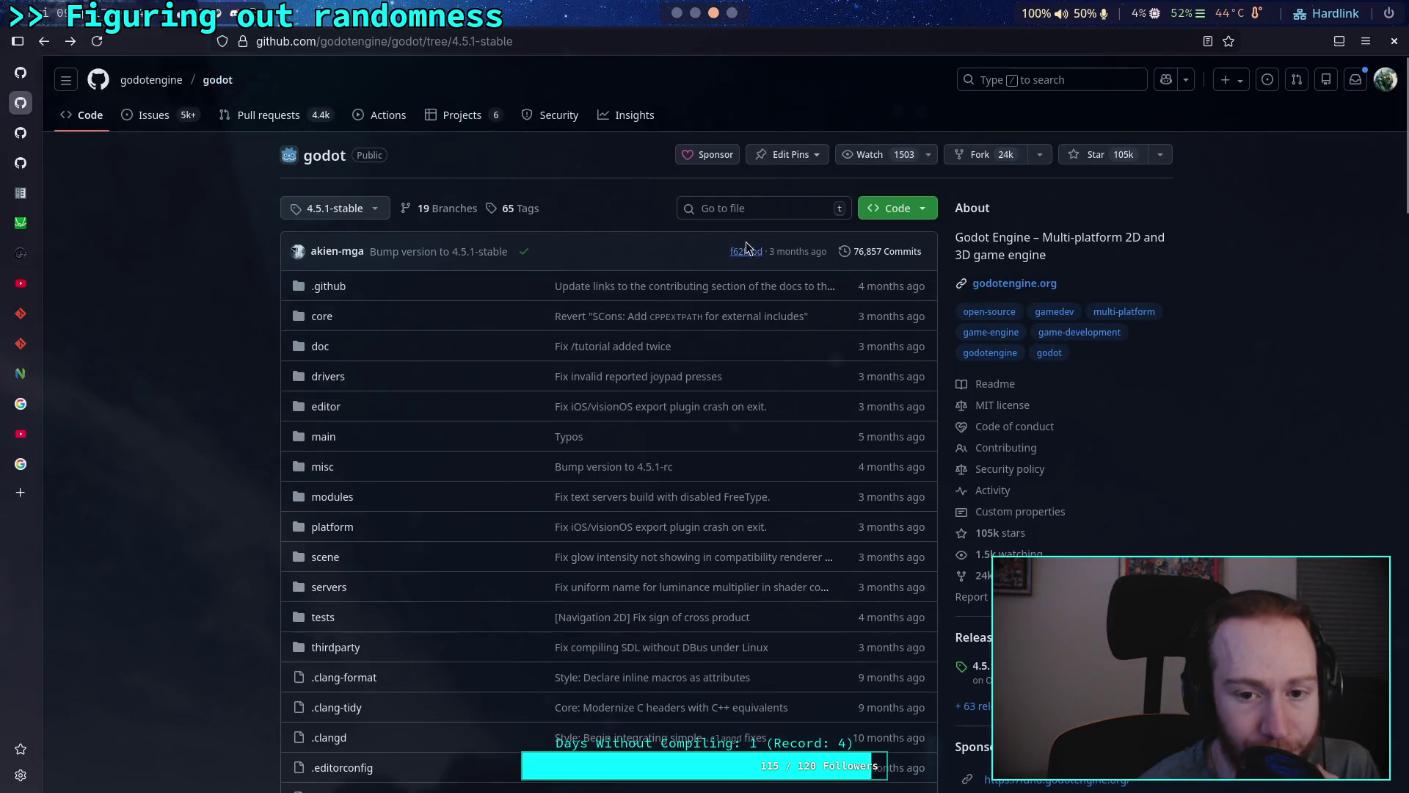
left_click(771, 208)
type("color")
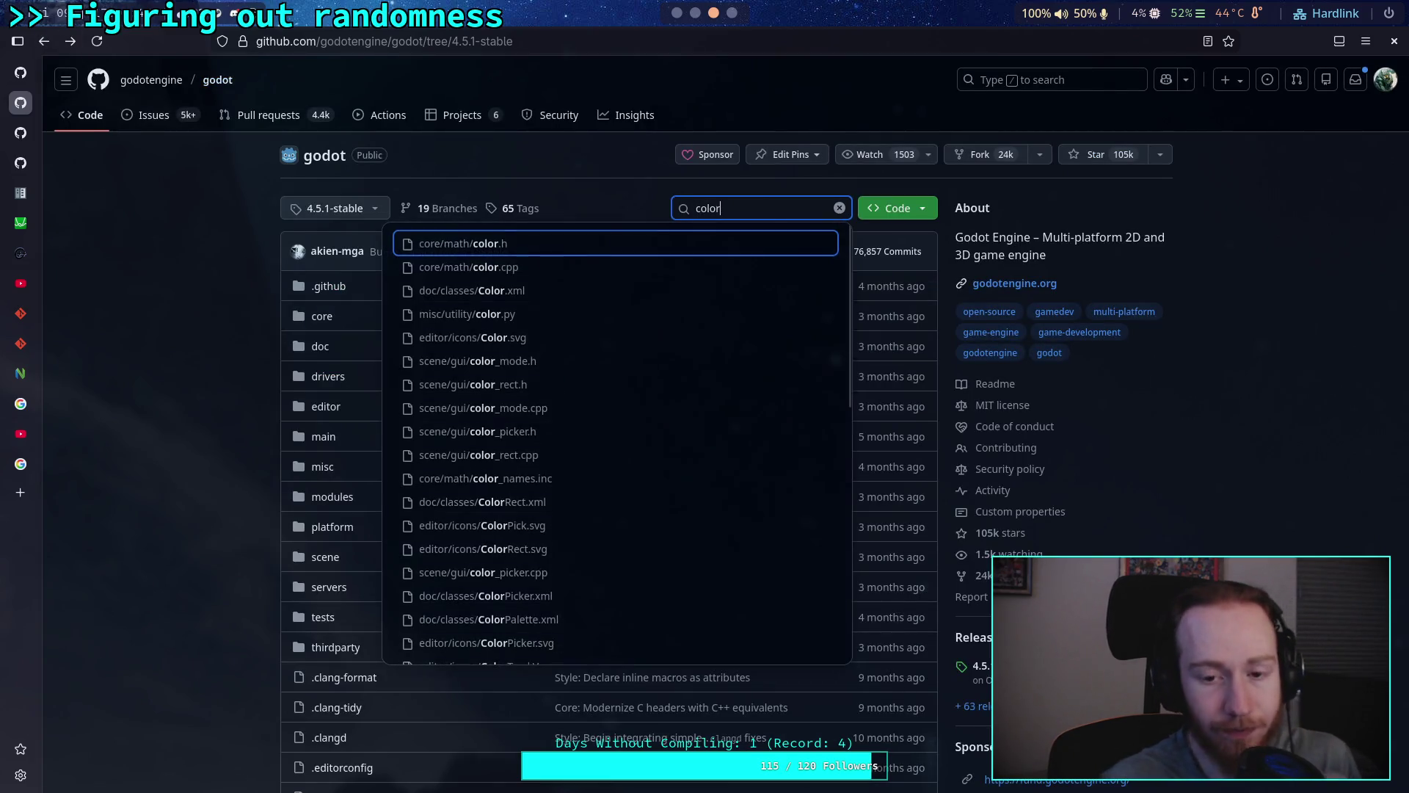
left_click(688, 271)
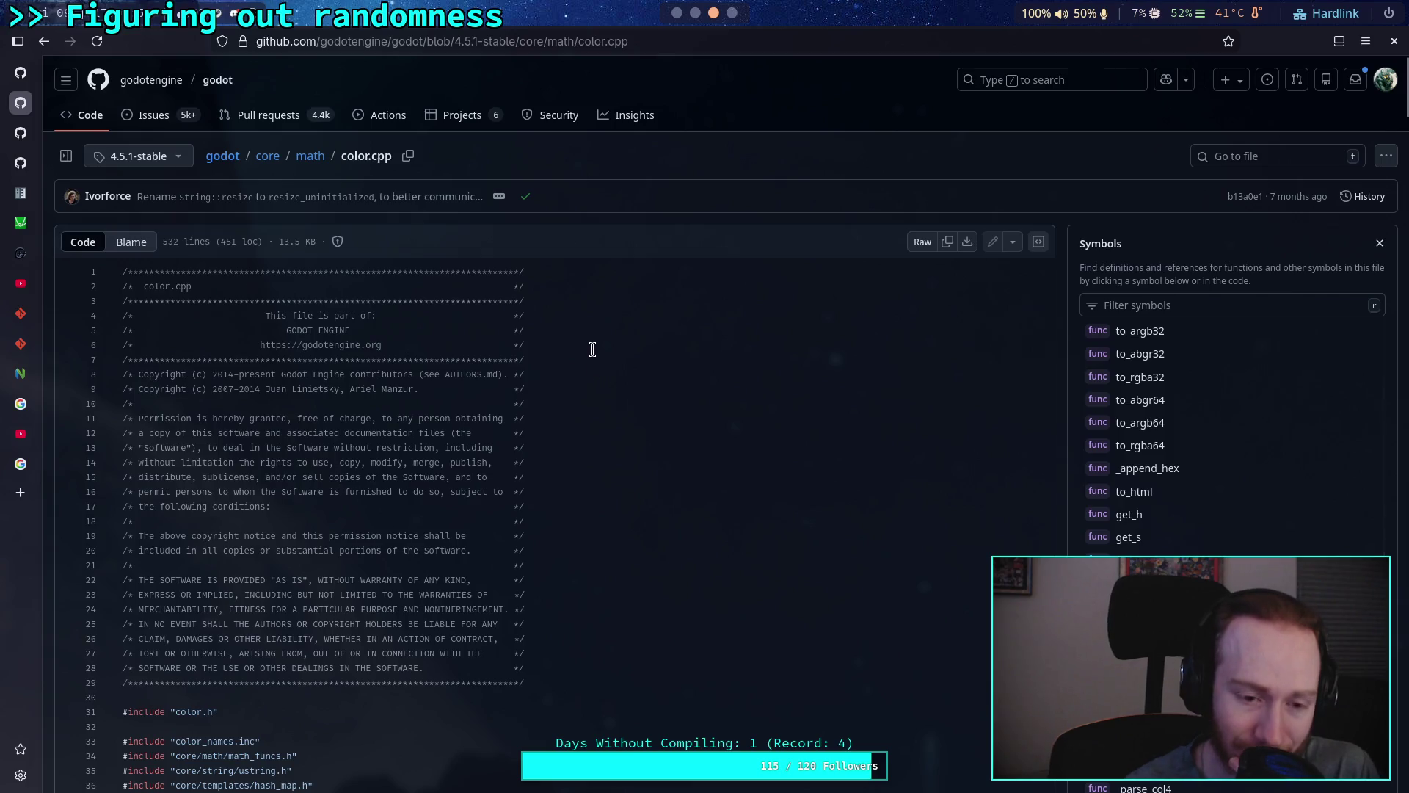
scroll(589, 343, "down", 10)
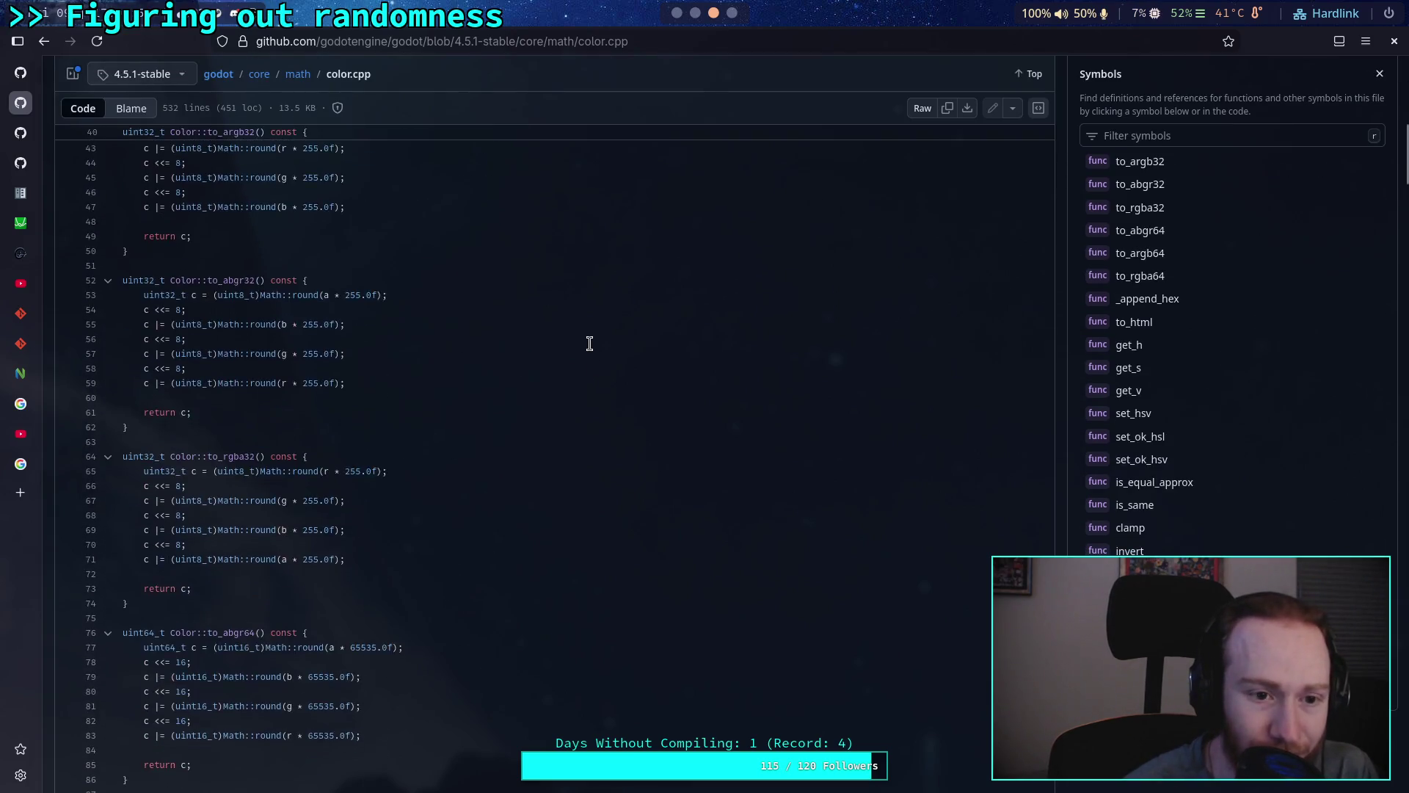
scroll(590, 343, "down", 5)
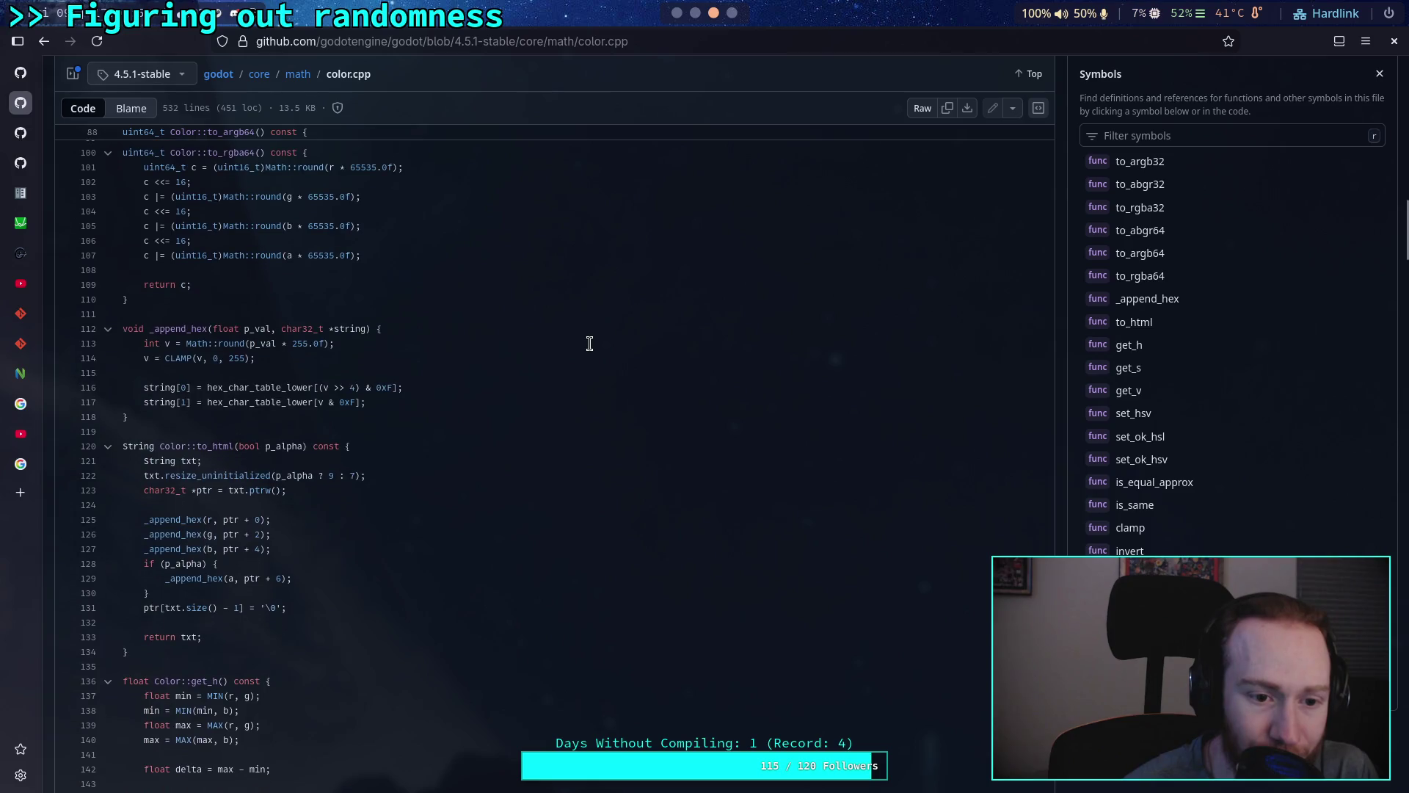
scroll(590, 343, "down", 5)
scroll(589, 342, "down", 8)
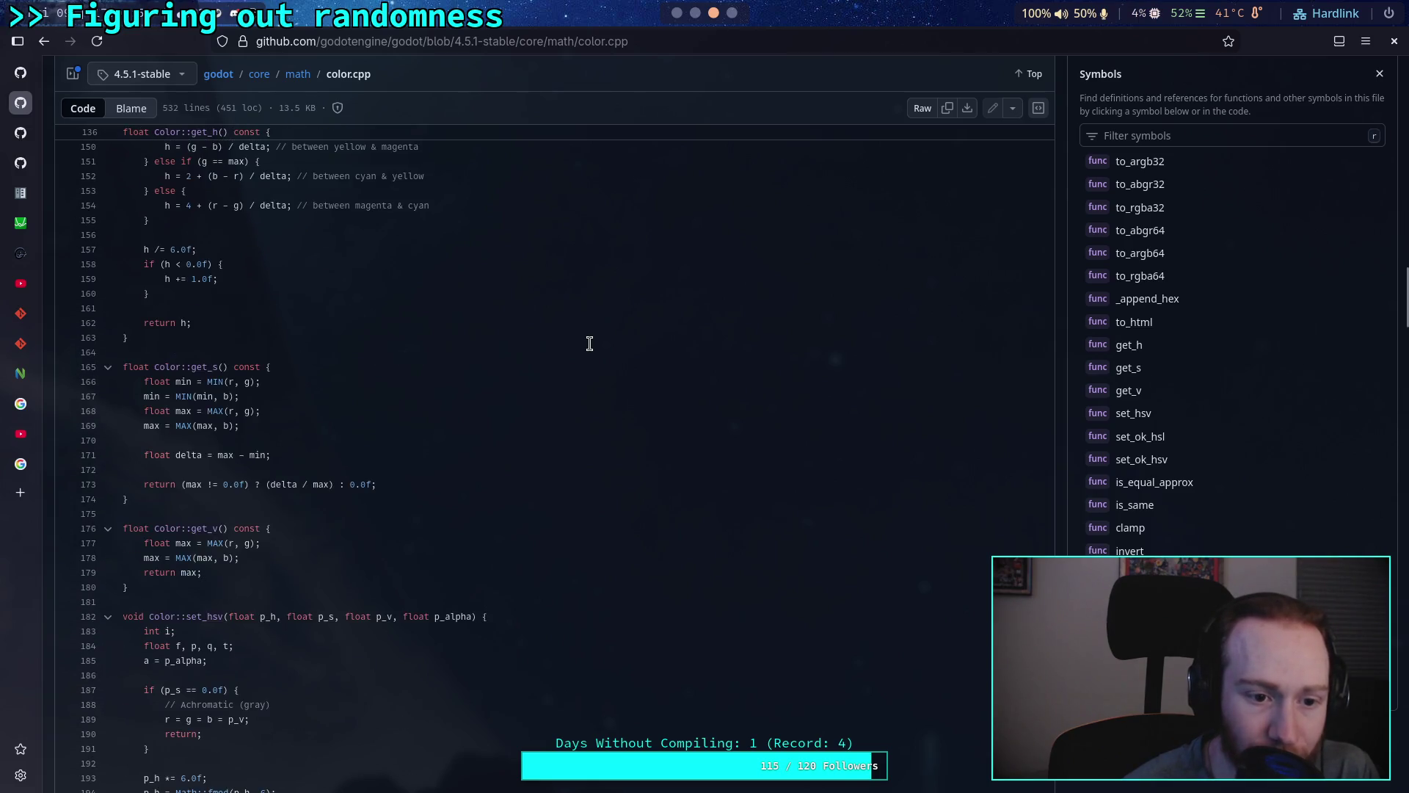
scroll(590, 343, "down", 12)
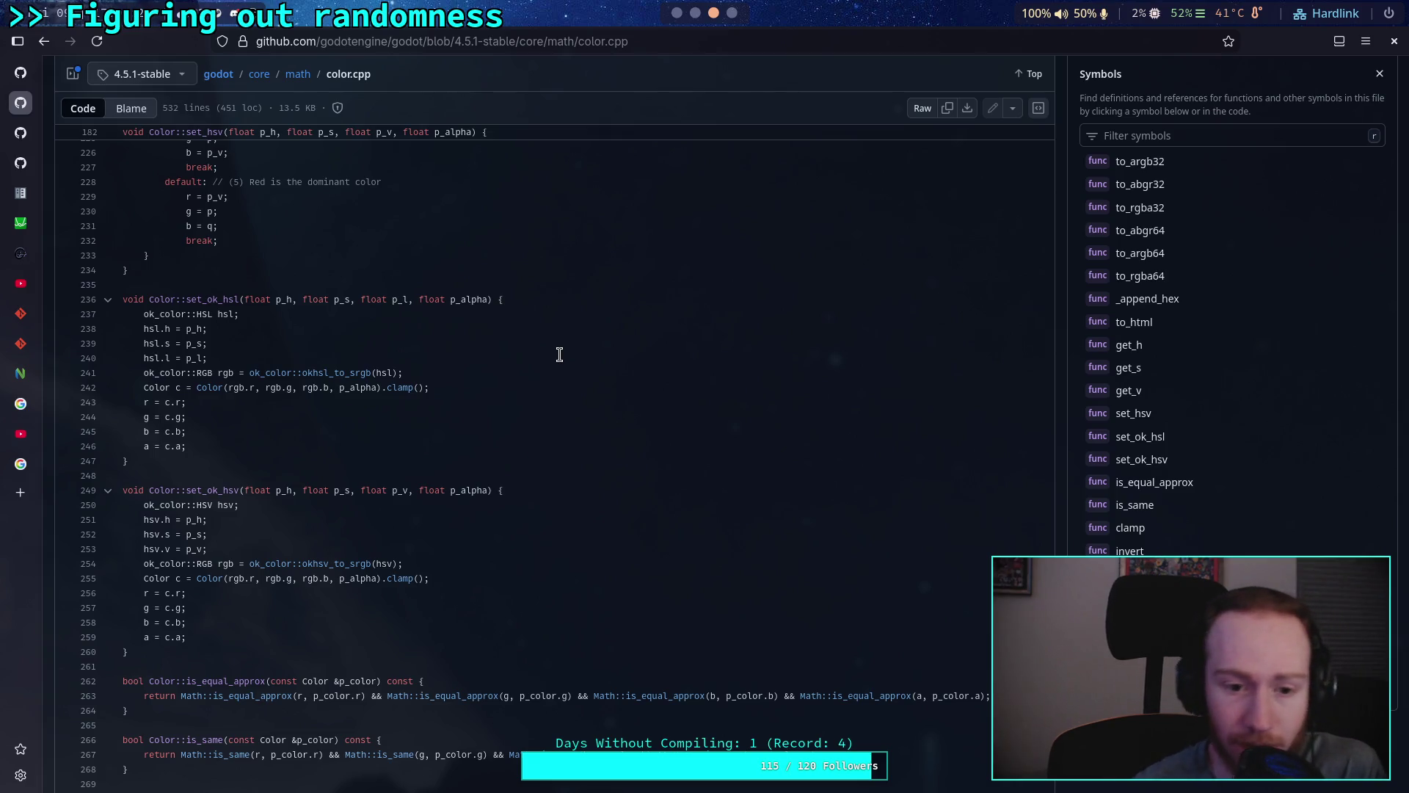
scroll(670, 299, "down", 6)
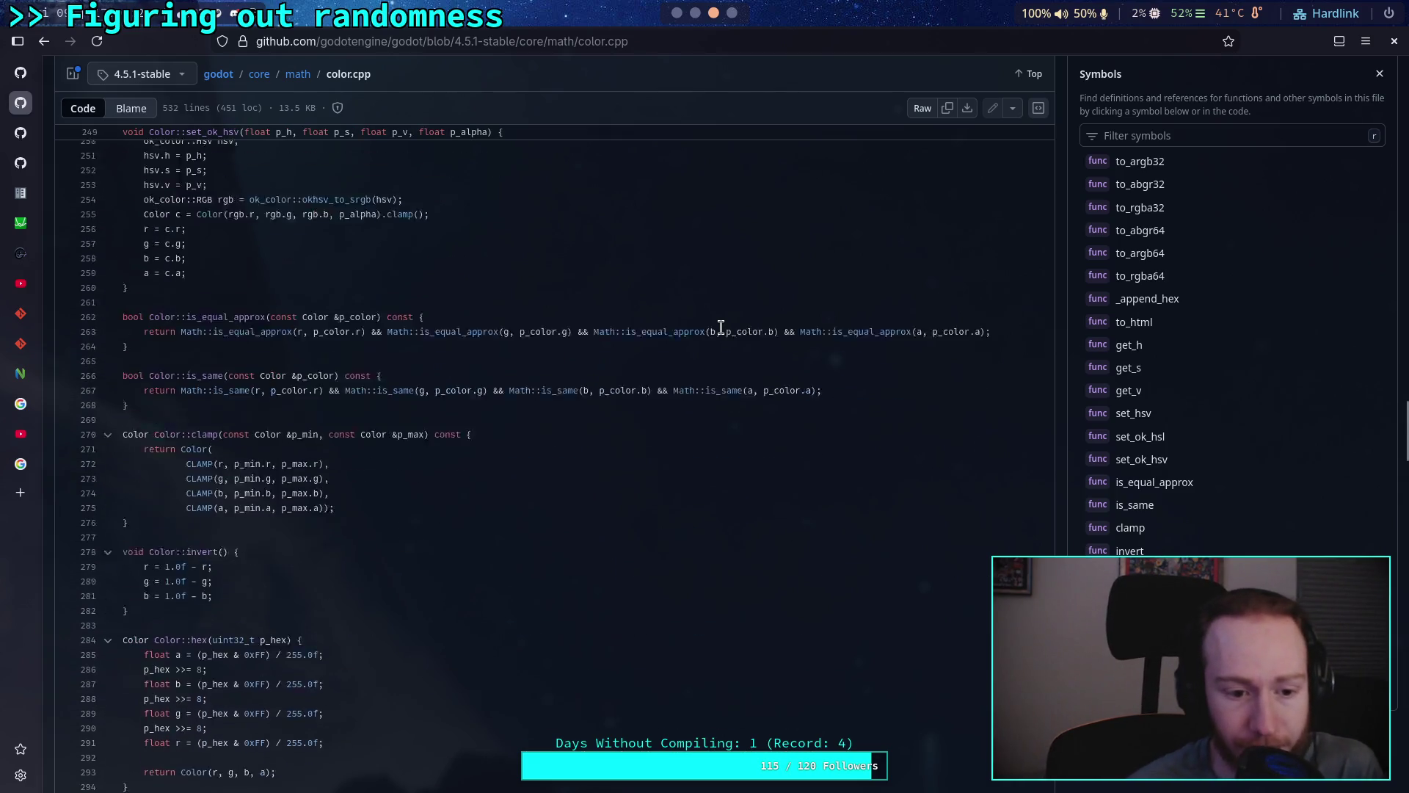
scroll(718, 327, "down", 10)
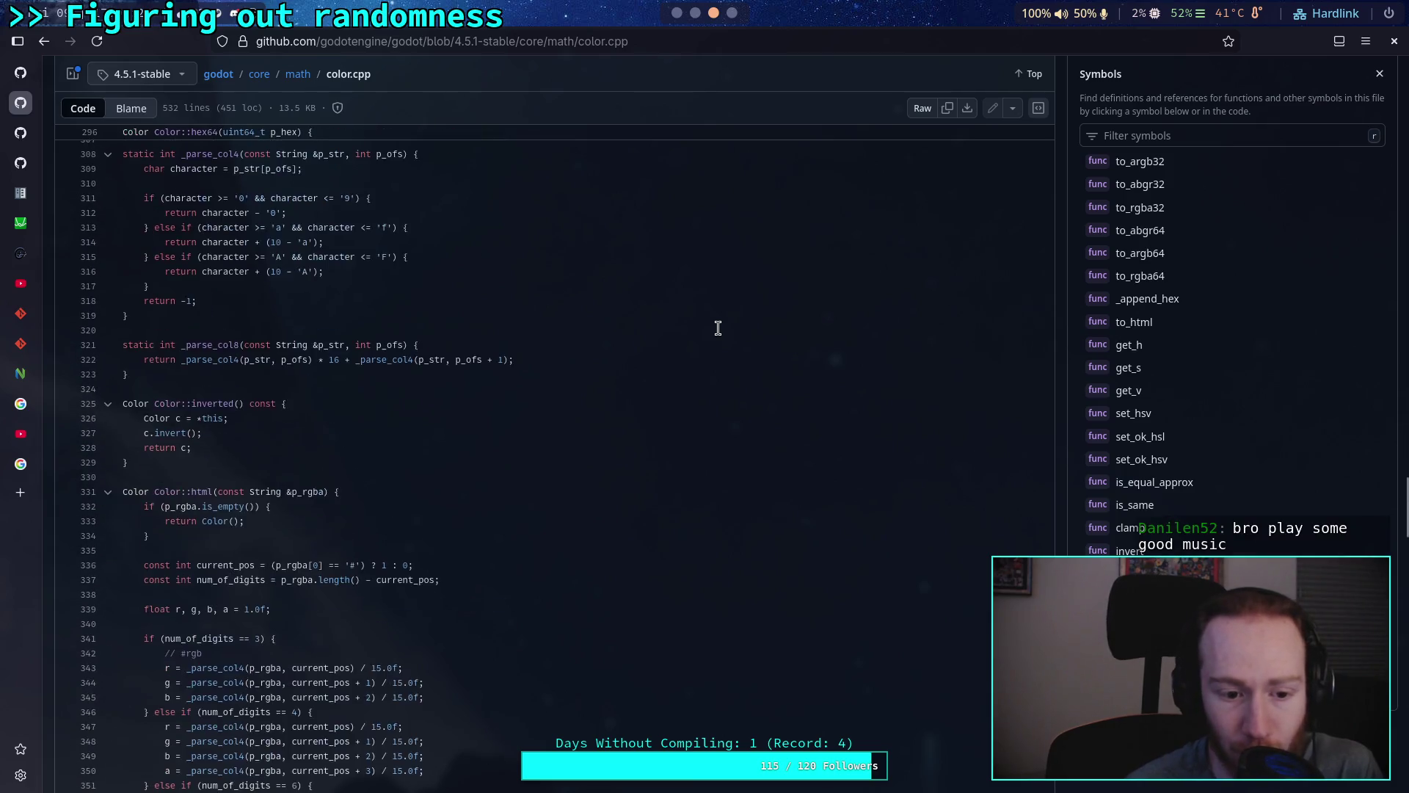
scroll(718, 328, "down", 9)
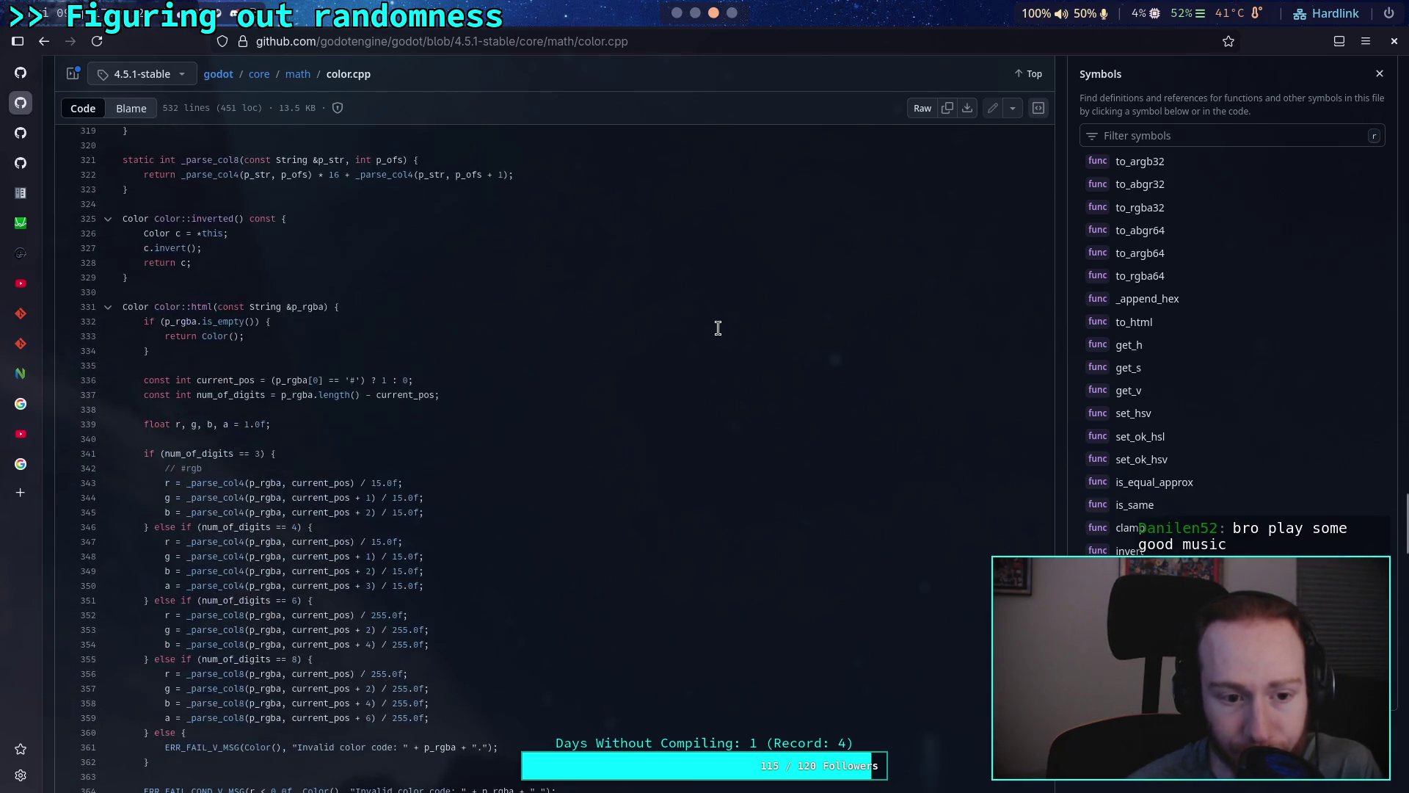
scroll(718, 328, "down", 4)
scroll(718, 328, "down", 8)
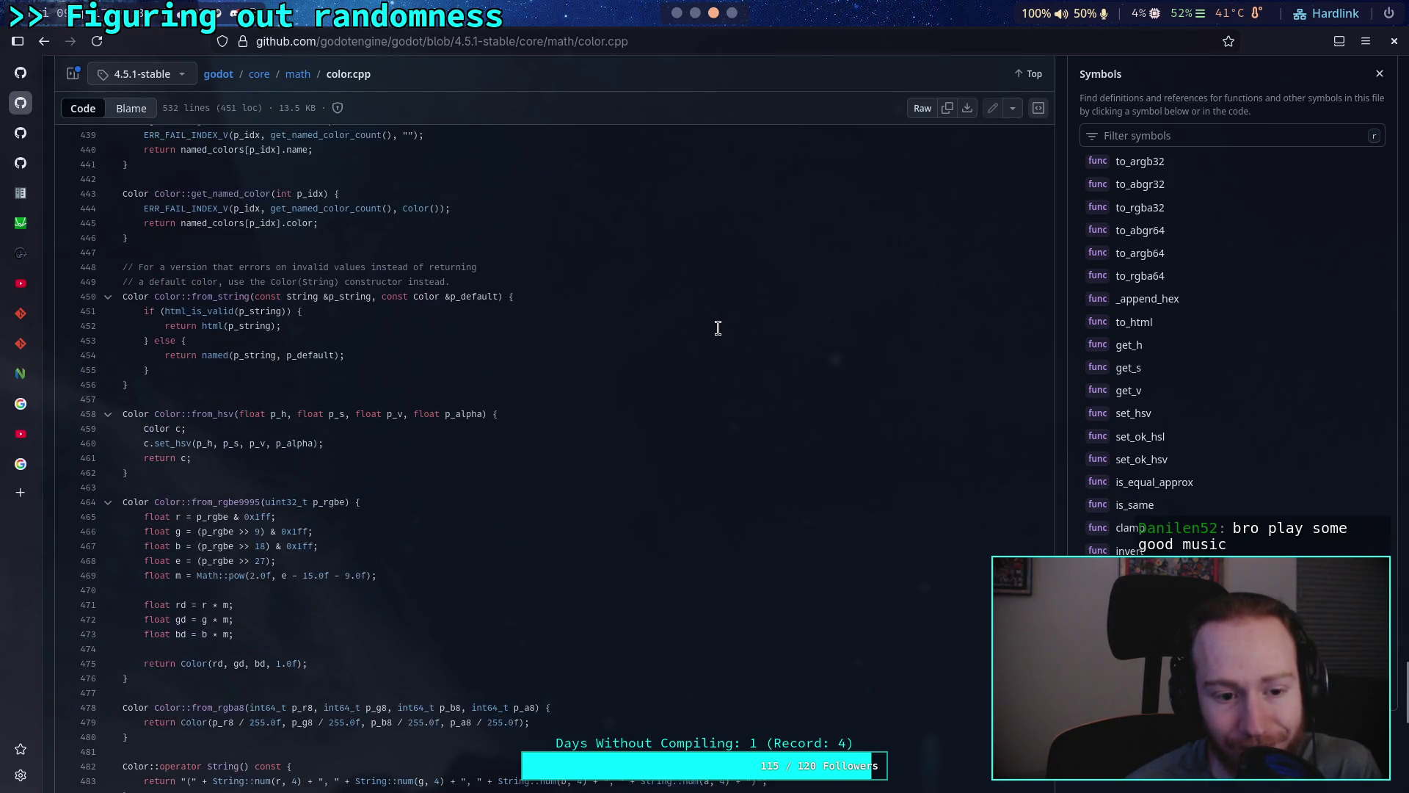
scroll(718, 329, "down", 9)
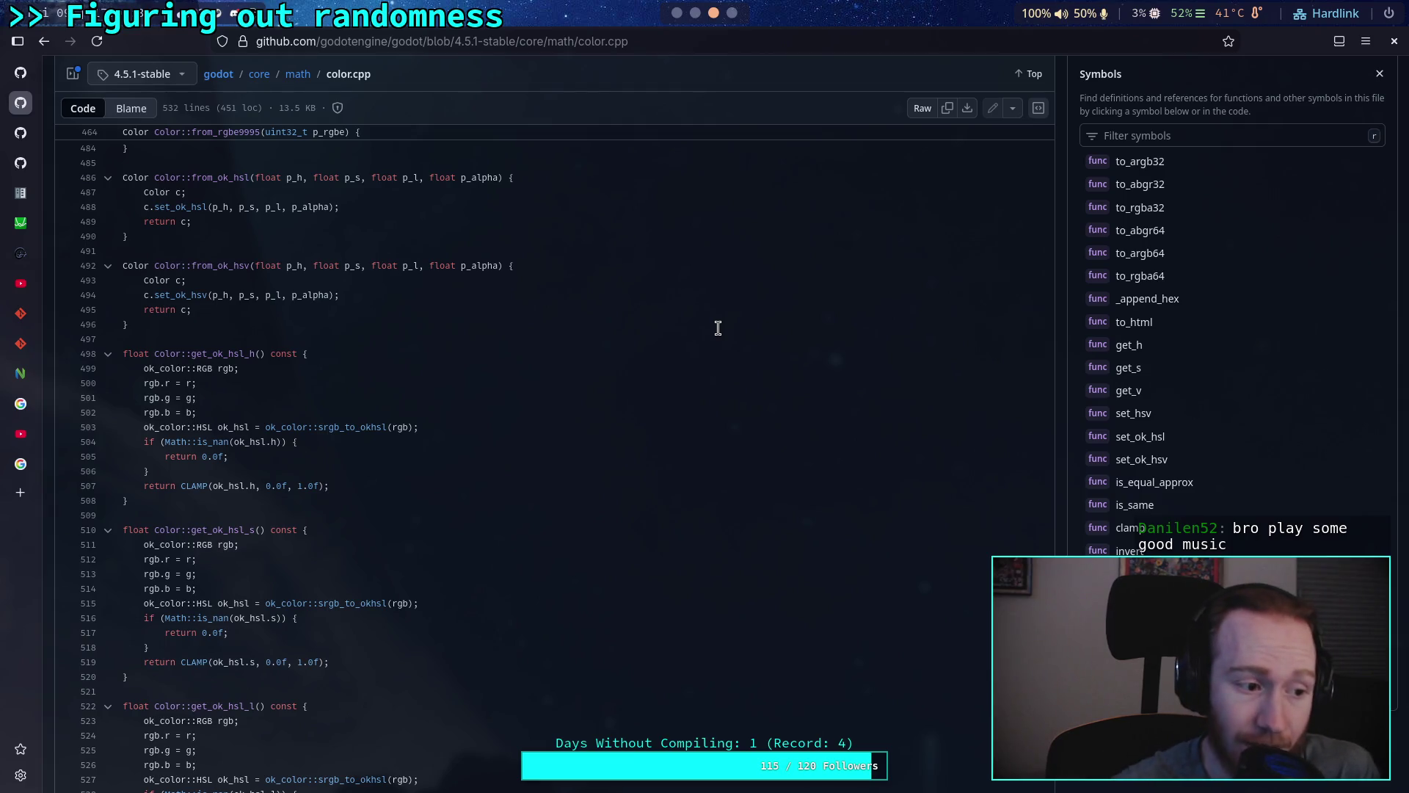
scroll(681, 339, "up", 20)
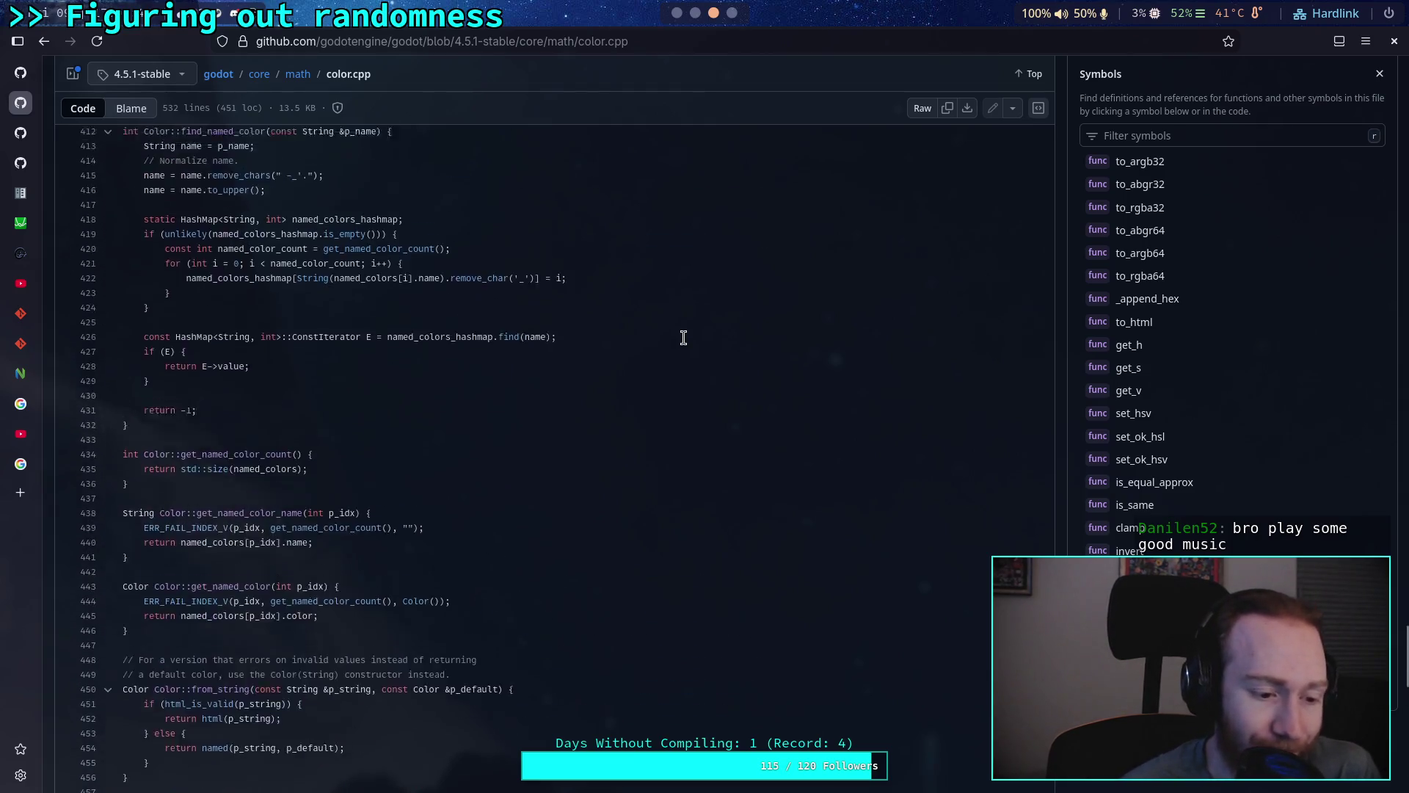
scroll(683, 338, "up", 8)
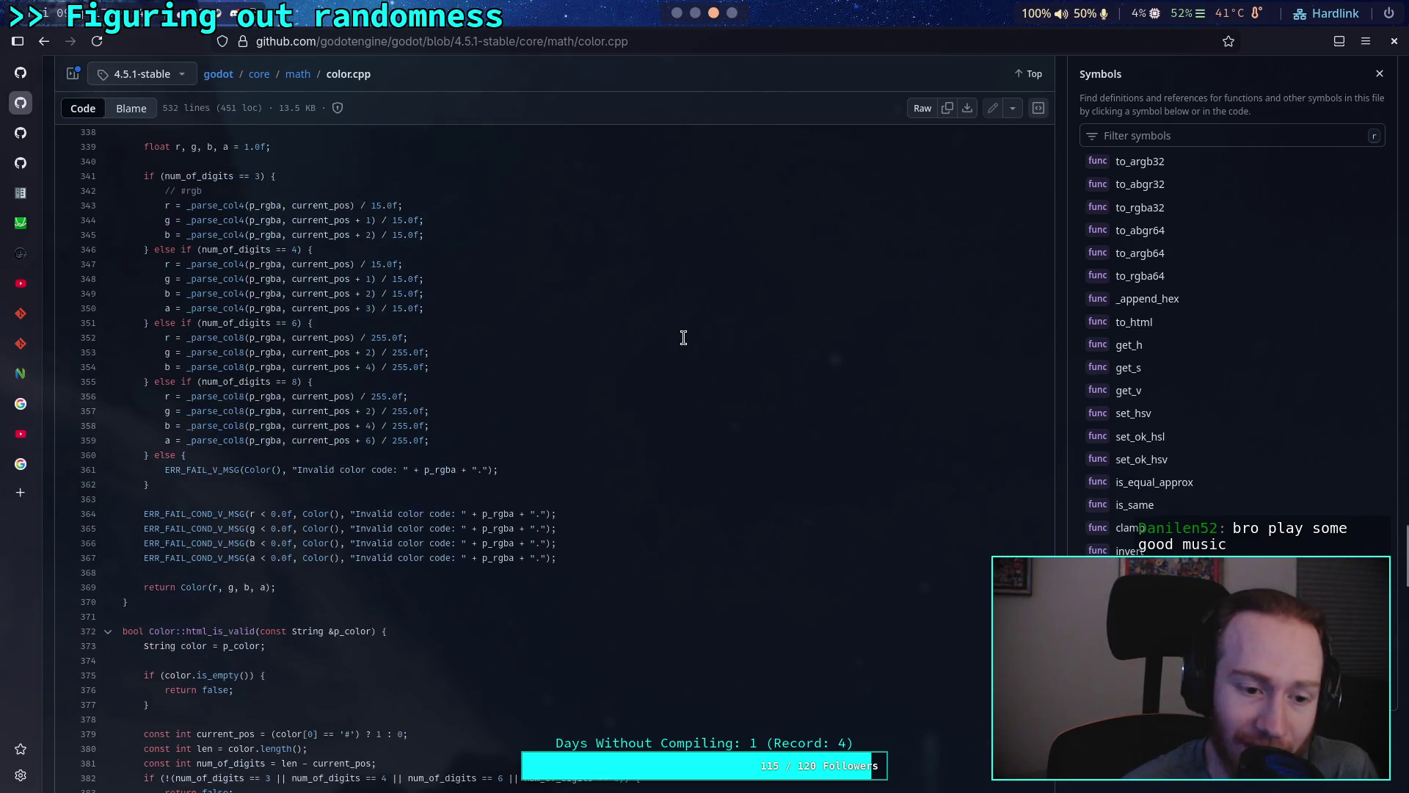
scroll(683, 338, "up", 6)
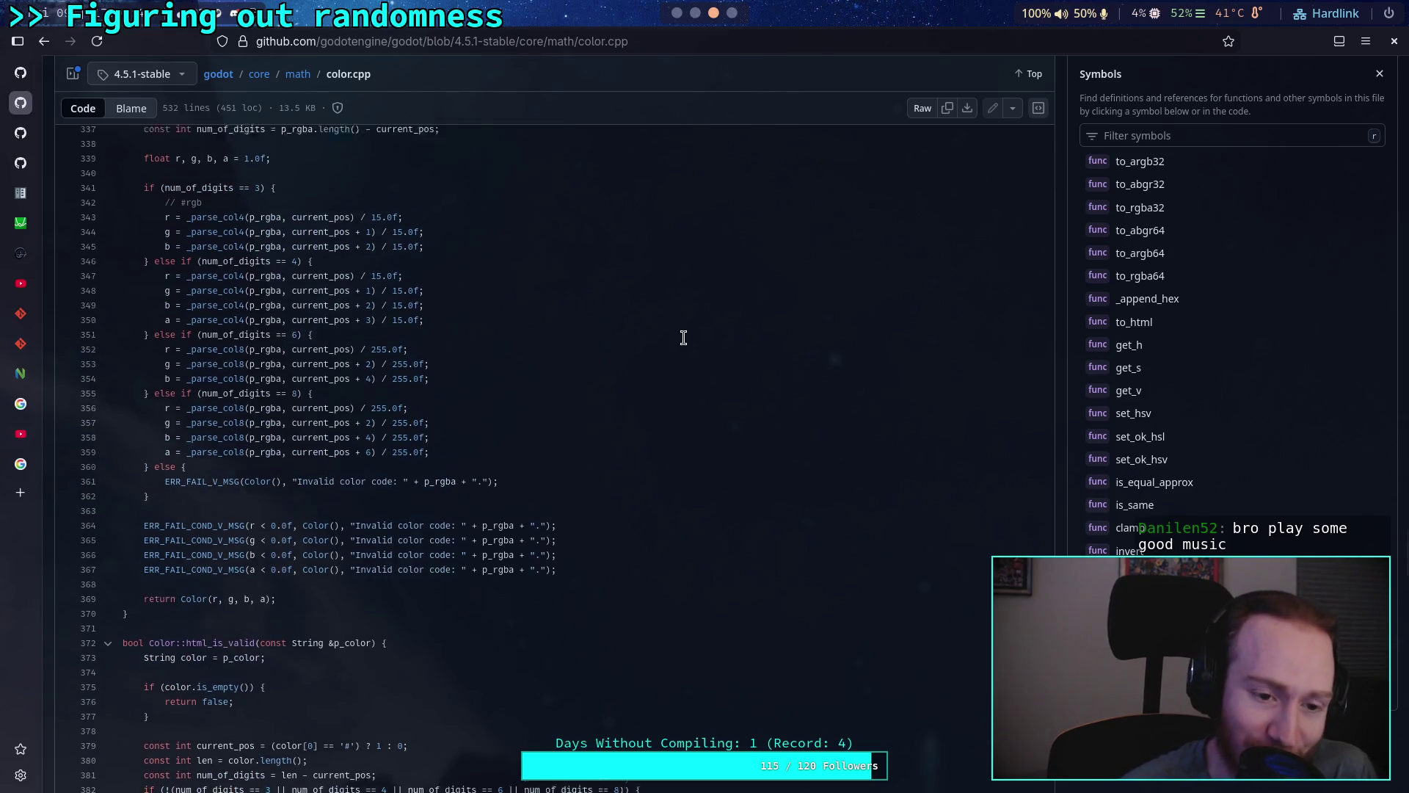
scroll(683, 337, "up", 9)
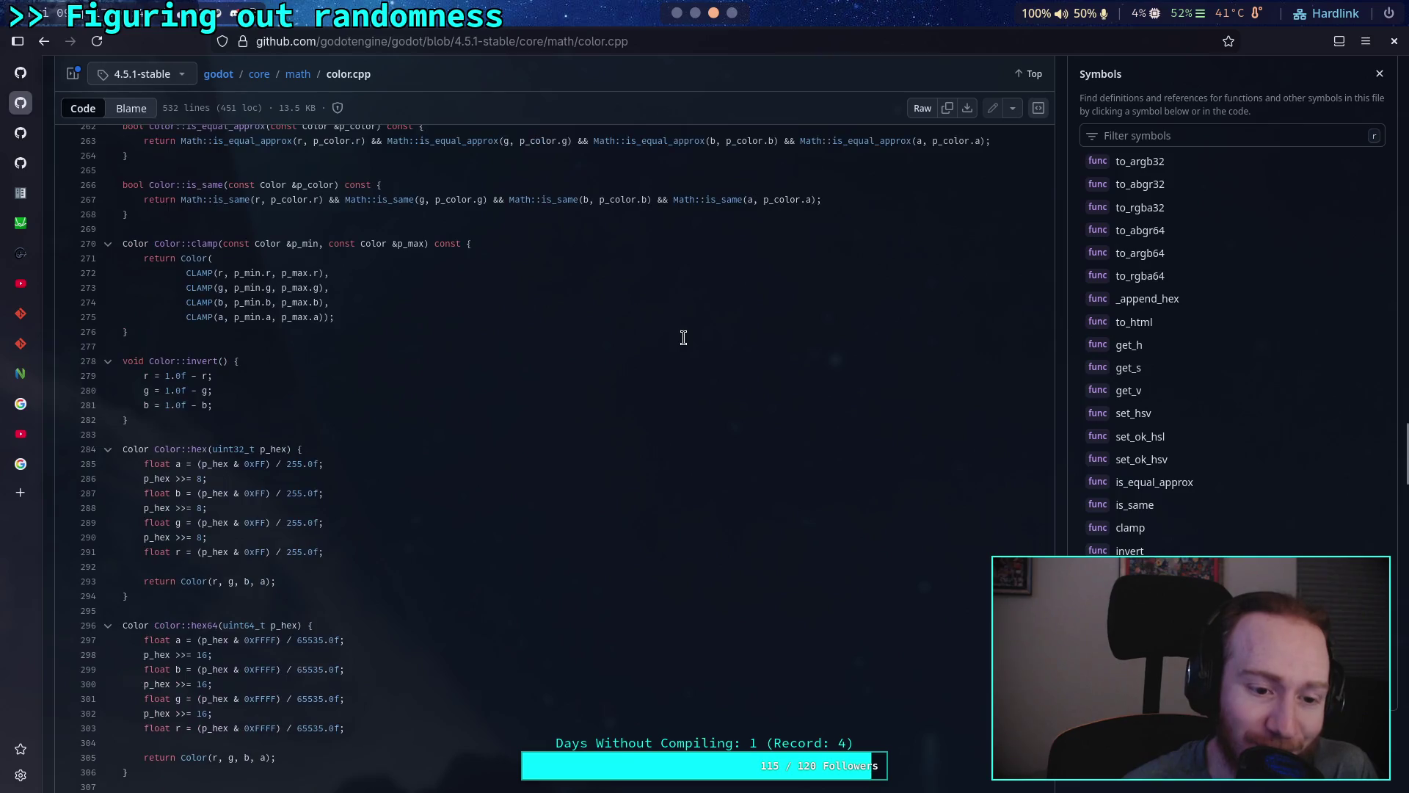
scroll(683, 338, "up", 8)
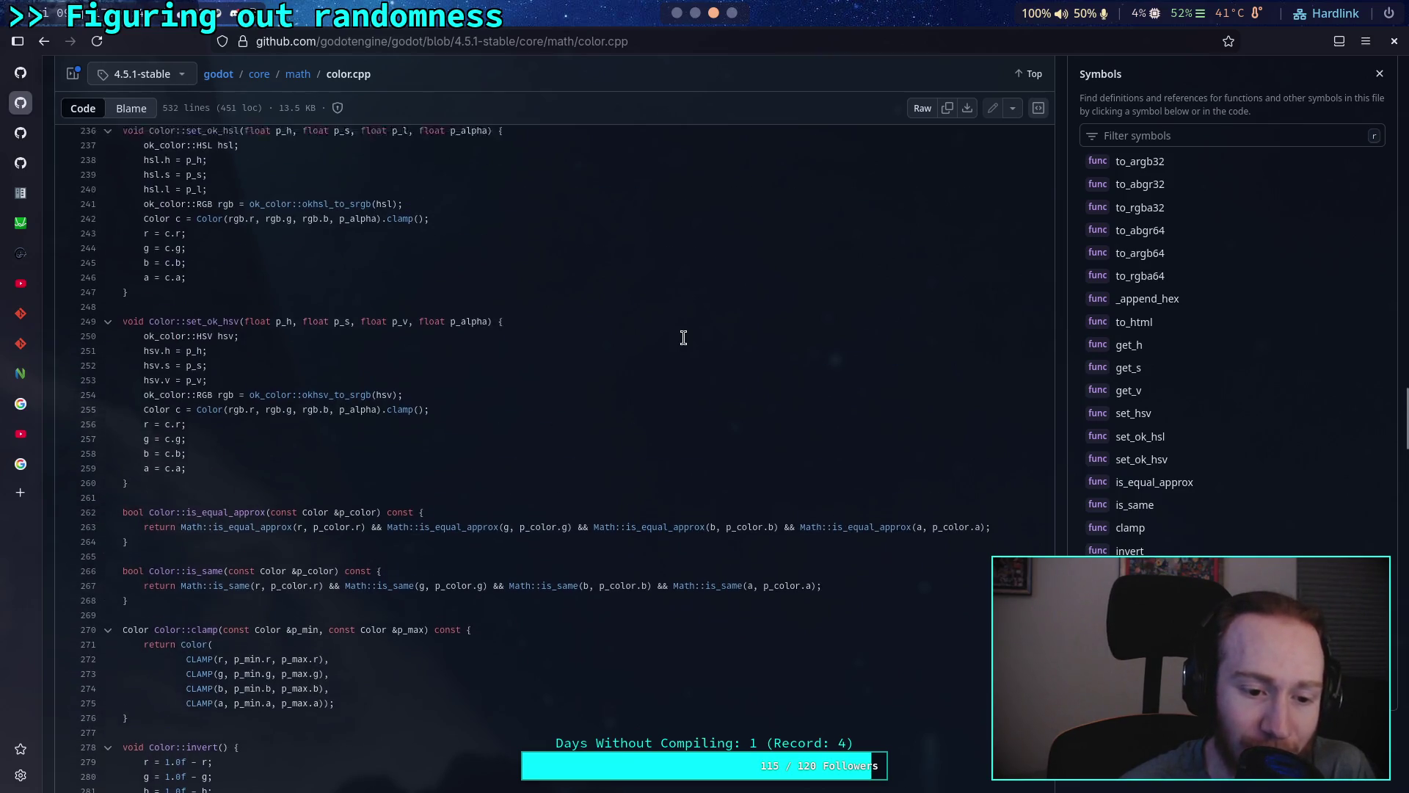
scroll(683, 338, "down", 5)
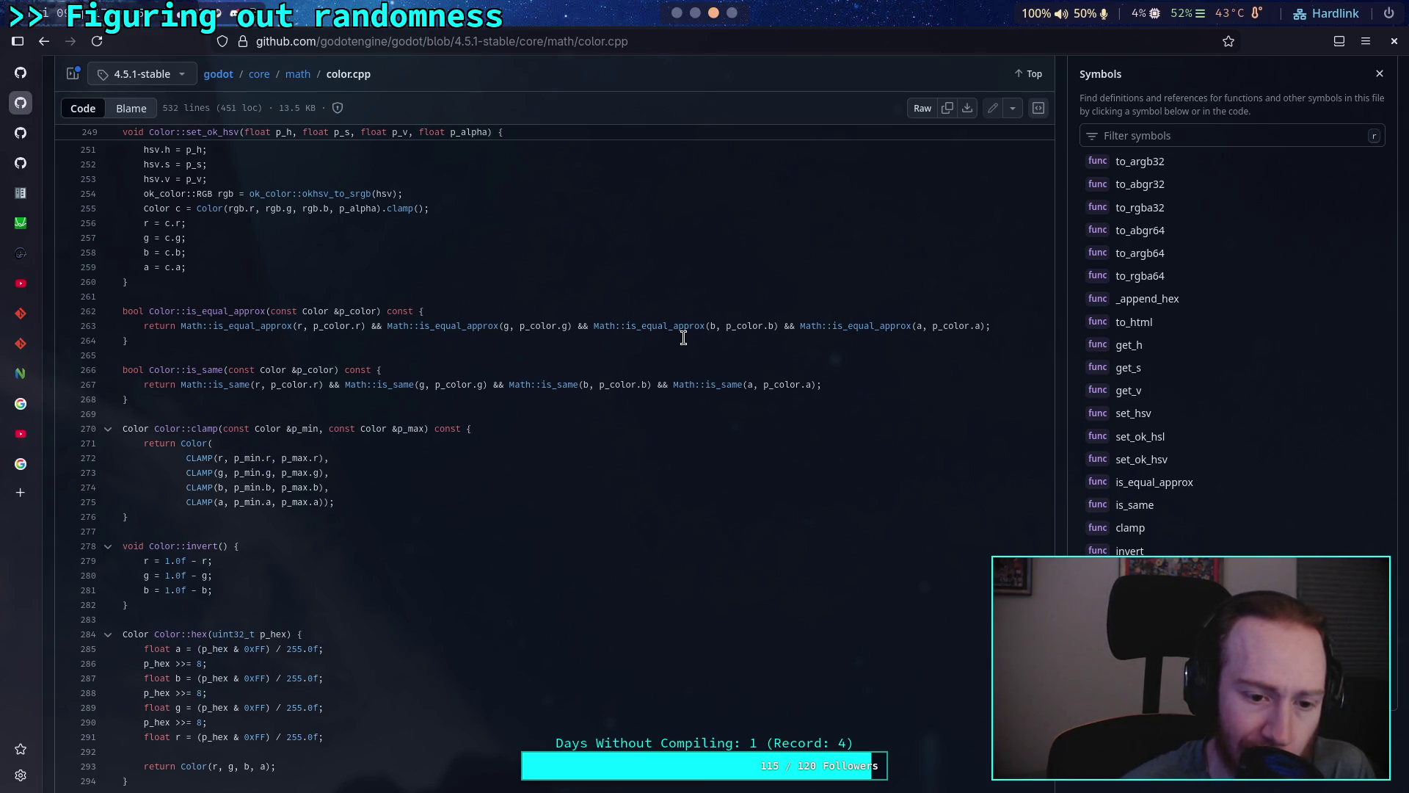
scroll(683, 337, "up", 10)
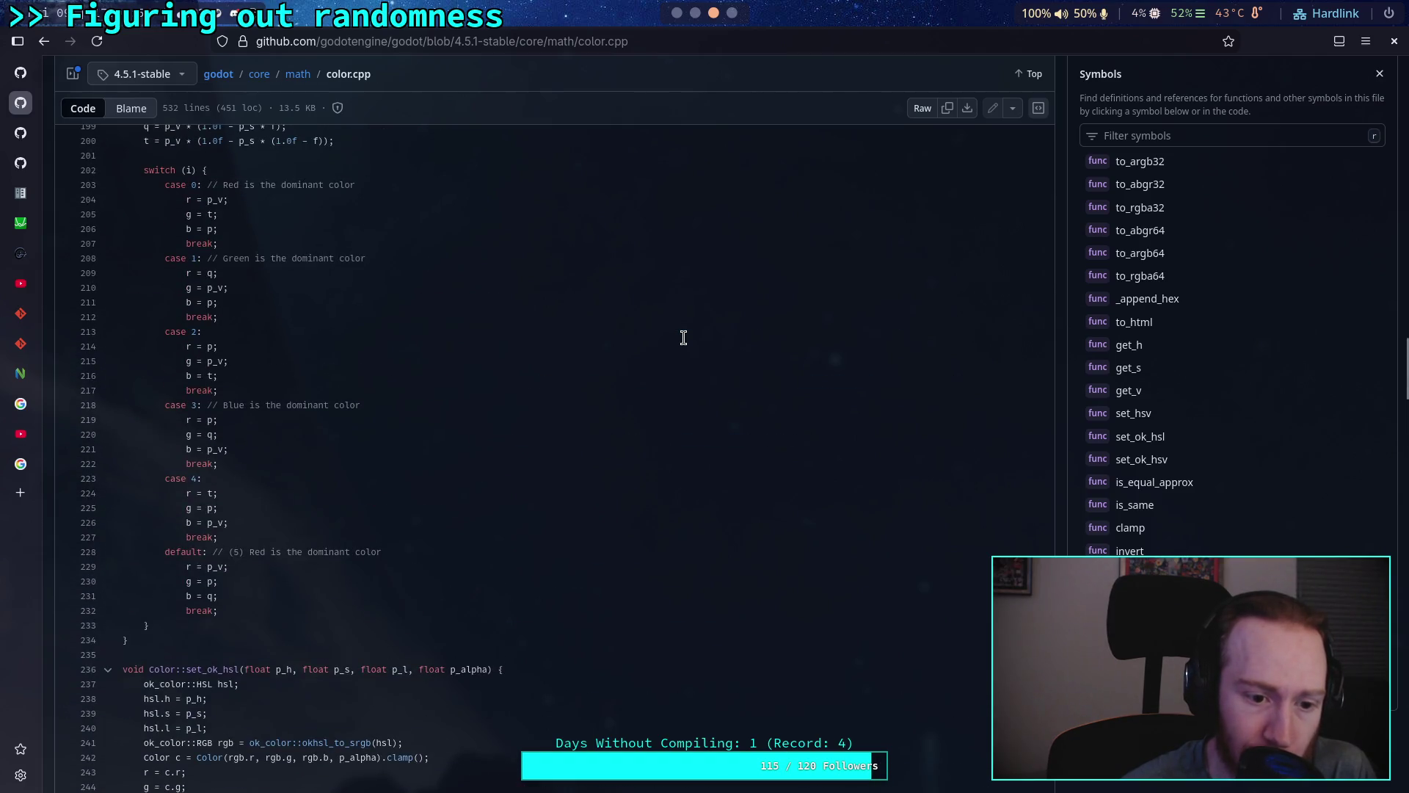
scroll(684, 337, "up", 5)
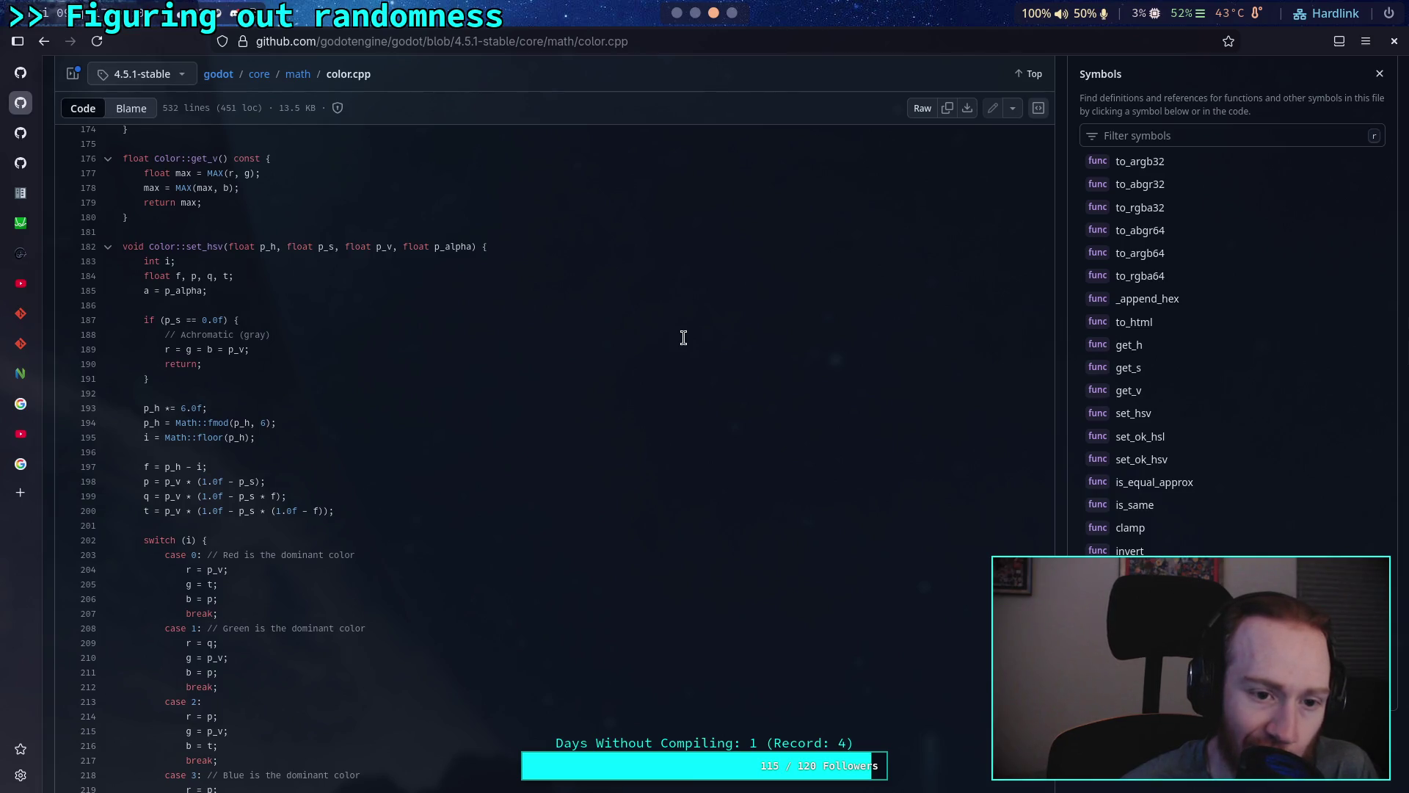
scroll(683, 338, "down", 5)
scroll(683, 338, "down", 1)
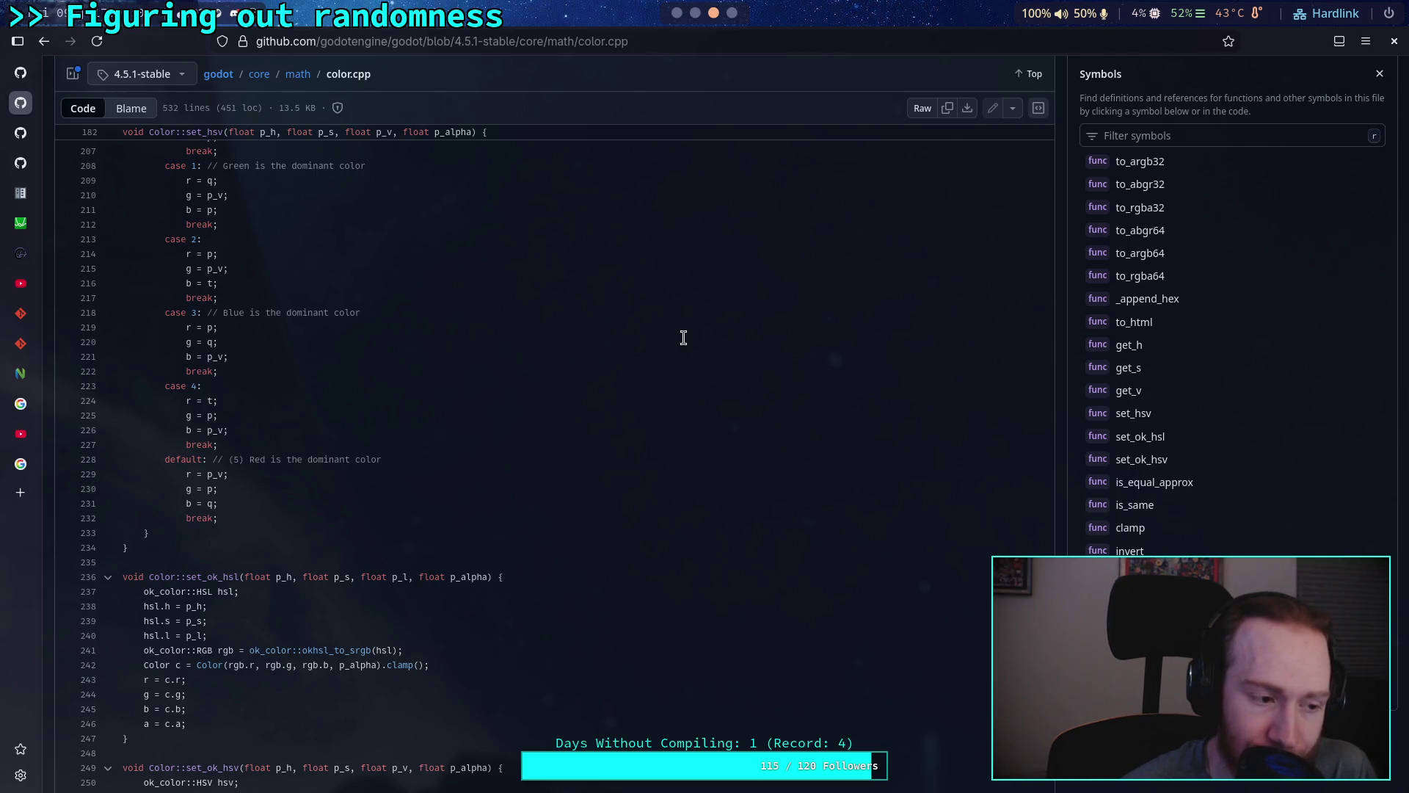
scroll(683, 337, "down", 2)
scroll(684, 337, "down", 1)
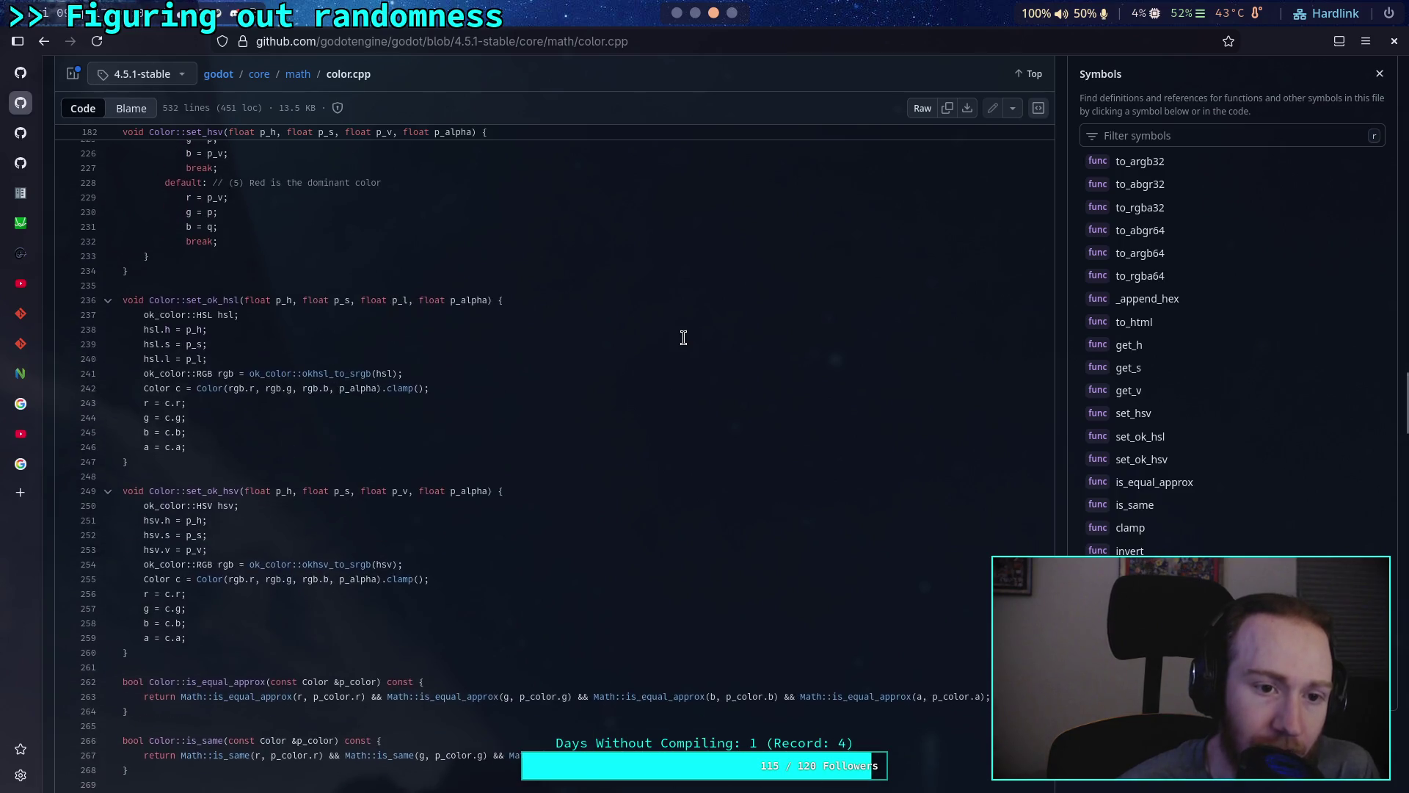
scroll(683, 338, "up", 2)
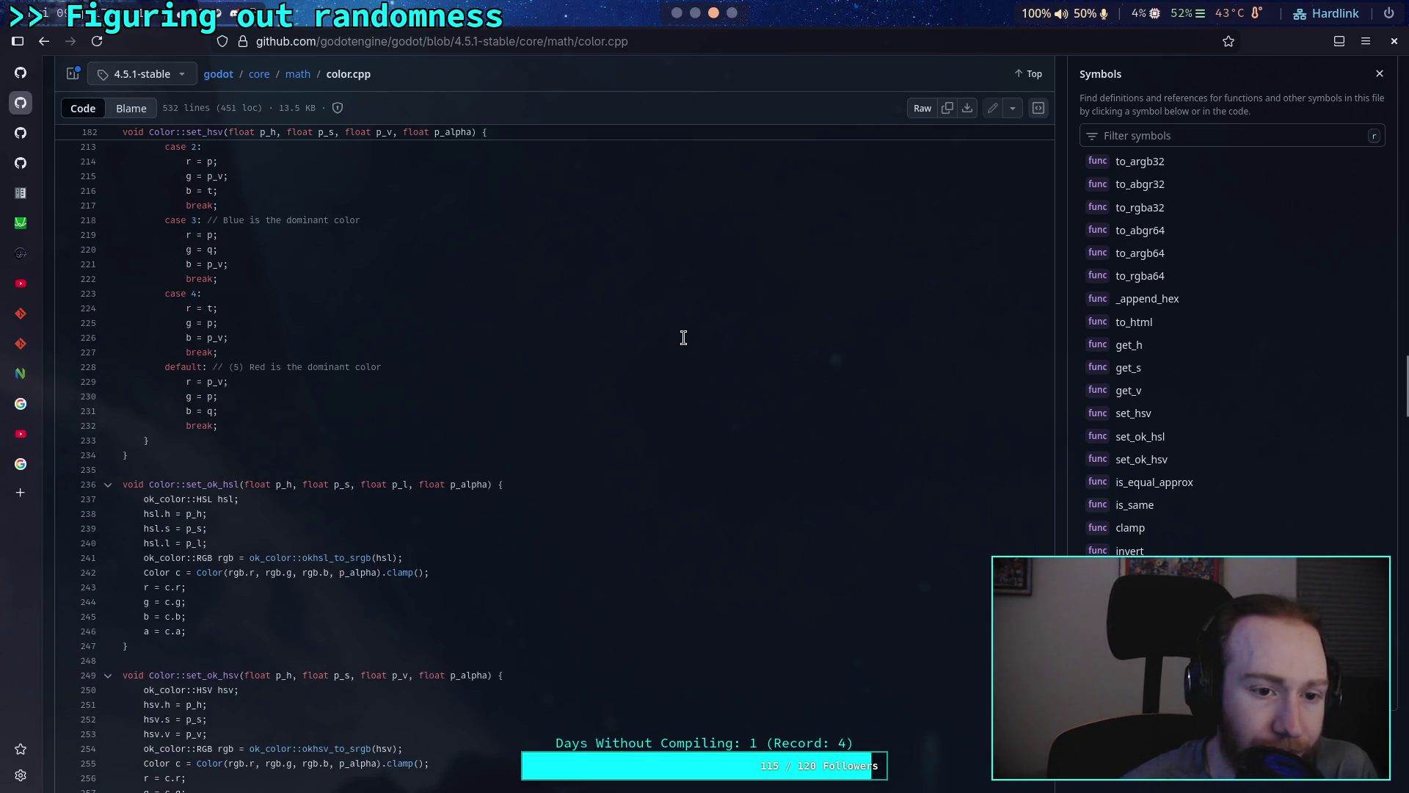
scroll(684, 338, "down", 1)
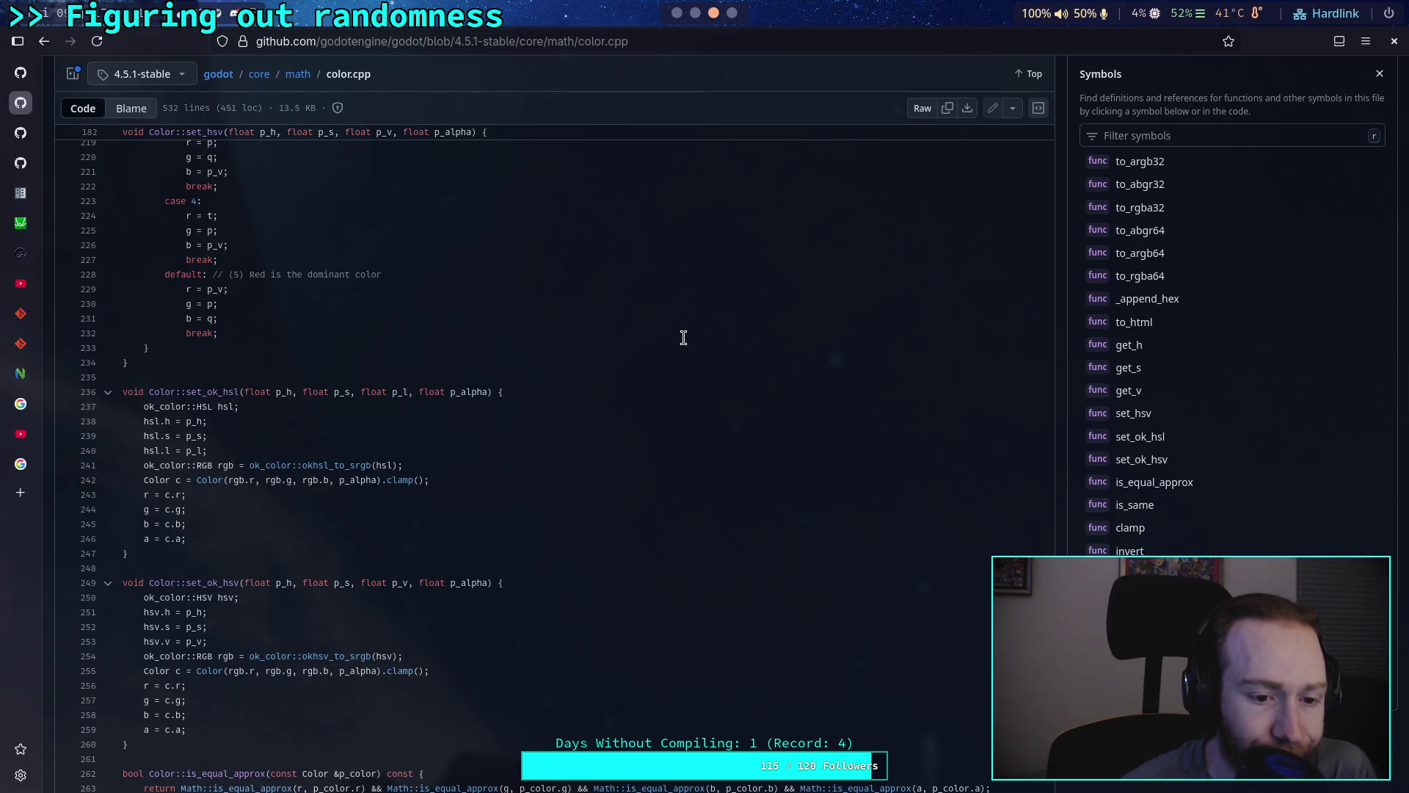
scroll(1060, 416, "up", 20)
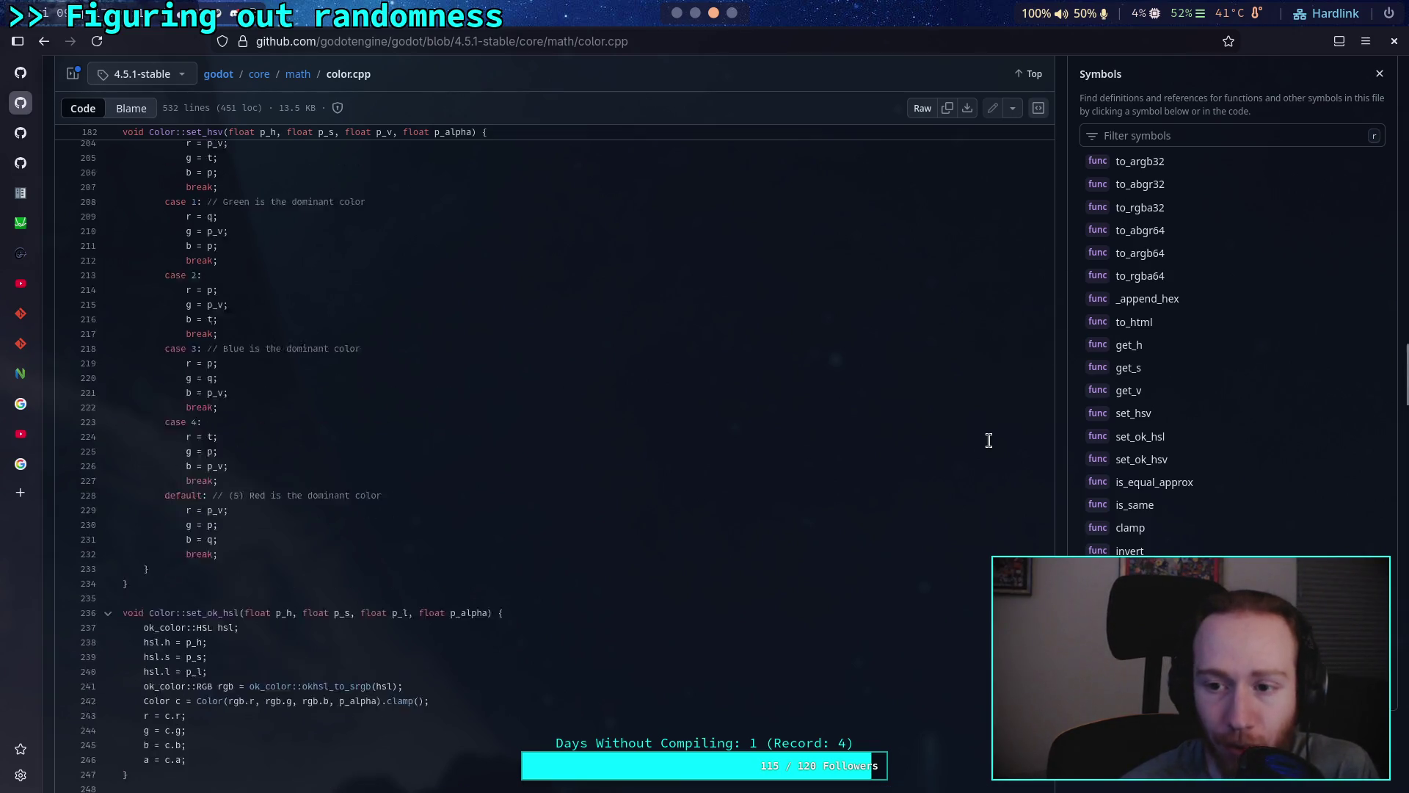
scroll(918, 408, "down", 5)
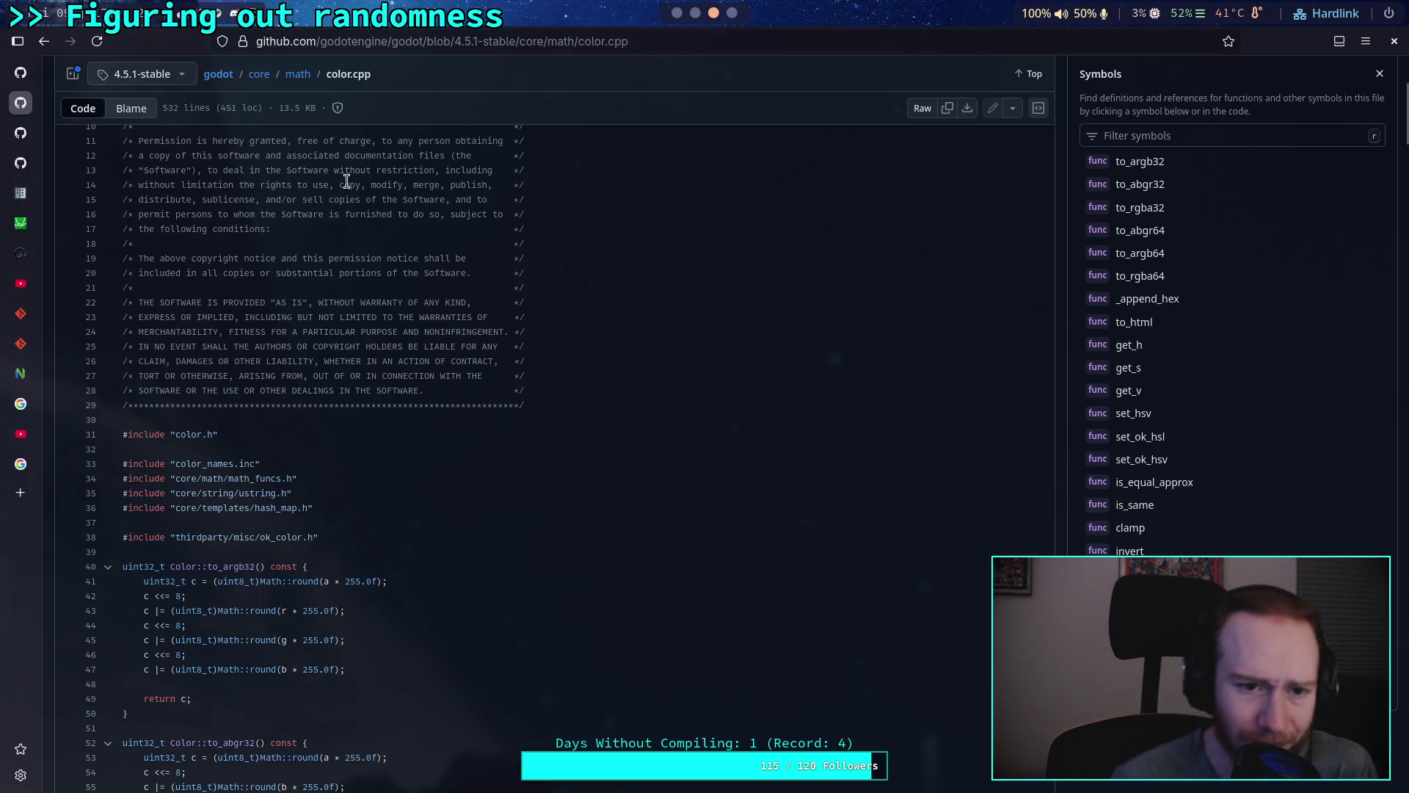
left_click(224, 78)
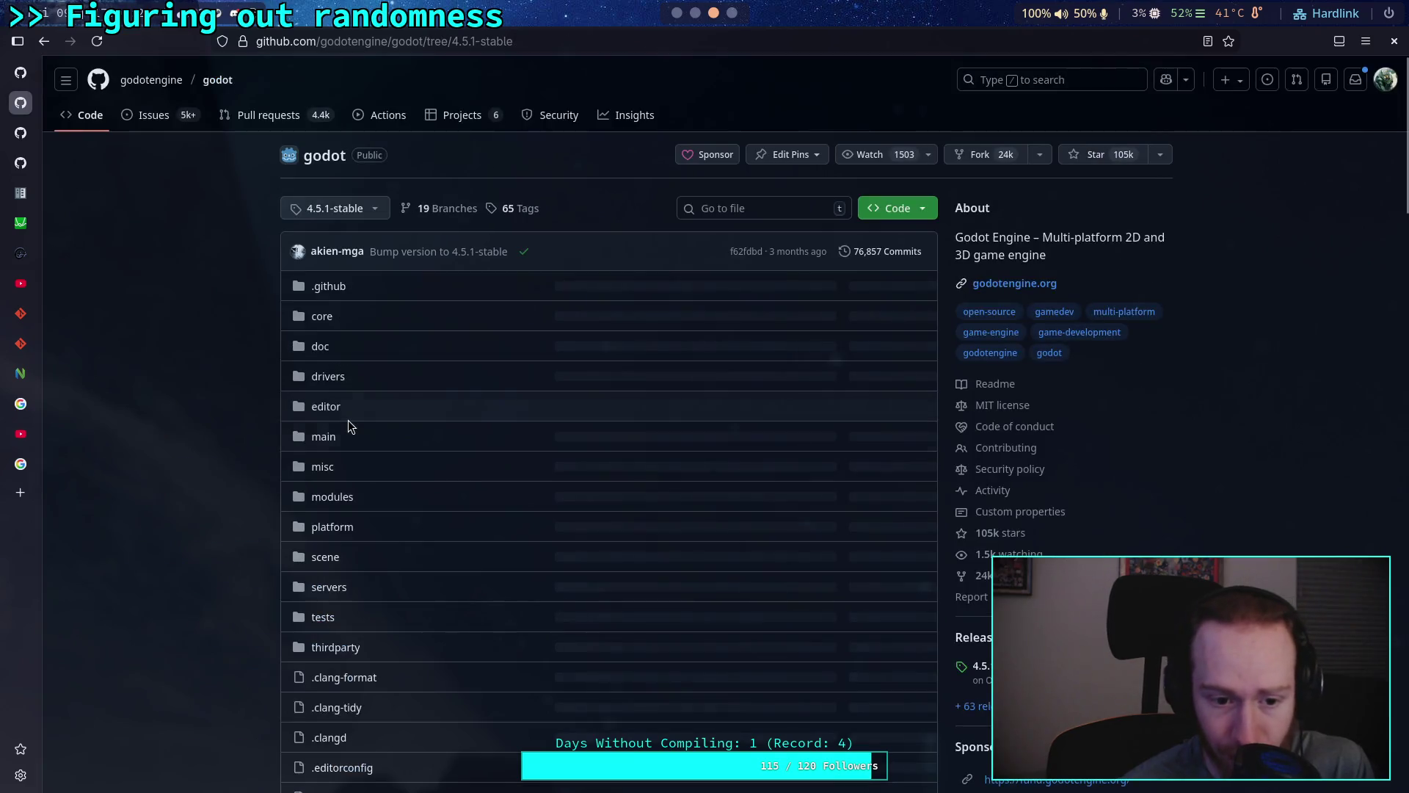
Step: Navigate through thirdparty > misc and open ok_color.h
left_click(332, 651)
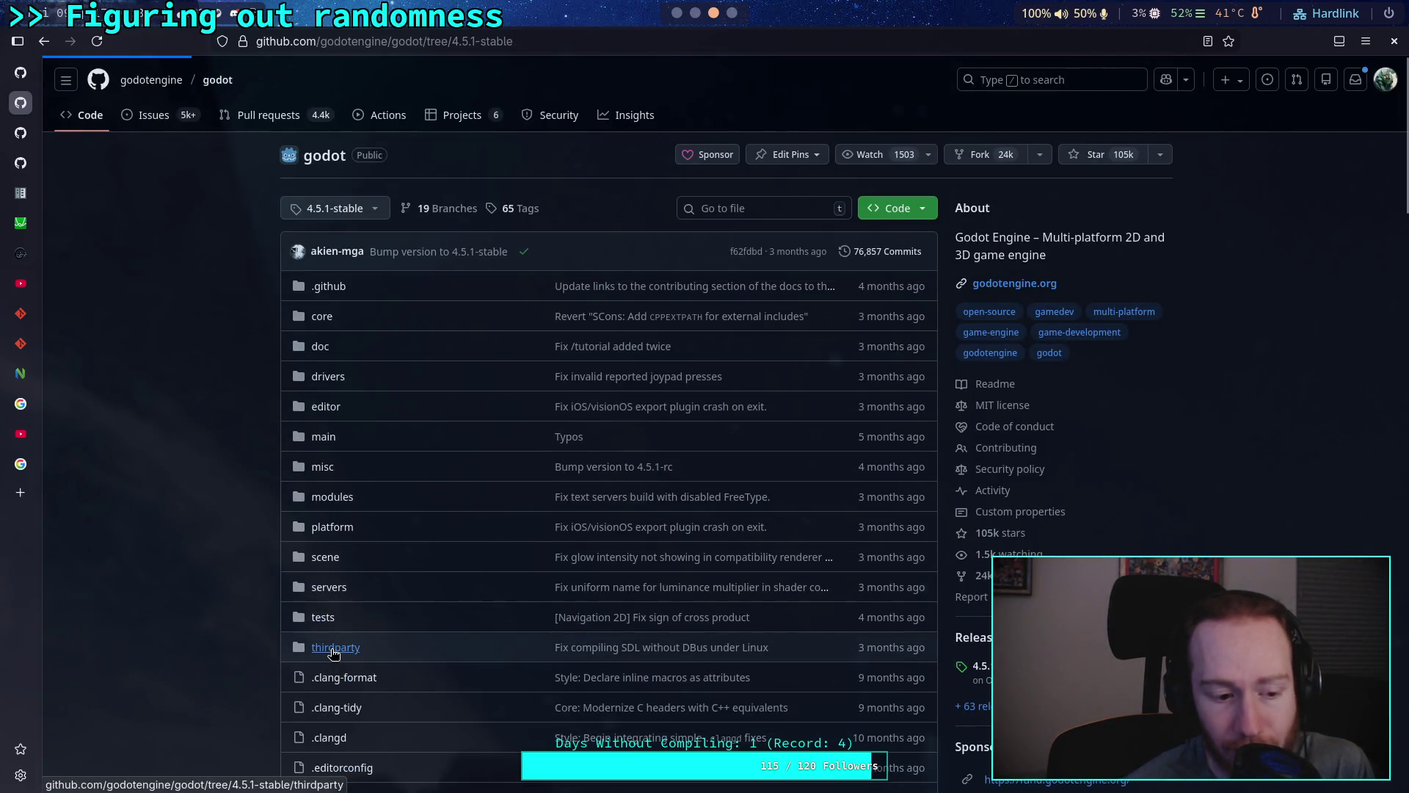
scroll(118, 682, "down", 10)
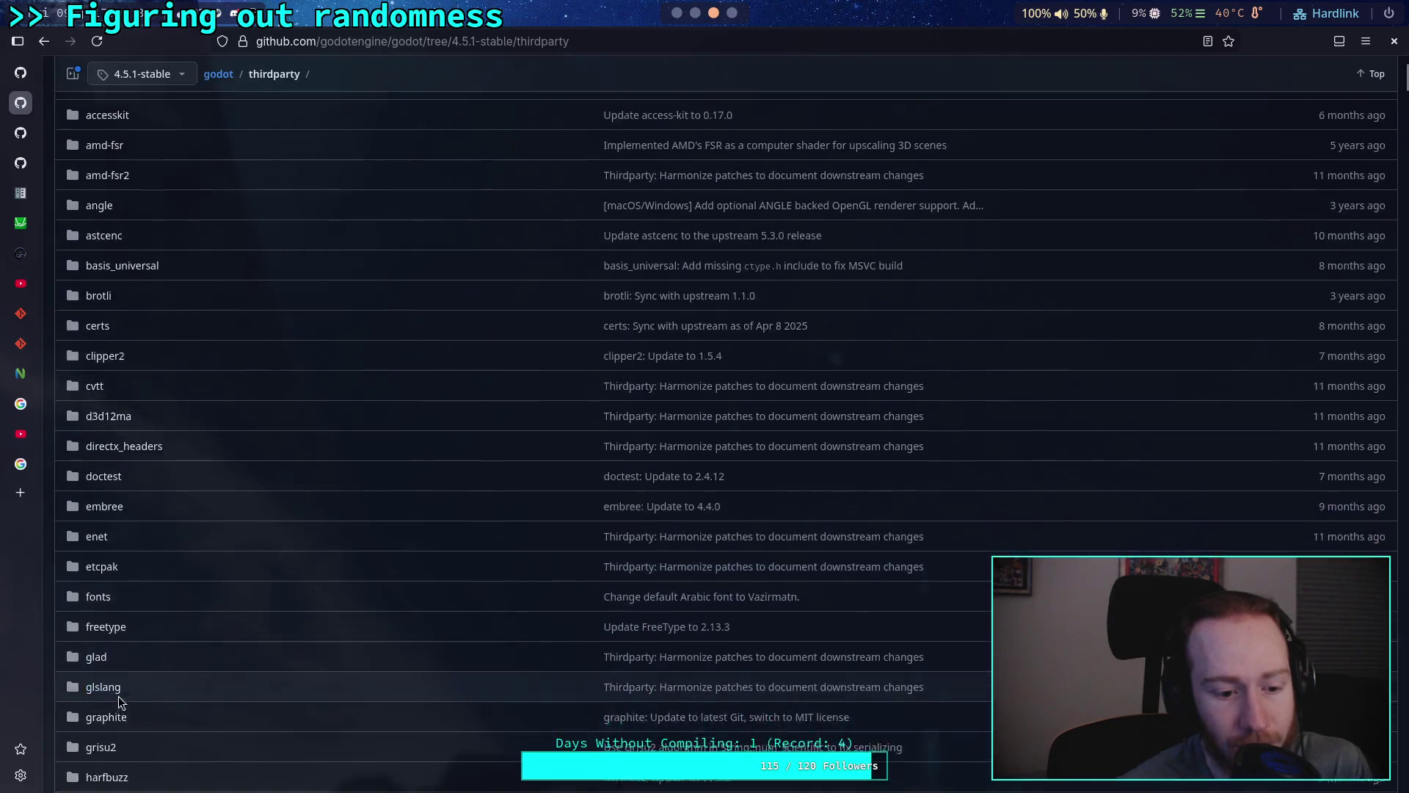
scroll(125, 649, "down", 3)
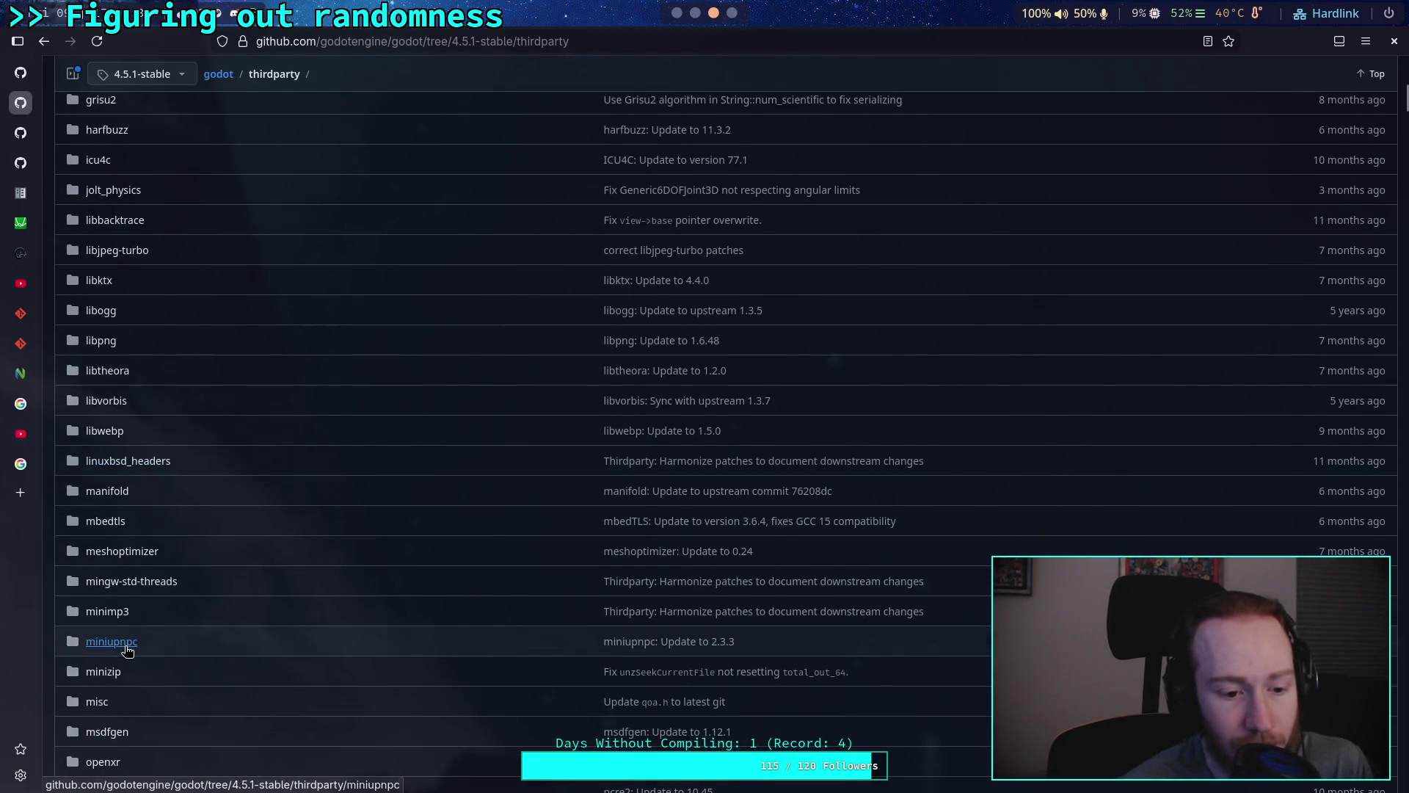
left_click(96, 707)
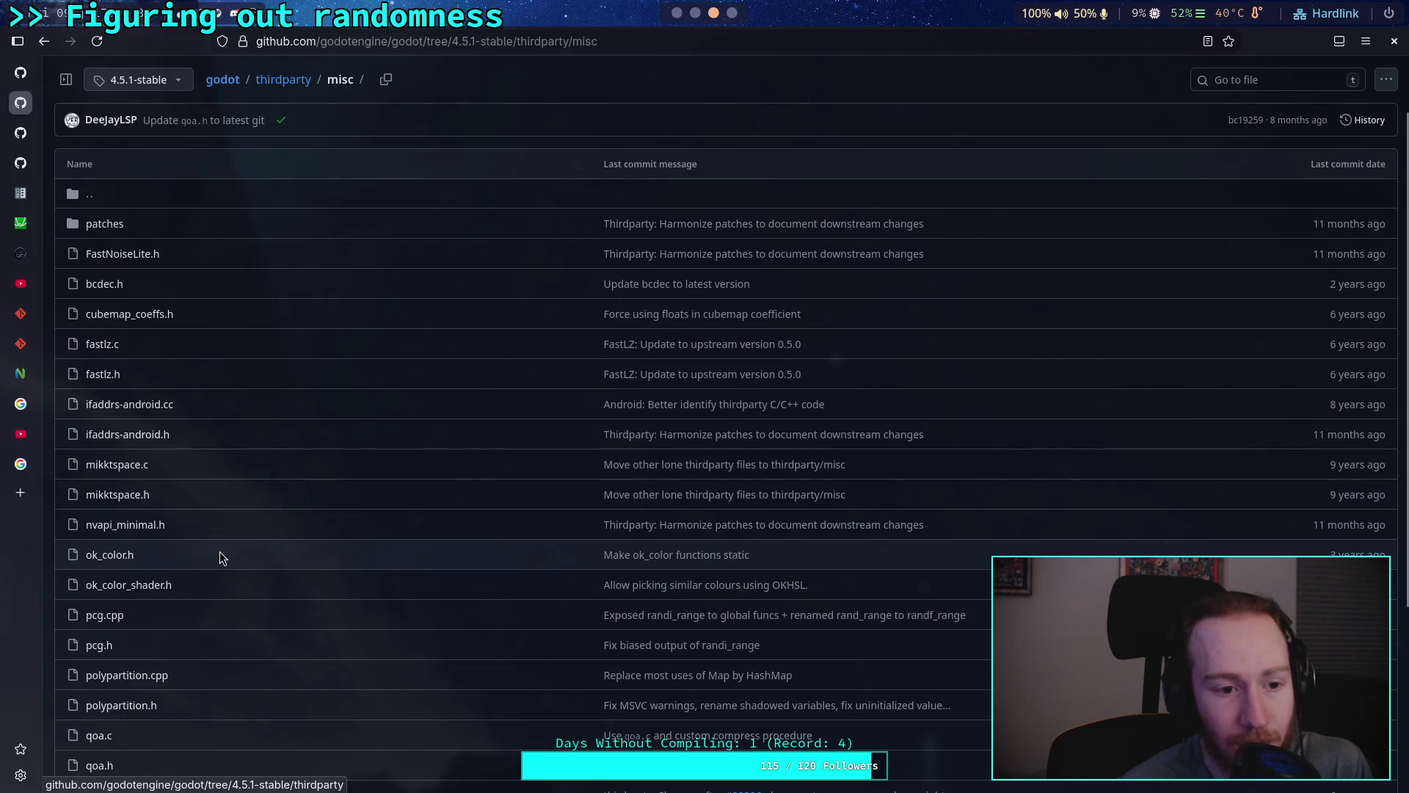
scroll(117, 474, "down", 2)
left_click(110, 462)
scroll(546, 552, "down", 5)
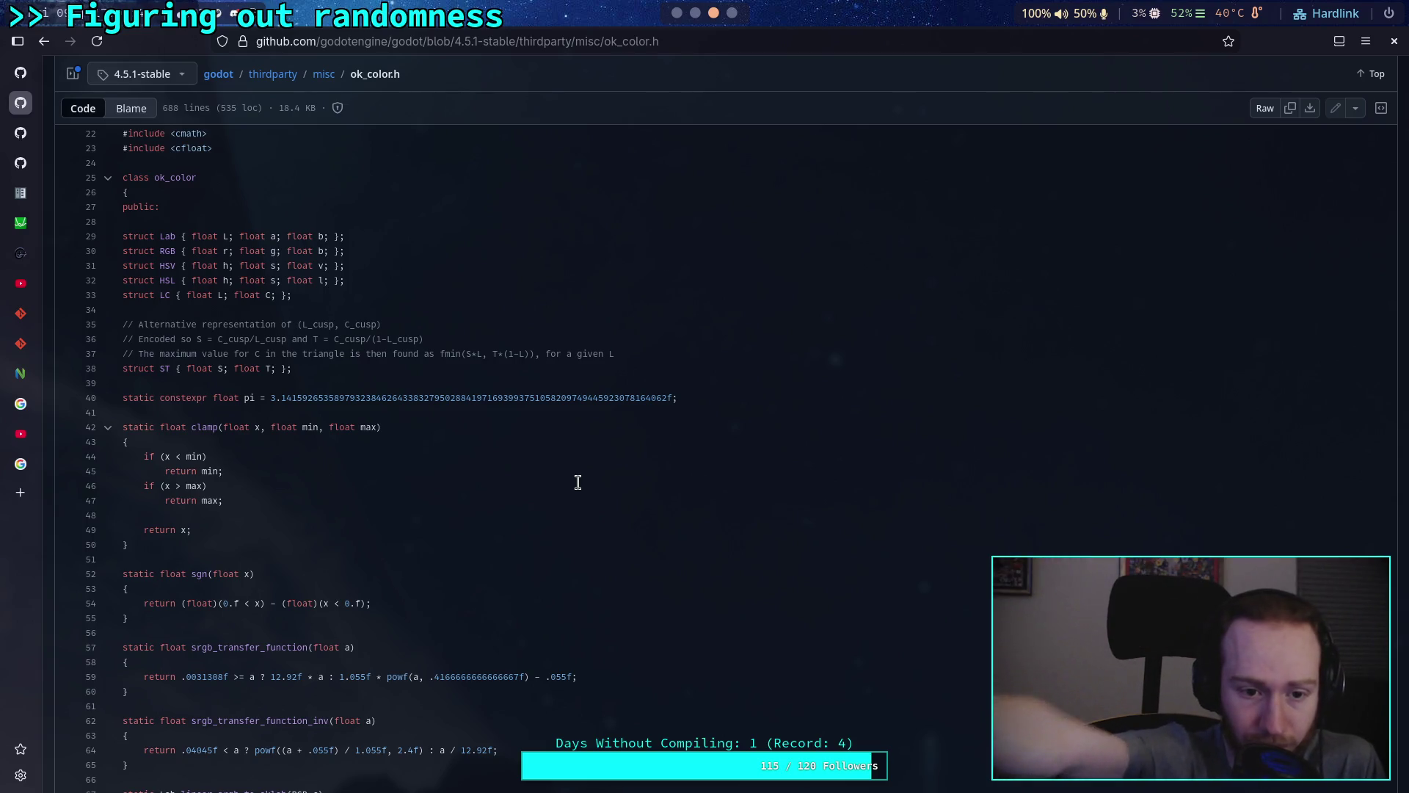
Step: Select and inspect the pi constant definition on line 40, closing the symbol references panel
left_click_drag(680, 397, 305, 397)
left_click(327, 418)
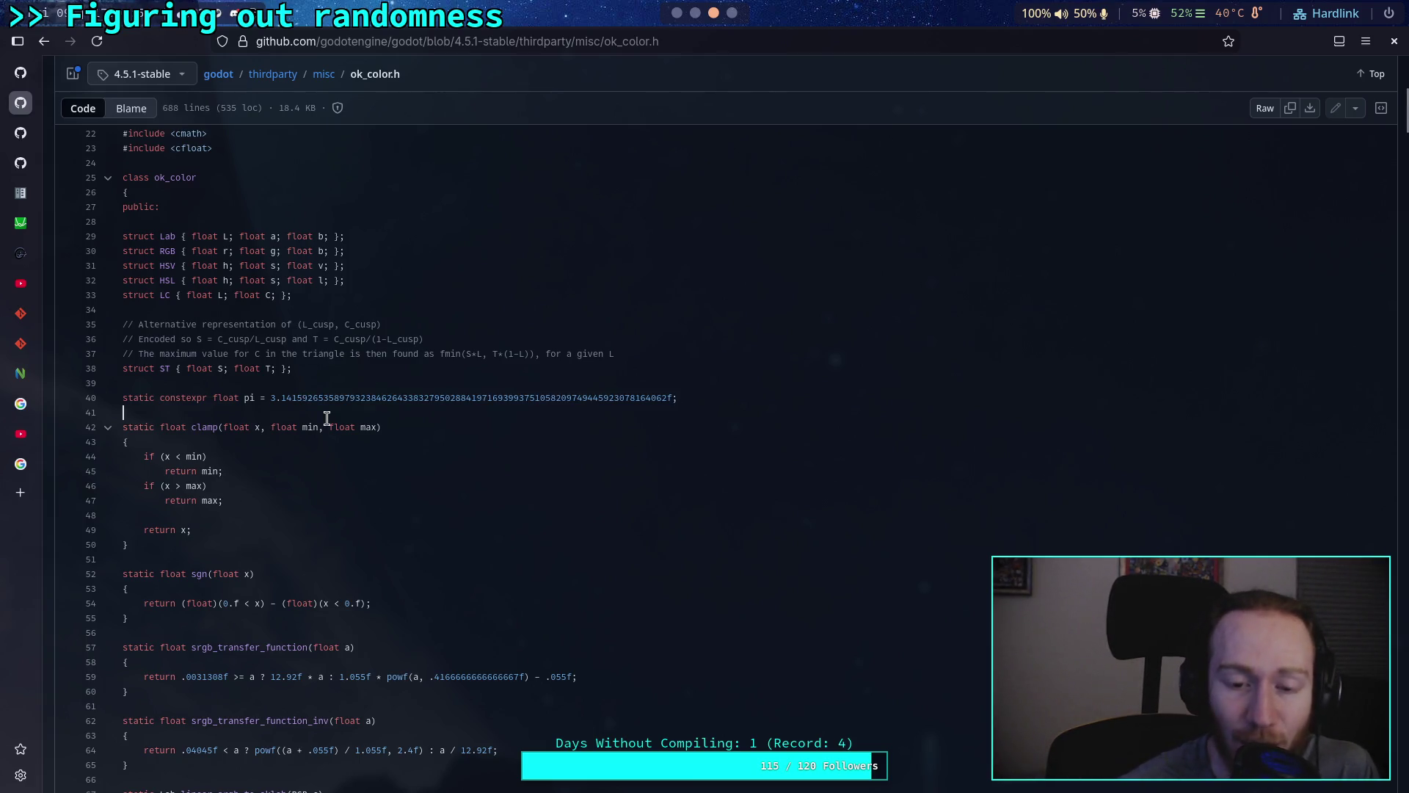
triple_click(471, 396)
left_click(471, 397)
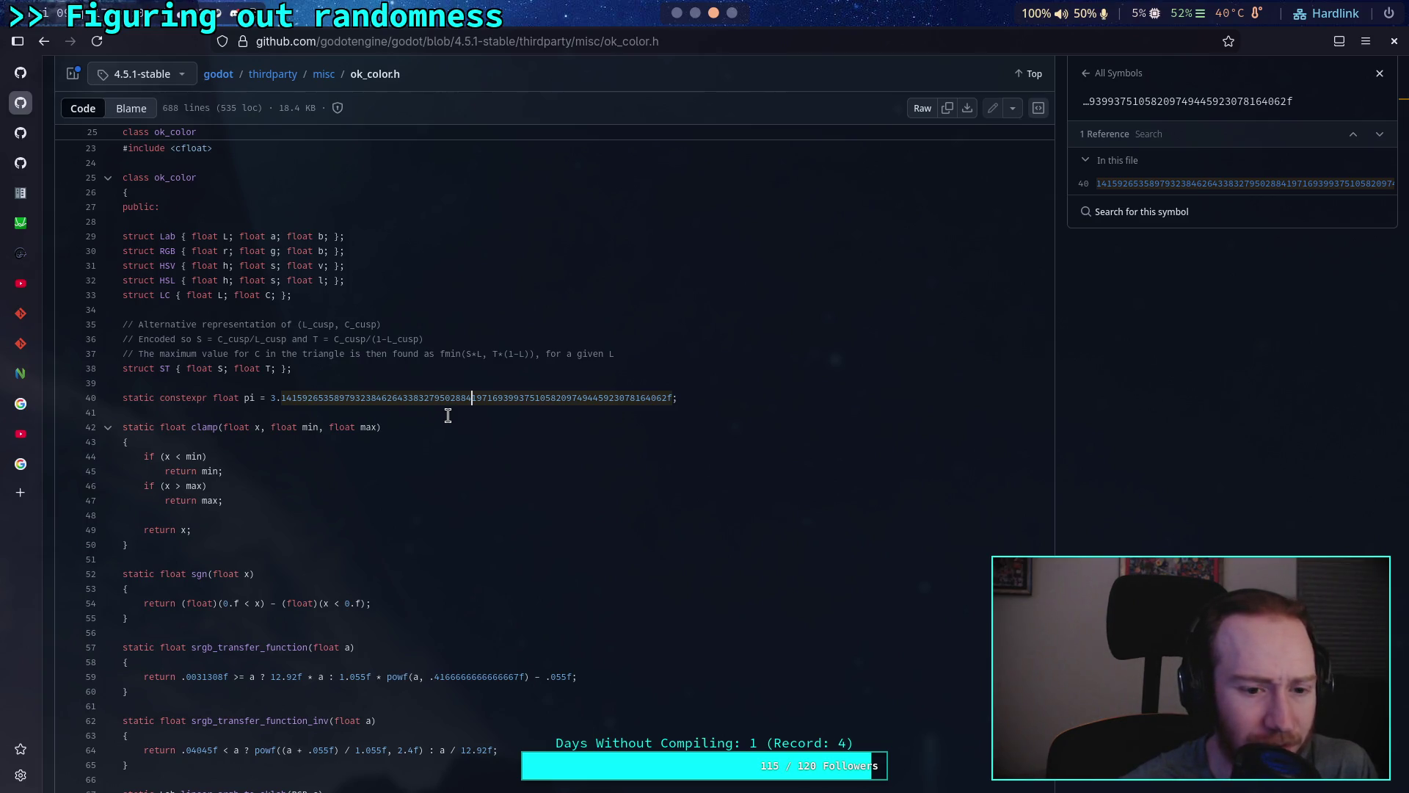
left_click(1381, 73)
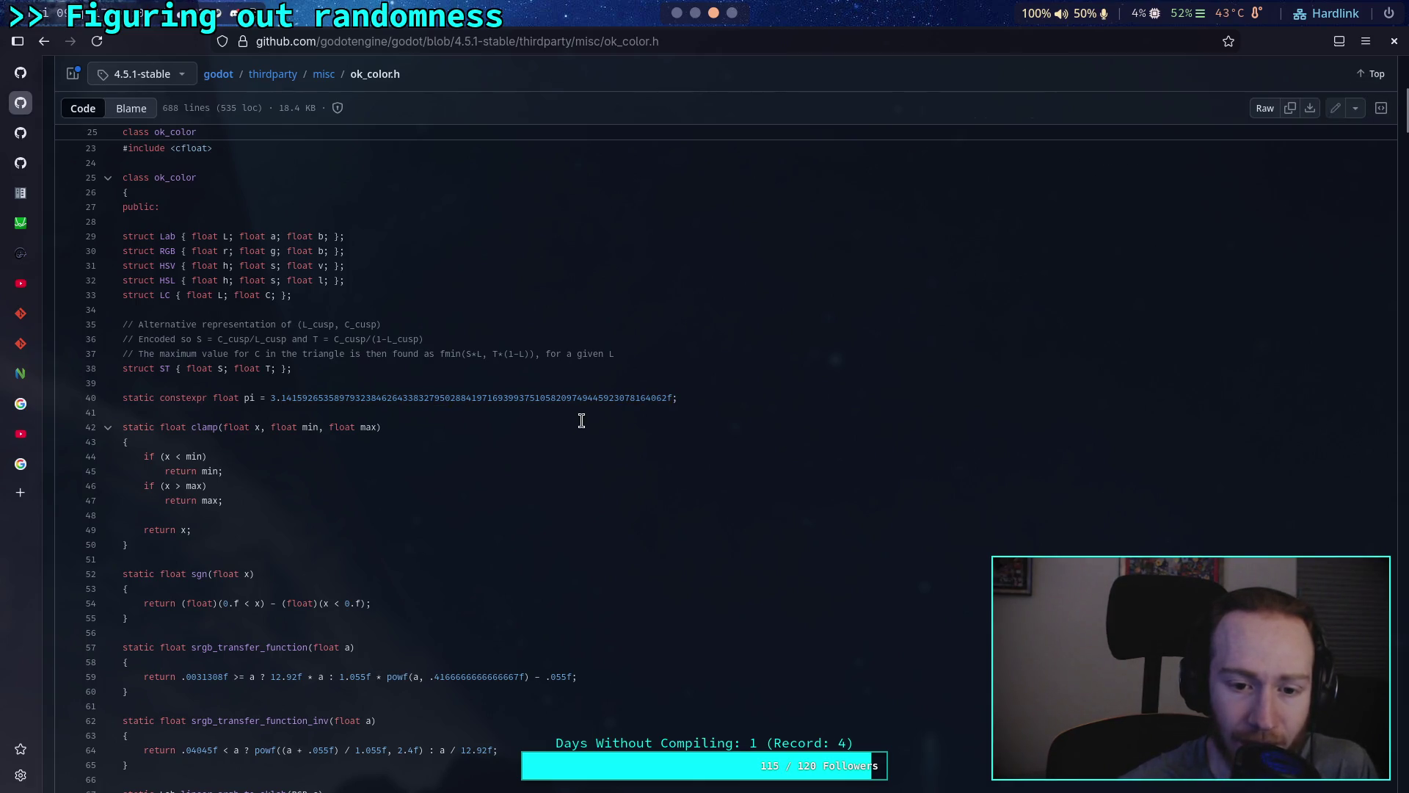
left_click(589, 413)
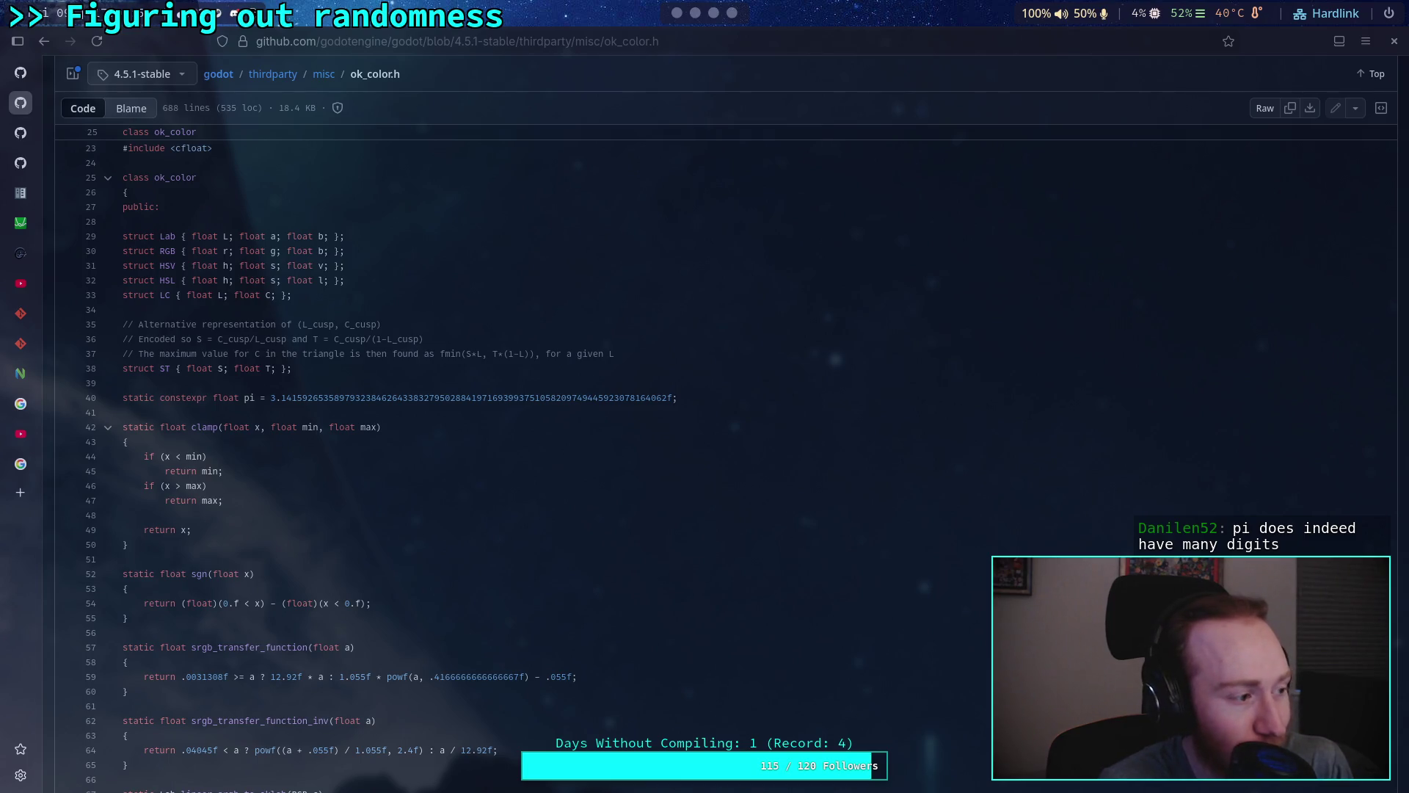
scroll(496, 596, "down", 3)
scroll(496, 596, "down", 3)
scroll(496, 595, "down", 3)
scroll(497, 591, "up", 5)
scroll(498, 590, "up", 3)
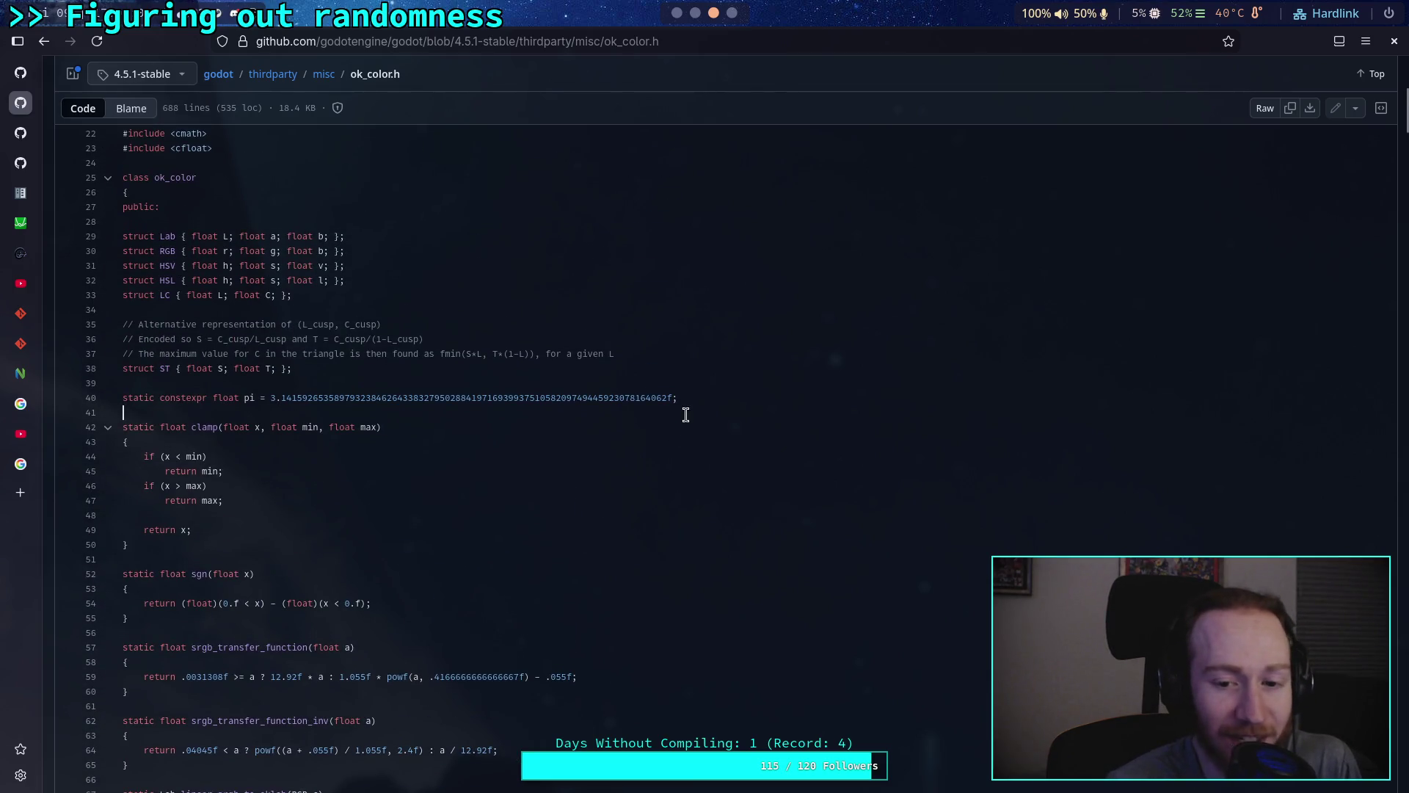
left_click_drag(678, 397, 265, 397)
left_click(265, 398)
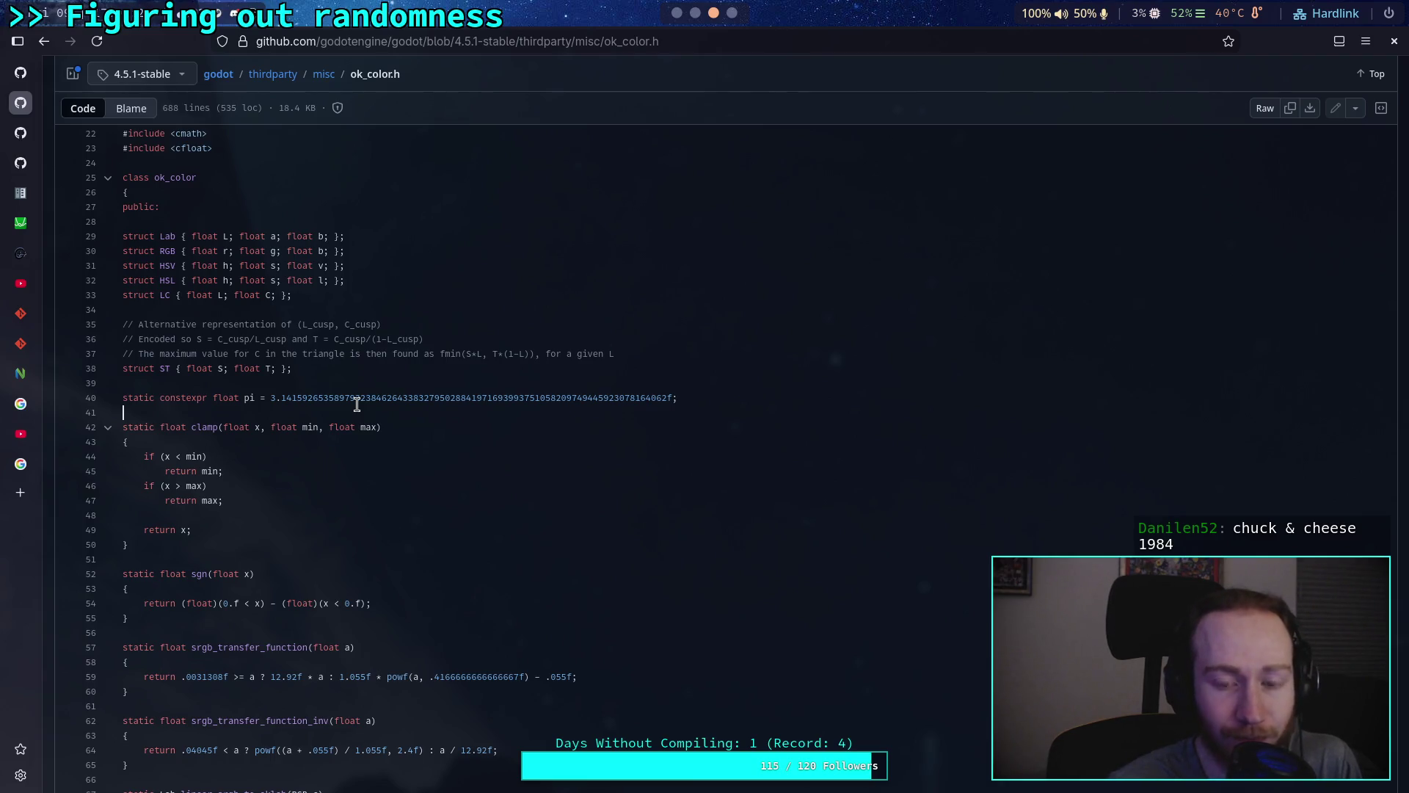
left_click(272, 399)
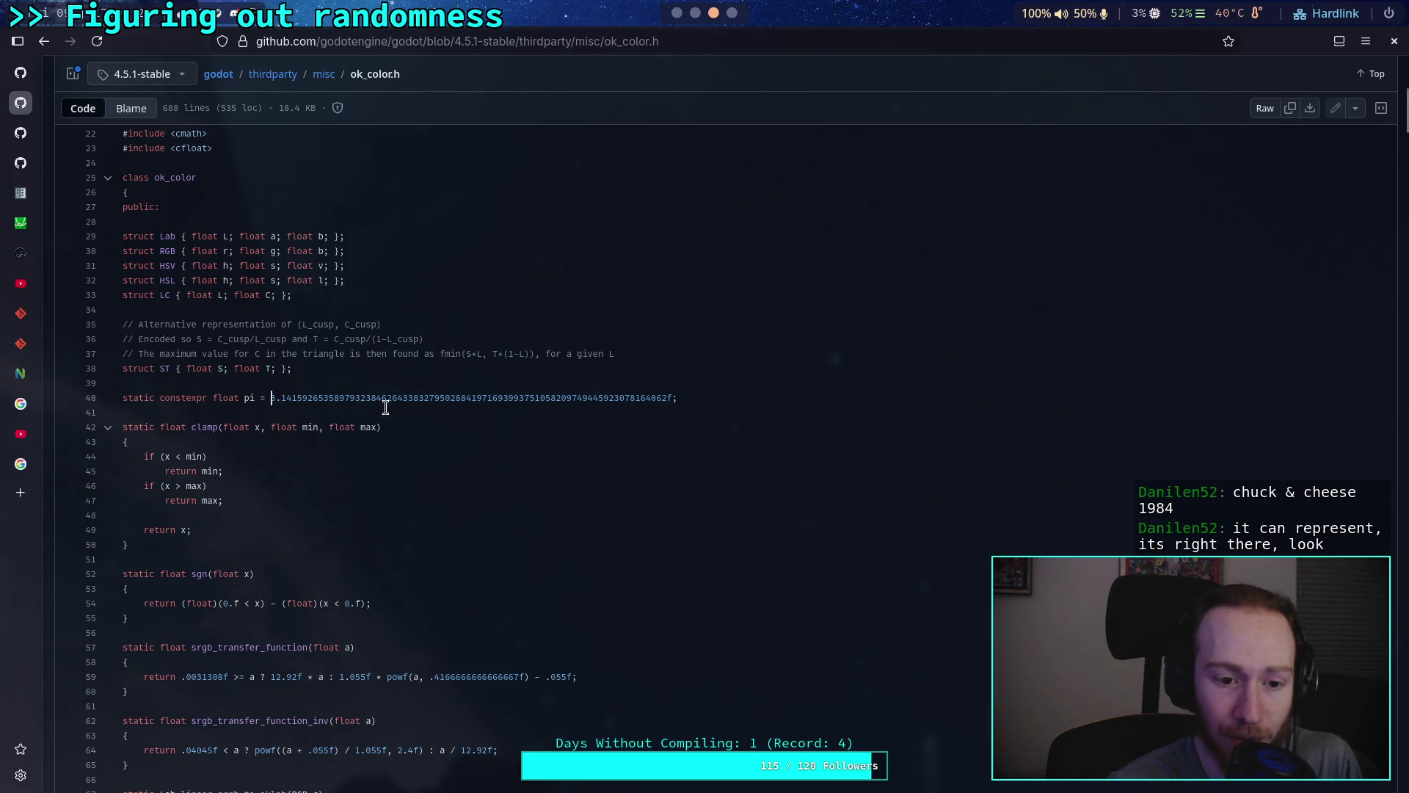
key("shift+Right")
key("shift+Right")
key("shift+Right")
key("shift+Right")
key("shift+Right")
key("shift+Right")
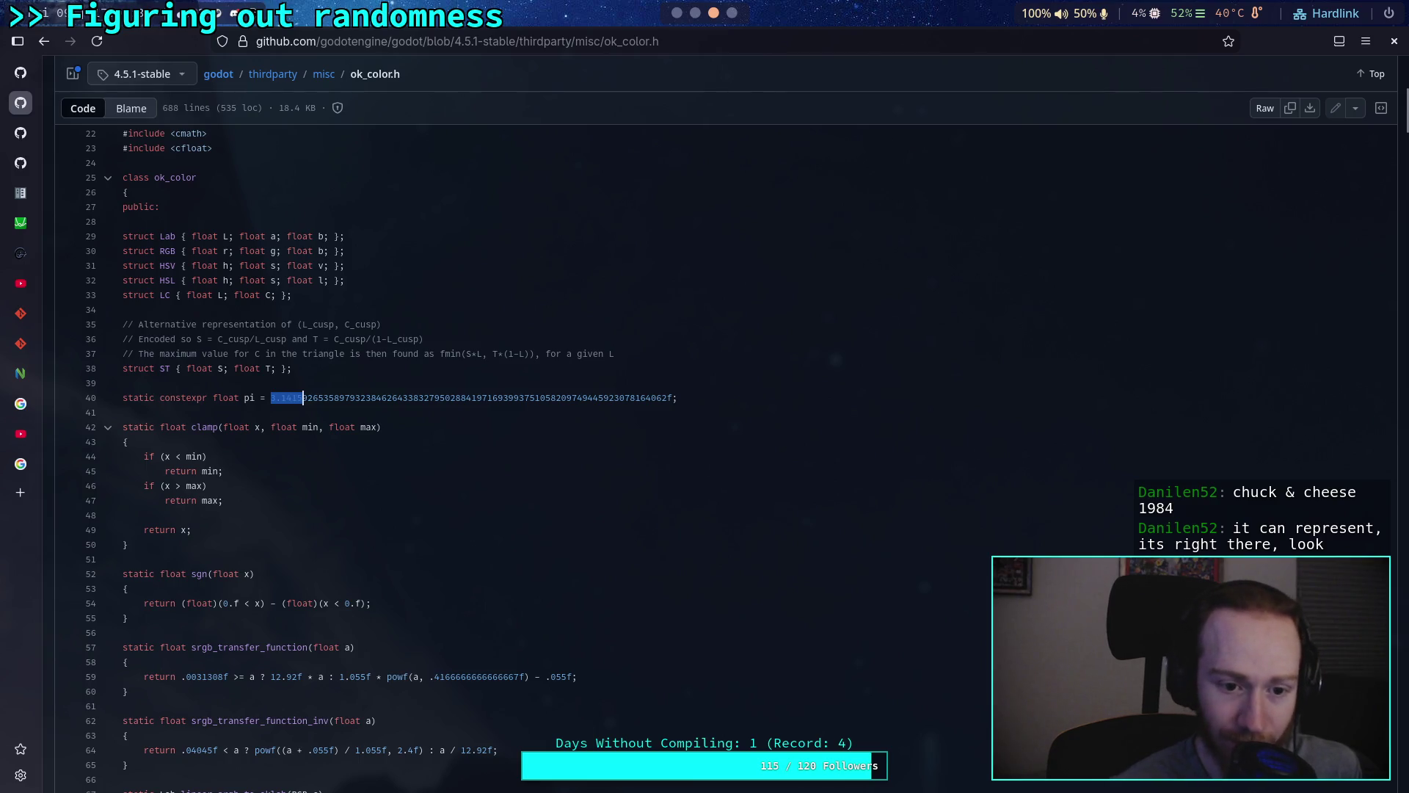
key("shift+Right")
key("shift+Right")
key("shift+Right")
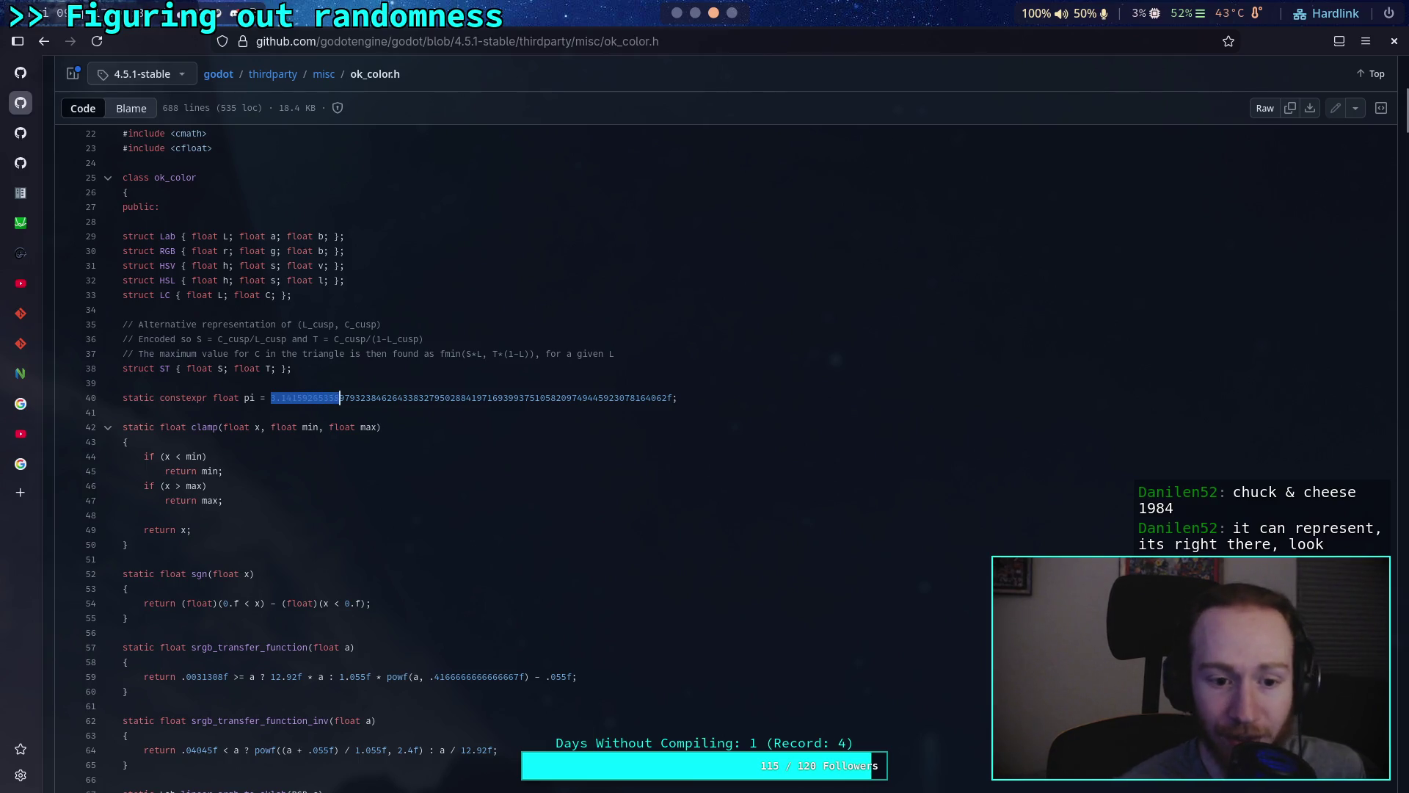
key("shift+Right")
key("shift+Right")
key("shift+Right")
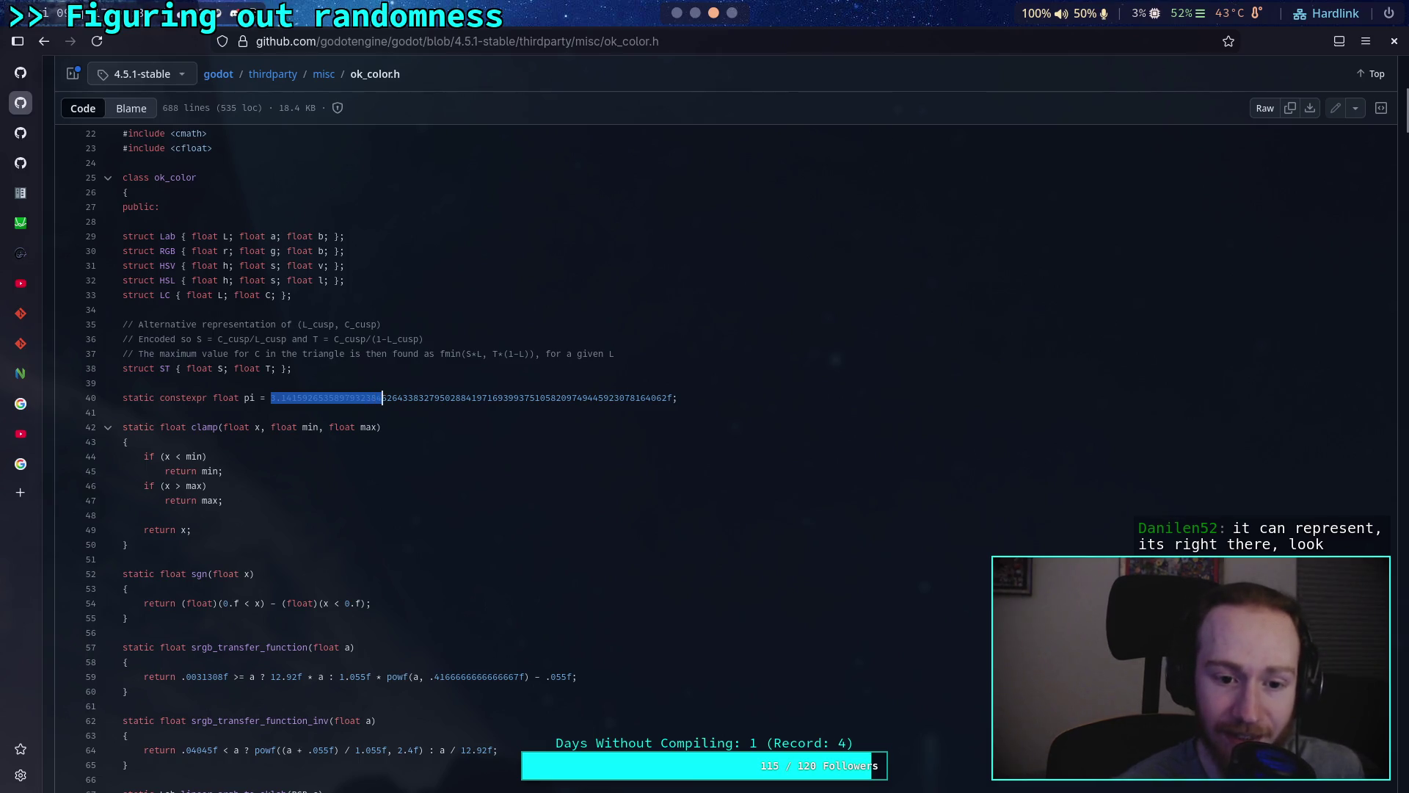
key("shift+Right")
key("shift+Right")
key("shift+Right")
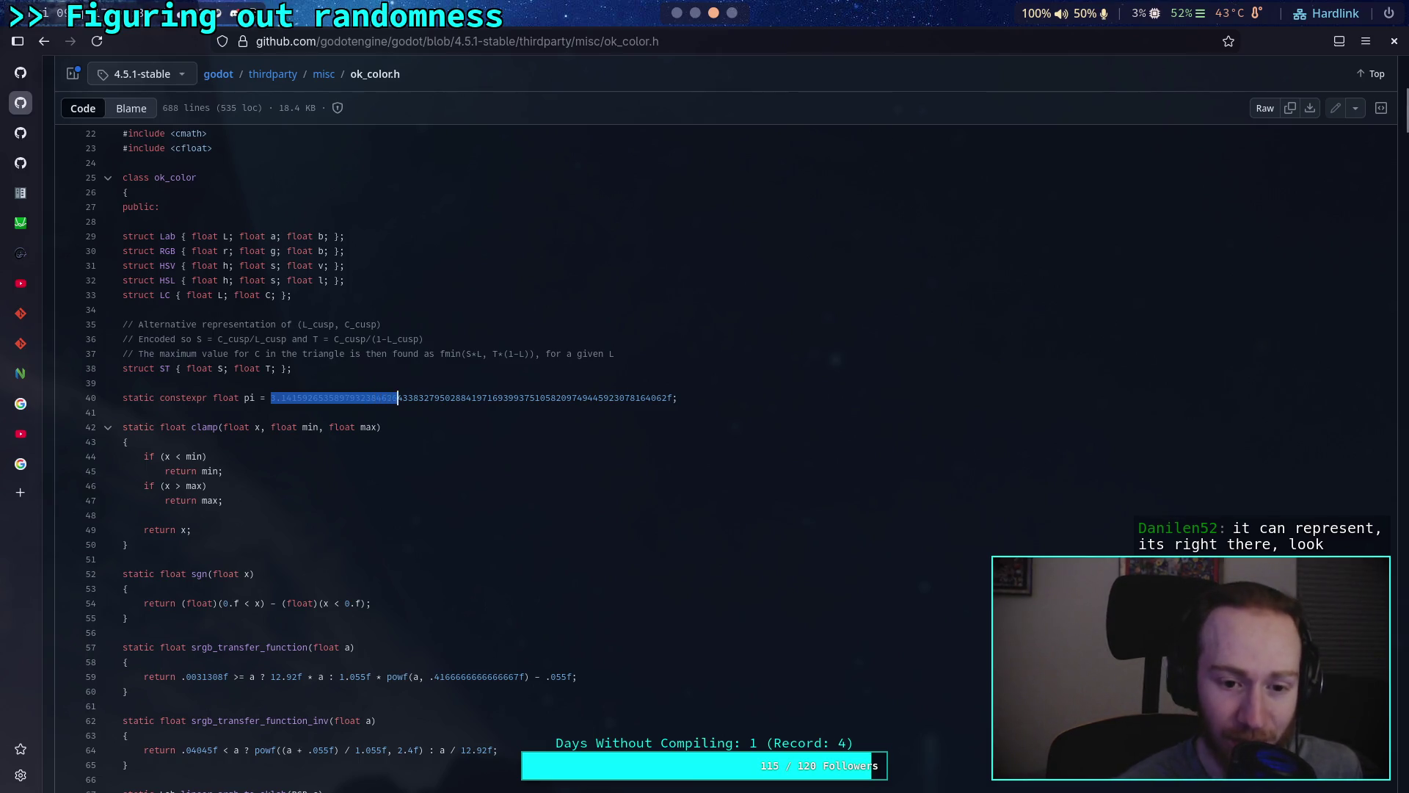
key("shift+Right")
key("shift+Right")
key("shift+Right")
key("shift+Right")
key("shift+Right")
key("shift+Right")
key("shift+Right")
key("shift+Right")
key("shift+Right")
key("shift+Right")
key("shift+Right")
key("shift+Right")
key("shift+Right")
key("shift+Right")
key("shift+Right")
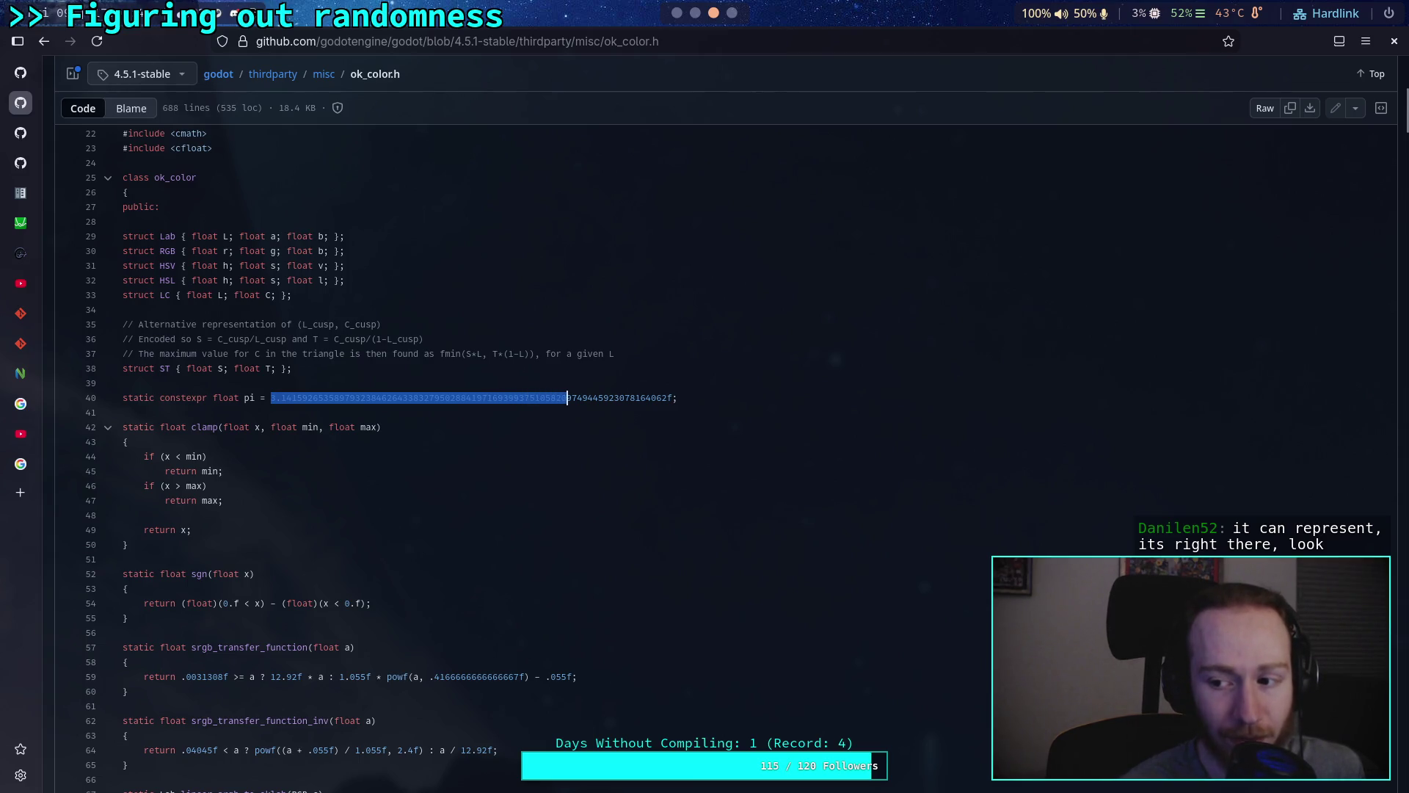
key("shift+Right")
key("shift+Right")
key("shift+Right")
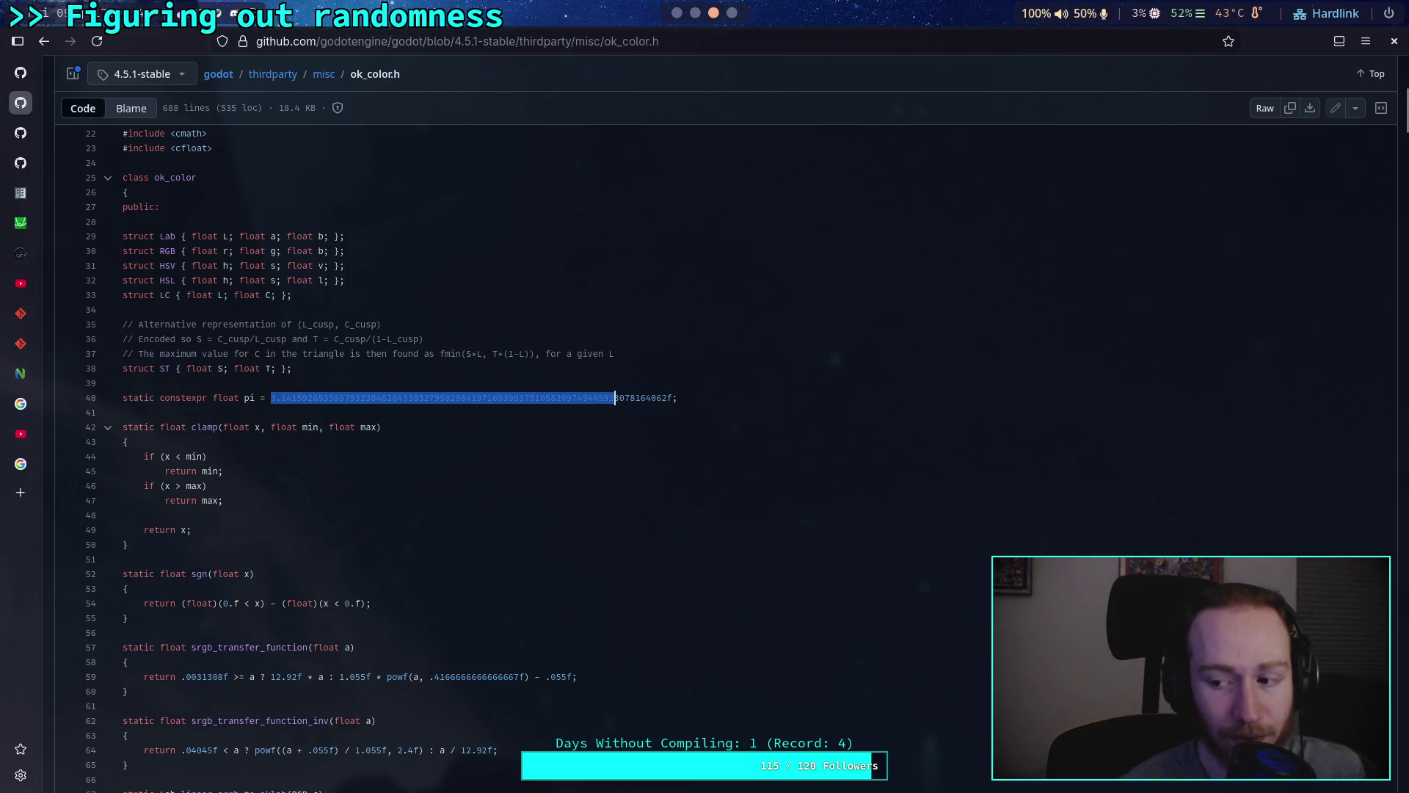
key("shift+Right")
key("shift+Right")
key("shift+Right")
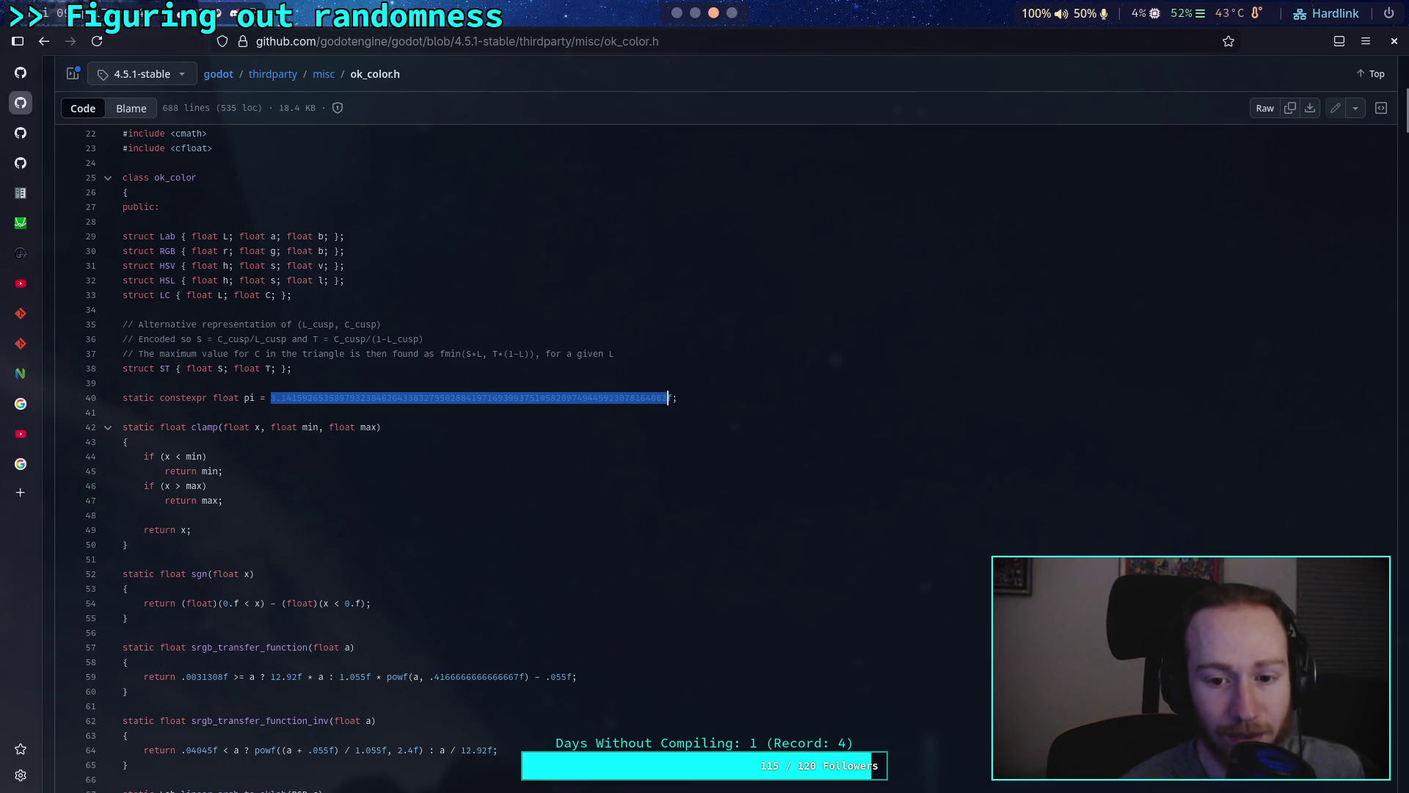
left_click(402, 413)
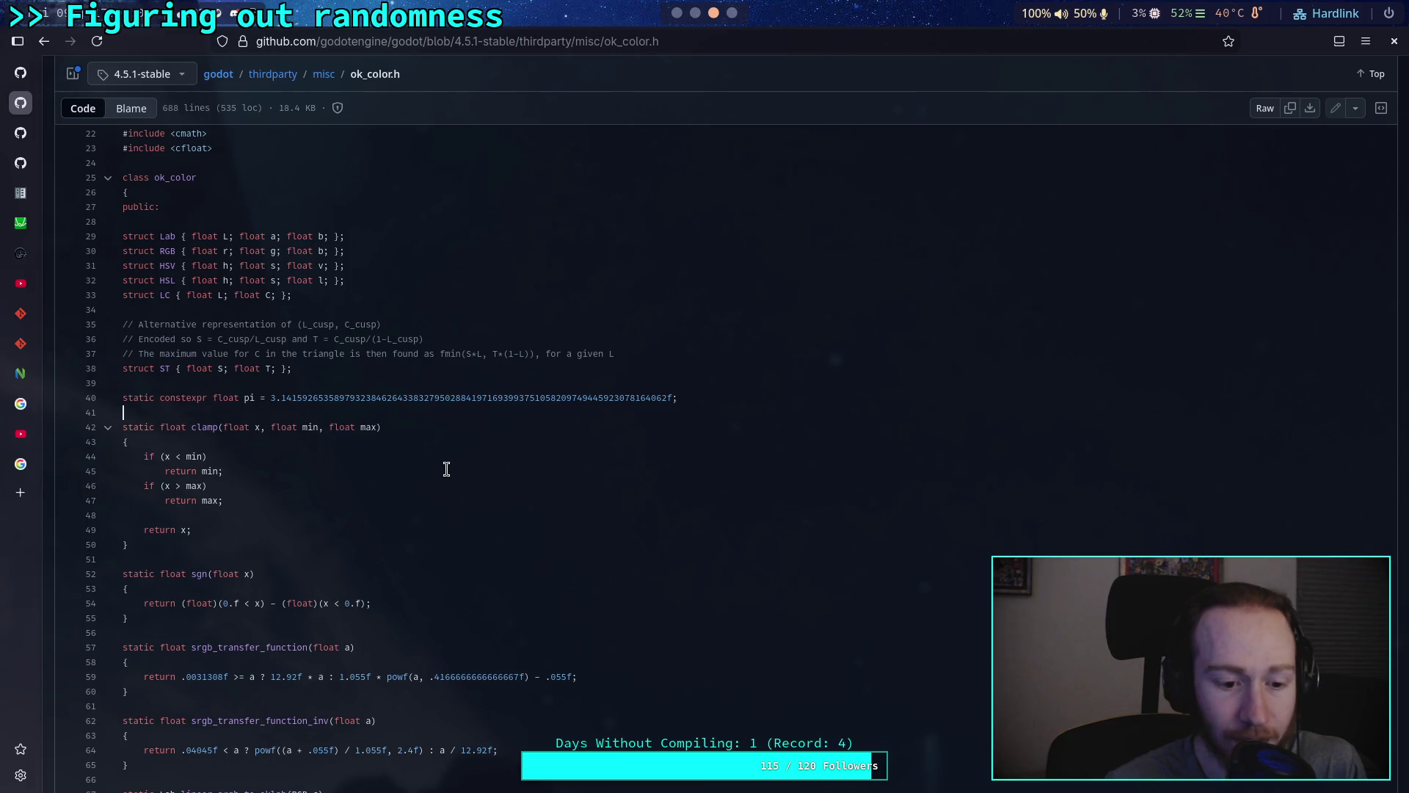
left_click_drag(280, 399, 629, 400)
left_click(530, 422)
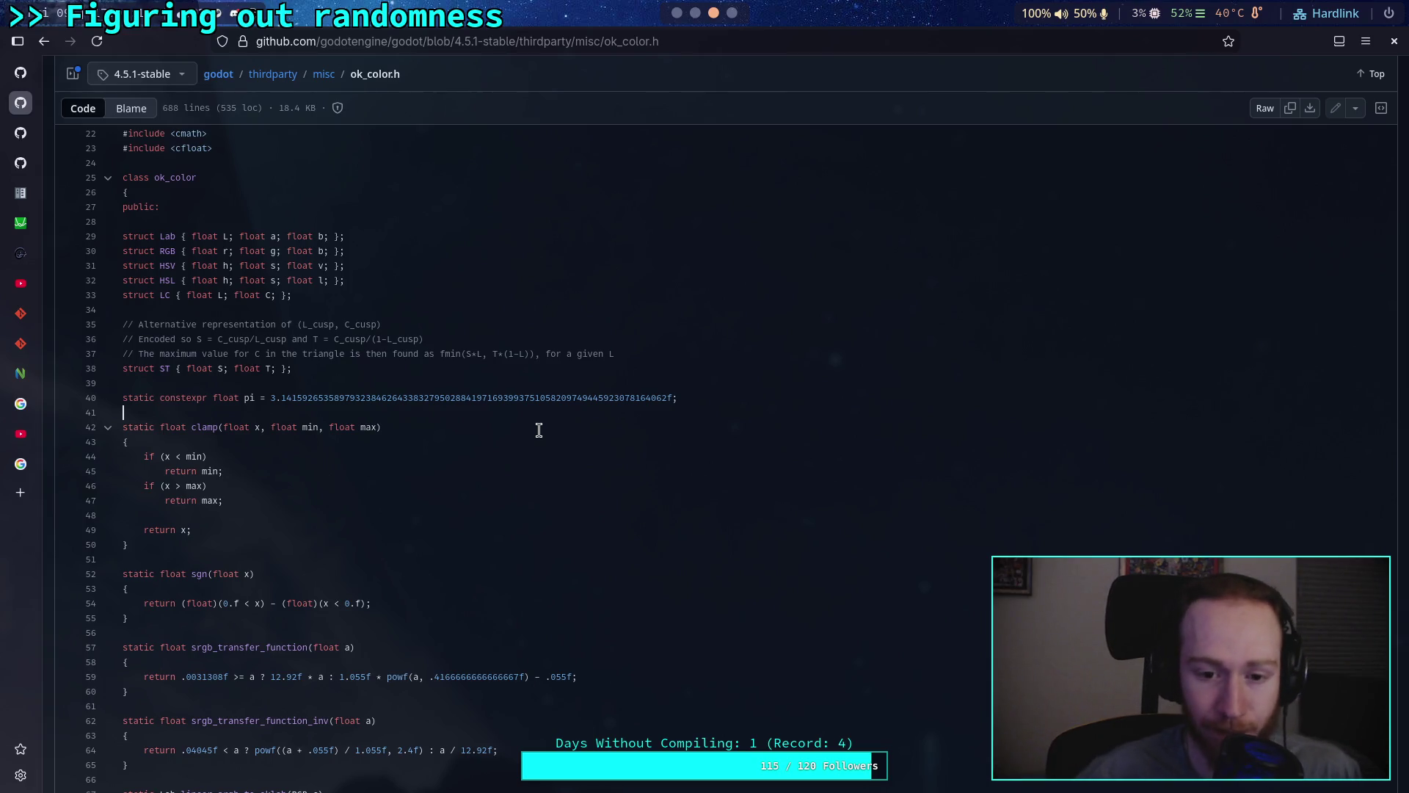
left_click_drag(411, 397, 270, 399)
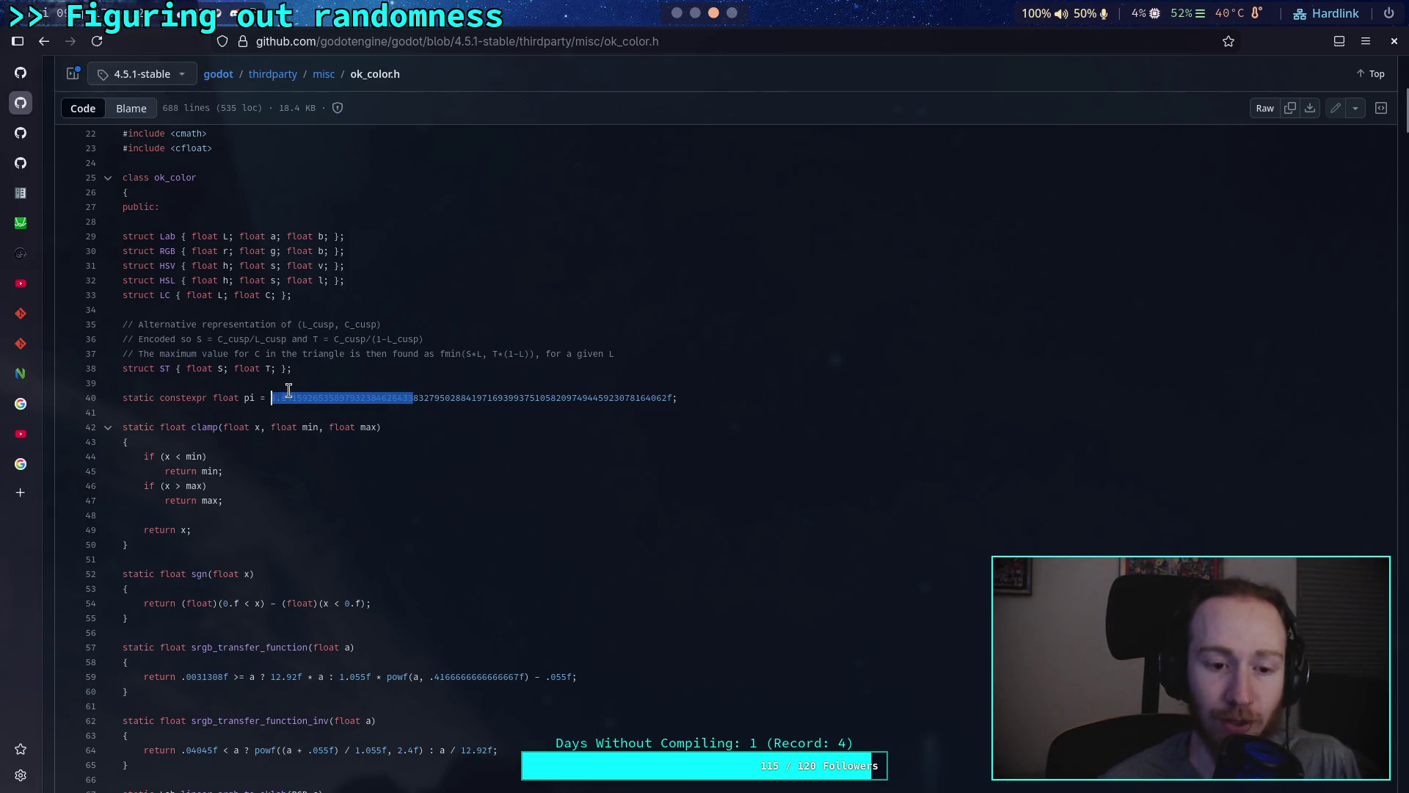
left_click(427, 414)
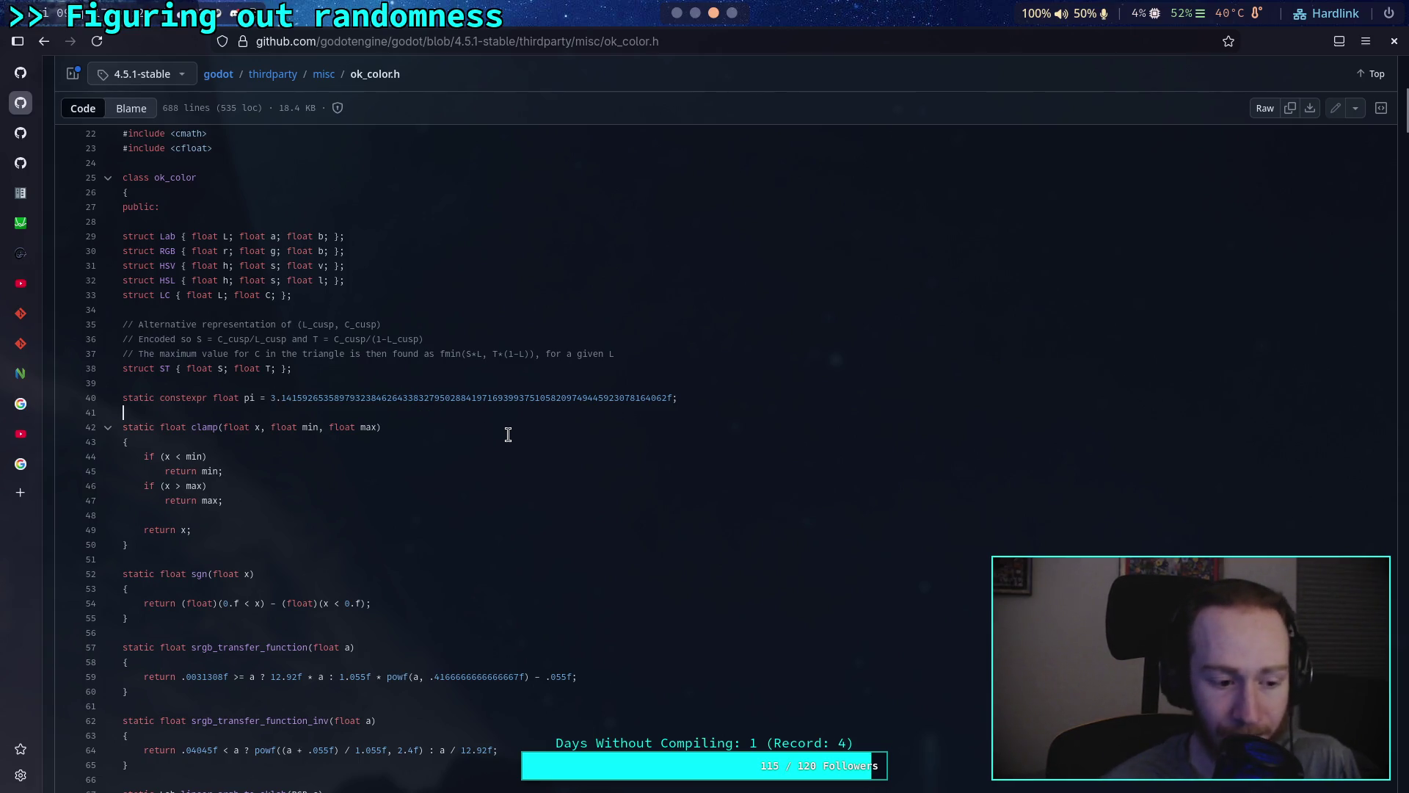
Step: In okhsl_to_srgb, highlight the l == 1.0f and l == 0.f conditions
scroll(391, 456, "down", 20)
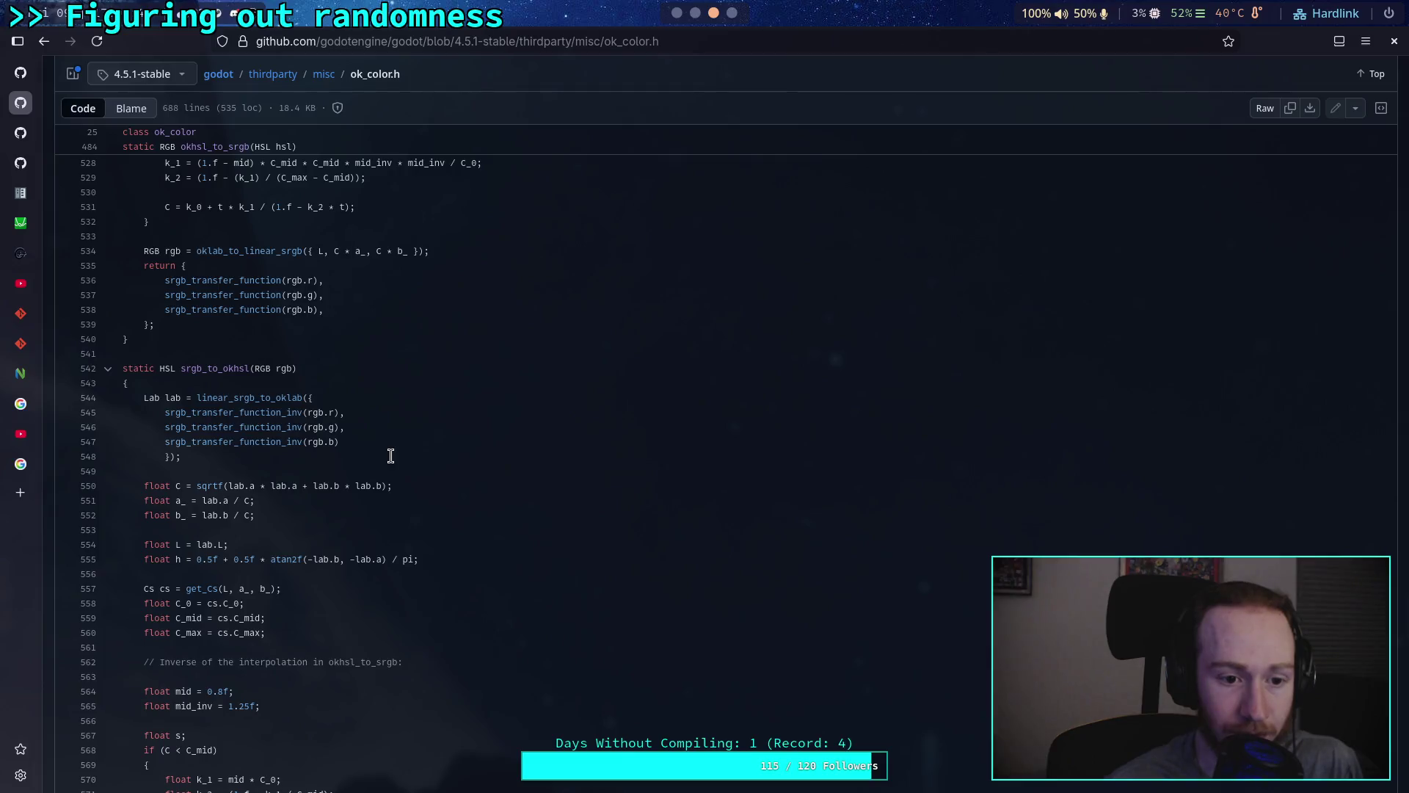
scroll(391, 456, "up", 10)
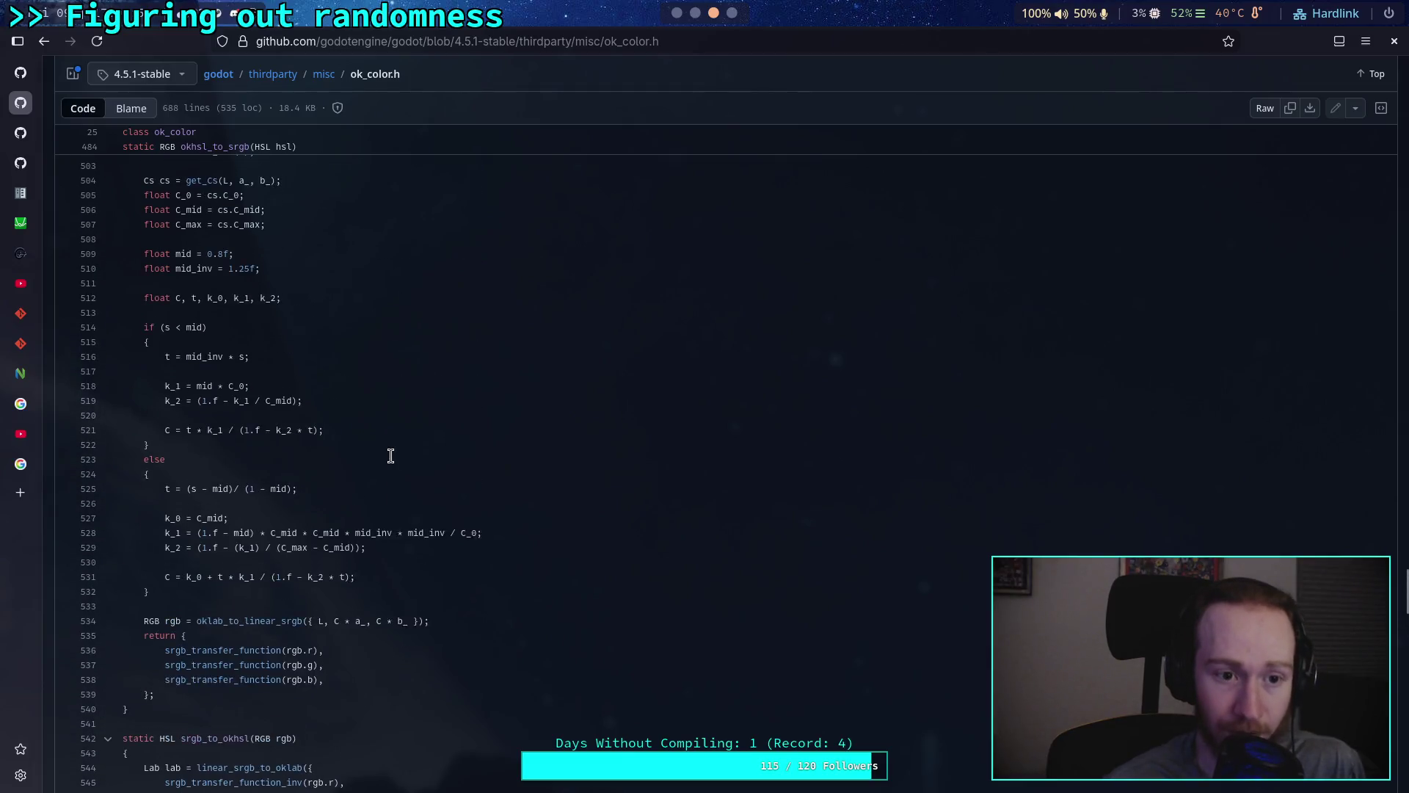
scroll(391, 456, "up", 6)
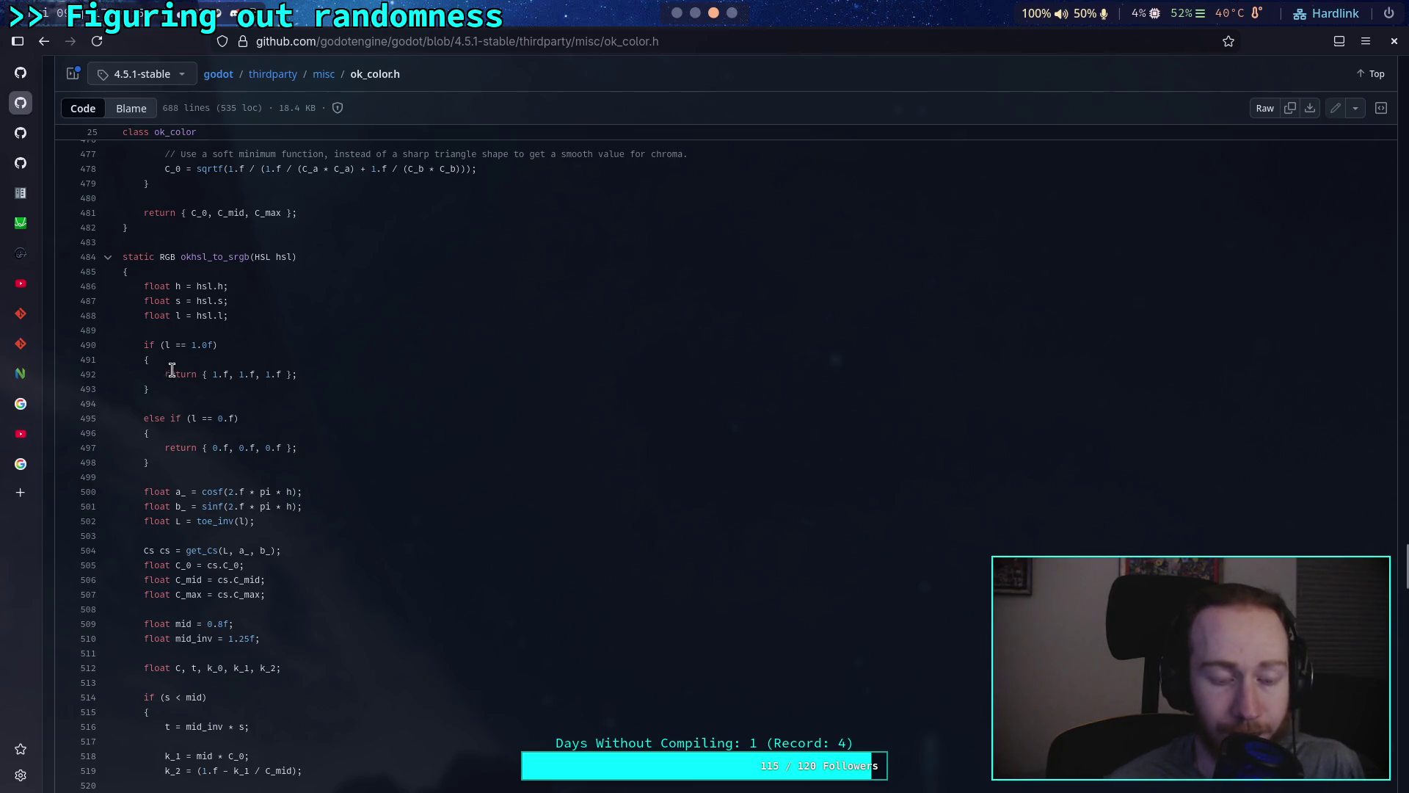
left_click_drag(166, 345, 219, 345)
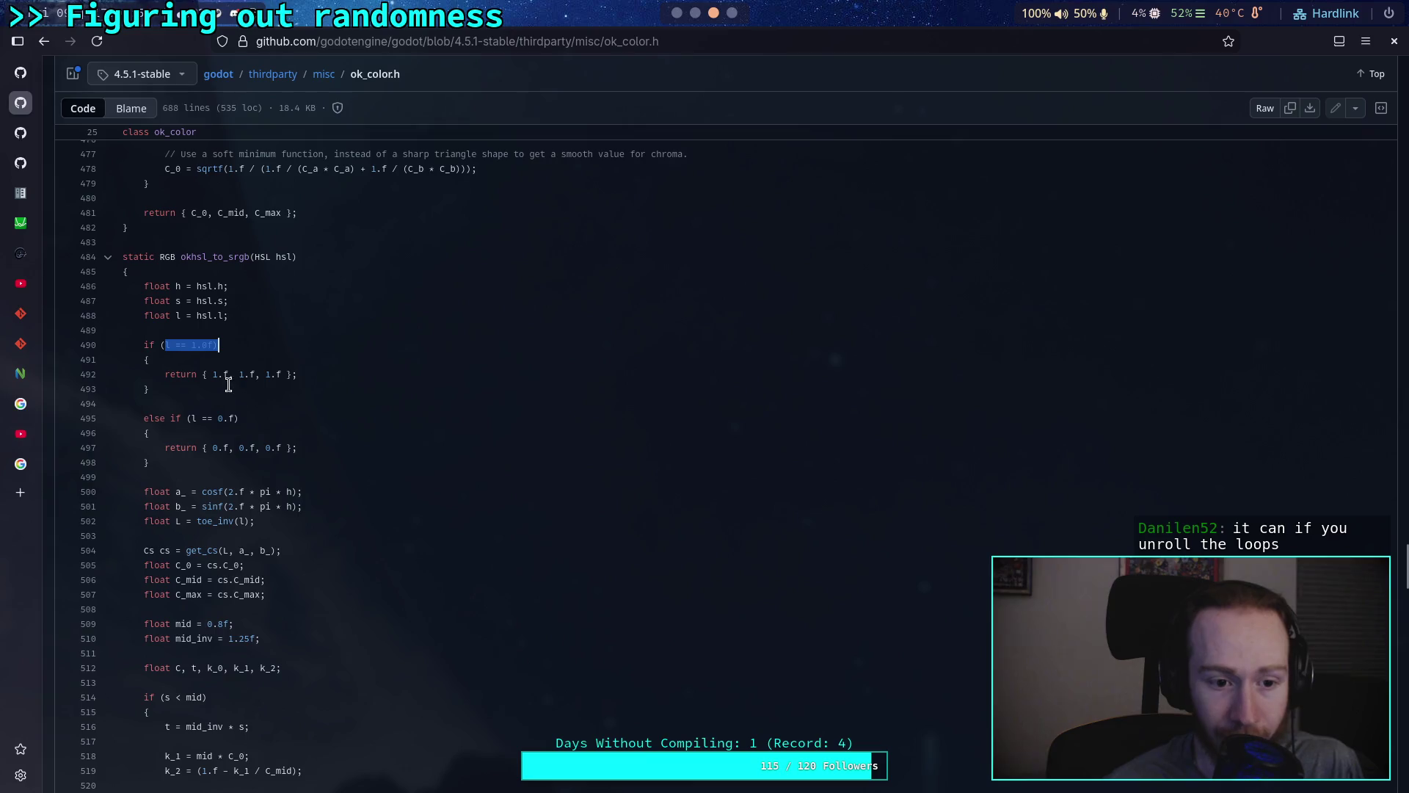
left_click(197, 378)
left_click_drag(179, 417, 240, 419)
left_click(186, 448)
scroll(193, 428, "down", 3)
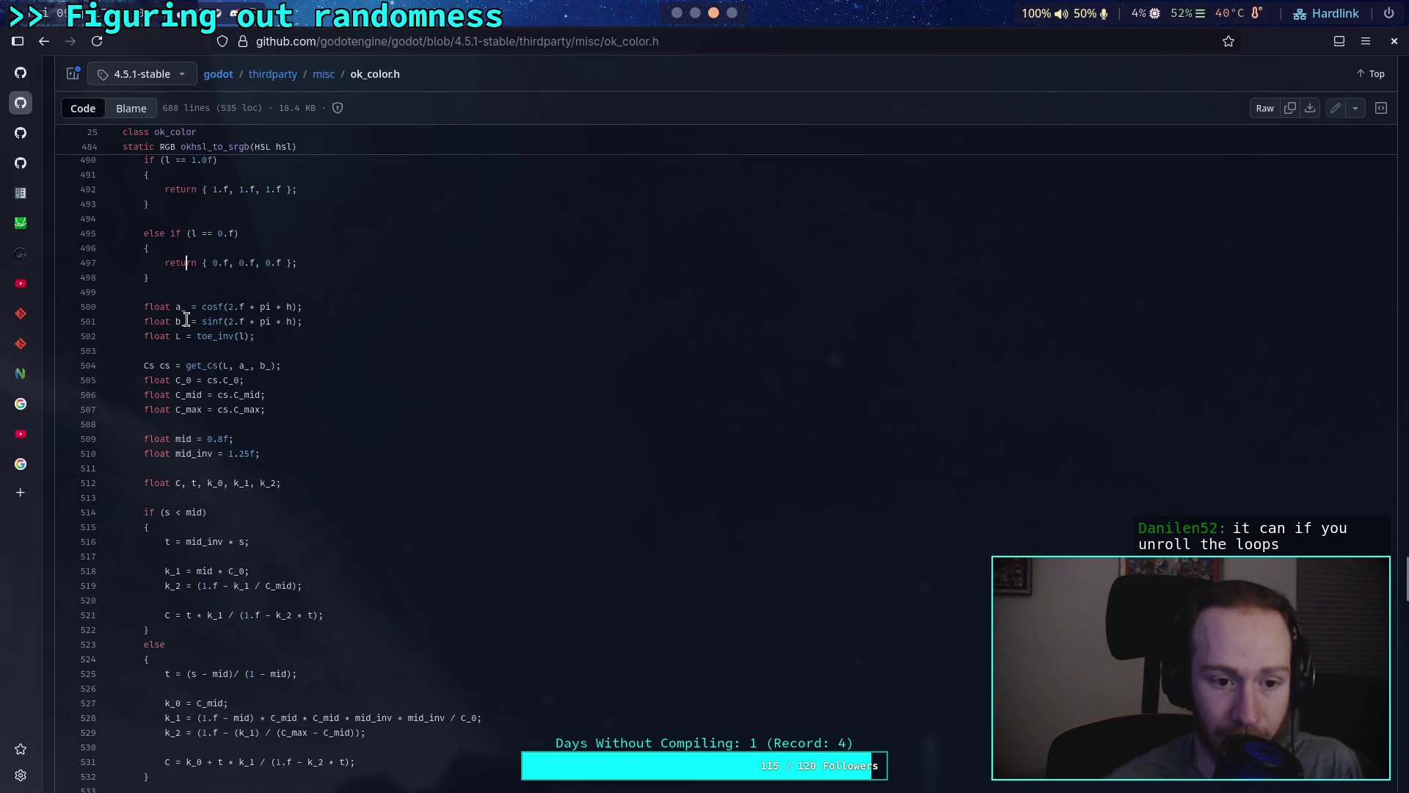
scroll(221, 390, "up", 2)
Step: Highlight the hue angle terms on lines 500–501 and read the following code
left_click_drag(238, 399, 315, 411)
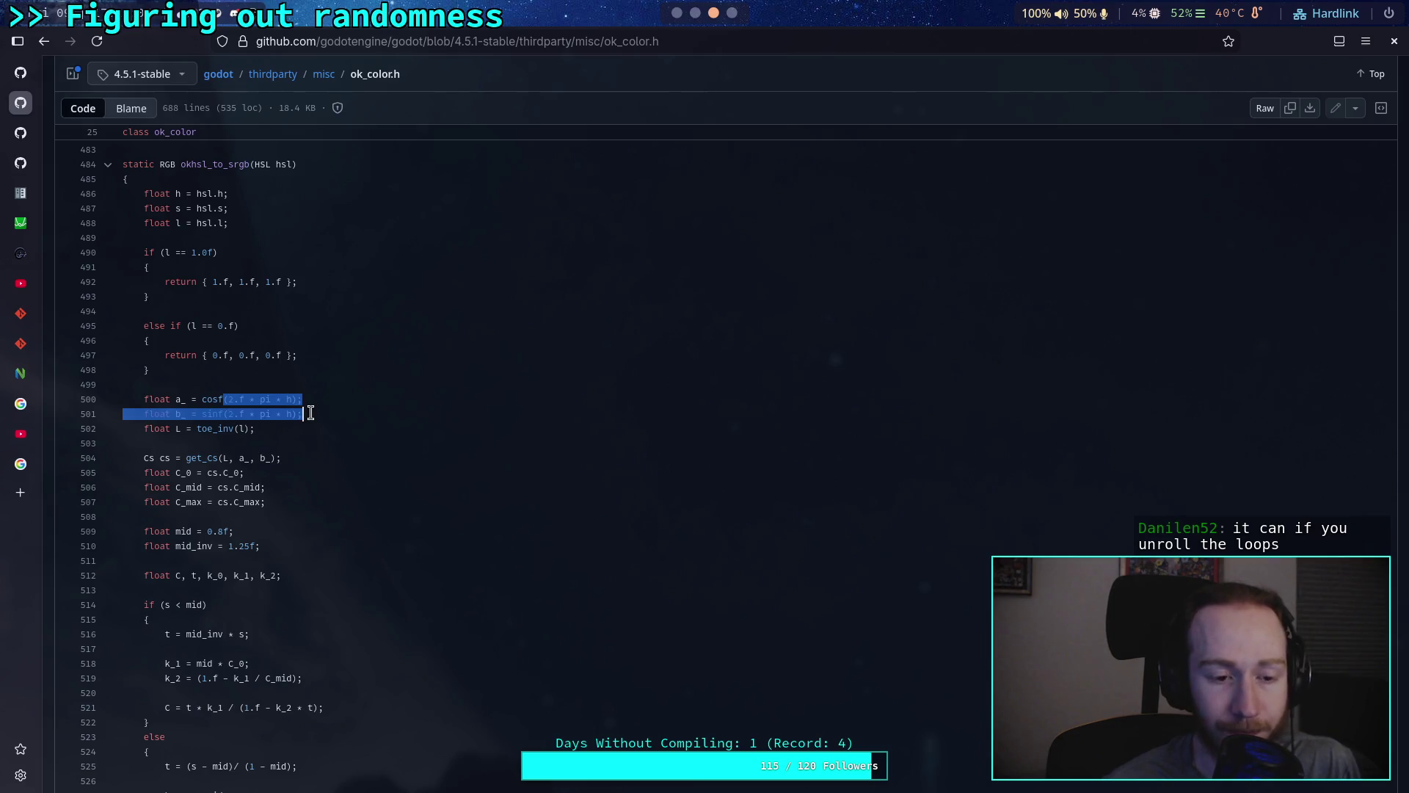
left_click(310, 414)
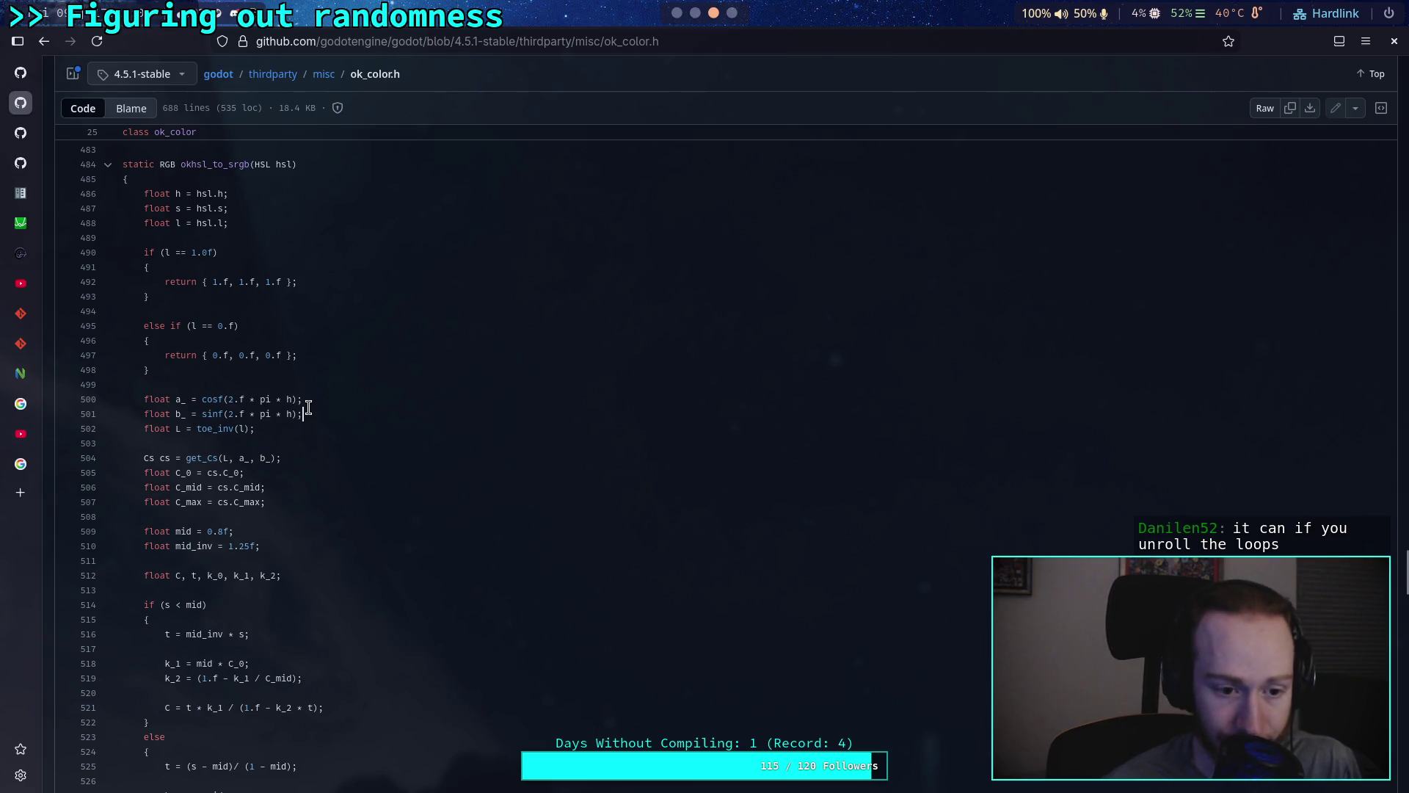
left_click_drag(202, 400, 262, 401)
left_click(299, 414)
scroll(343, 420, "down", 1)
scroll(343, 420, "down", 4)
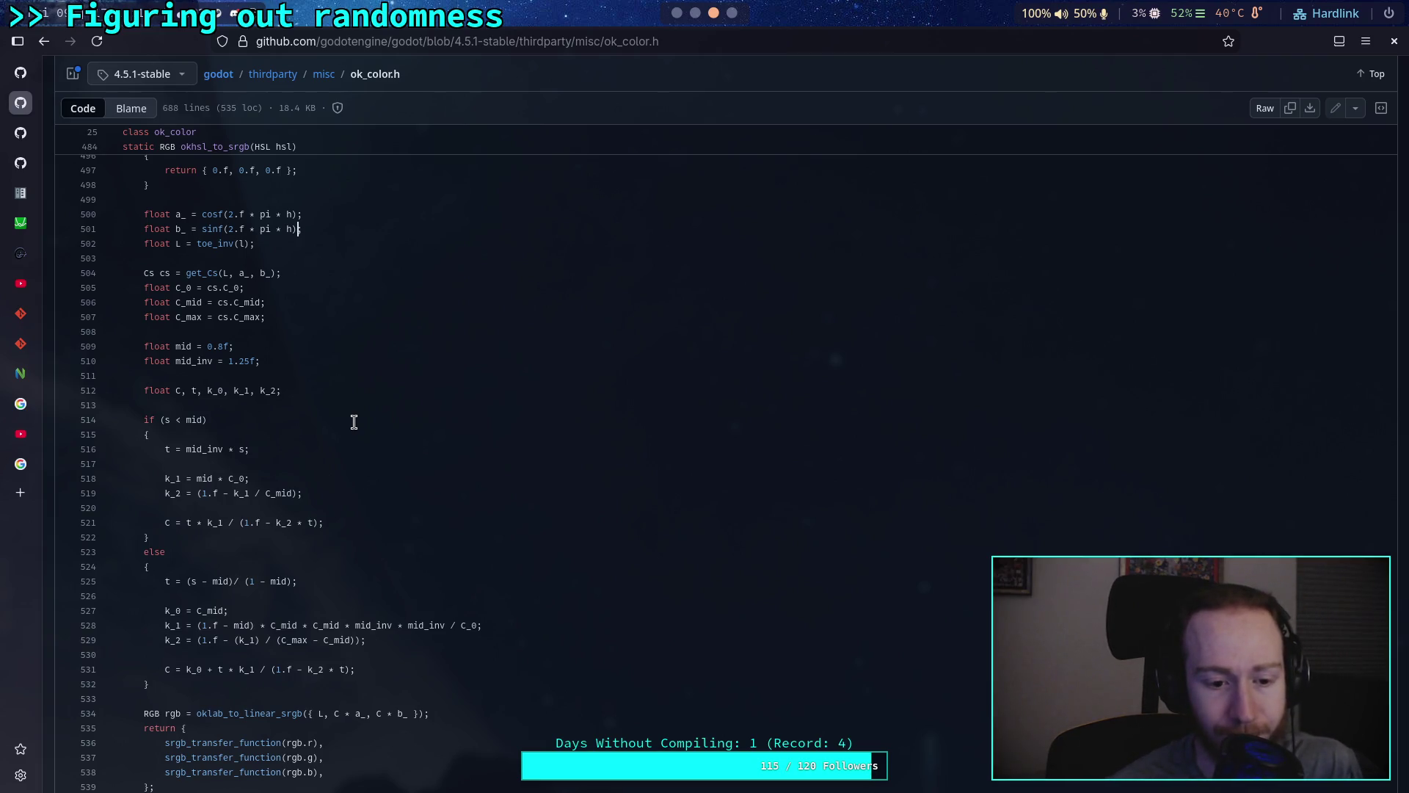
scroll(354, 422, "up", 12)
scroll(352, 418, "down", 10)
scroll(279, 345, "up", 5)
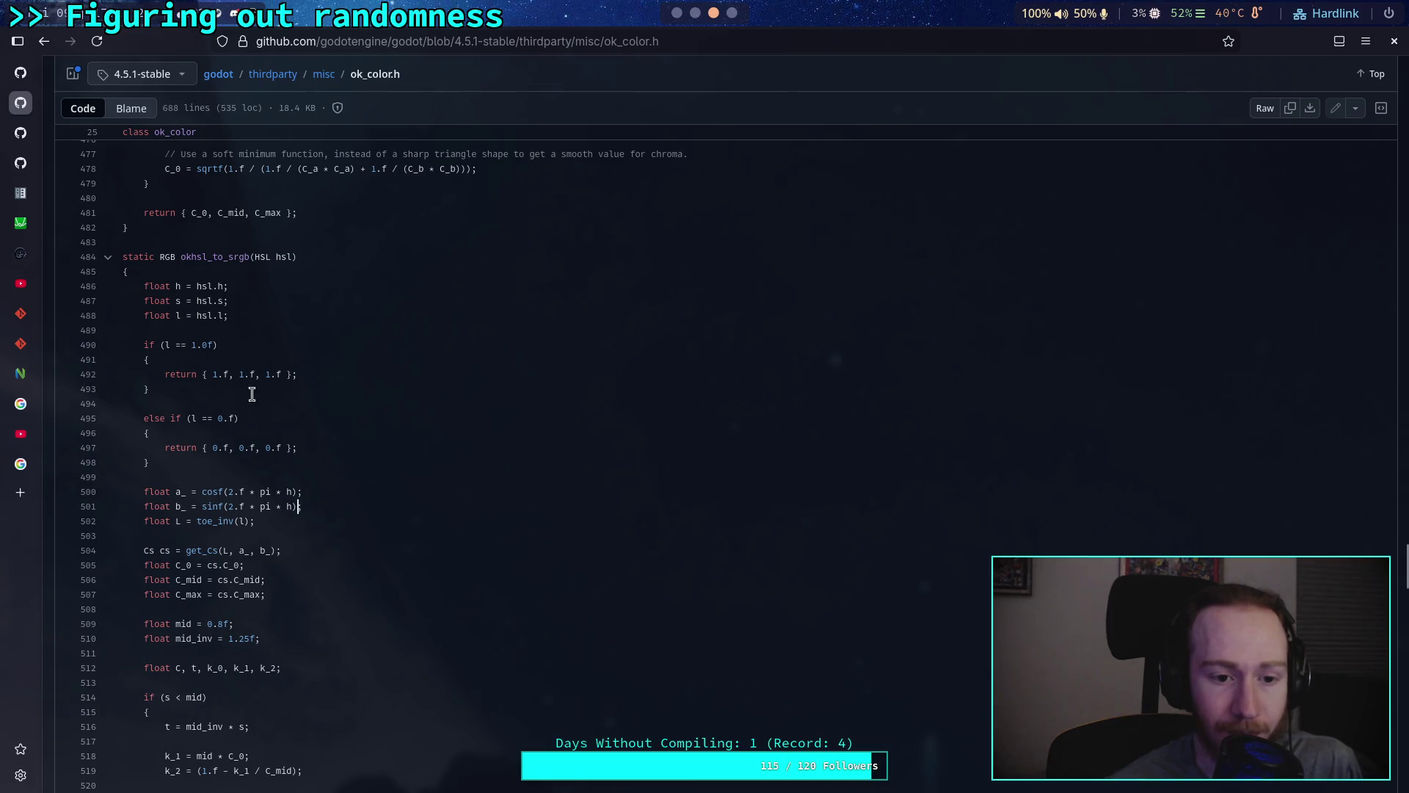
scroll(257, 404, "down", 5)
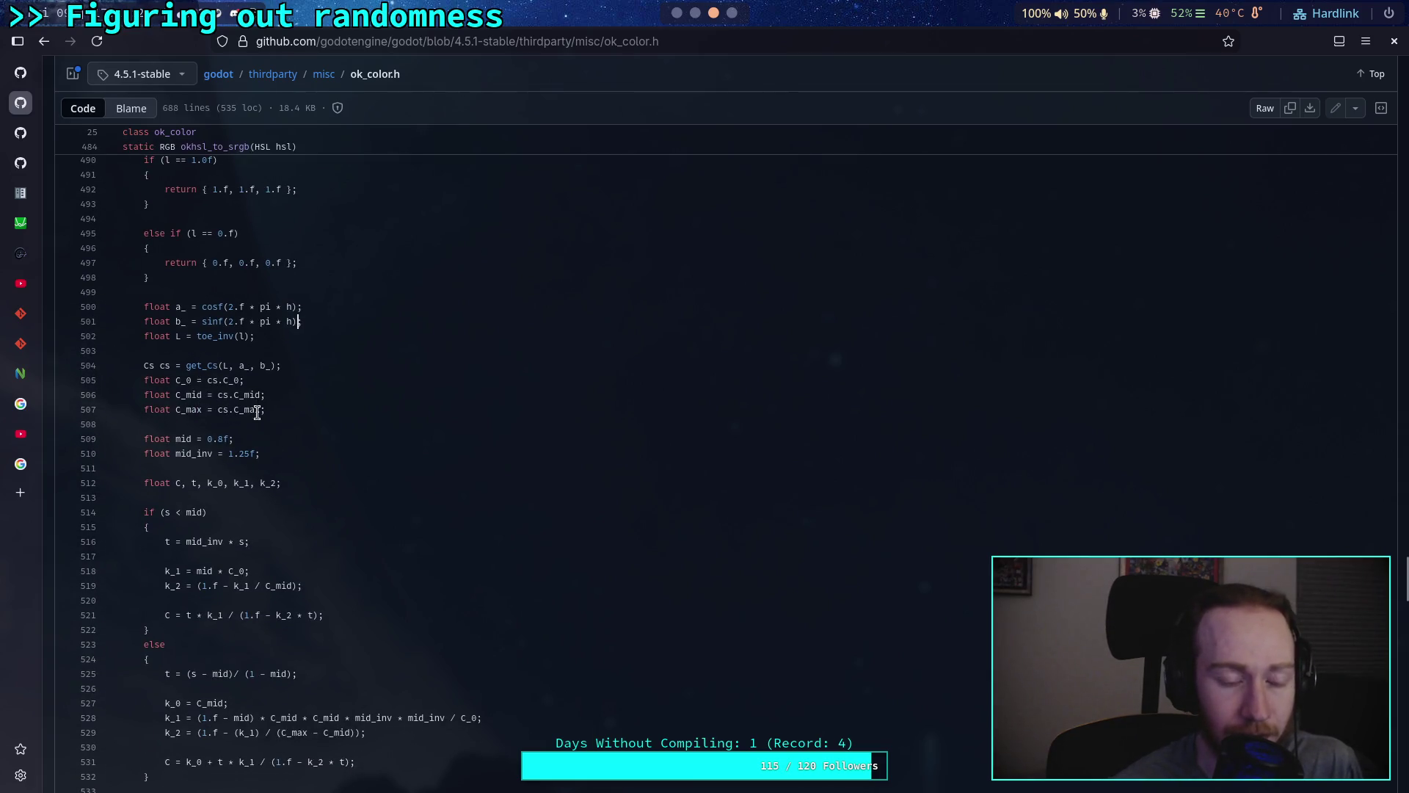
scroll(245, 482, "down", 3)
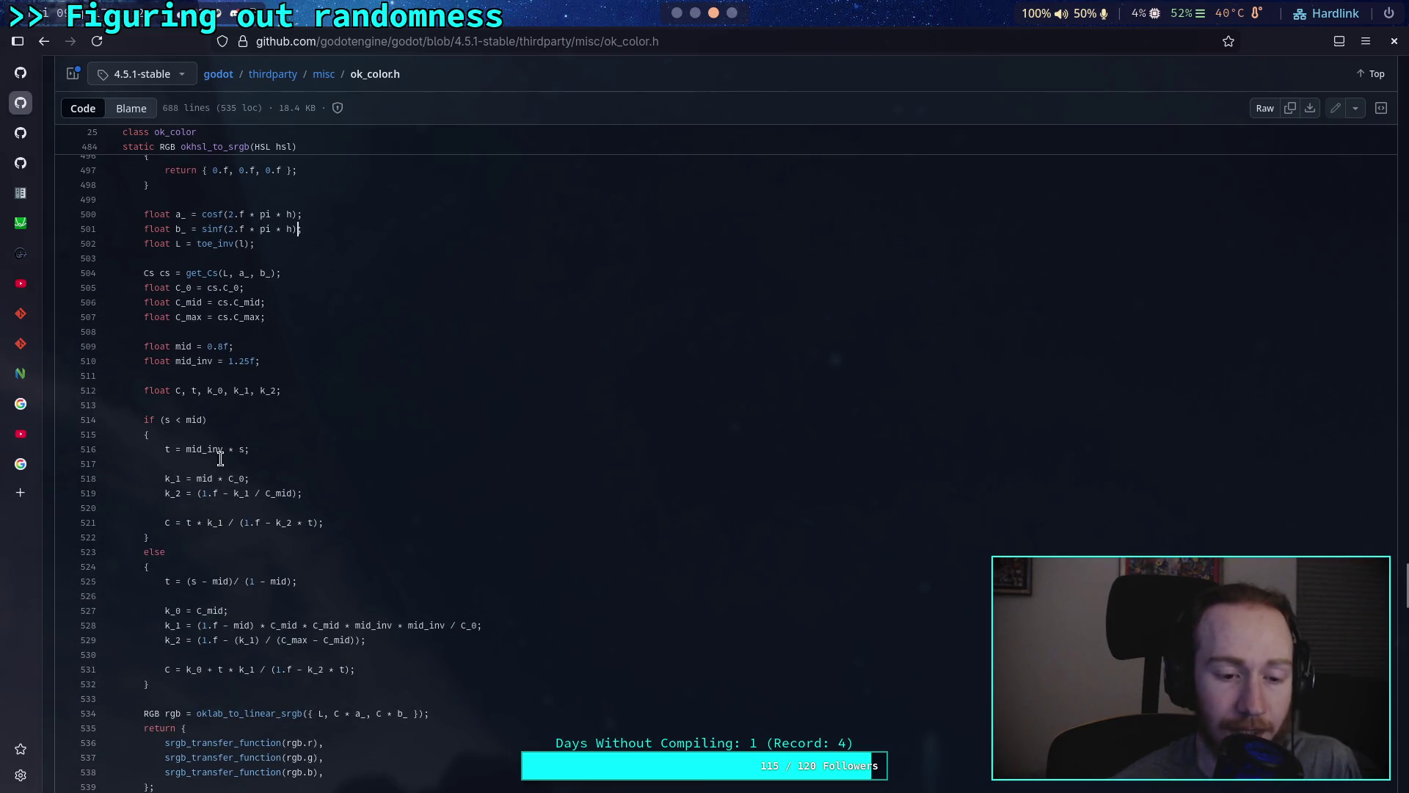
Step: Highlight the t assignment and the mid and mid_inv definitions, then switch to Godot
left_click_drag(165, 449, 189, 419)
mouse_move(175, 361)
left_mouse_down()
mouse_move(233, 360)
mouse_move(193, 348)
mouse_move(180, 361)
mouse_move(271, 381)
left_mouse_up()
left_click(218, 382)
left_click_drag(173, 361, 248, 367)
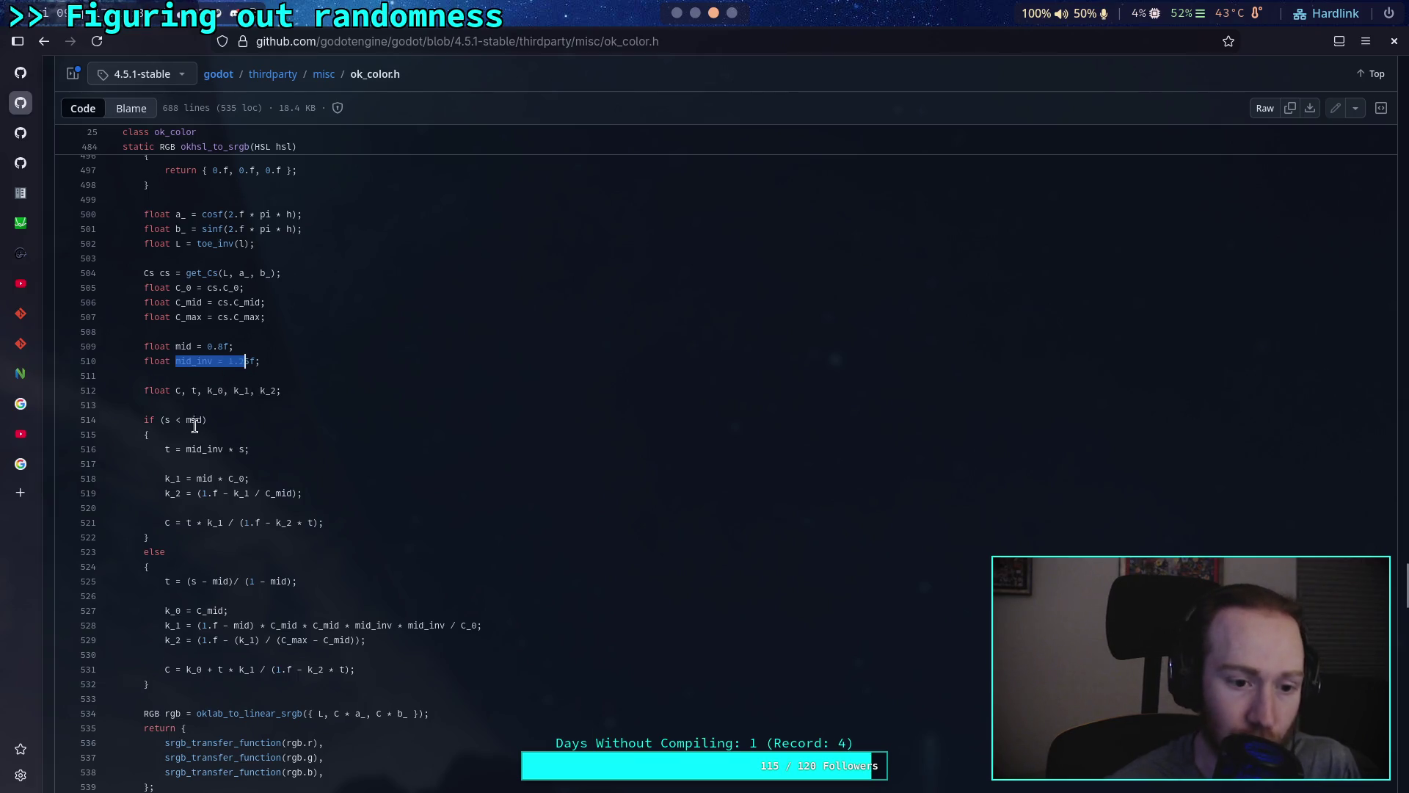
left_click(187, 525)
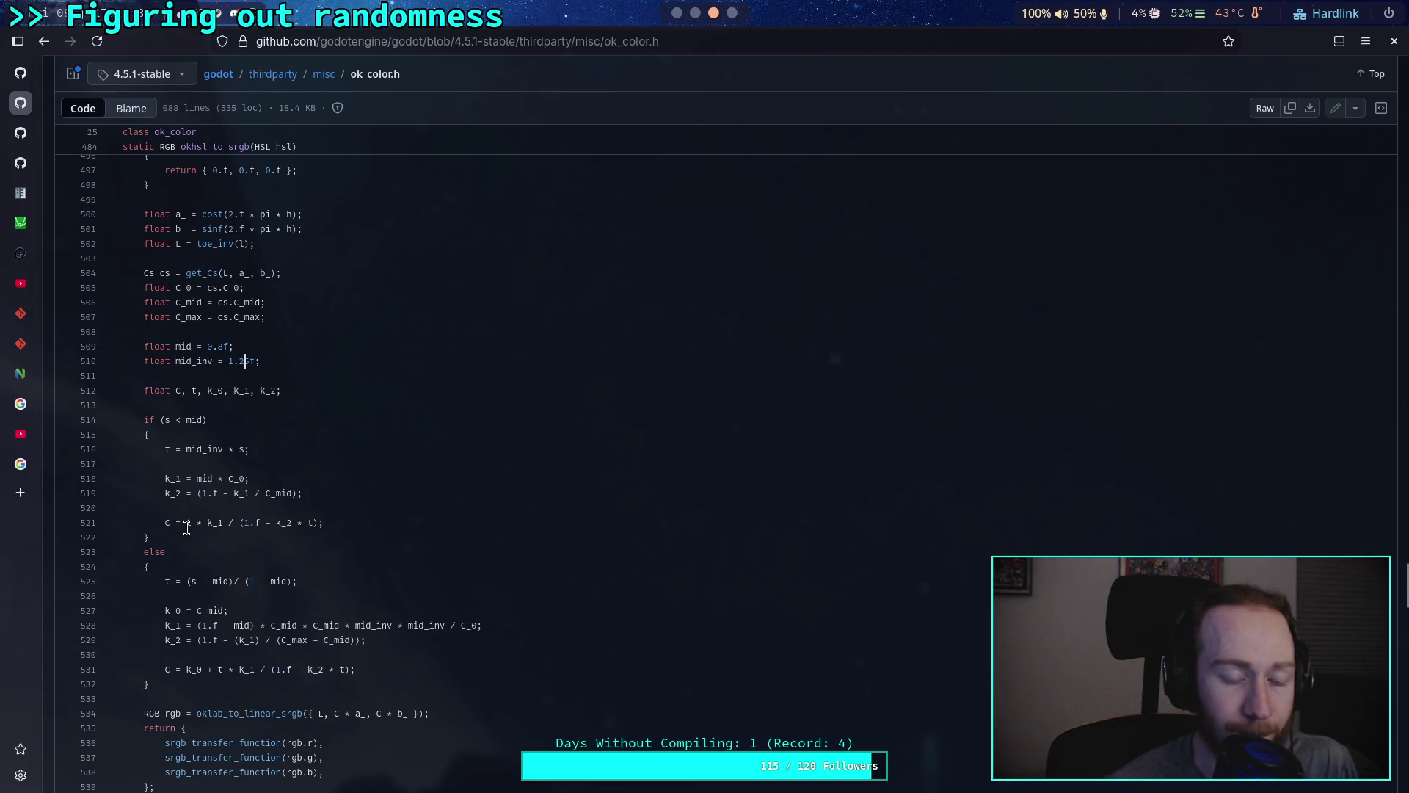
scroll(201, 539, "down", 3)
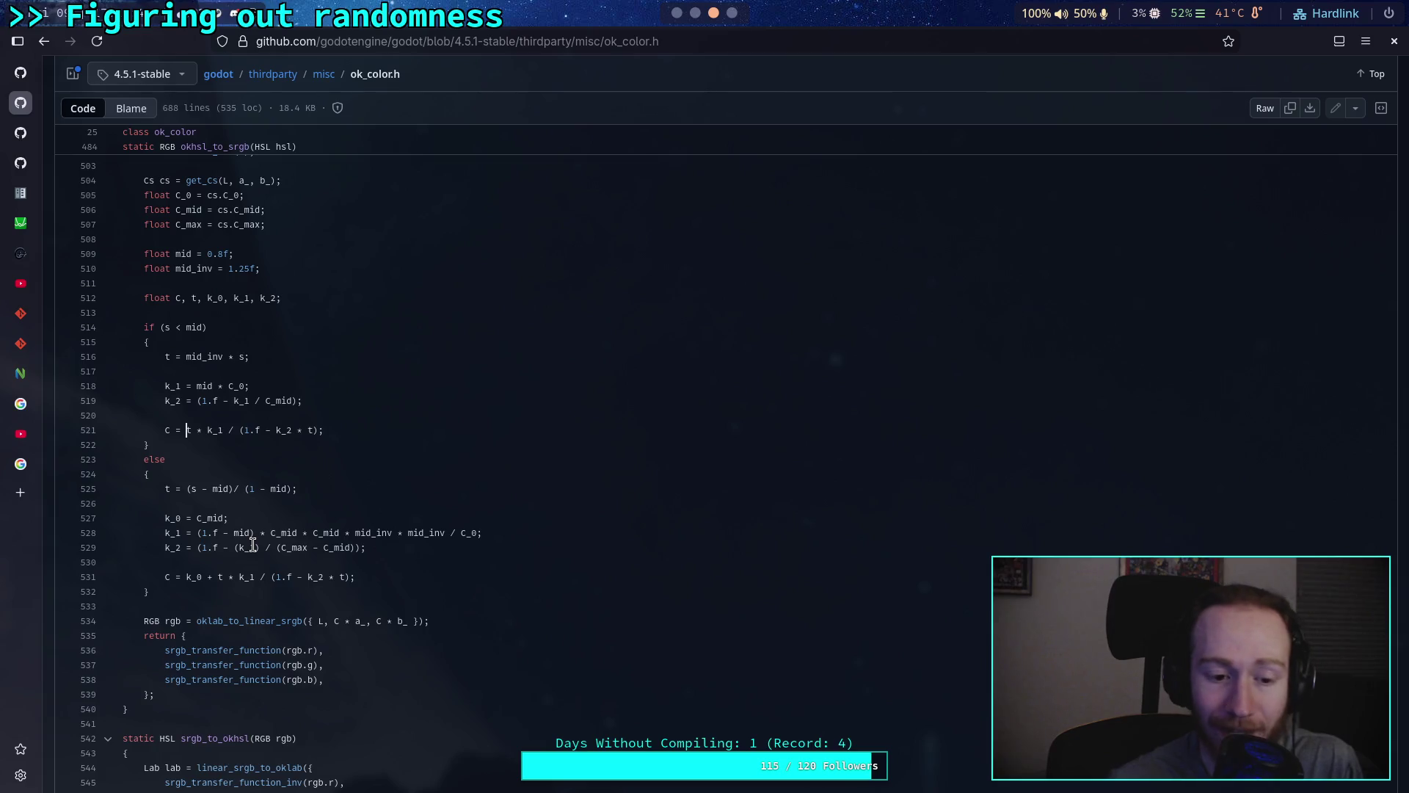
scroll(253, 544, "down", 3)
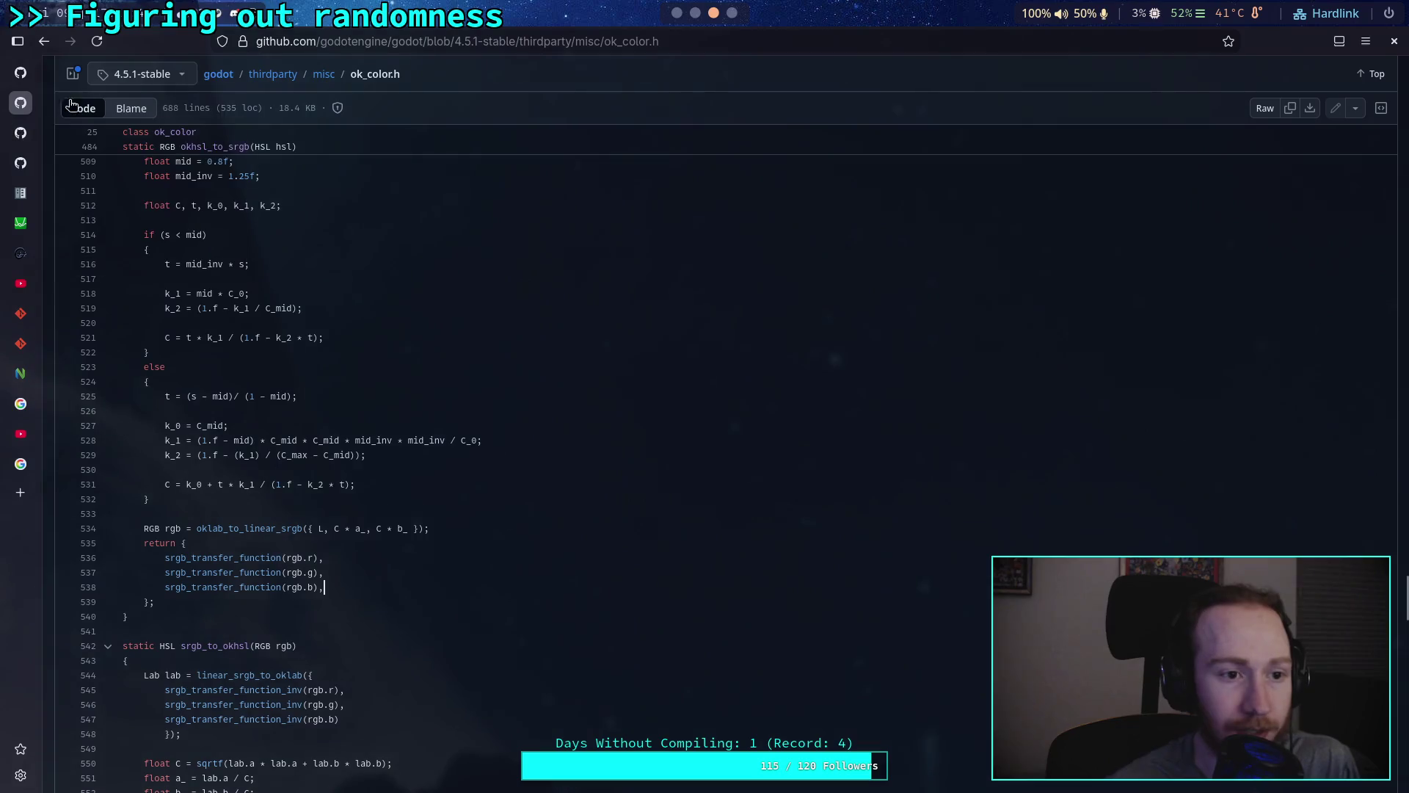
left_click(695, 12)
Step: Scroll the Color help page's properties, then return to TerrainInstanceColorSettings
left_click(713, 13)
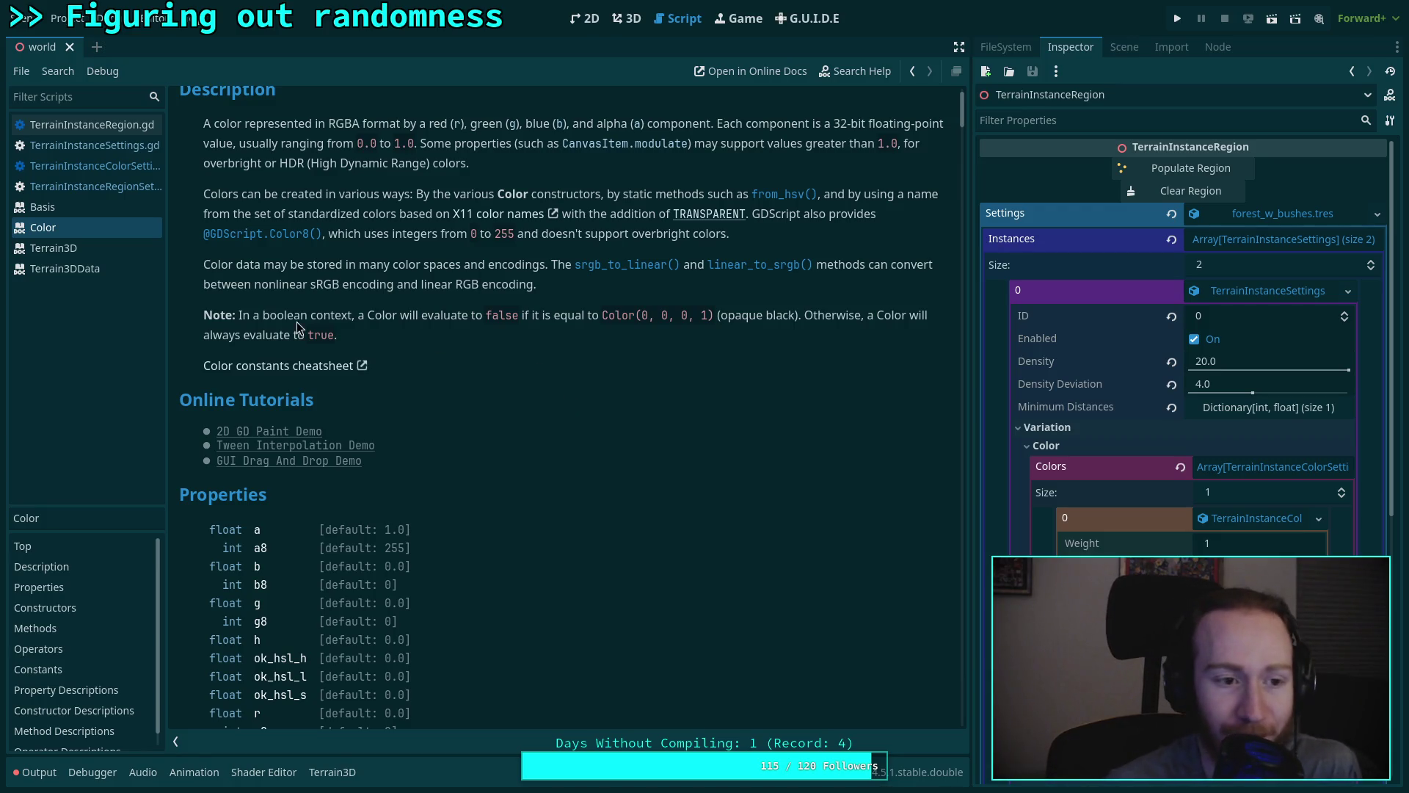
scroll(482, 337, "down", 4)
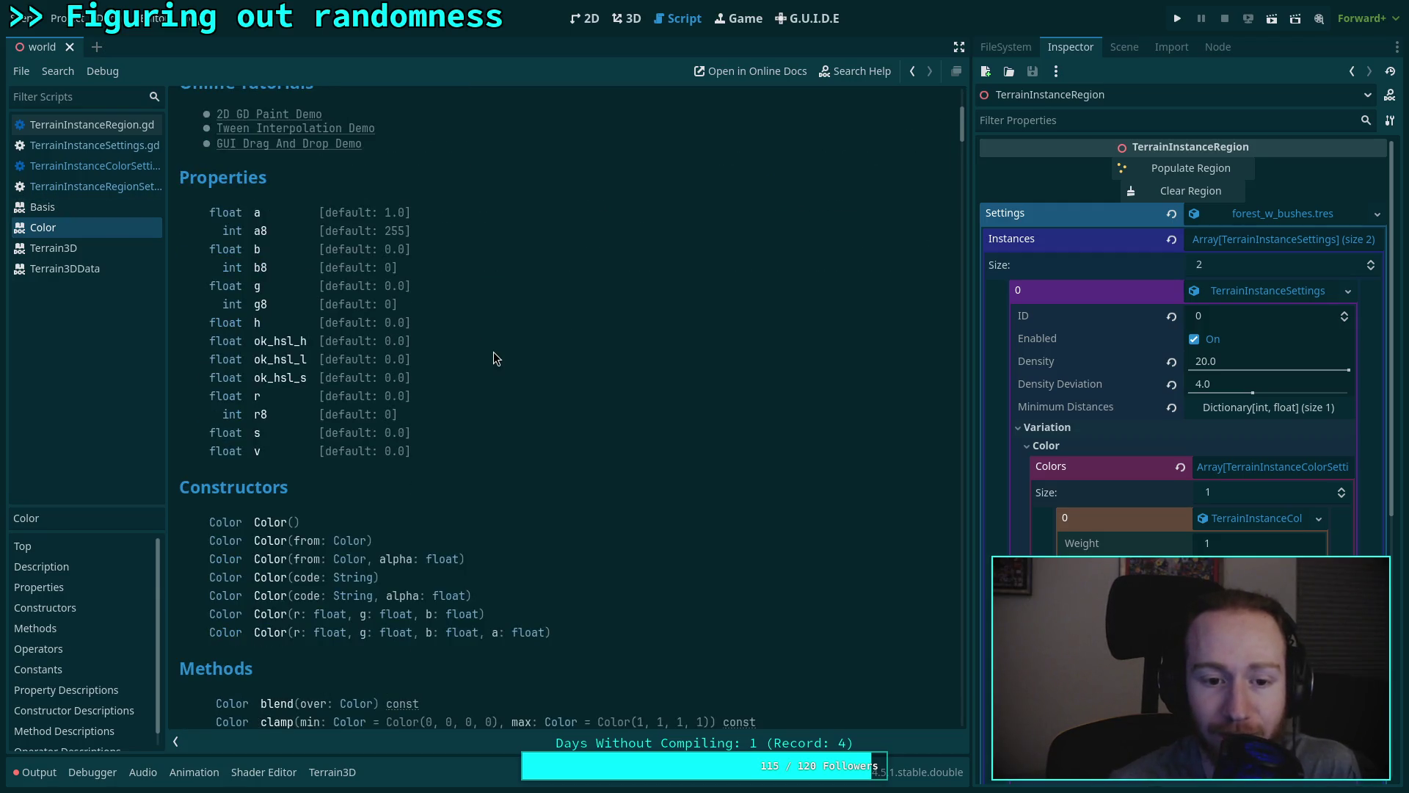
scroll(494, 350, "down", 1)
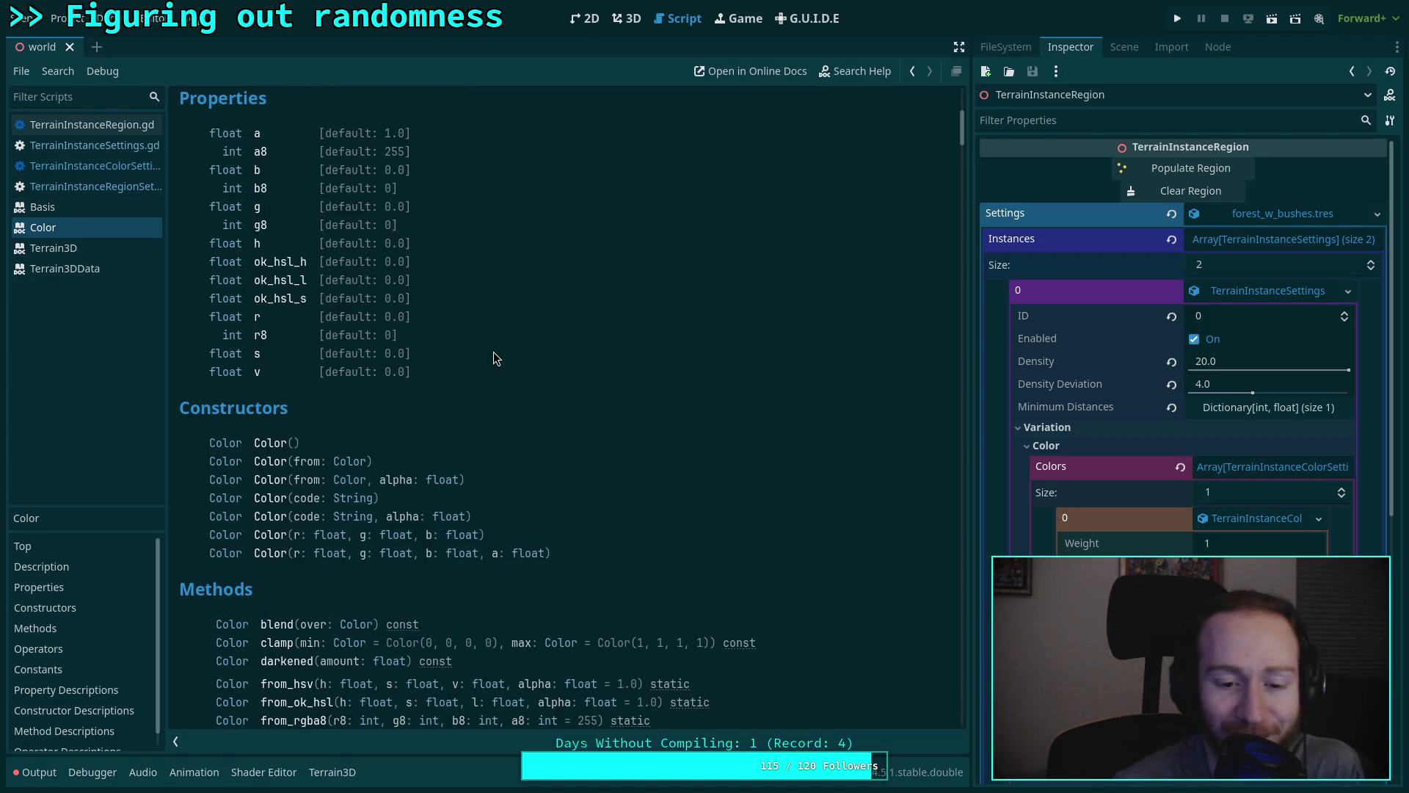
scroll(500, 383, "down", 3)
scroll(492, 413, "up", 2)
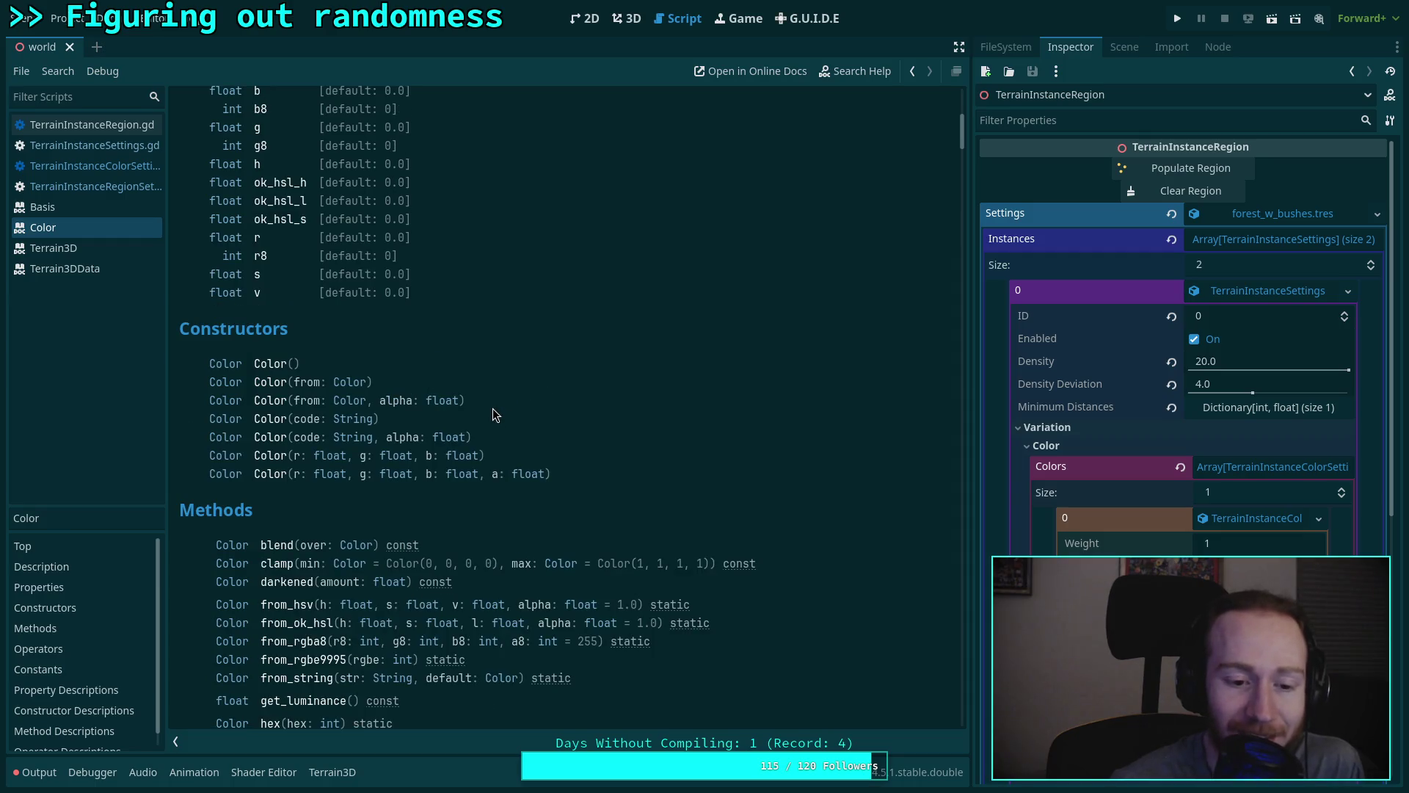
left_click(94, 166)
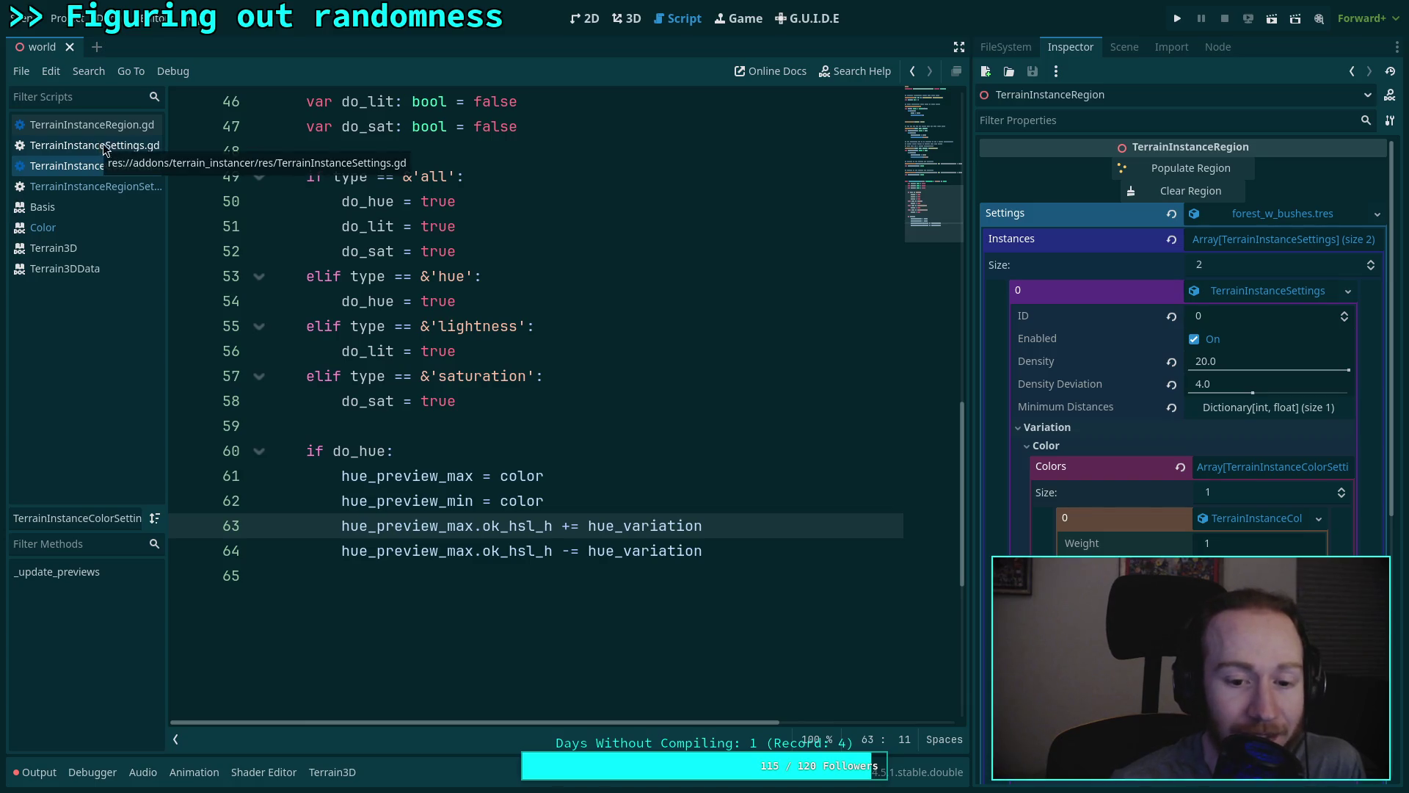
Step: Add an 'if do_lit:' block containing pass after the hue block
left_click(747, 549)
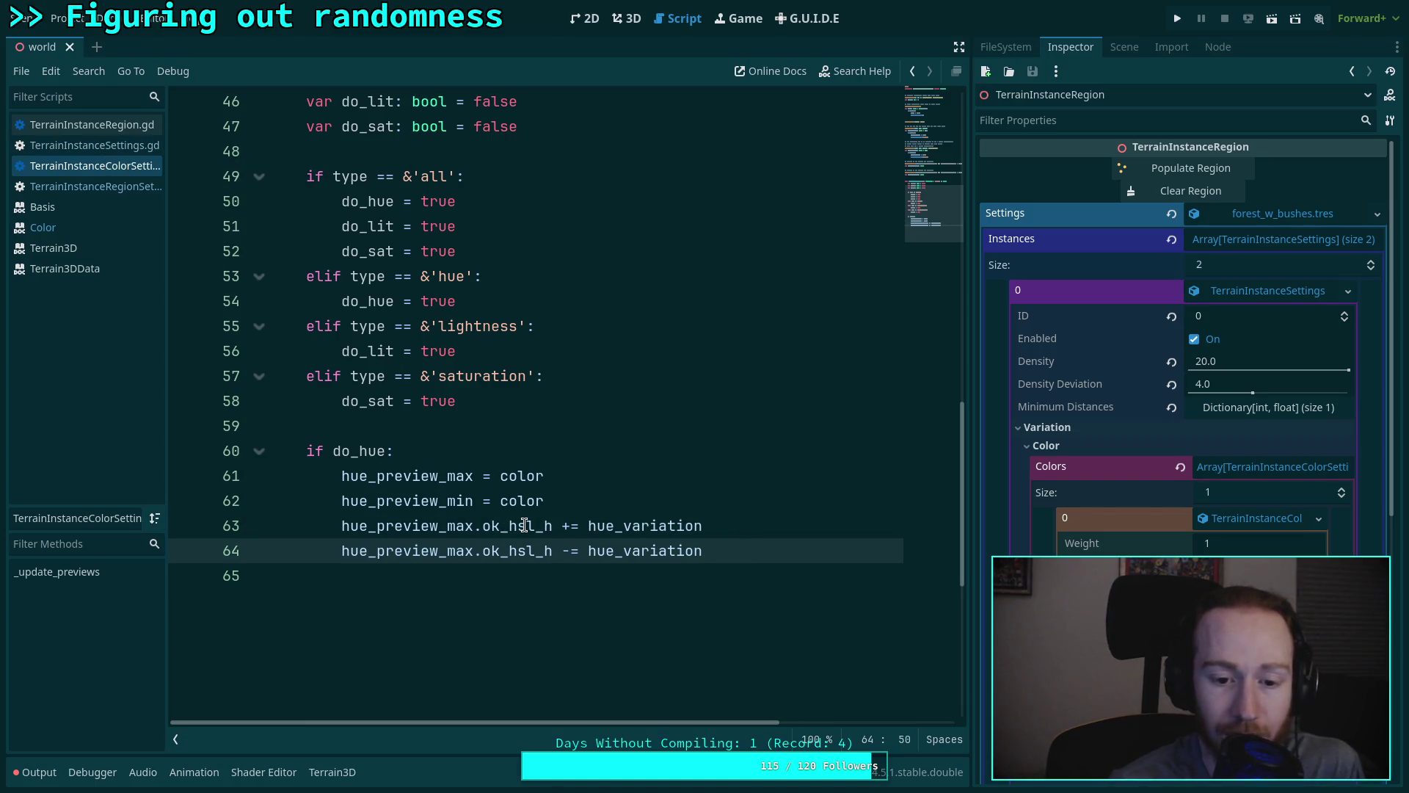
mouse_move(525, 525)
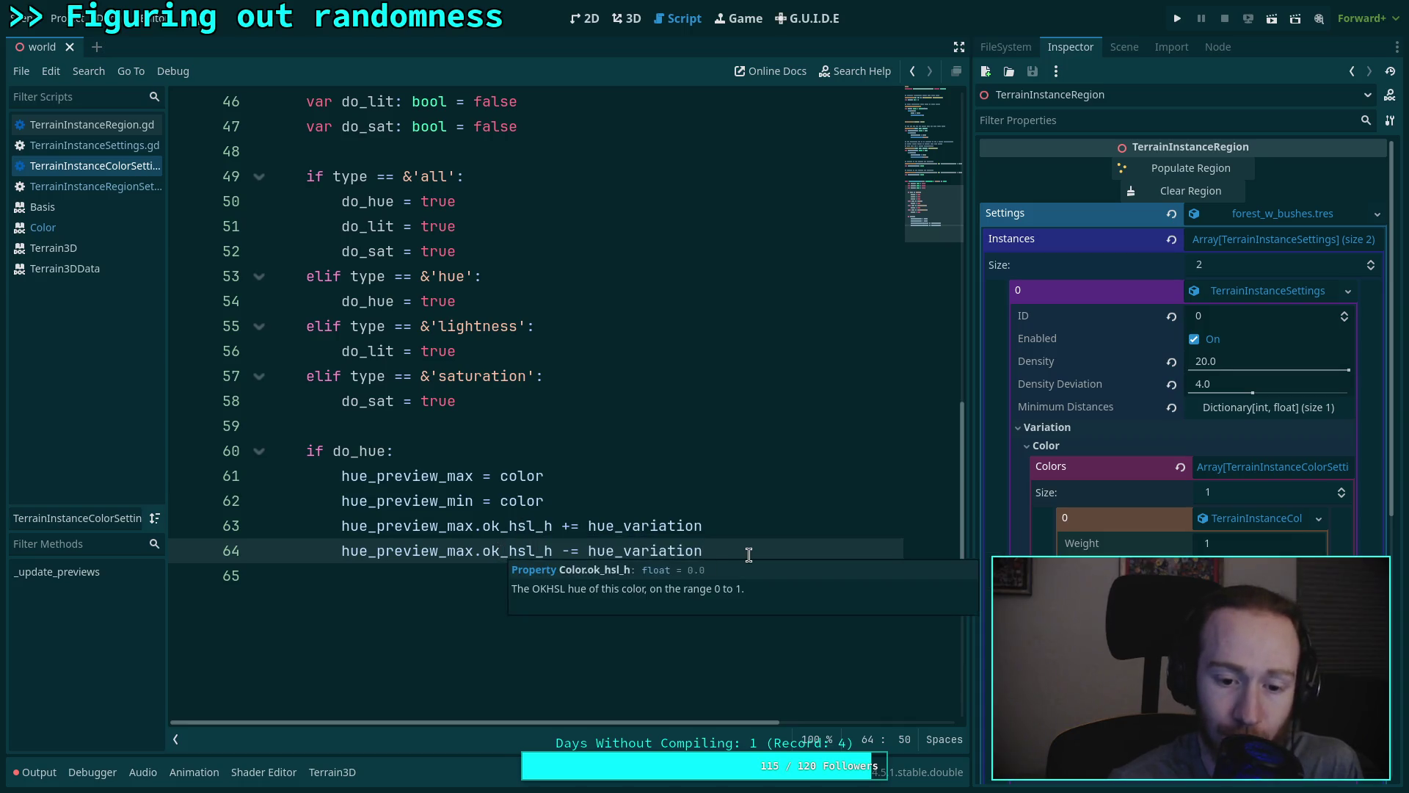
key("Return")
key("BackSpace")
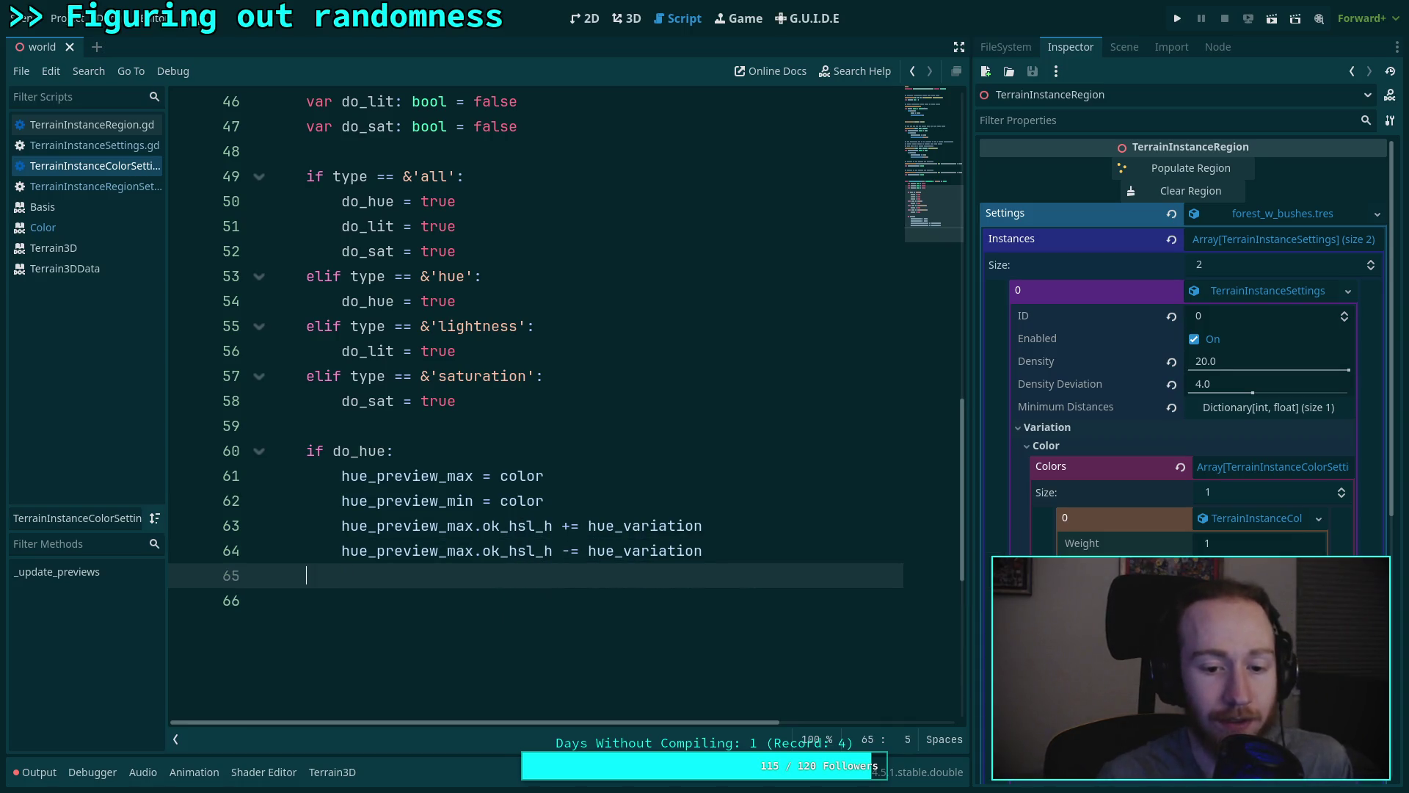
type("if do_l")
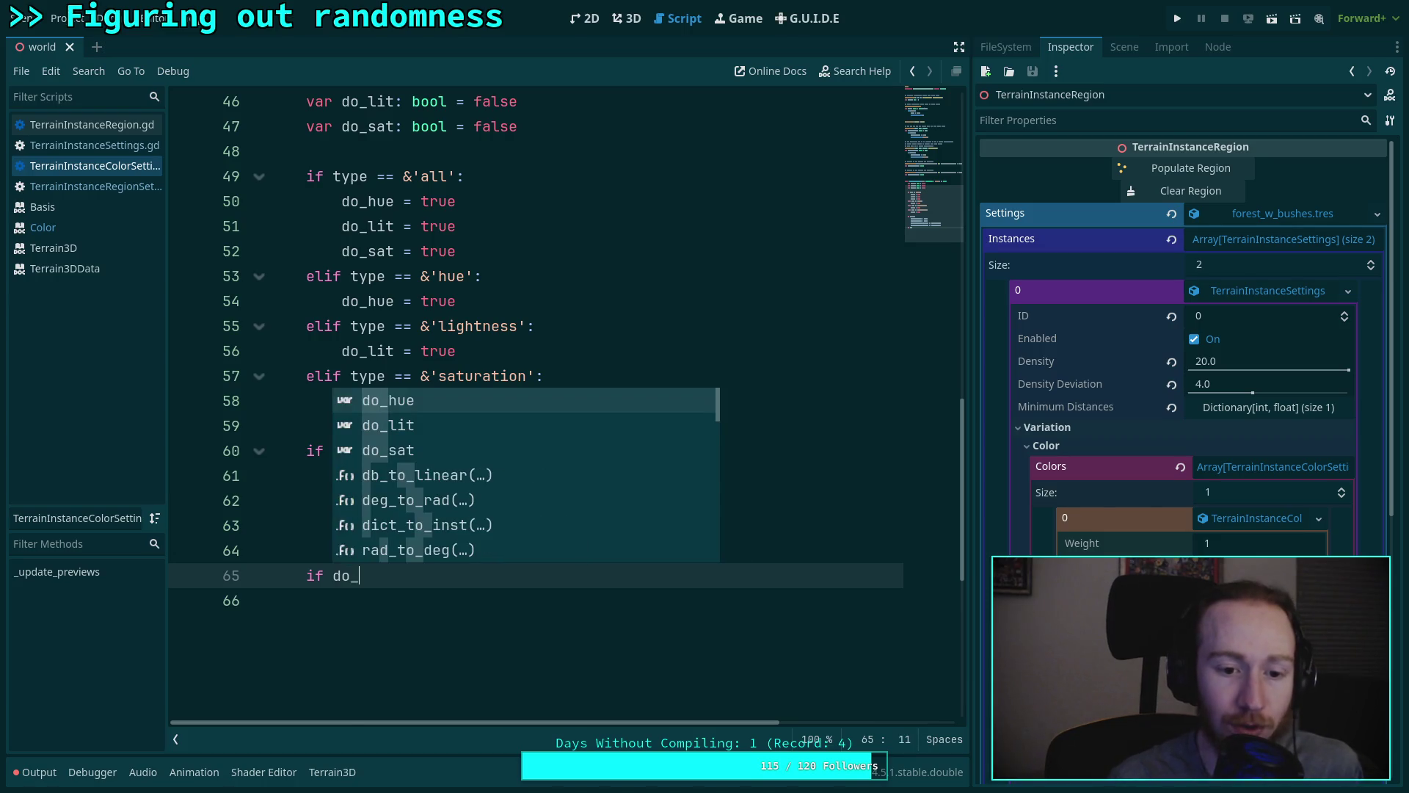
key("Return")
type(":")
key("Return")
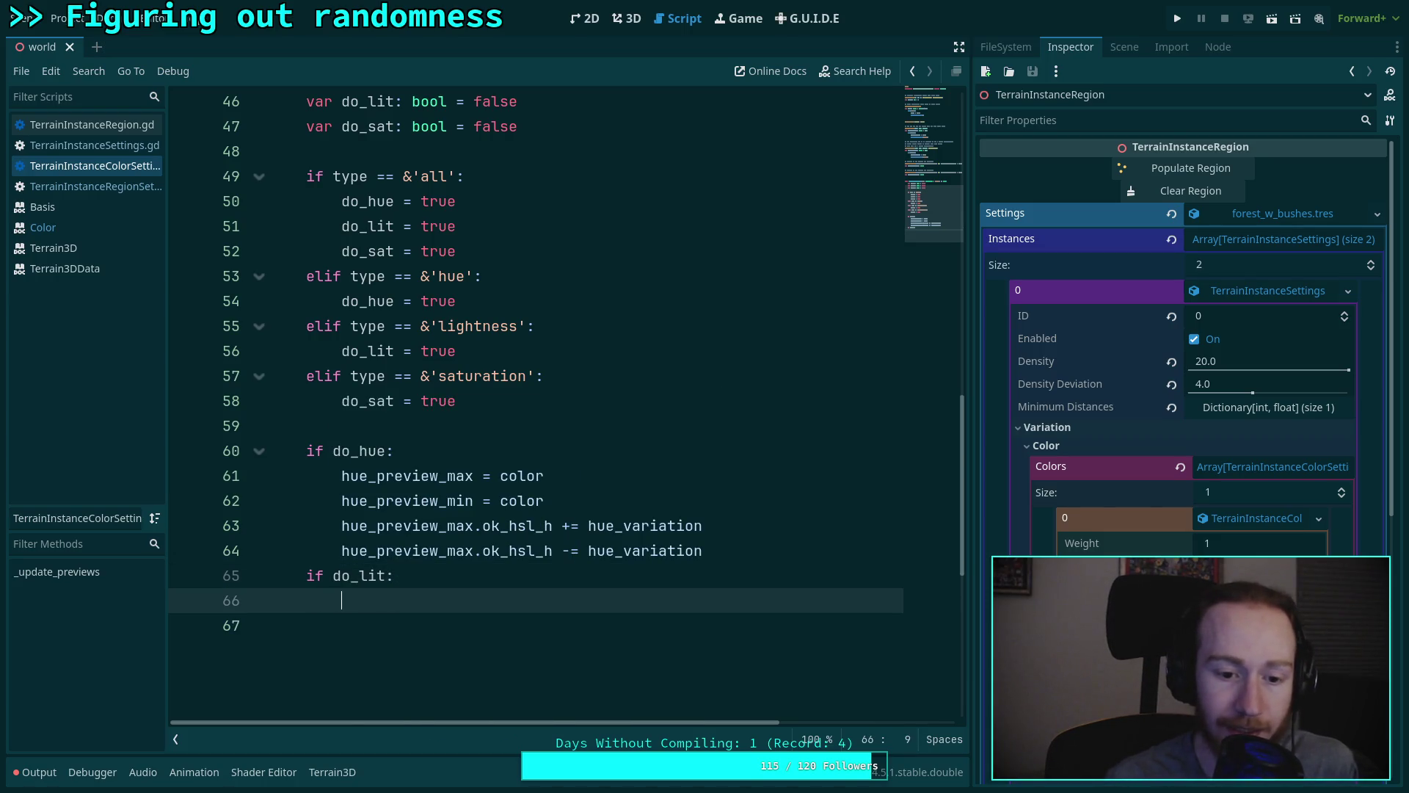
type("pas")
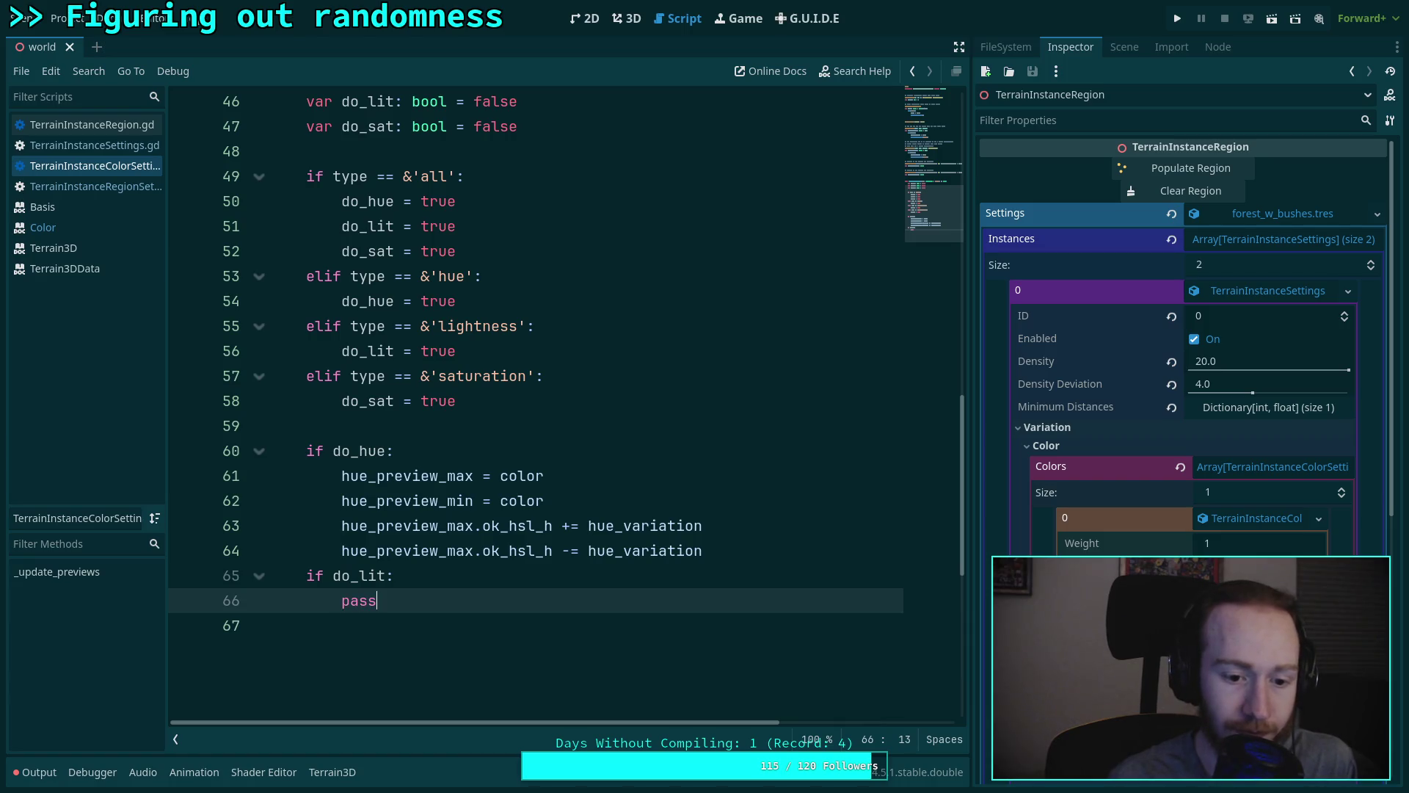
type("s")
key("Return")
Step: Start an 'if do_sat:' block and save with Ctrl+S
type("if do_")
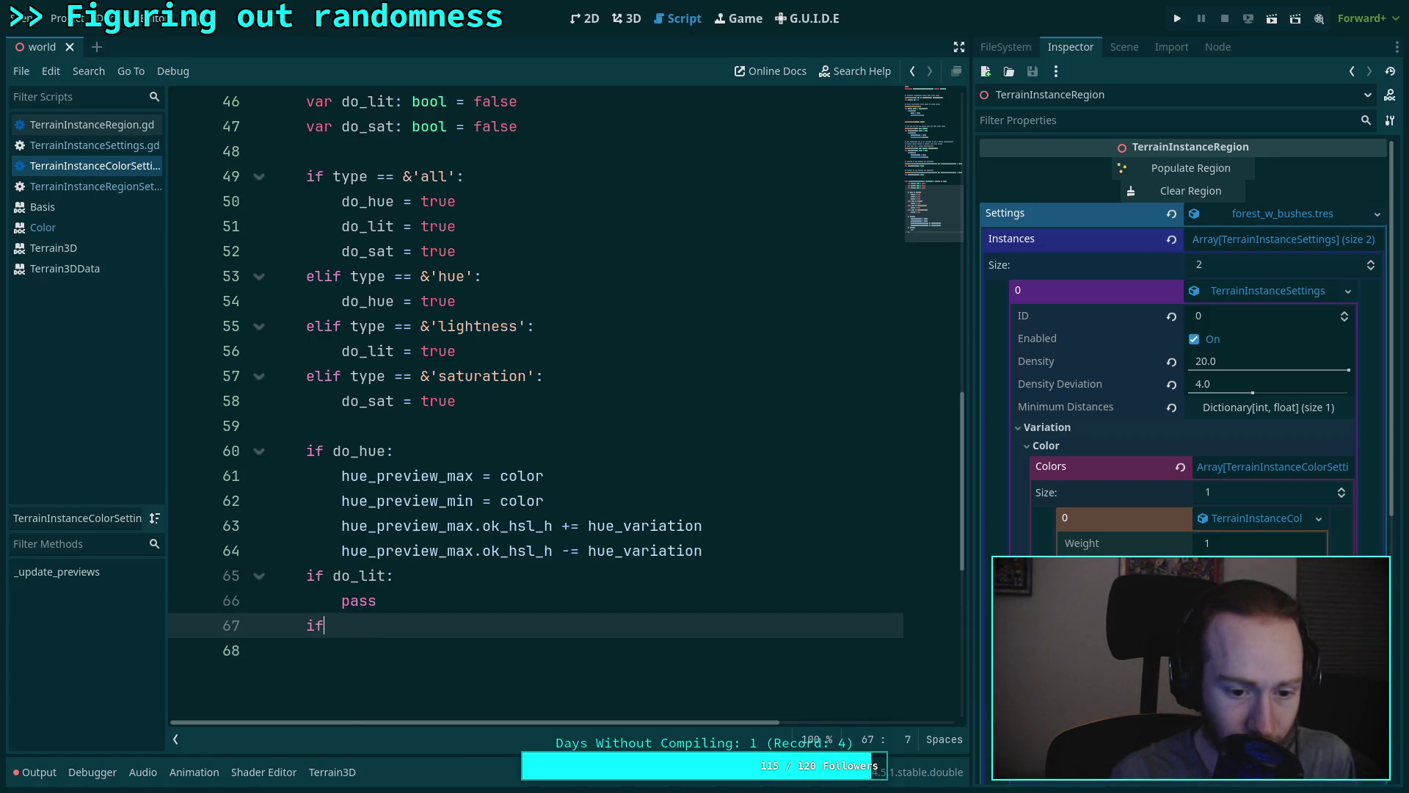
type("sat:")
key("Return")
type("pass")
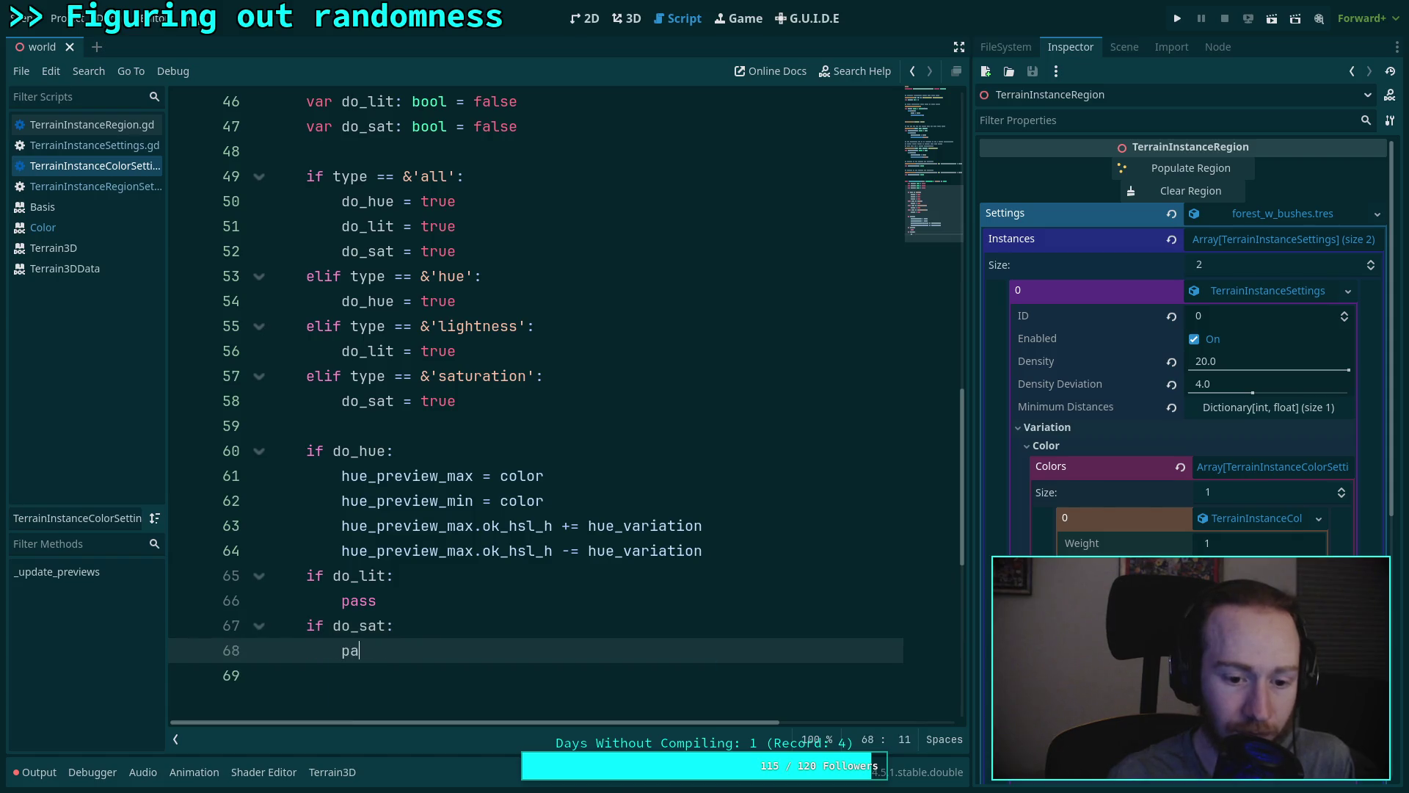
key("ctrl+s")
left_click(619, 500)
scroll(620, 500, "up", 6)
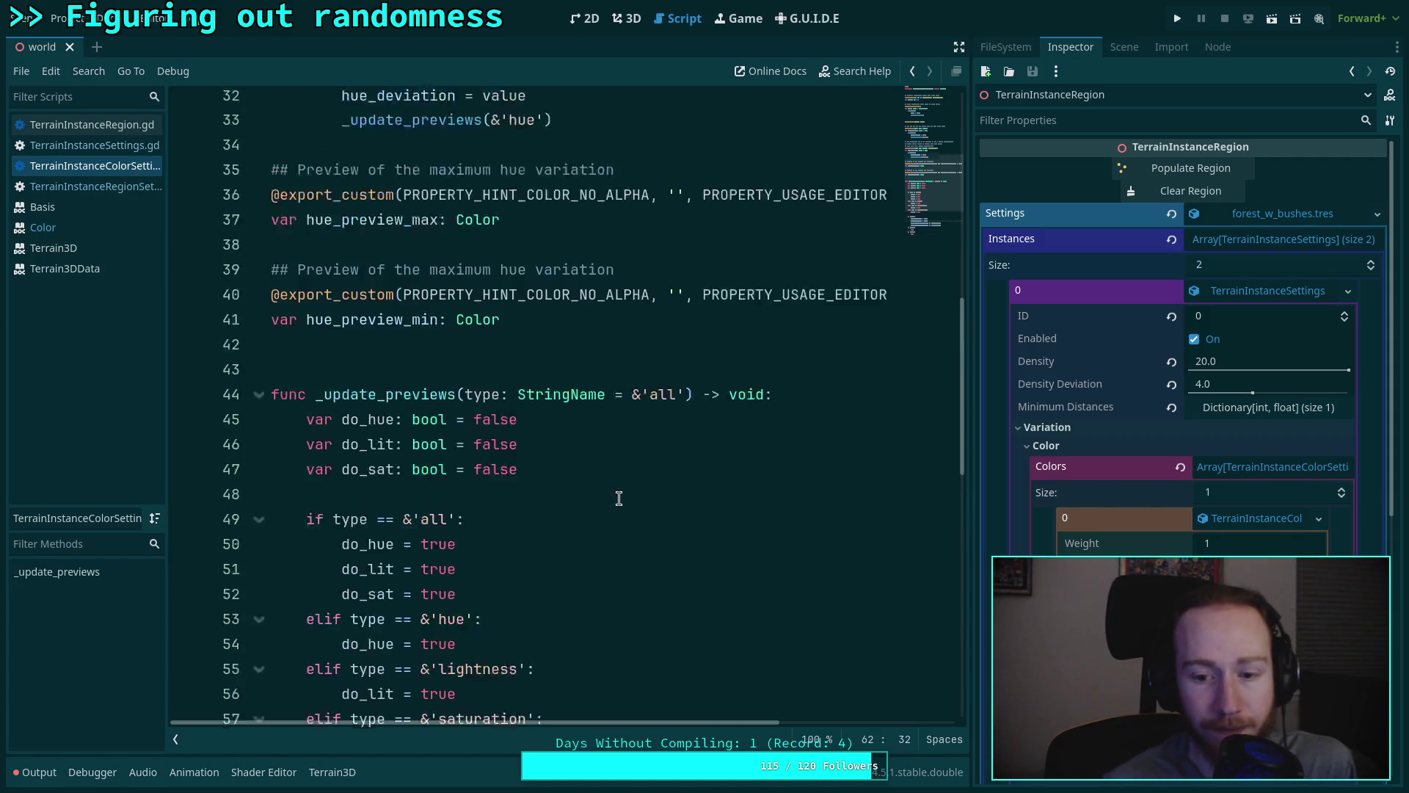
Step: Open the Output log and reselect the TerrainInstanceRegion node in the Scene tree
left_click(1088, 556)
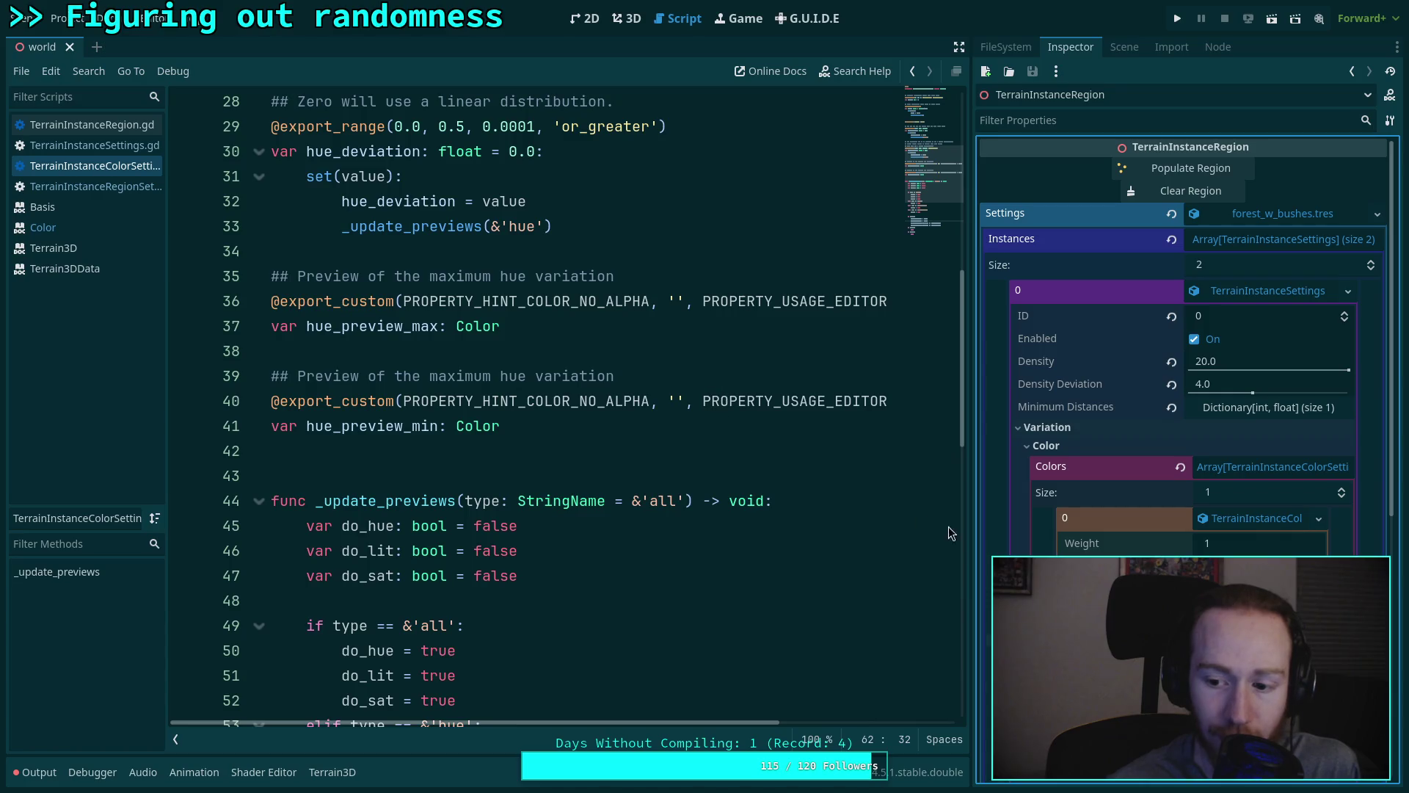
left_click(39, 773)
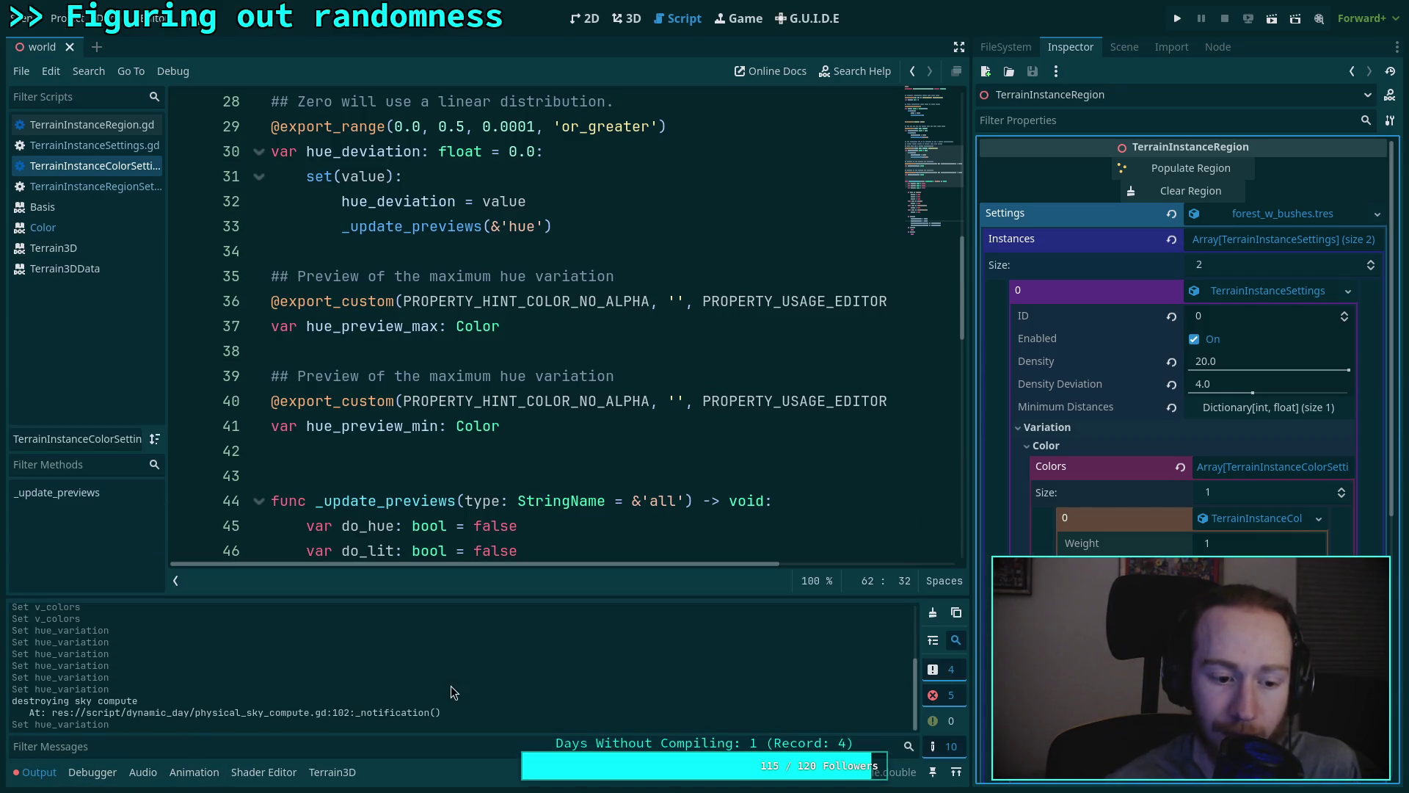
left_click(1125, 47)
left_click(1074, 399)
left_click(1086, 420)
left_click(1070, 47)
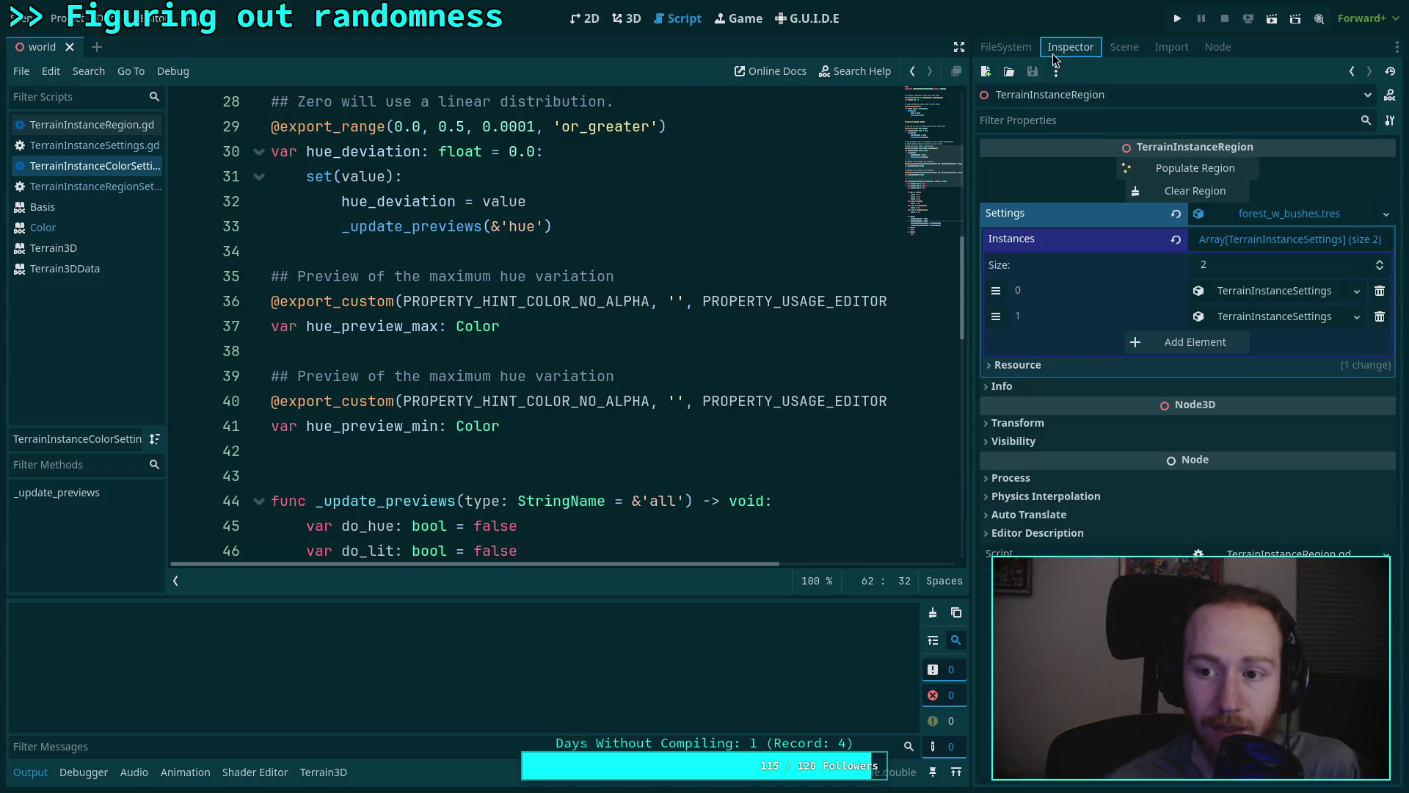
Step: Expand Instances 0 and Colors 0 in the Inspector and widen the dock
left_click(1211, 291)
left_click(1257, 518)
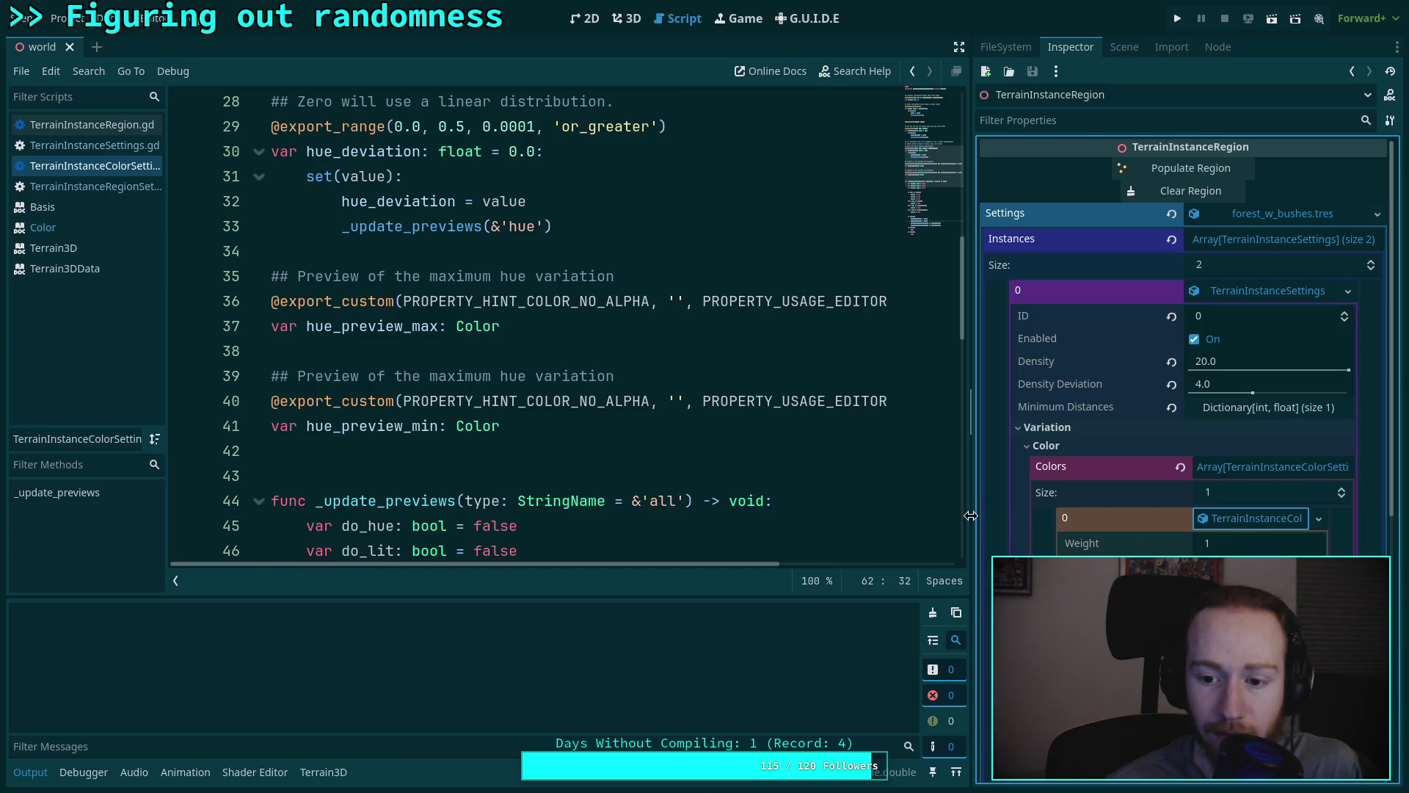
left_click_drag(976, 516, 937, 517)
scroll(597, 441, "down", 9)
scroll(597, 442, "up", 10)
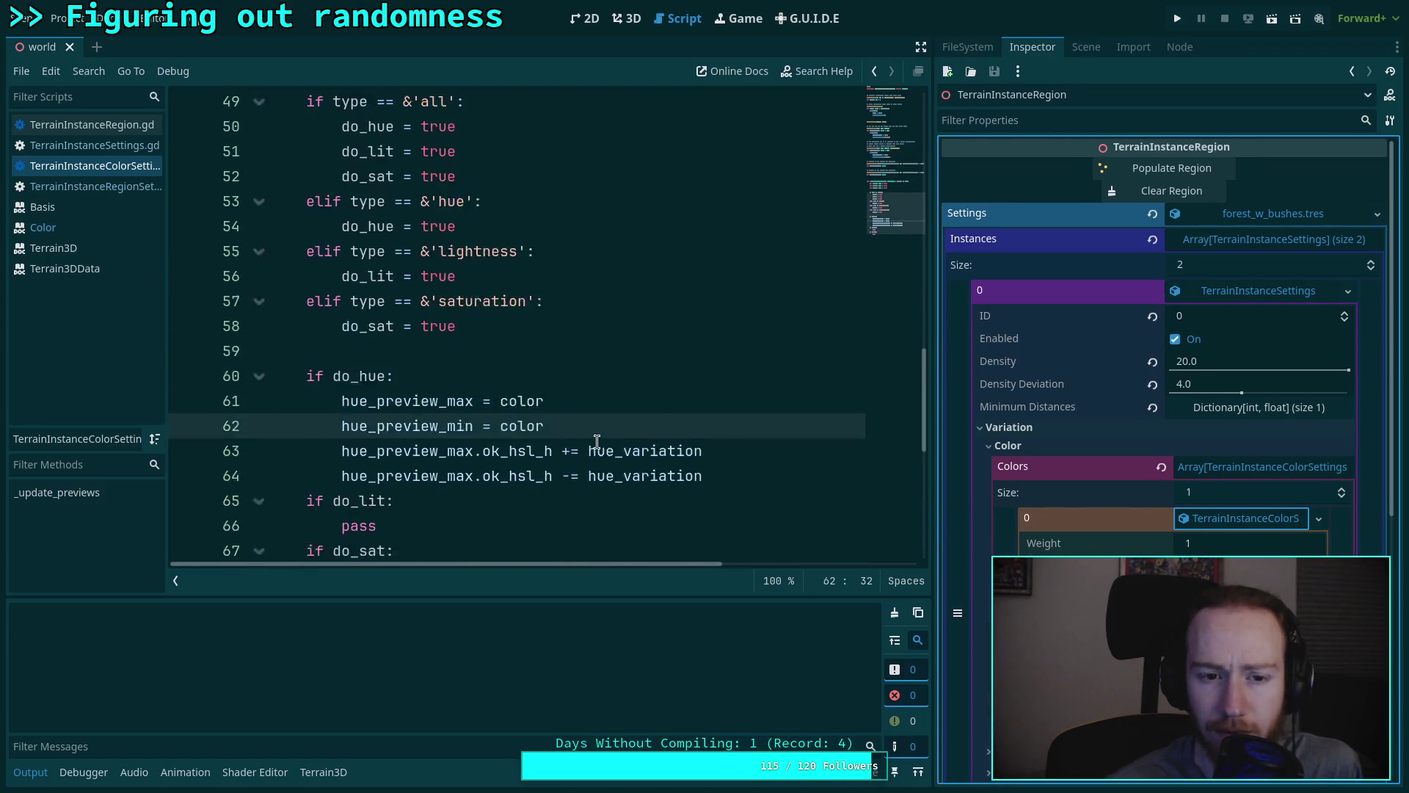
scroll(589, 442, "up", 4)
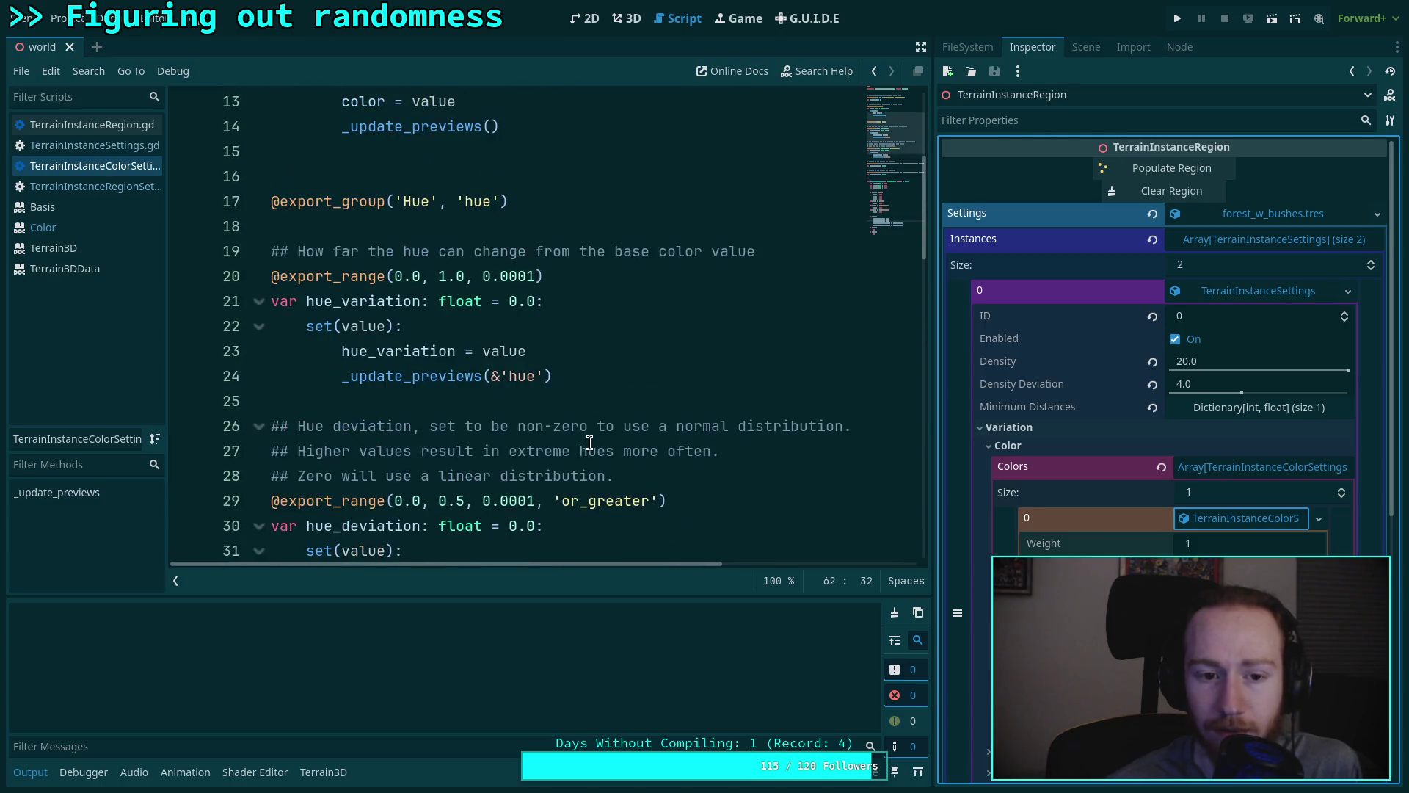
scroll(589, 442, "down", 12)
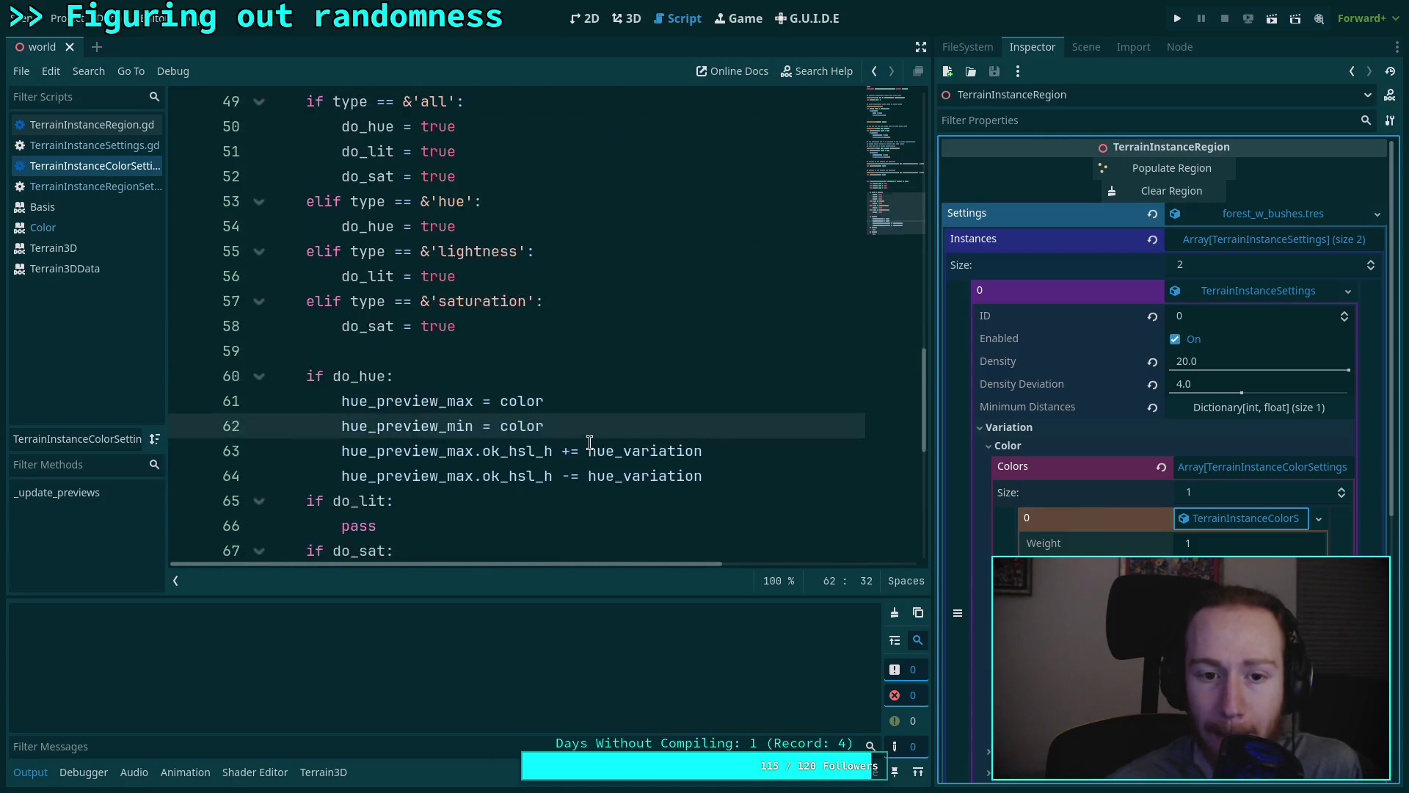
scroll(589, 442, "up", 2)
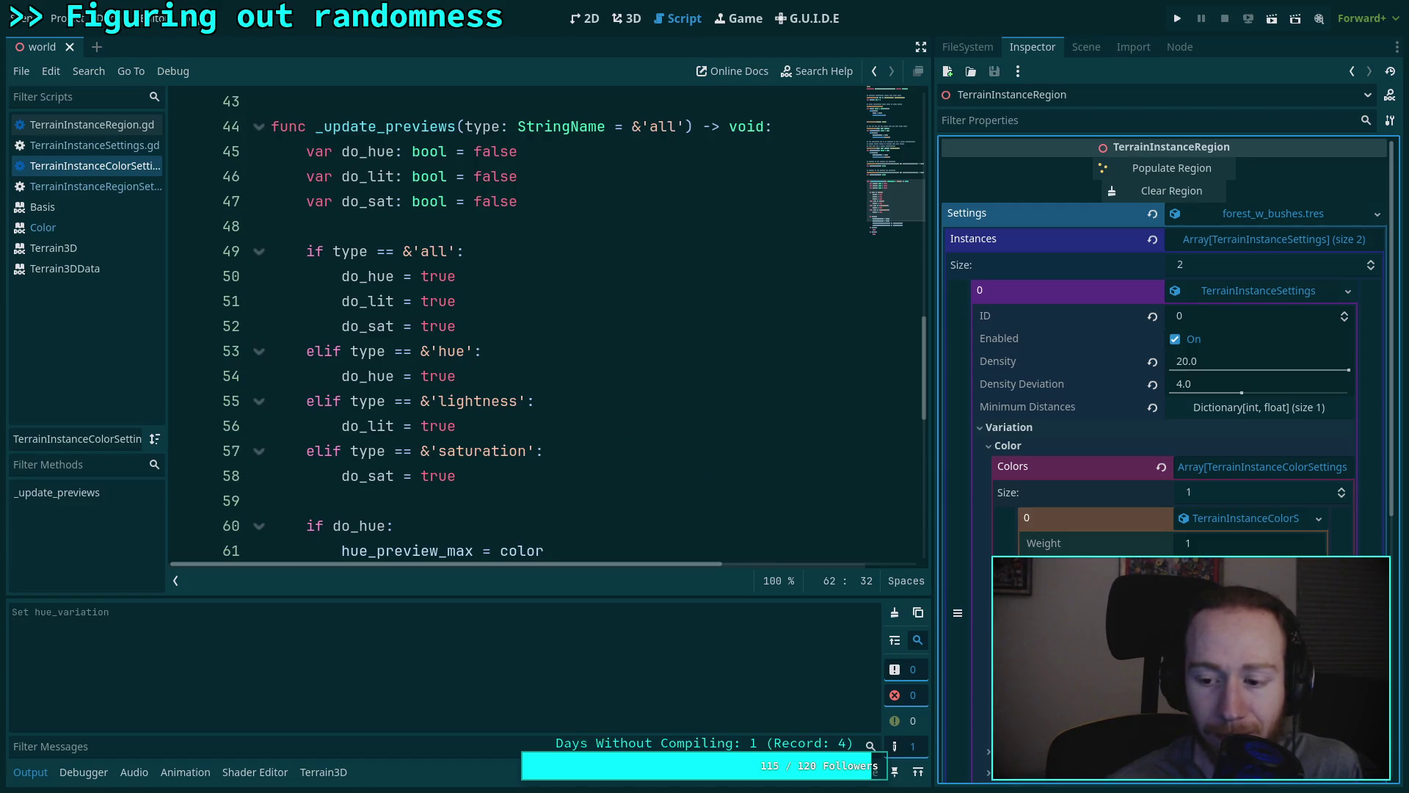
scroll(569, 470, "down", 5)
scroll(570, 464, "up", 12)
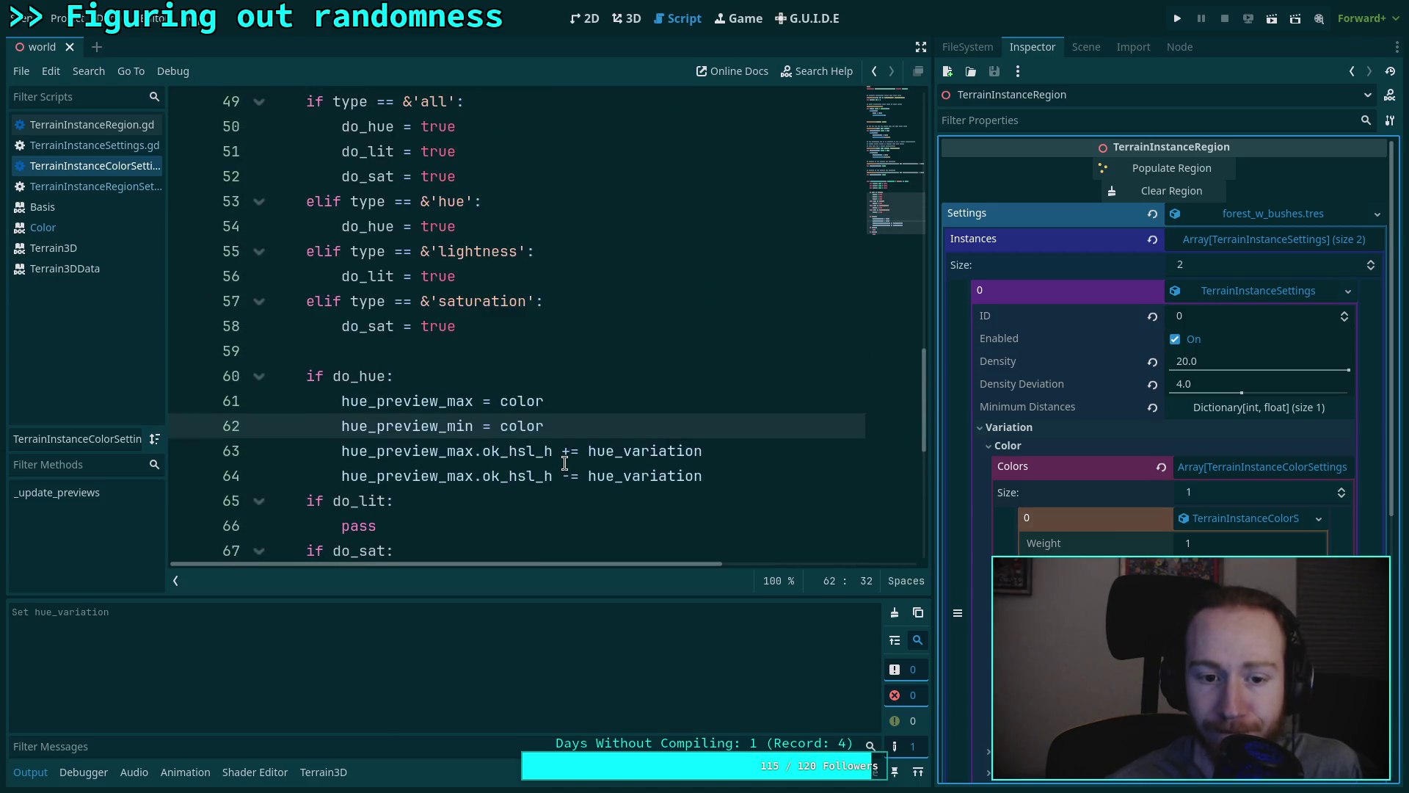
scroll(572, 460, "up", 2)
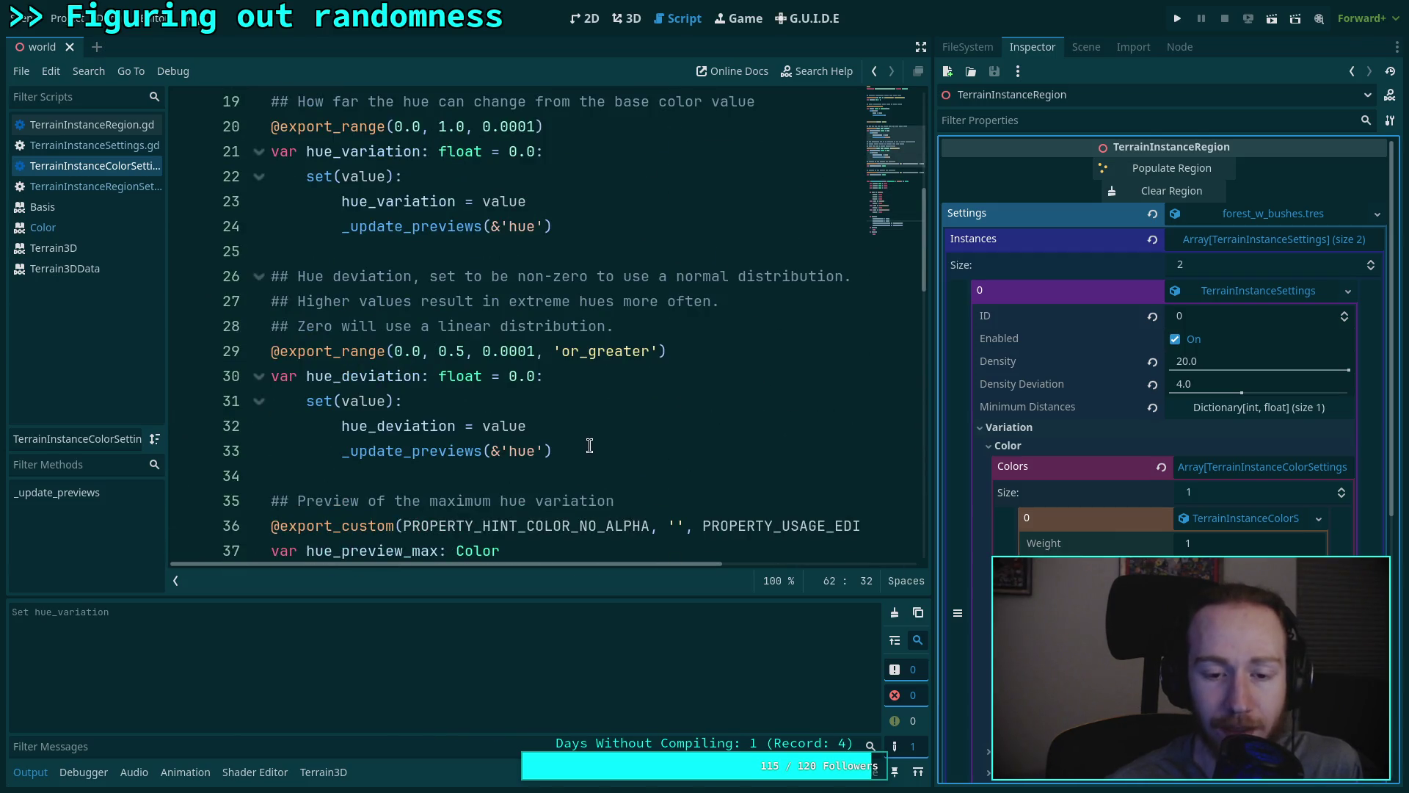
scroll(589, 446, "up", 2)
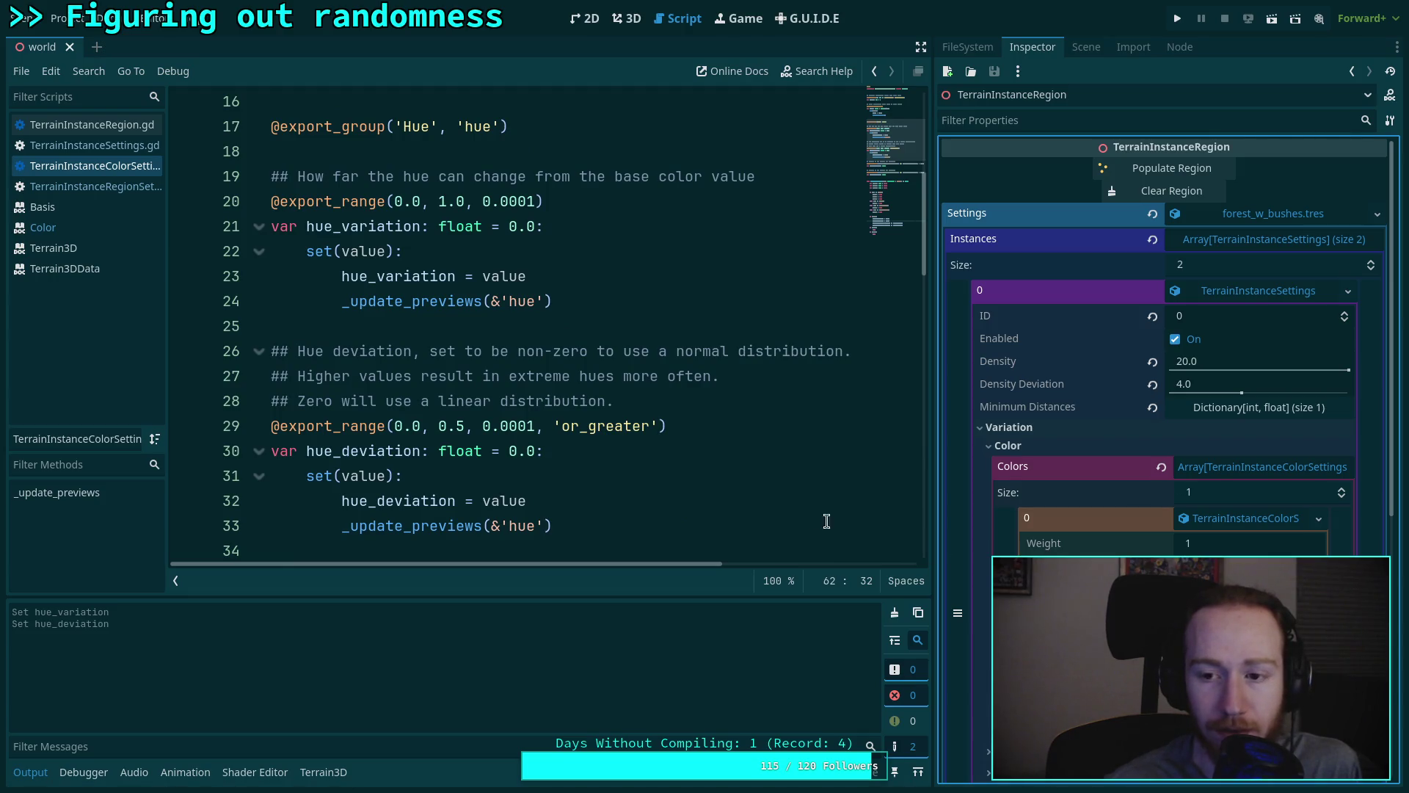
left_click(639, 407)
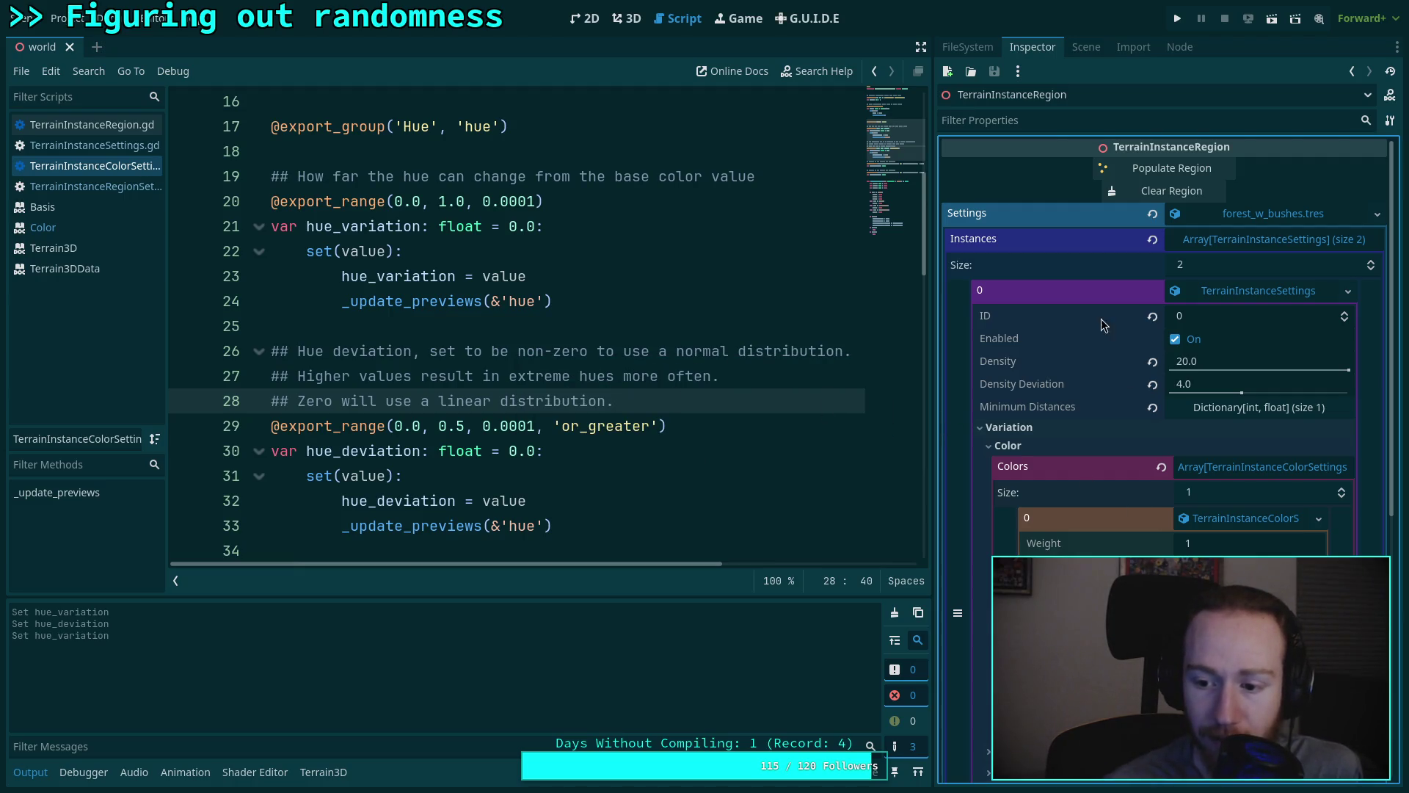
left_click(110, 147)
left_click(491, 252)
scroll(470, 242, "up", 12)
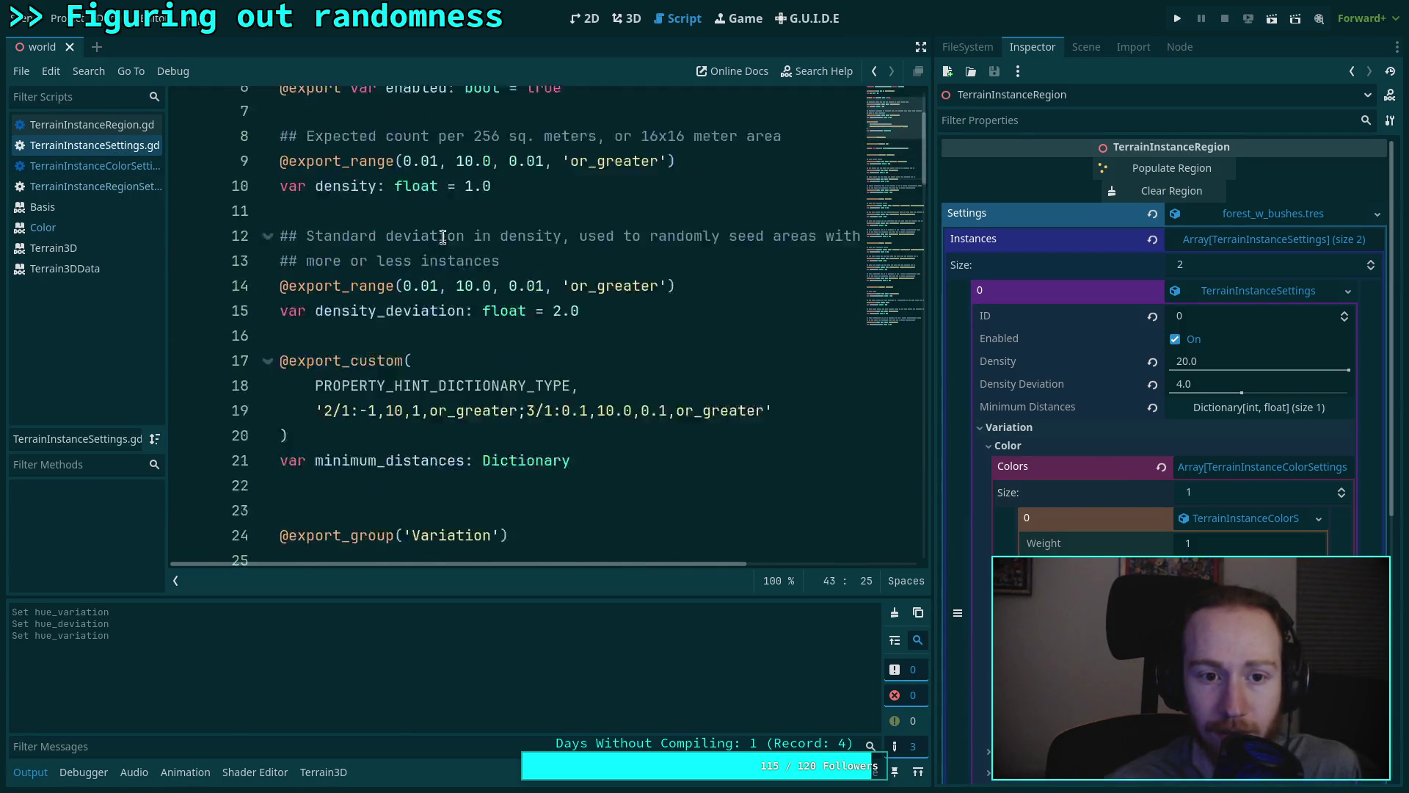
left_click(281, 104)
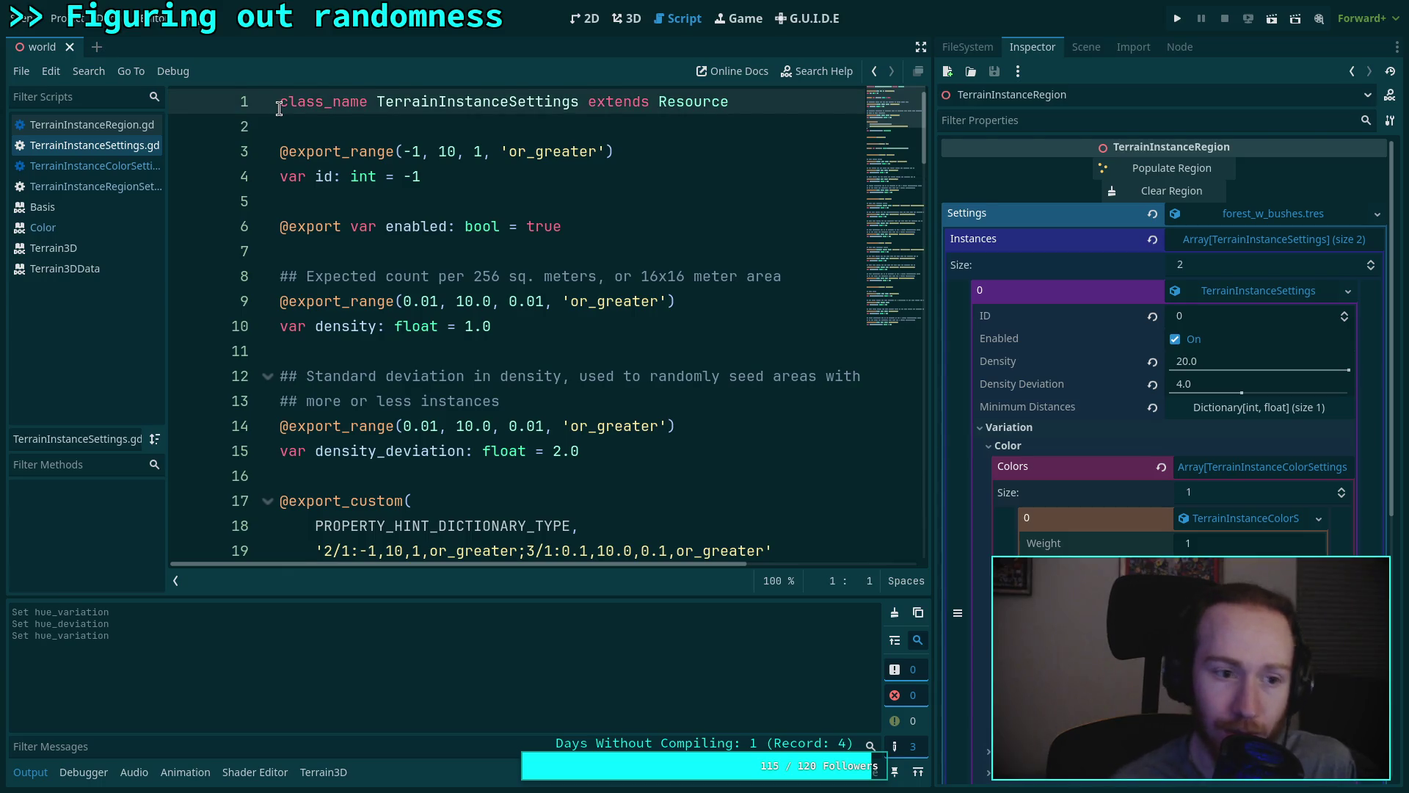
key("Return")
key("Up")
type("tool")
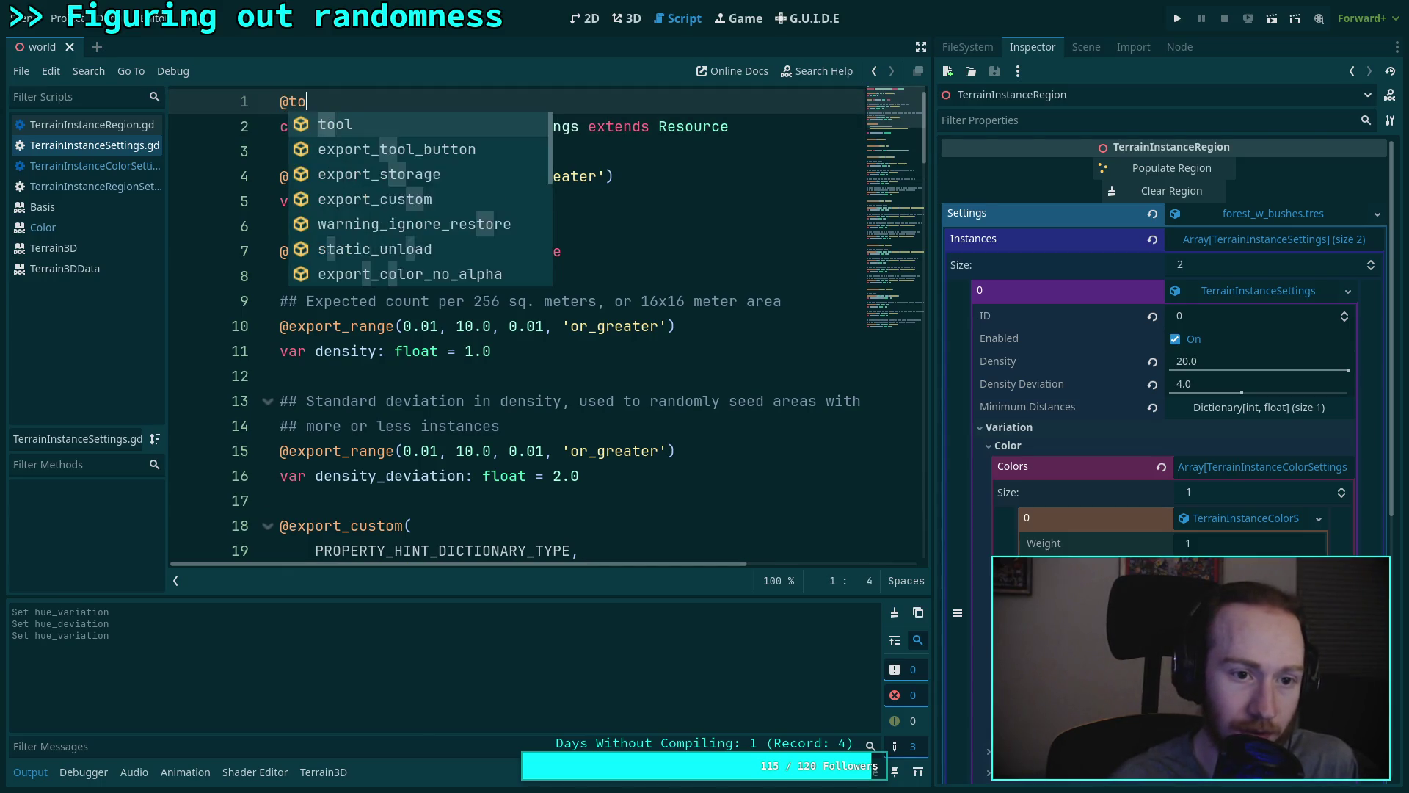
key("ctrl+s")
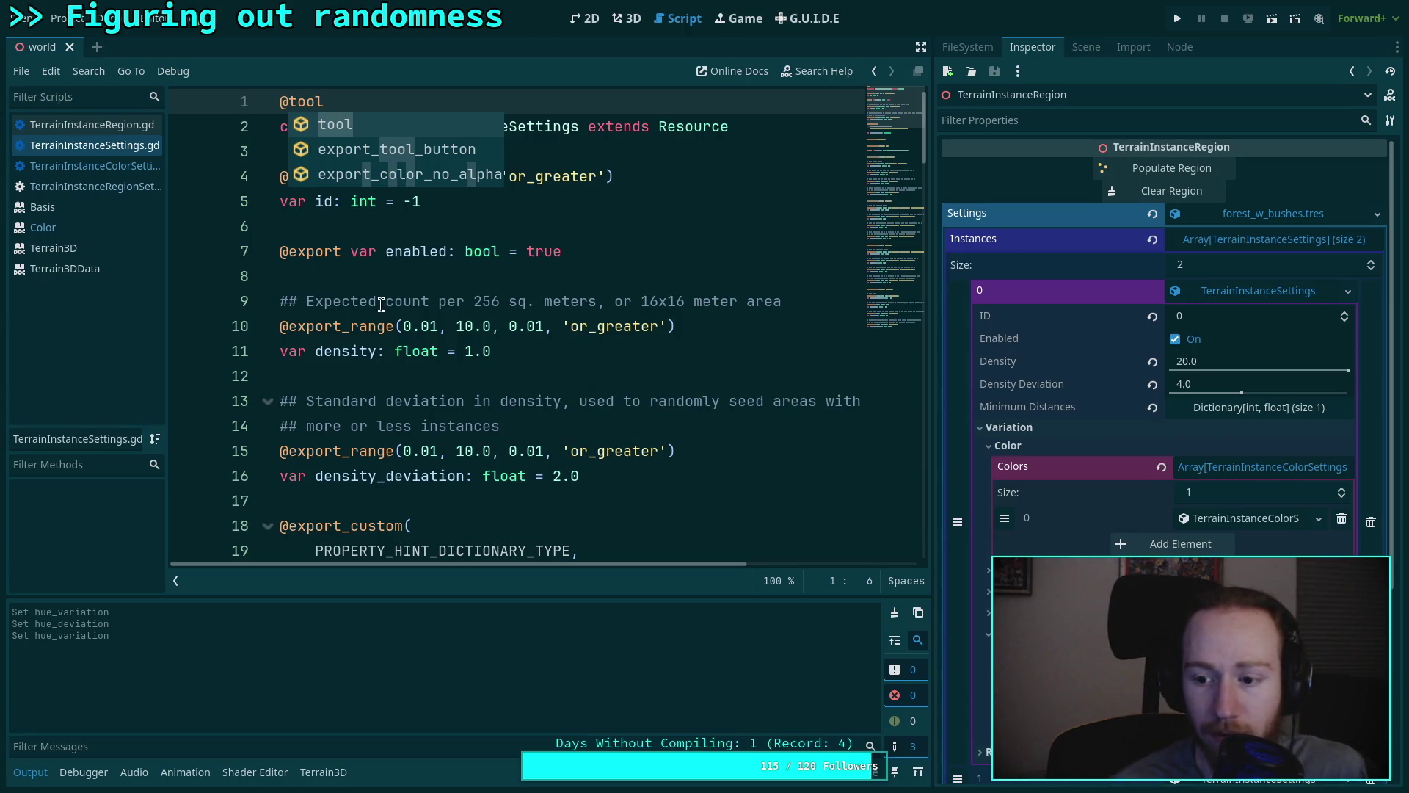
Step: Set the first colour settings entry's Color to light red ff8585
left_click(1235, 519)
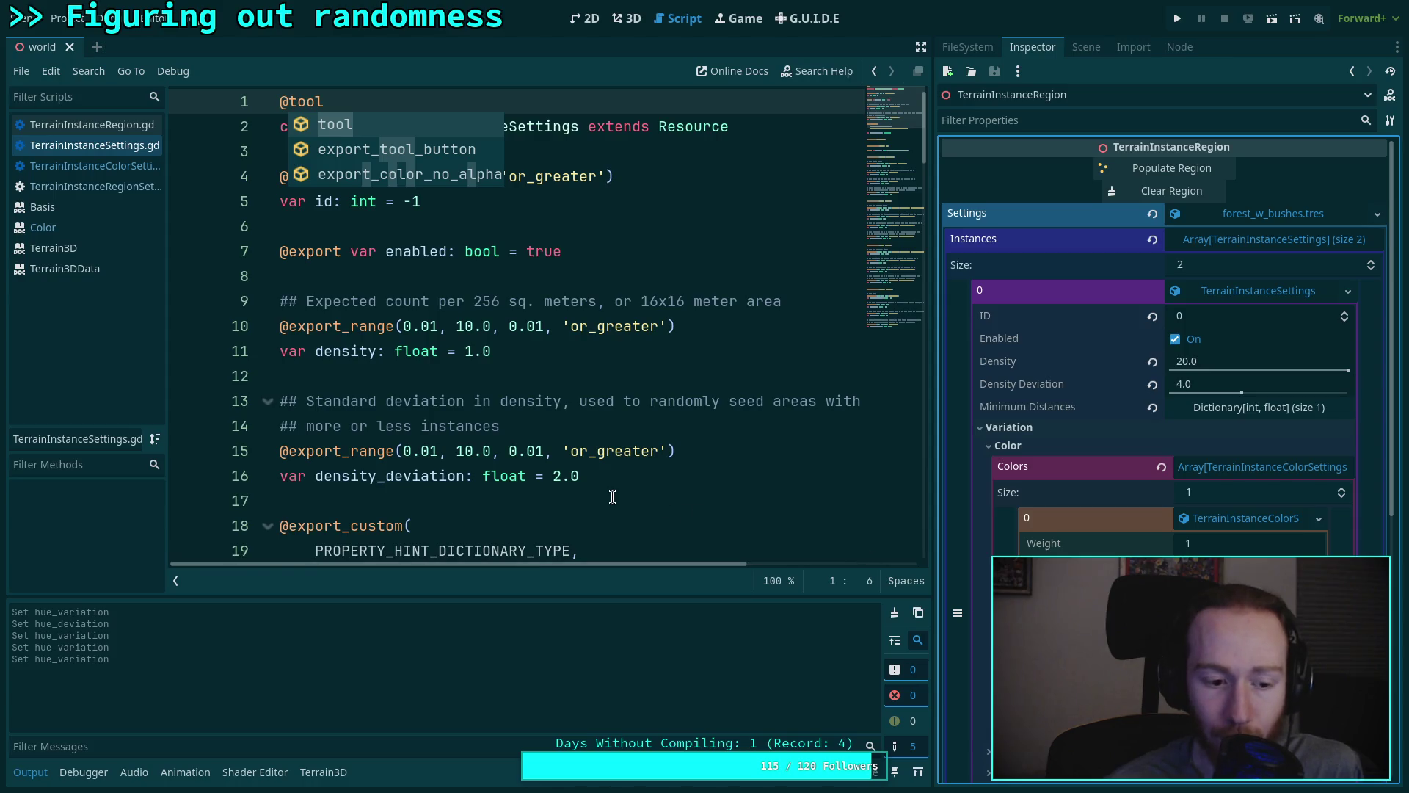
scroll(619, 499, "down", 17)
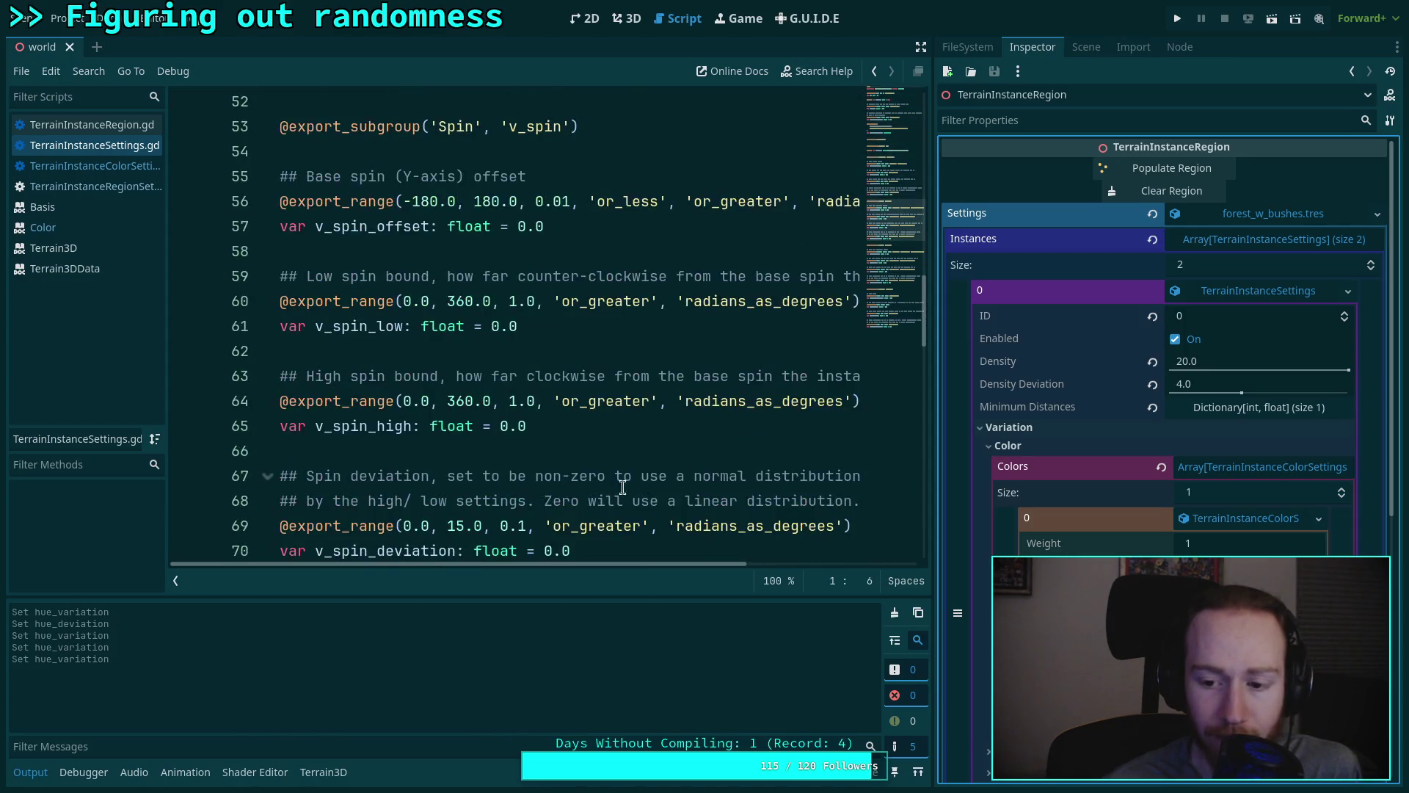
left_click(1248, 567)
left_click_drag(1341, 211, 1340, 222)
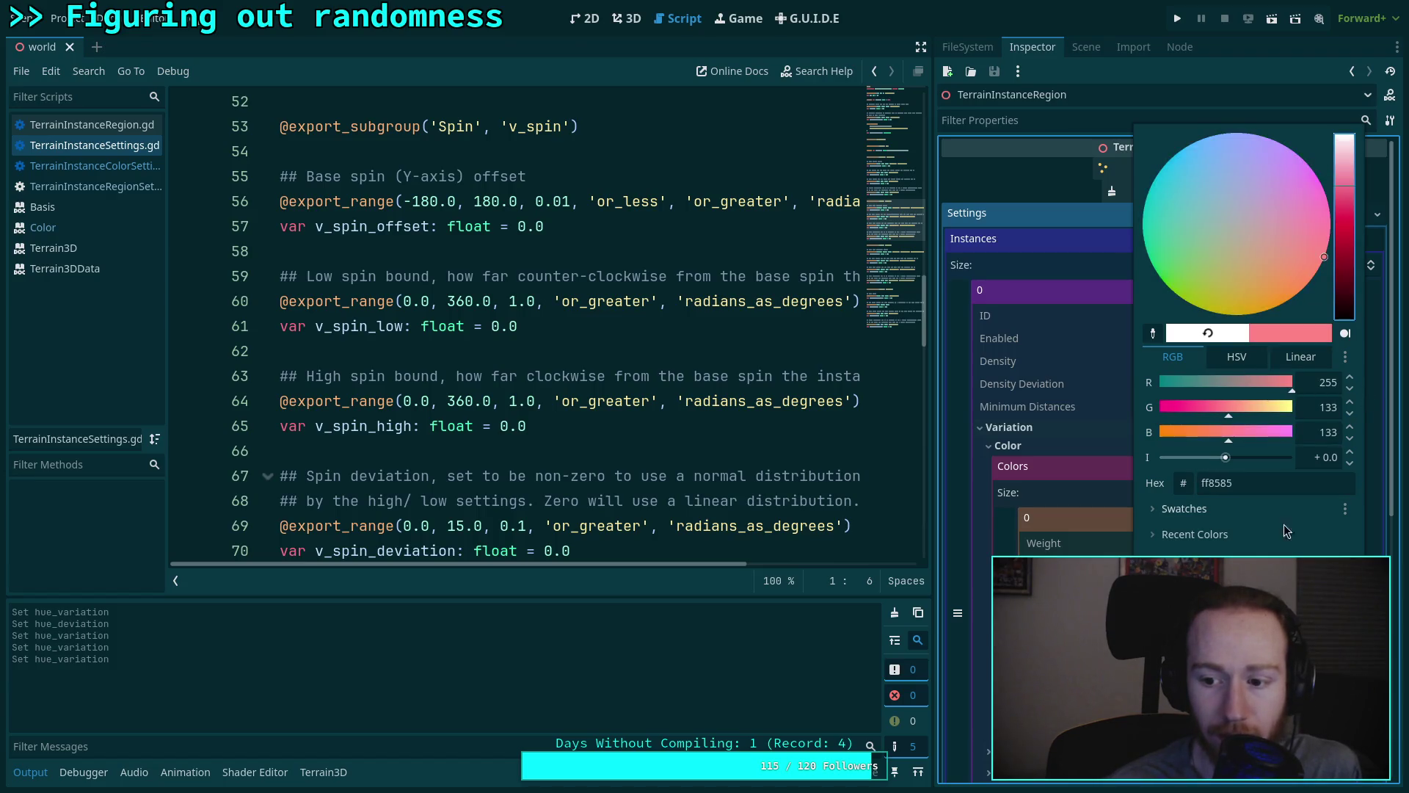
key("Escape")
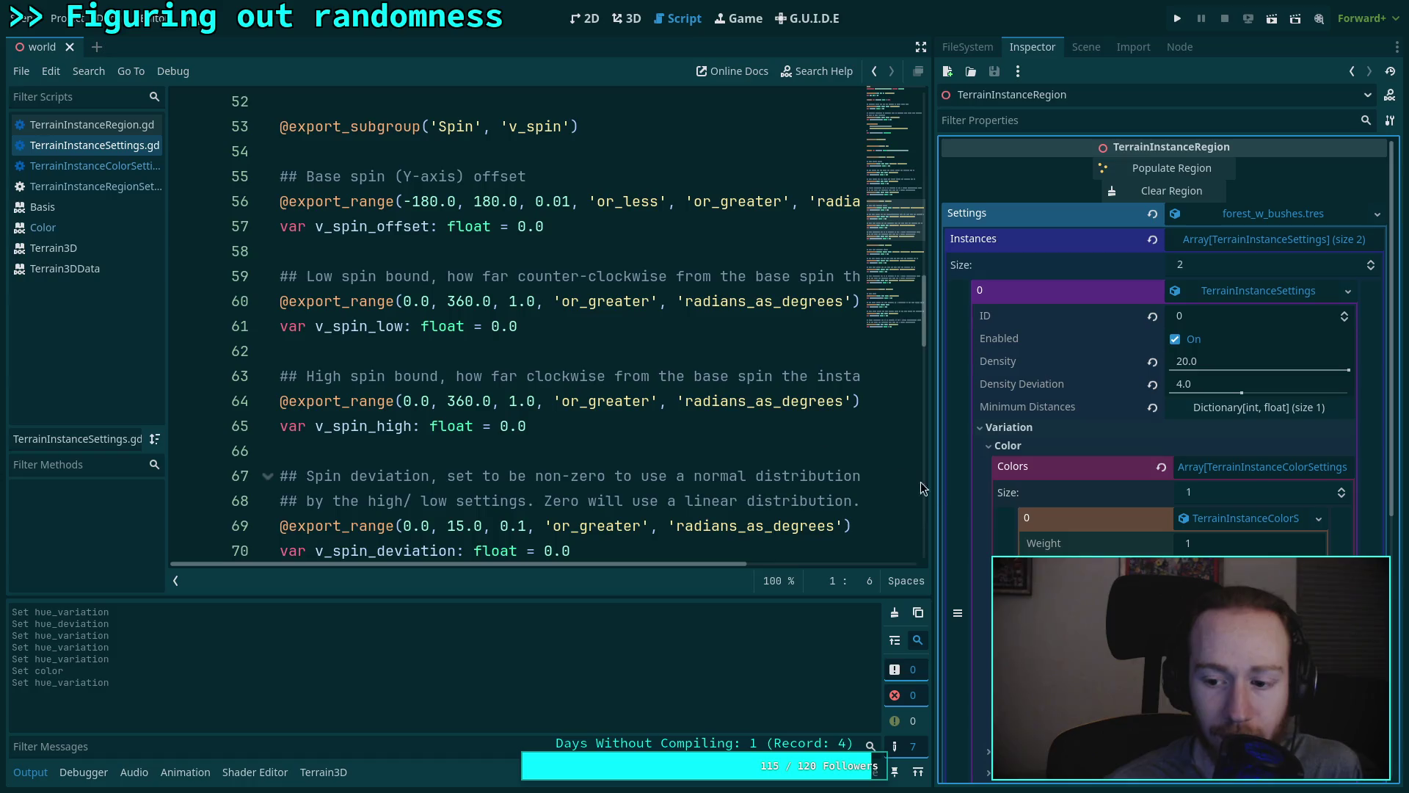
scroll(550, 419, "down", 4)
scroll(550, 419, "down", 8)
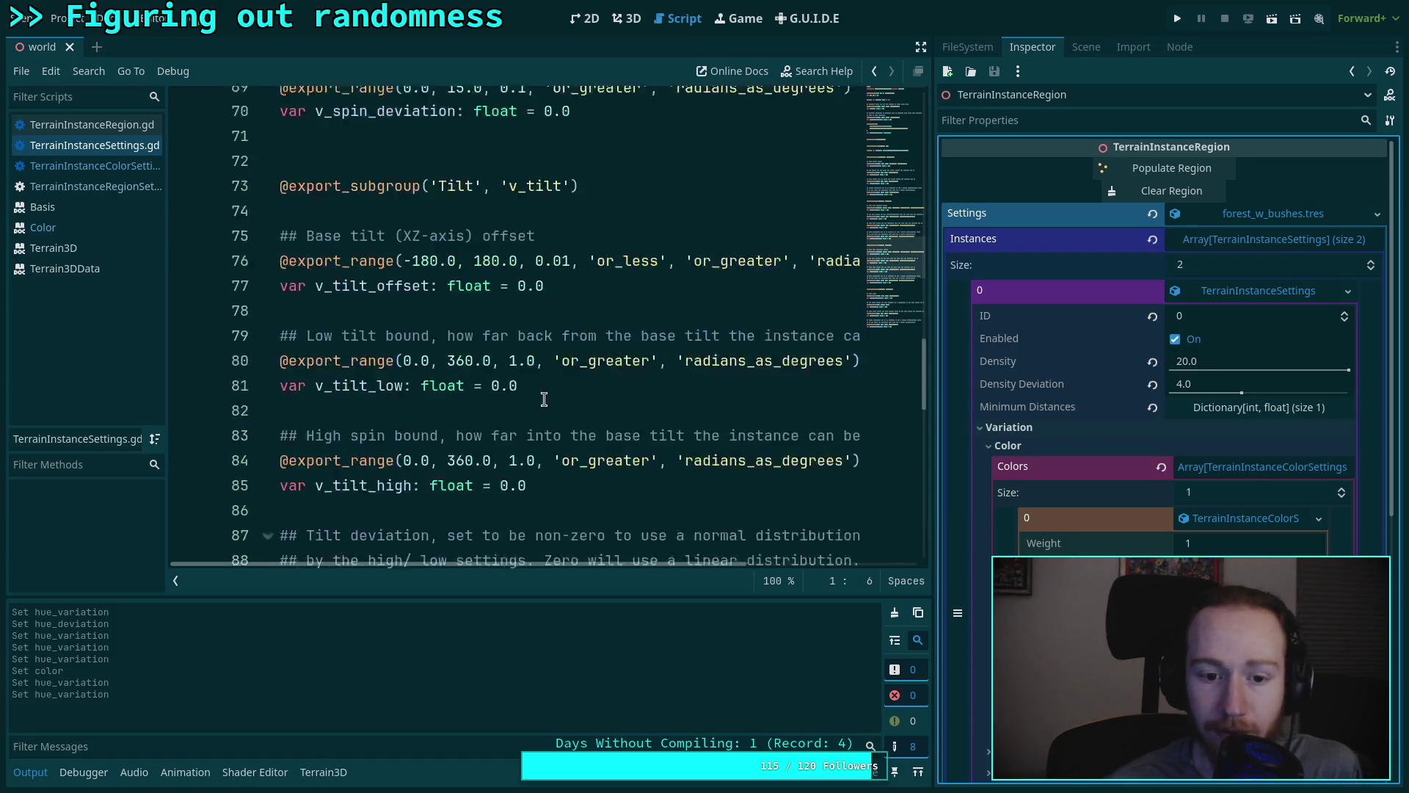
left_click(93, 192)
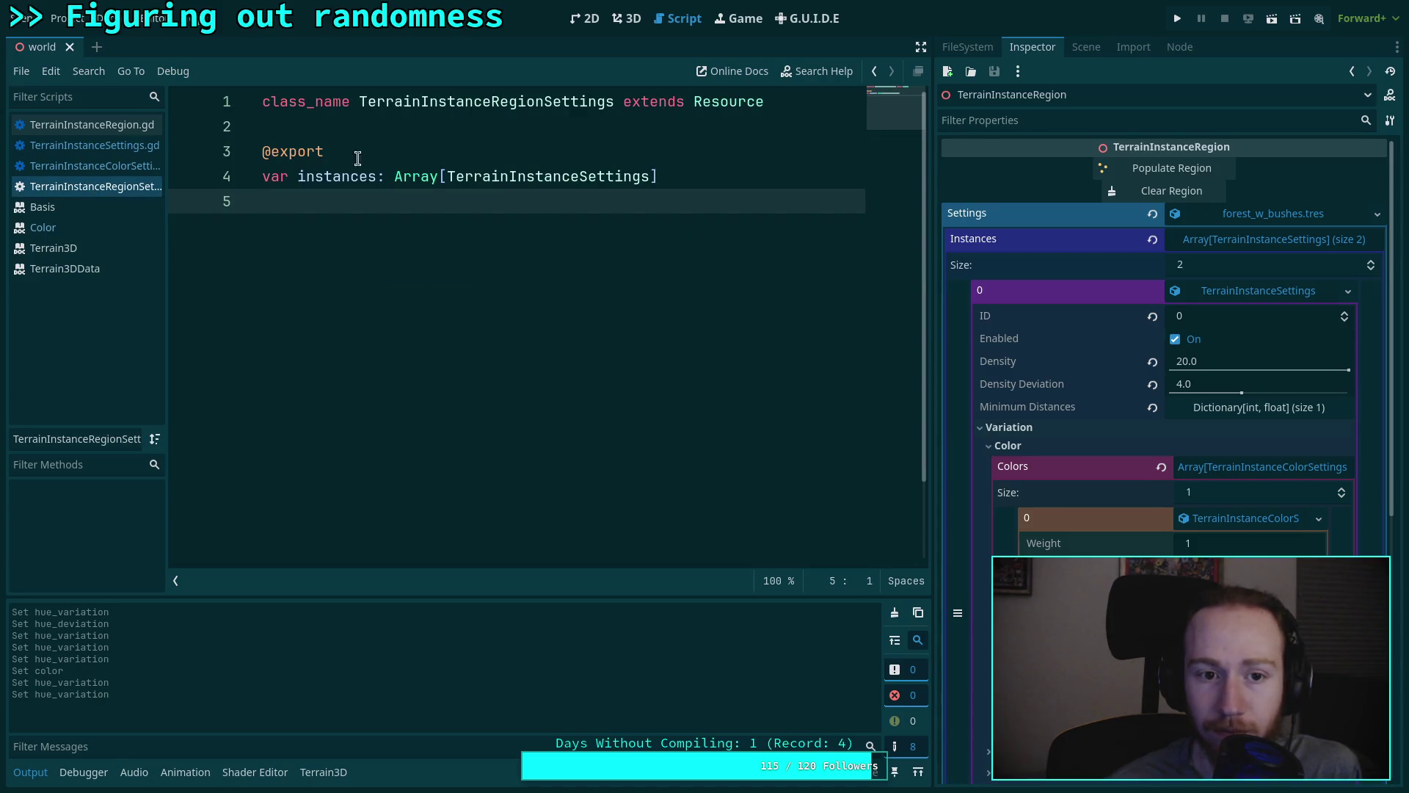
left_click(264, 101)
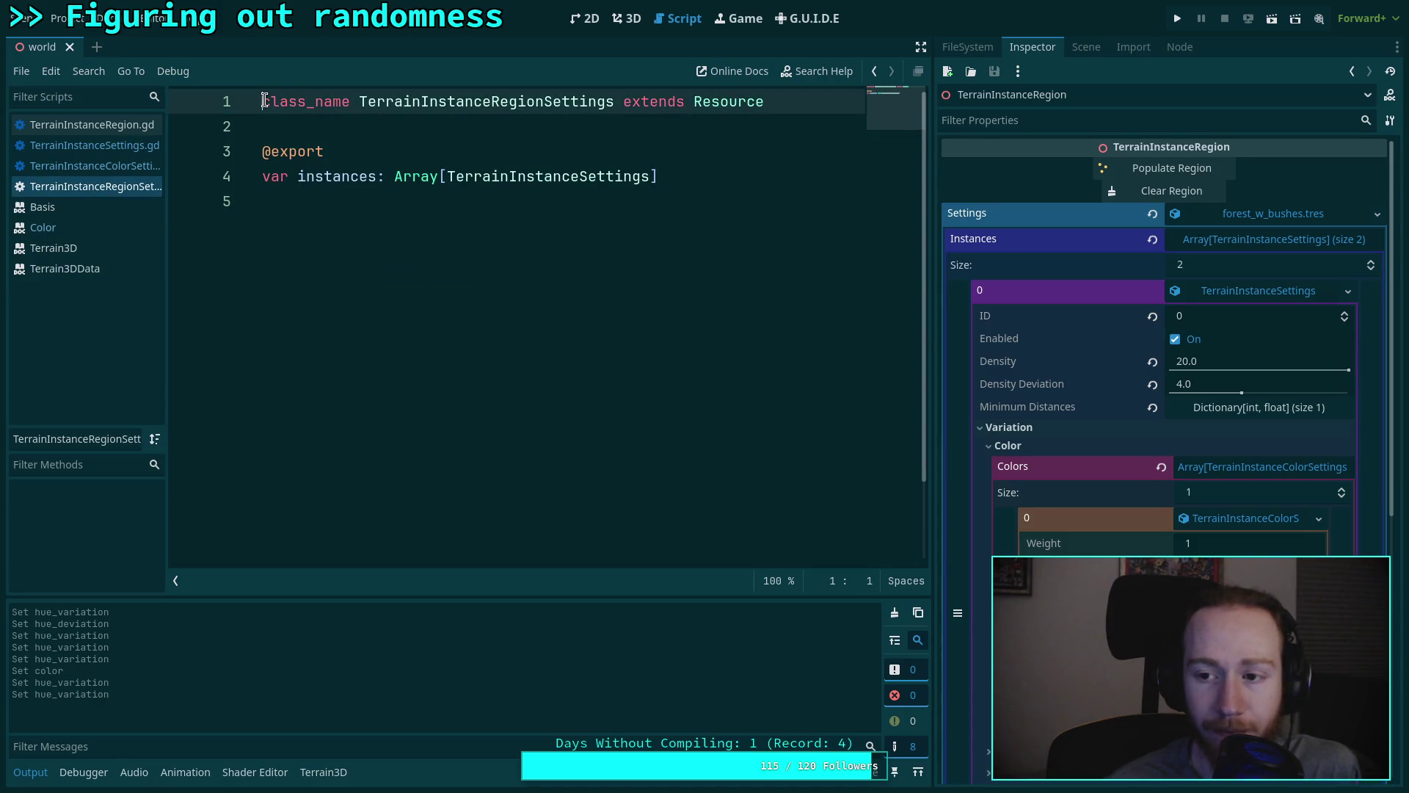
key("Return")
key("Up")
type("#ttool")
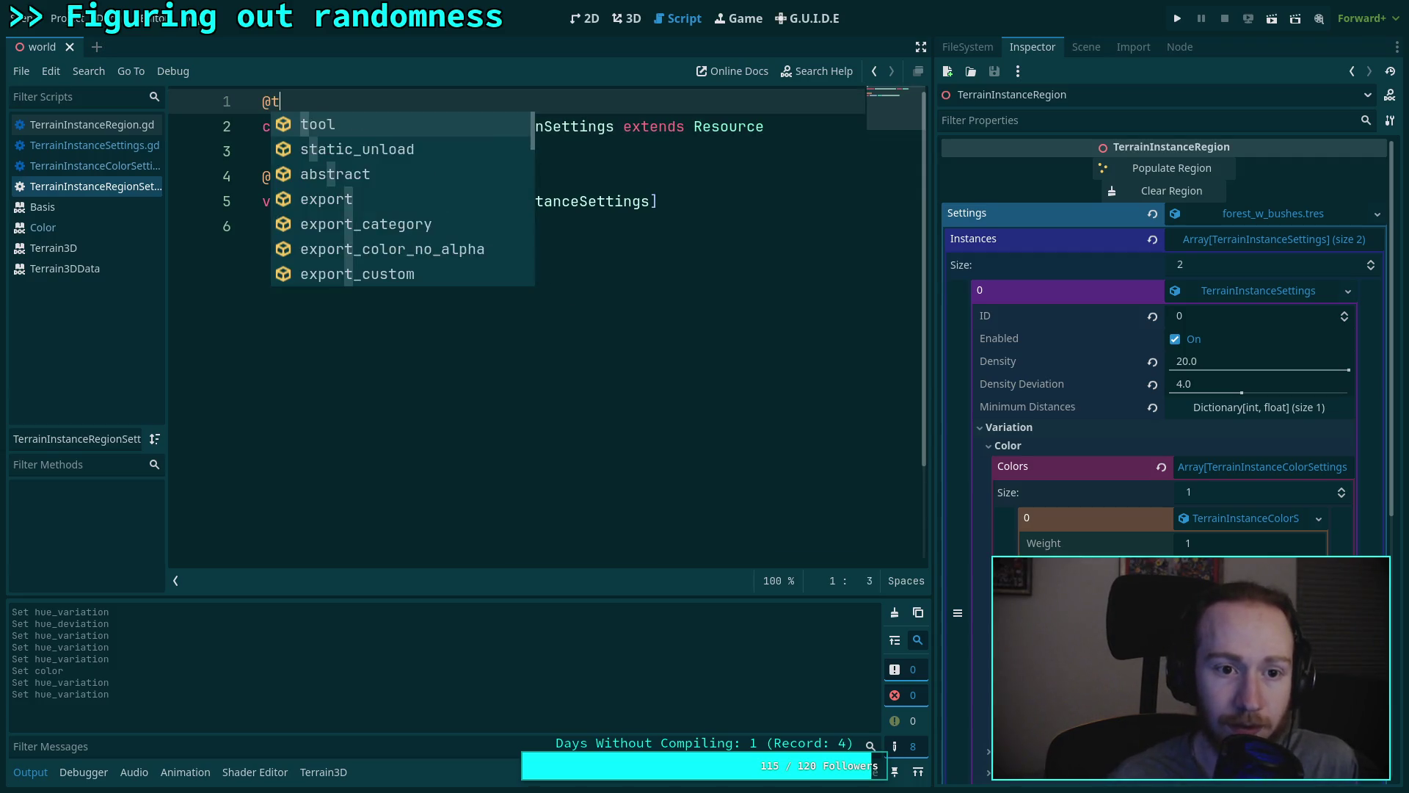
key("ctrl+s")
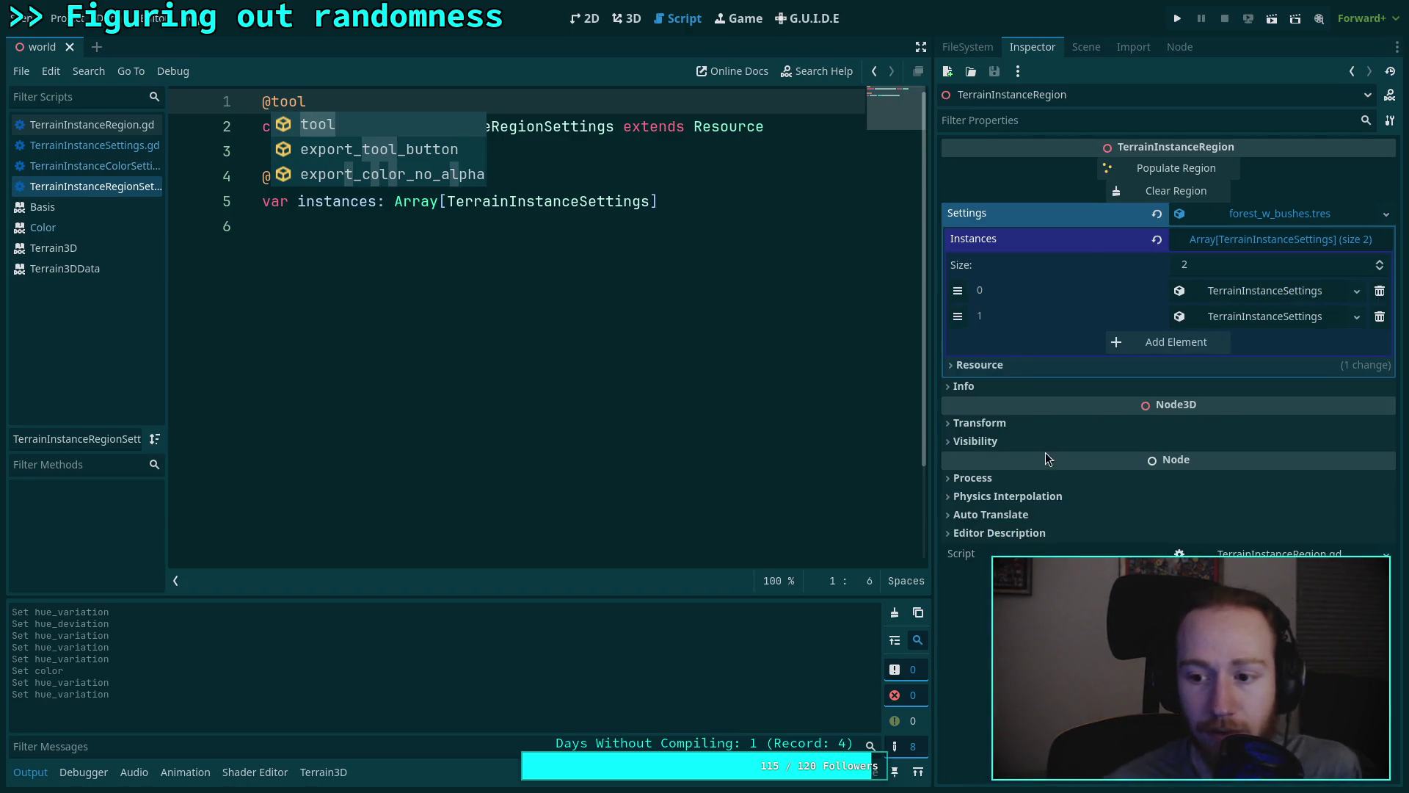
Step: Drag the first colour entry's Hue Variation slider to 0.1495
left_click(1223, 519)
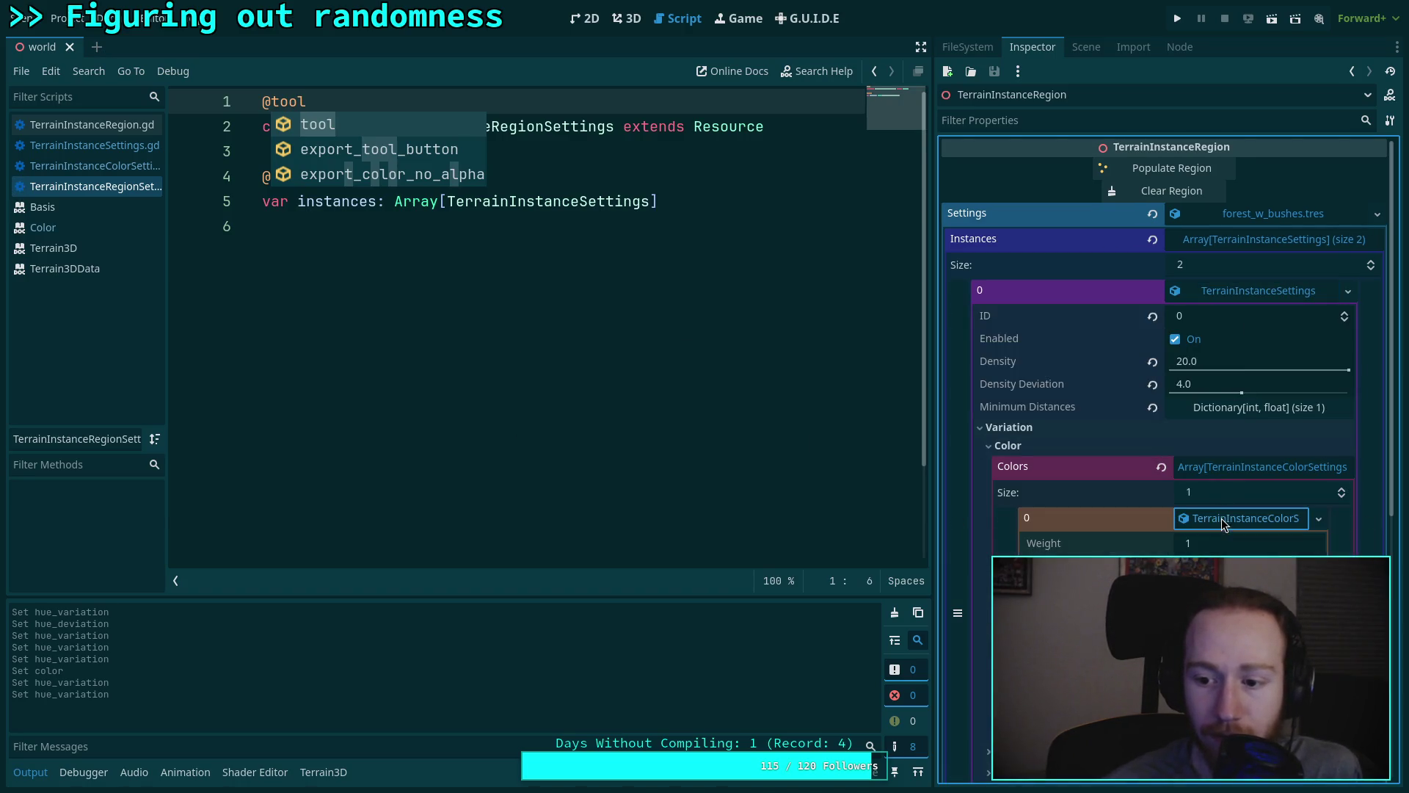
scroll(1133, 547, "down", 2)
left_click_drag(1209, 525, 1213, 524)
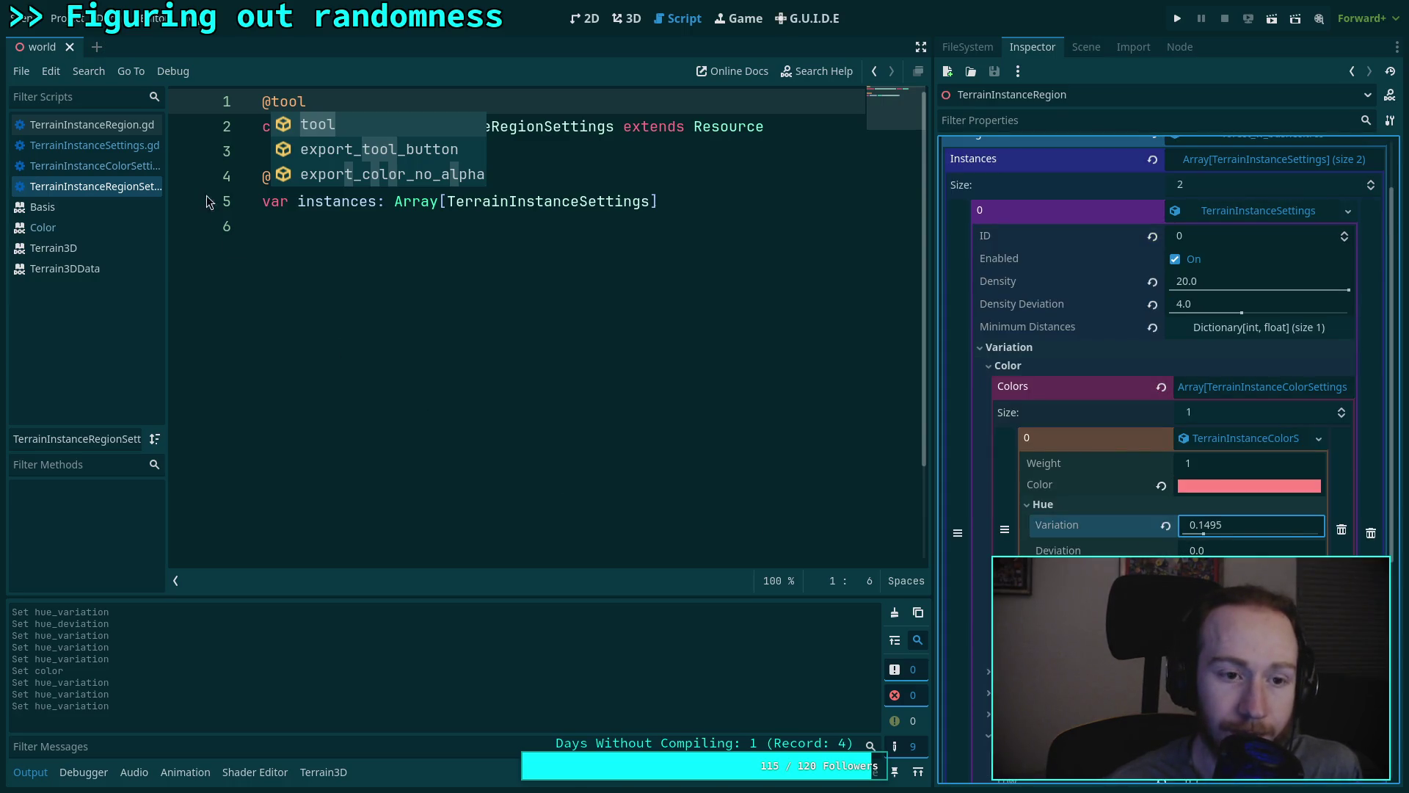
Step: Switch through the scripts list back to TerrainInstanceColorSettings.gd
left_click(102, 145)
left_click(102, 186)
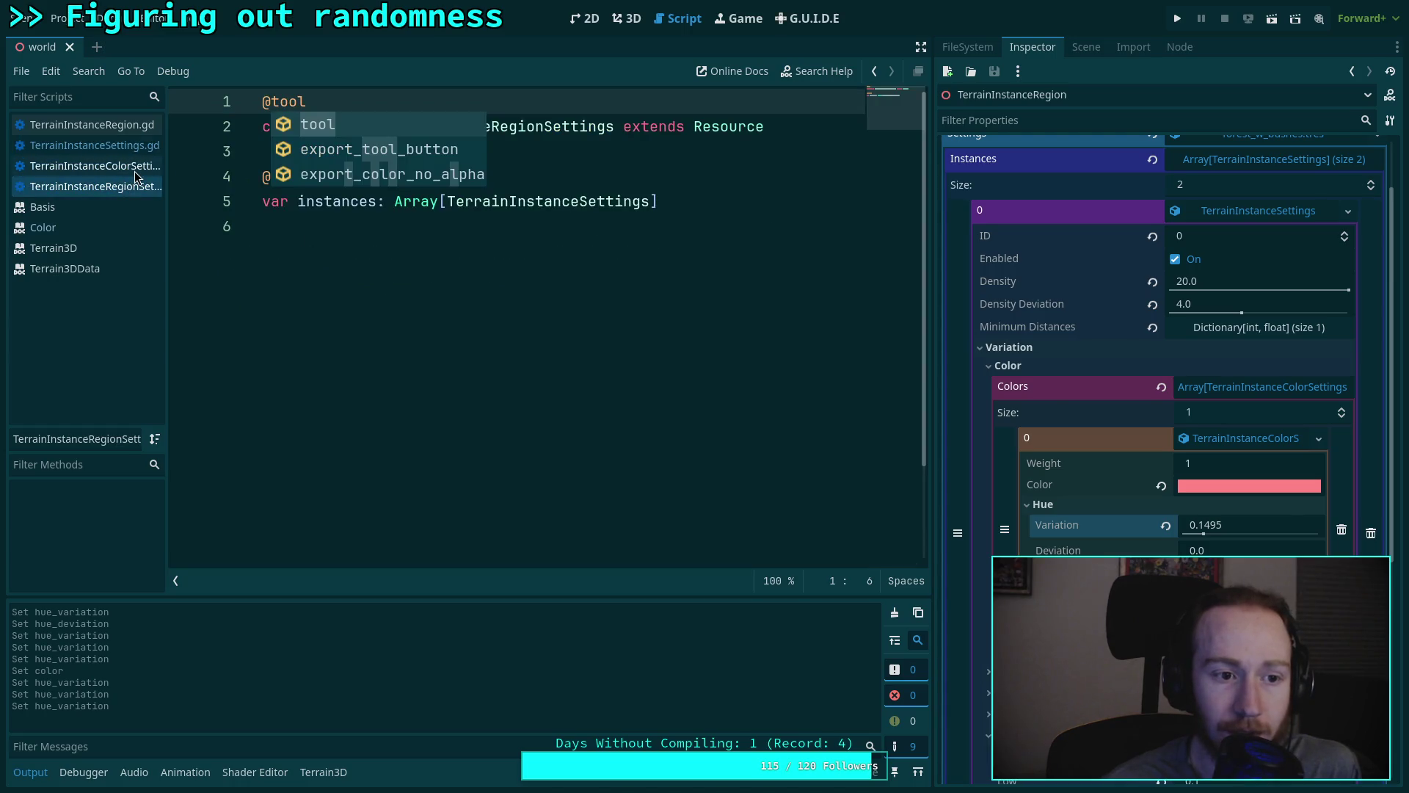
left_click(135, 171)
Step: Add print('hue change') under if do_hue: in _update_previews and save
scroll(514, 323, "down", 8)
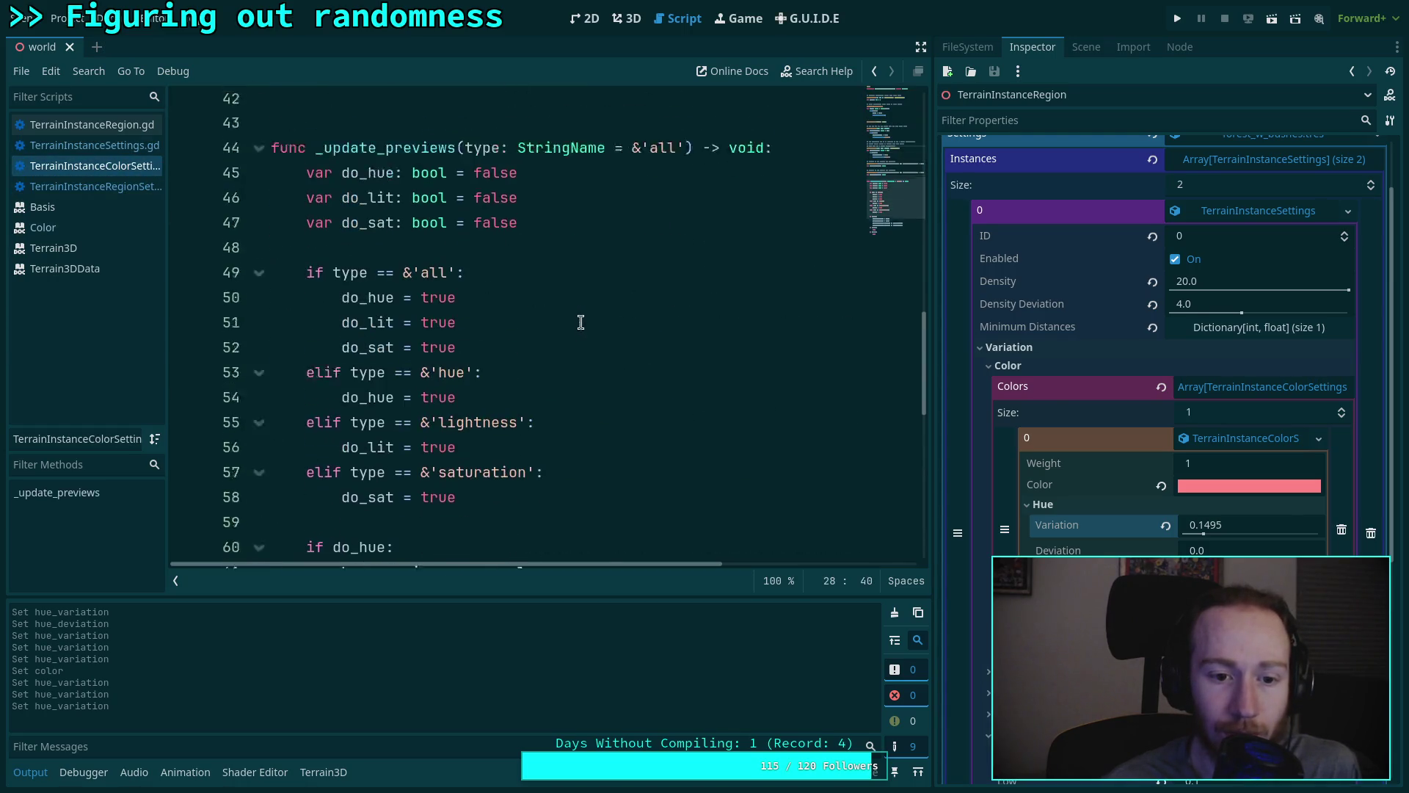
scroll(578, 323, "up", 4)
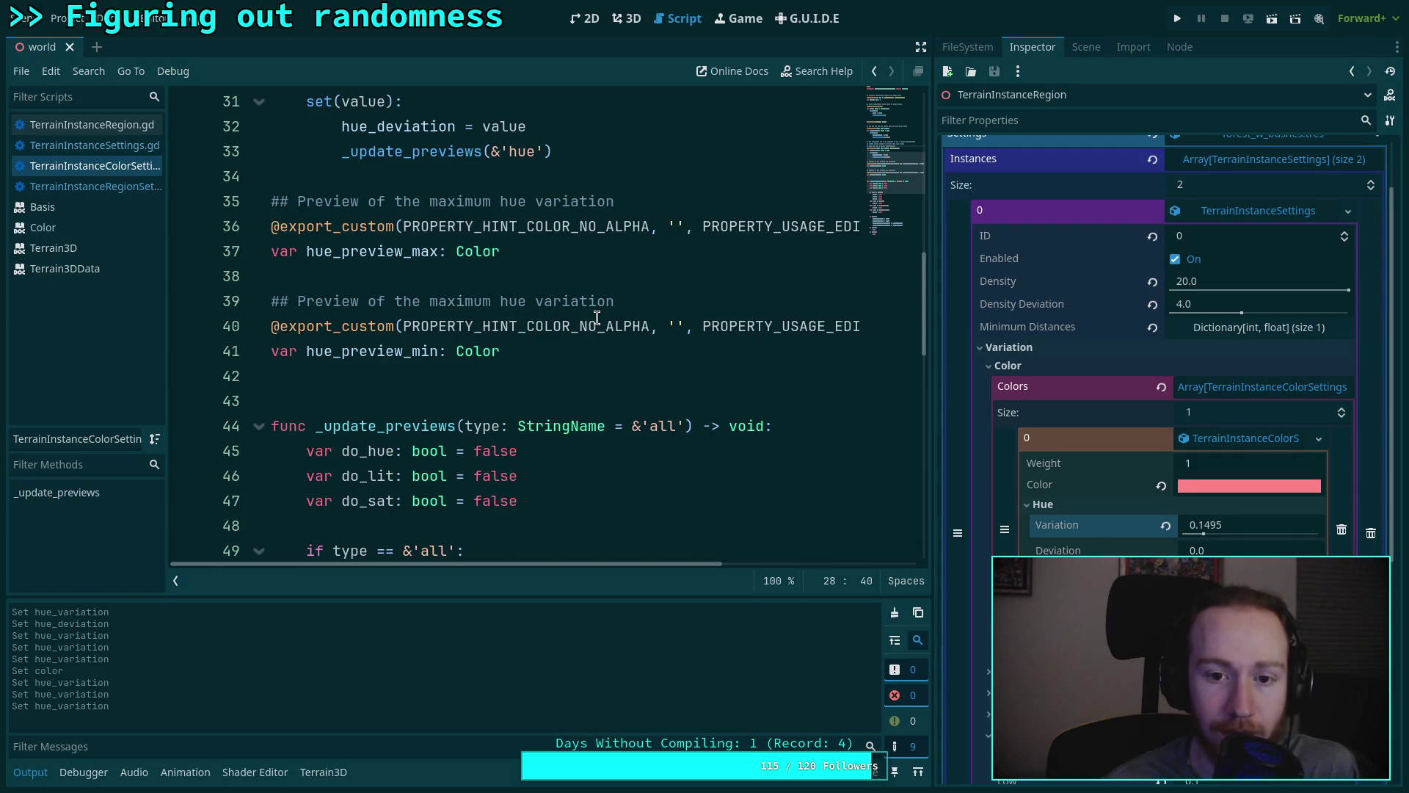
mouse_move(647, 564)
left_mouse_down()
mouse_move(843, 563)
mouse_move(450, 534)
left_mouse_up()
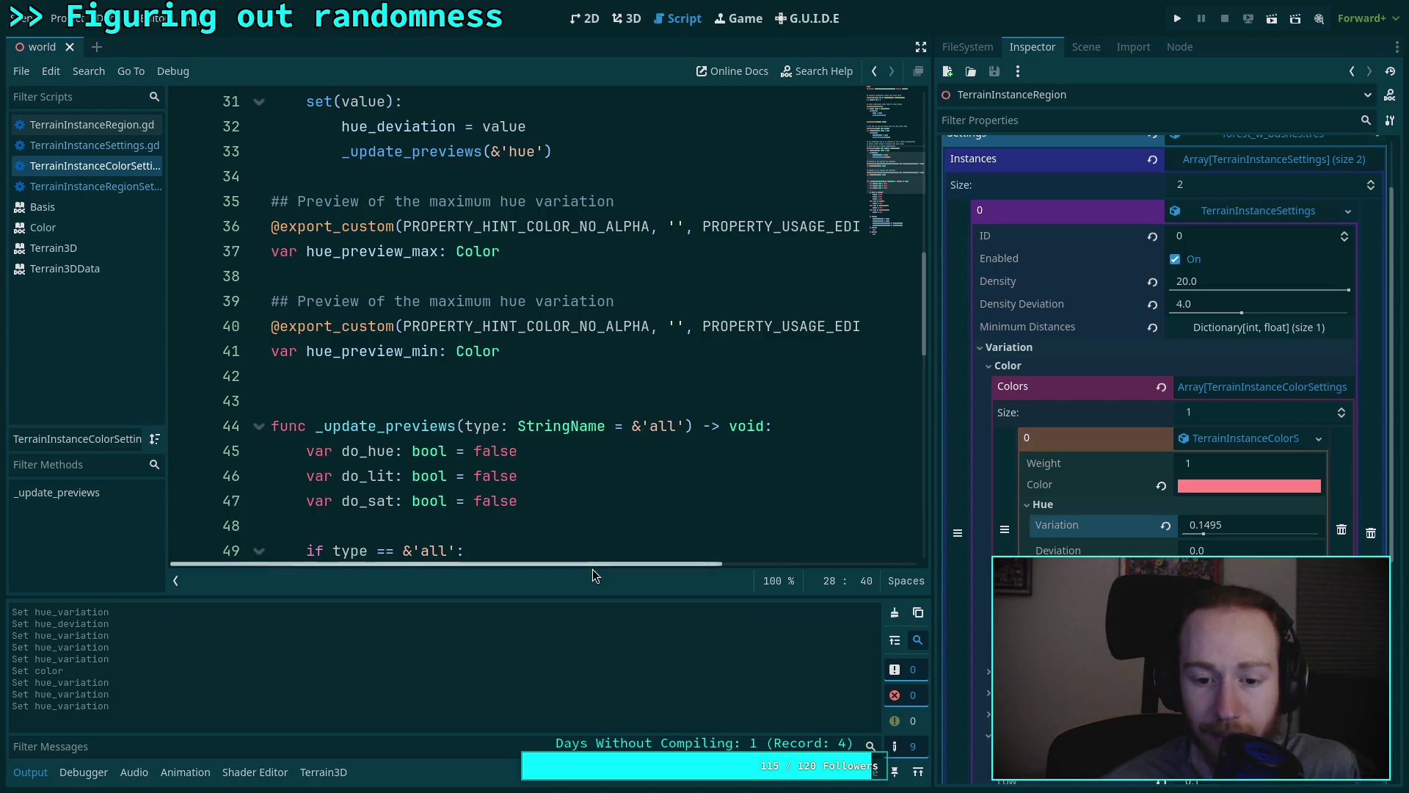
scroll(518, 512, "down", 3)
scroll(504, 400, "down", 4)
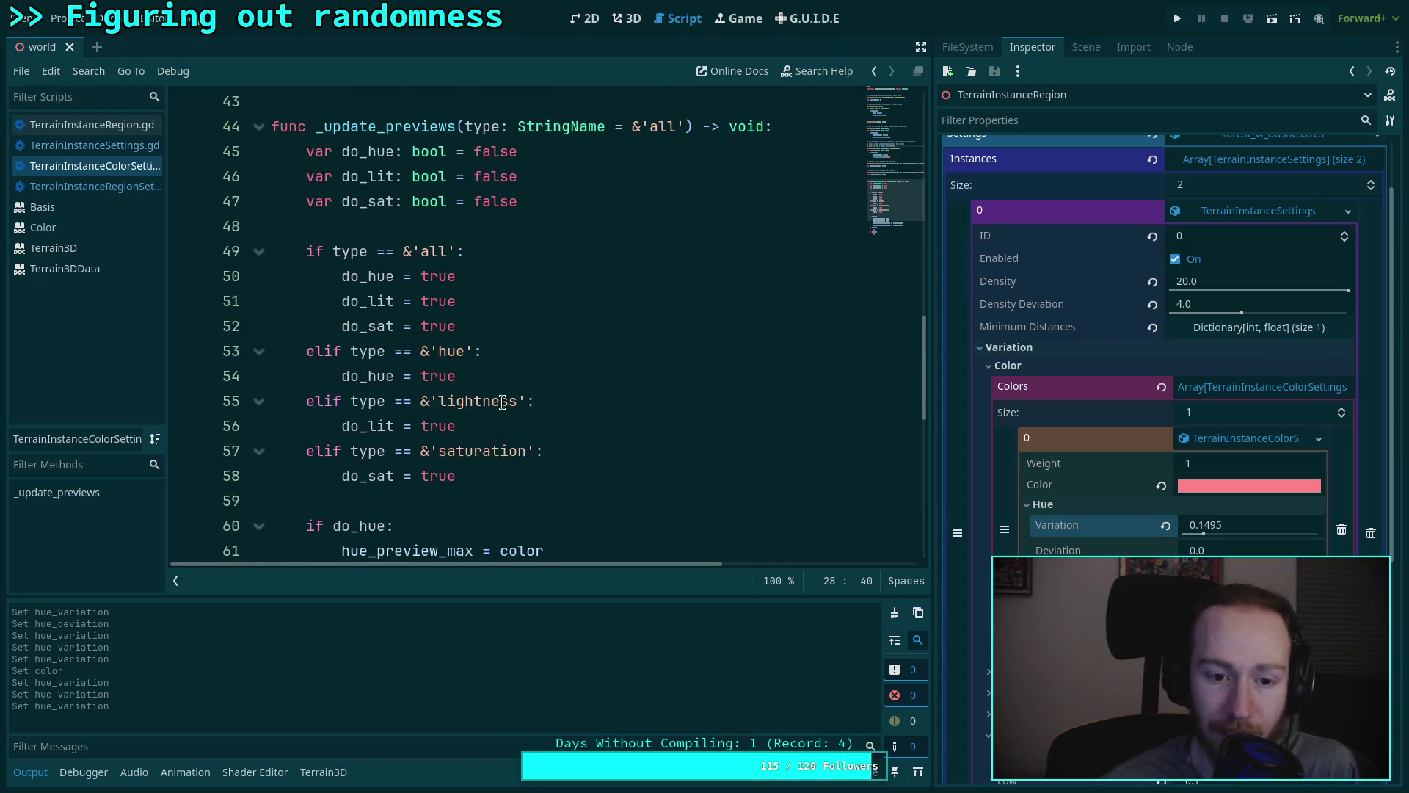
left_click(668, 315)
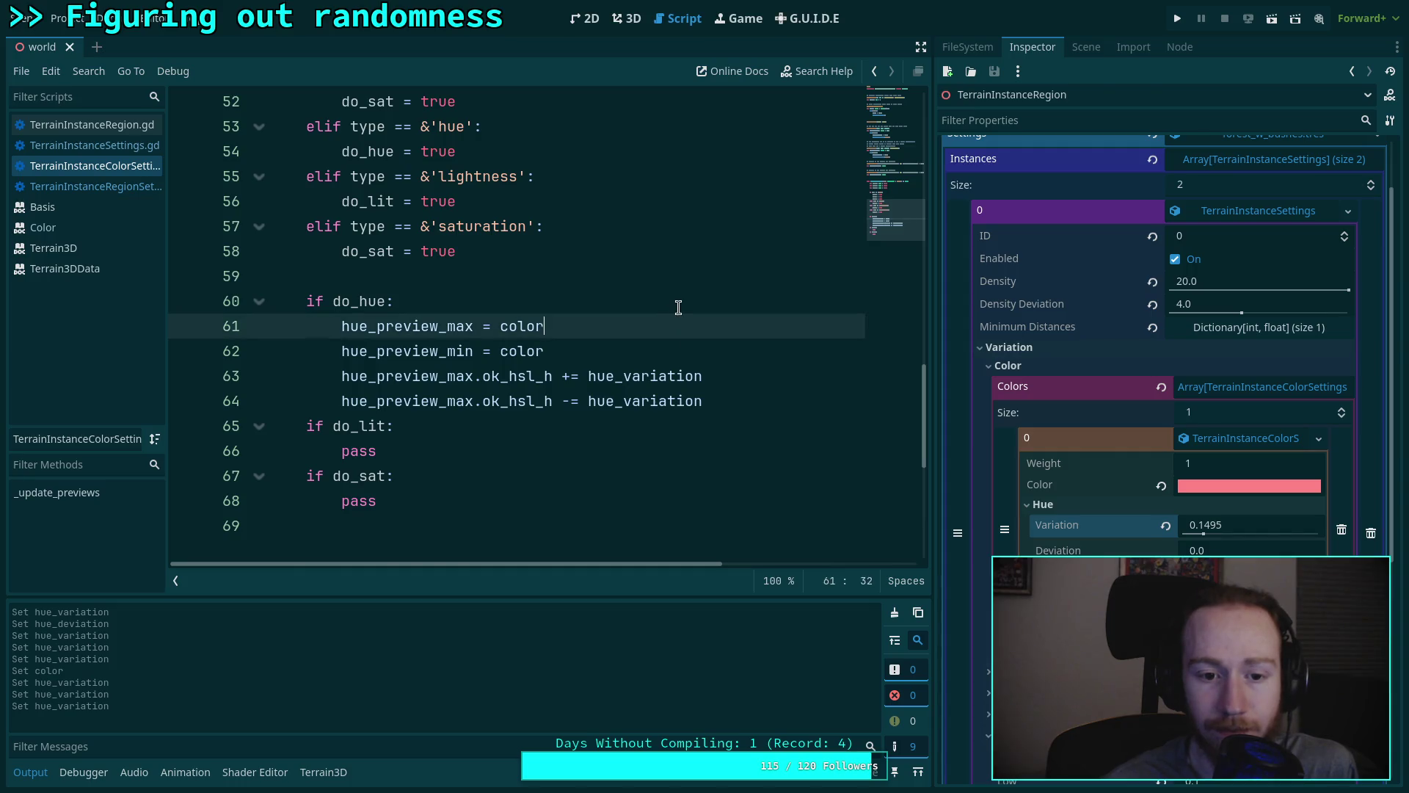
left_click(676, 306)
key("Return")
type("print('")
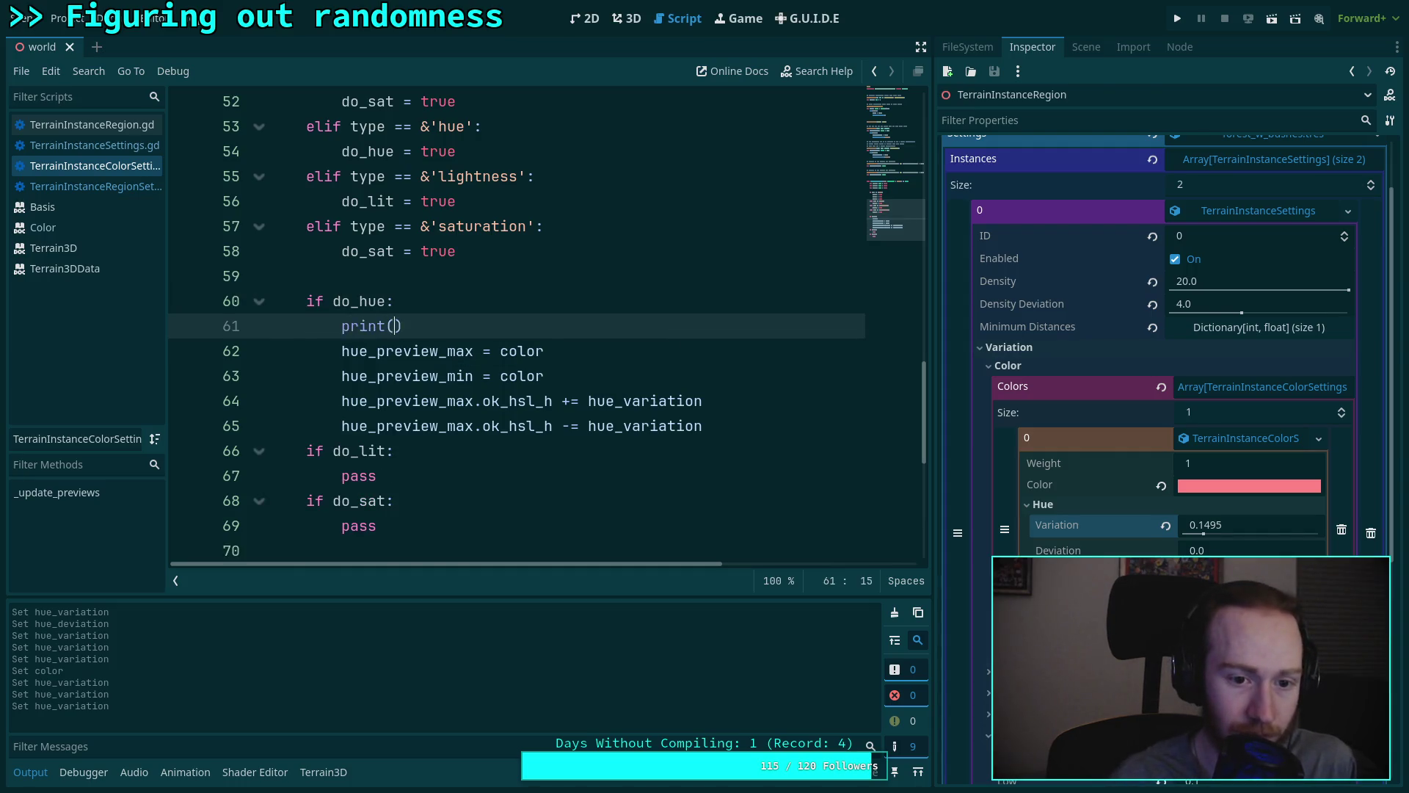
type("hue change")
key("ctrl+s")
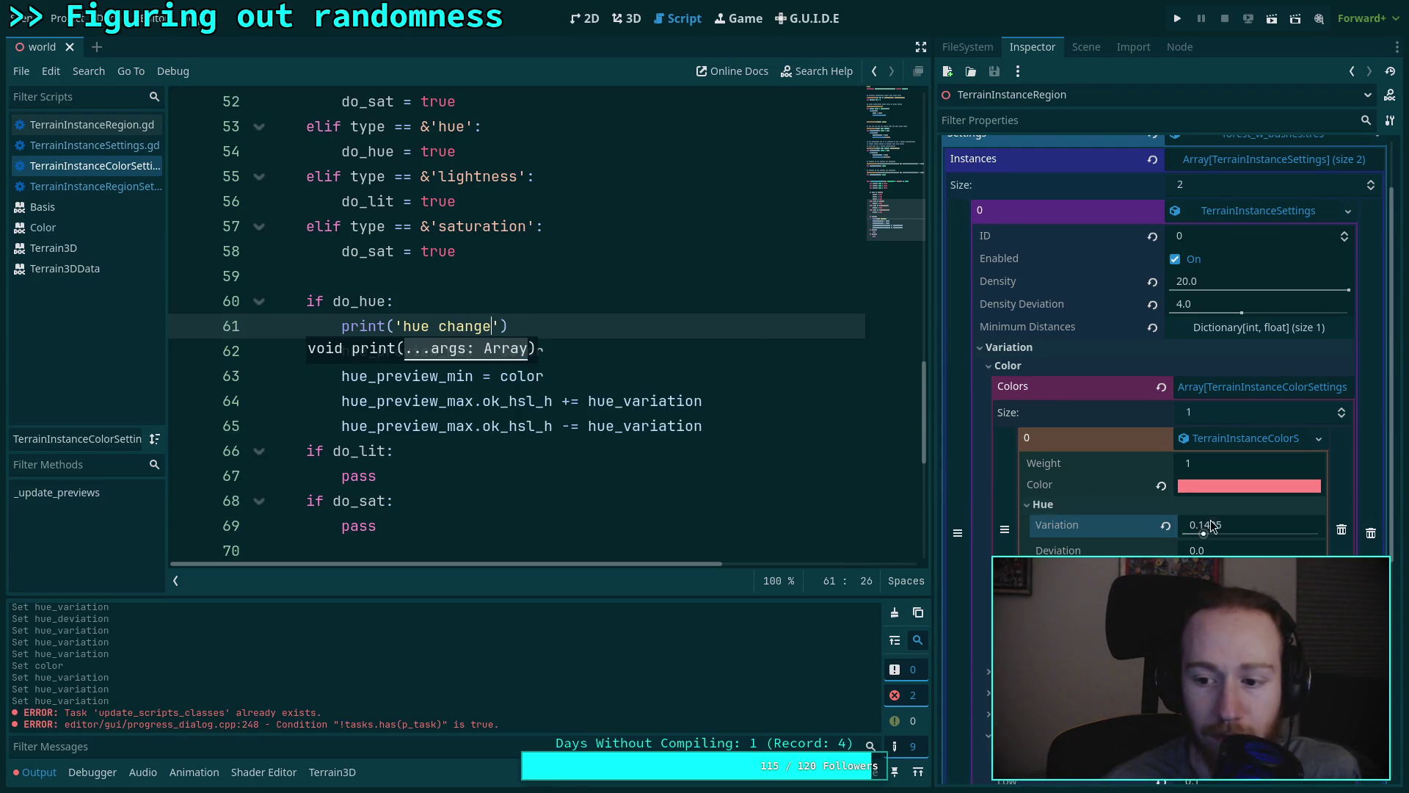
Step: Test the print by adjusting Hue Variation to about 0.1385, then reload the current project
left_click_drag(1215, 524, 1222, 524)
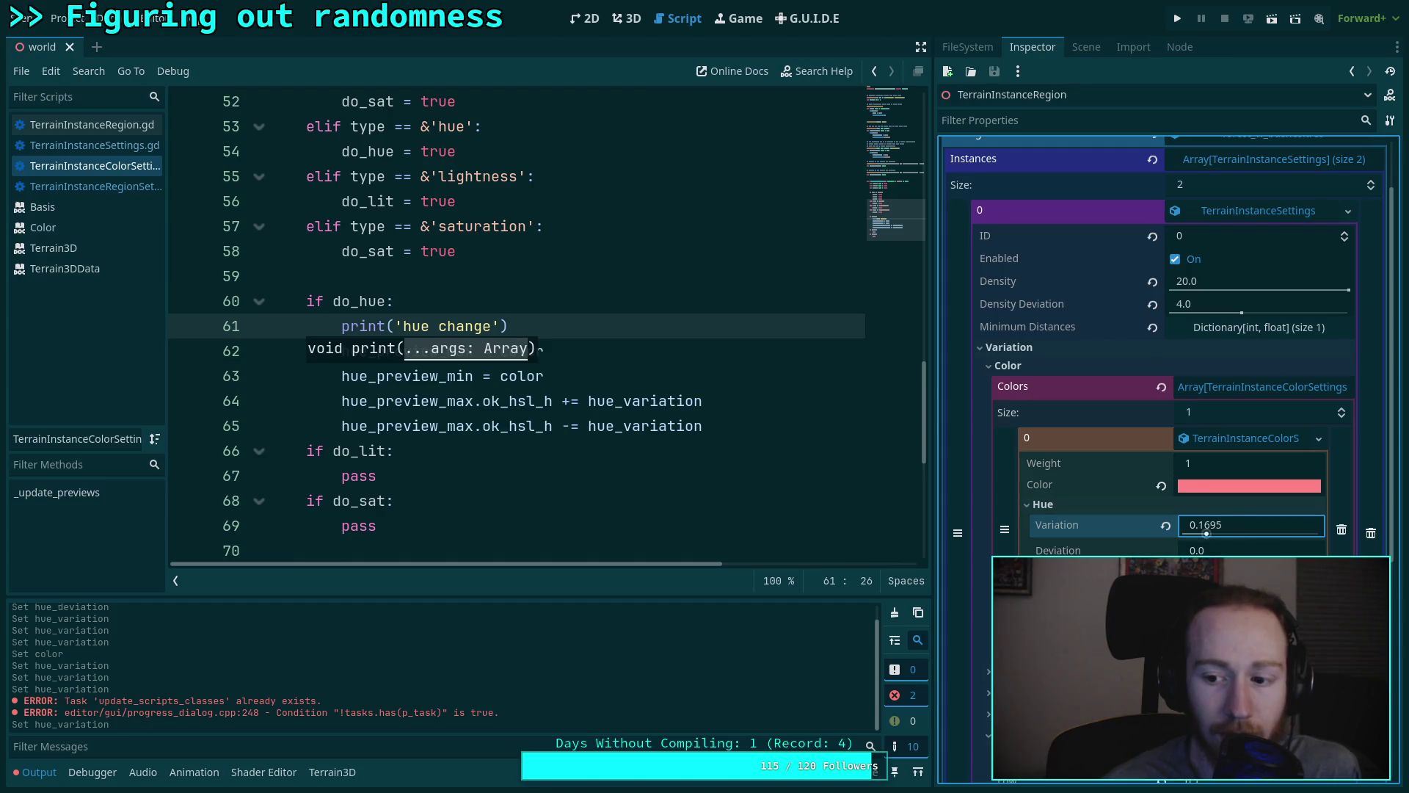
left_click(518, 401)
left_click_drag(1185, 540, 1180, 540)
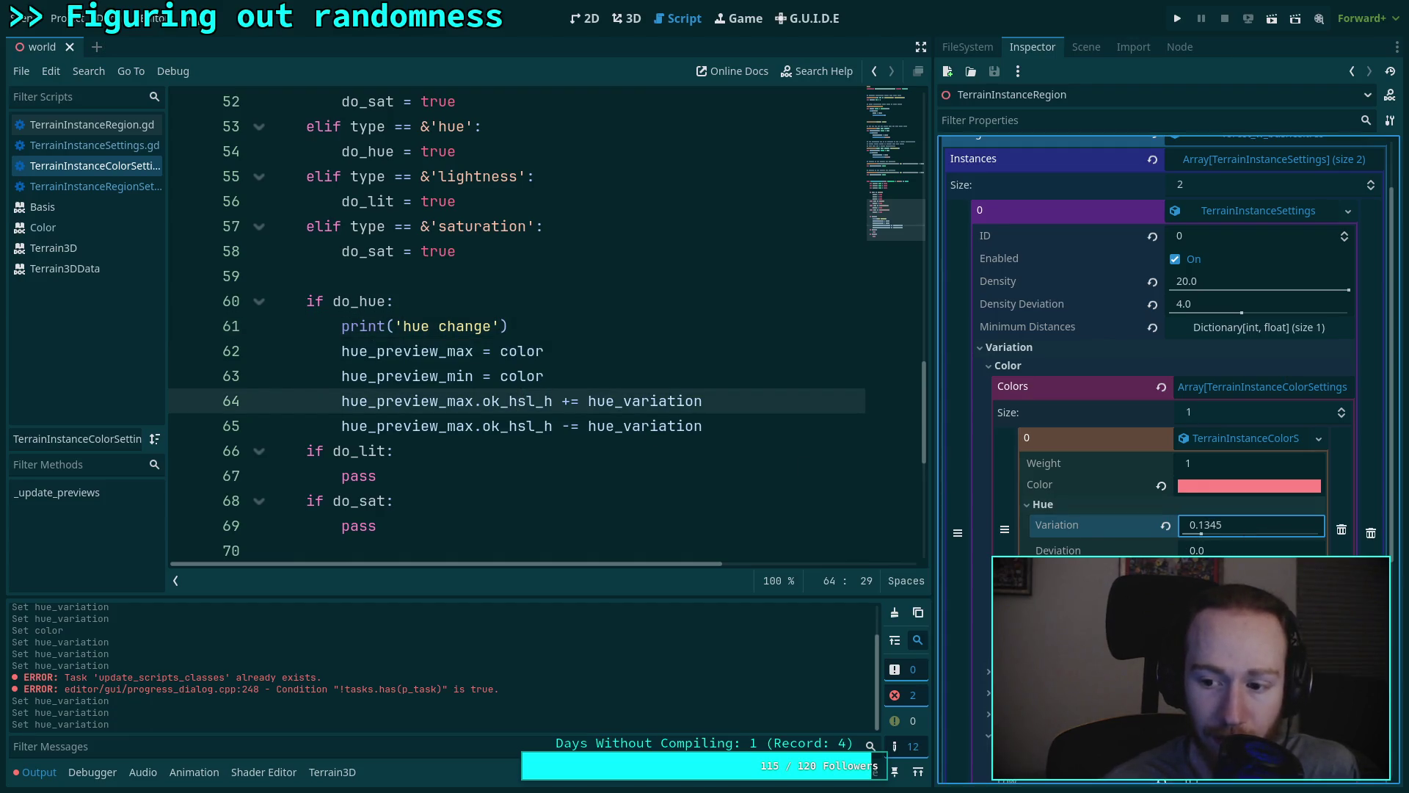
left_click(510, 427)
scroll(517, 425, "up", 3)
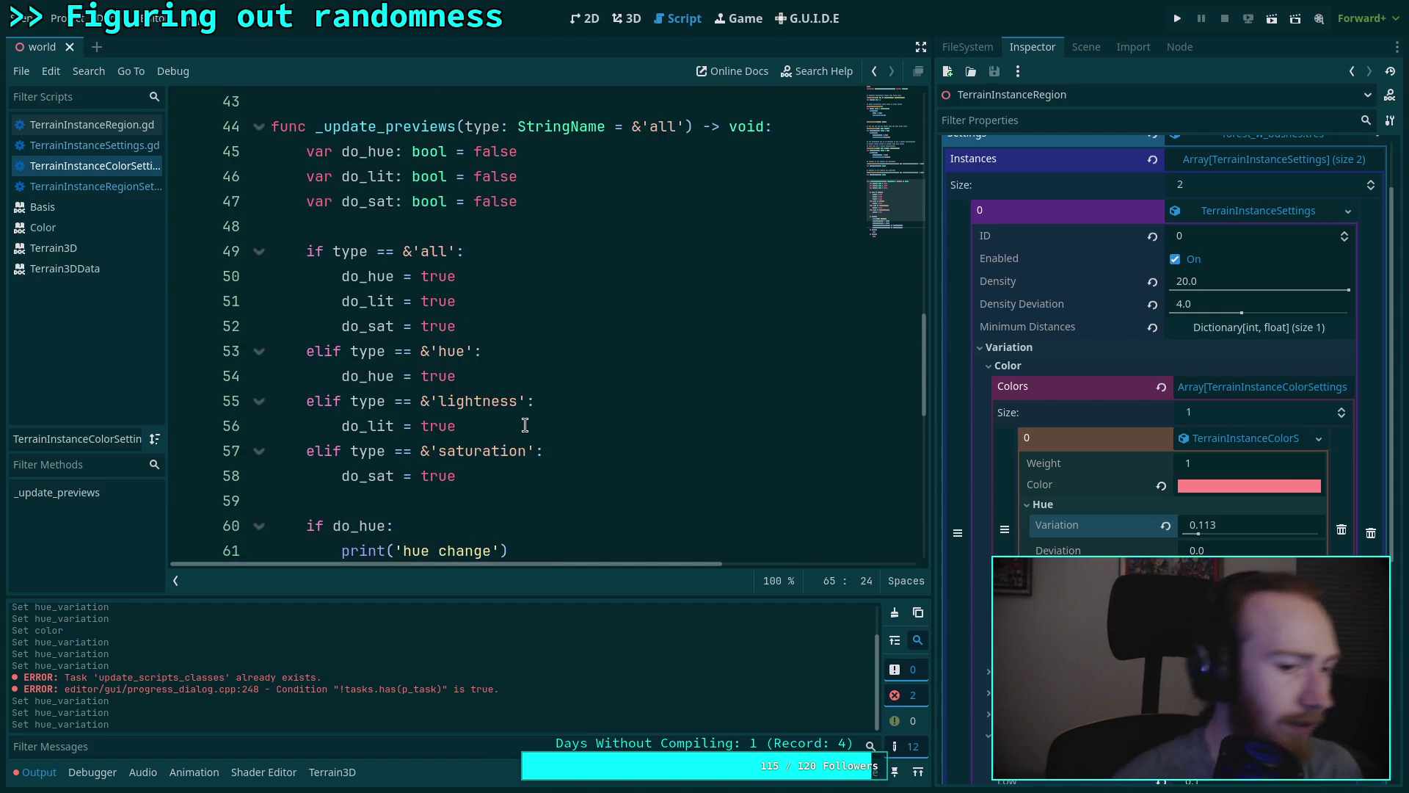
scroll(535, 377, "up", 5)
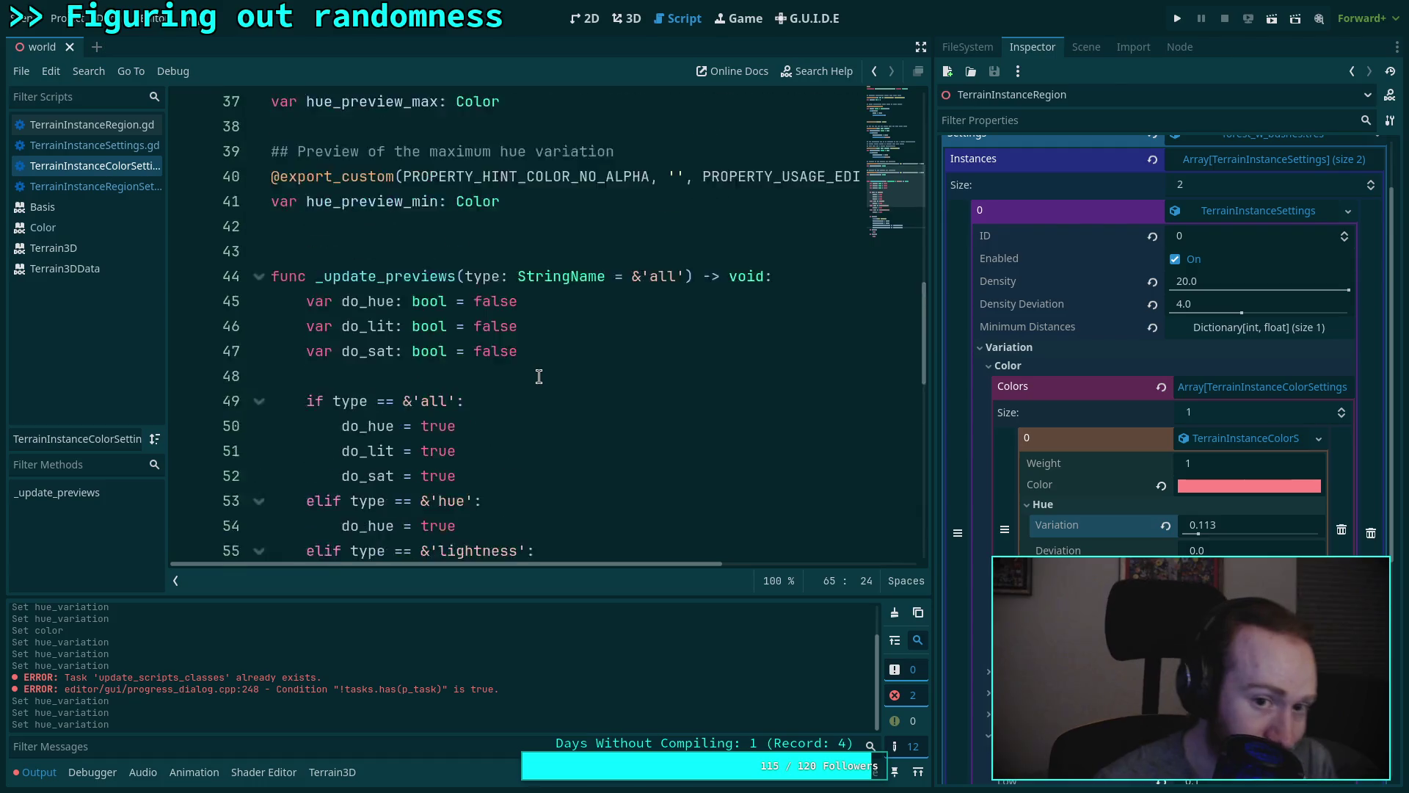
scroll(514, 396, "up", 1)
mouse_move(516, 384)
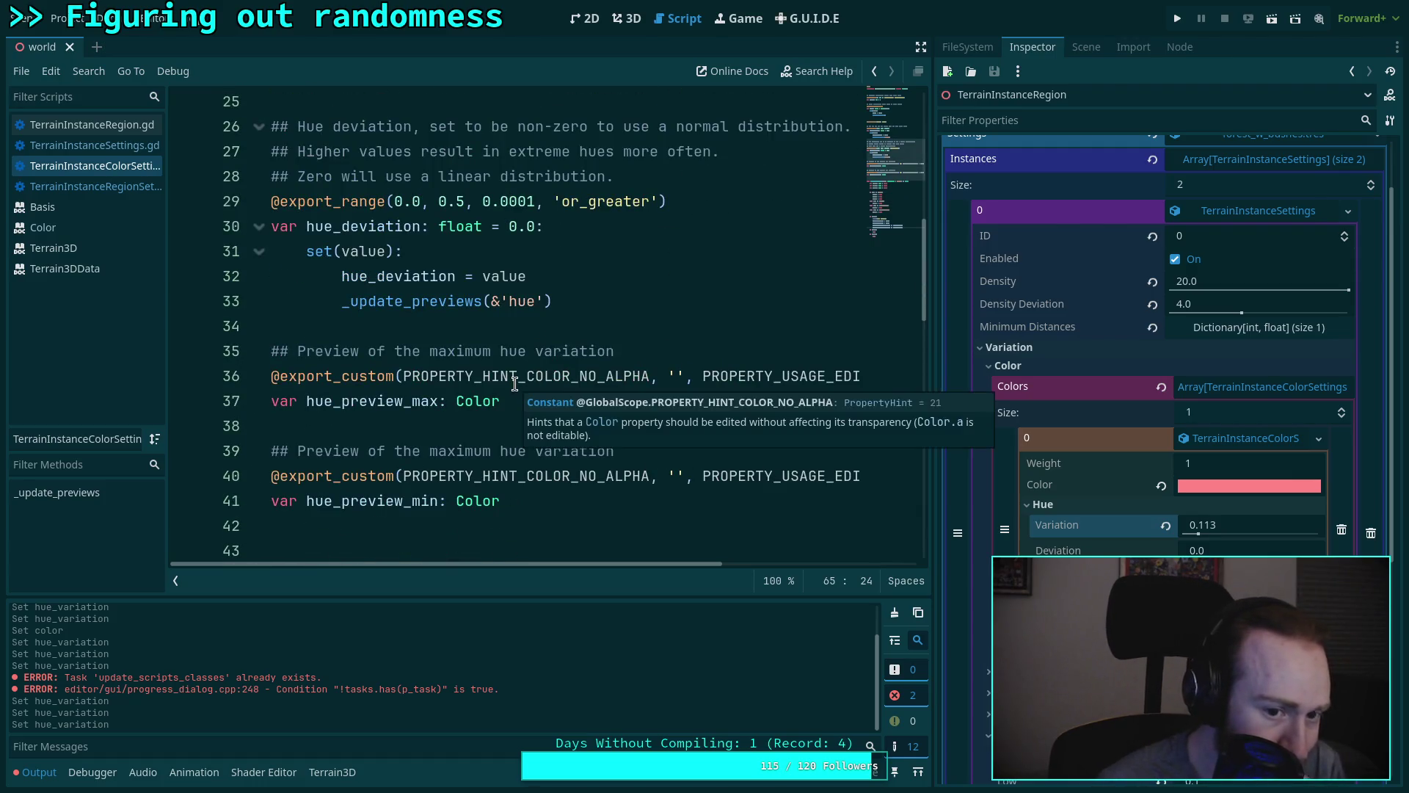
scroll(514, 375, "up", 3)
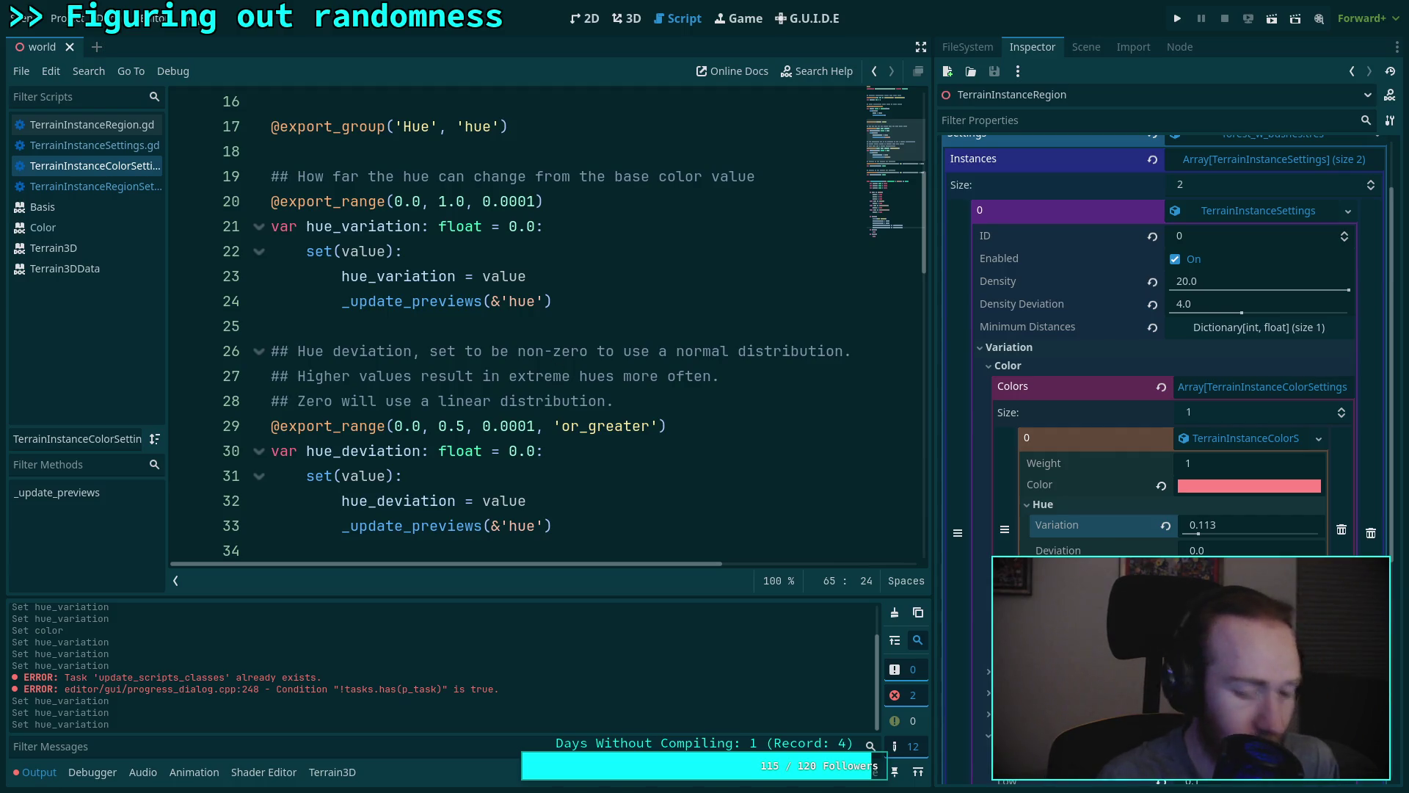
left_click(68, 27)
left_click(122, 240)
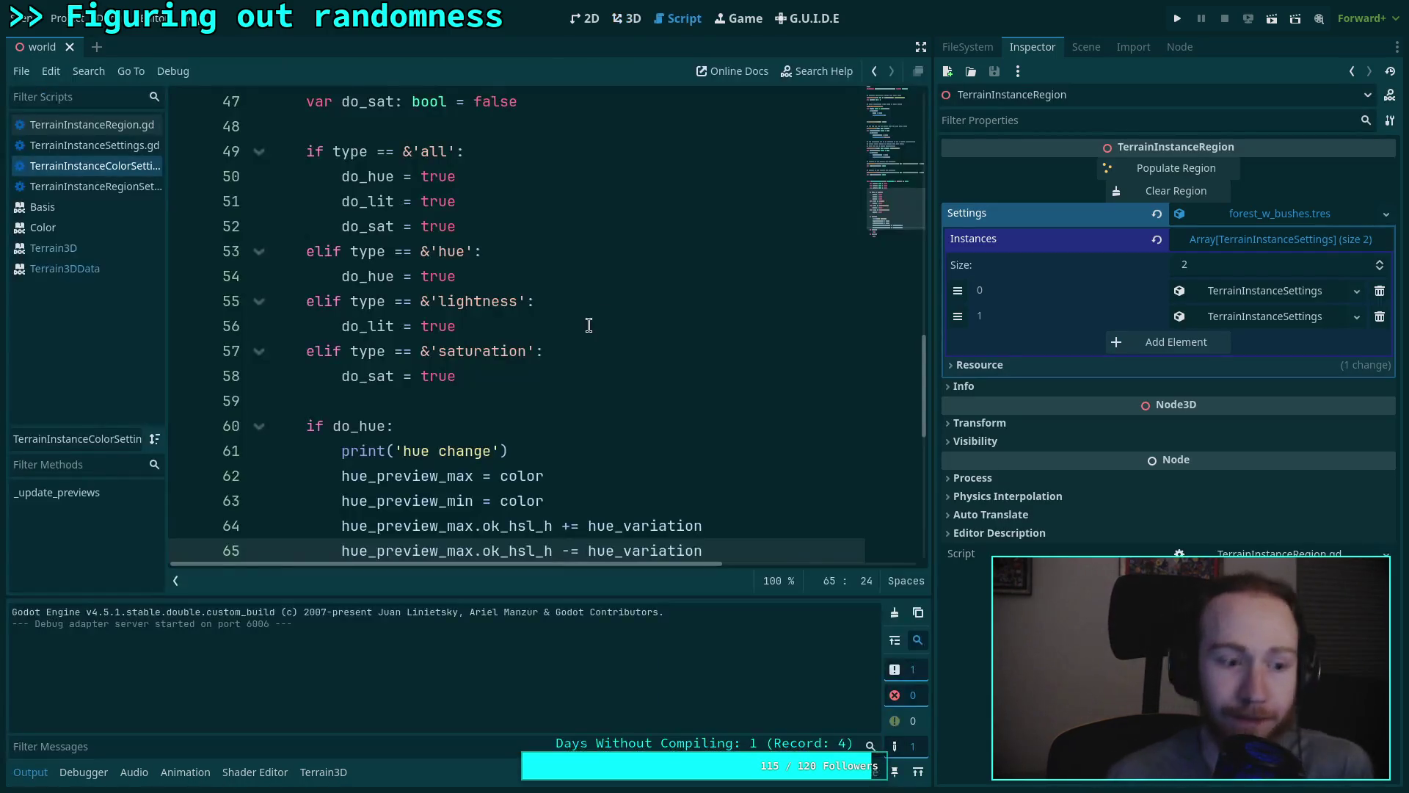
Step: Add a new TerrainInstanceColorSettings element to Instances[0] > Variation > Colors
scroll(748, 433, "down", 3)
left_click(1233, 291)
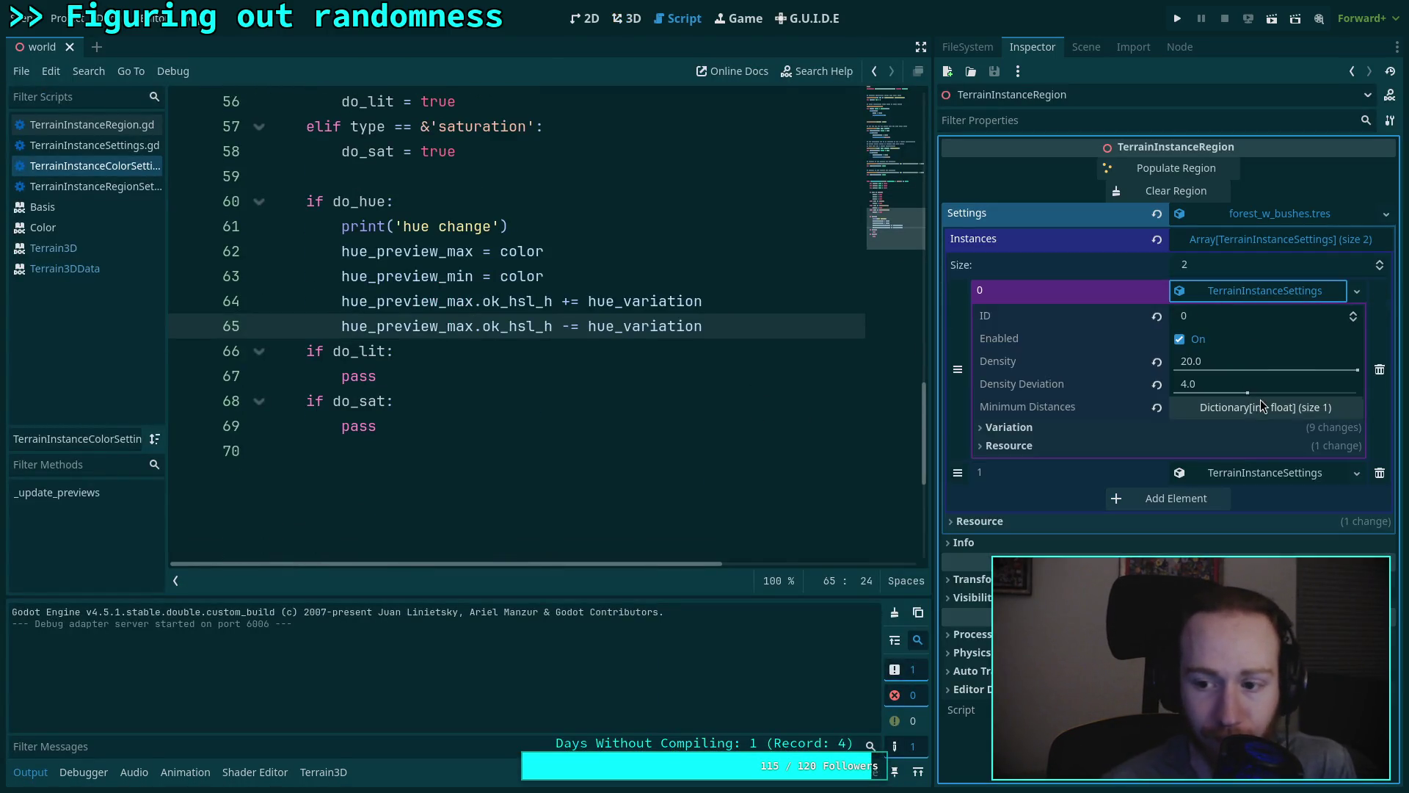
left_click(1222, 432)
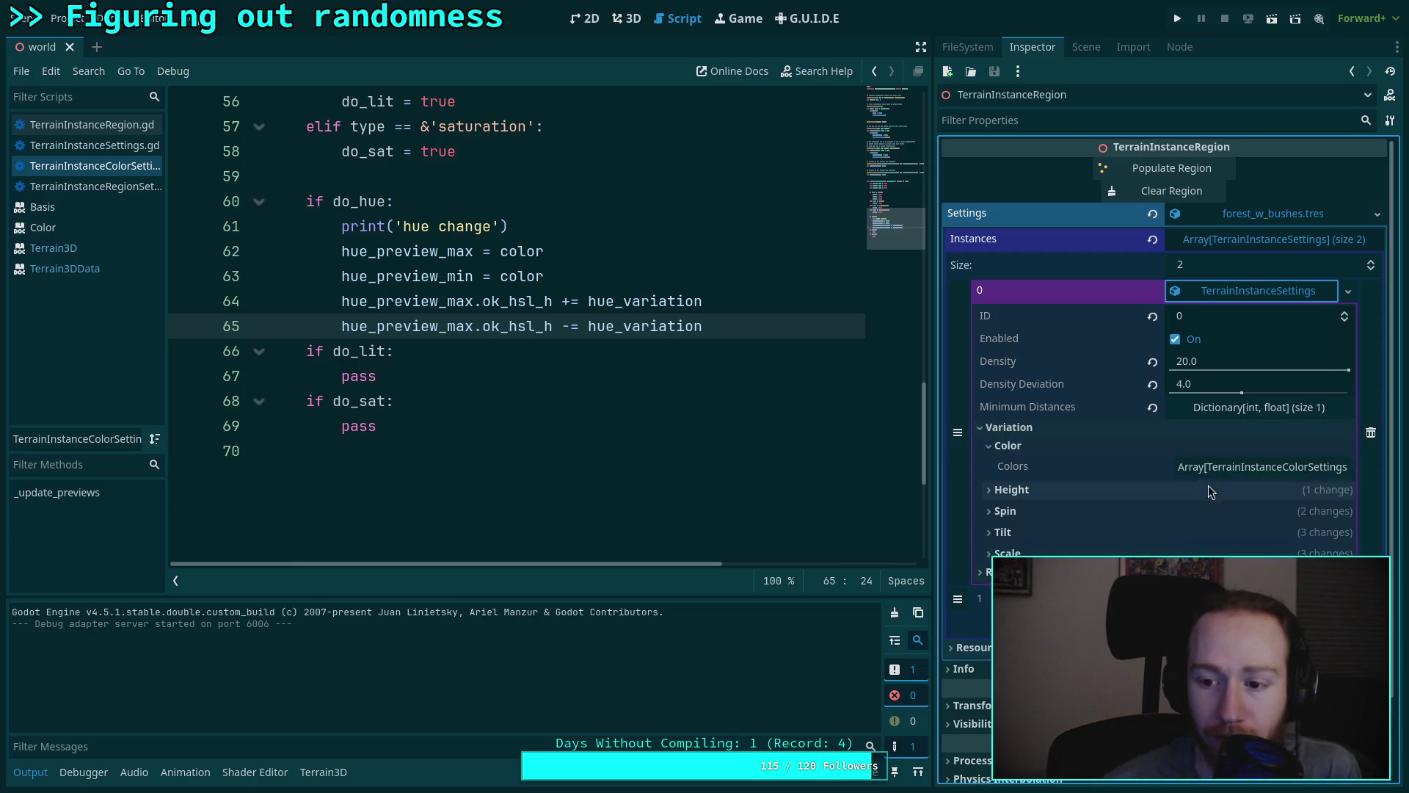
left_click(1211, 467)
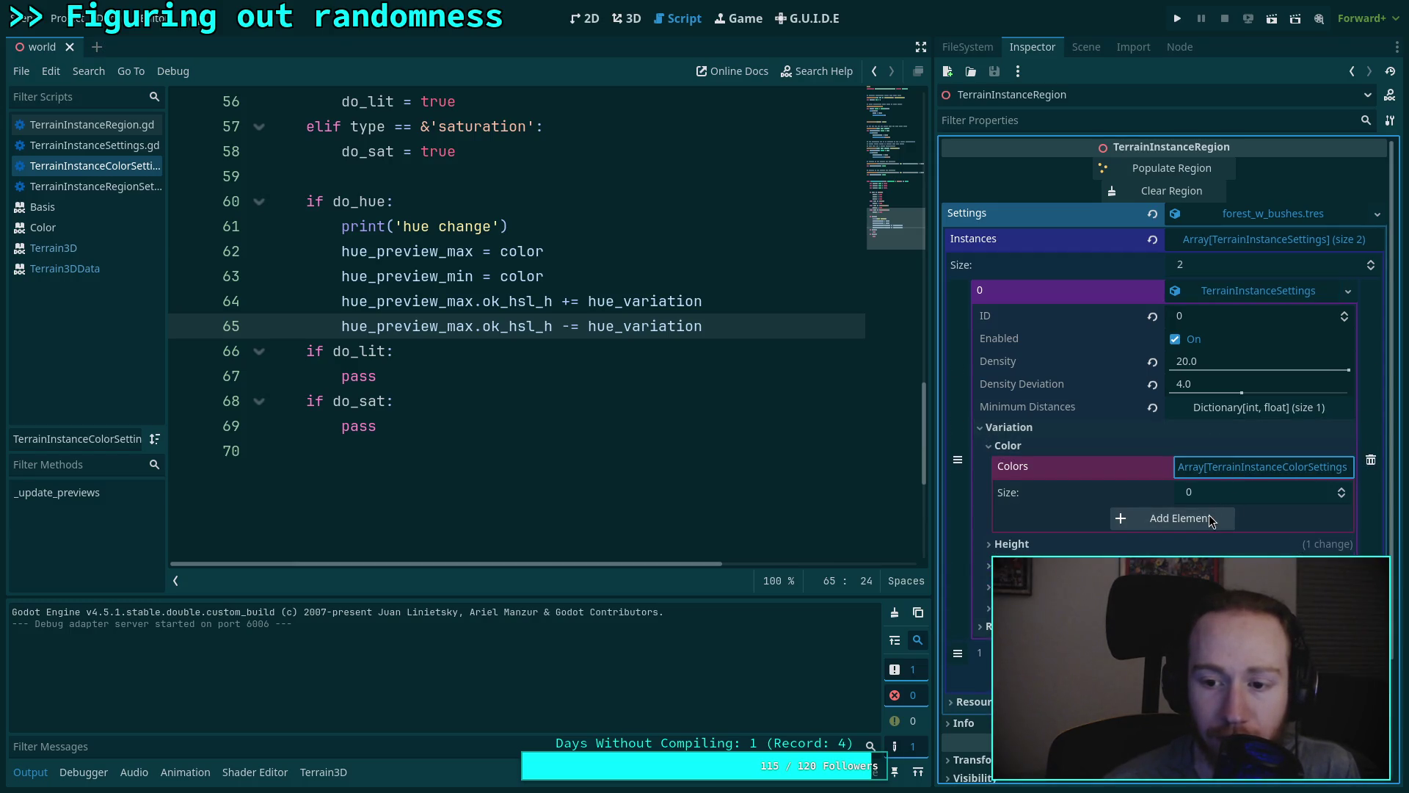
left_click(1209, 518)
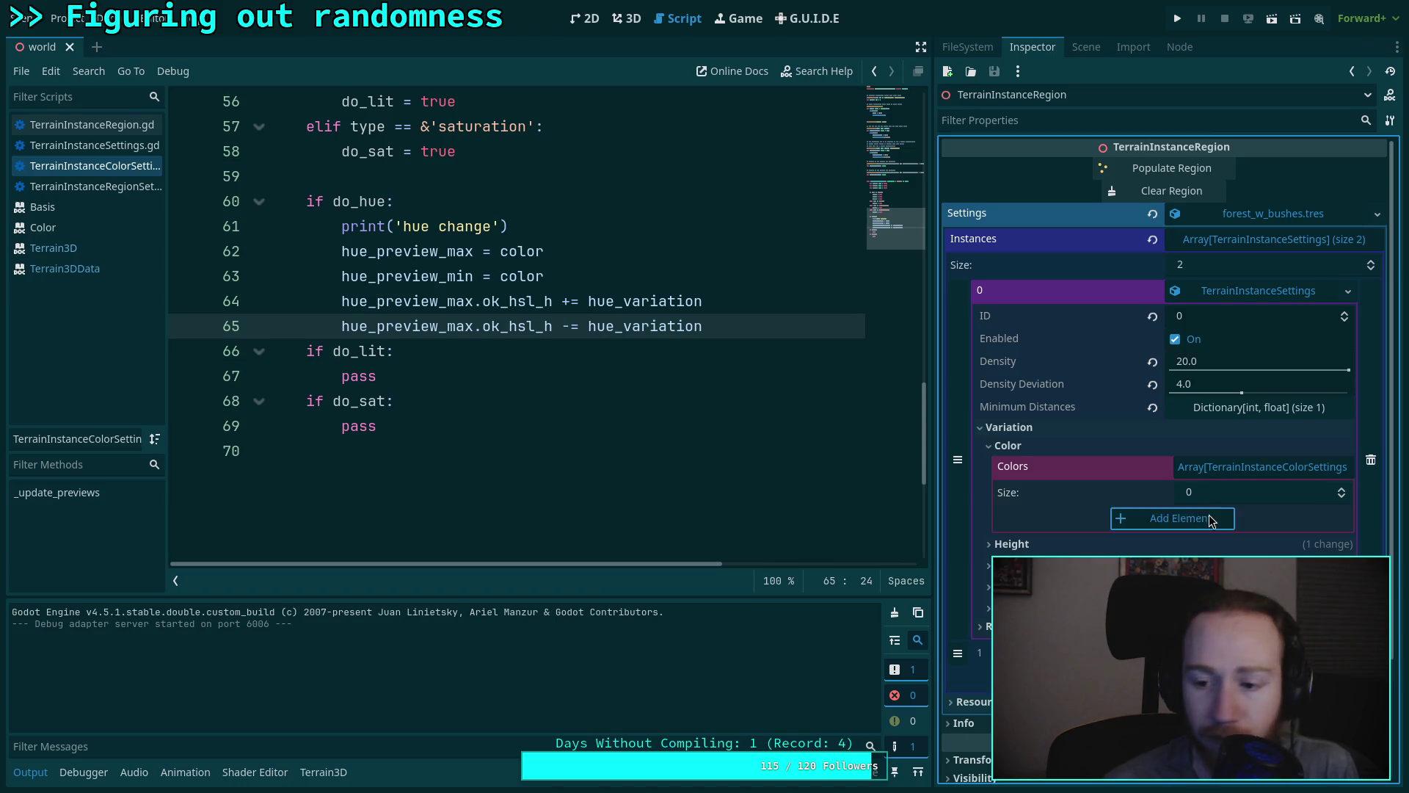
left_click(1234, 520)
left_click(1238, 541)
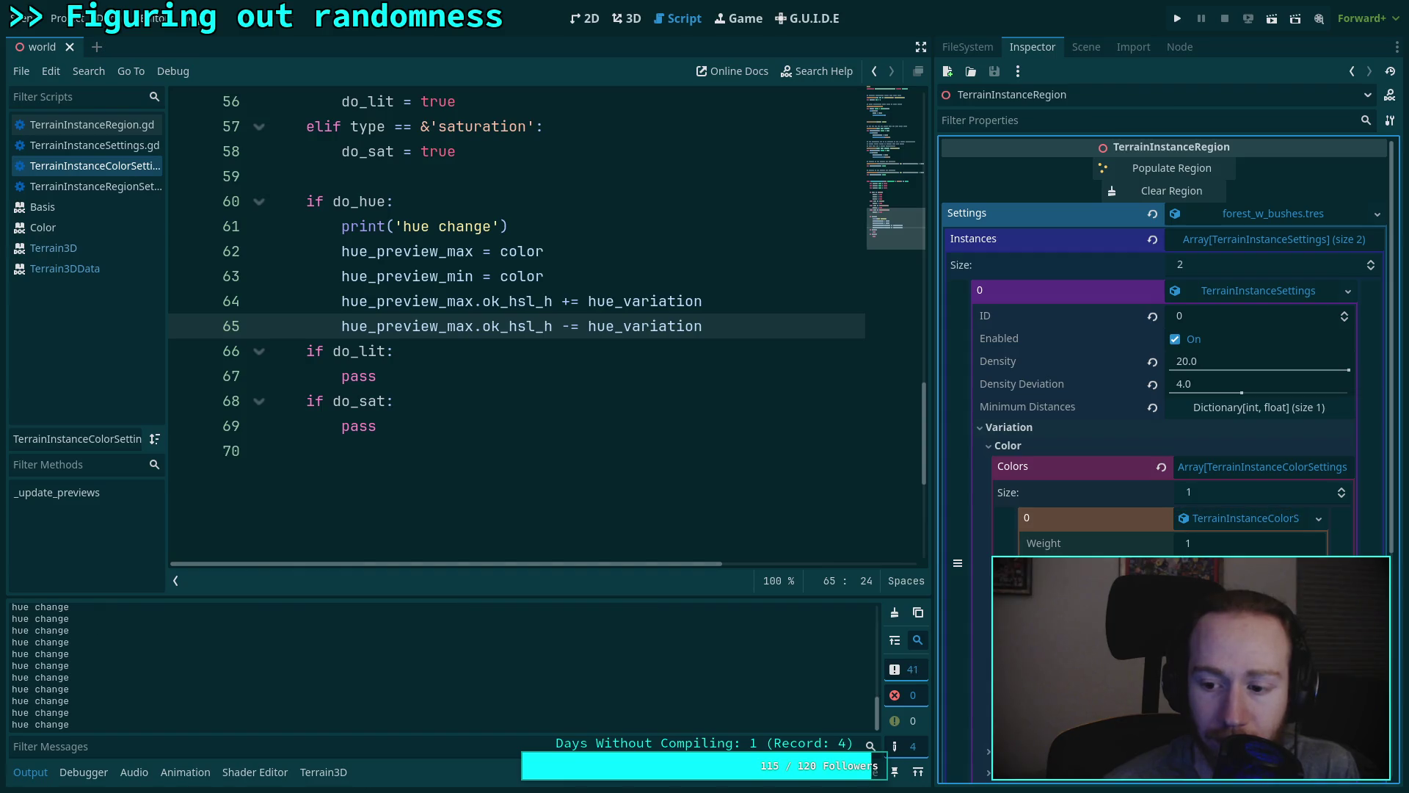
Step: Delete the 'hue change' debug print line and save the script
left_click_drag(943, 538, 902, 538)
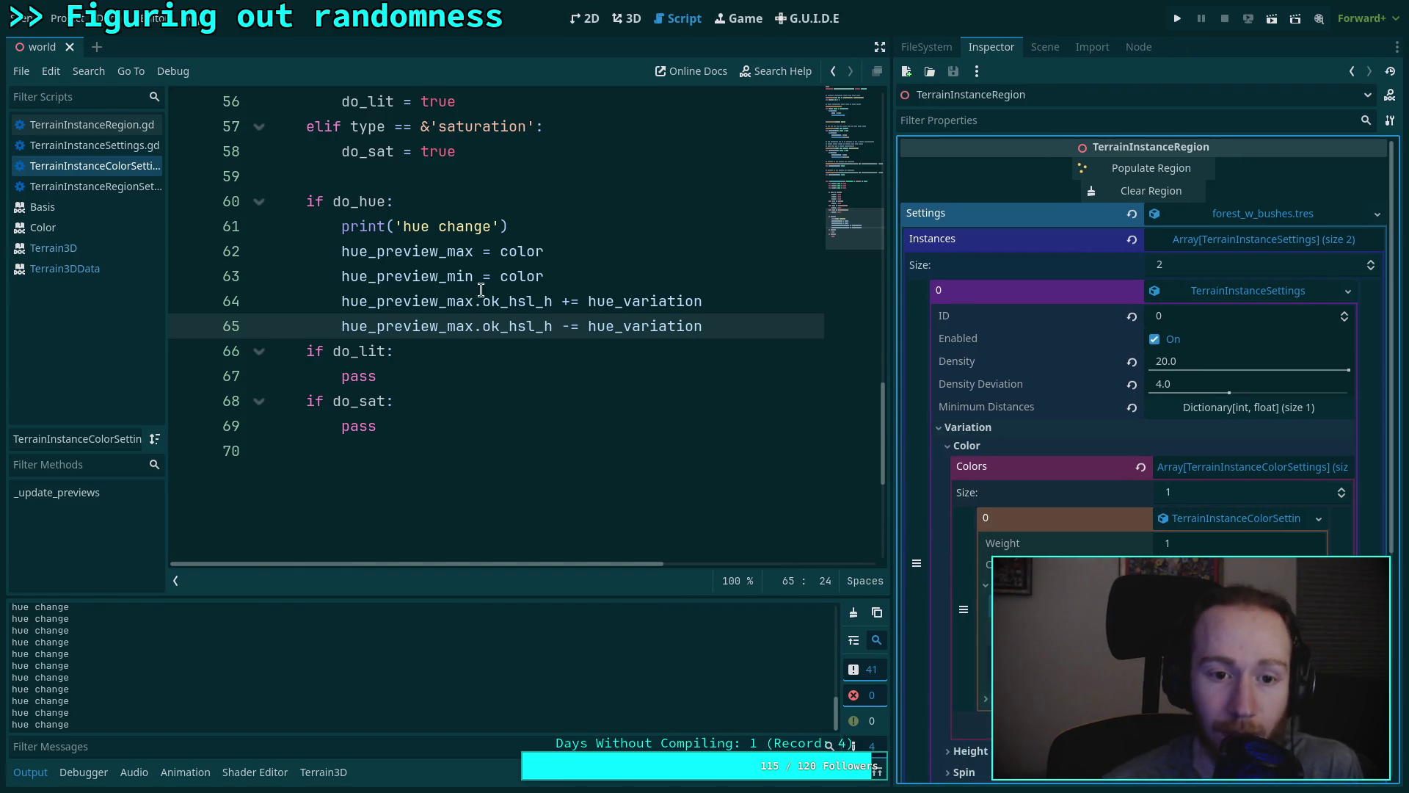
scroll(544, 309, "up", 1)
left_click_drag(544, 309, 395, 276)
key("BackSpace")
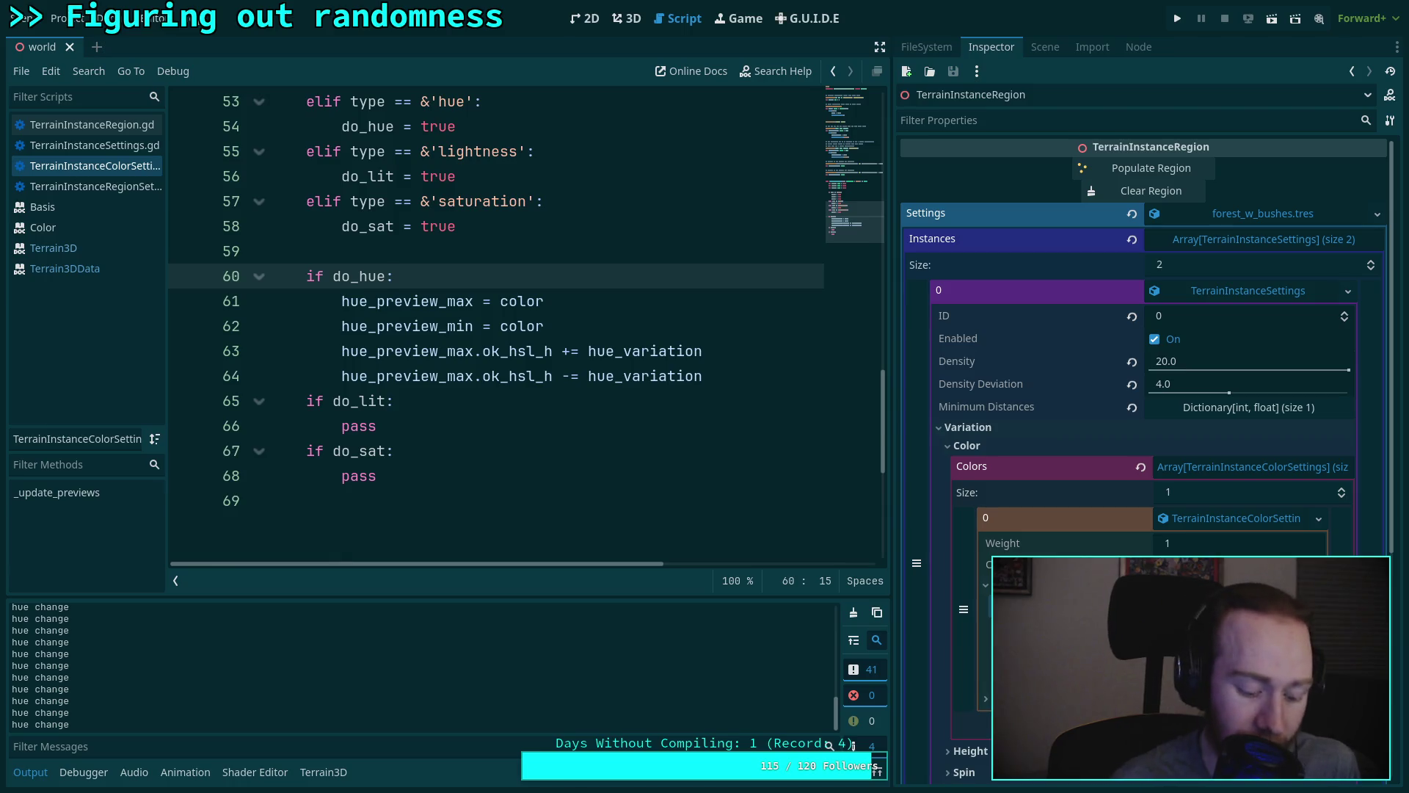
key("ctrl+s")
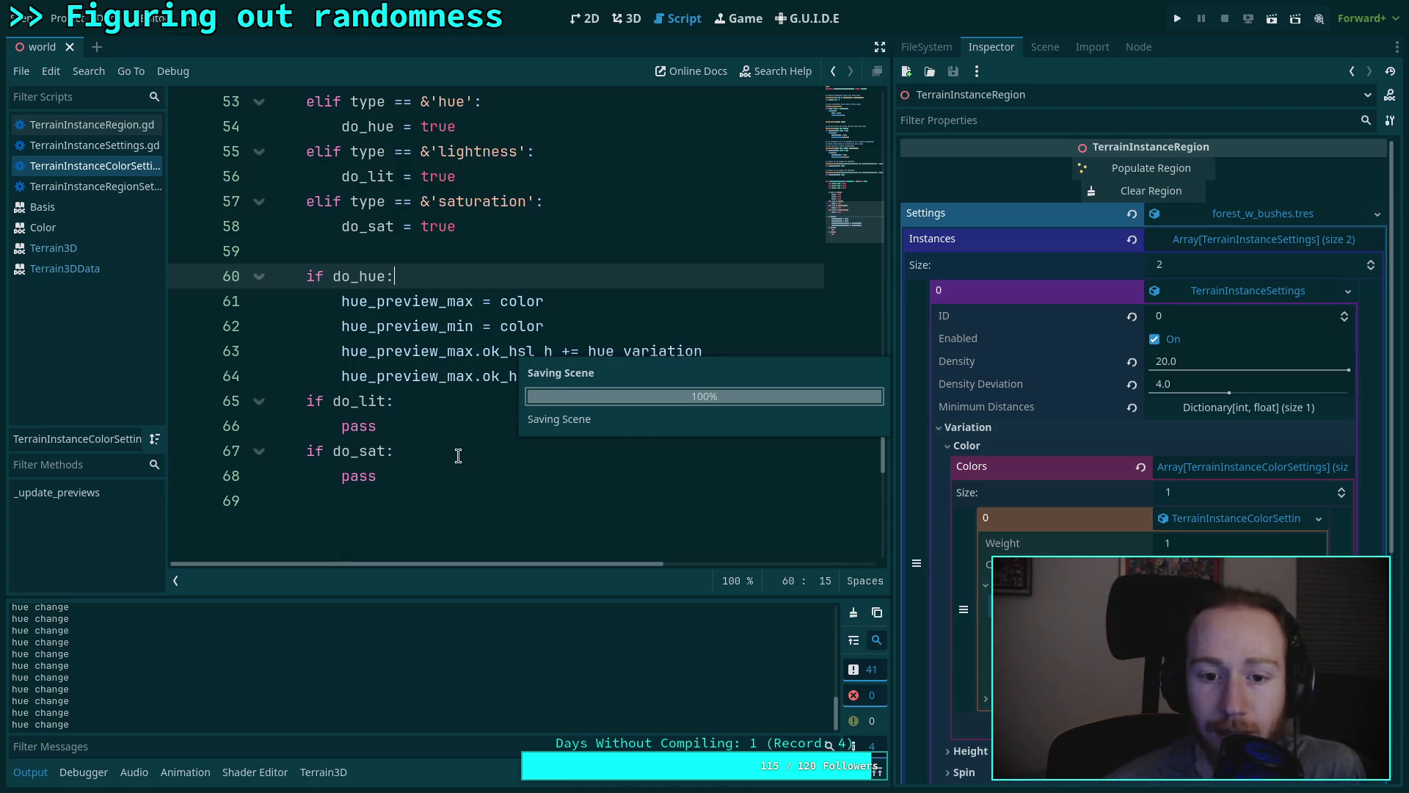
Step: Set the new entry's Color to orange-red ff2a00
left_click(1248, 567)
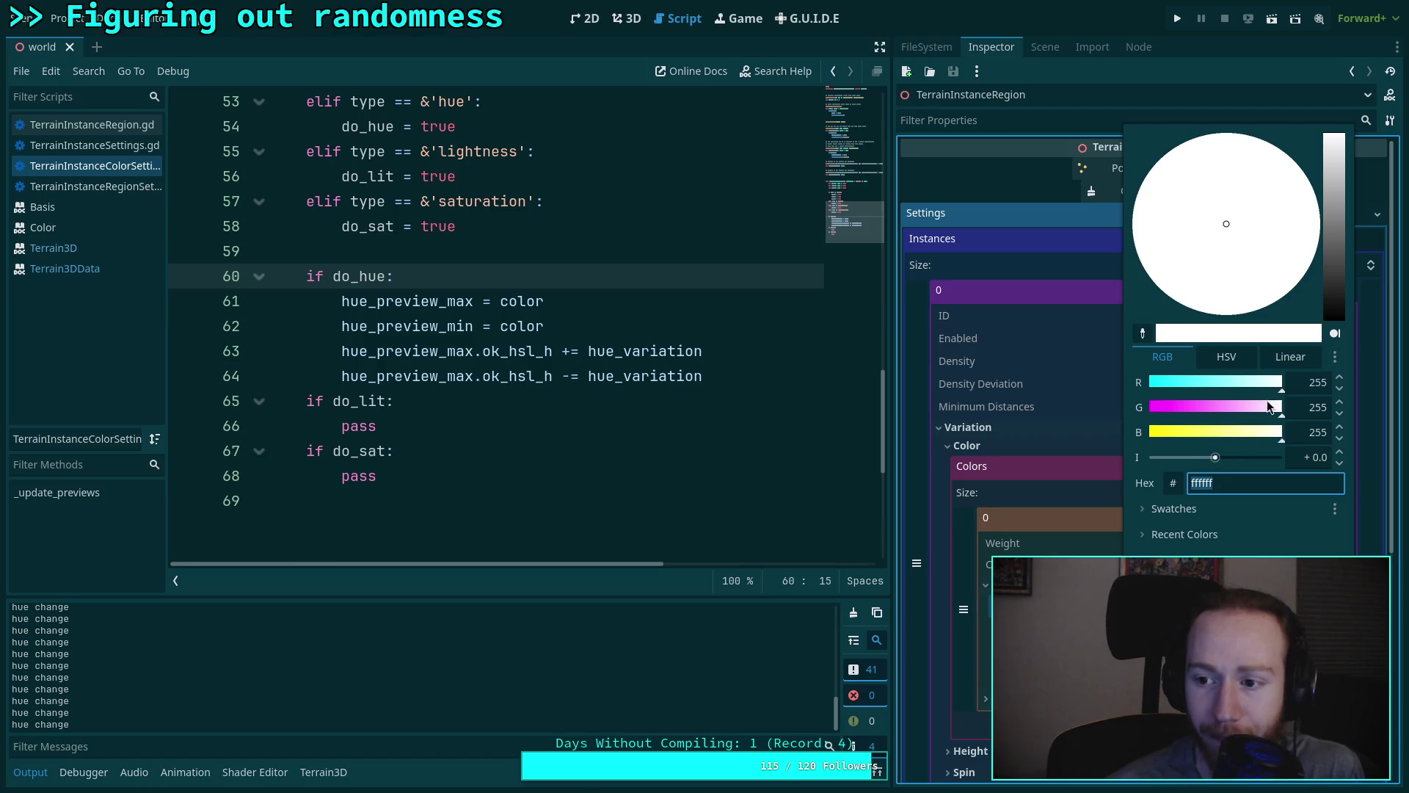
mouse_move(1245, 411)
left_mouse_down()
mouse_move(1171, 408)
mouse_move(1146, 439)
left_mouse_up()
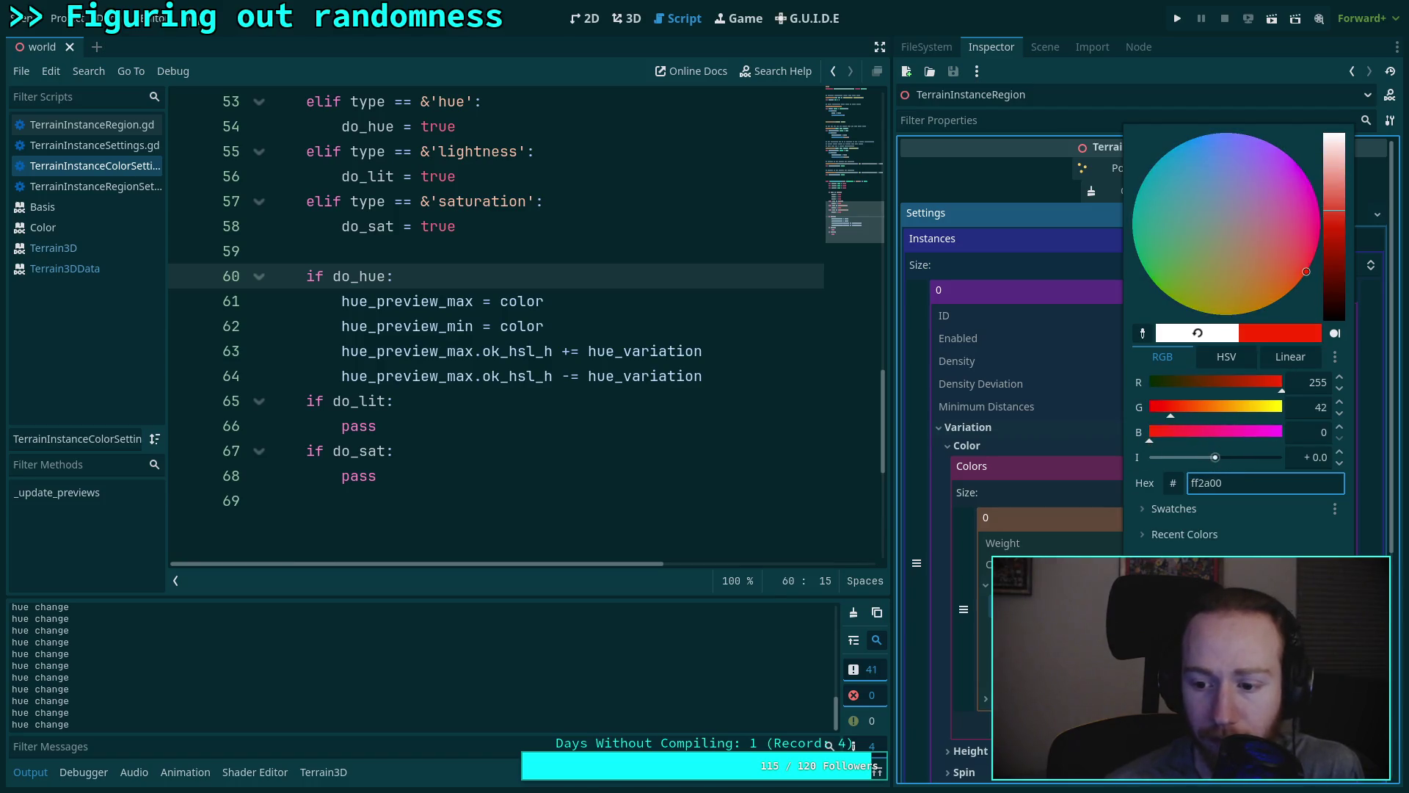
key("Escape")
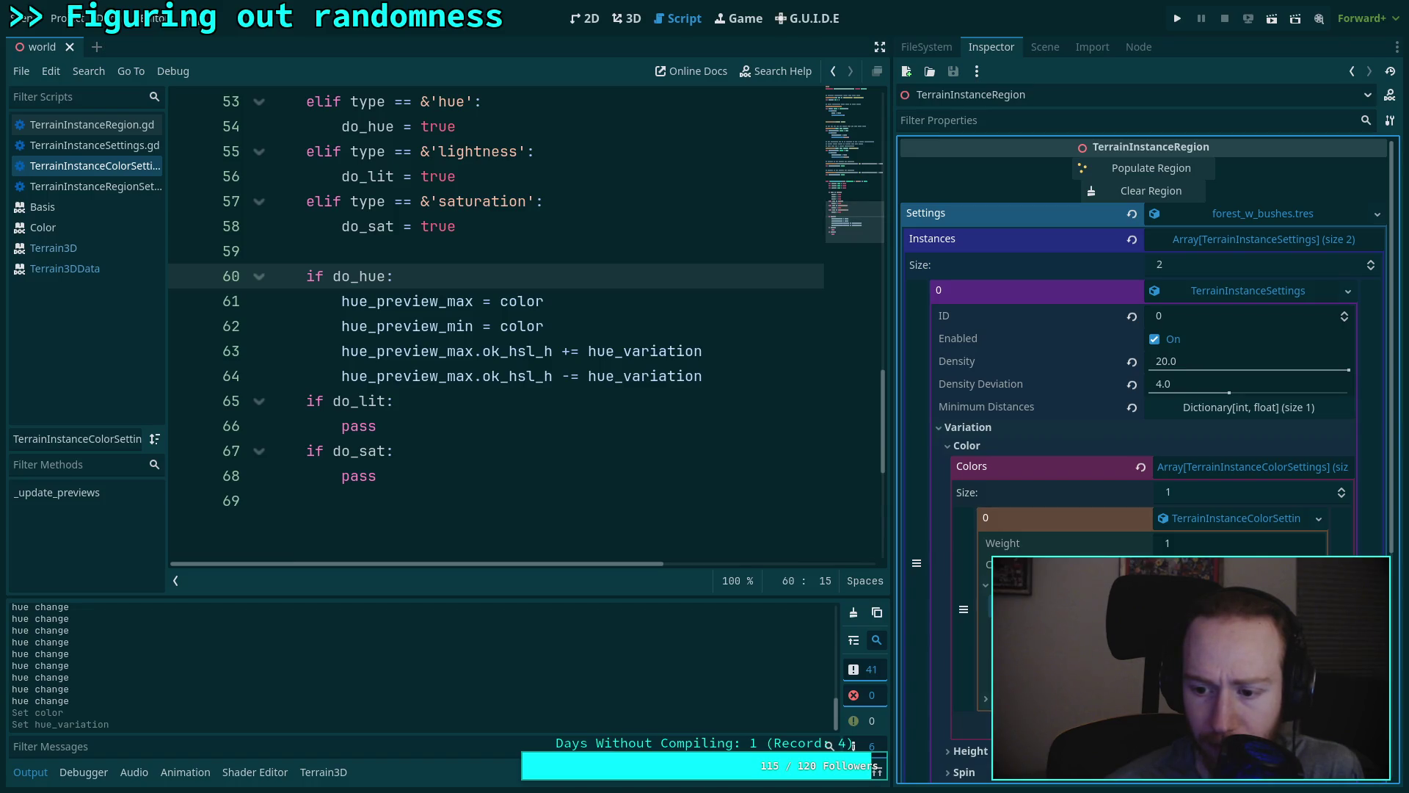
Step: Change the colour settings Color to red f02700
left_click(651, 459)
scroll(650, 461, "up", 1)
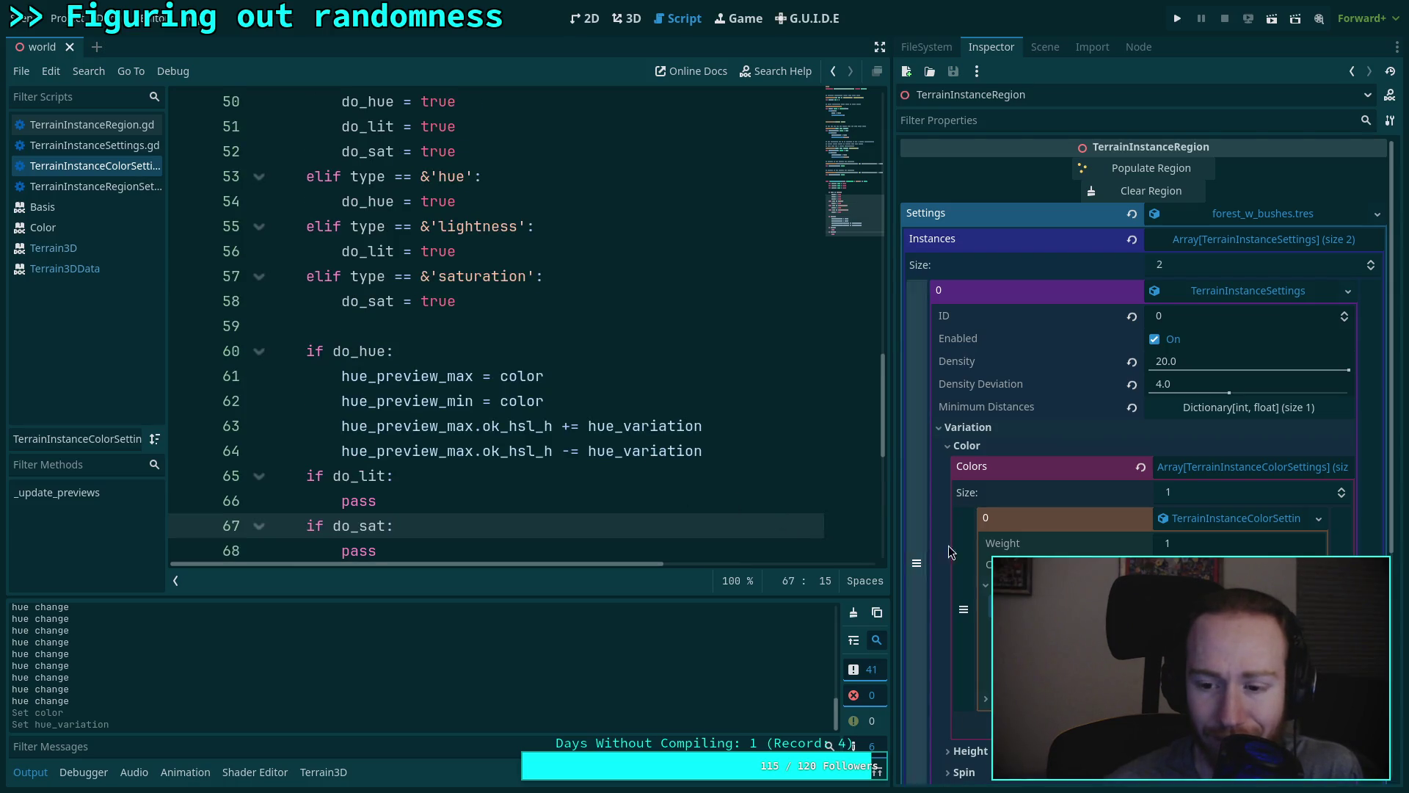
left_click(1241, 565)
mouse_move(1337, 205)
left_mouse_down()
mouse_move(1337, 255)
mouse_move(1338, 226)
left_mouse_up()
left_click(558, 470)
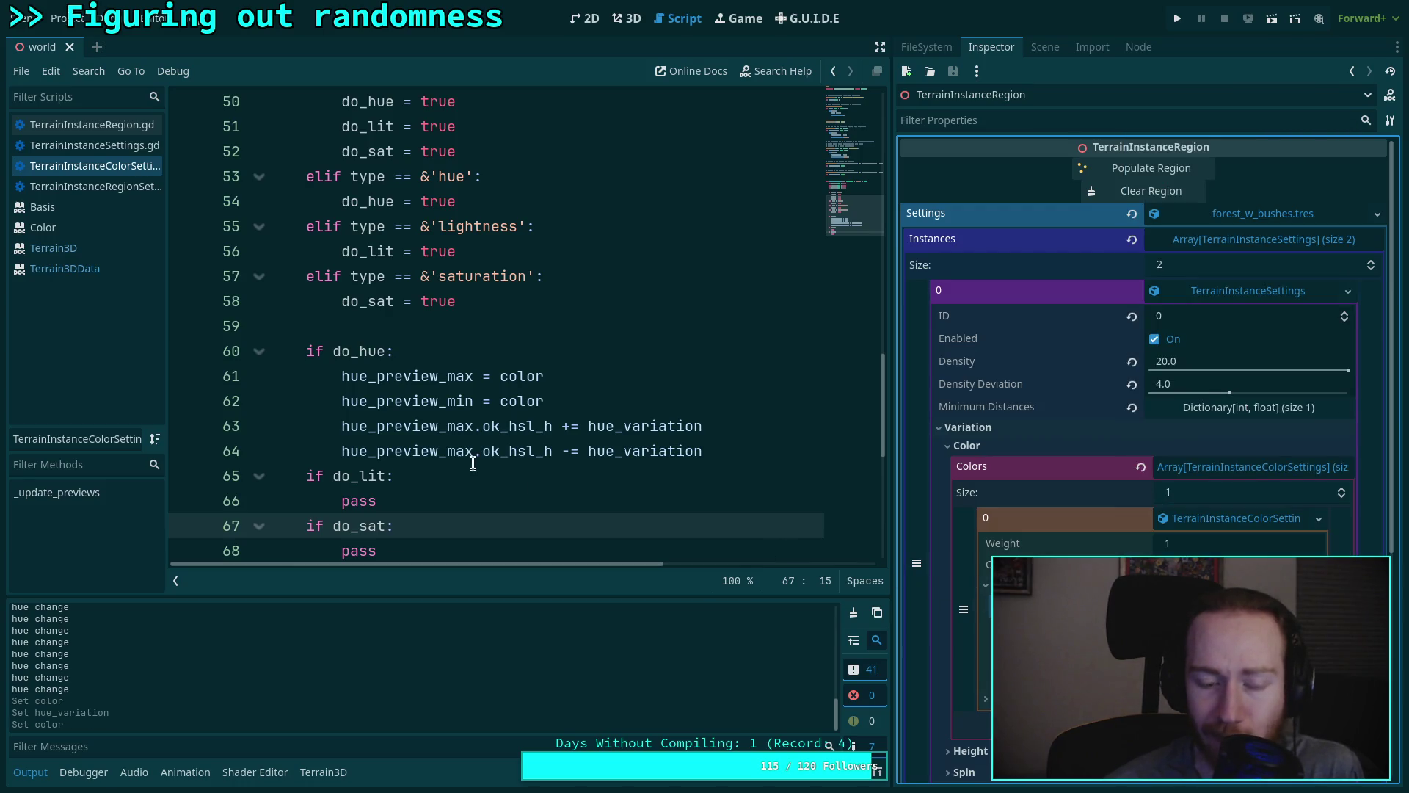
Step: Review the hue offset lines 60–64 and bring up the context menu on ok_hsl_h
left_click(427, 441)
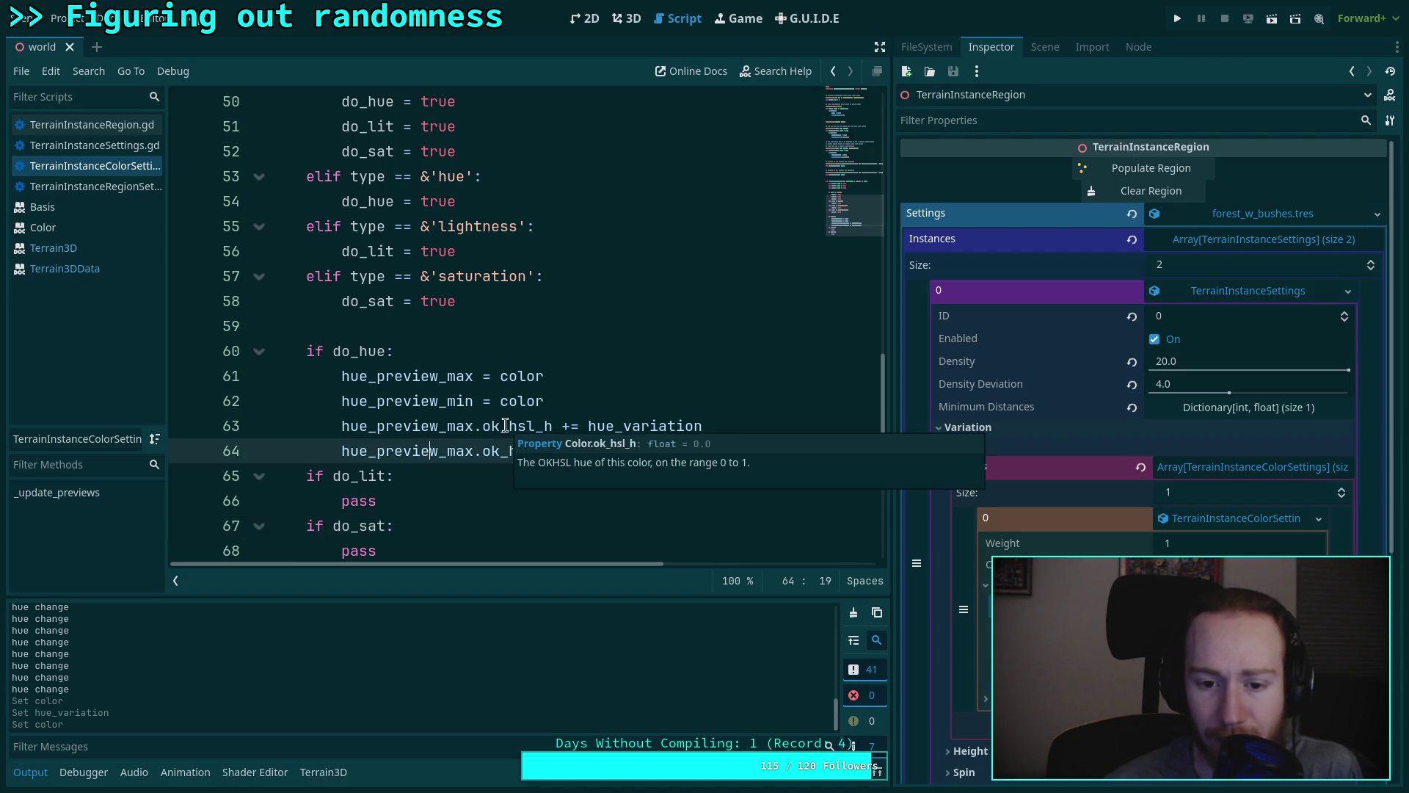
left_click(641, 426)
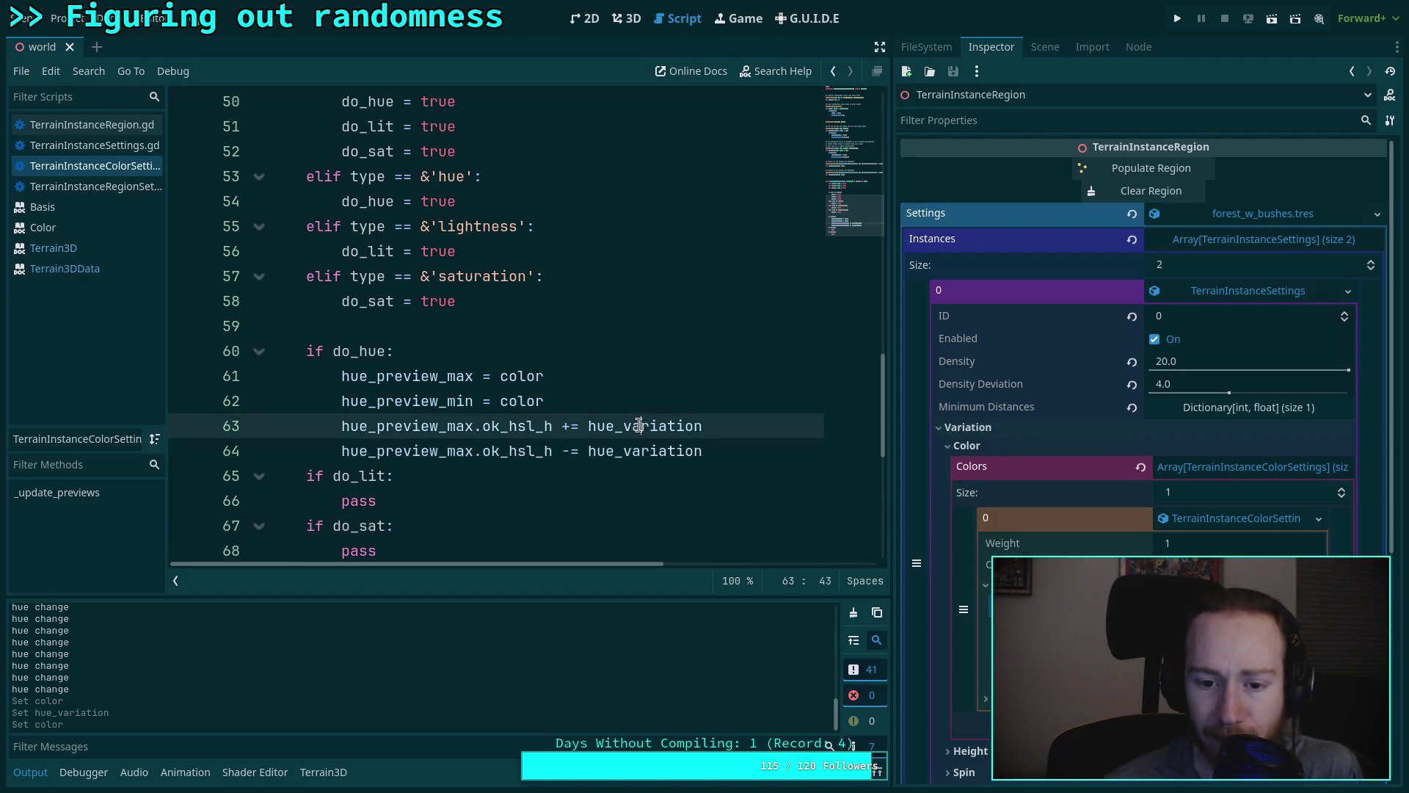
scroll(636, 424, "up", 3)
scroll(636, 424, "down", 4)
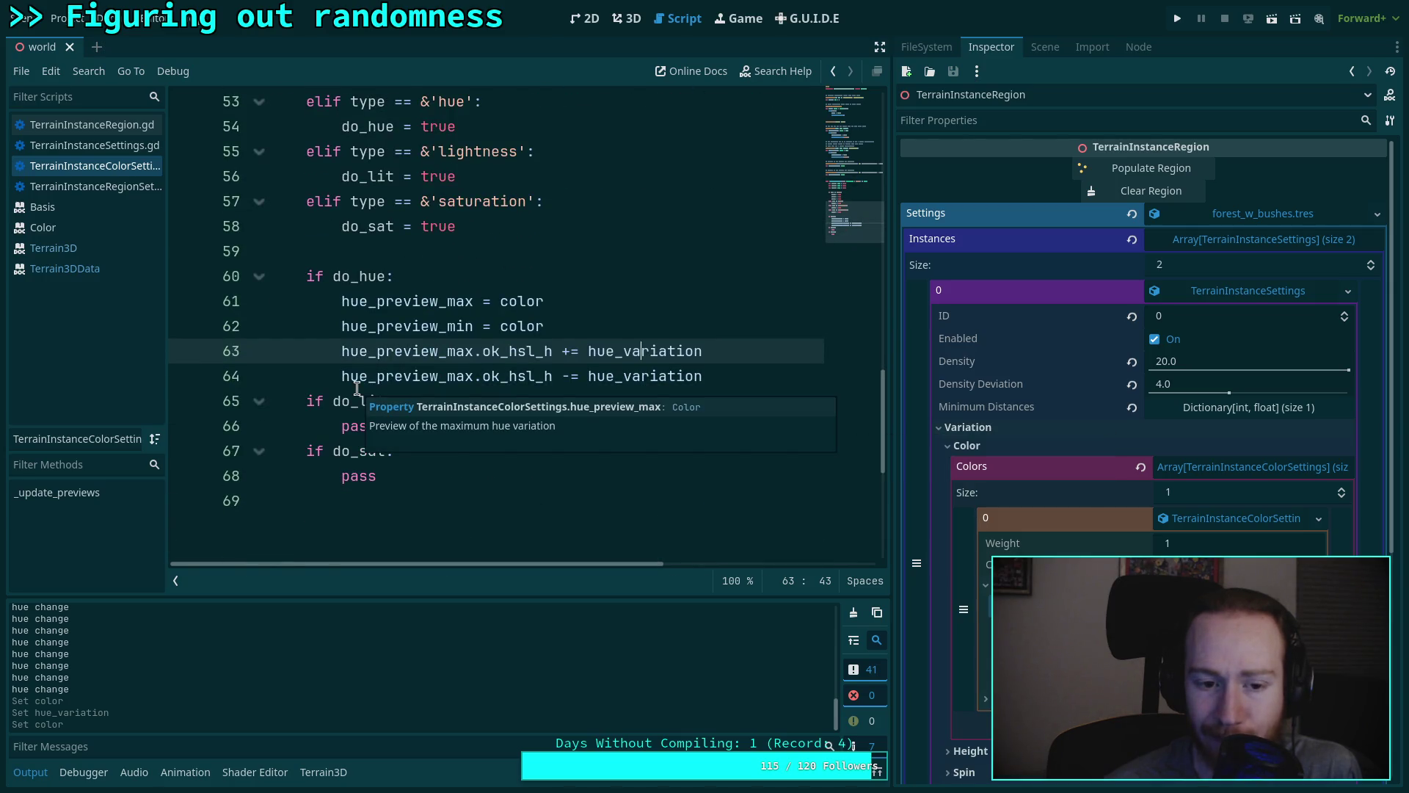
left_click(474, 281)
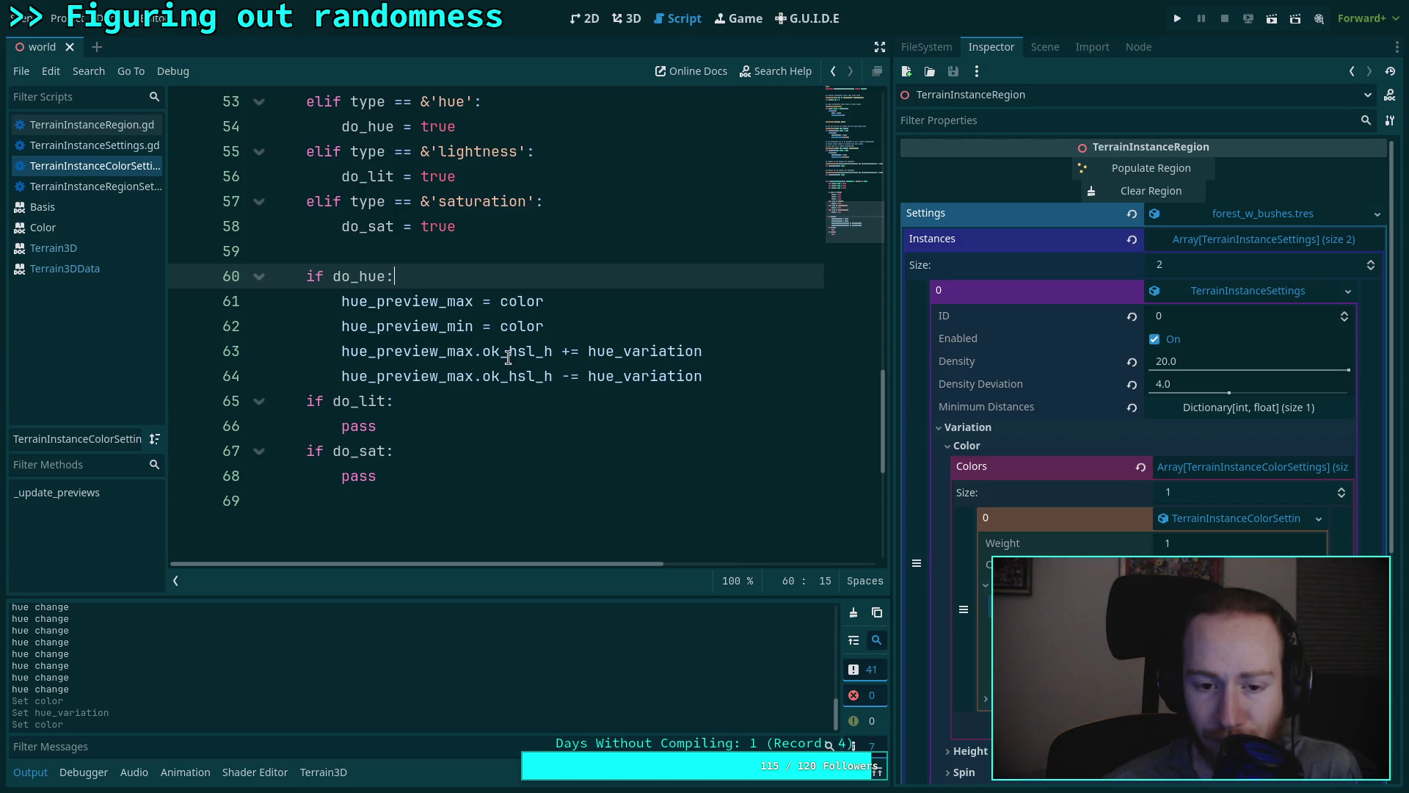
mouse_move(508, 358)
mouse_move(644, 357)
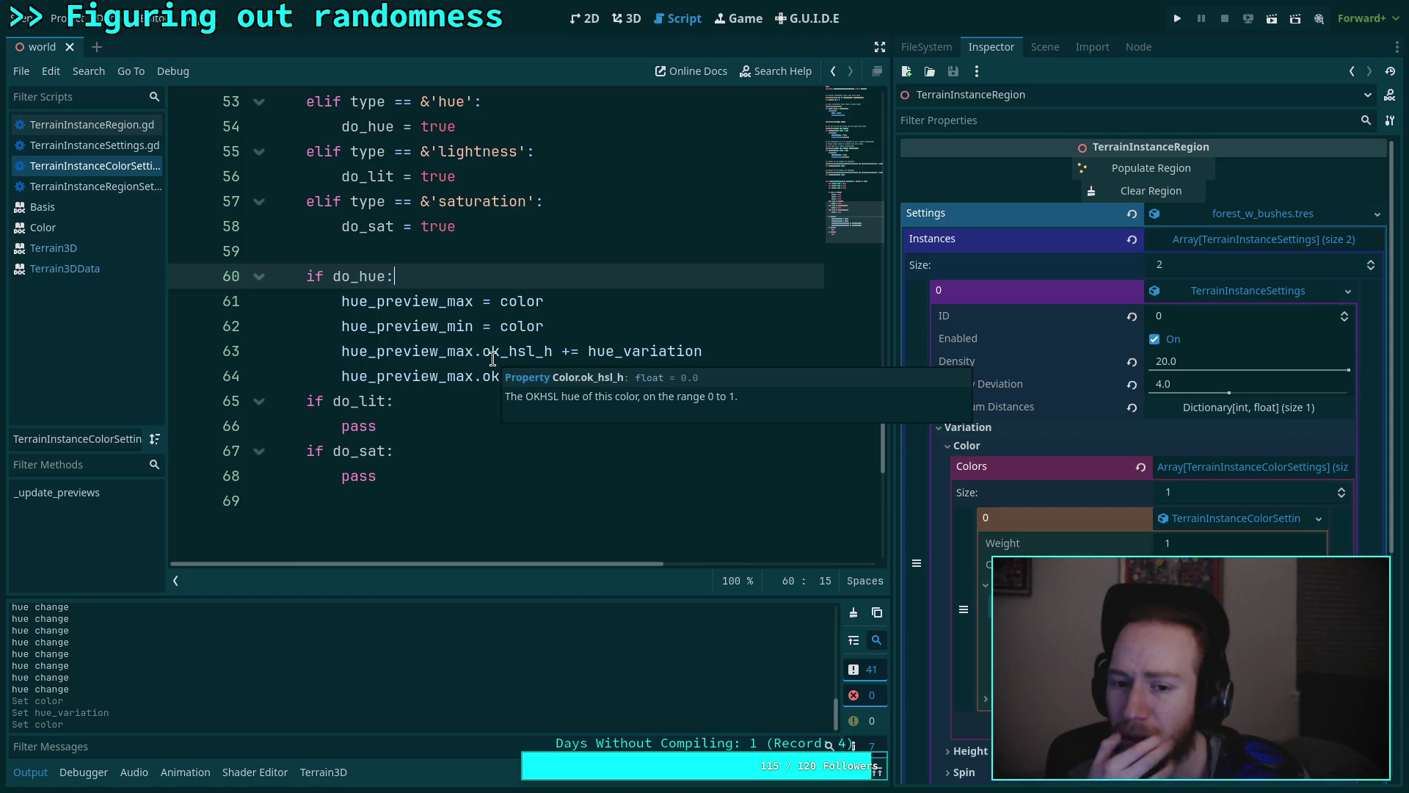
right_click(493, 359)
Step: Look up ok_hsl_h and browse the Color reference's properties, constructors and methods like from_ok_hsl
left_click(532, 609)
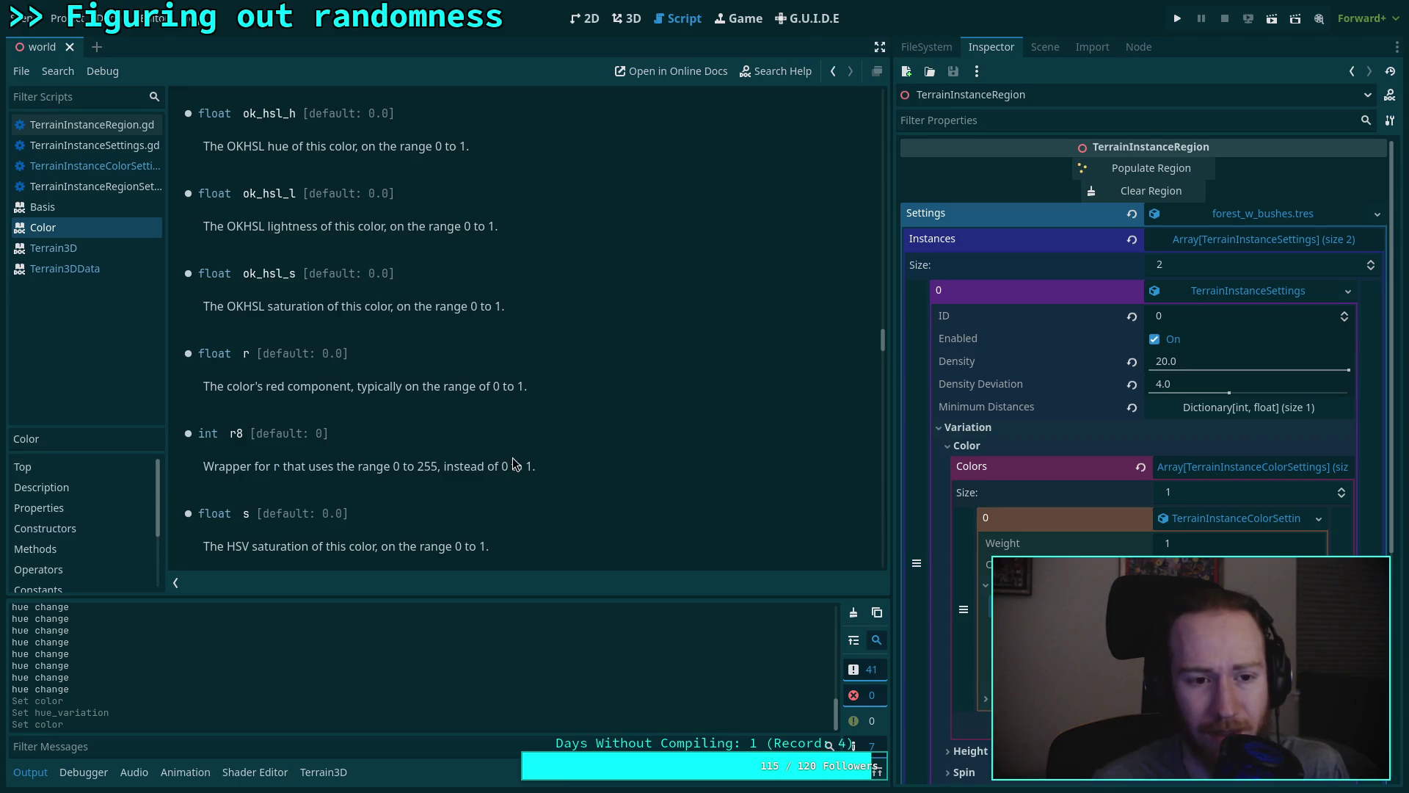
scroll(371, 290, "up", 4)
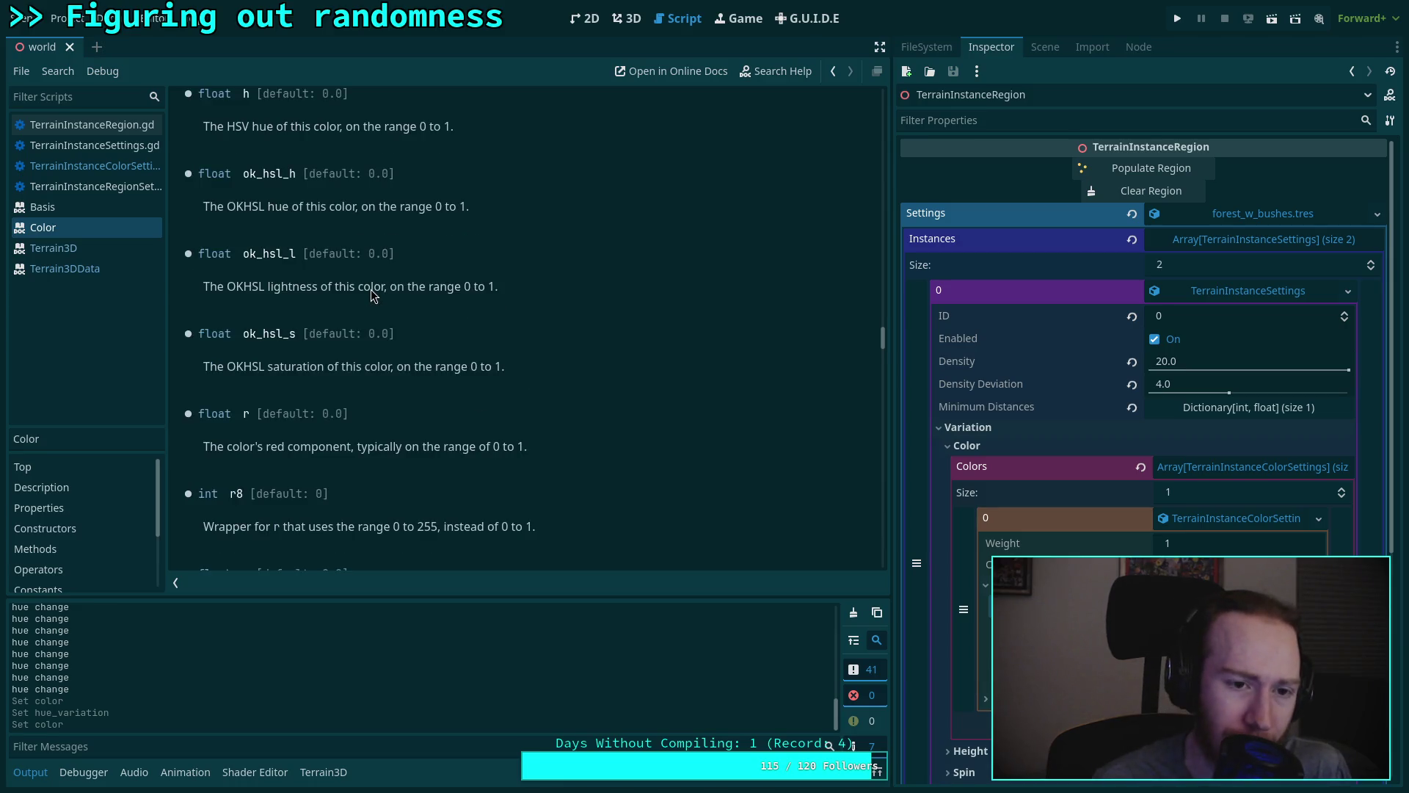
scroll(319, 284, "down", 15)
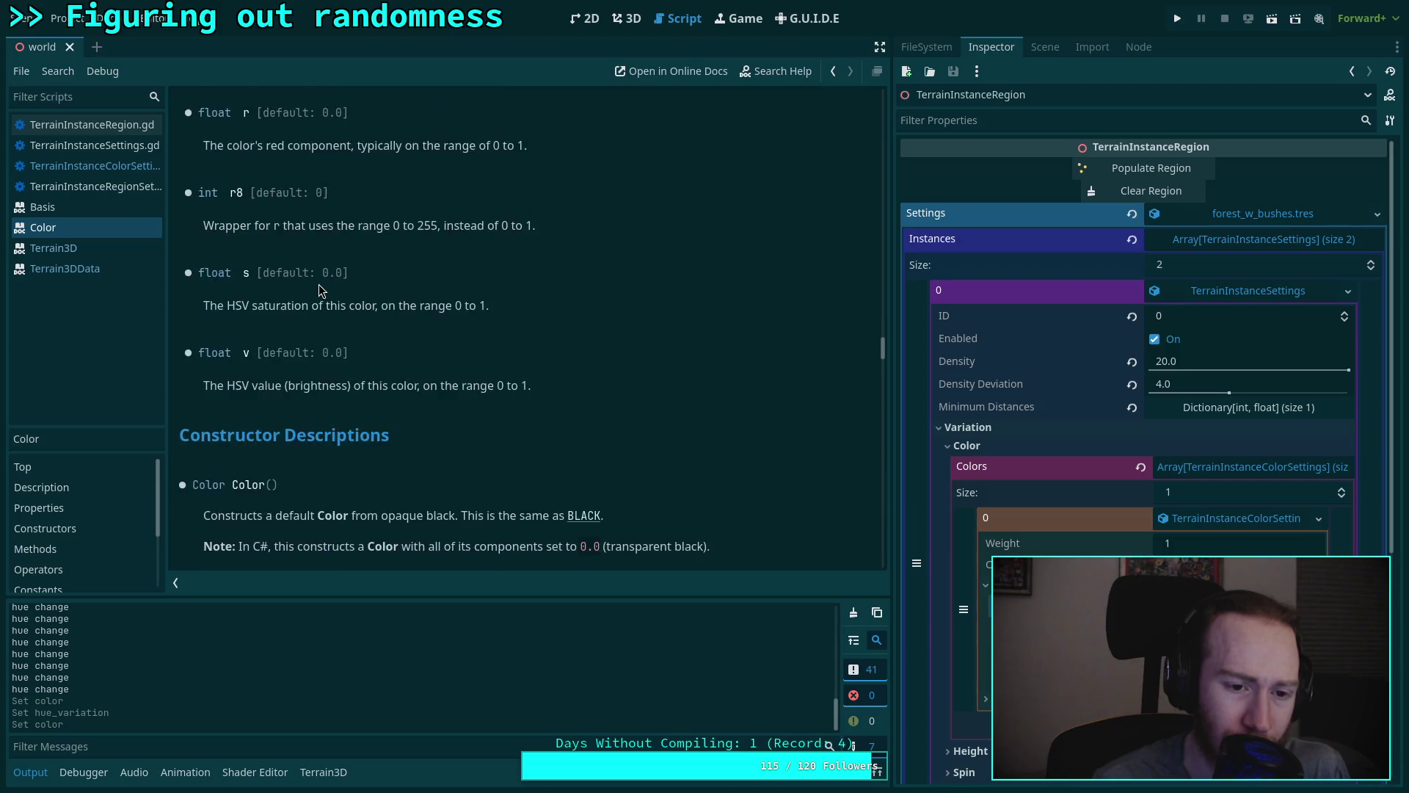
scroll(440, 306, "down", 15)
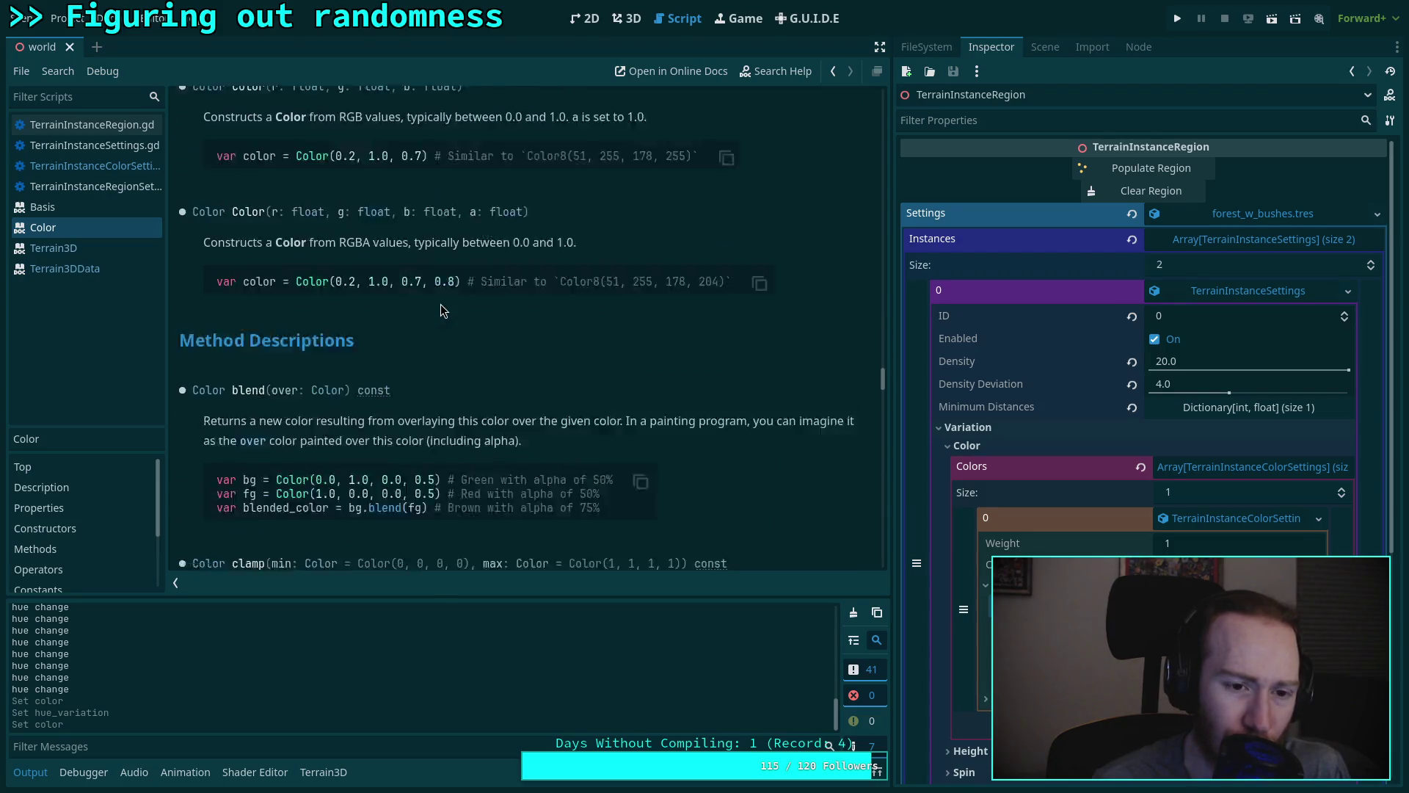
scroll(440, 308, "down", 10)
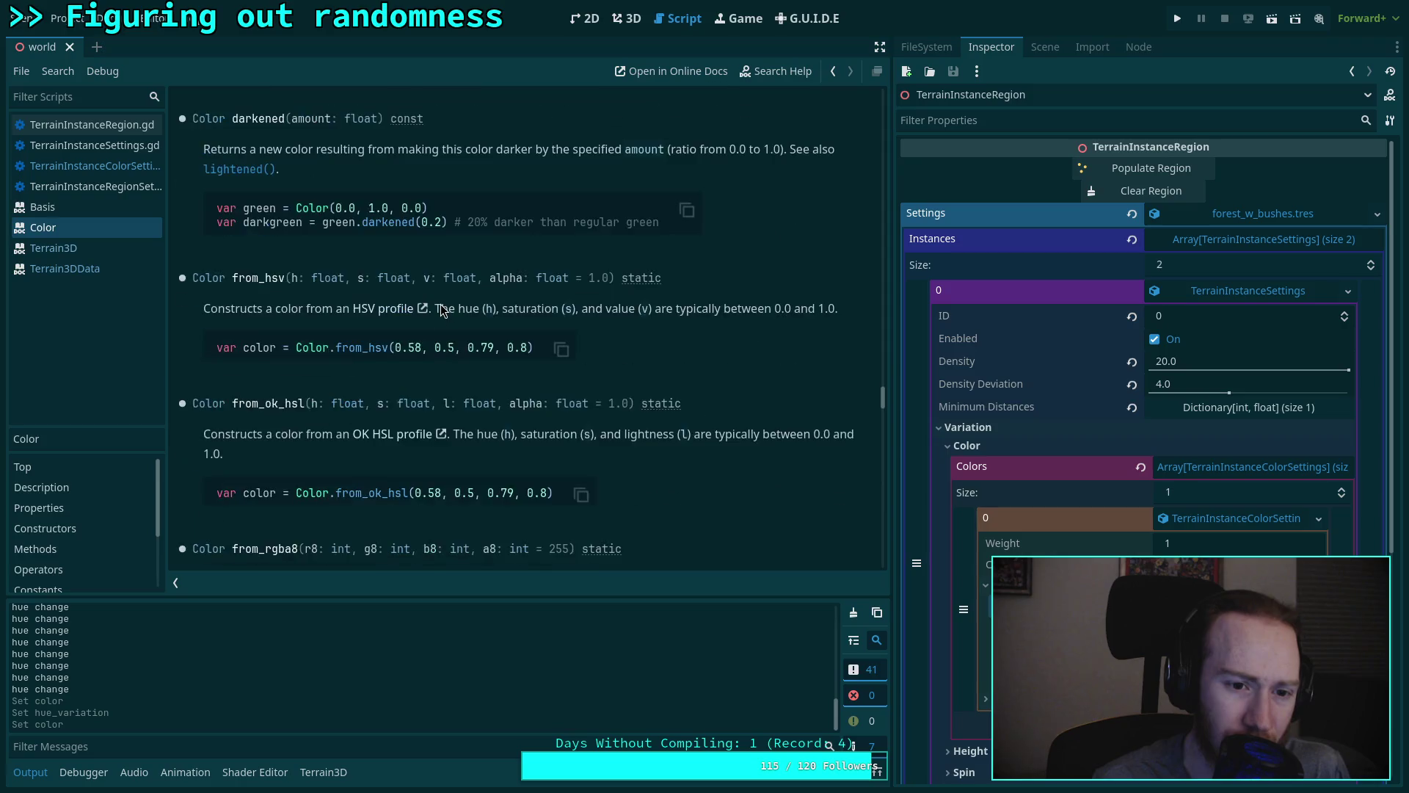
scroll(440, 308, "down", 10)
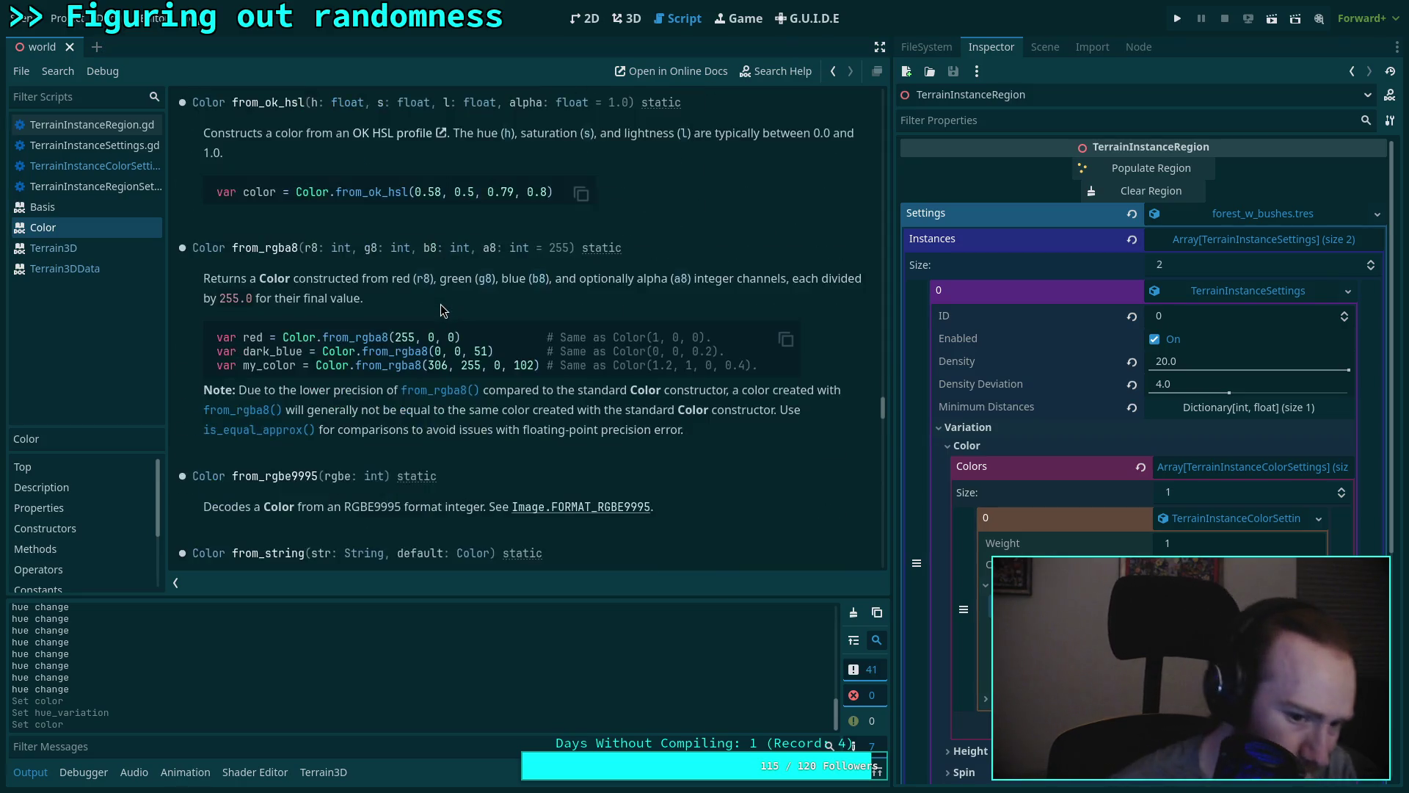
scroll(440, 303, "down", 10)
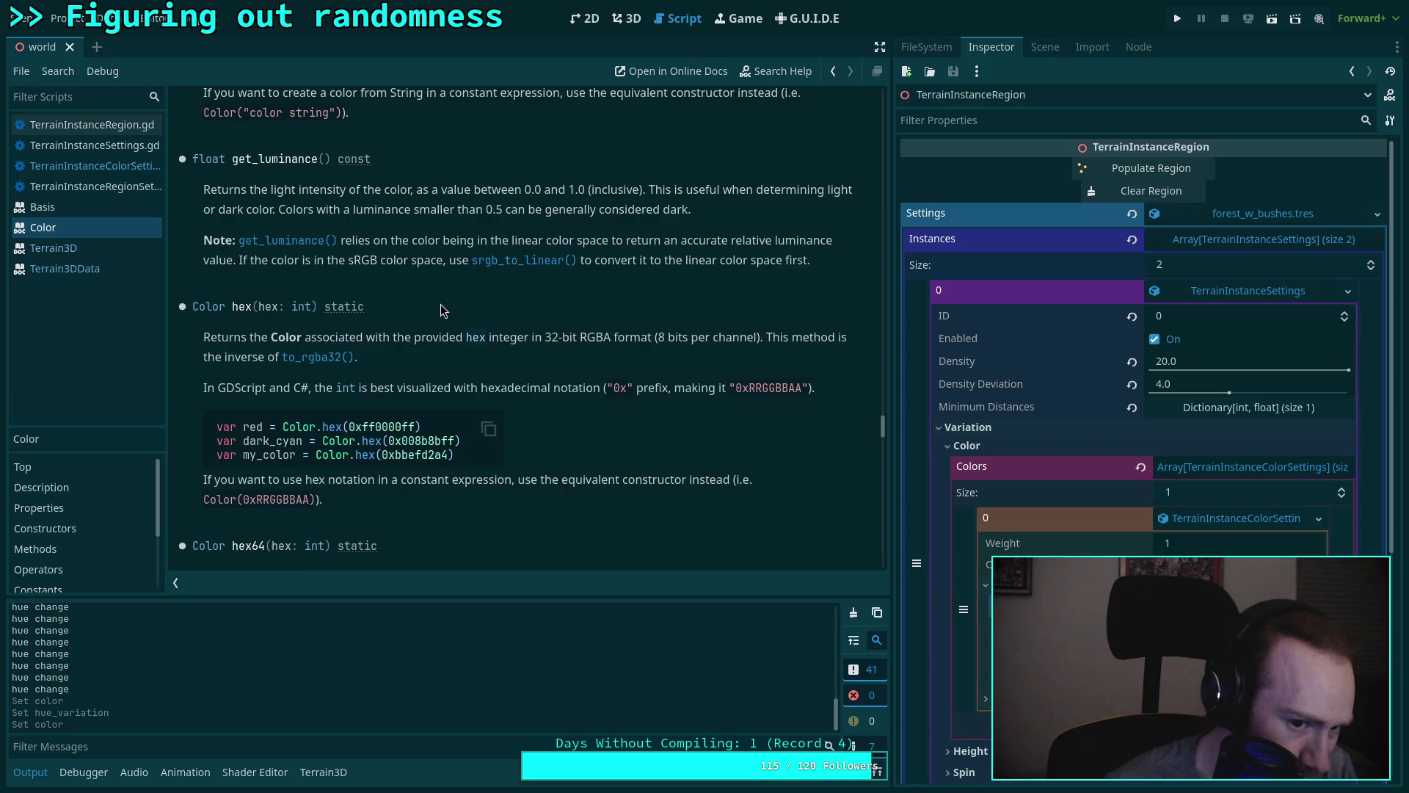
scroll(440, 304, "down", 10)
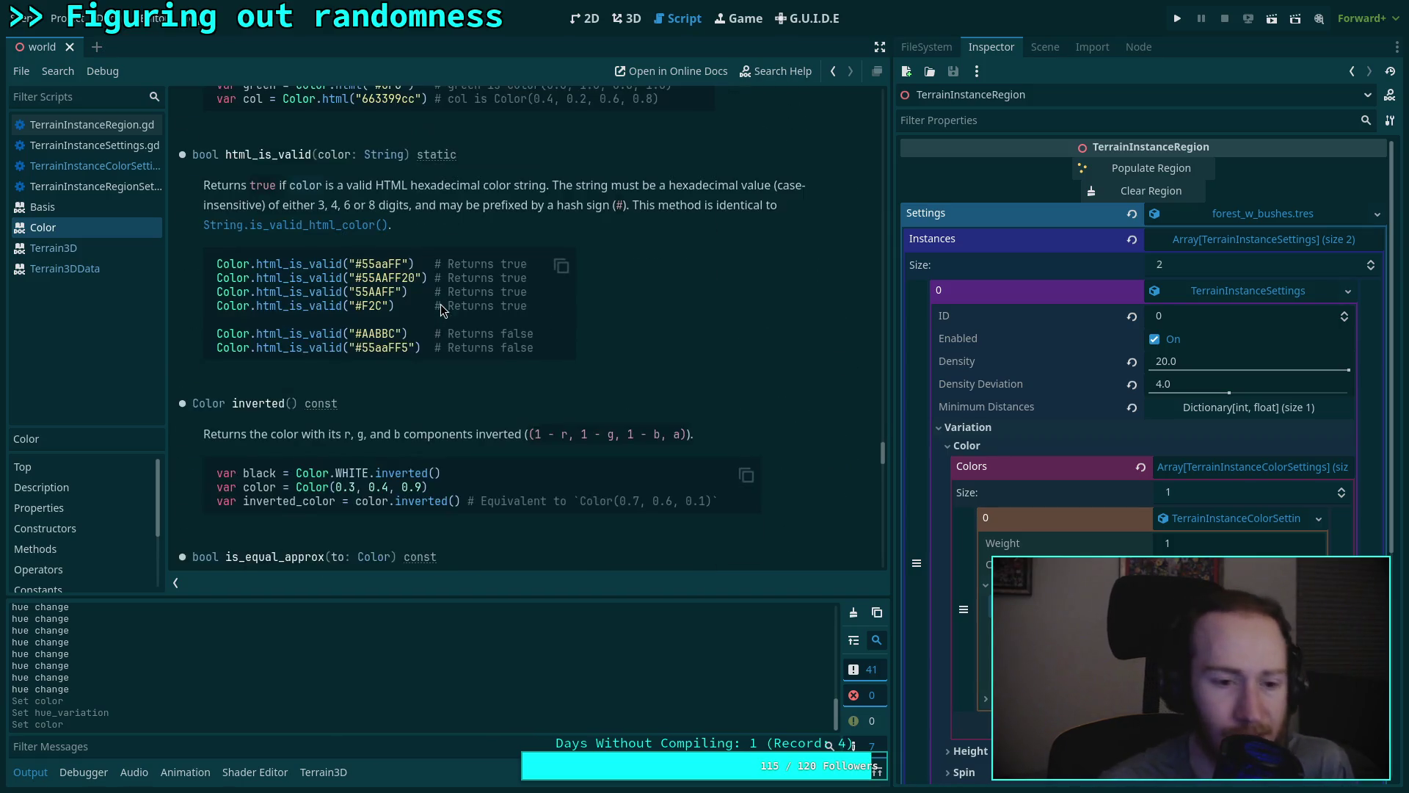
scroll(441, 303, "down", 10)
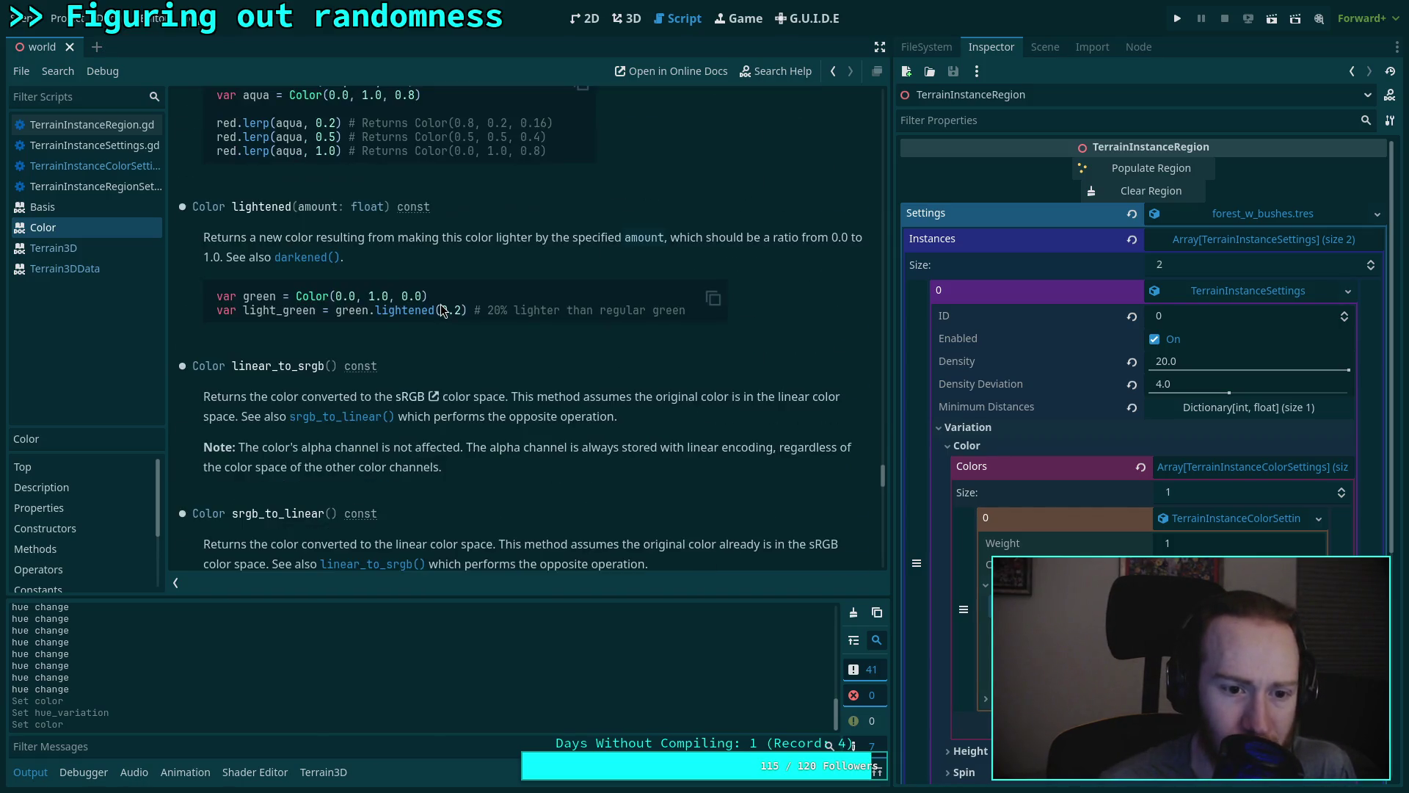
scroll(440, 304, "down", 10)
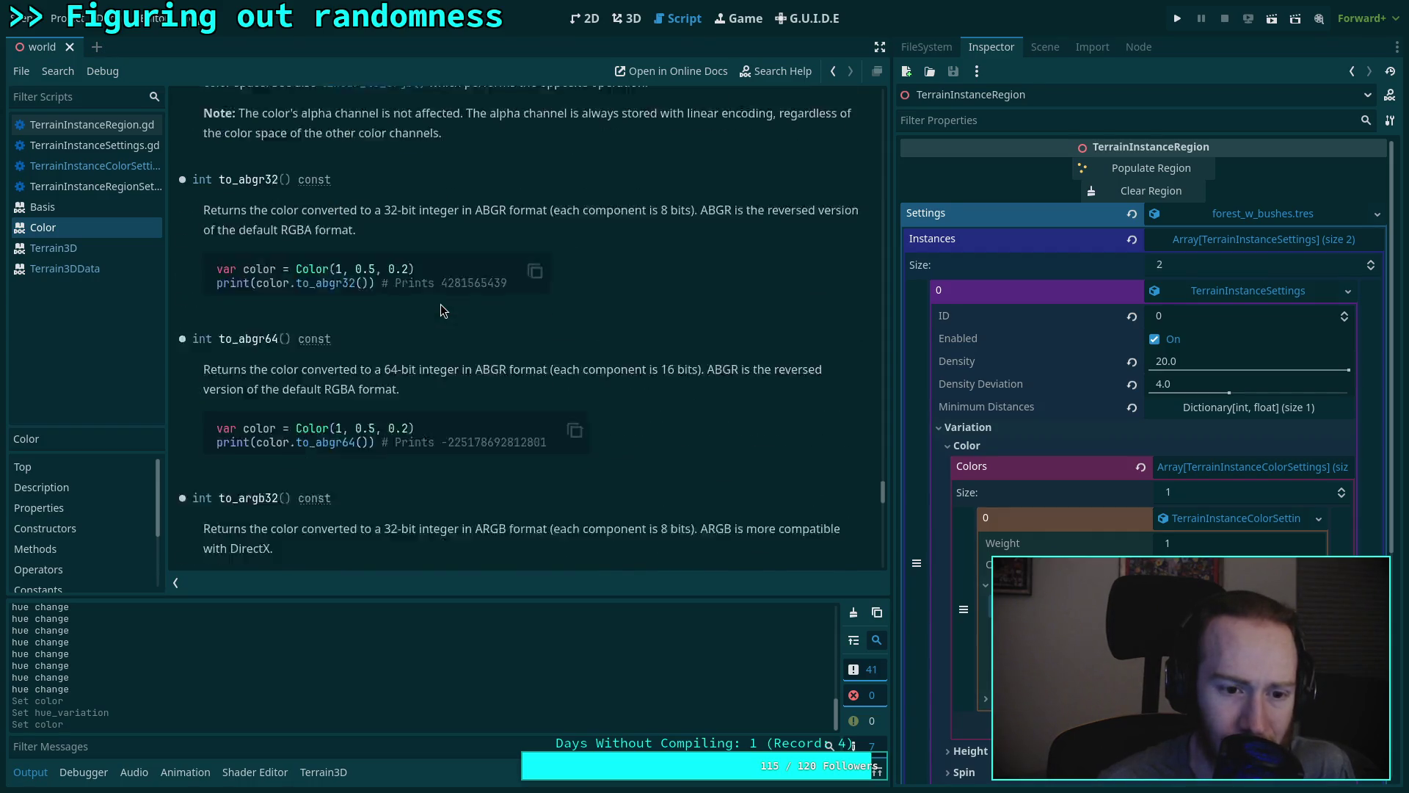
scroll(440, 304, "down", 4)
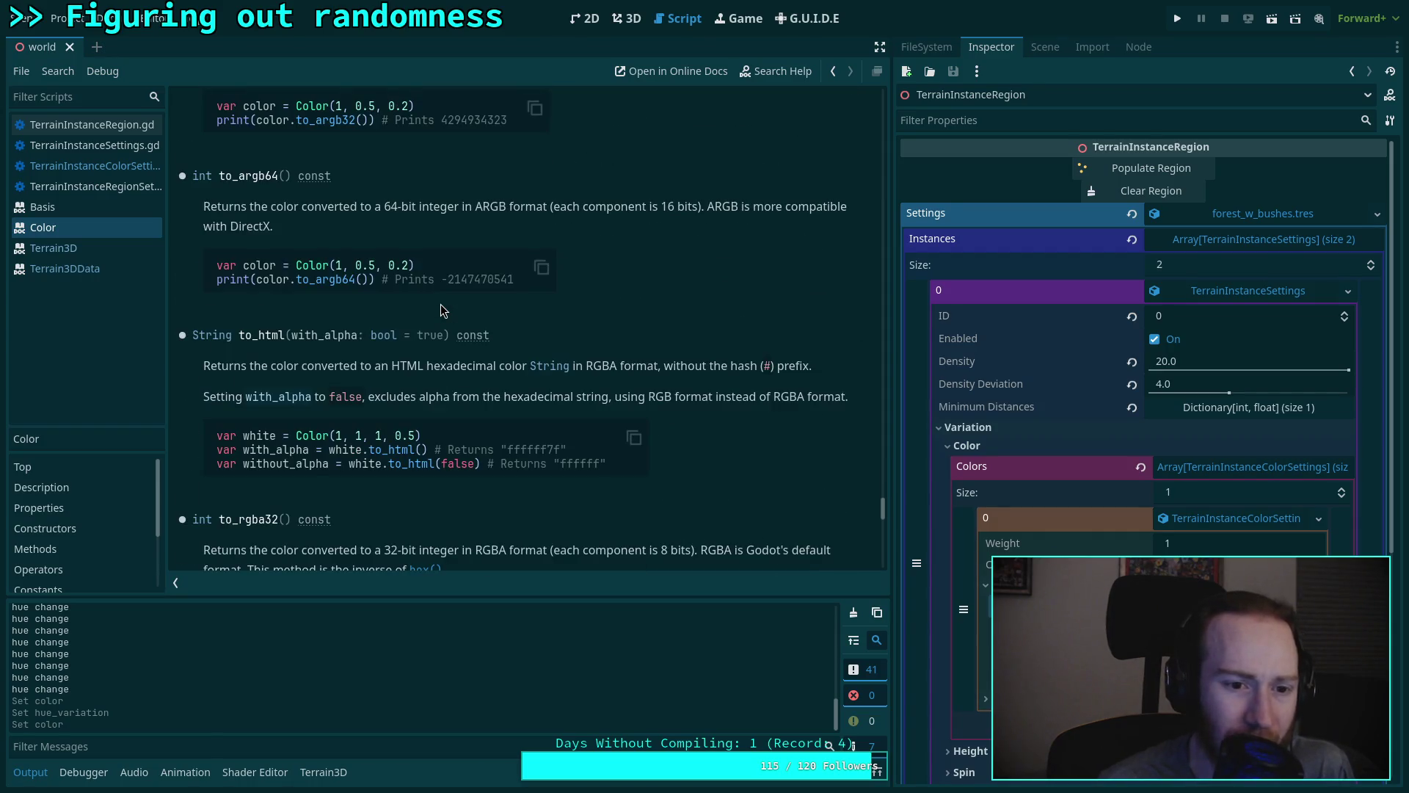
scroll(440, 304, "down", 4)
scroll(441, 304, "down", 11)
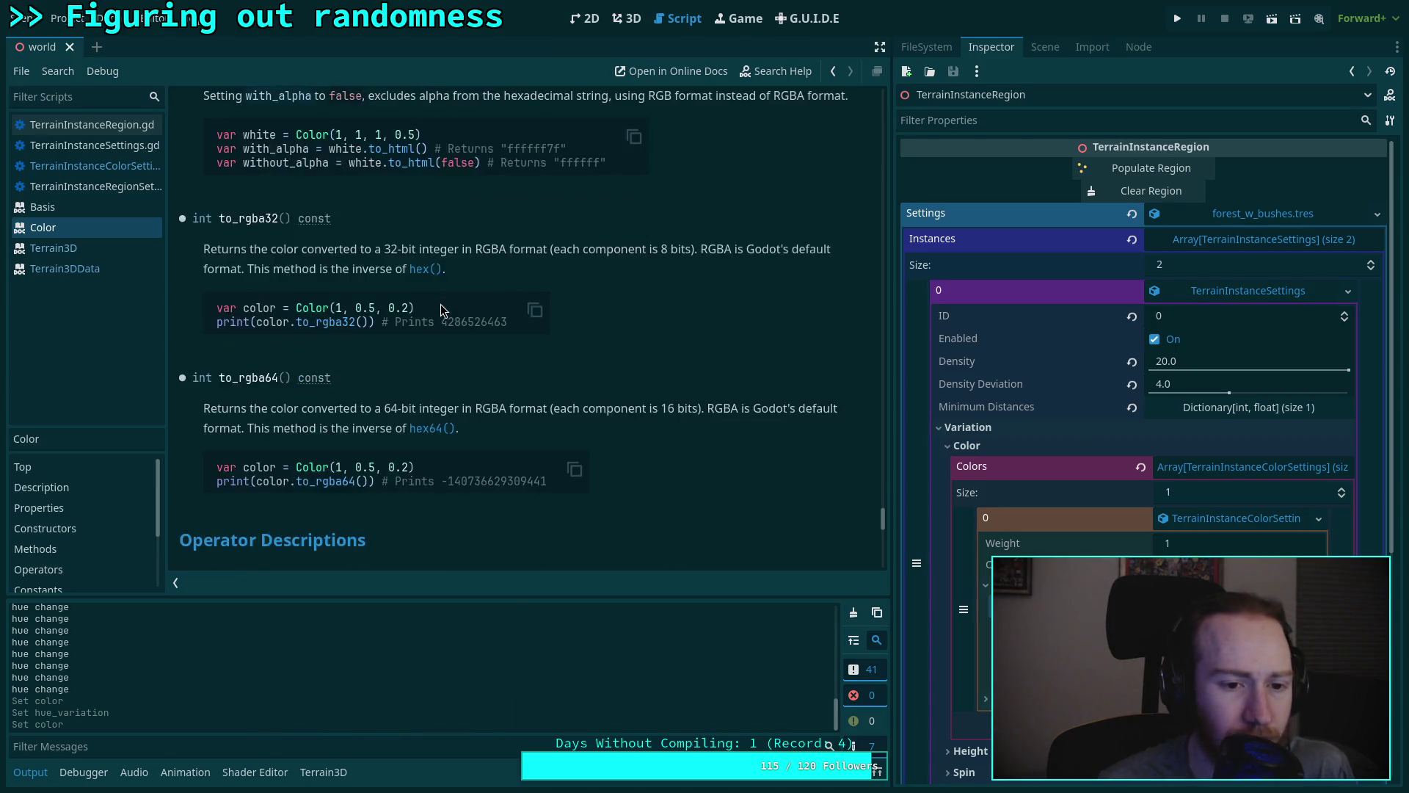
scroll(440, 304, "down", 15)
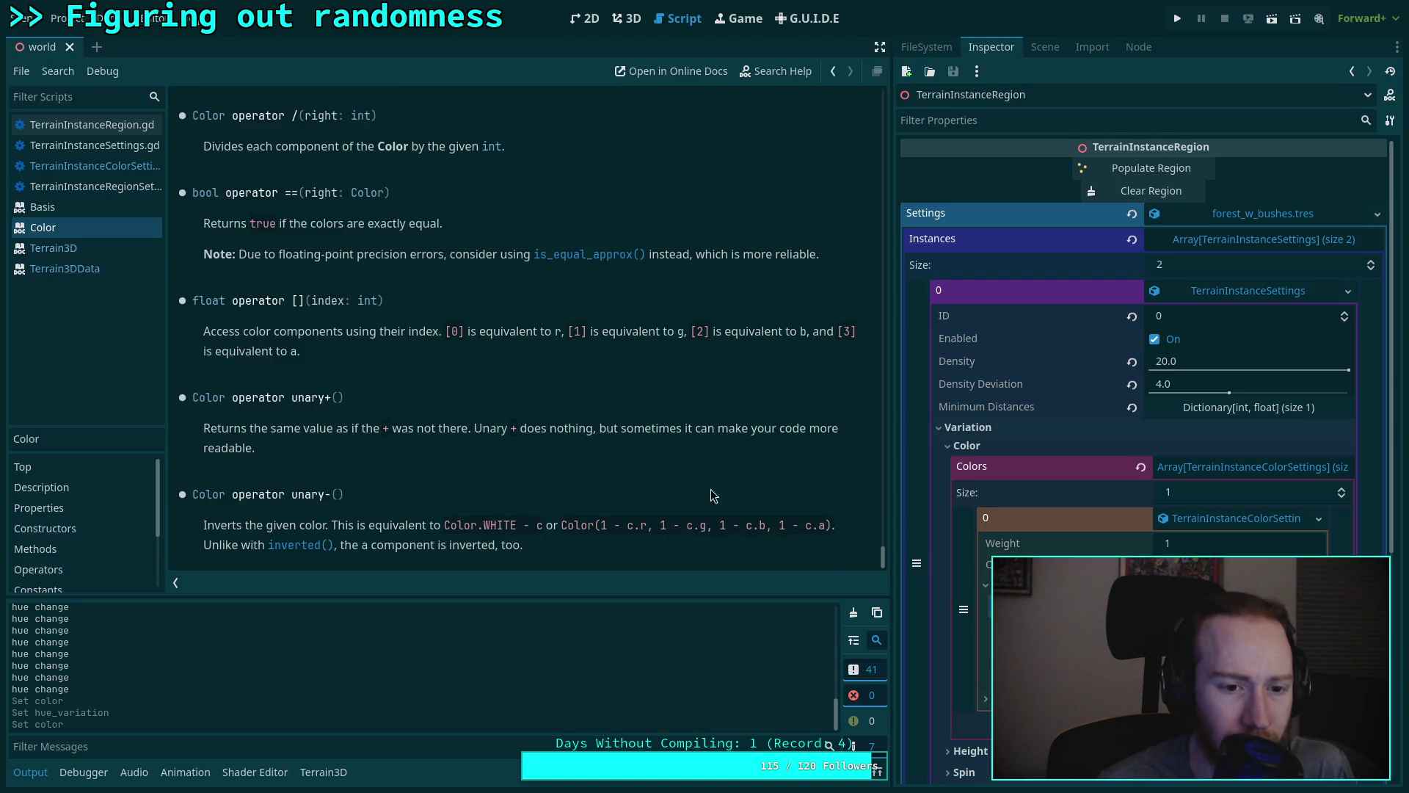
left_click_drag(883, 563, 883, 96)
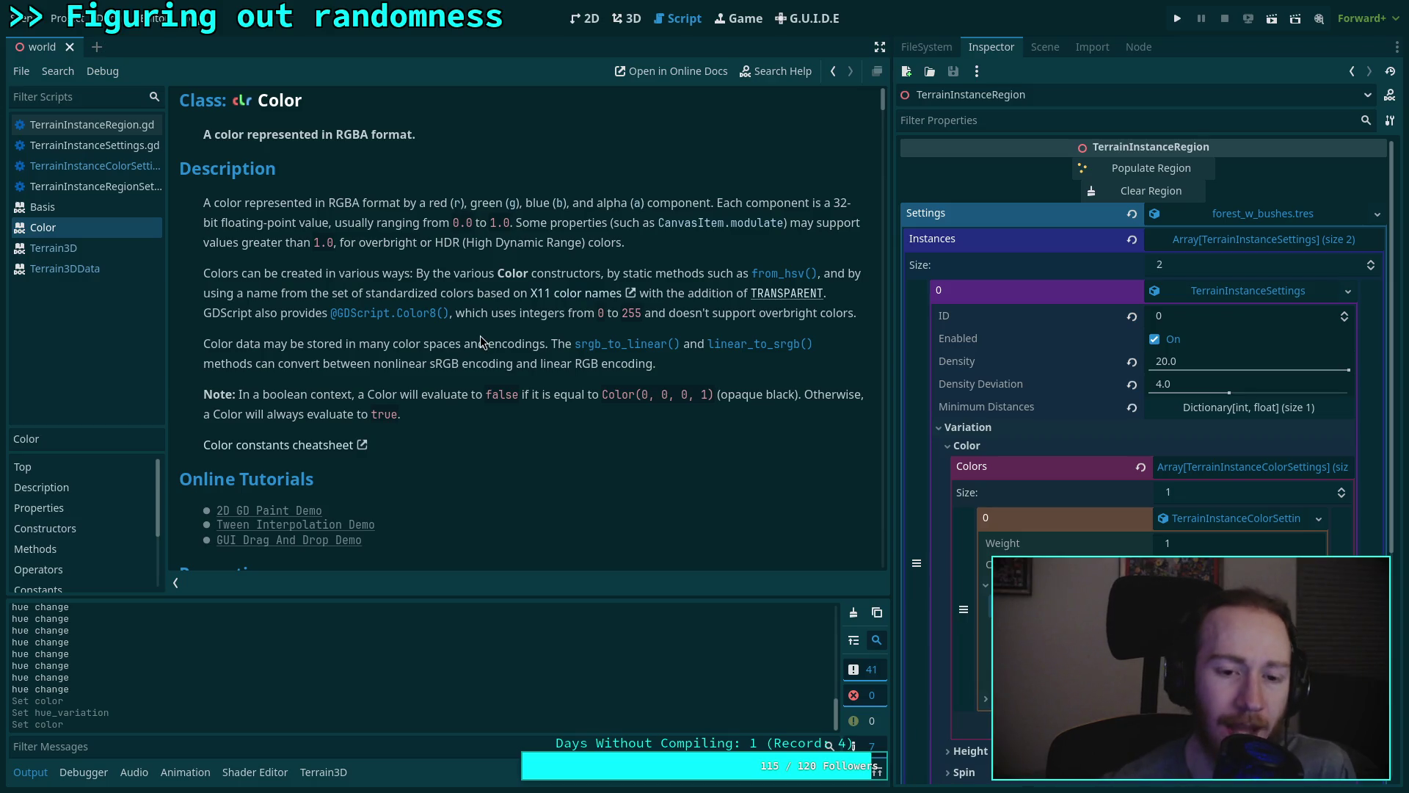
scroll(417, 347, "down", 7)
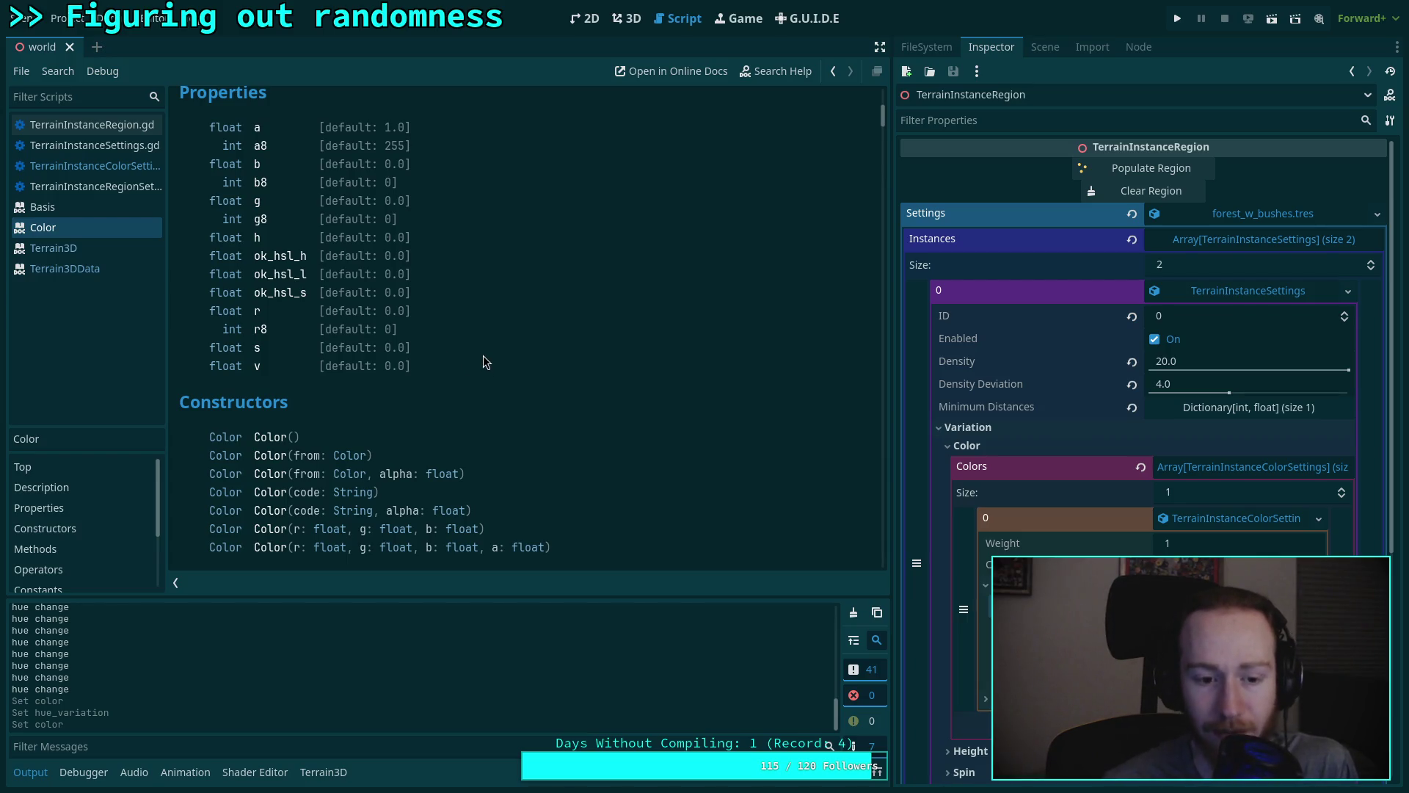
scroll(483, 355, "down", 3)
scroll(475, 332, "up", 3)
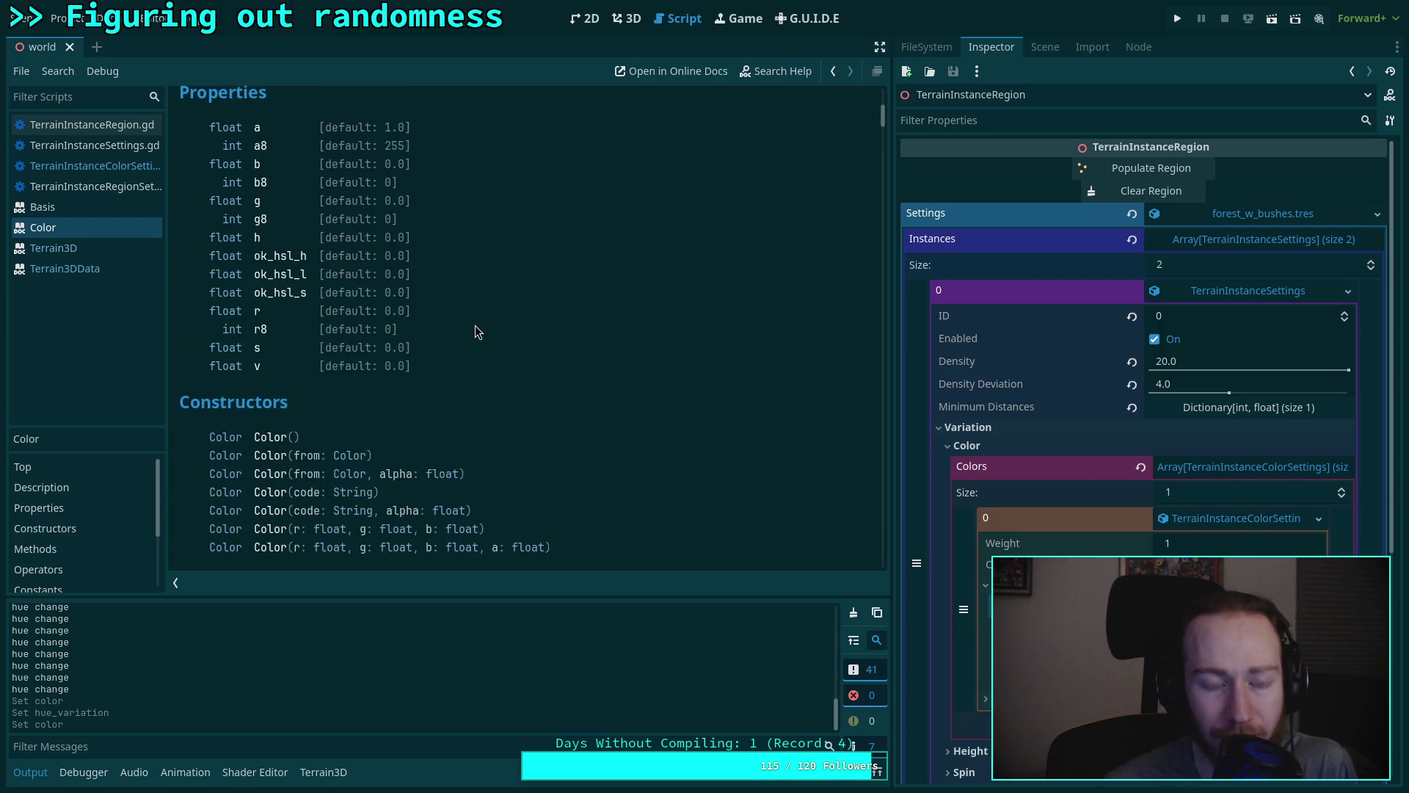
scroll(473, 326, "down", 3)
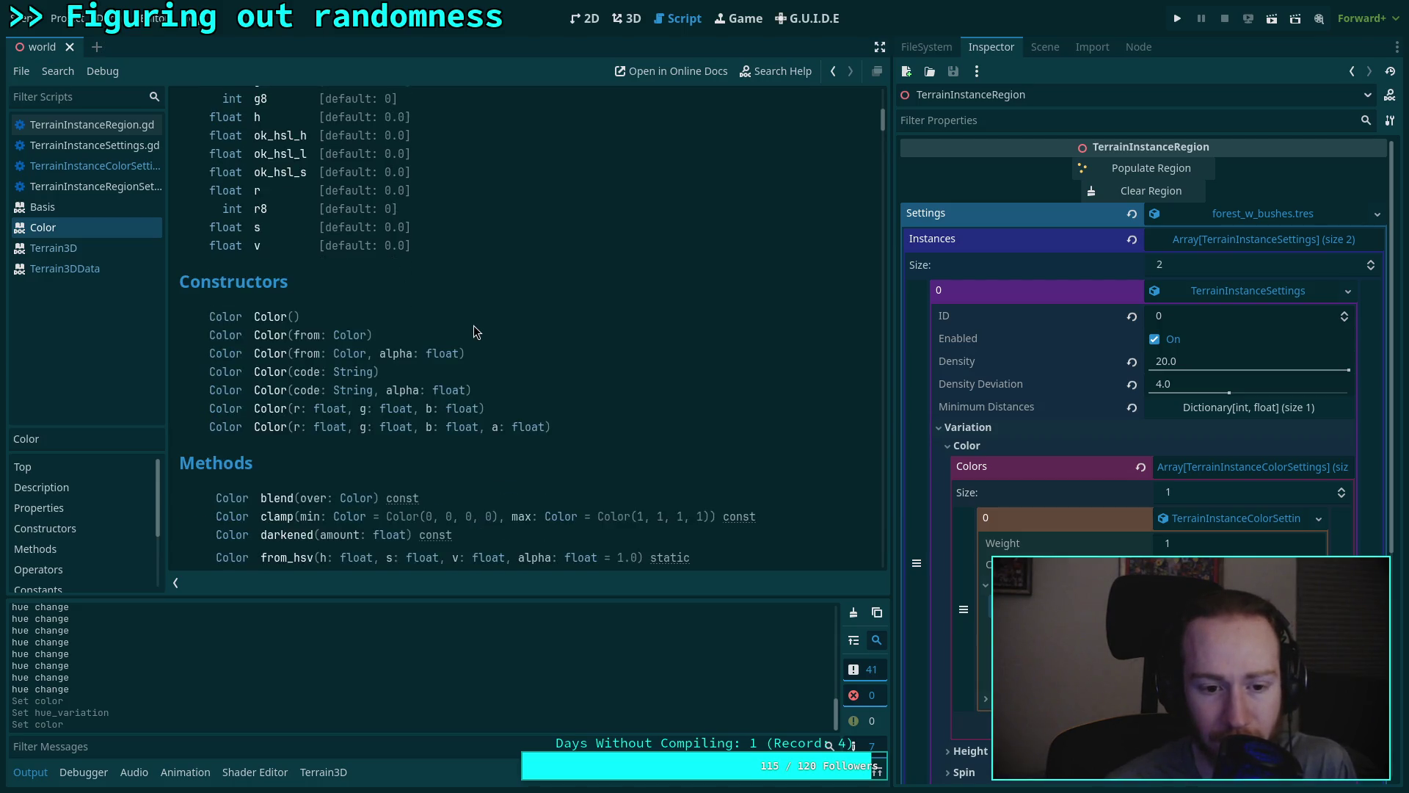
scroll(473, 326, "down", 3)
scroll(474, 326, "up", 4)
scroll(474, 332, "down", 6)
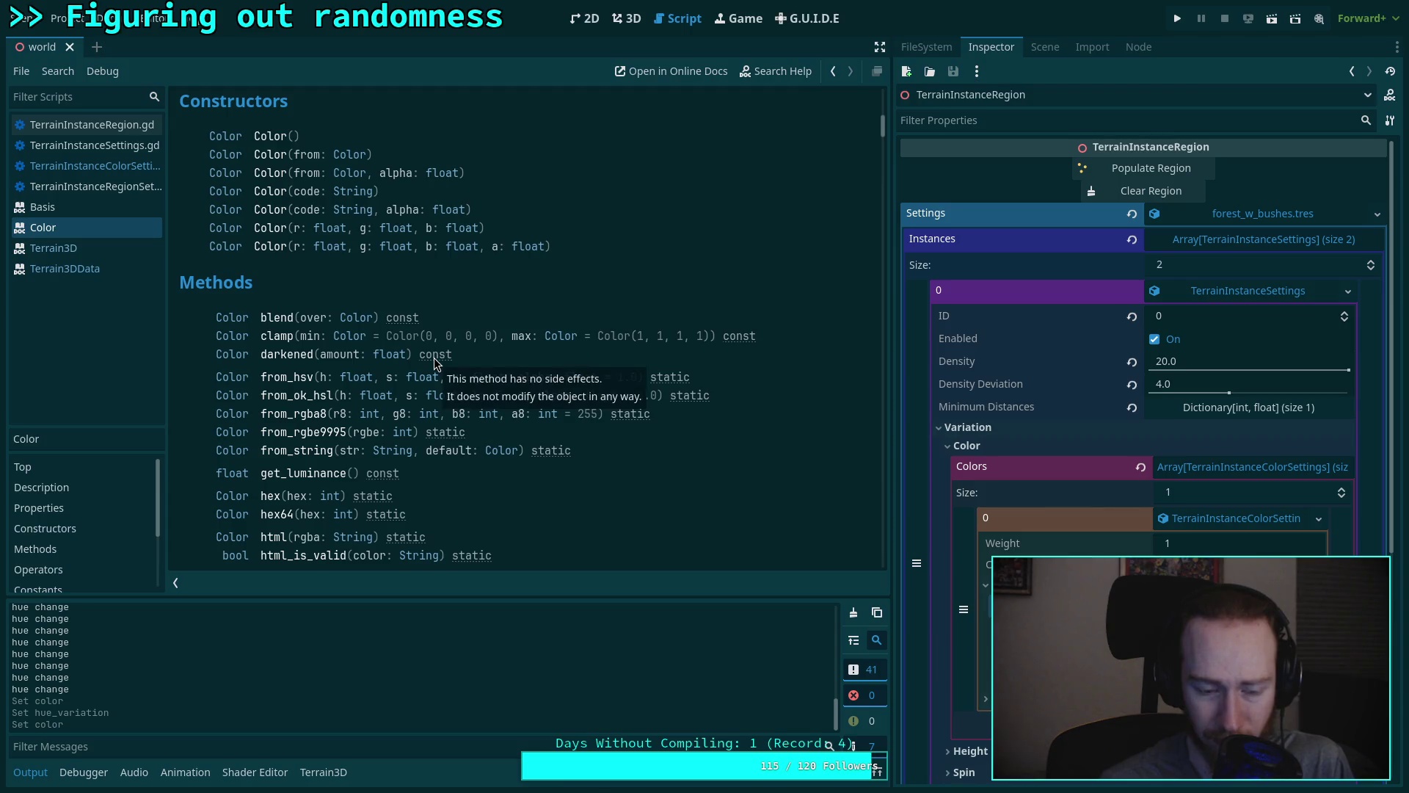
scroll(477, 316, "up", 6)
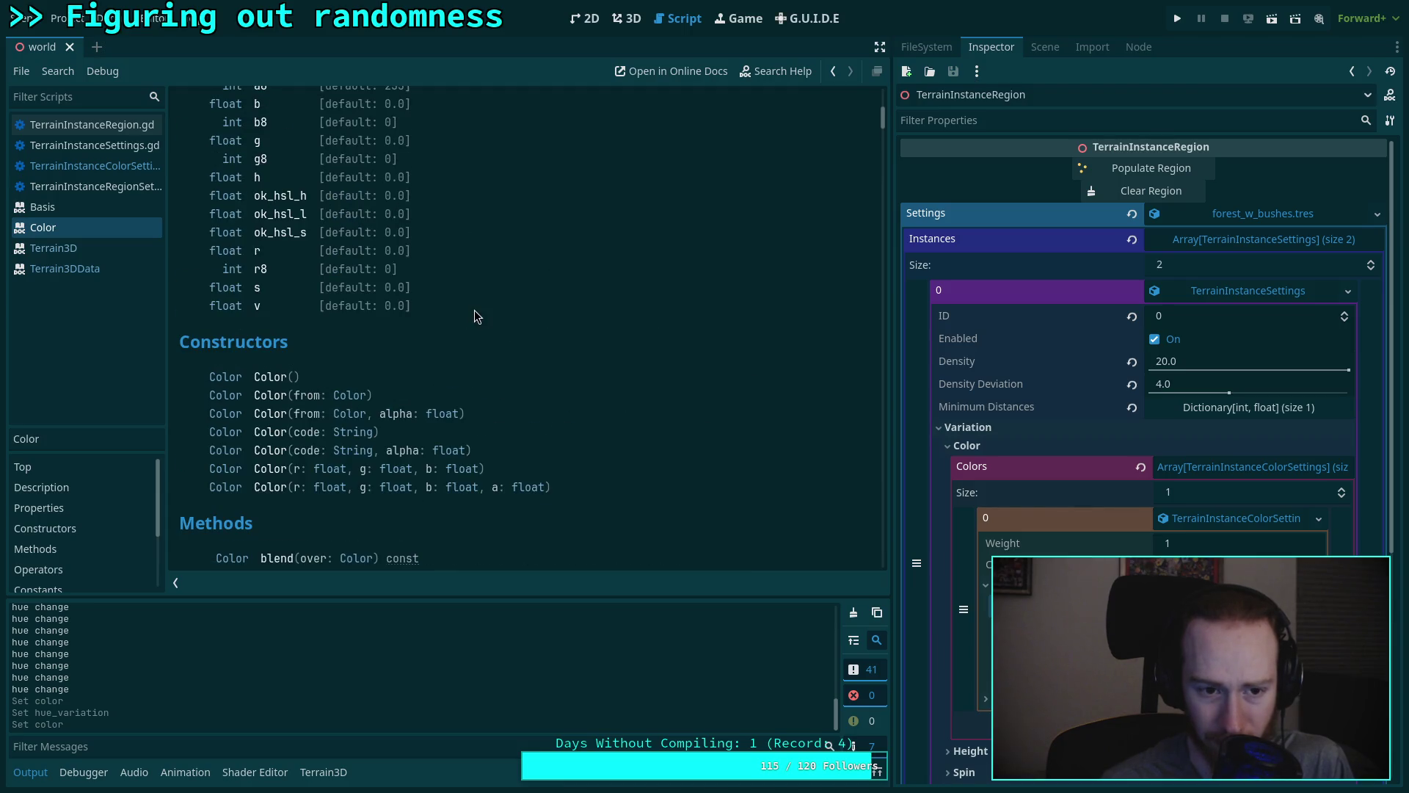
Step: Change hue_preview_max to hue_preview_min on line 64 of TerrainInstanceColorSettings.gd and save
left_click(112, 167)
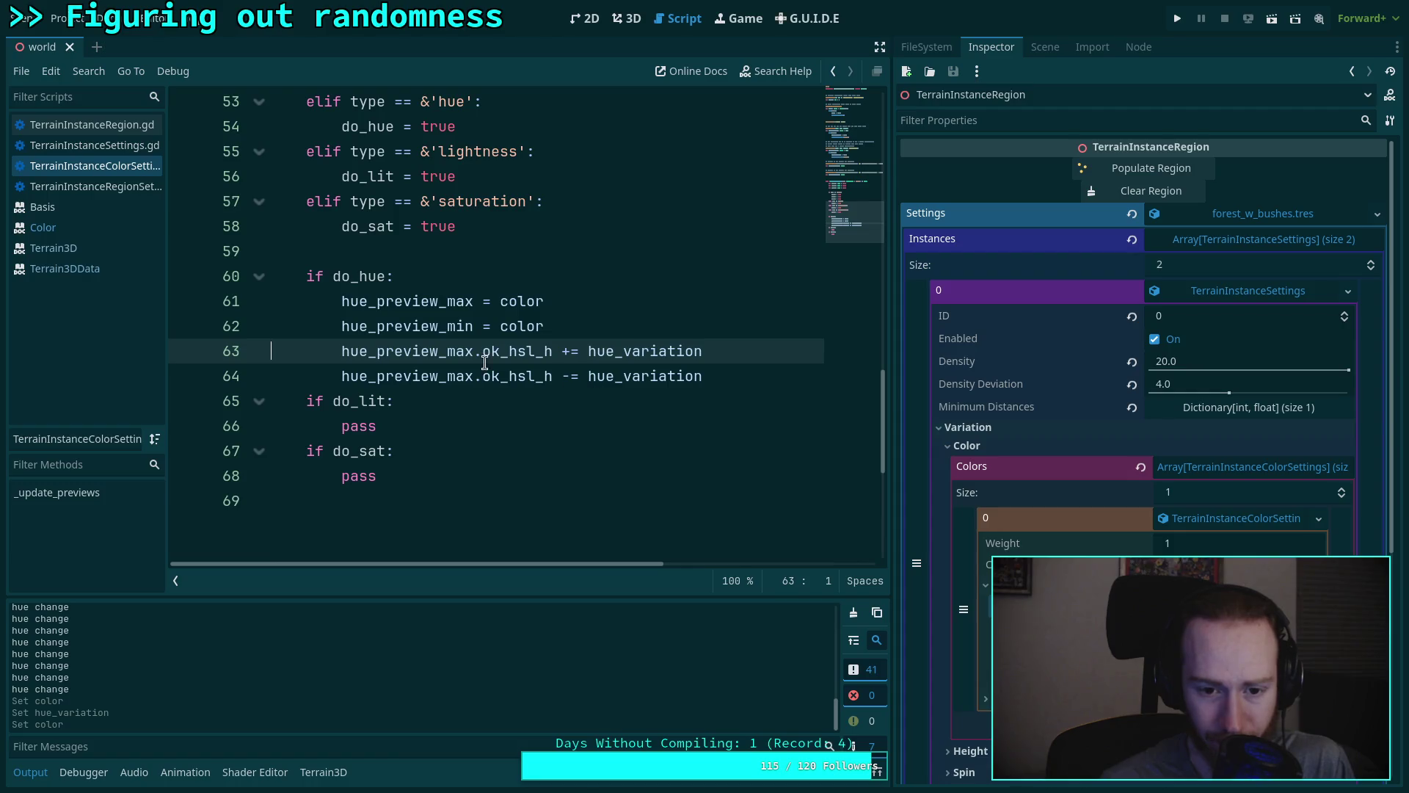
left_click(722, 378)
key("Return")
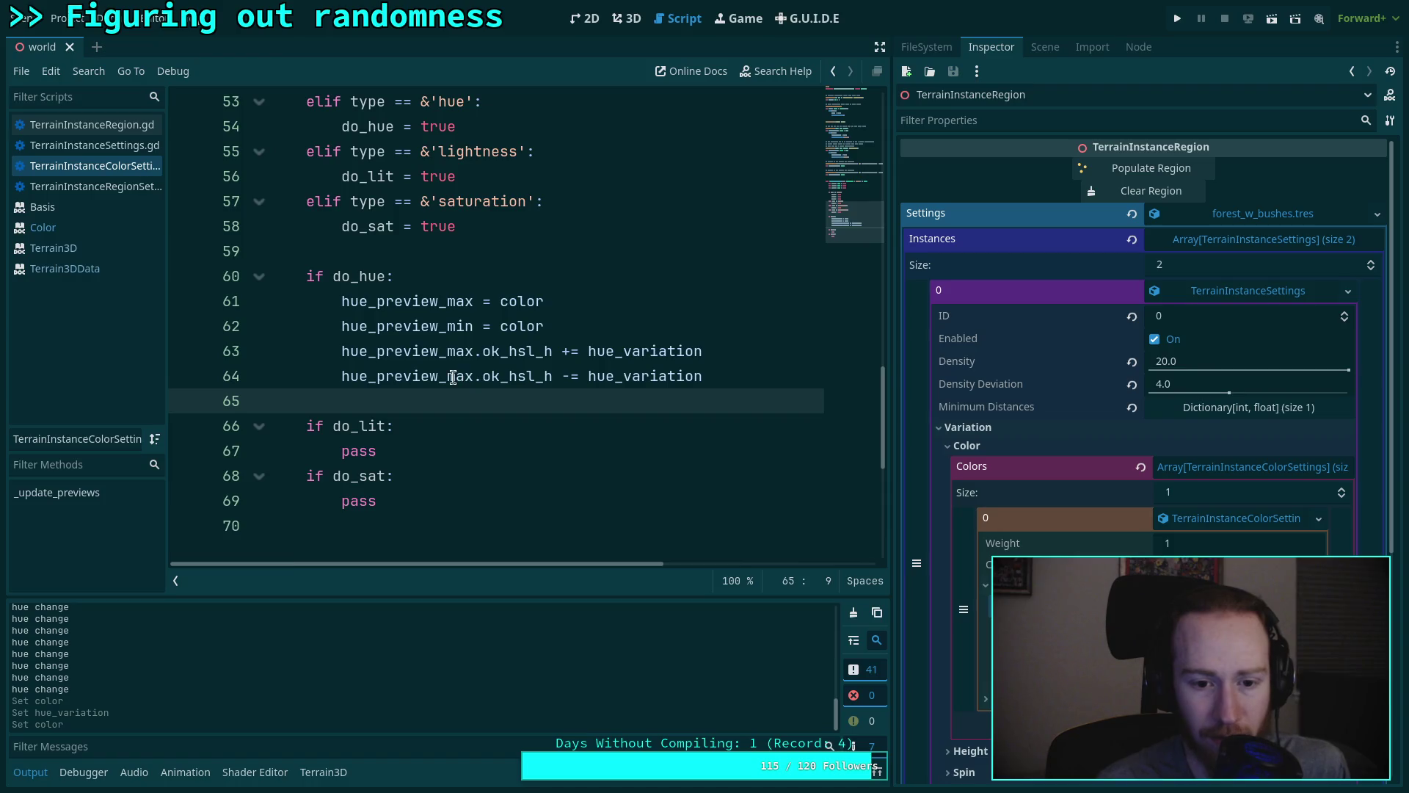
left_click_drag(456, 376, 472, 375)
type("in")
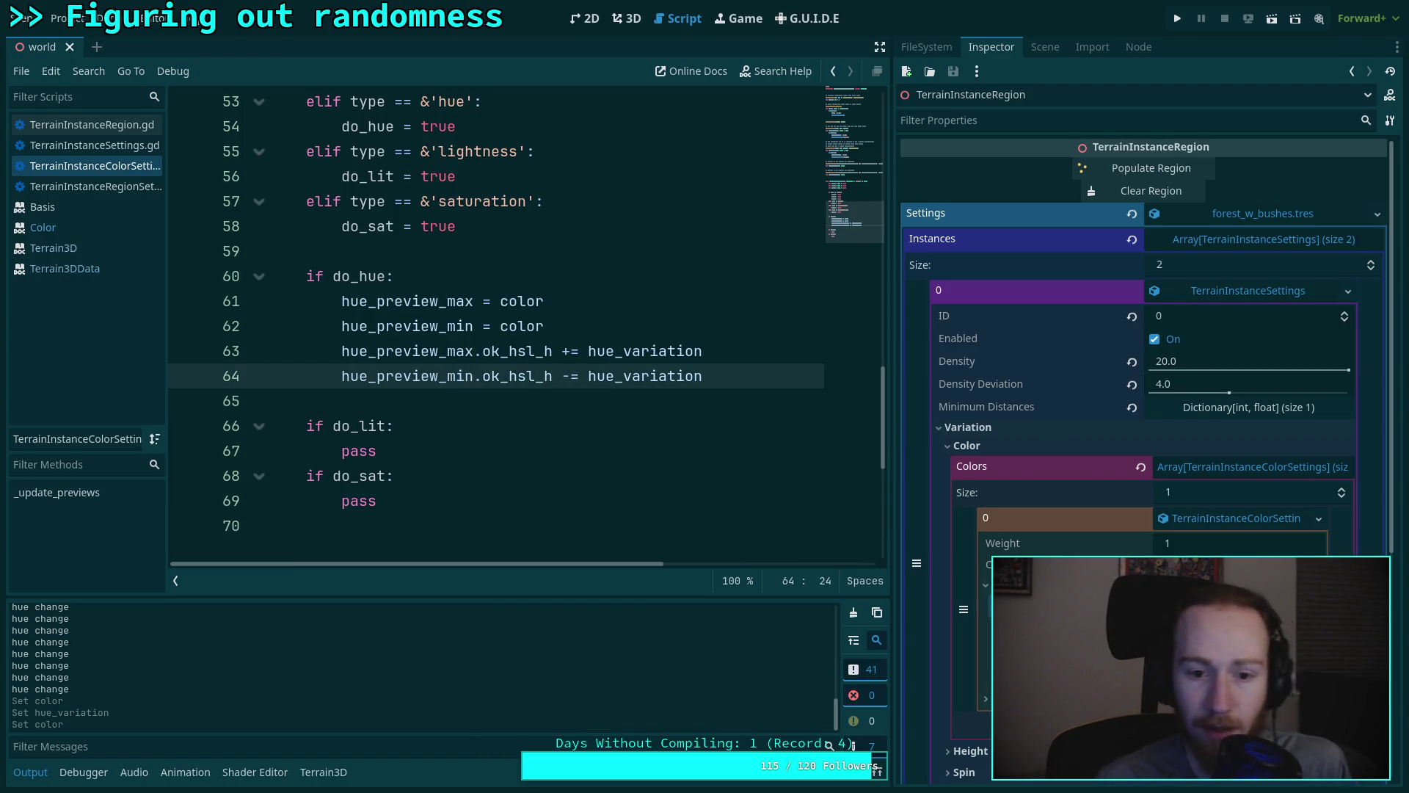
left_click(537, 400)
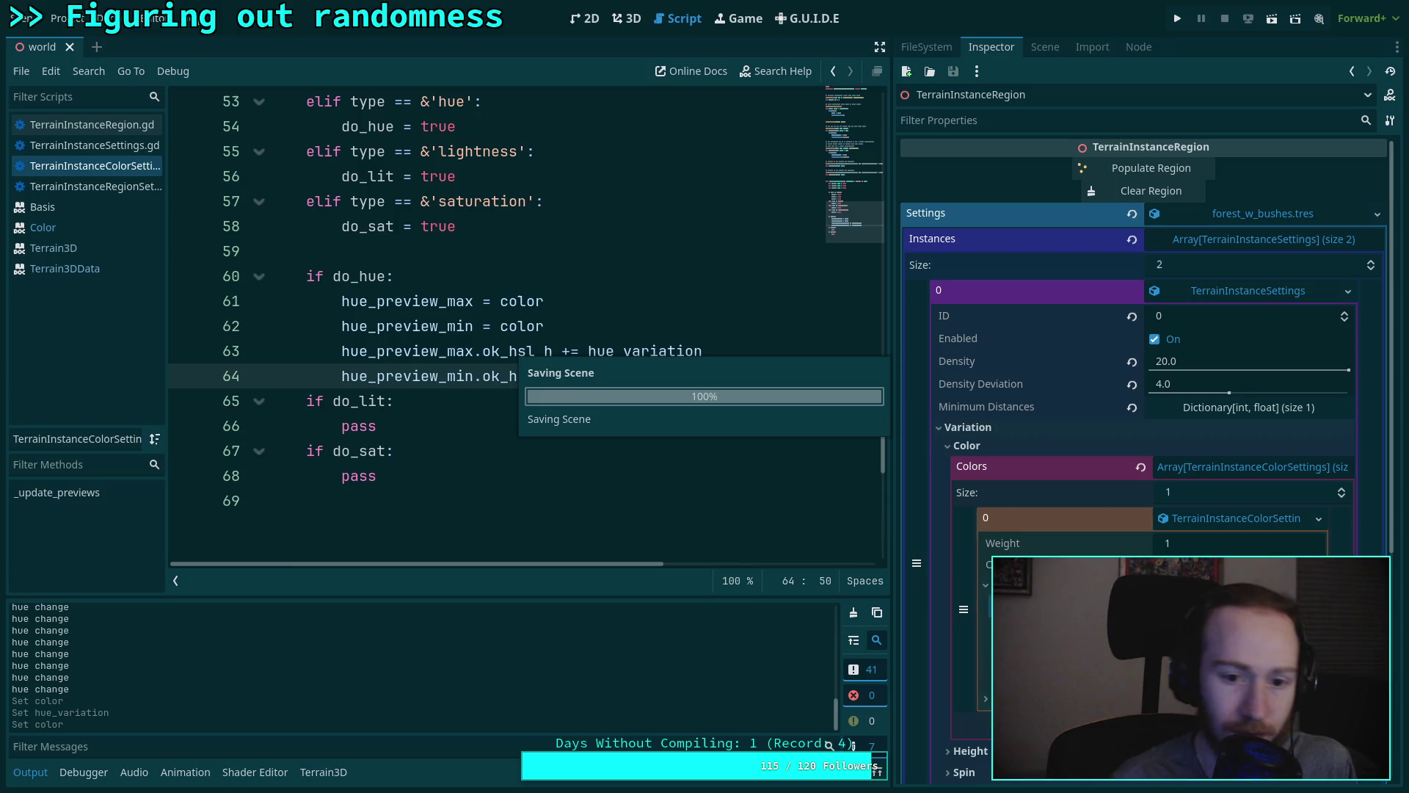
key("Escape")
key("ctrl+s")
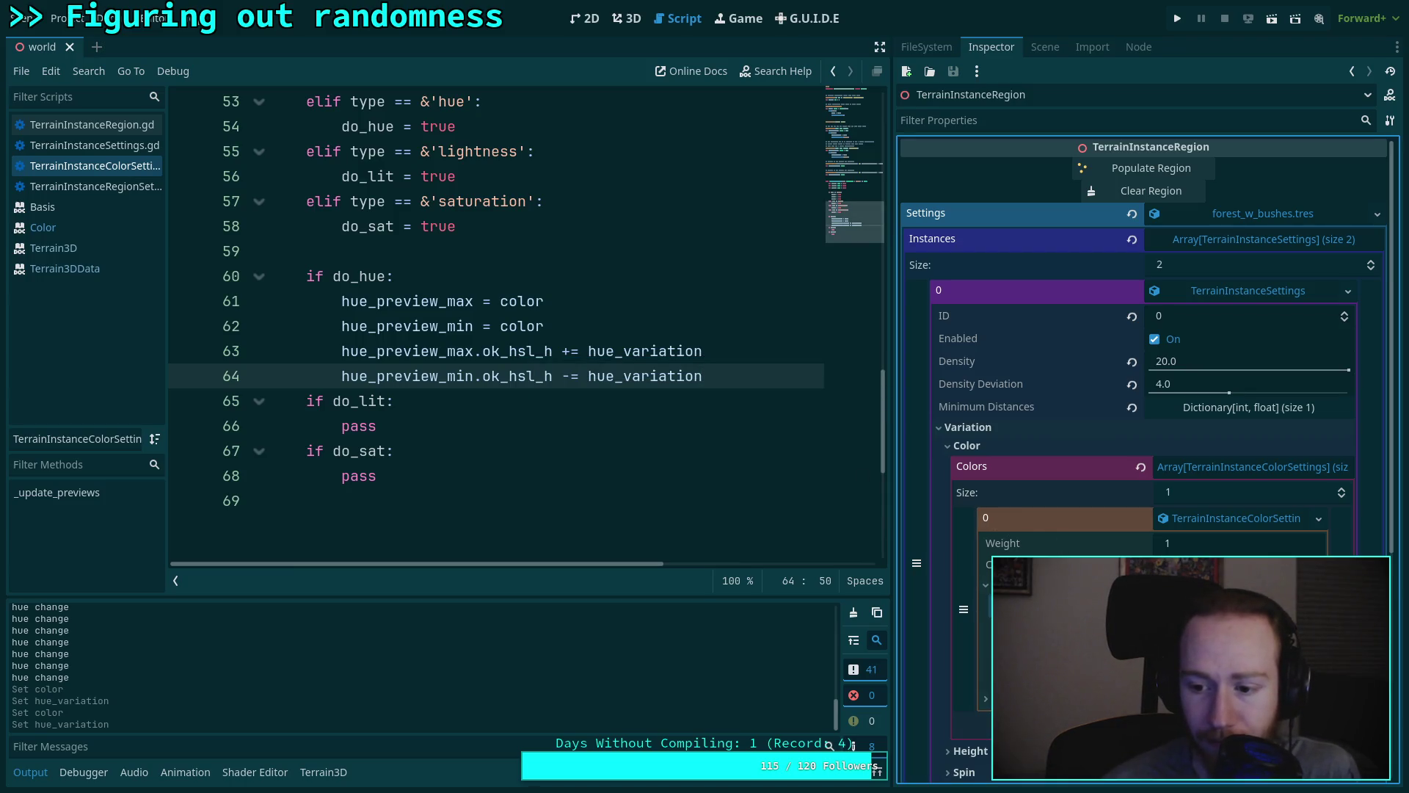
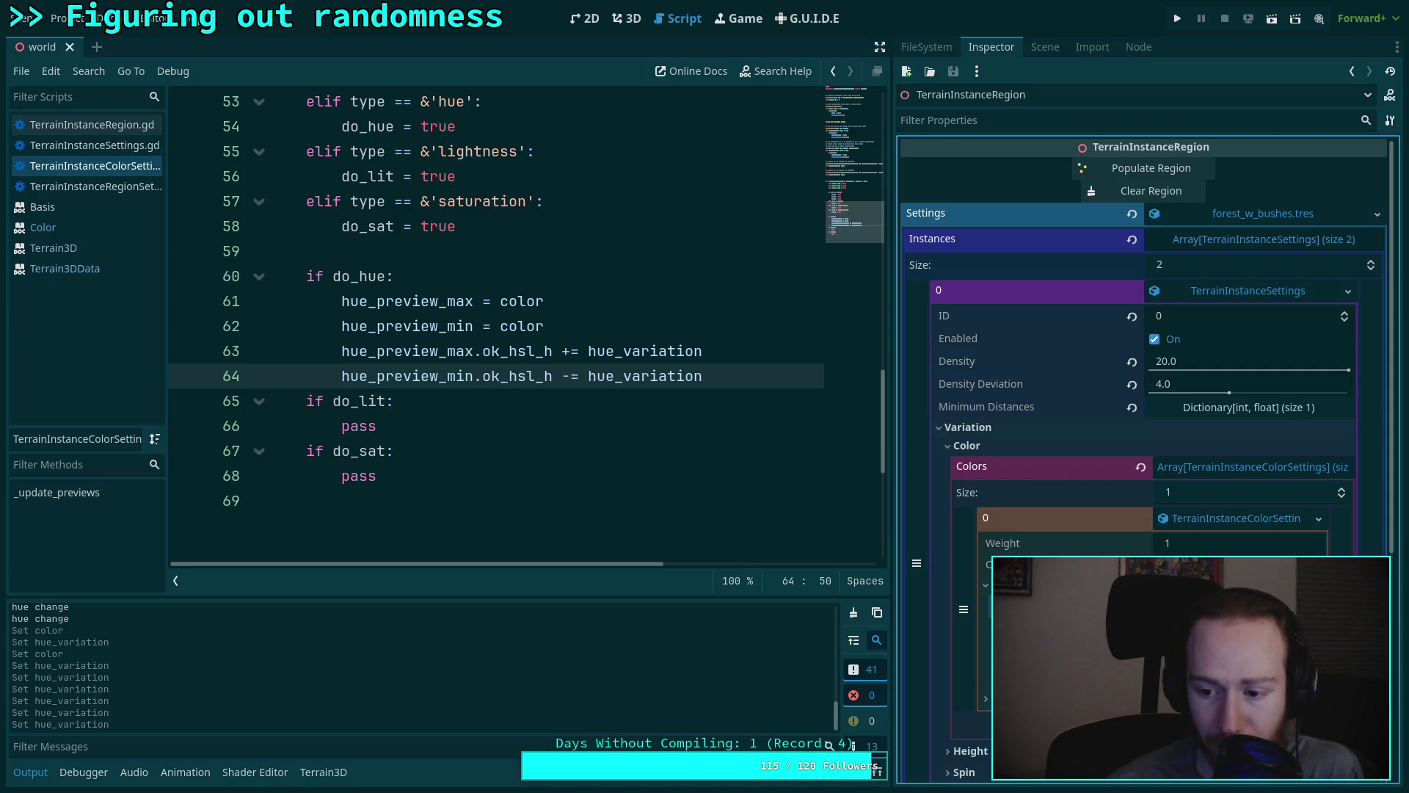
Step: On line 20, change hue_variation's export range to 0.0–0.1, step 0.0001, with 'or_greater' added
scroll(535, 449, "up", 10)
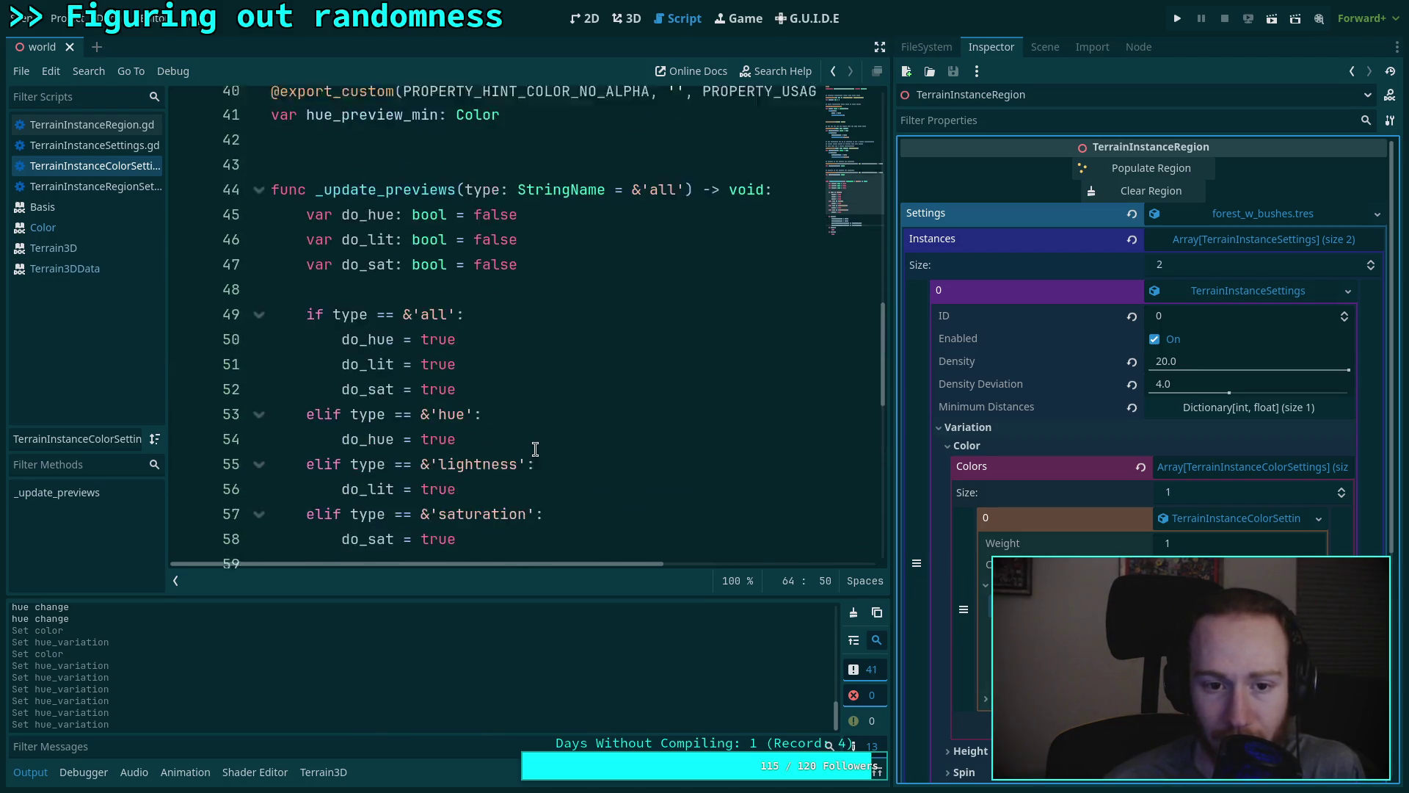
scroll(535, 444, "up", 5)
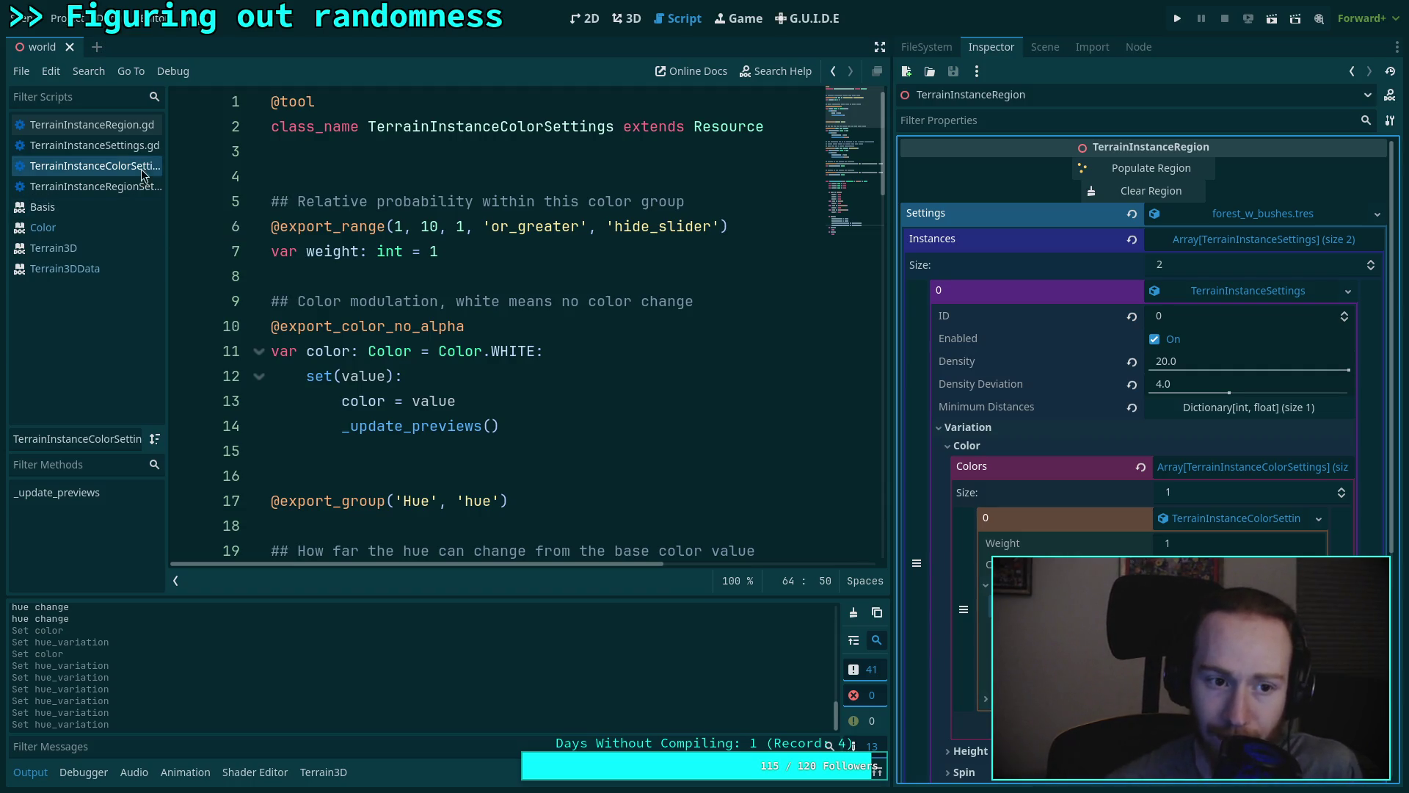
left_click(116, 170)
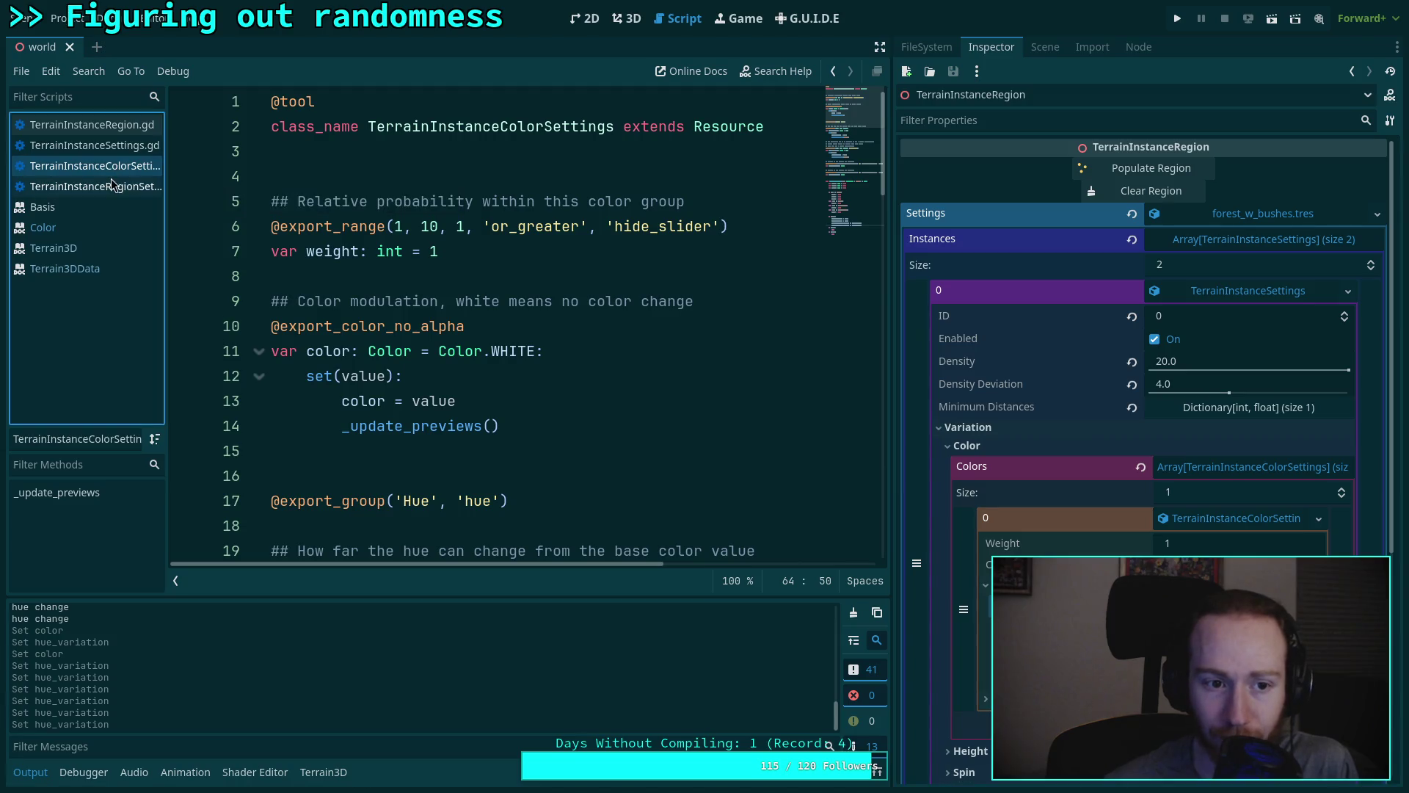
scroll(465, 306, "down", 5)
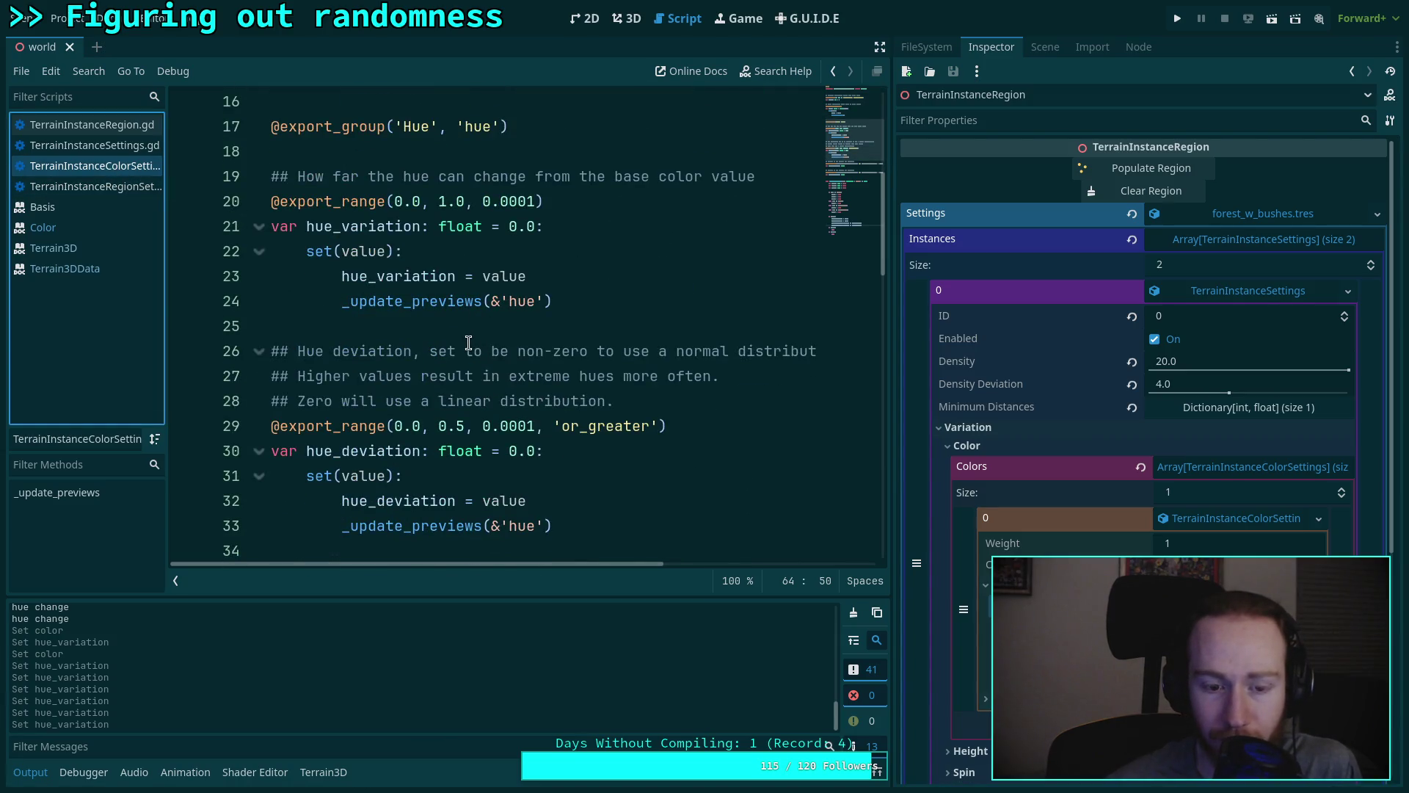
scroll(464, 344, "down", 2)
scroll(464, 344, "up", 2)
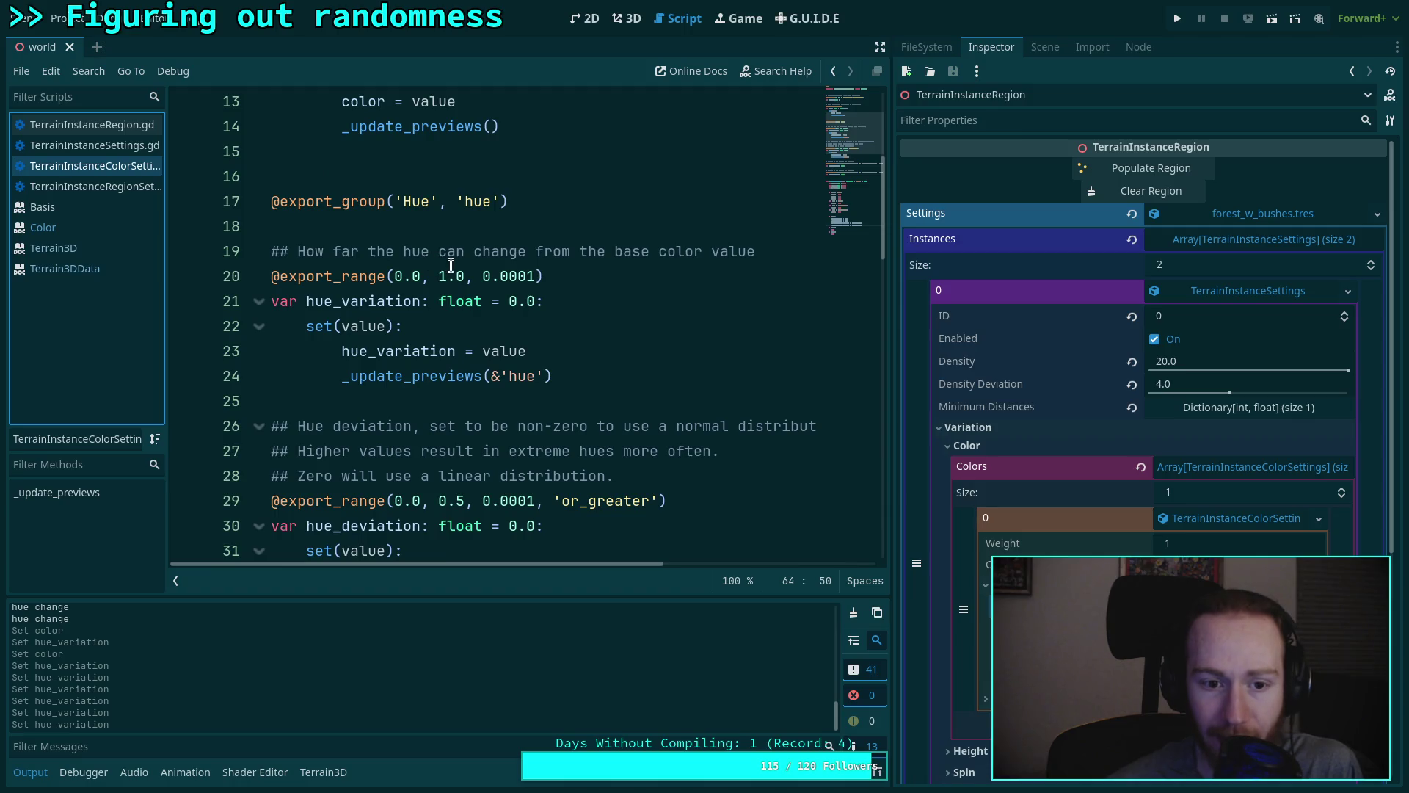
left_click_drag(440, 276, 465, 272)
left_click(538, 276)
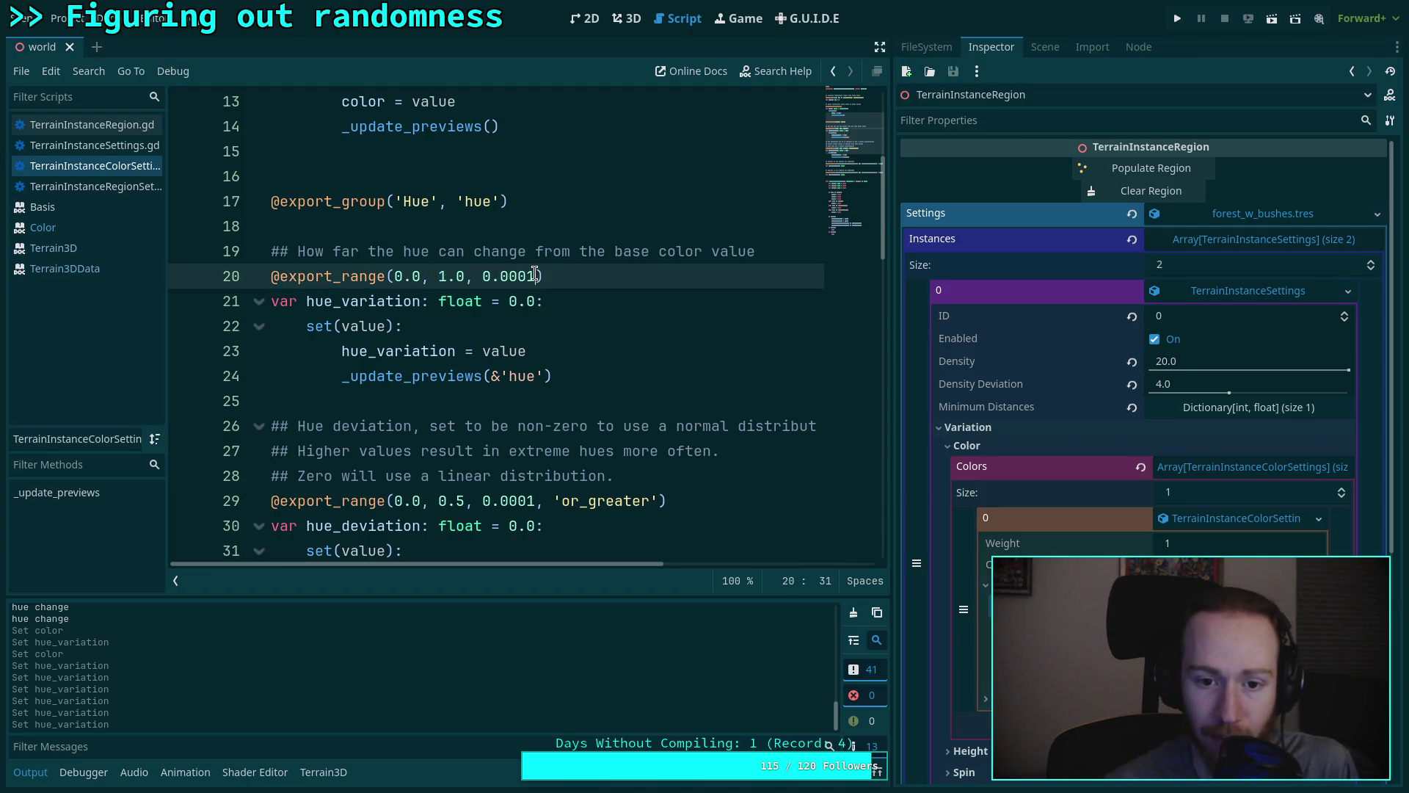
type(", '")
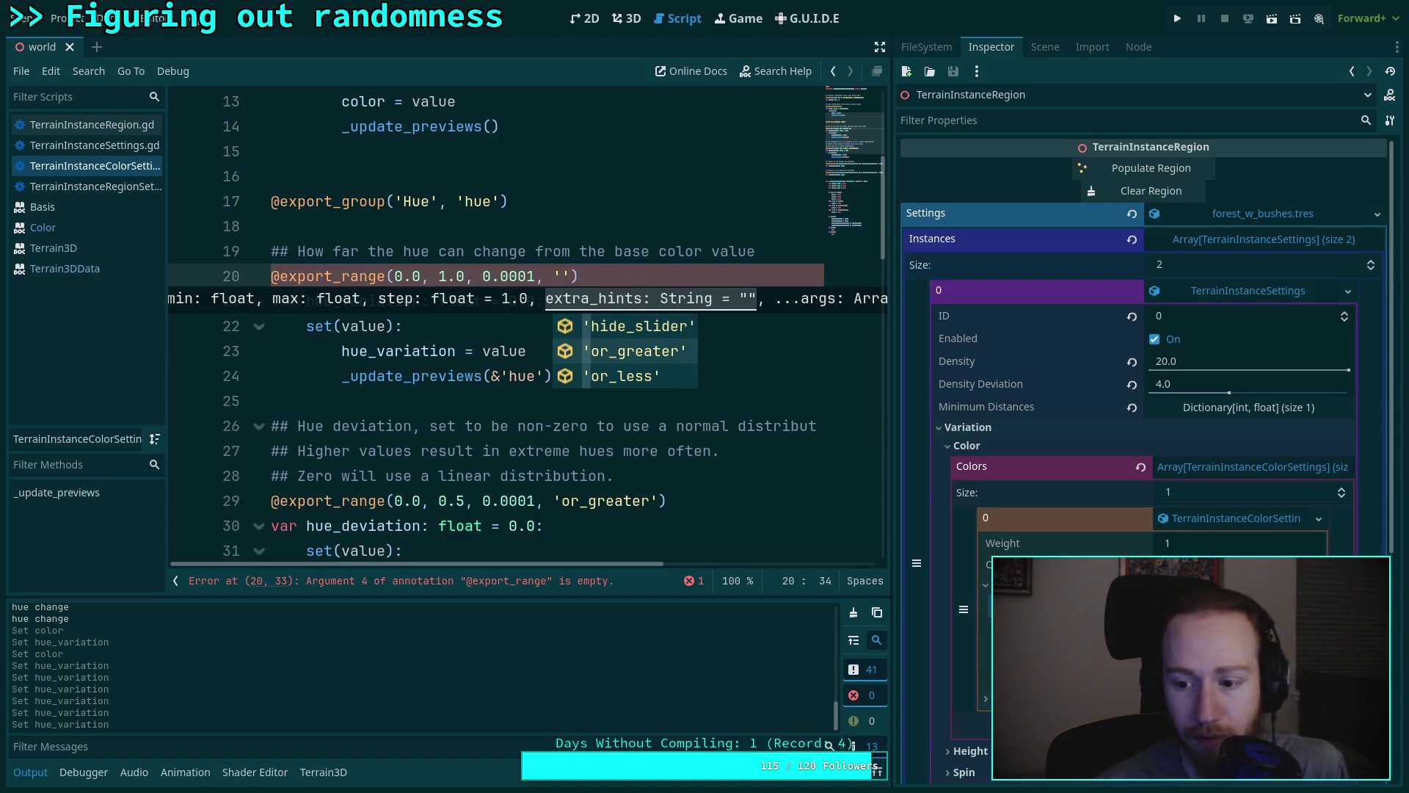
key("Return")
left_click_drag(444, 276, 463, 279)
type("0.1")
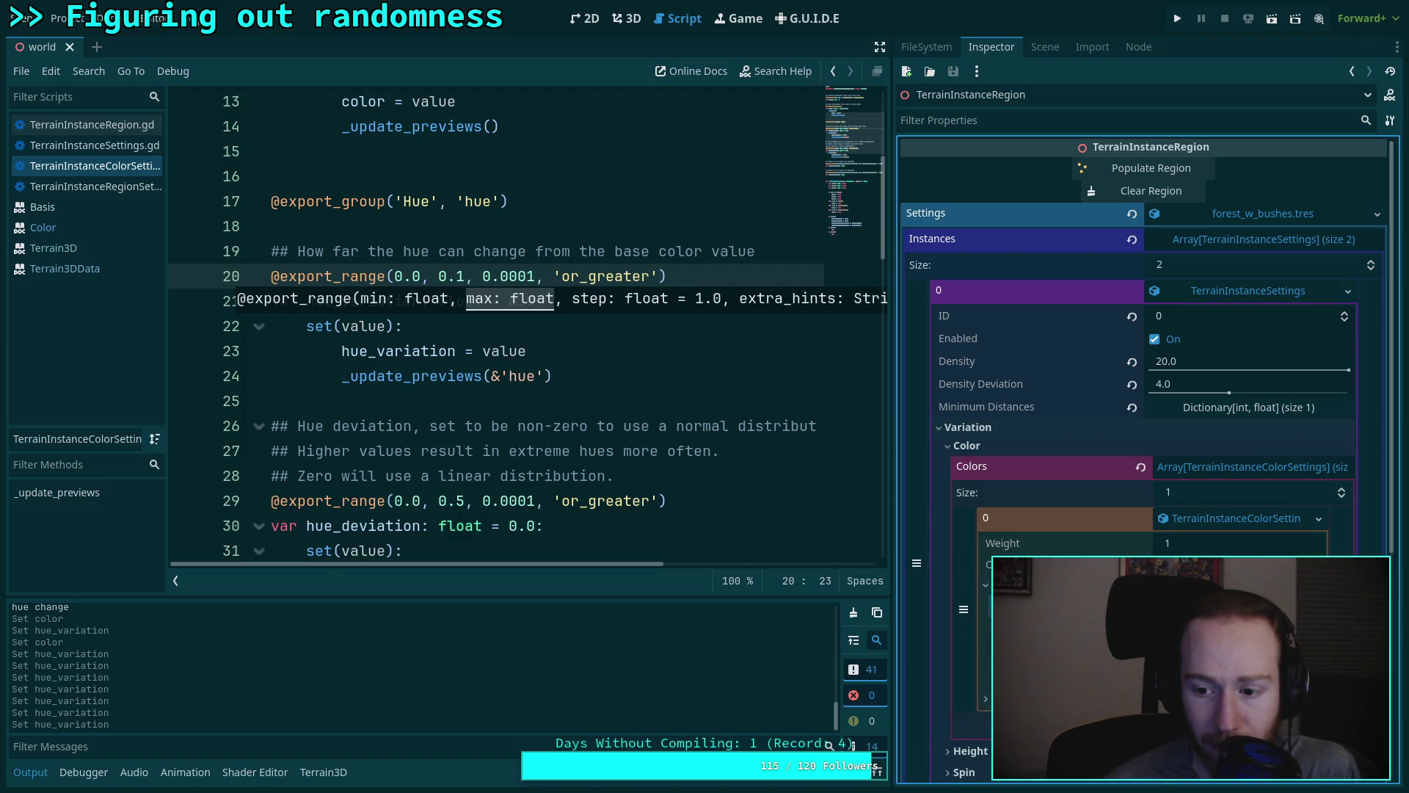
Step: Check the scene tree, then expand the first instance and its first color entry in the Inspector
left_click(1043, 47)
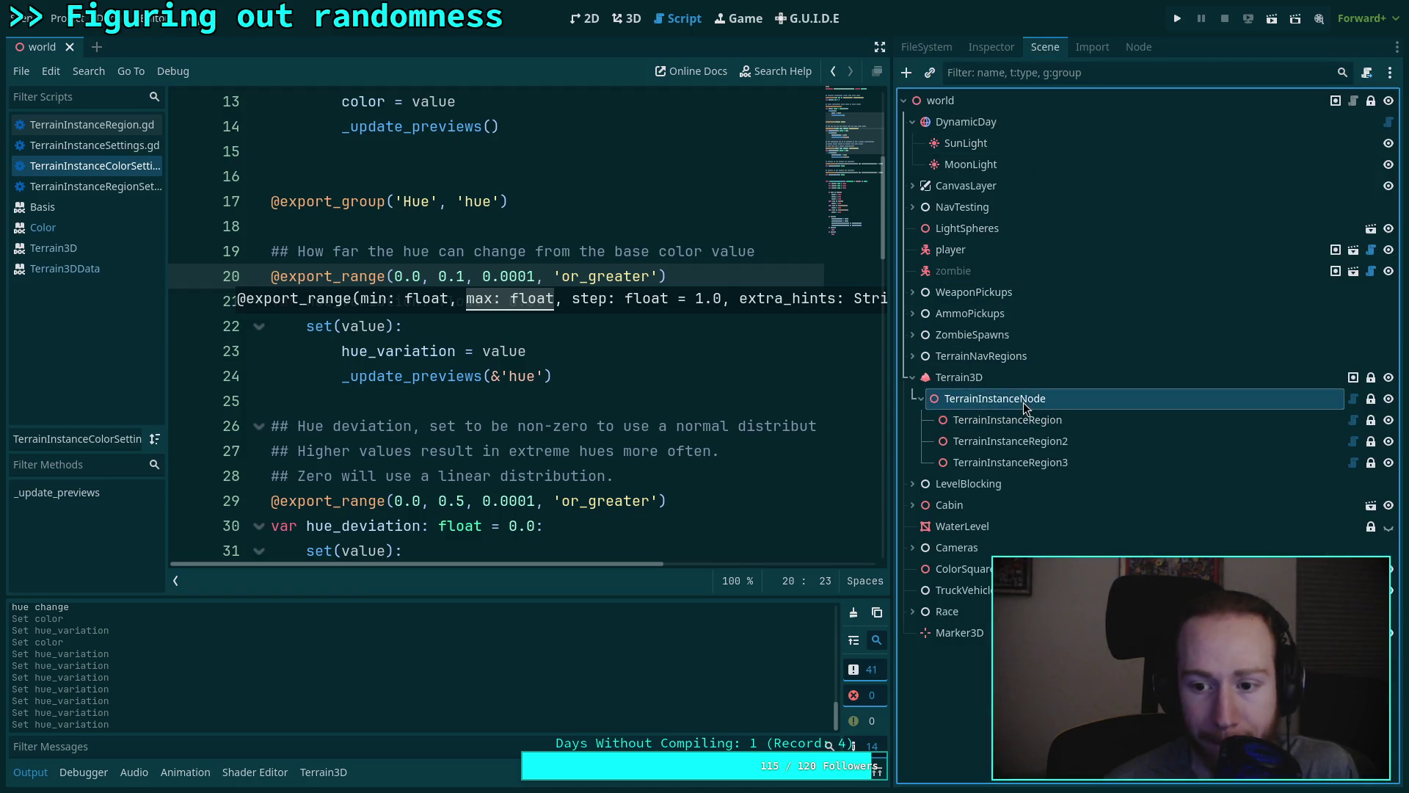
left_click(1001, 50)
left_click(1220, 297)
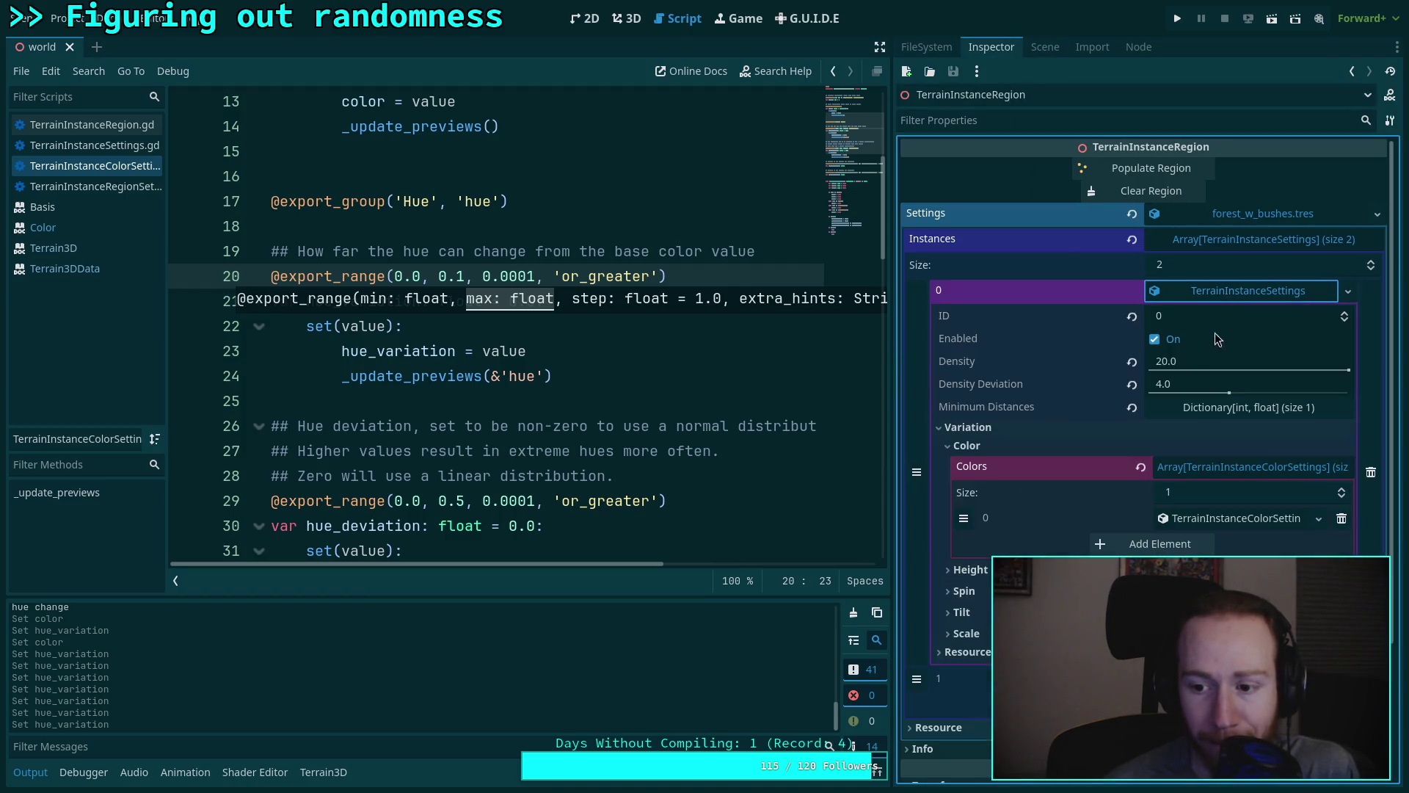
left_click(1198, 520)
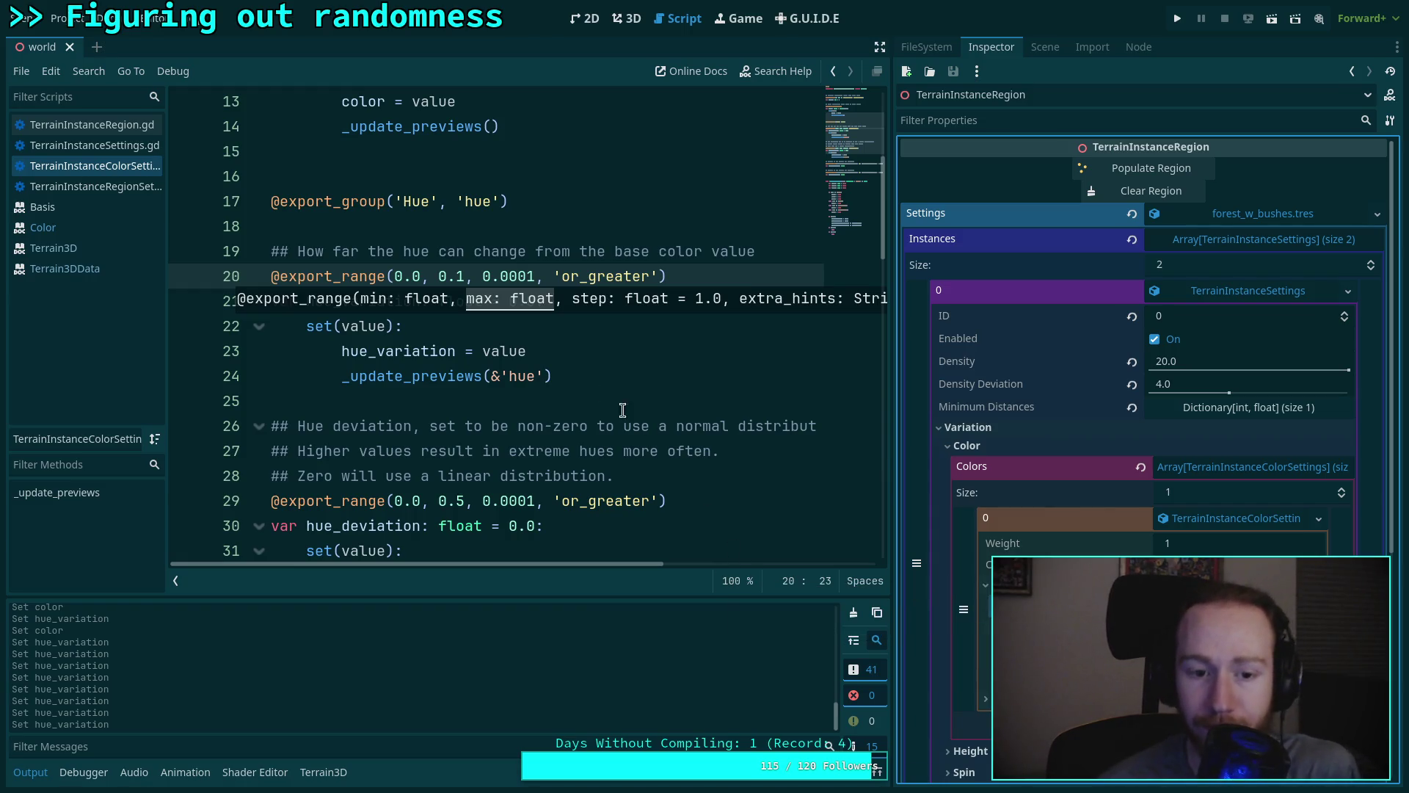
Step: Collapse the bottom Output panel so the script editor gets more height
scroll(651, 429, "down", 12)
scroll(524, 406, "down", 4)
scroll(522, 397, "up", 3)
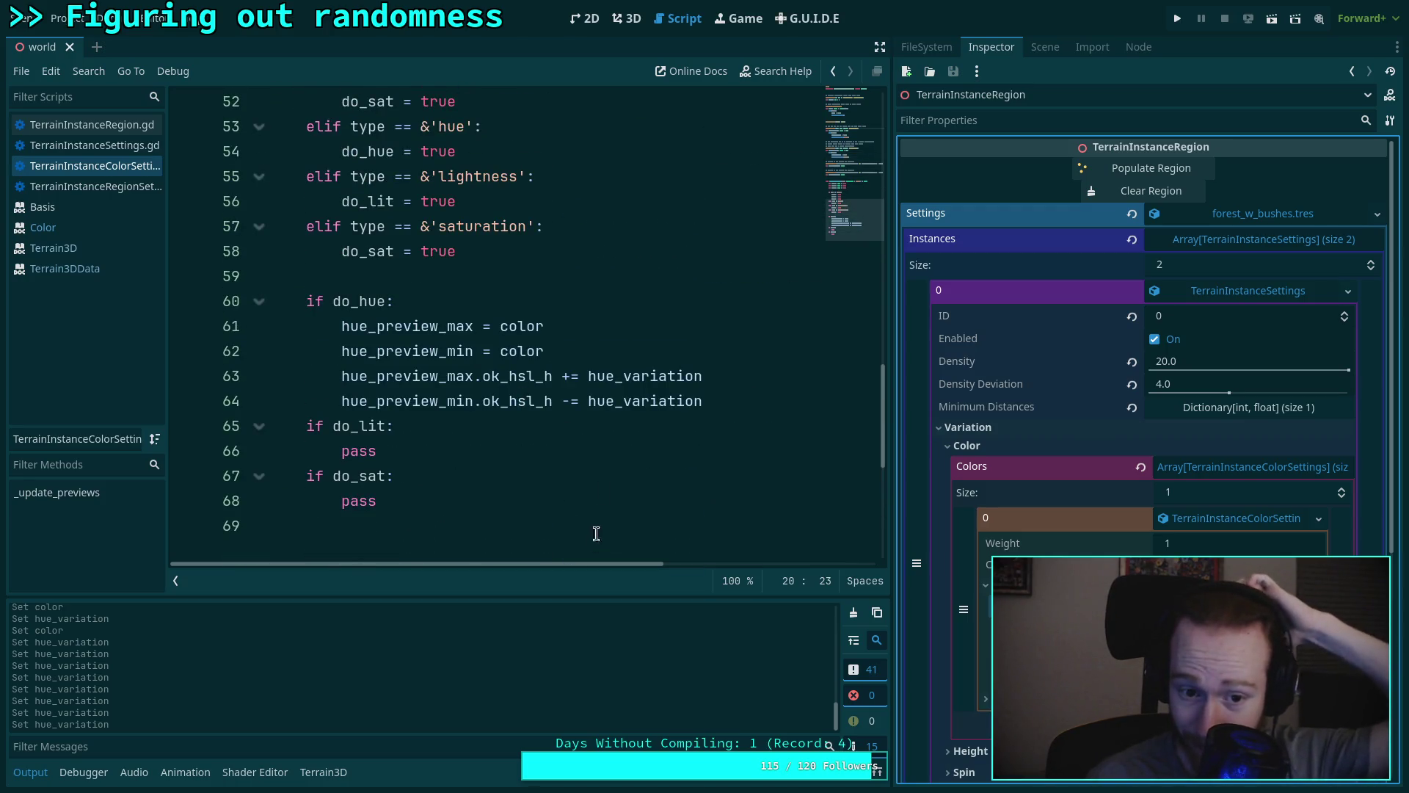
left_click(25, 775)
left_click(481, 510)
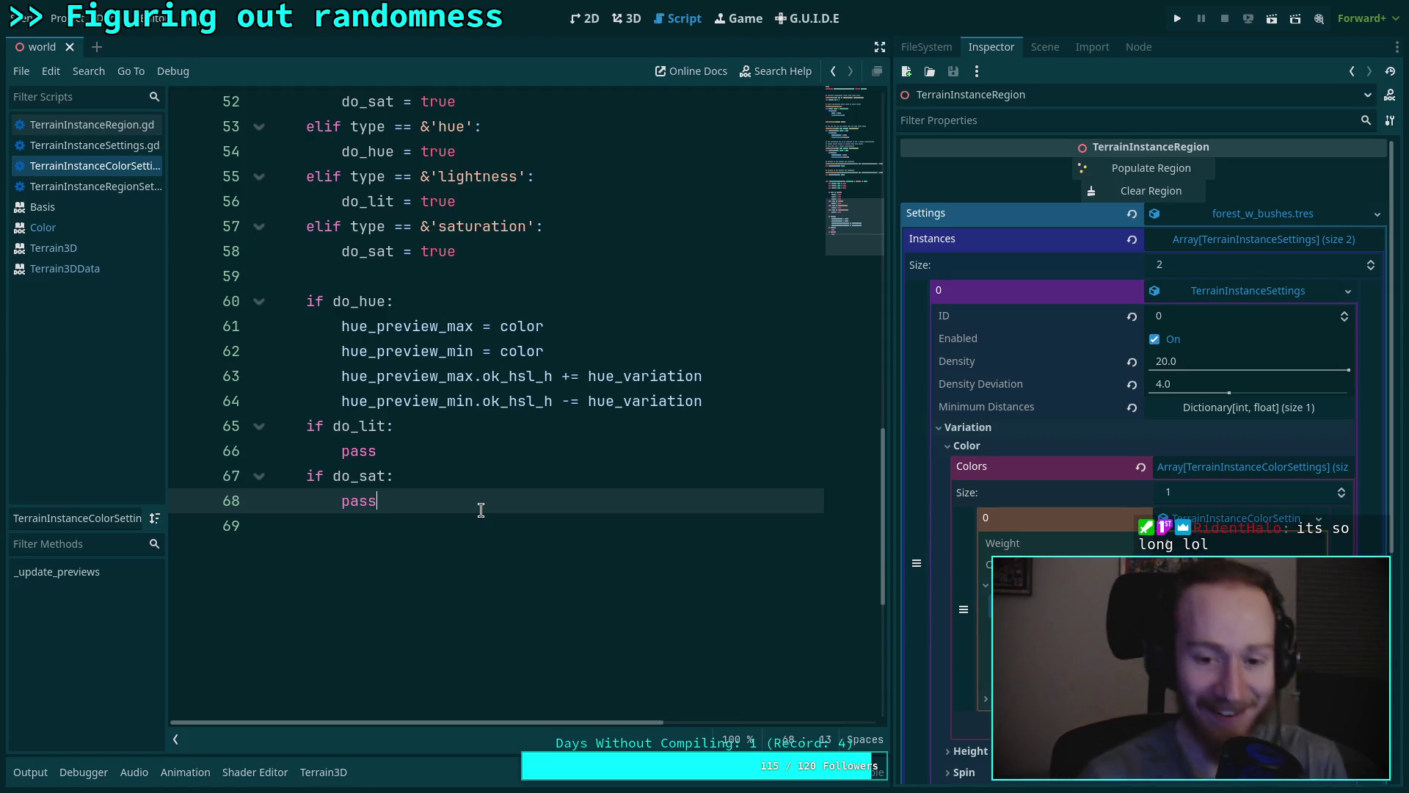
scroll(566, 470, "up", 6)
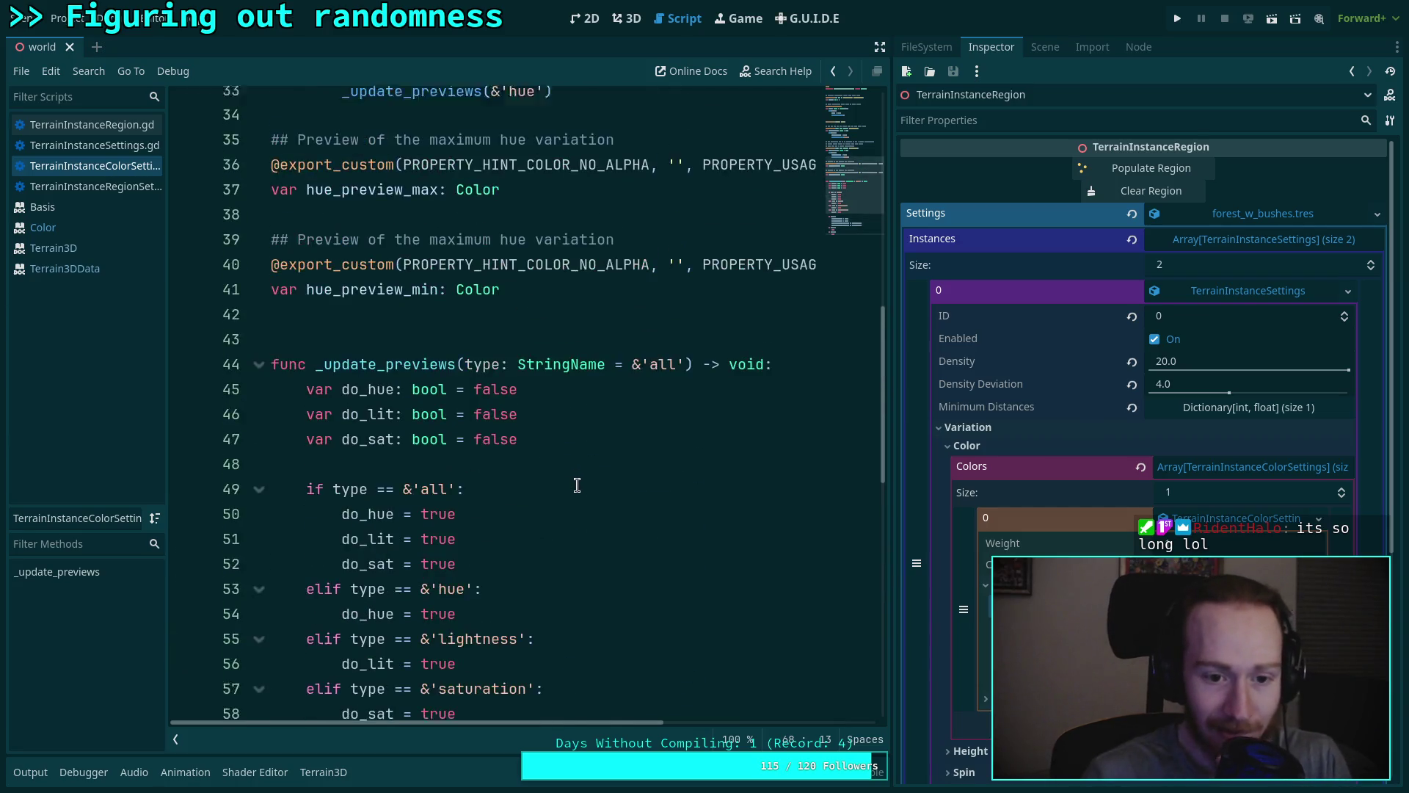
scroll(577, 485, "up", 1)
left_click(628, 18)
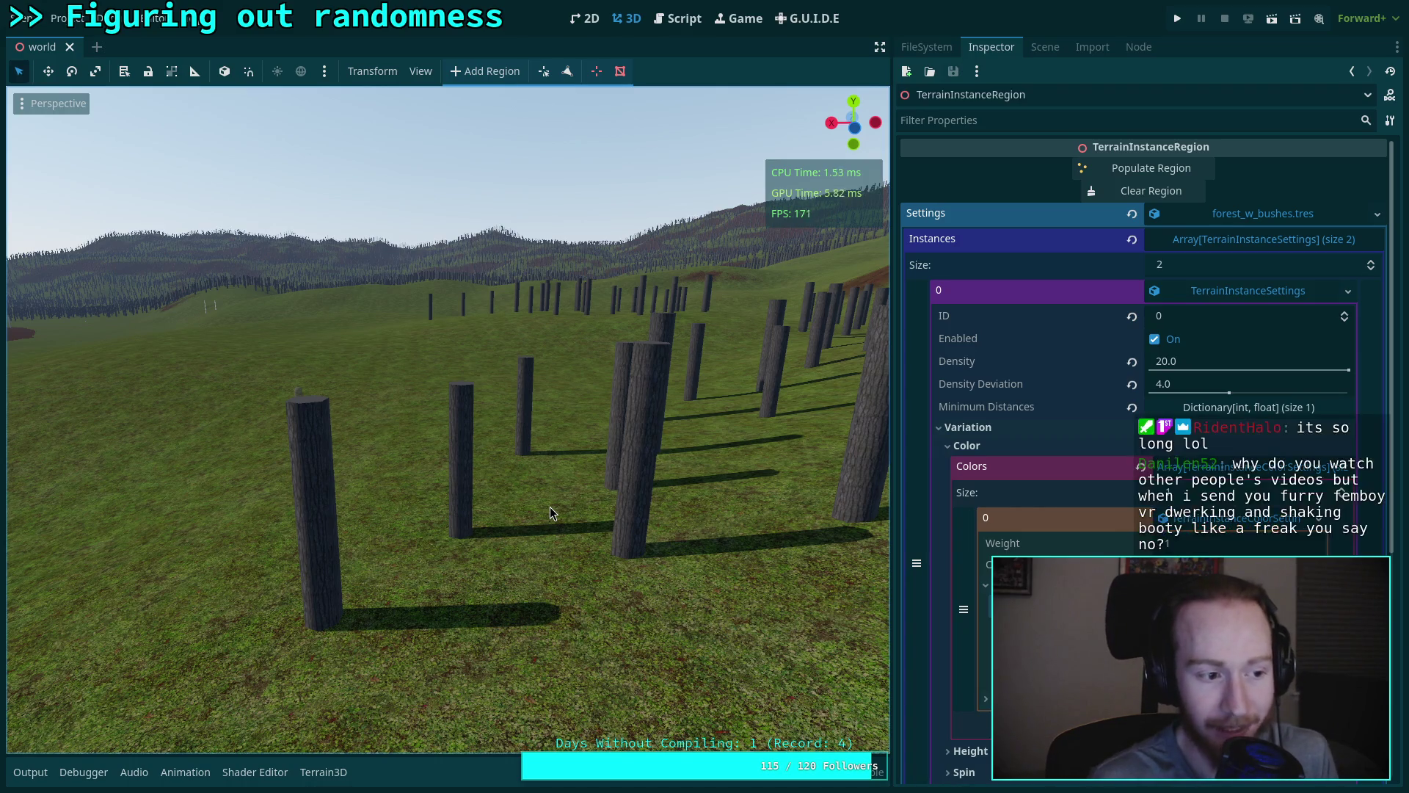
key("w")
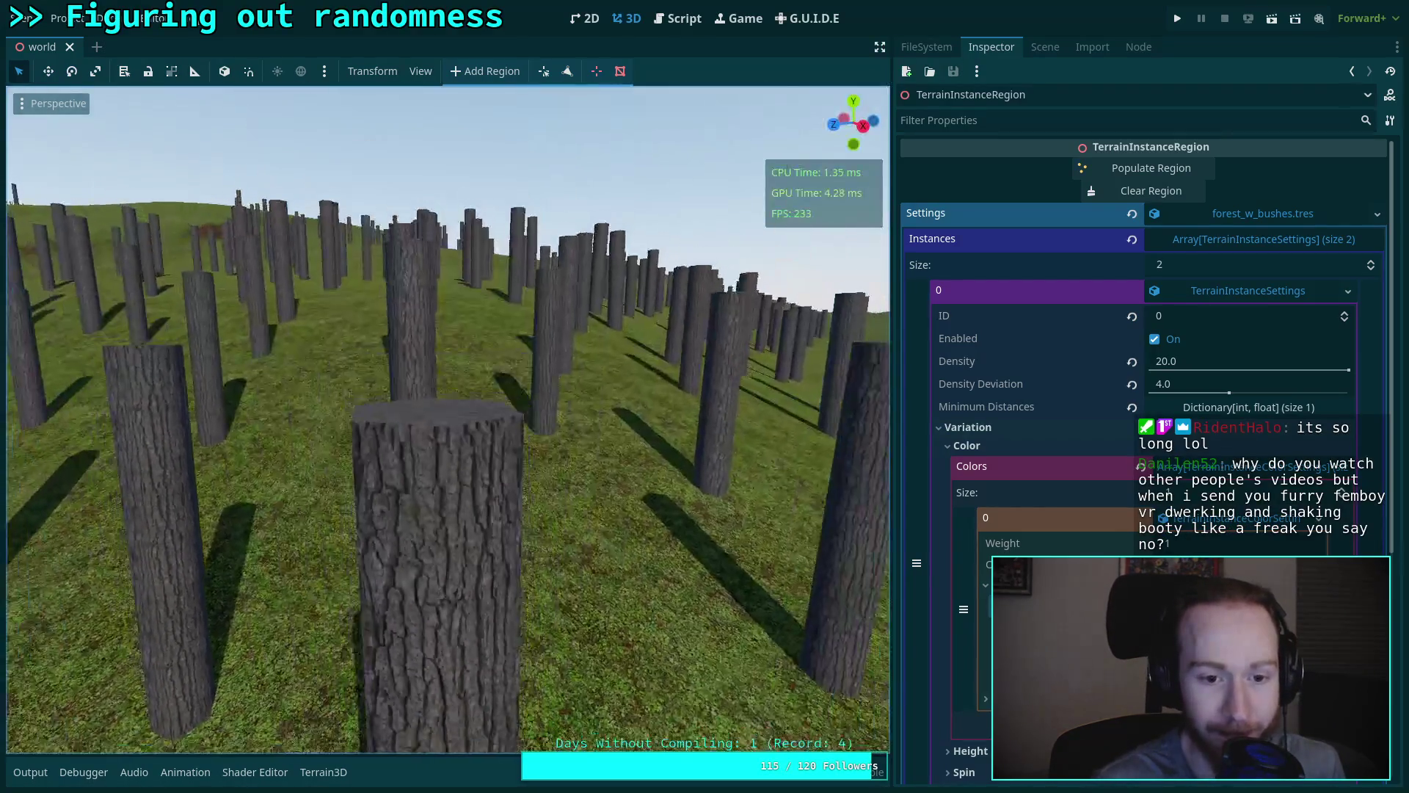
key("s")
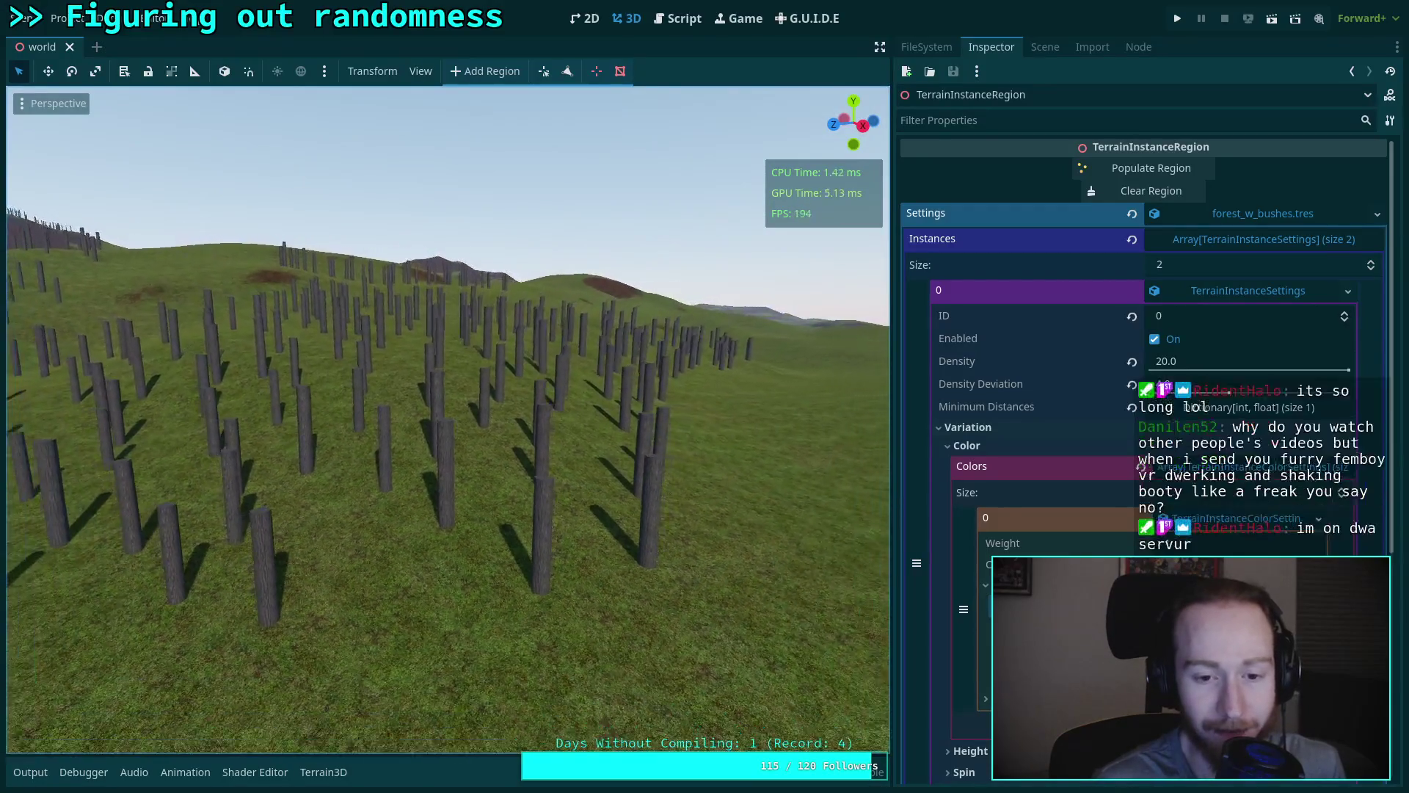
left_click(677, 18)
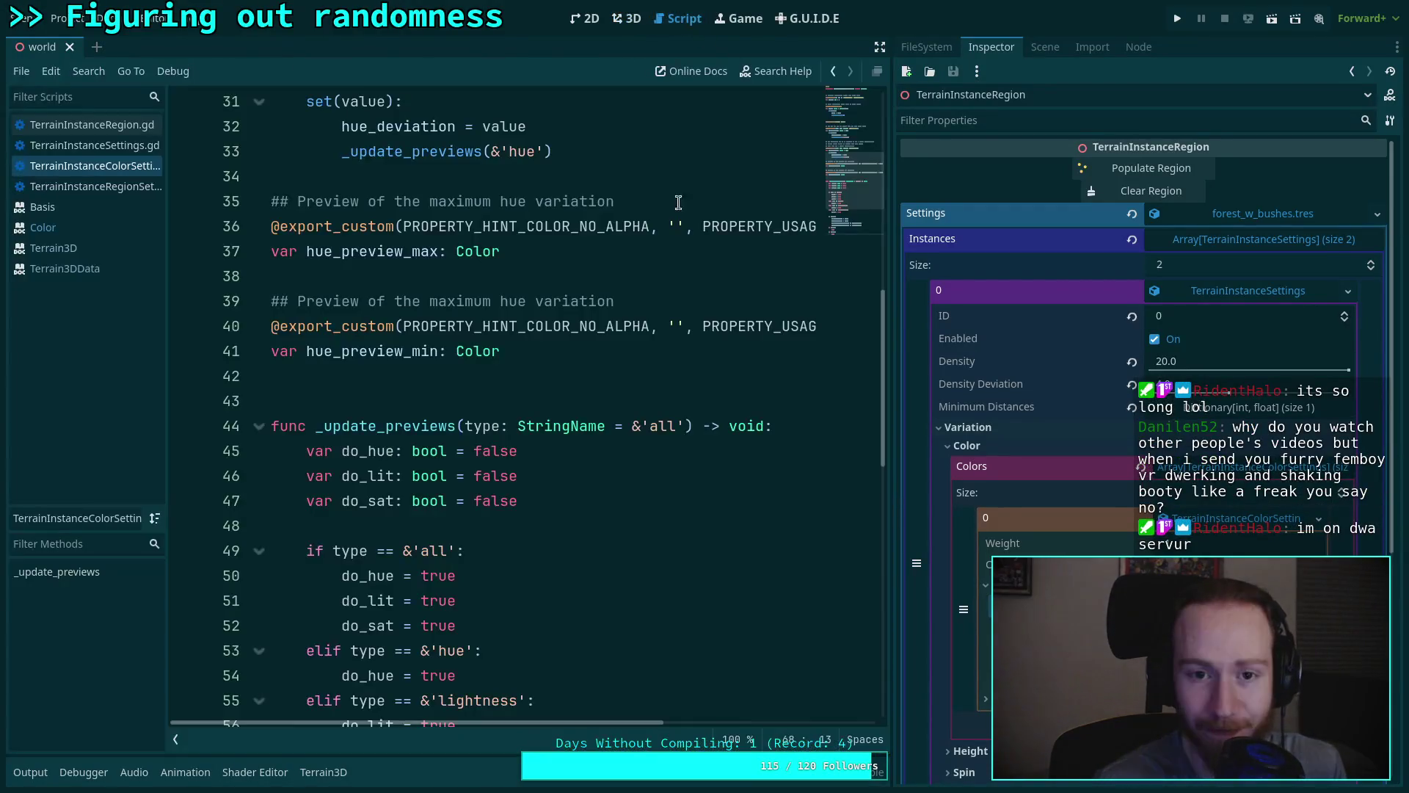
scroll(606, 493, "down", 5)
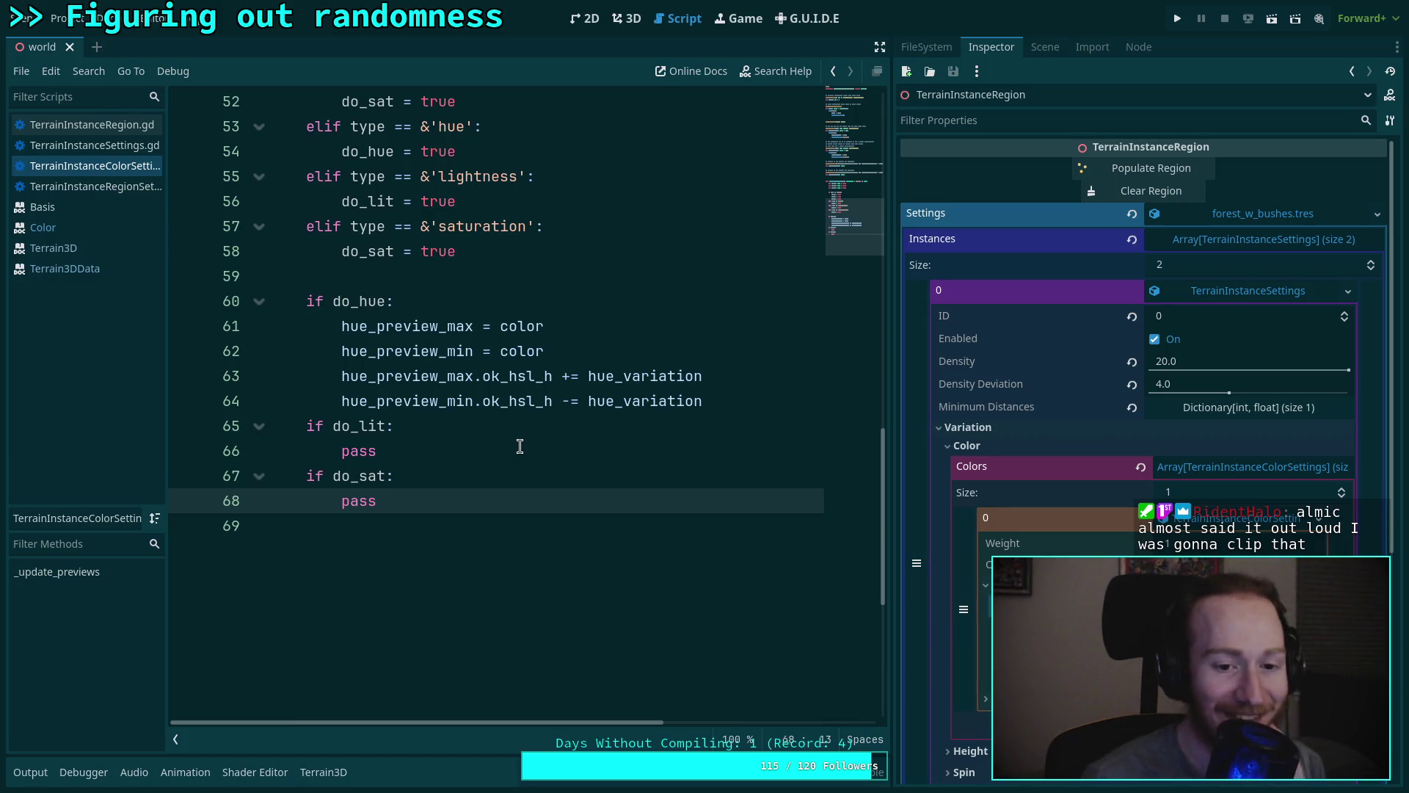
scroll(520, 446, "up", 1)
left_click(433, 525)
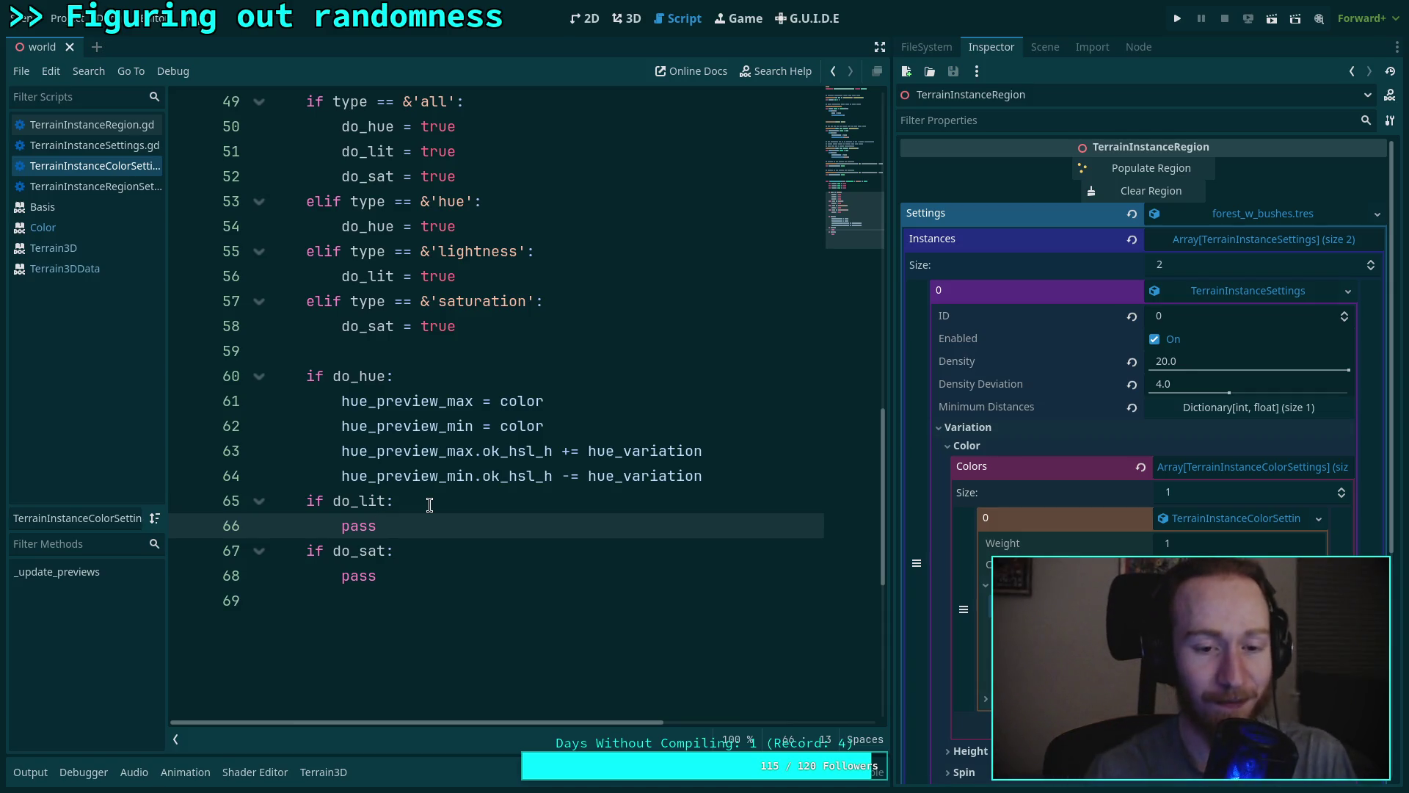
scroll(432, 502, "up", 2)
scroll(432, 501, "up", 2)
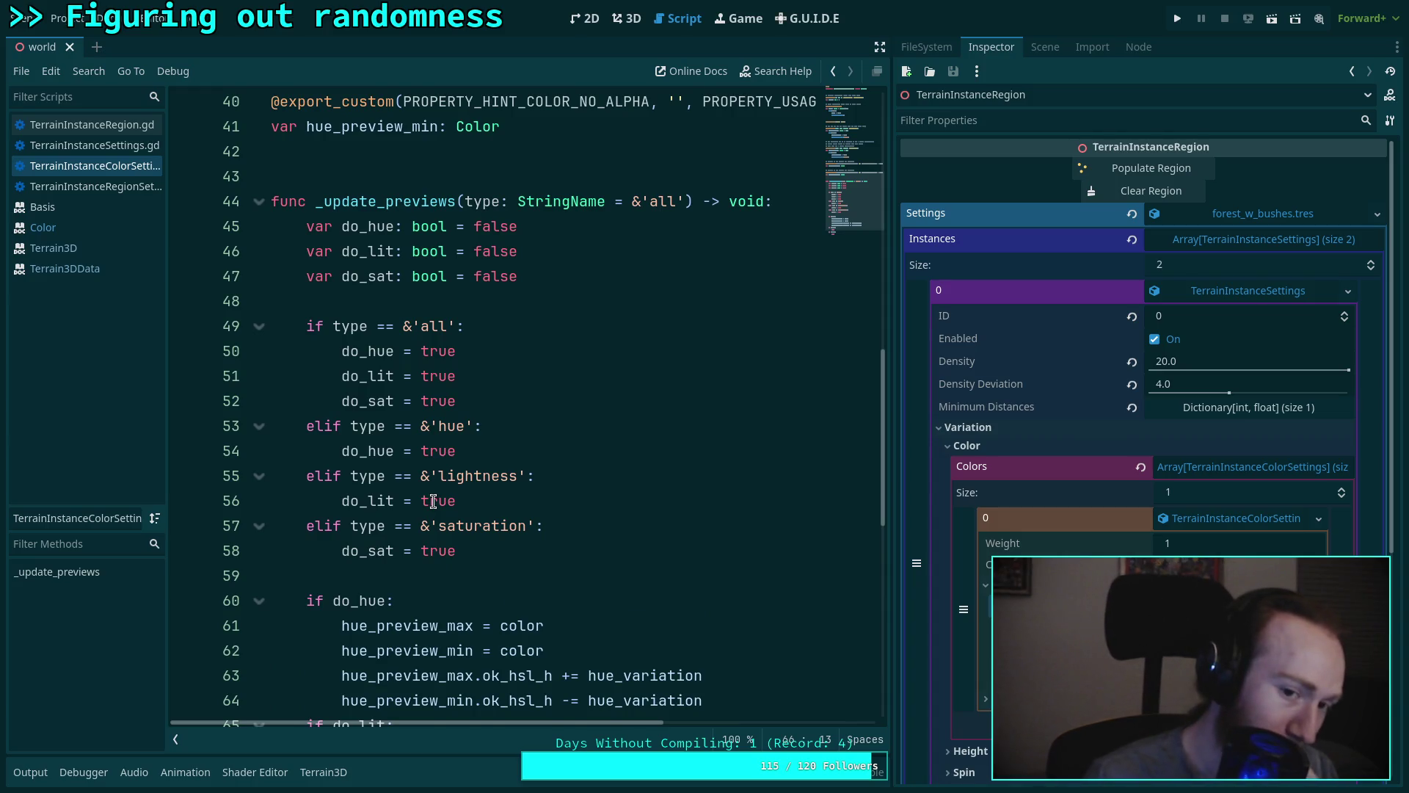
scroll(436, 498, "up", 6)
scroll(435, 497, "up", 1)
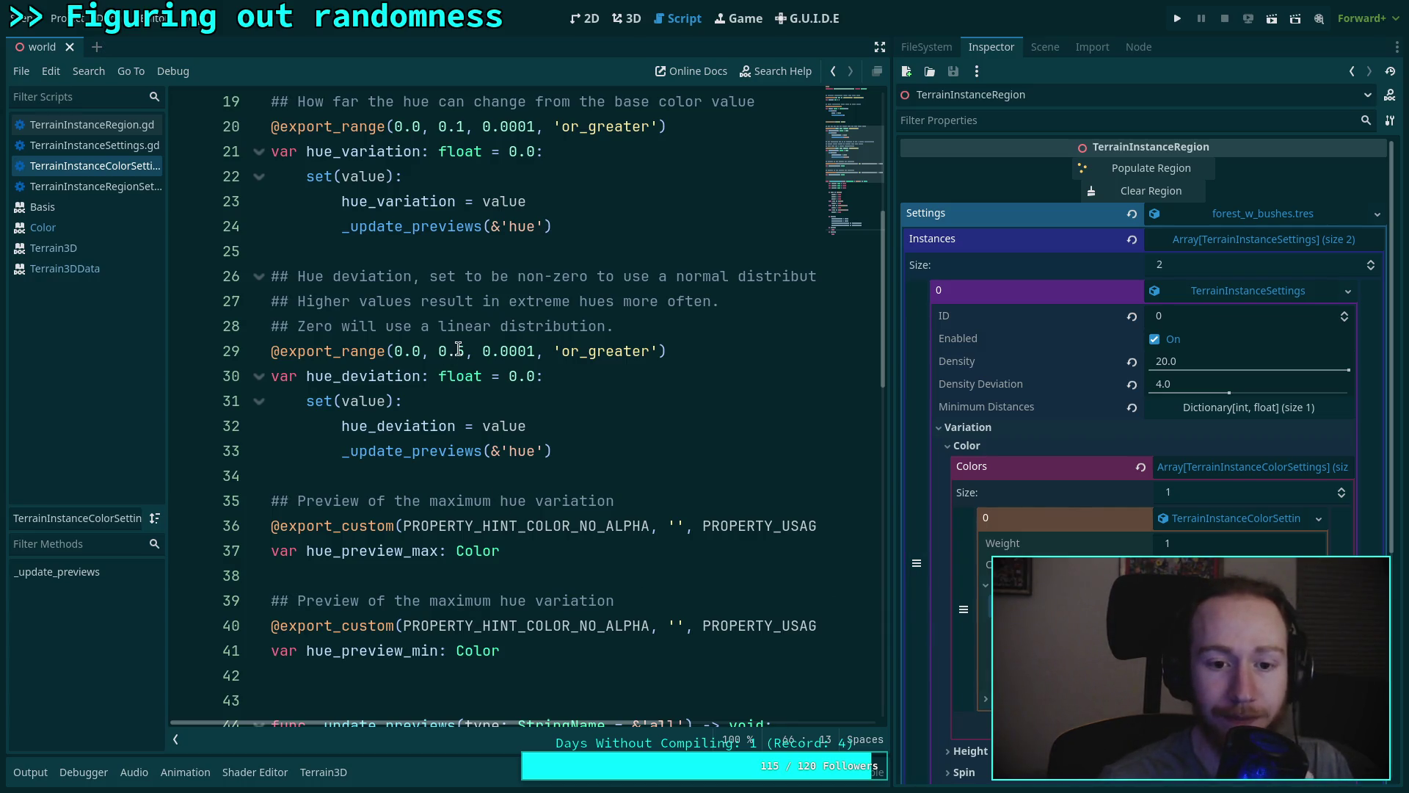
scroll(455, 389, "up", 1)
Step: Lower hue_deviation's export range maximum on line 29 from 0.5 to 0.2
double_click(460, 425)
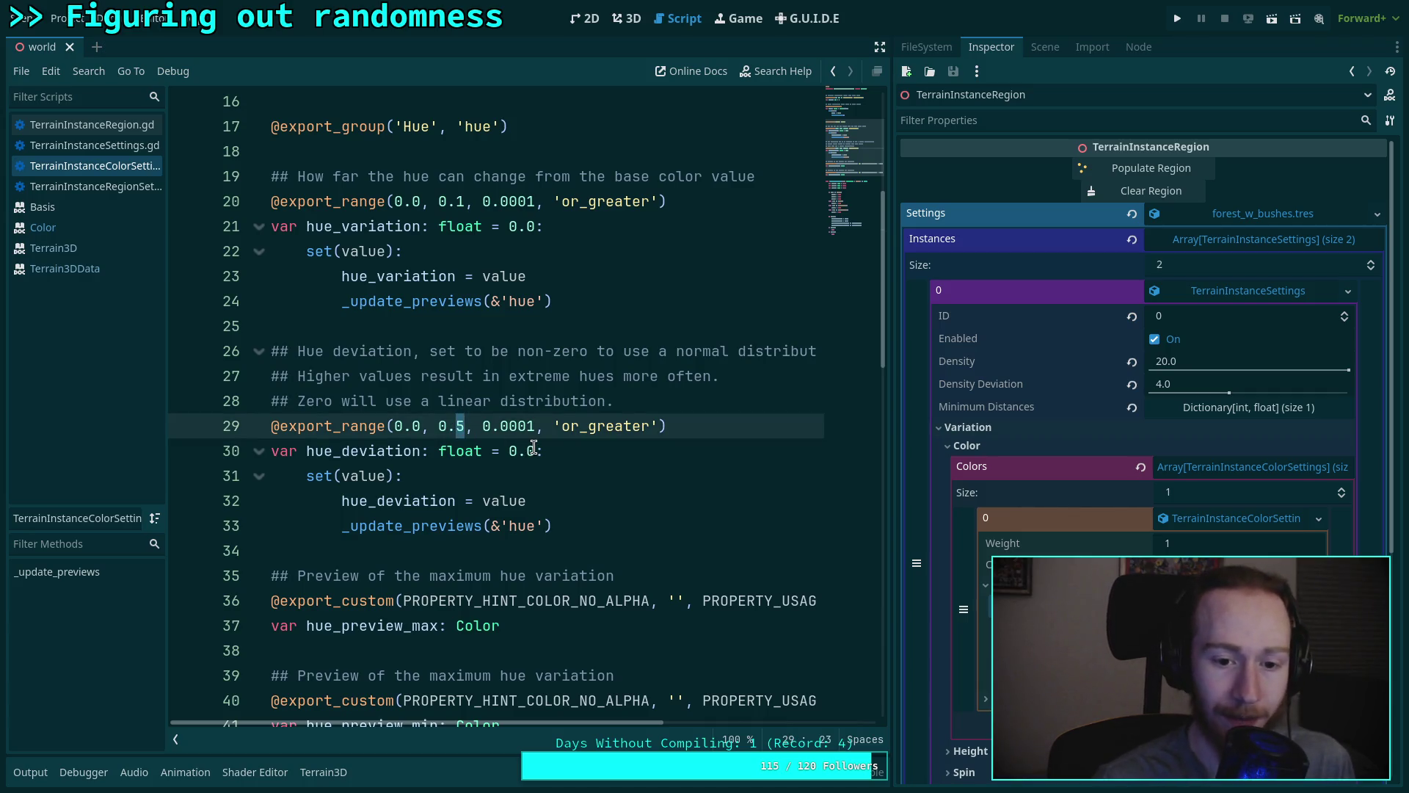
type("2")
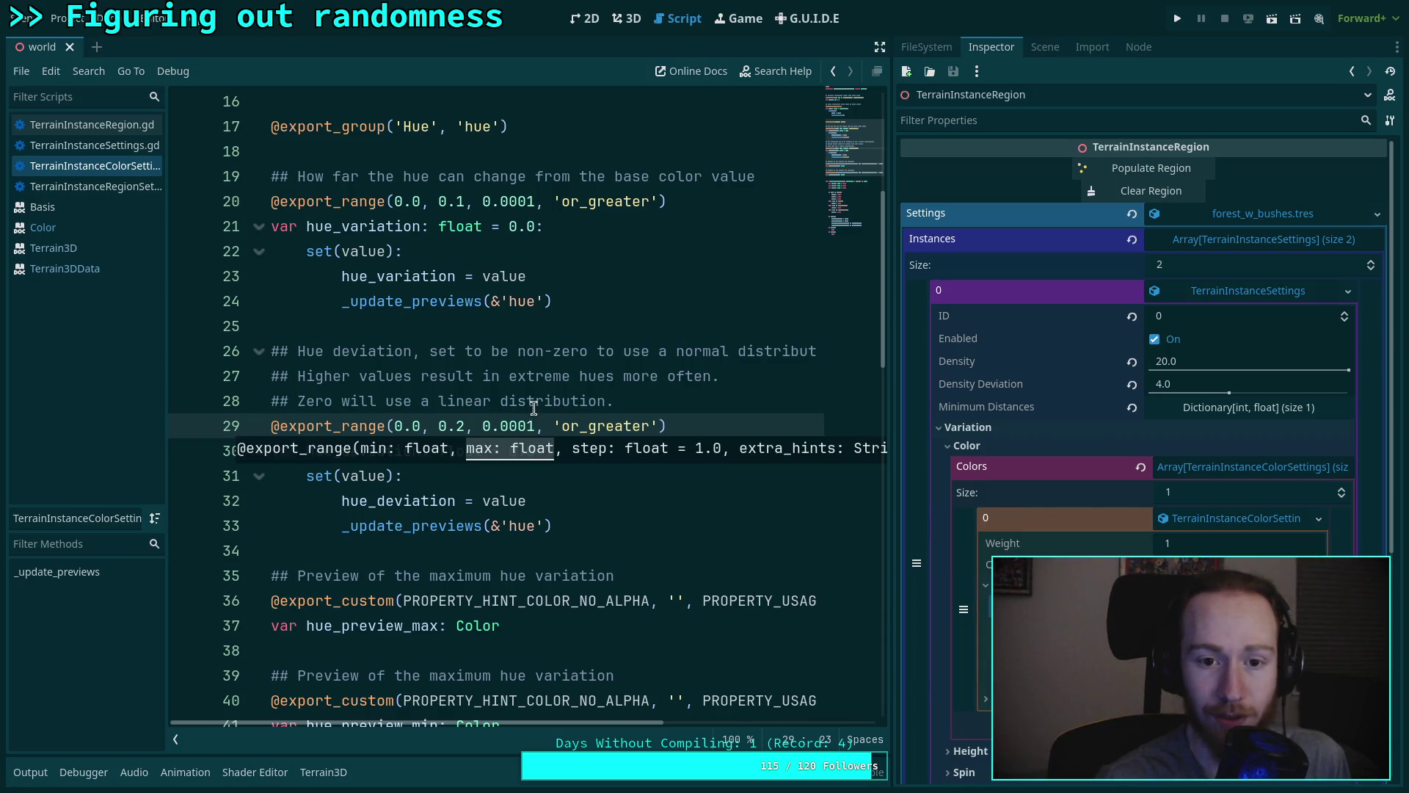
left_click(591, 413)
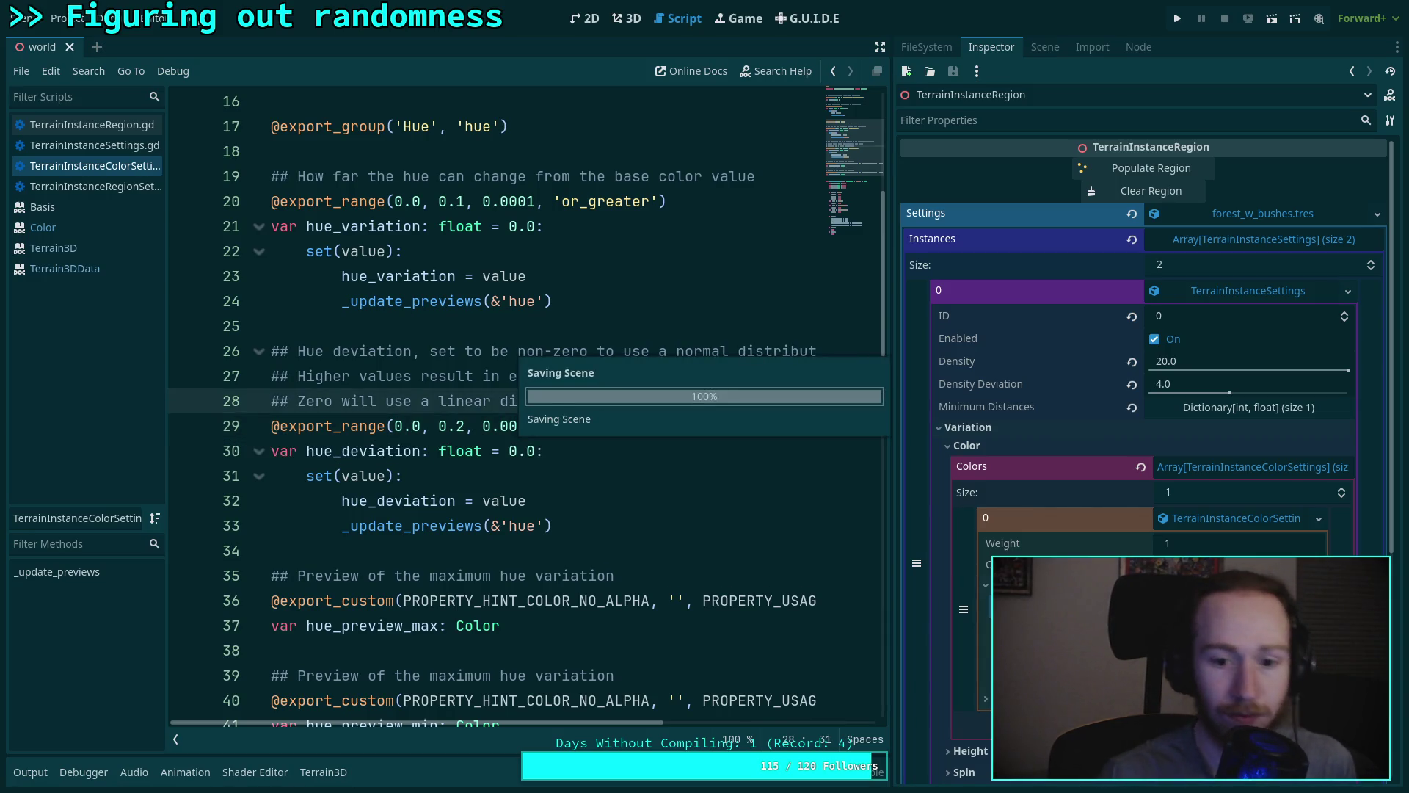
left_click(606, 467)
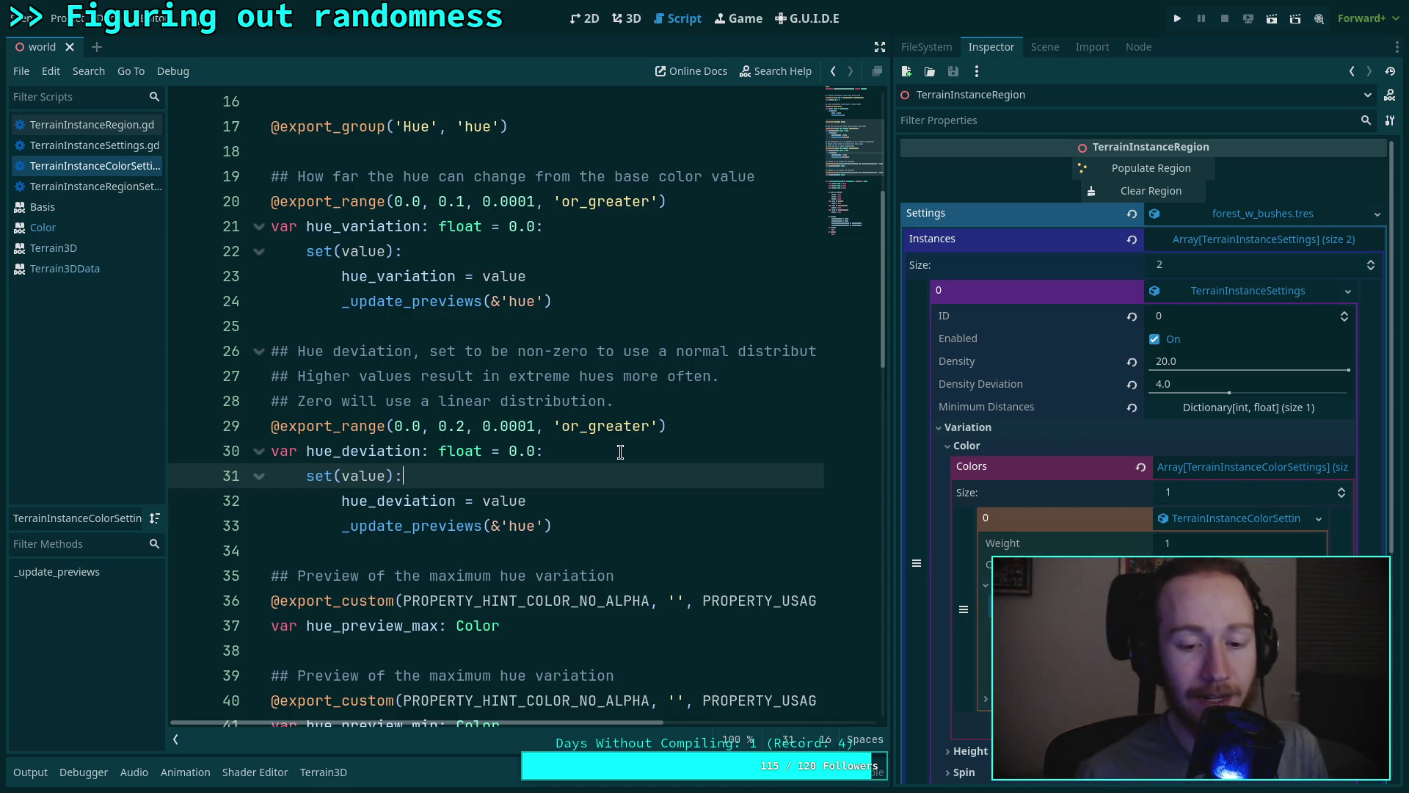
Step: Widen the script editor by moving the Inspector splitter right, then scroll below hue_preview_min
left_click(712, 543)
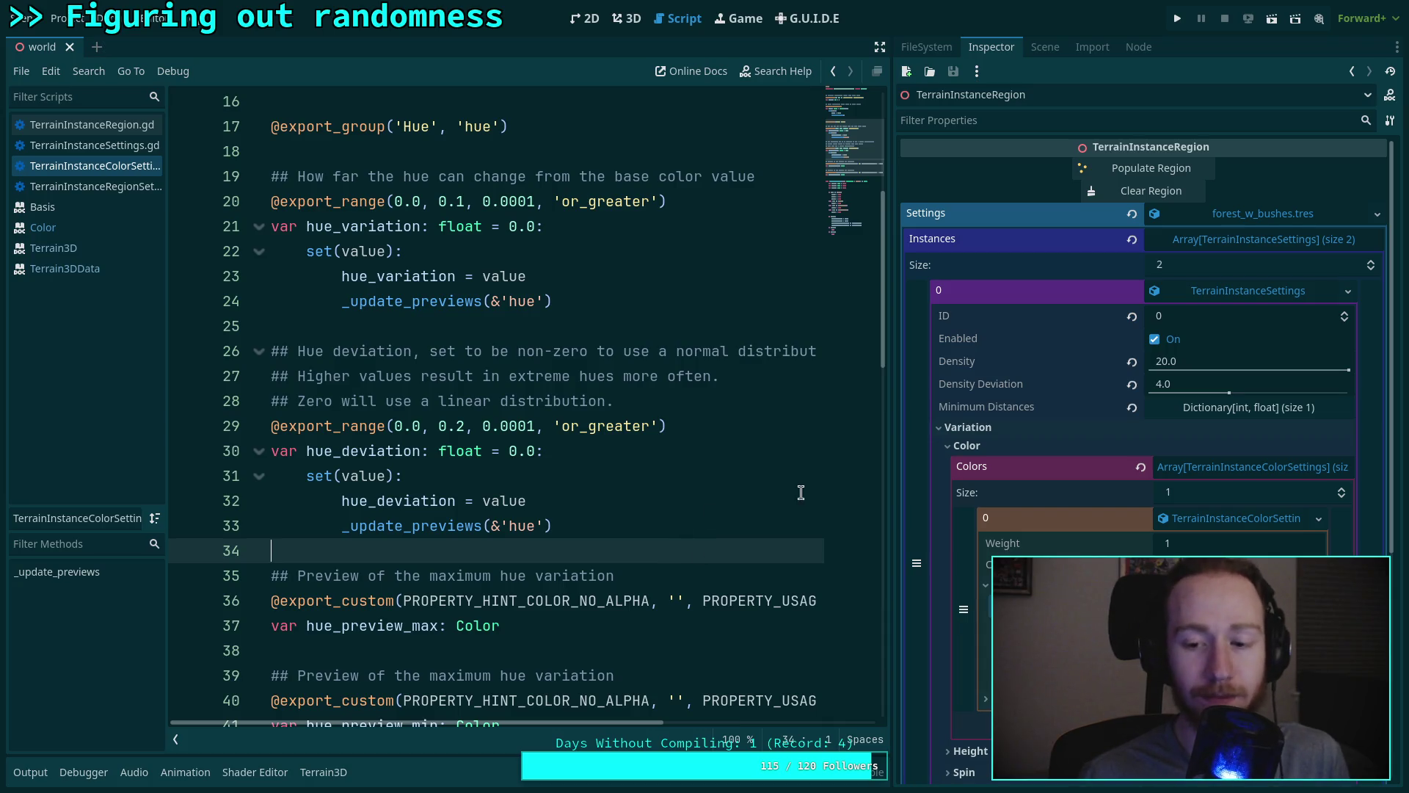
left_click_drag(892, 399, 947, 399)
scroll(809, 465, "down", 3)
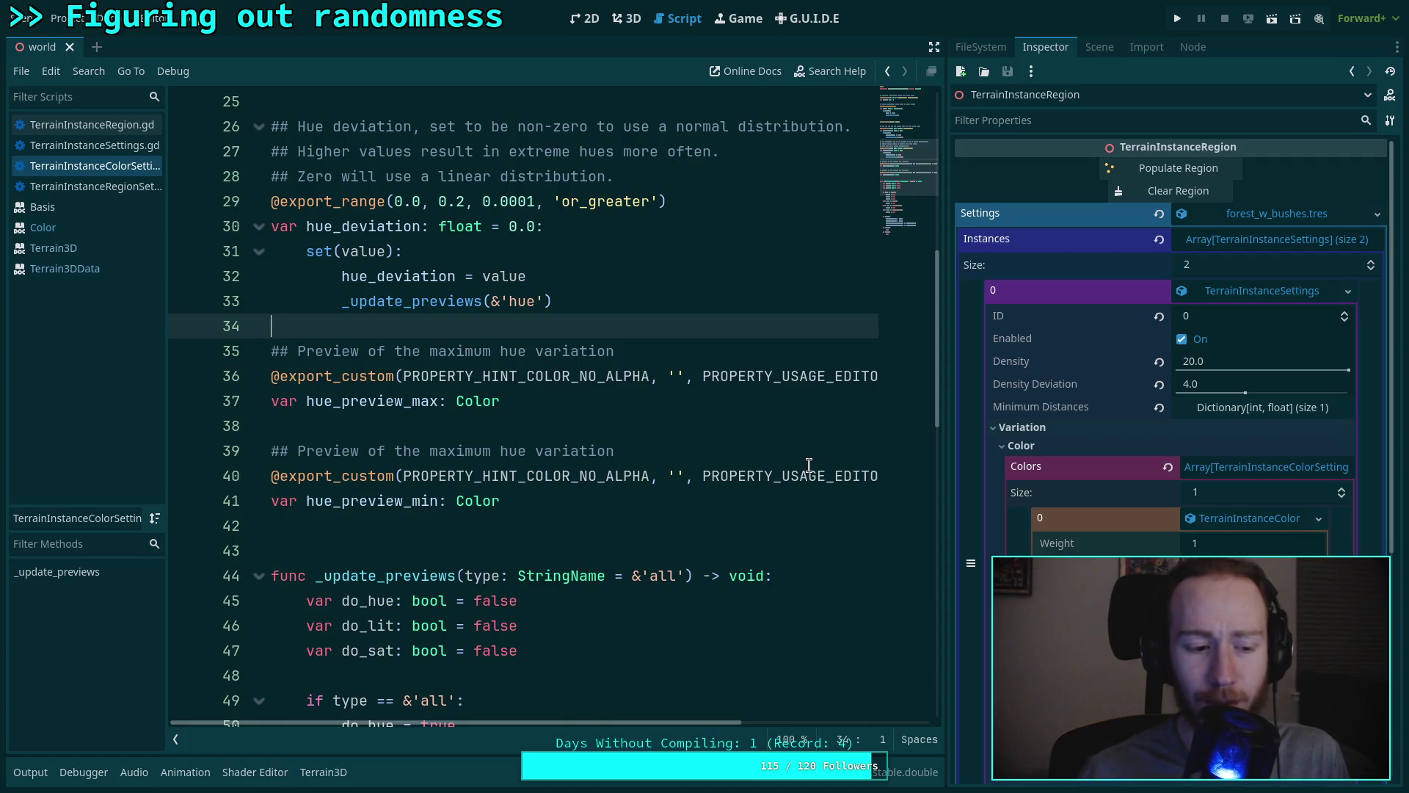
left_click(588, 527)
scroll(588, 526, "down", 1)
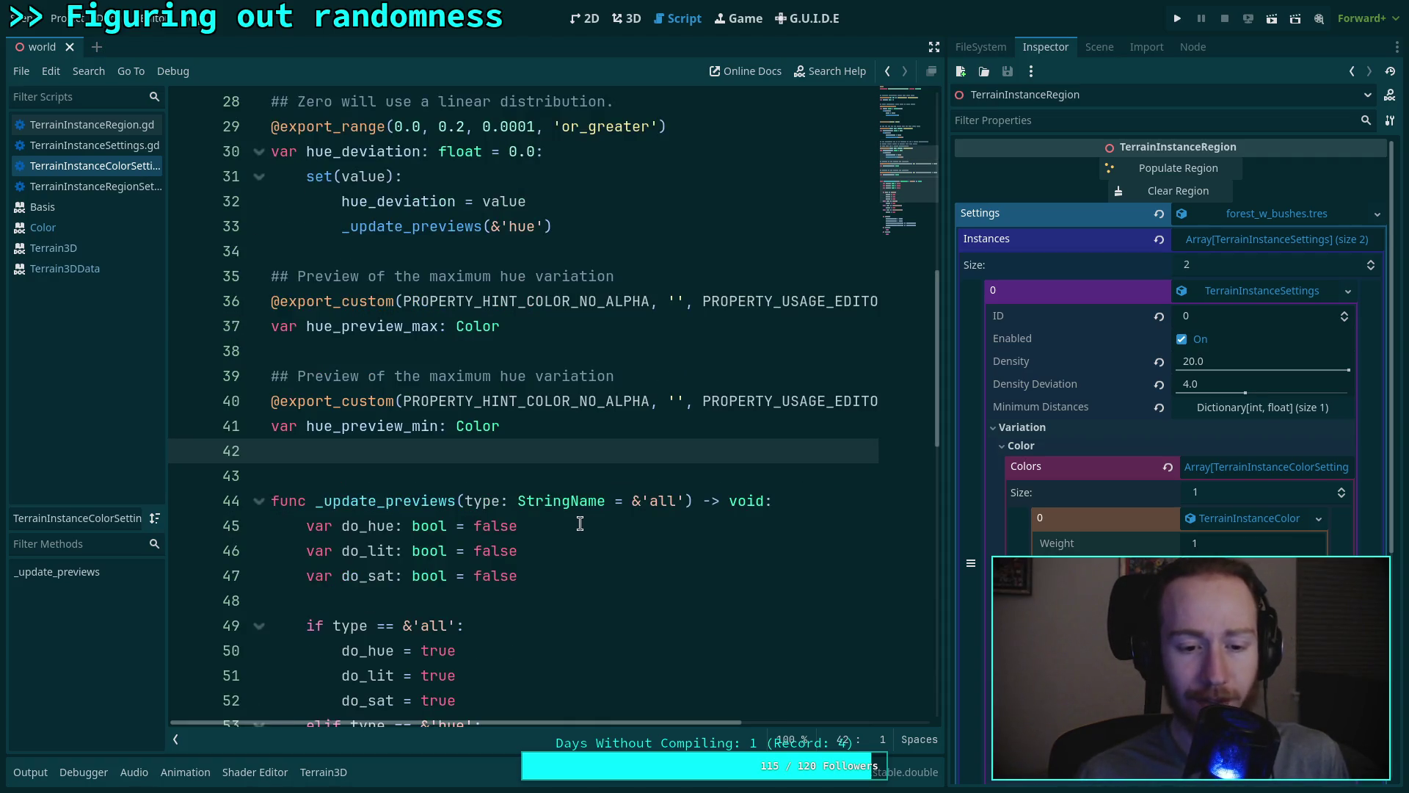
Step: Duplicate the Hue property block below the hue_preview_min declaration, with a blank line above it
left_click(259, 502)
left_click(259, 502)
scroll(259, 506, "up", 2)
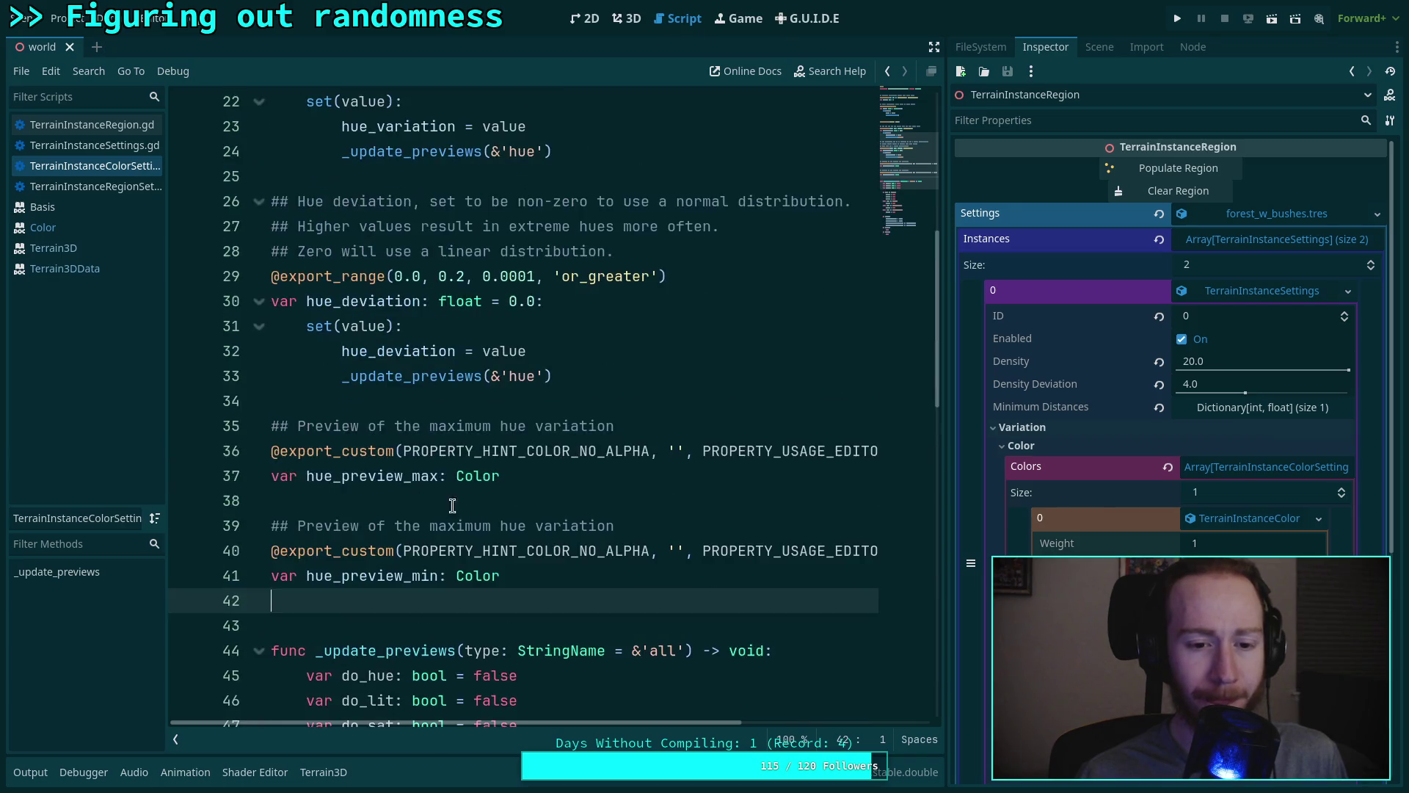
mouse_move(573, 570)
left_mouse_down()
mouse_move(338, 550)
mouse_move(338, 413)
mouse_move(254, 202)
left_mouse_up()
key("ctrl+c")
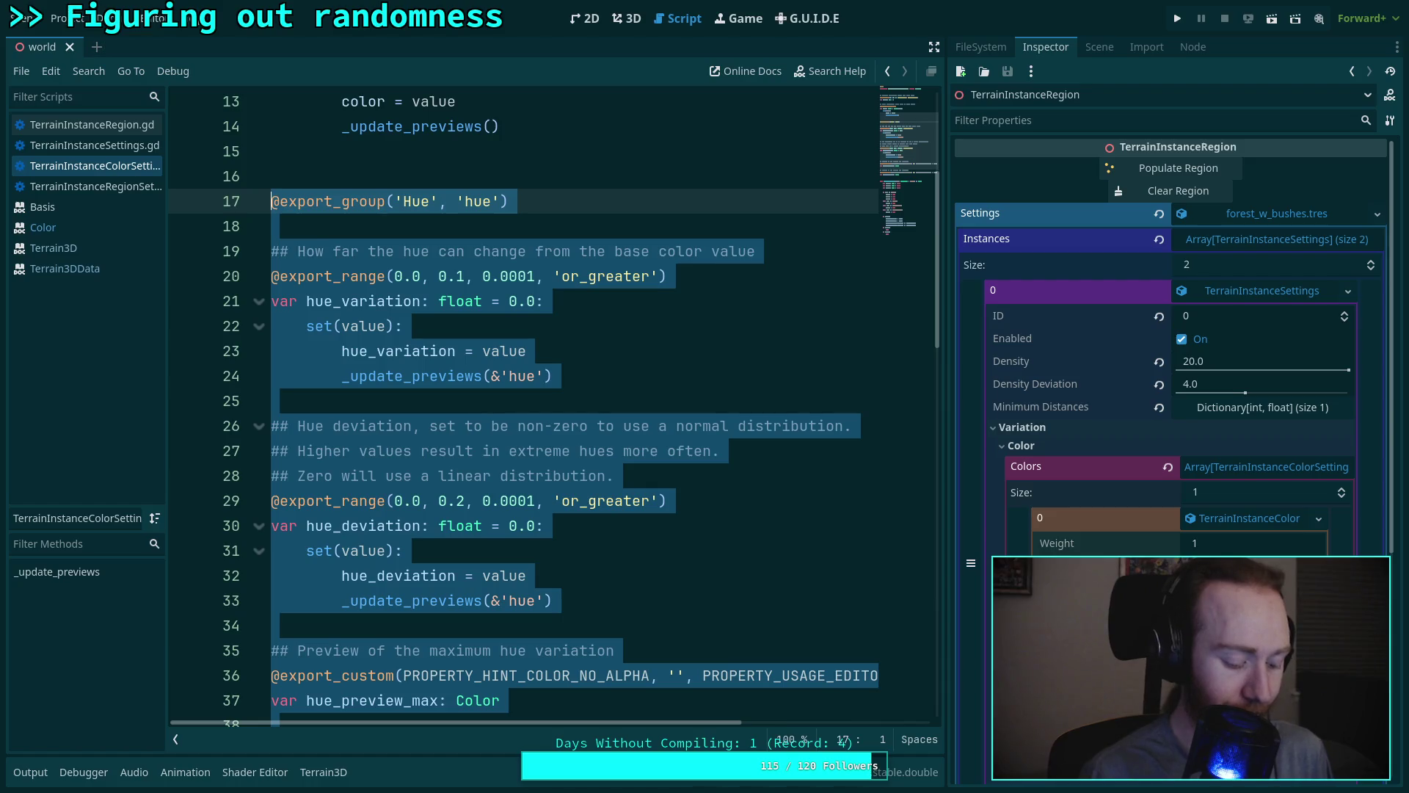
scroll(531, 454, "down", 4)
left_click(566, 500)
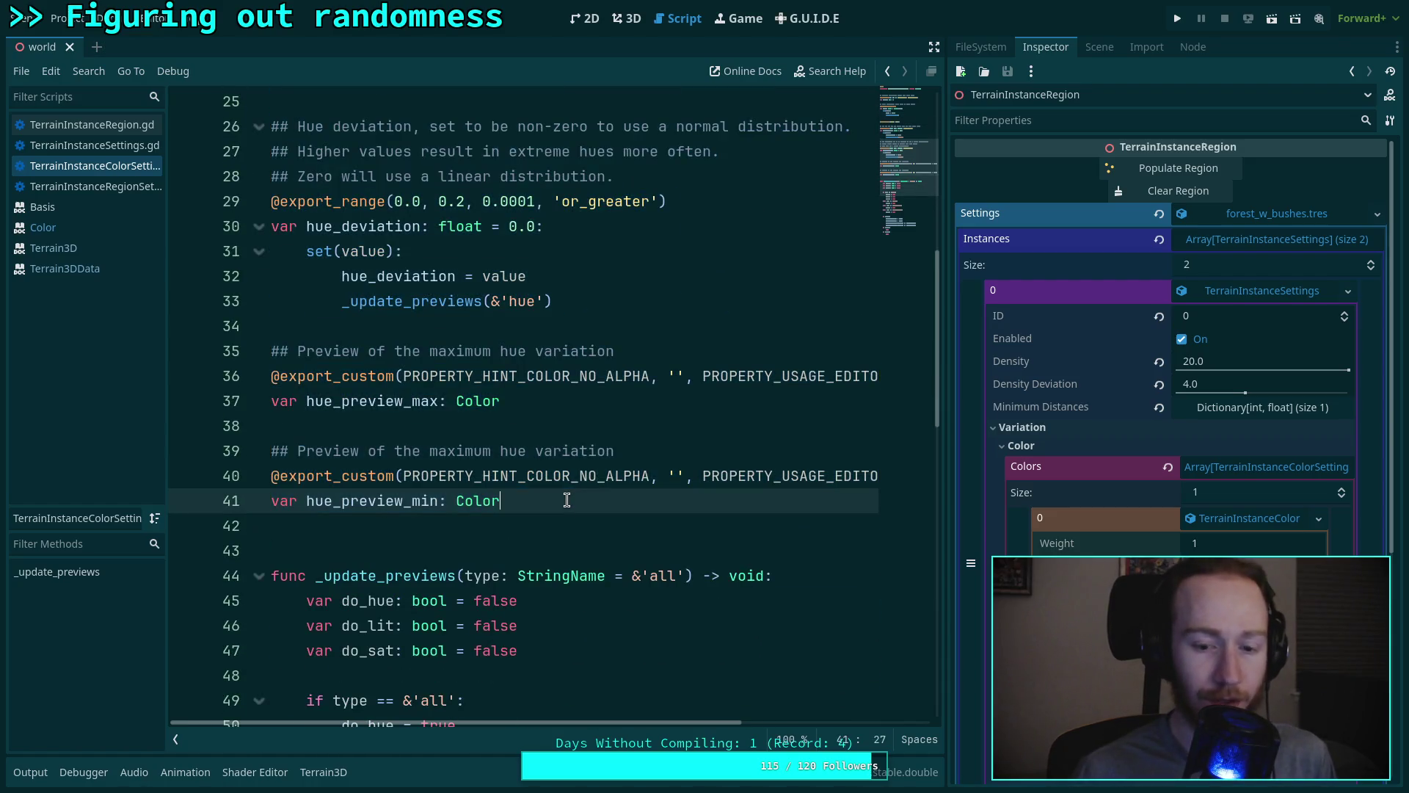
key("ctrl+v")
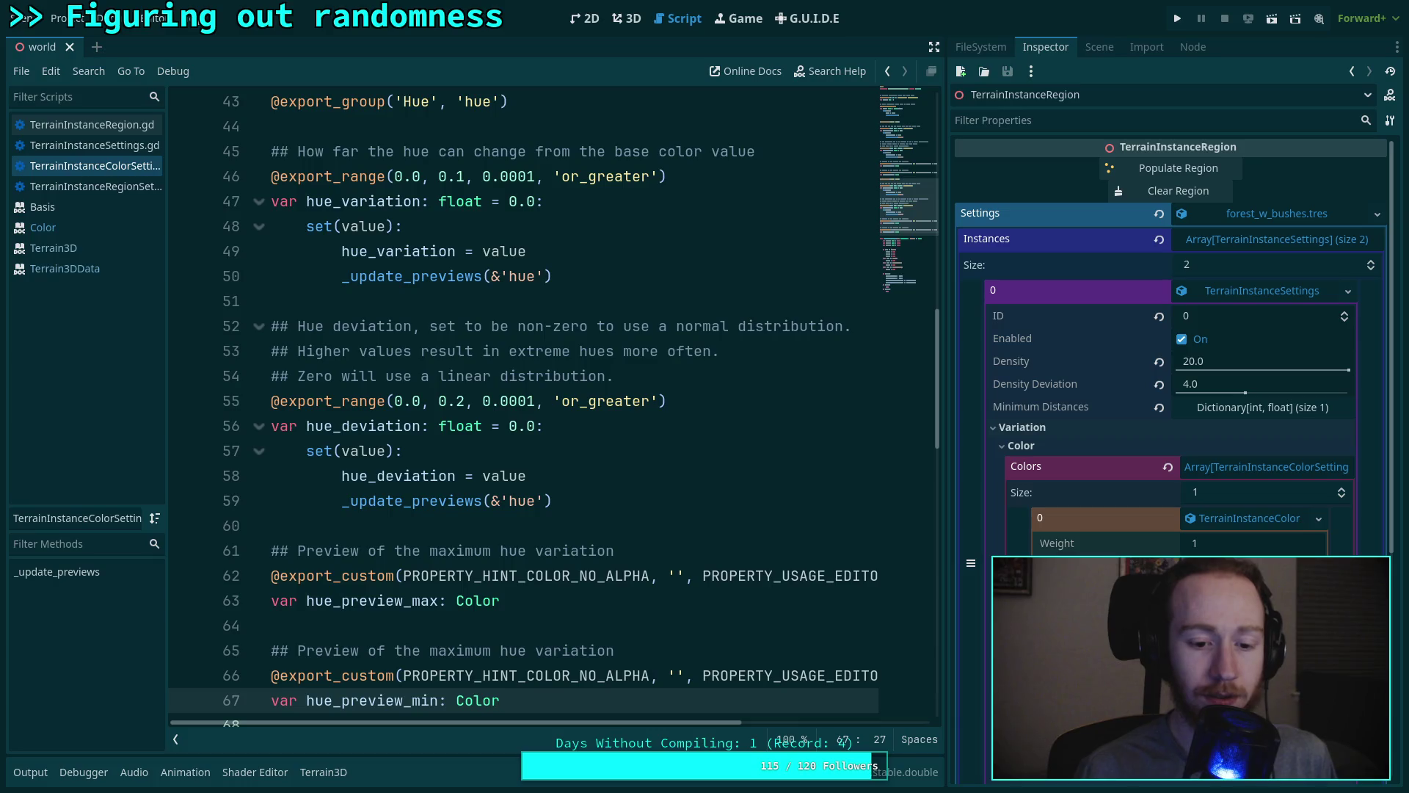
scroll(588, 478, "down", 6)
scroll(588, 478, "up", 8)
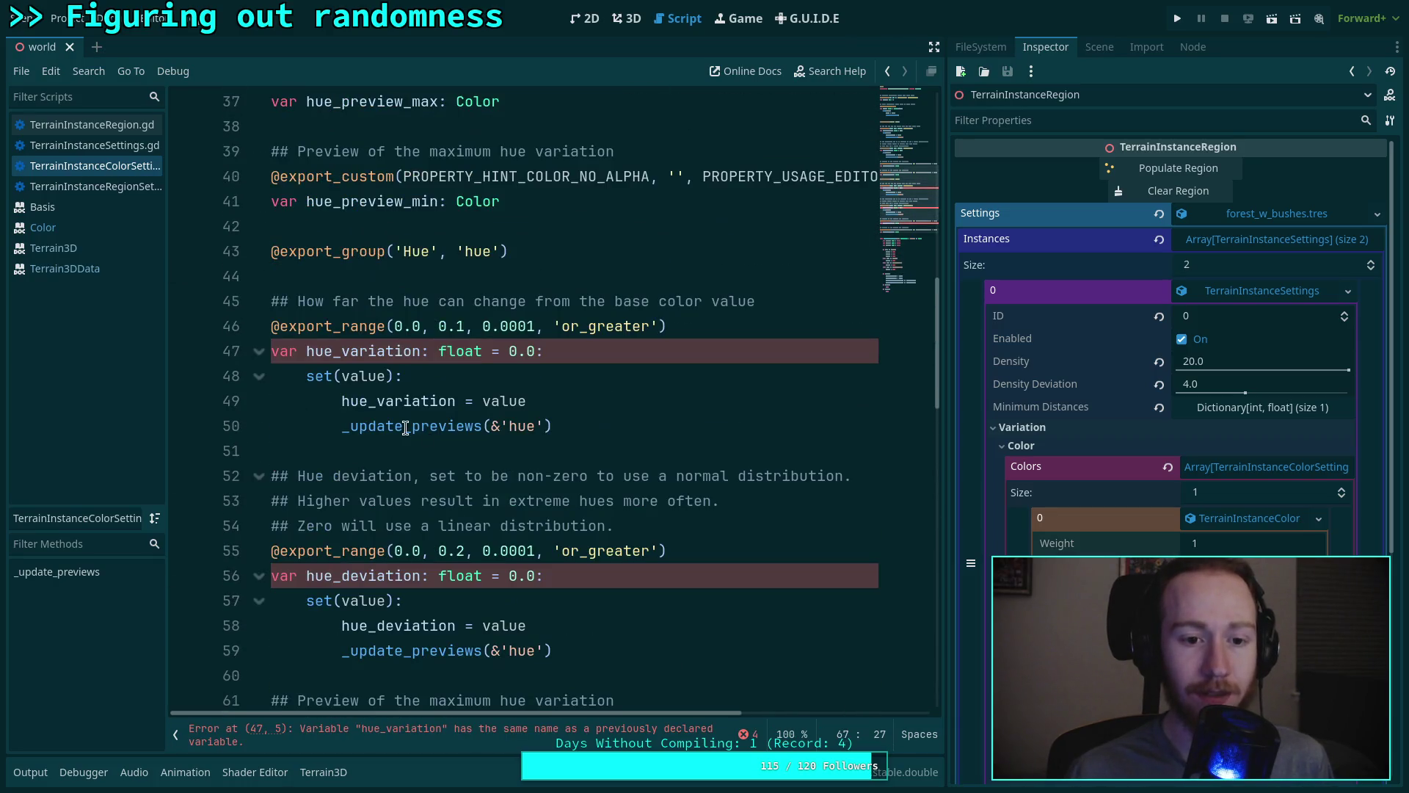
scroll(425, 375, "up", 2)
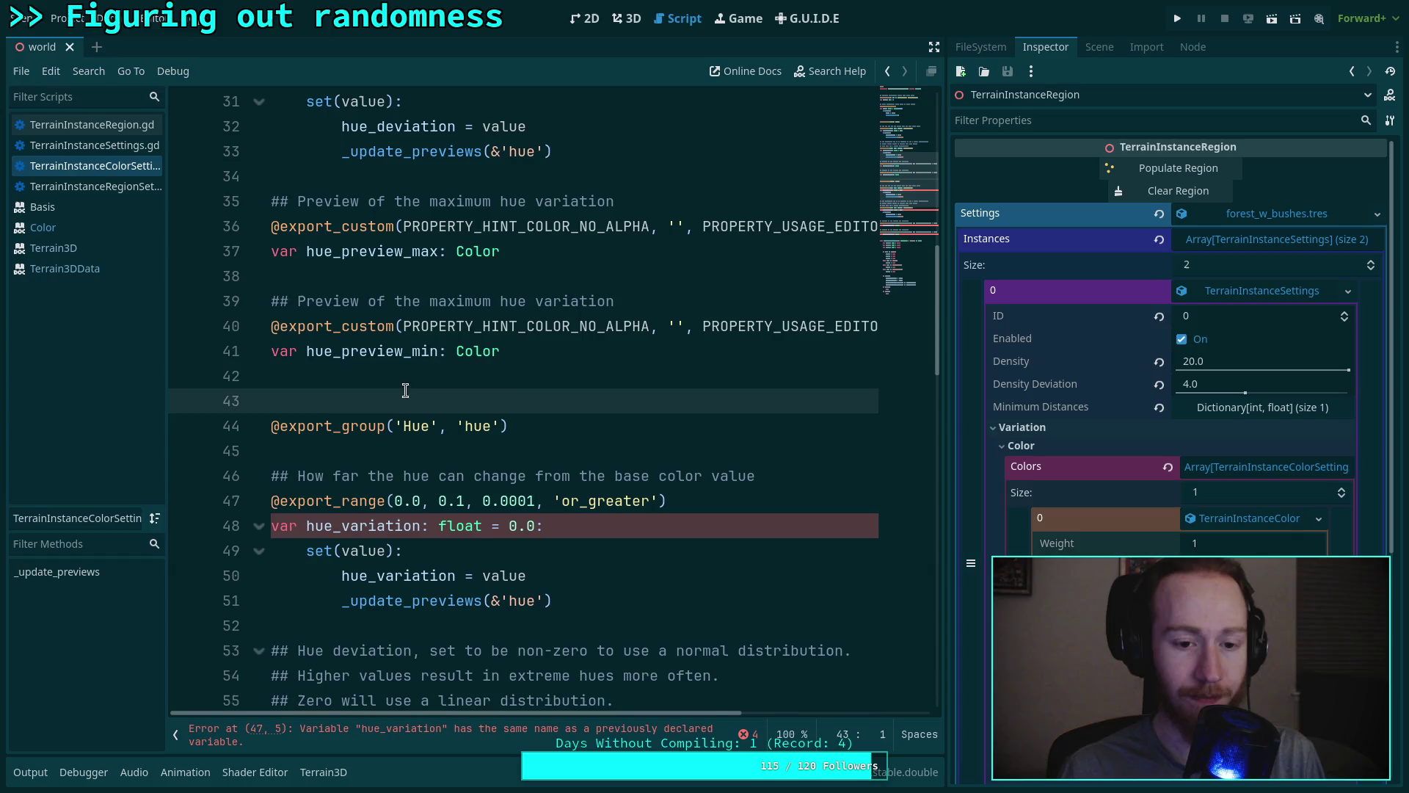
key("Return")
Step: Rename the pasted export group header from Hue/hue to Lightness/lit
double_click(417, 426)
type("Lightness")
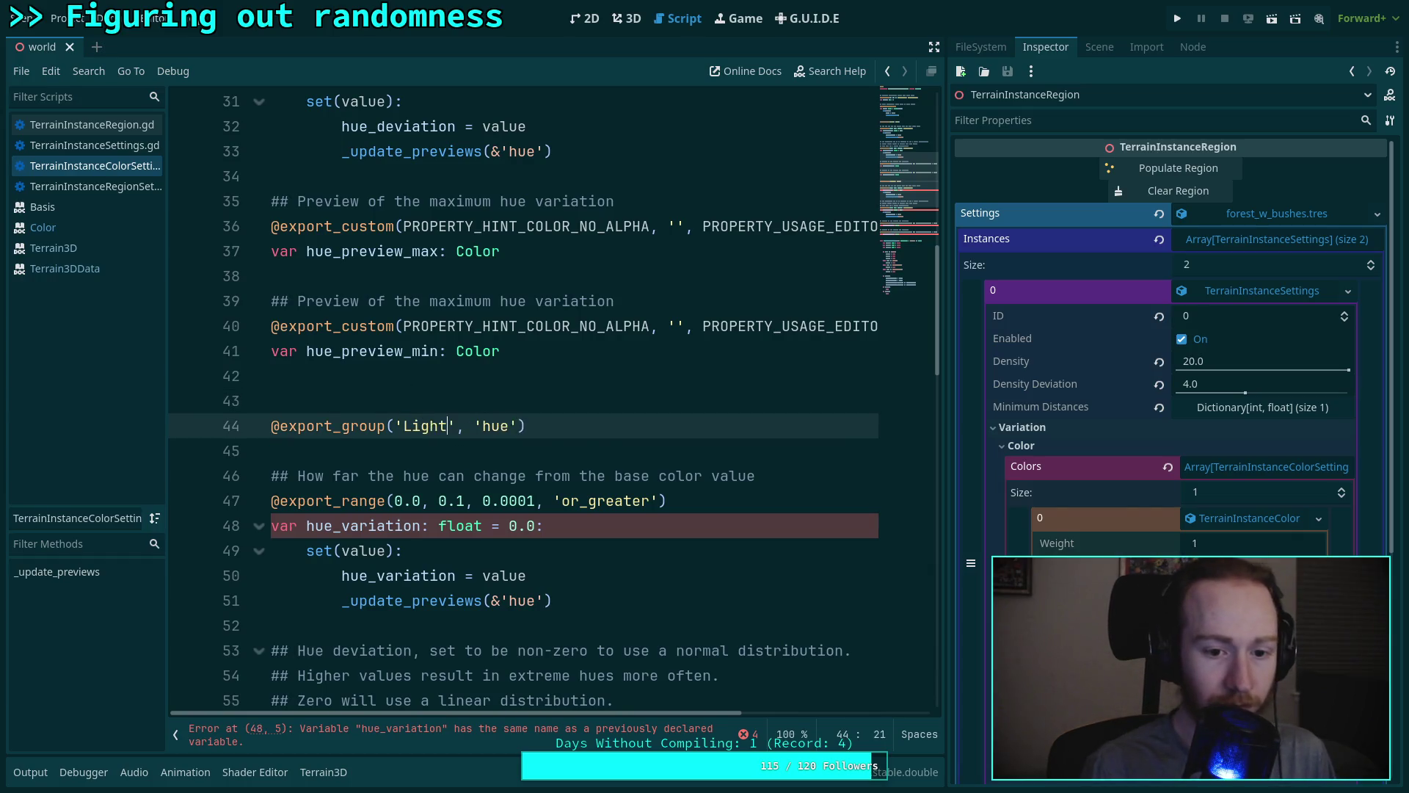
double_click(523, 432)
type("lit")
double_click(468, 426)
key("ctrl+c")
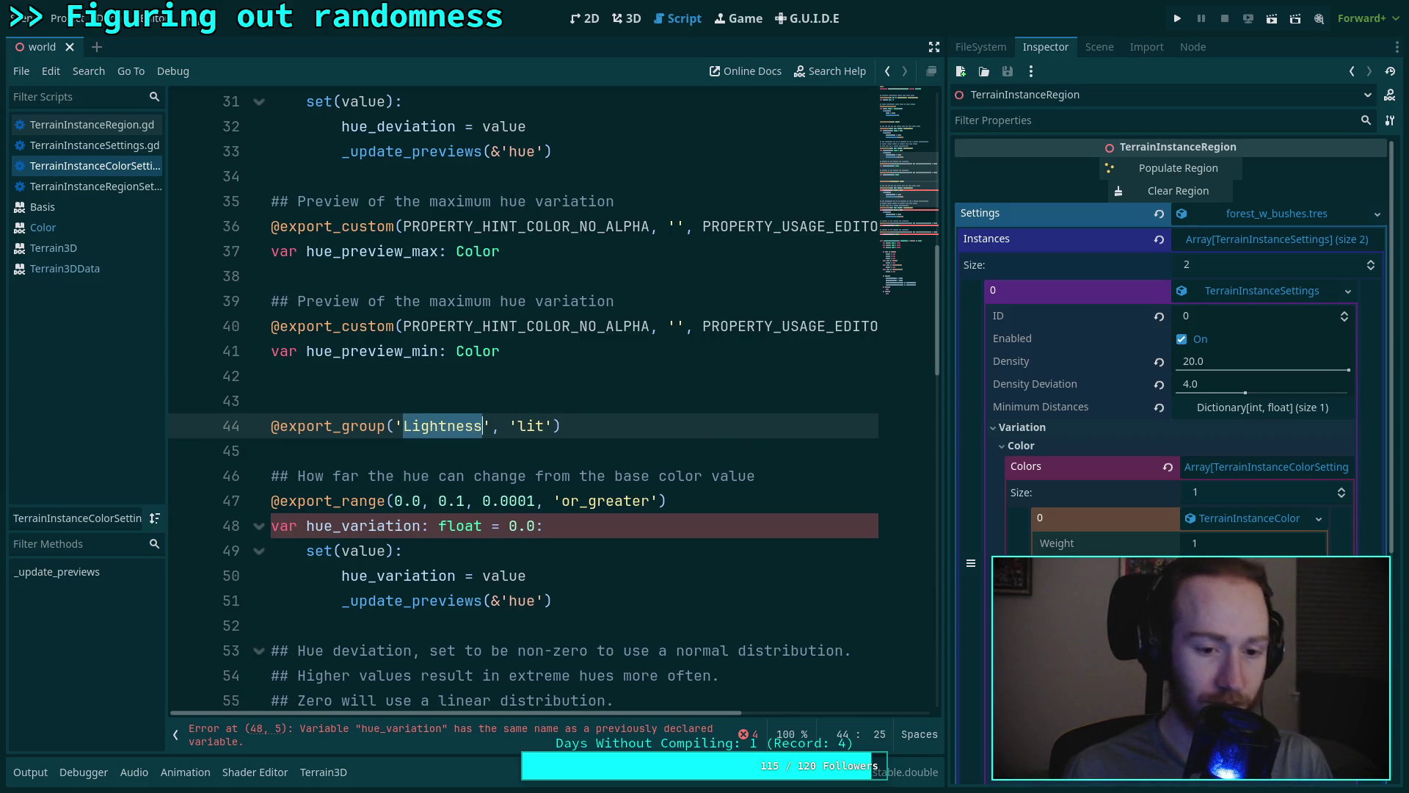
double_click(523, 427)
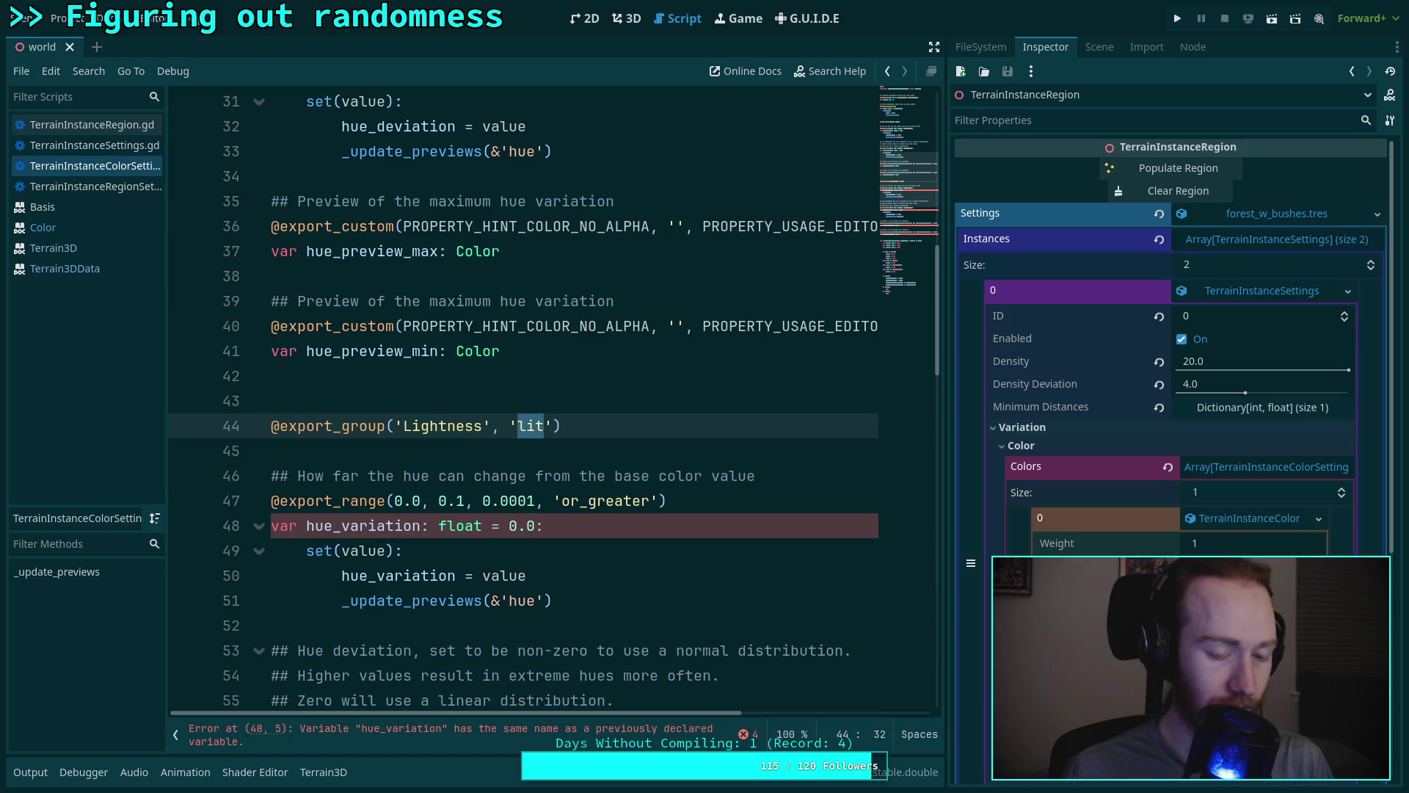
Step: Rename hue_variation to lit_variation in the pasted declaration and its setter
left_click_drag(333, 526, 309, 526)
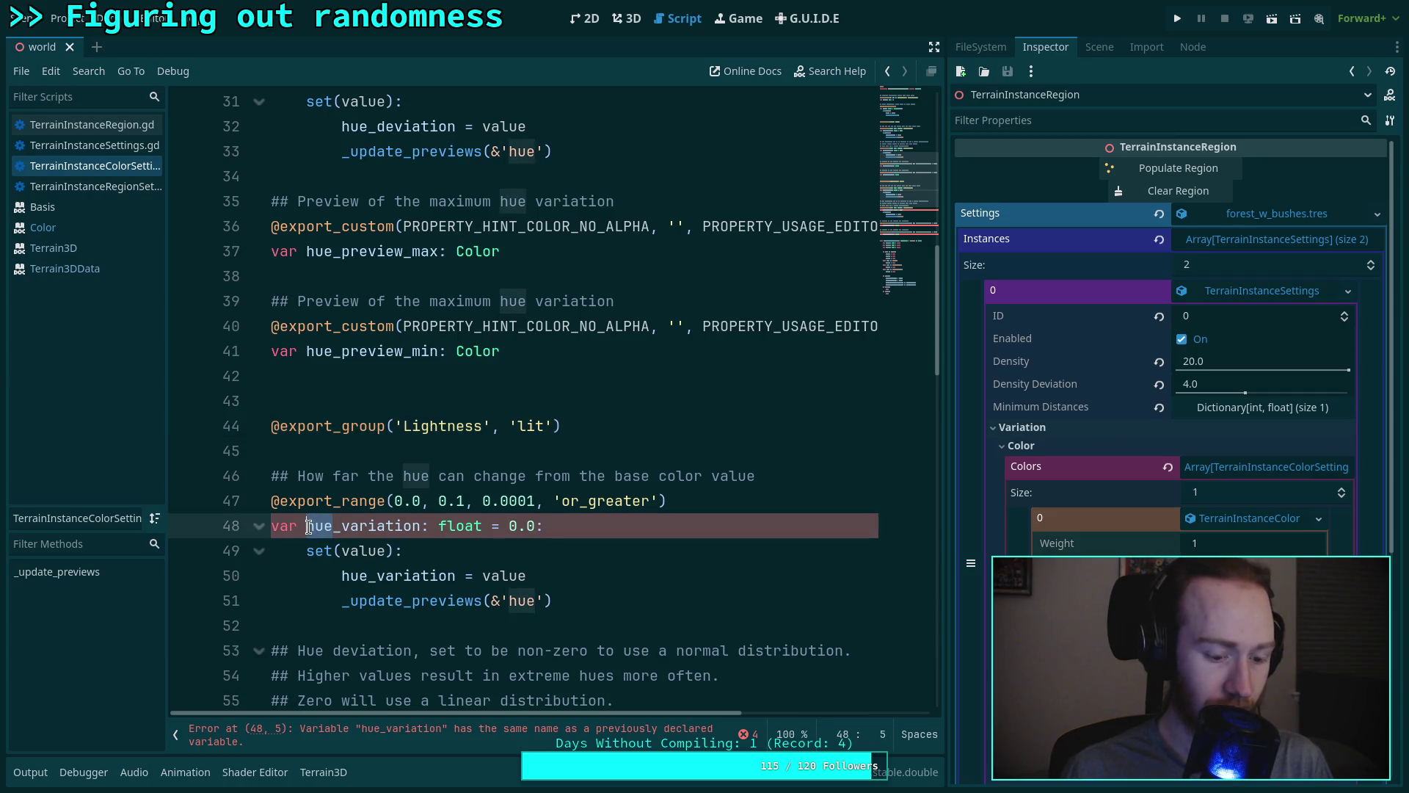
key("ctrl+v")
double_click(433, 425)
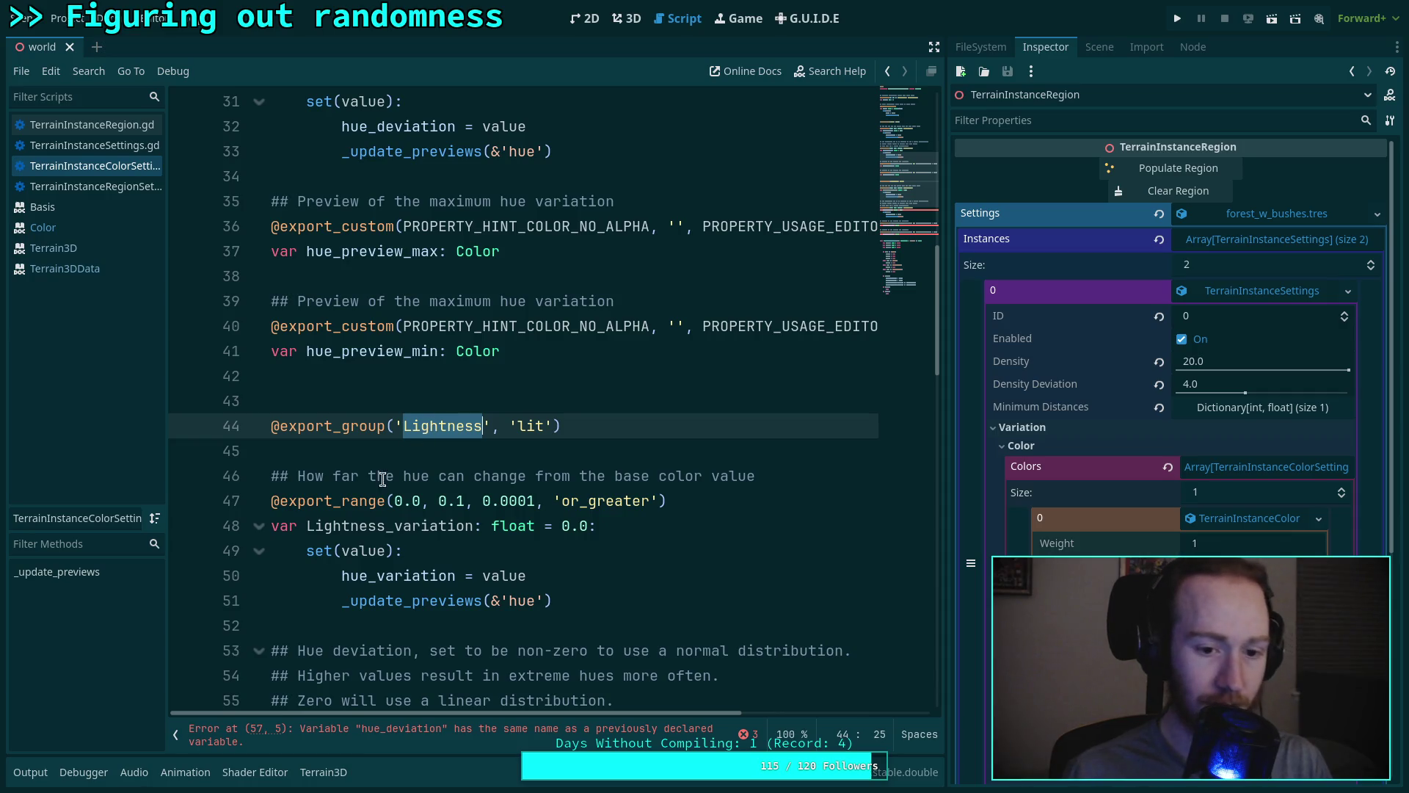
double_click(525, 429)
key("ctrl+c")
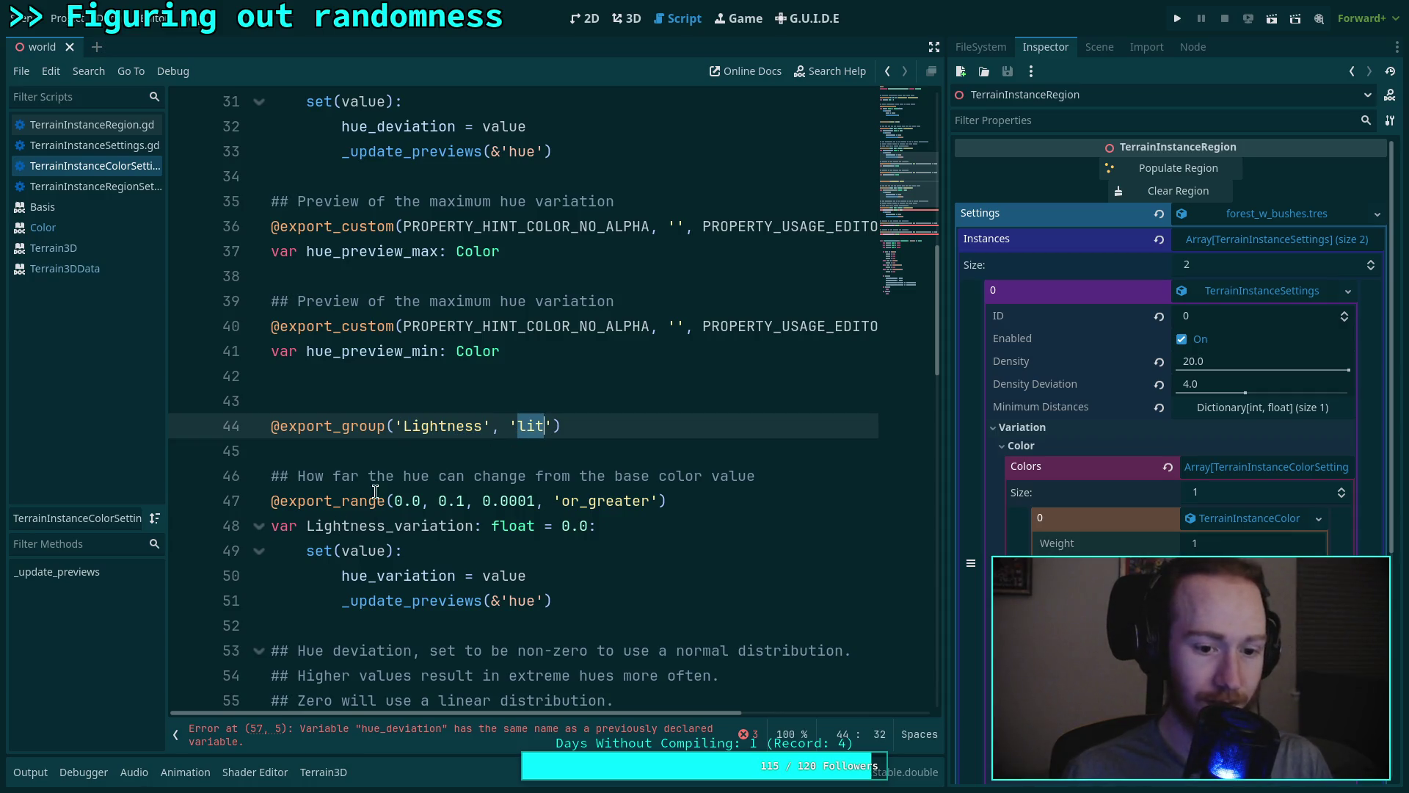
mouse_move(307, 526)
left_mouse_down()
mouse_move(388, 526)
mouse_move(368, 501)
left_mouse_up()
key("ctrl+v")
scroll(367, 514, "down", 1)
key("ctrl+v")
double_click(513, 527)
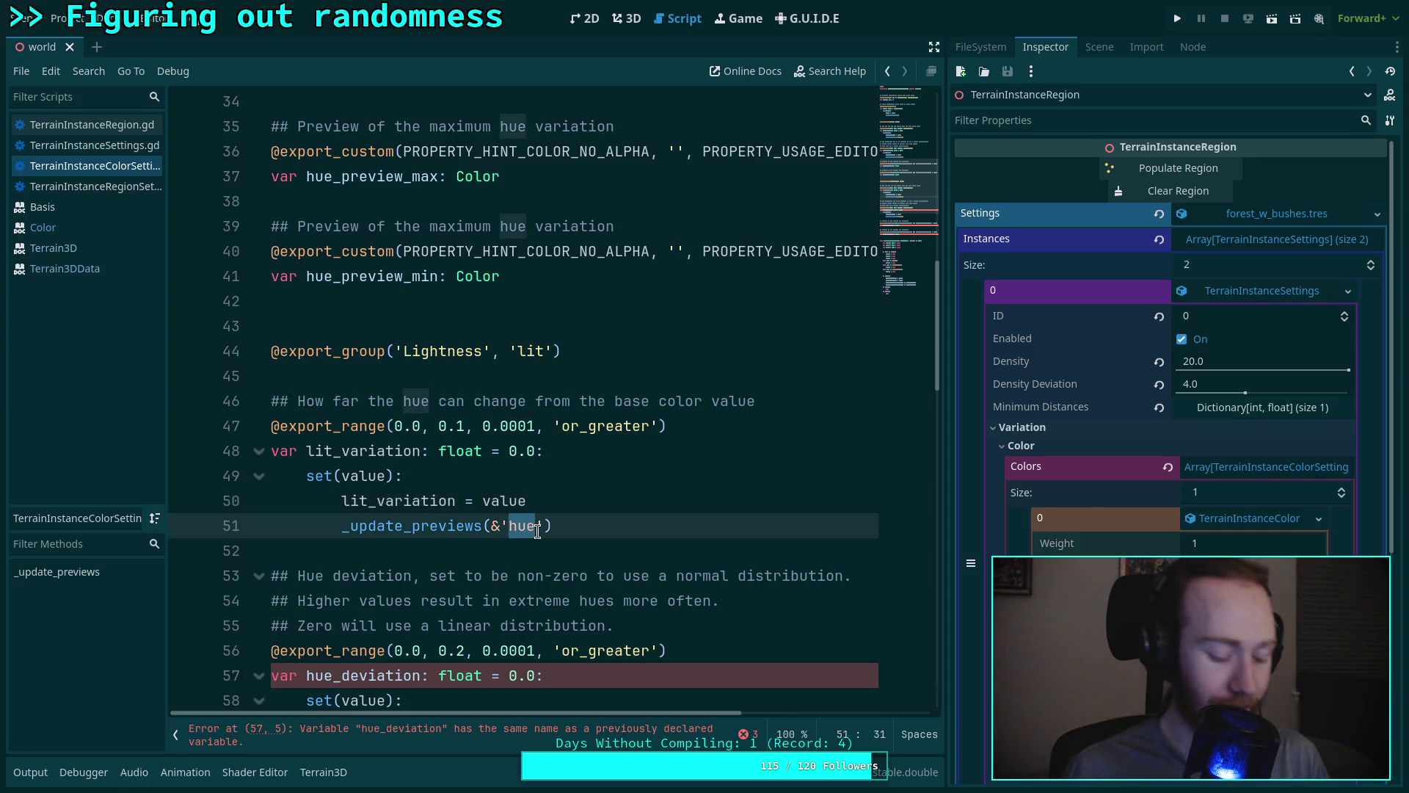
type("/")
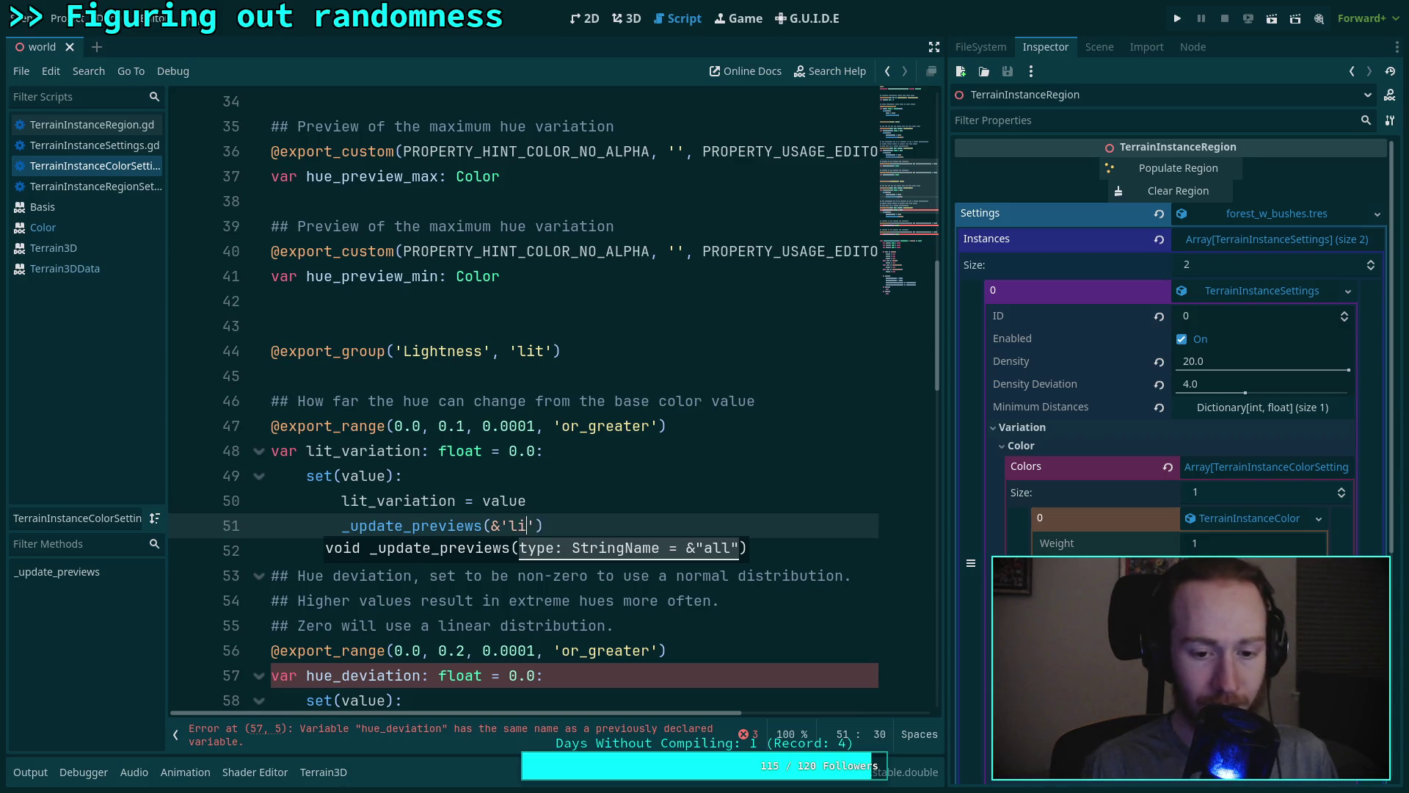
Step: Change the hue prefix to lit on the deviation, preview_max and preview_min variables
scroll(514, 404, "down", 3)
left_click_drag(334, 450, 307, 451)
type("lit")
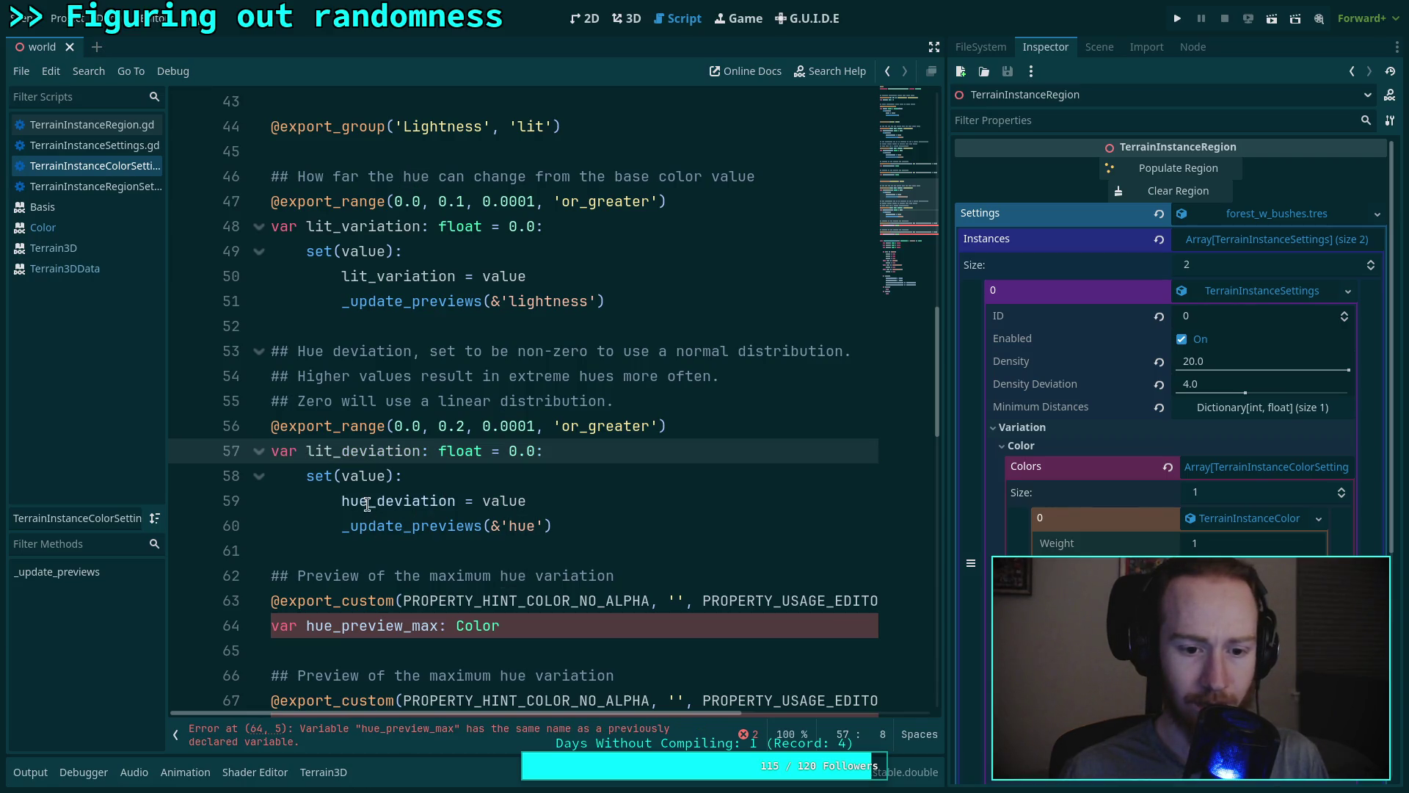
left_click_drag(367, 501, 341, 501)
type("lit")
left_click_drag(333, 625, 306, 625)
type("lit")
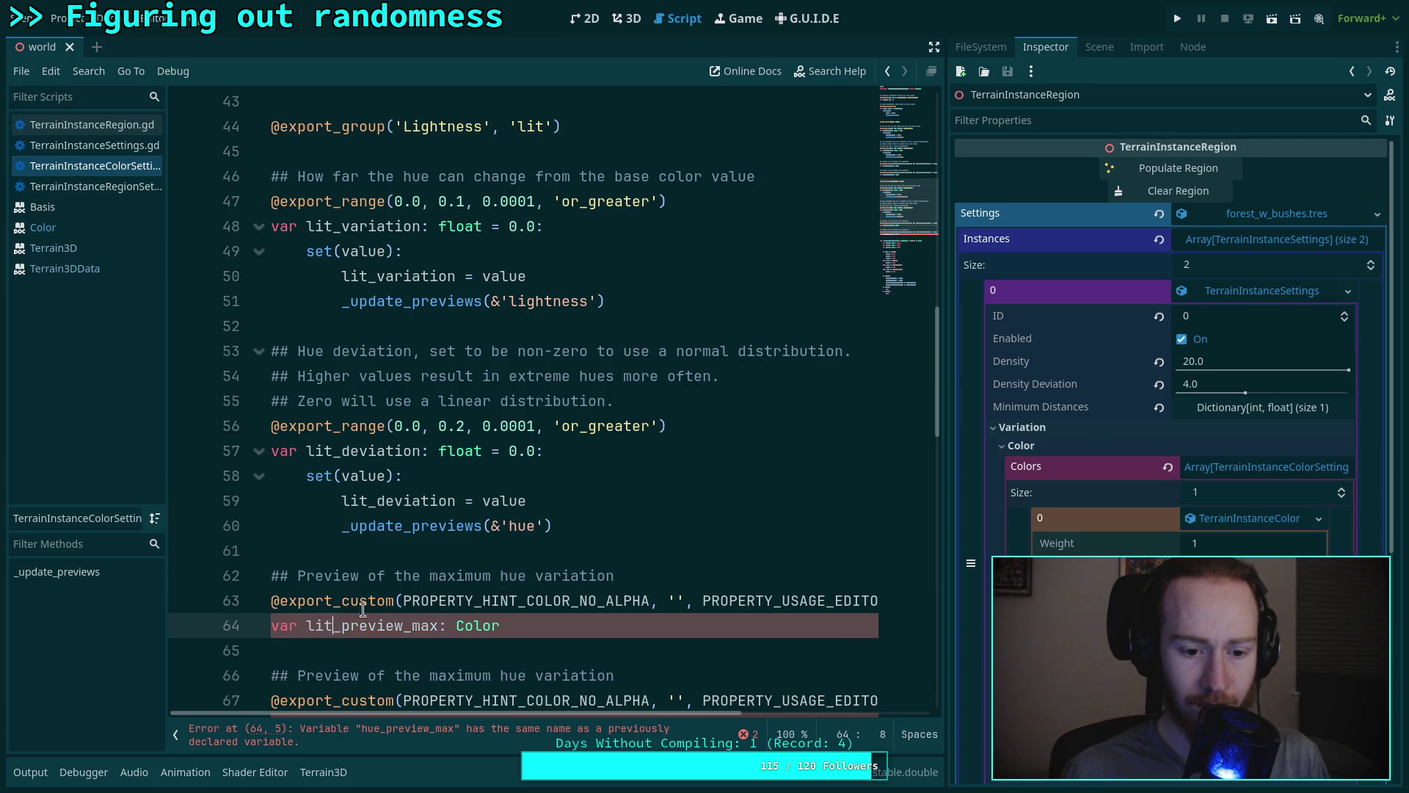
scroll(362, 611, "down", 3)
left_click_drag(335, 505, 310, 505)
type("lit")
Step: Replace 'hue' with 'lightness' in the minimum and maximum preview comments
double_click(522, 449)
type("lig")
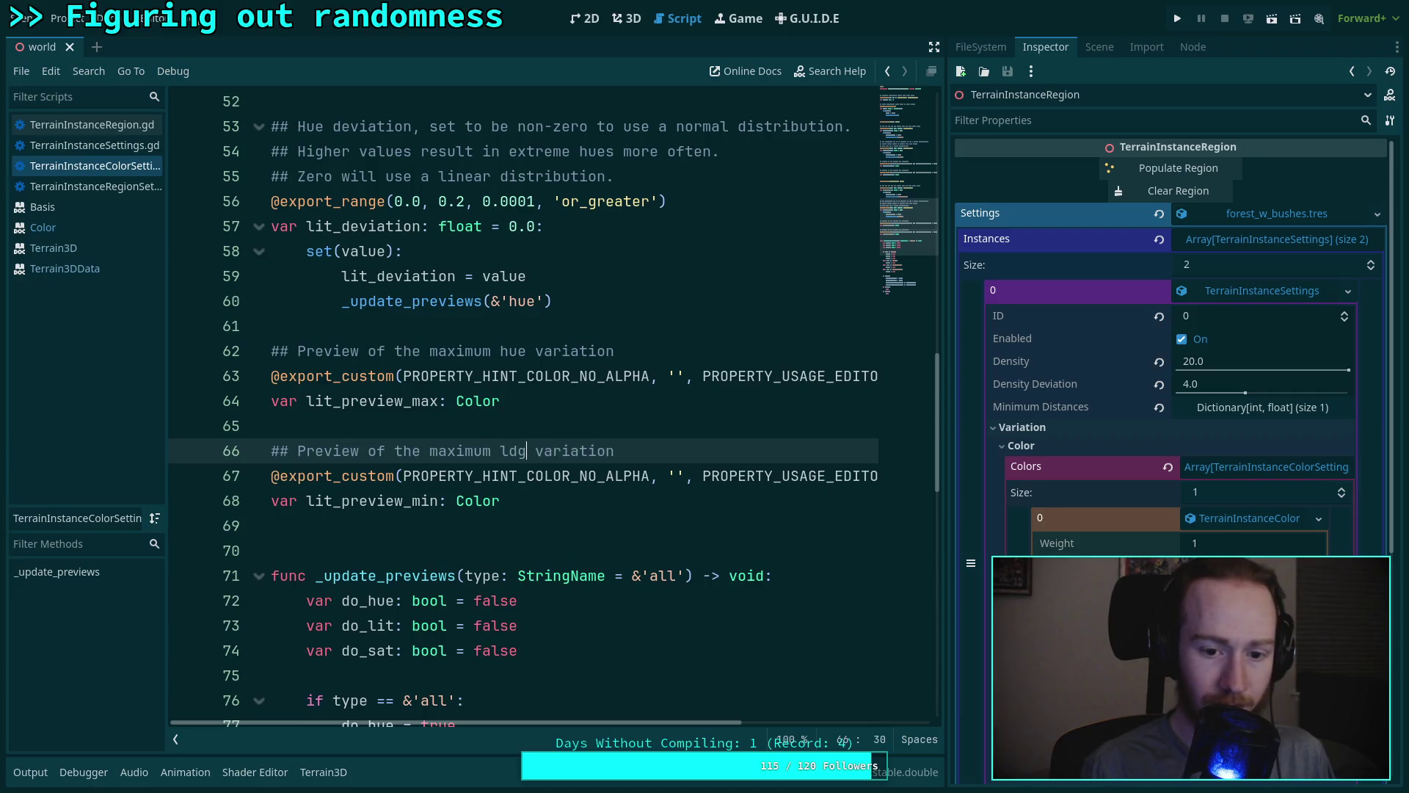
type("htness")
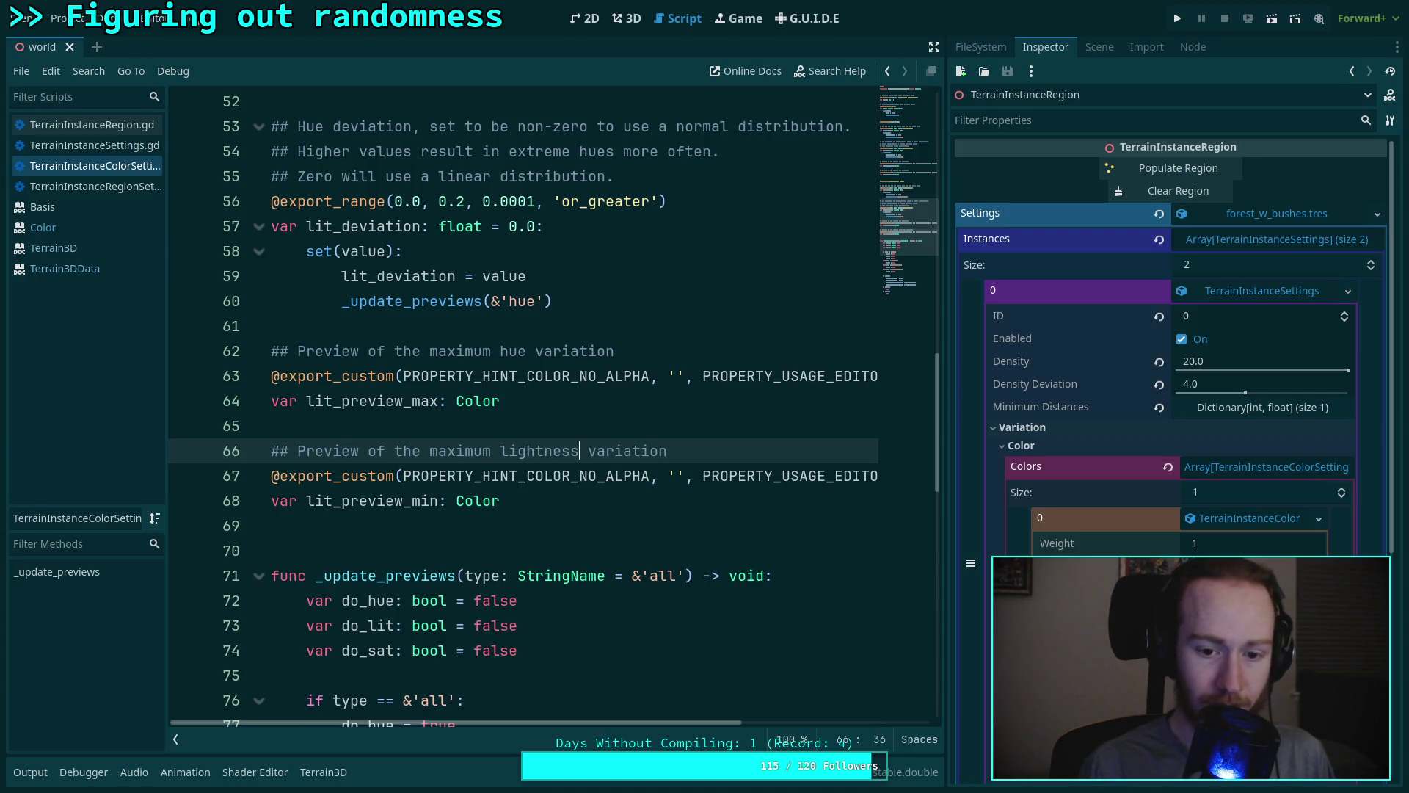
double_click(531, 450)
key("ctrl+c")
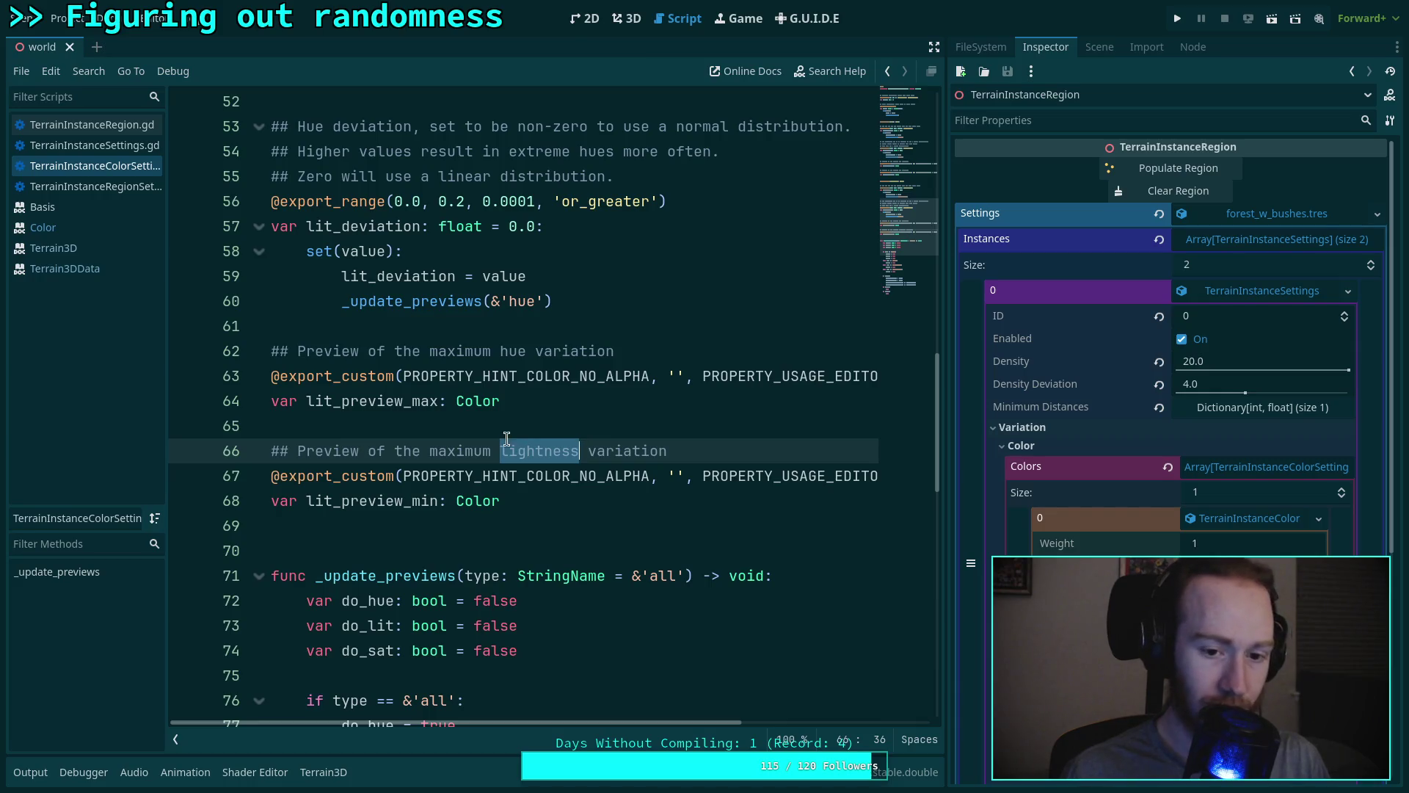
double_click(513, 352)
key("ctrl+v")
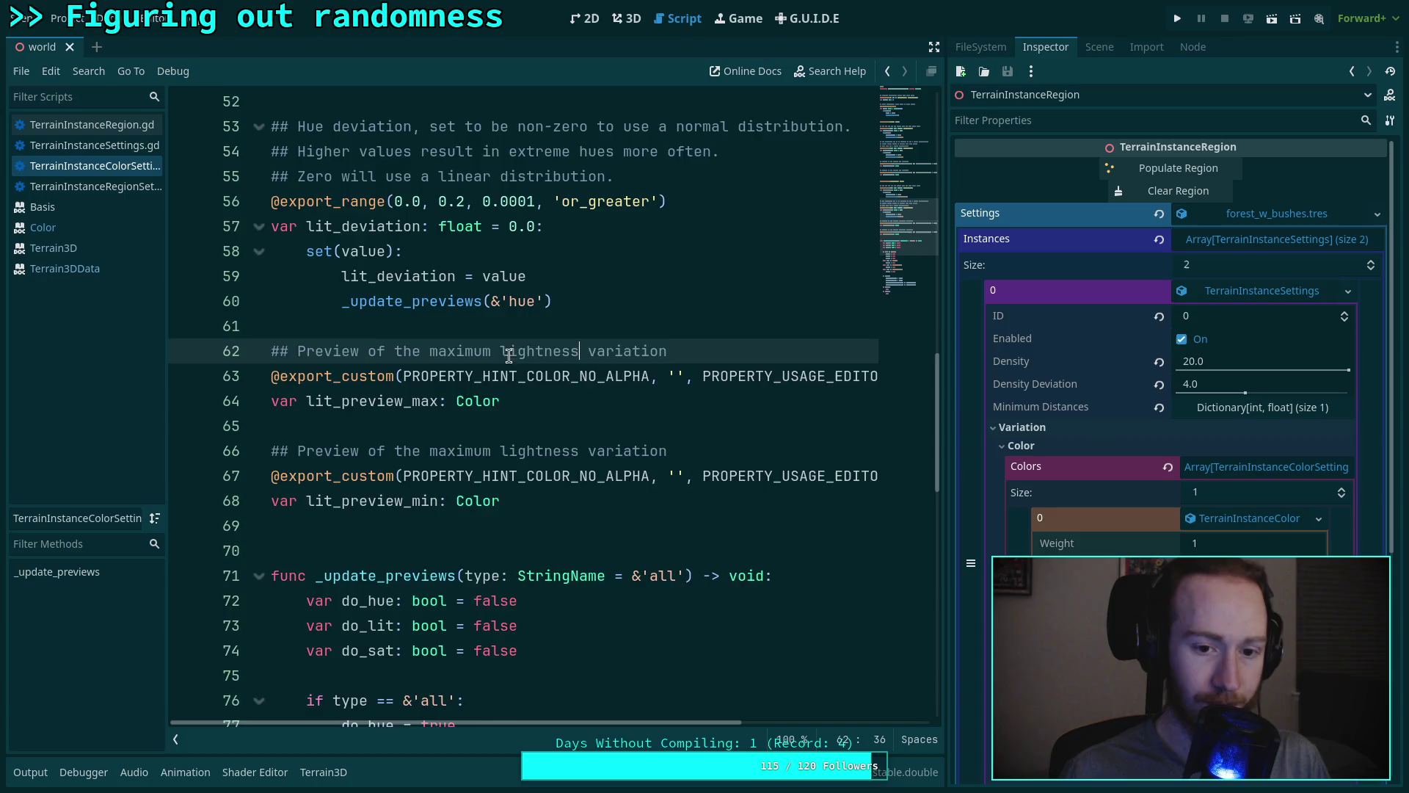
Step: Make the deviation setter update 'lightness' and change its comment to start with 'Lightness'
scroll(513, 356, "up", 1)
double_click(524, 374)
key("ctrl+v")
scroll(510, 382, "up", 2)
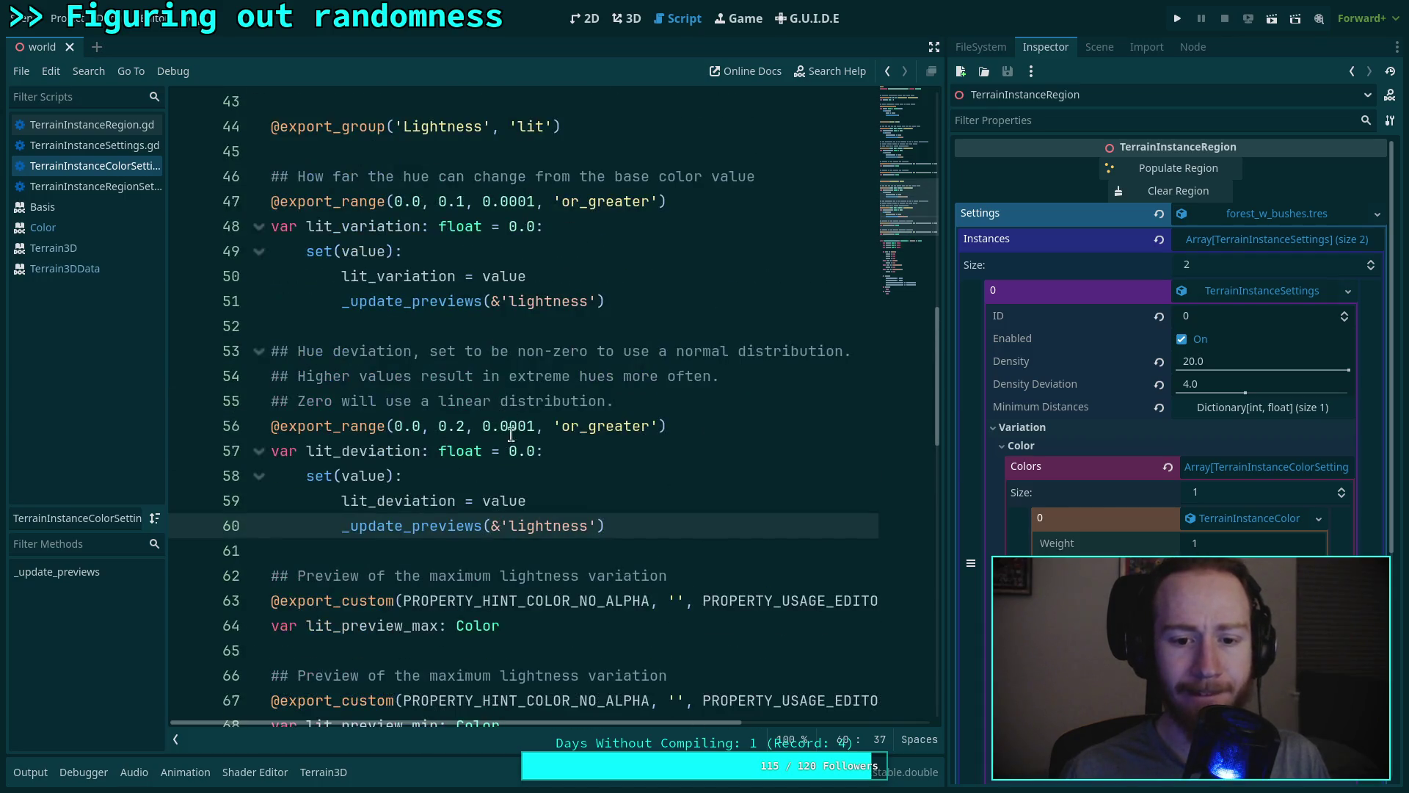
double_click(315, 353)
key("ctrl+v")
left_click(307, 350)
key("BackSpace")
type("L")
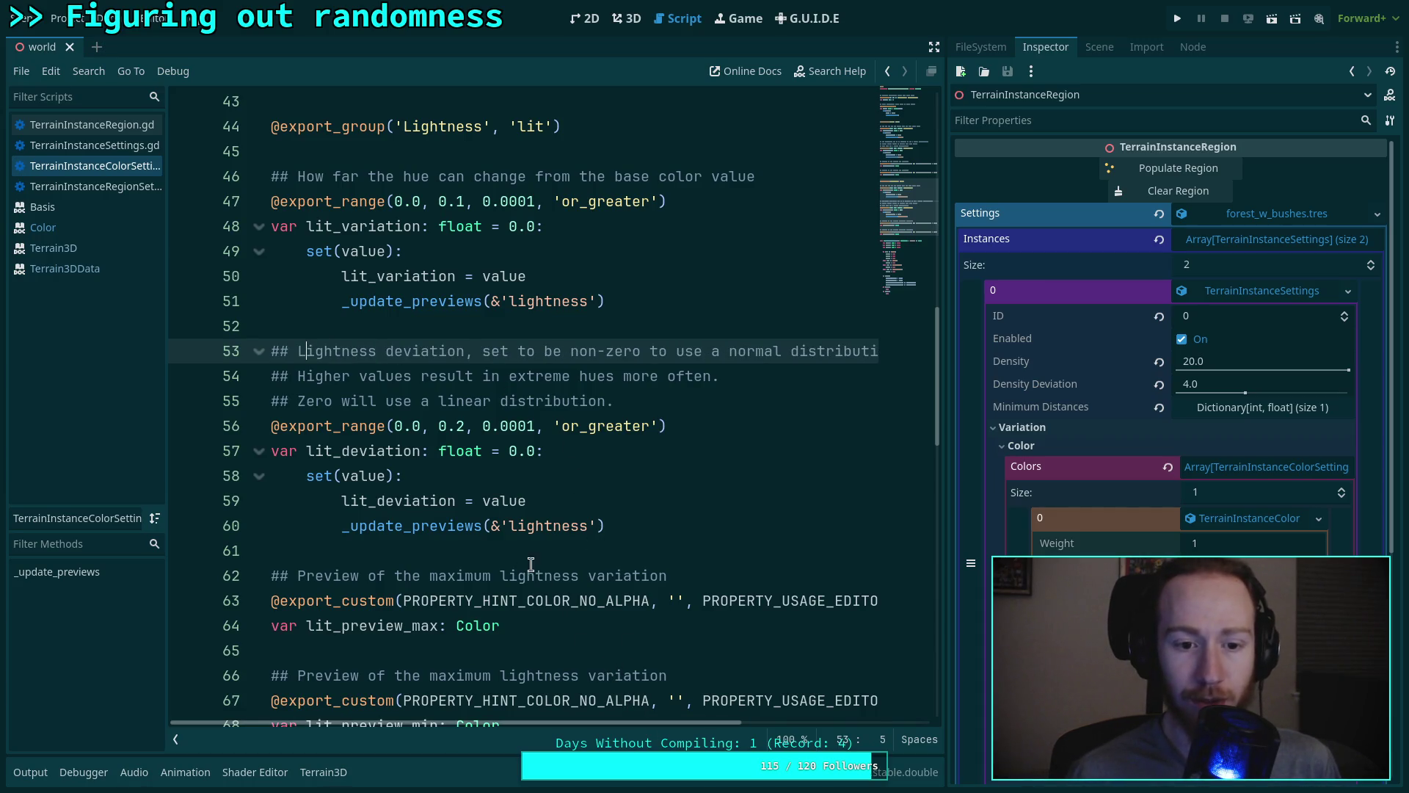
Step: Change 'hues' to 'values' and 'hue' to 'lightness' in the Lightness doc comments
scroll(532, 561, "up", 2)
double_click(599, 516)
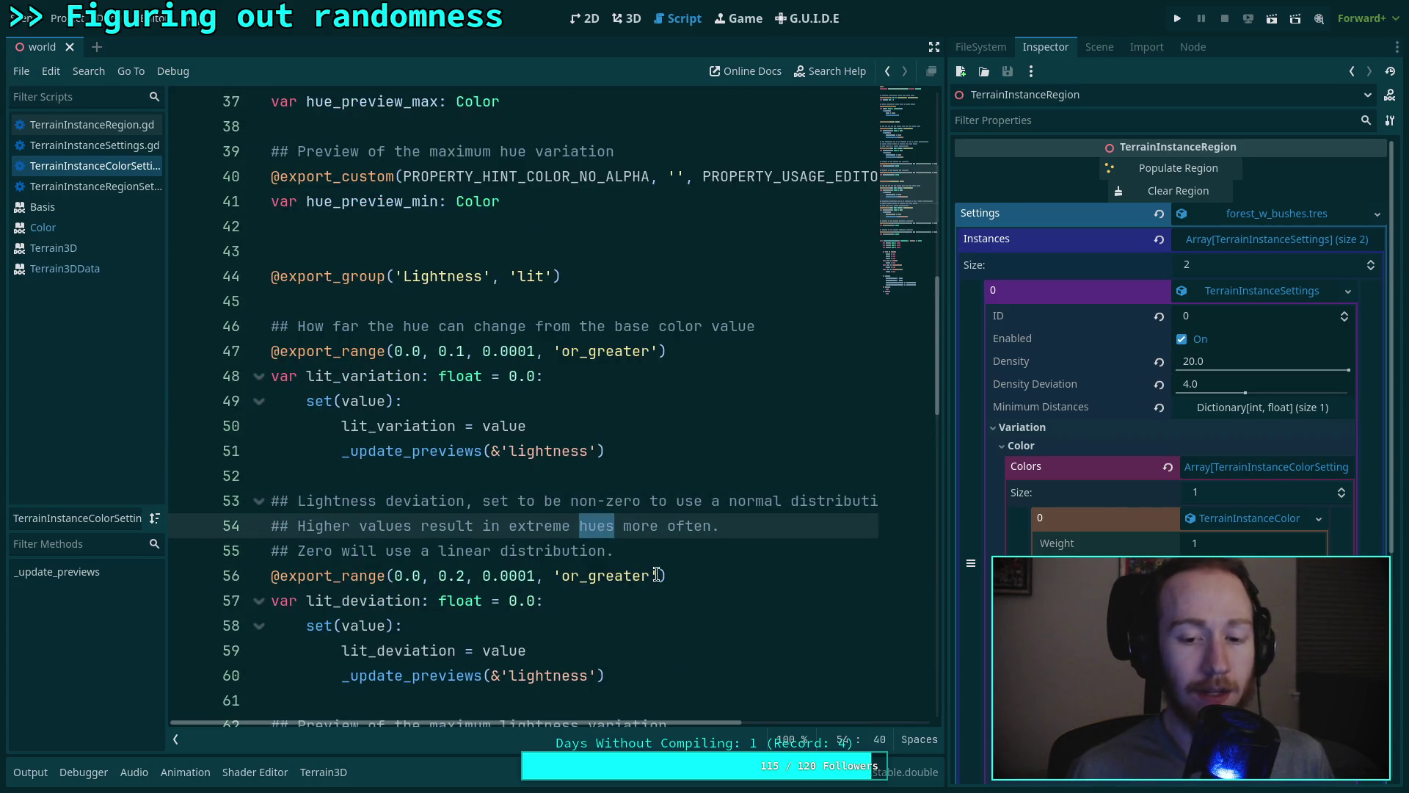
type("values")
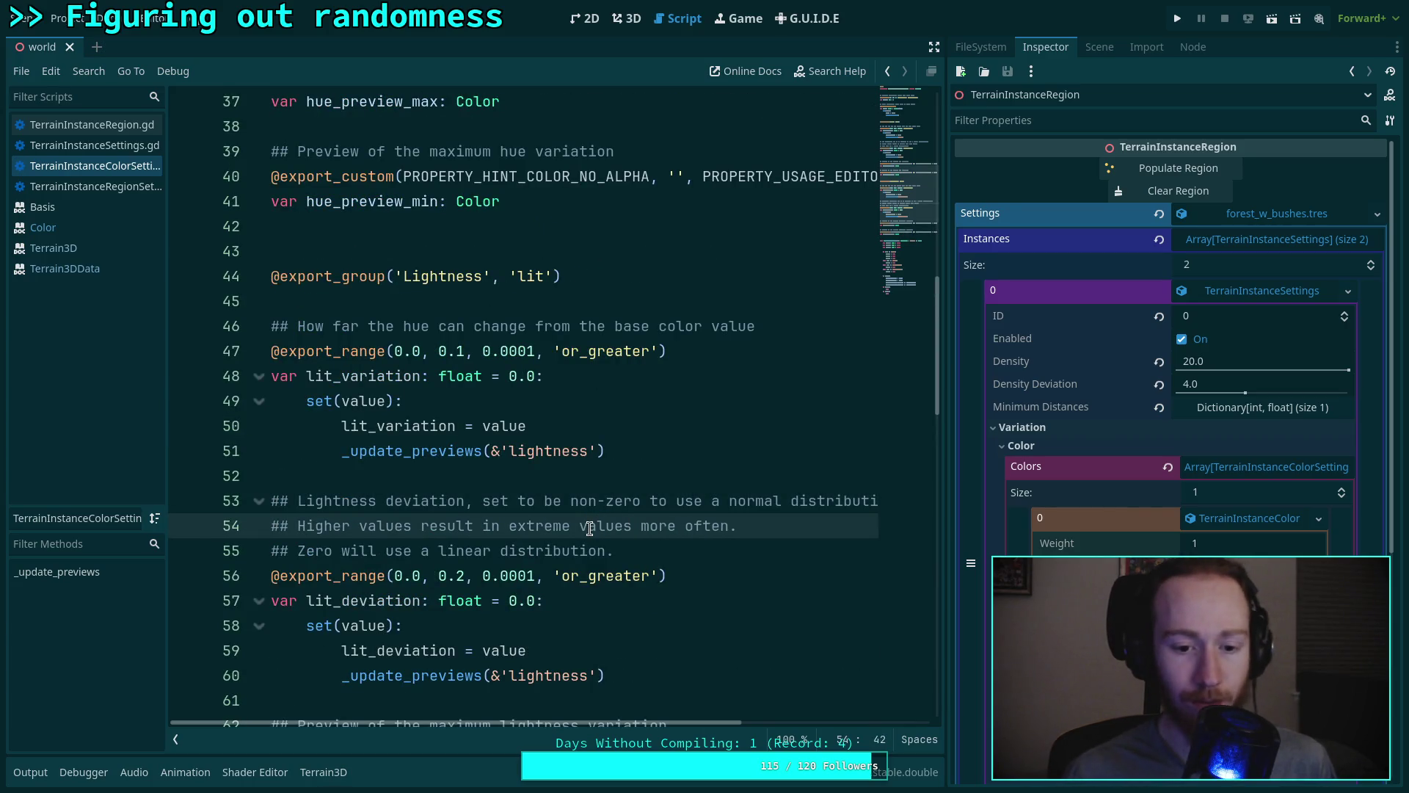
scroll(591, 529, "up", 1)
scroll(549, 480, "down", 4)
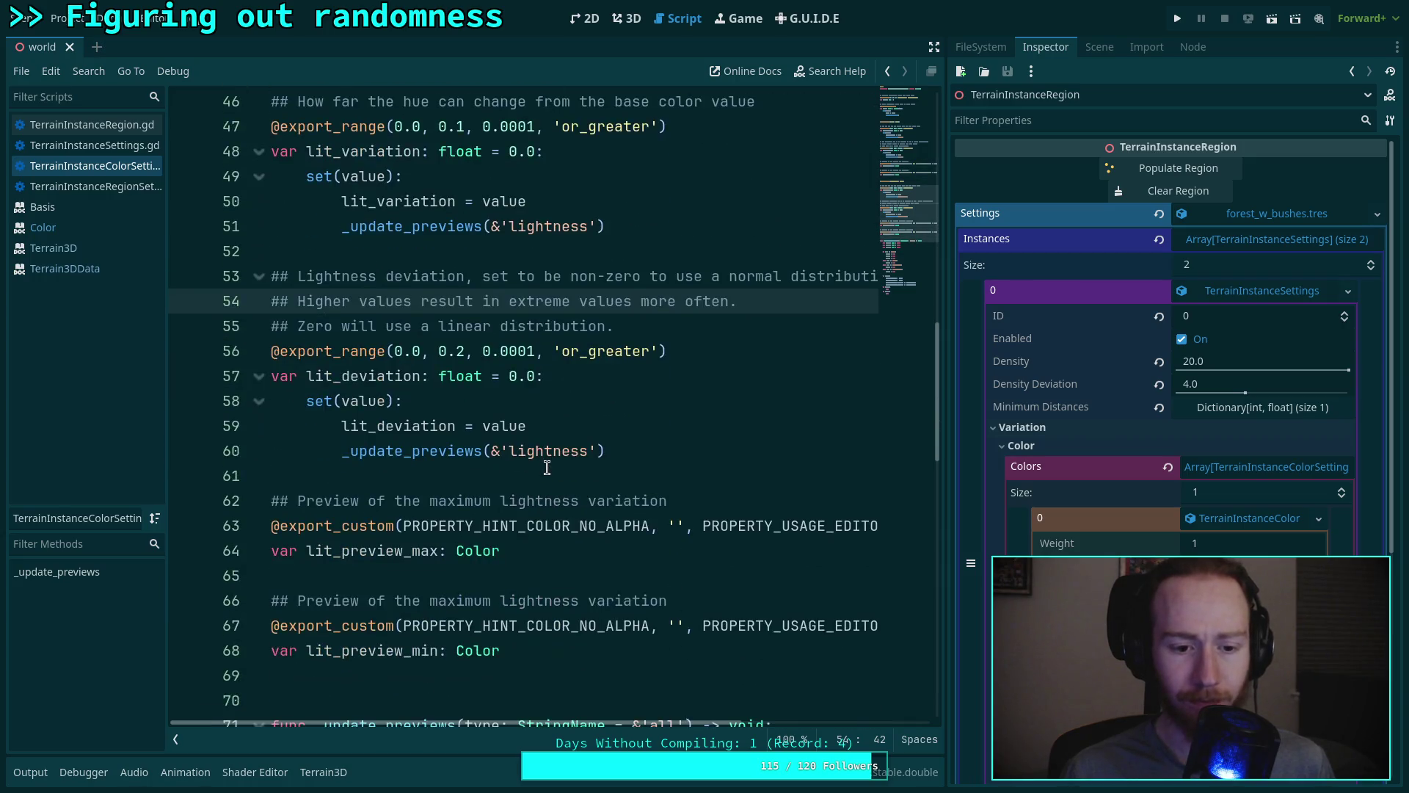
scroll(540, 455, "up", 2)
double_click(415, 249)
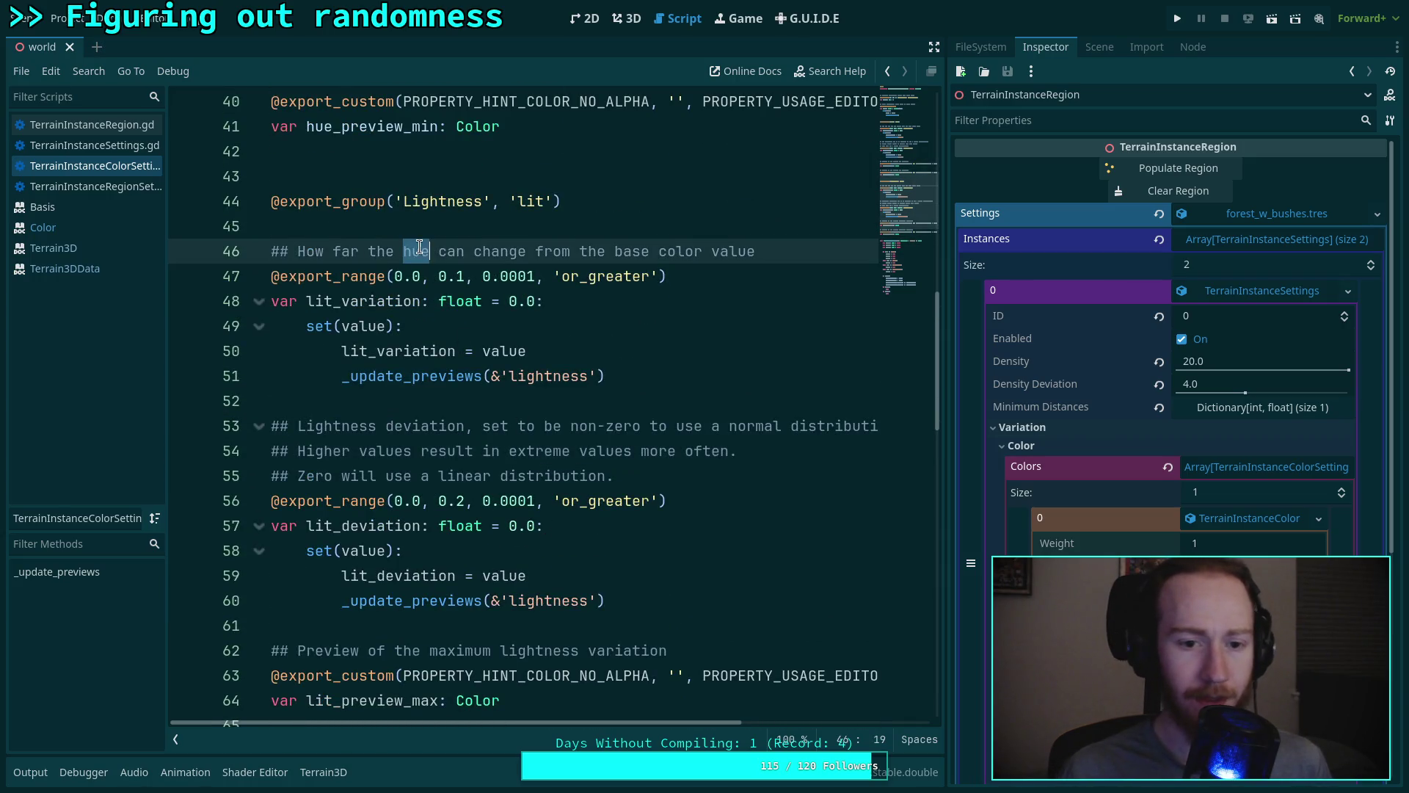
type("lightness")
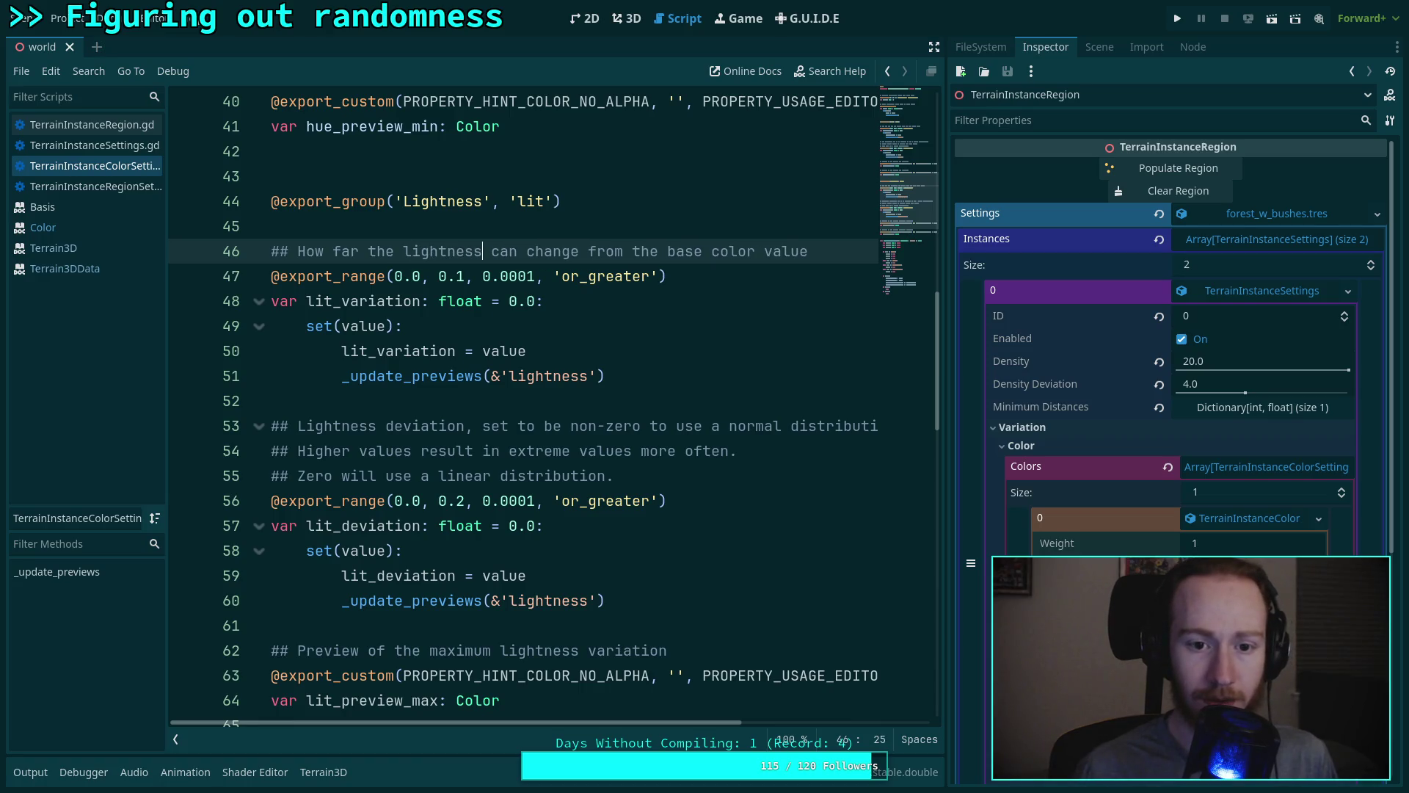
Step: Put the caret on blank line 52, dismissing an accidentally opened Create Script dialog
left_click(571, 373)
left_click(577, 401)
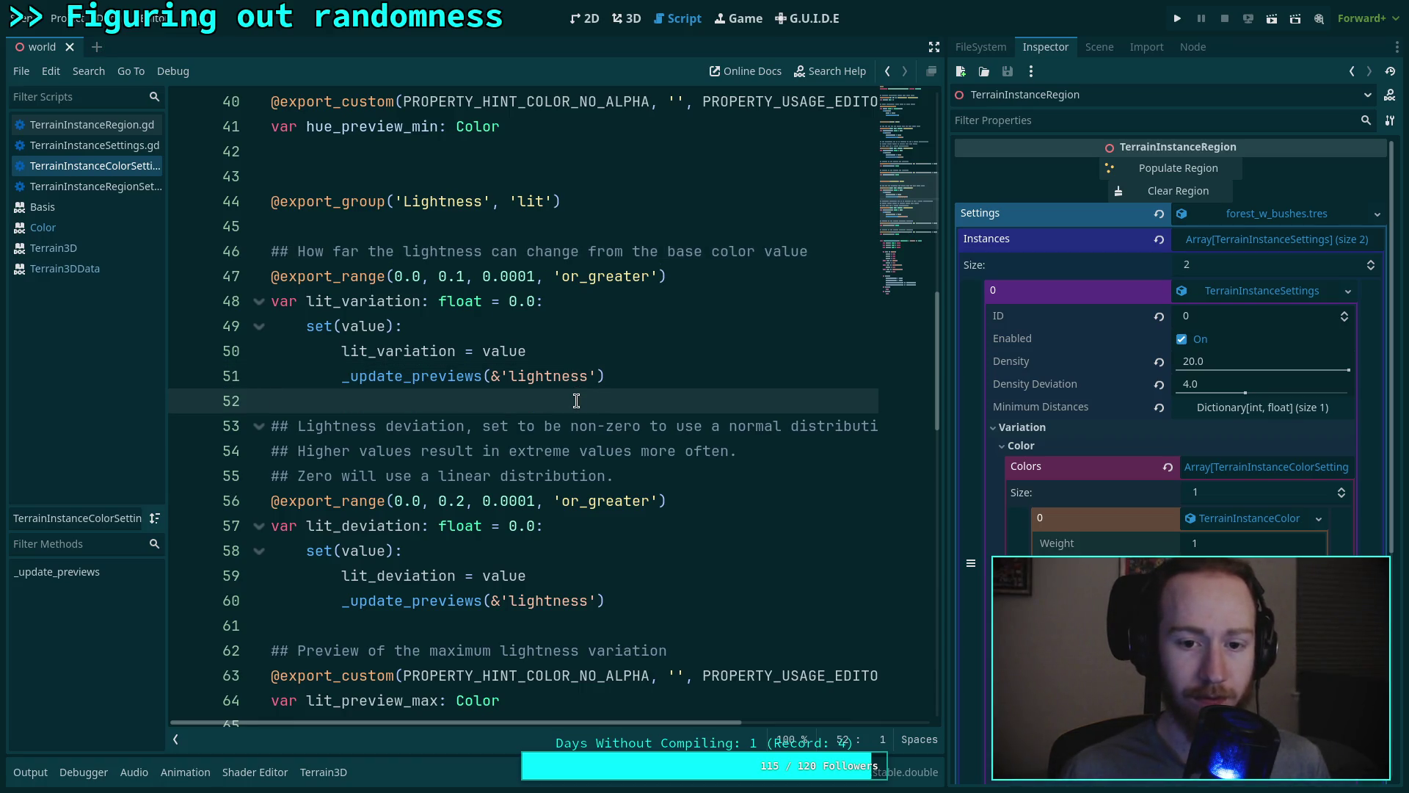
key("ctrl+n")
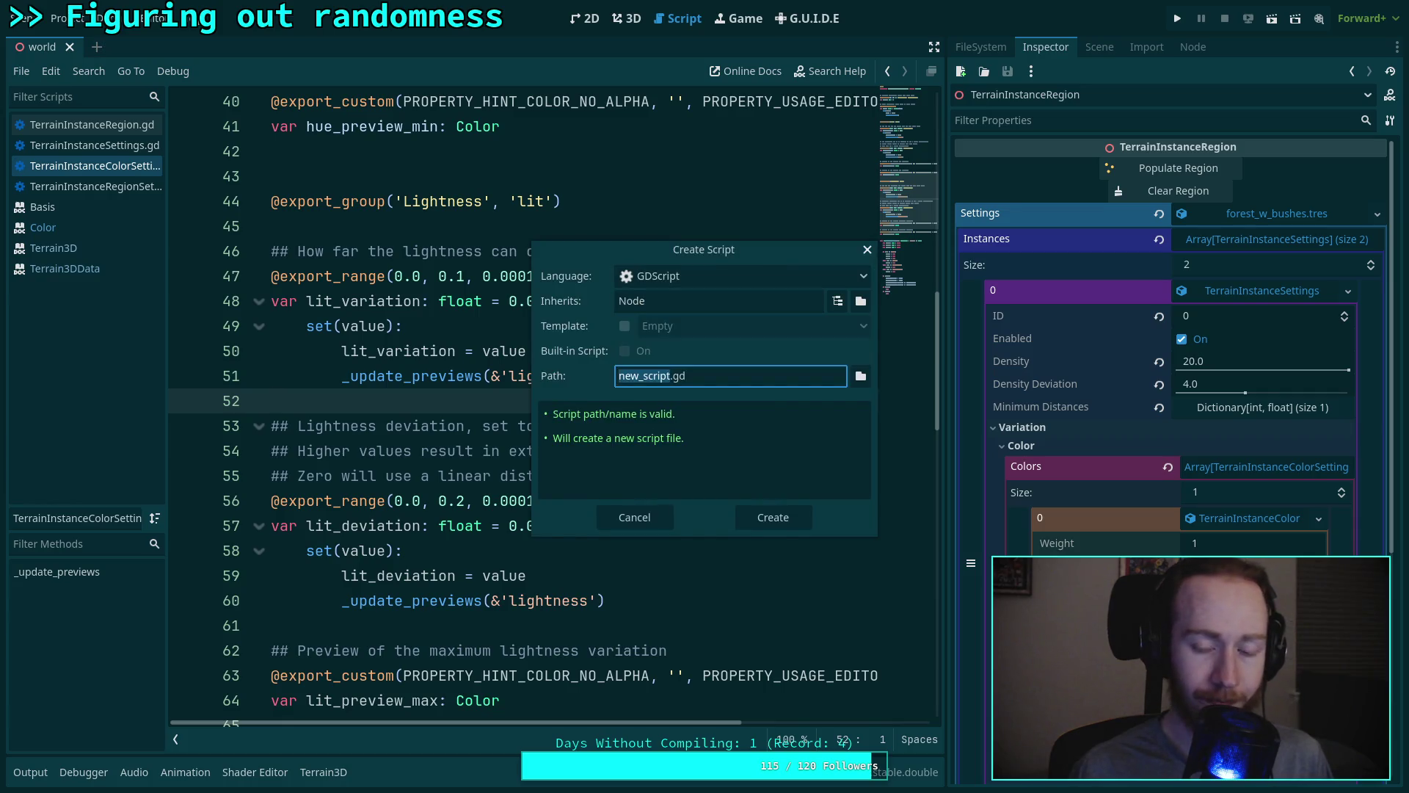
key("Escape")
scroll(559, 398, "down", 8)
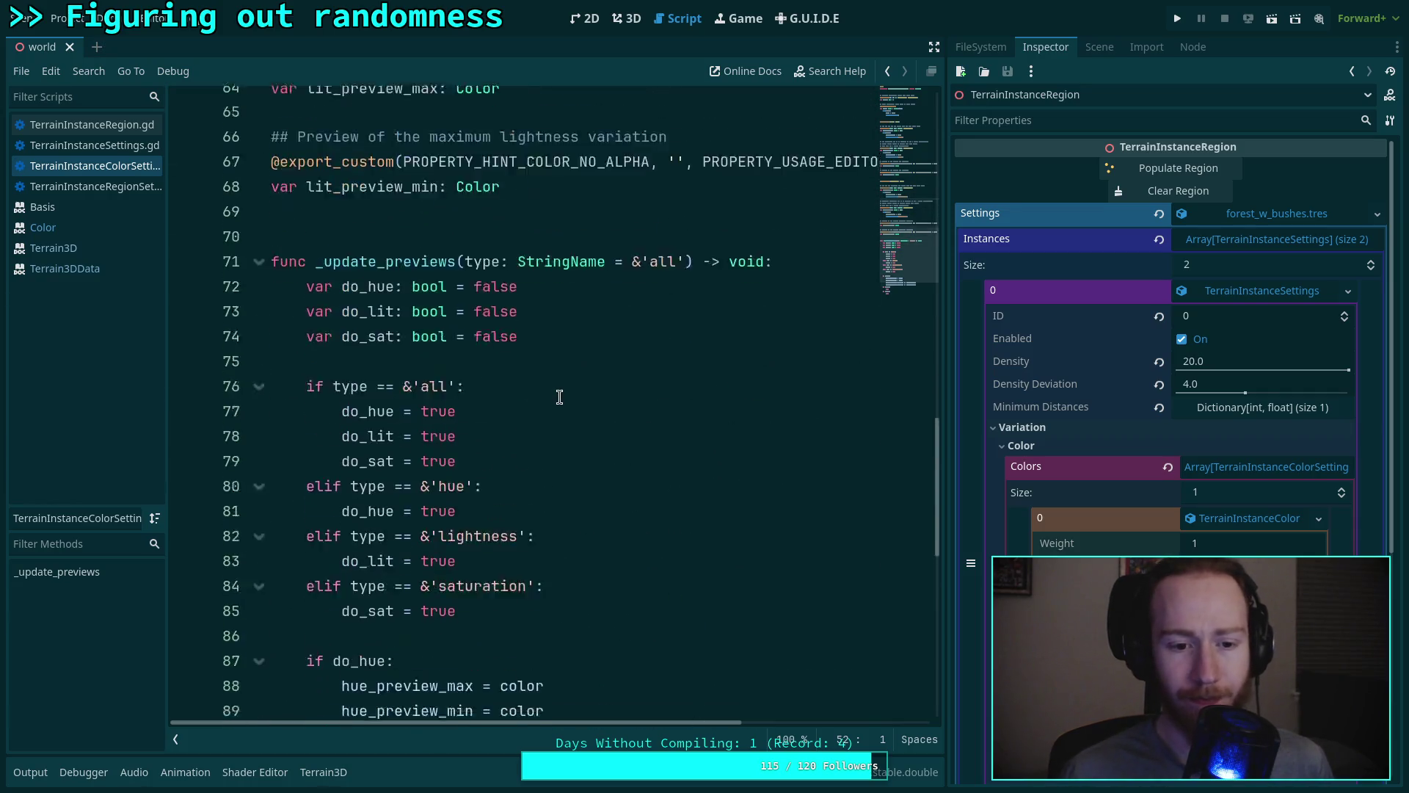
Step: Replace pass in the do_lit branch with the four hue preview lines, renaming line 93 to lit
scroll(560, 398, "down", 3)
mouse_move(744, 552)
left_mouse_down()
mouse_move(341, 506)
mouse_move(342, 475)
left_mouse_up()
key("ctrl+c")
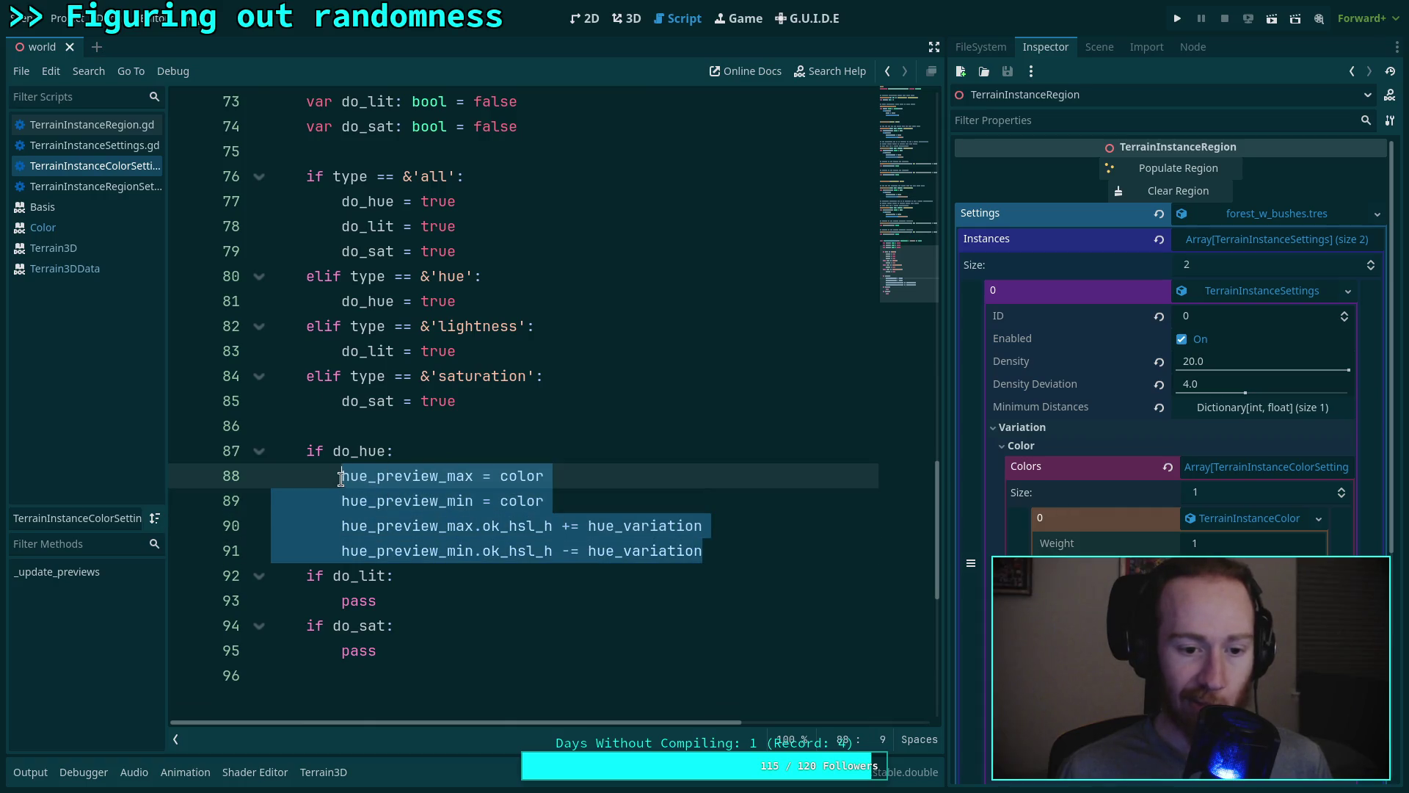
double_click(342, 601)
key("ctrl+v")
left_click_drag(367, 601, 344, 600)
type("lit")
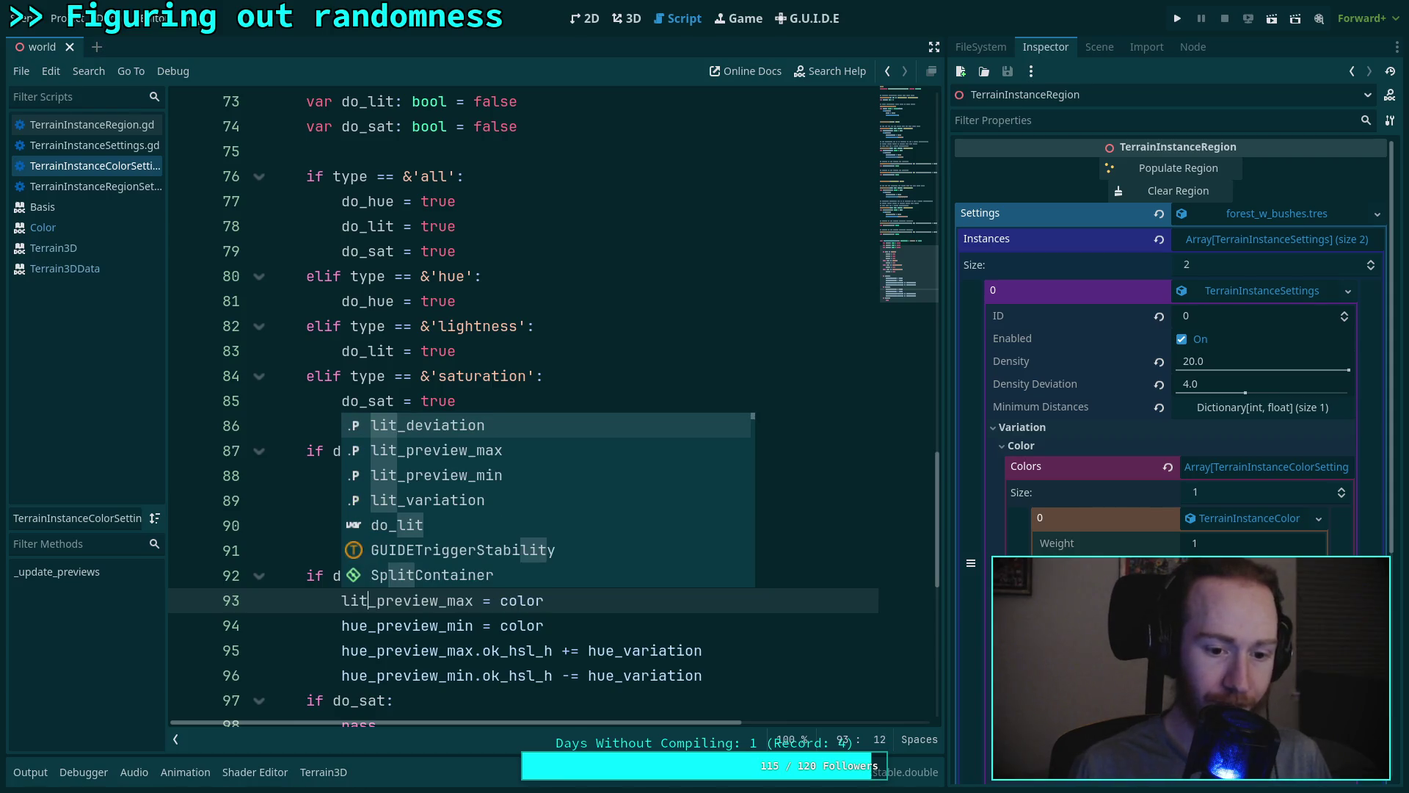
key("Escape")
key("ctrl+shift+Left")
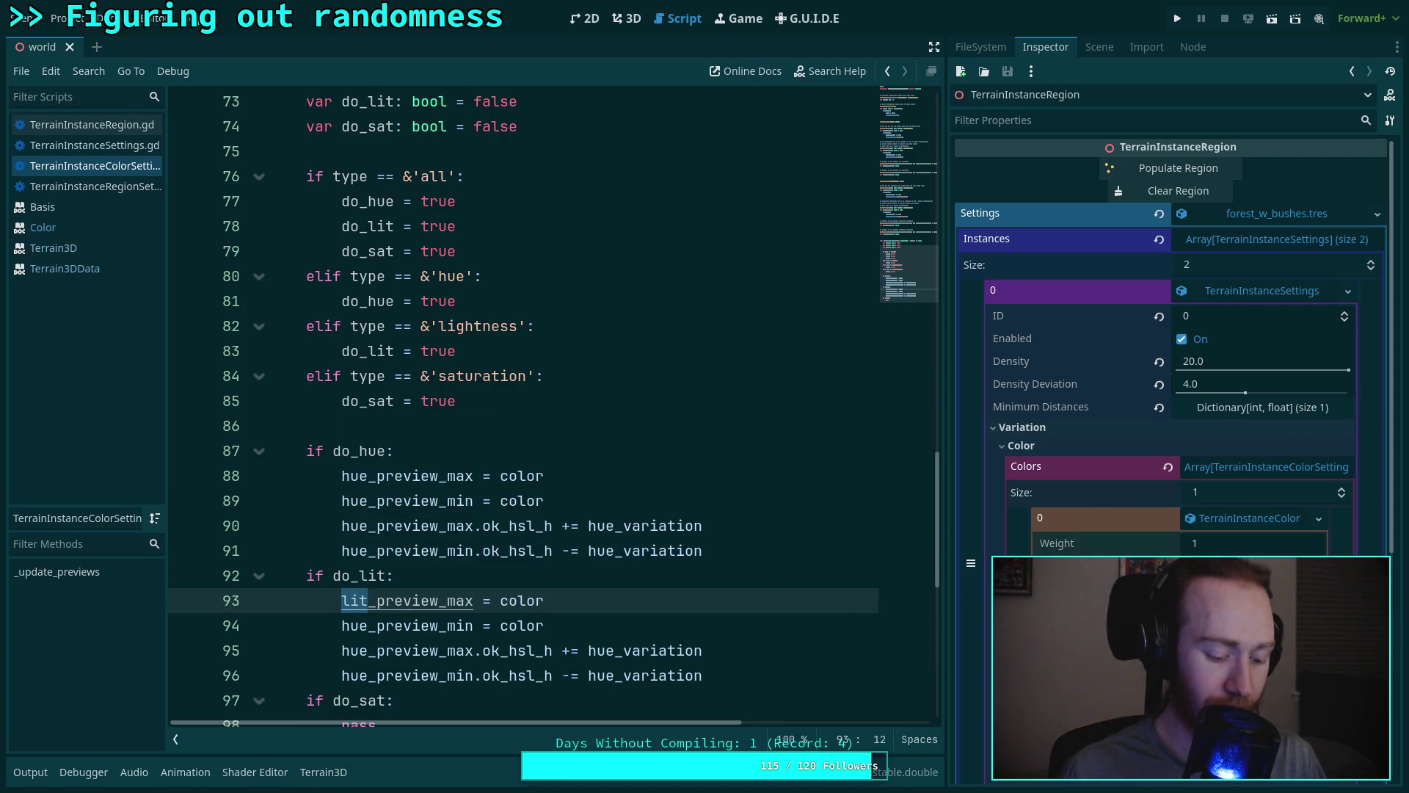
Step: Rename the remaining hue_preview and hue_variation references on lines 94–96 to lit
mouse_move(368, 625)
left_mouse_down()
mouse_move(341, 626)
mouse_move(364, 667)
left_mouse_up()
type("lit")
double_click(355, 650)
type("lit")
double_click(359, 674)
type("lit")
double_click(600, 651)
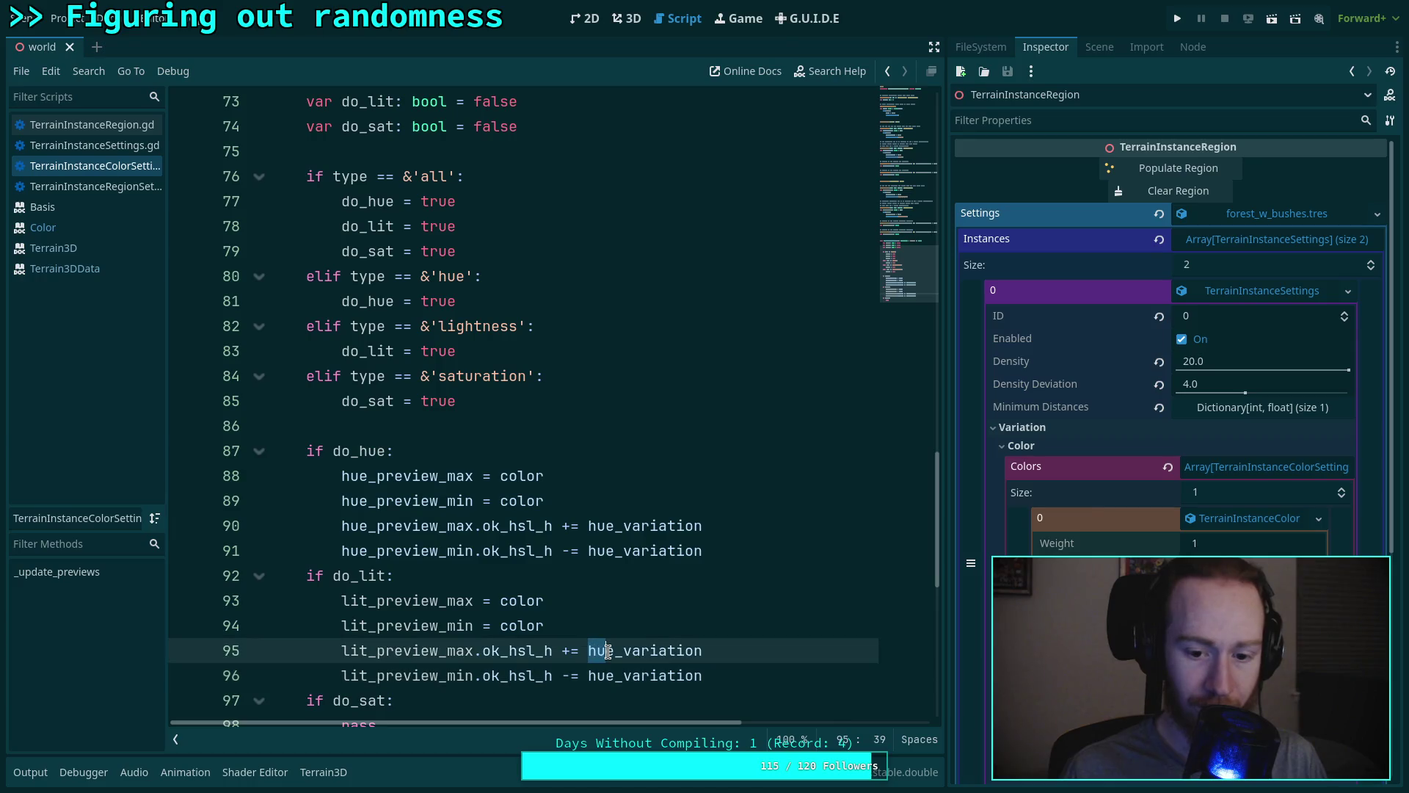
type("lit")
double_click(596, 676)
type("lit")
left_click(626, 602)
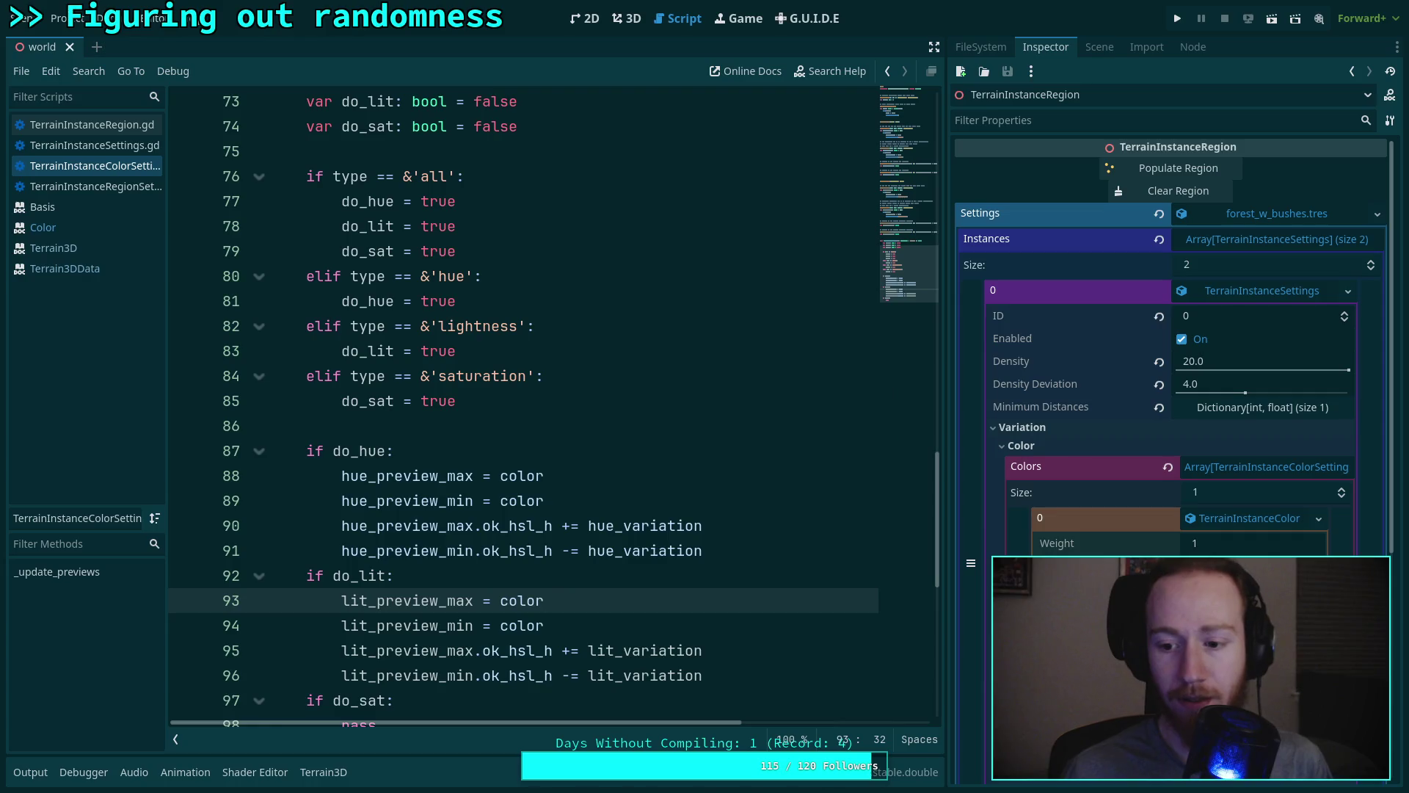
Step: Expand the TerrainInstanceColor element in the Inspector to show its Hue and Lightness settings
left_click(1244, 518)
left_click(1248, 518)
scroll(1188, 514, "down", 3)
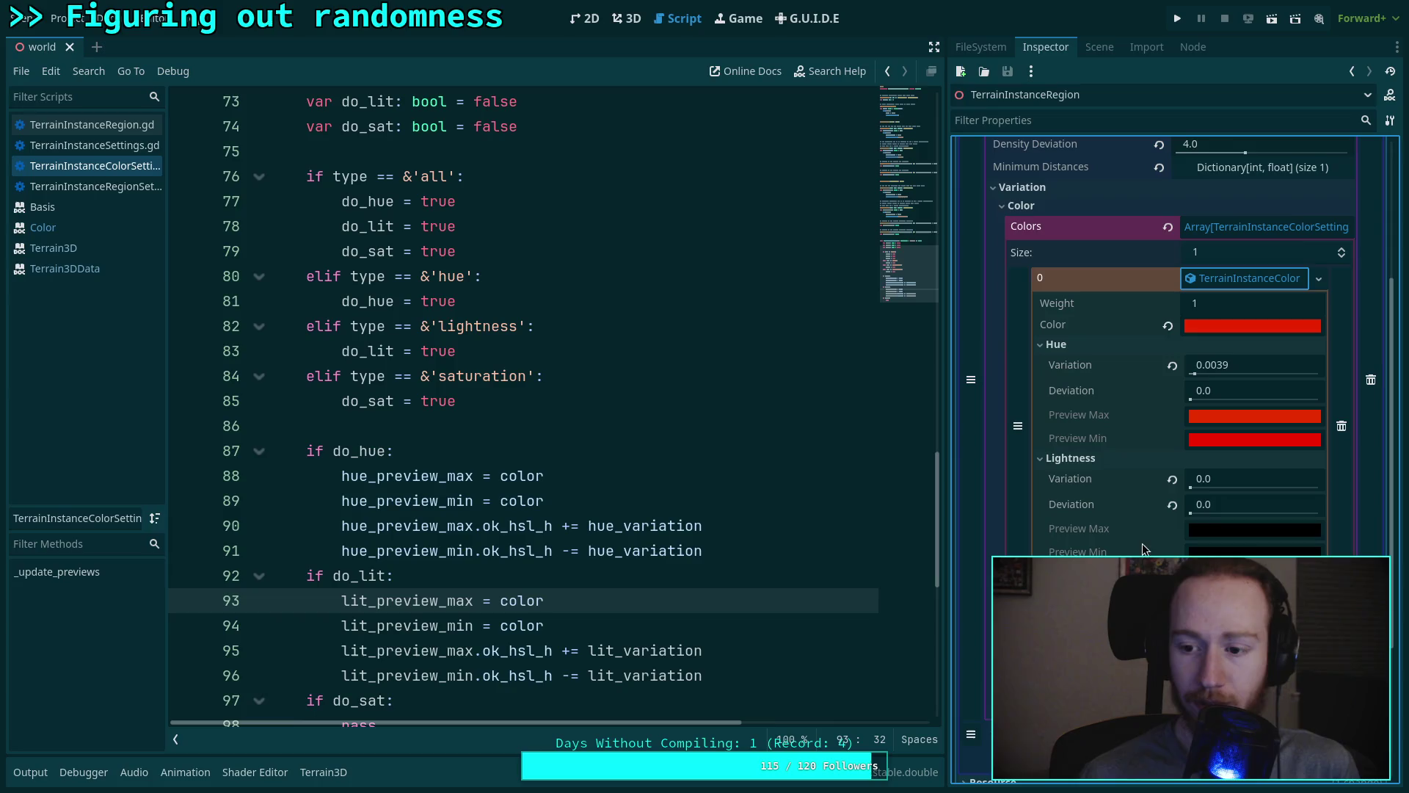
scroll(1188, 513, "up", 1)
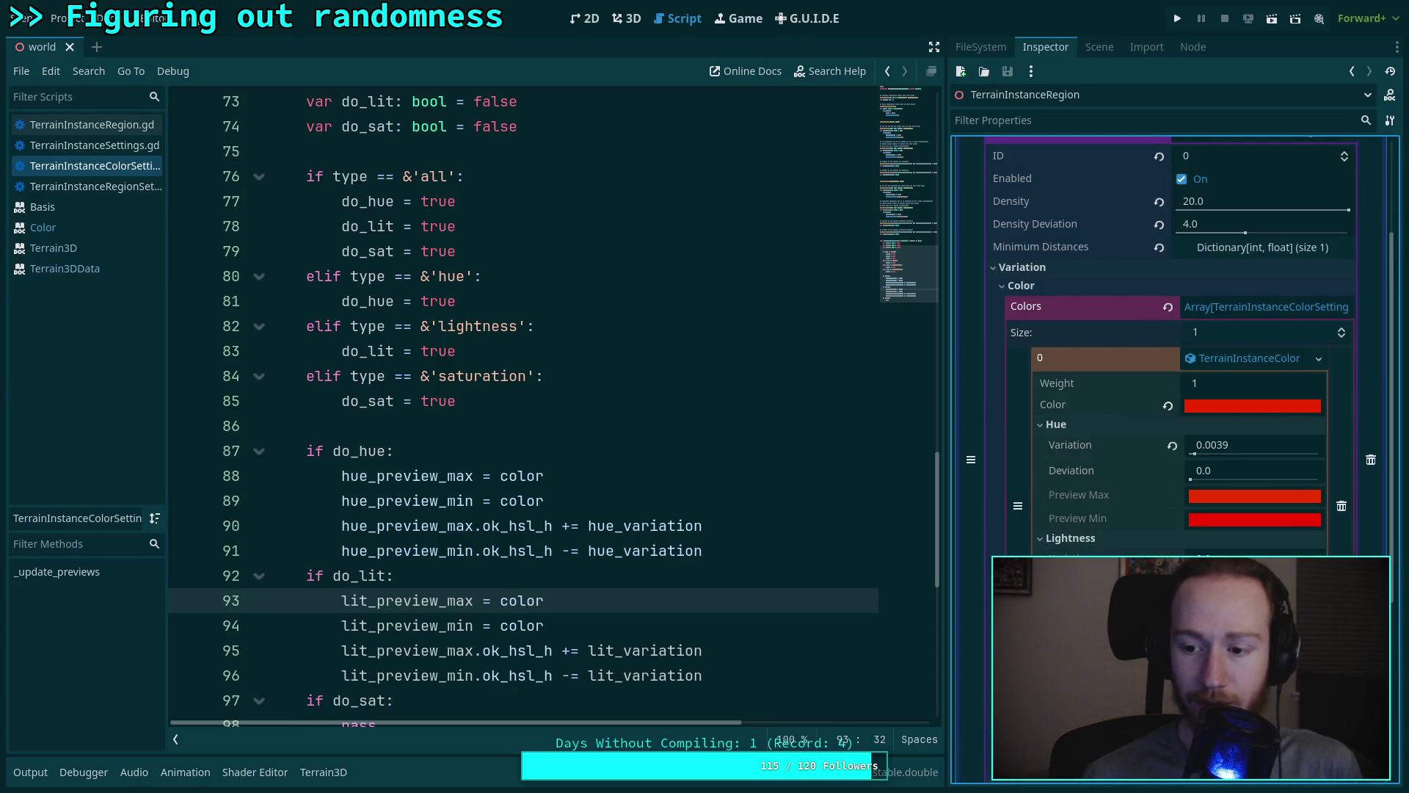
left_click(1233, 553)
Step: Switch lines 95–96 from ok_hsl_h to ok_hsl_l and check the lit_variation documentation
key("ctrl+z")
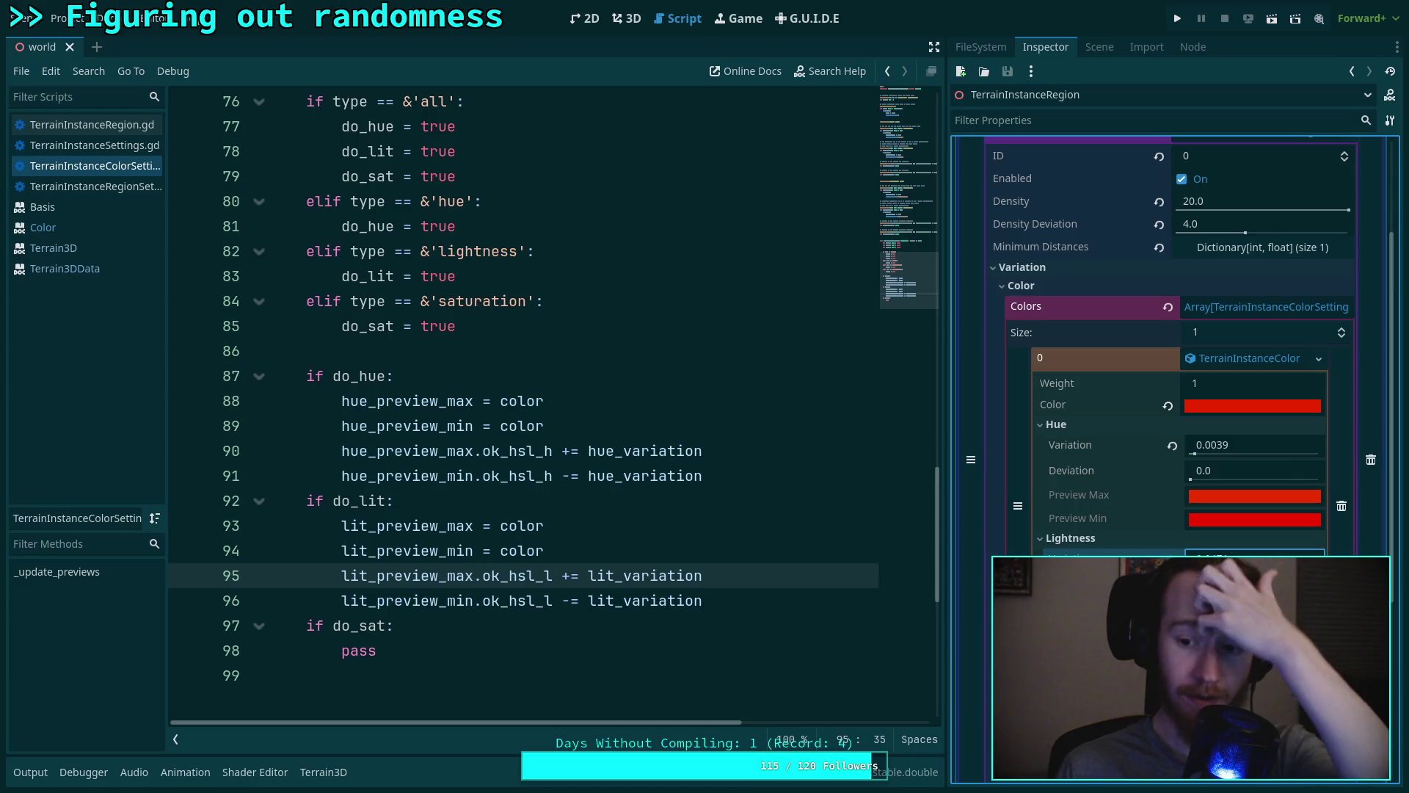
left_click(669, 579)
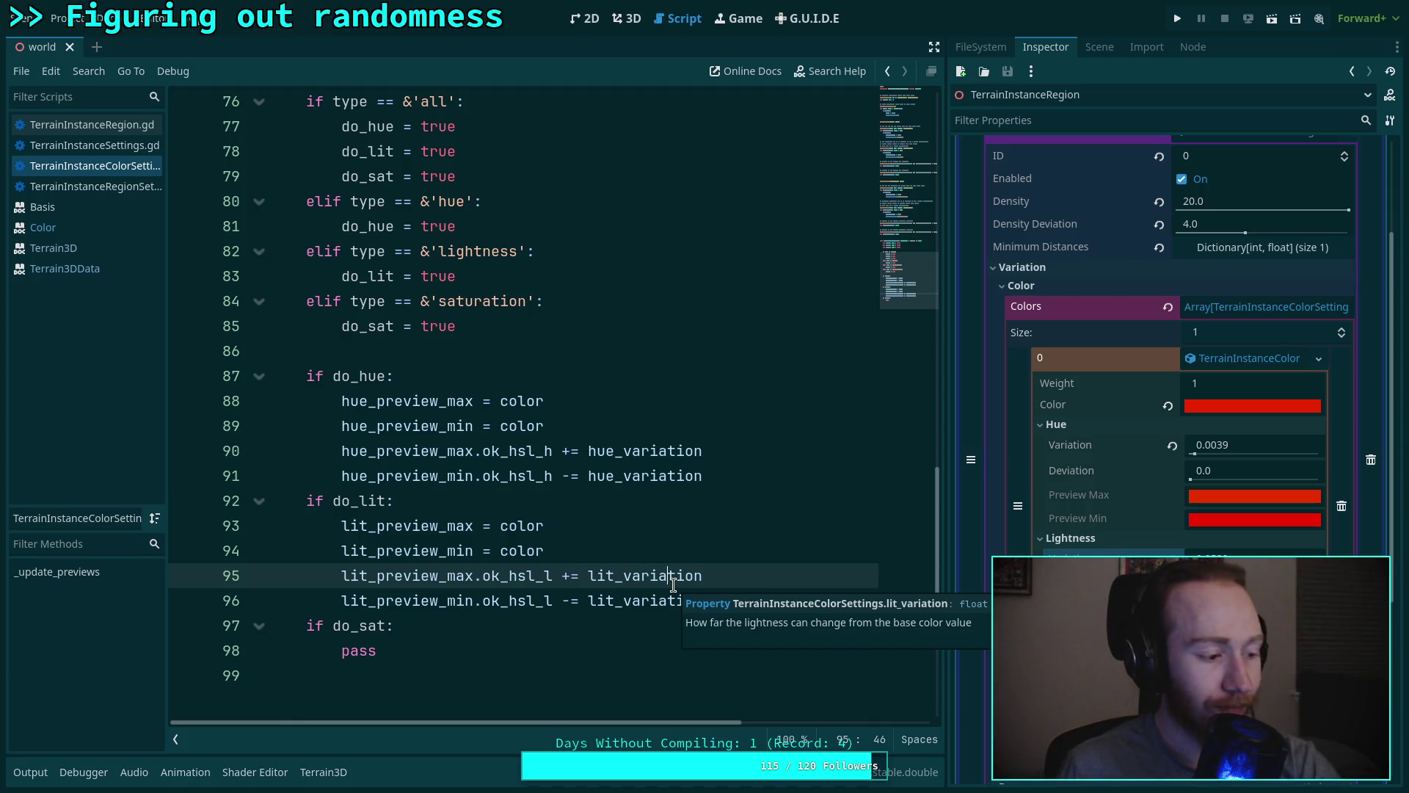
key("Left")
scroll(595, 515, "up", 2)
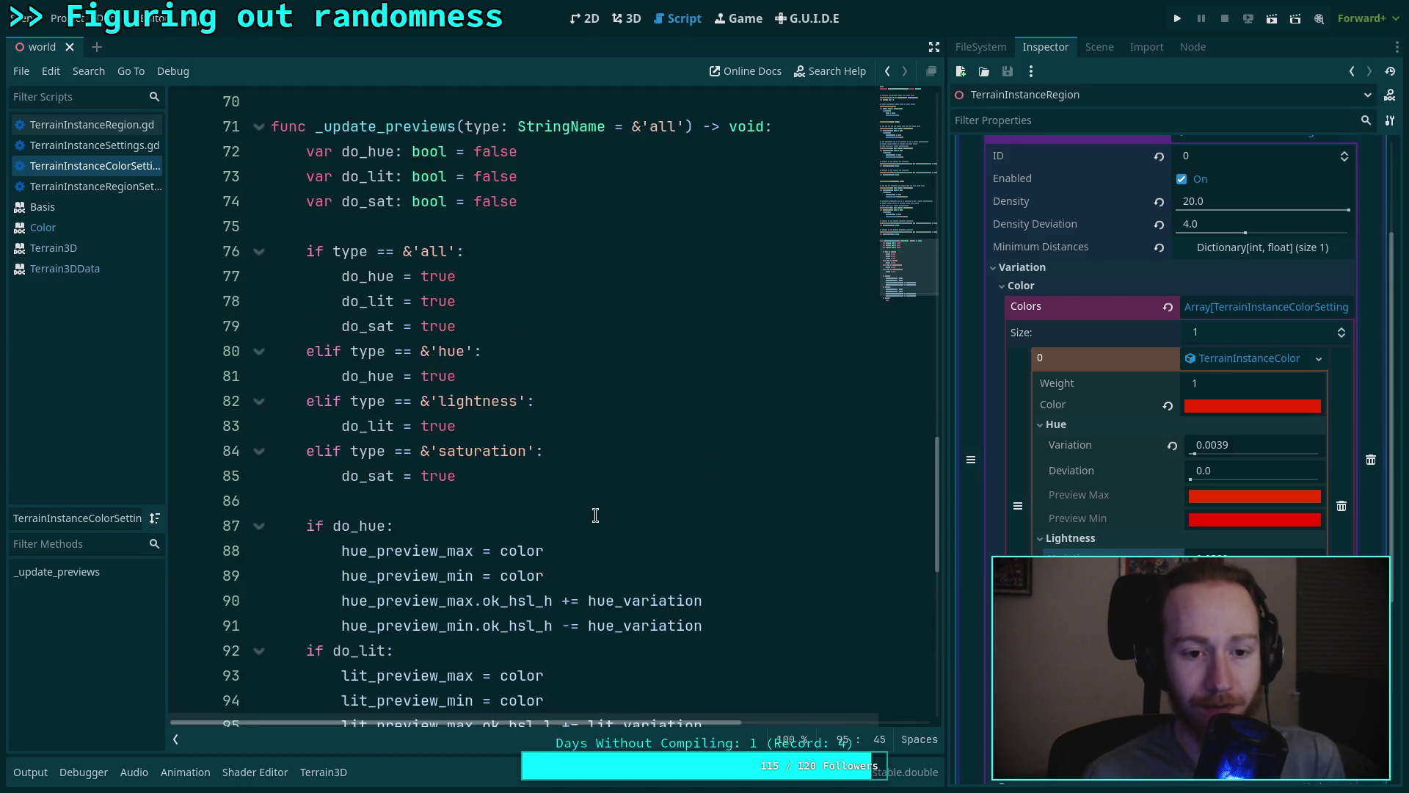
Step: Select and copy the Lightness export group on lines 43–68
scroll(595, 515, "up", 10)
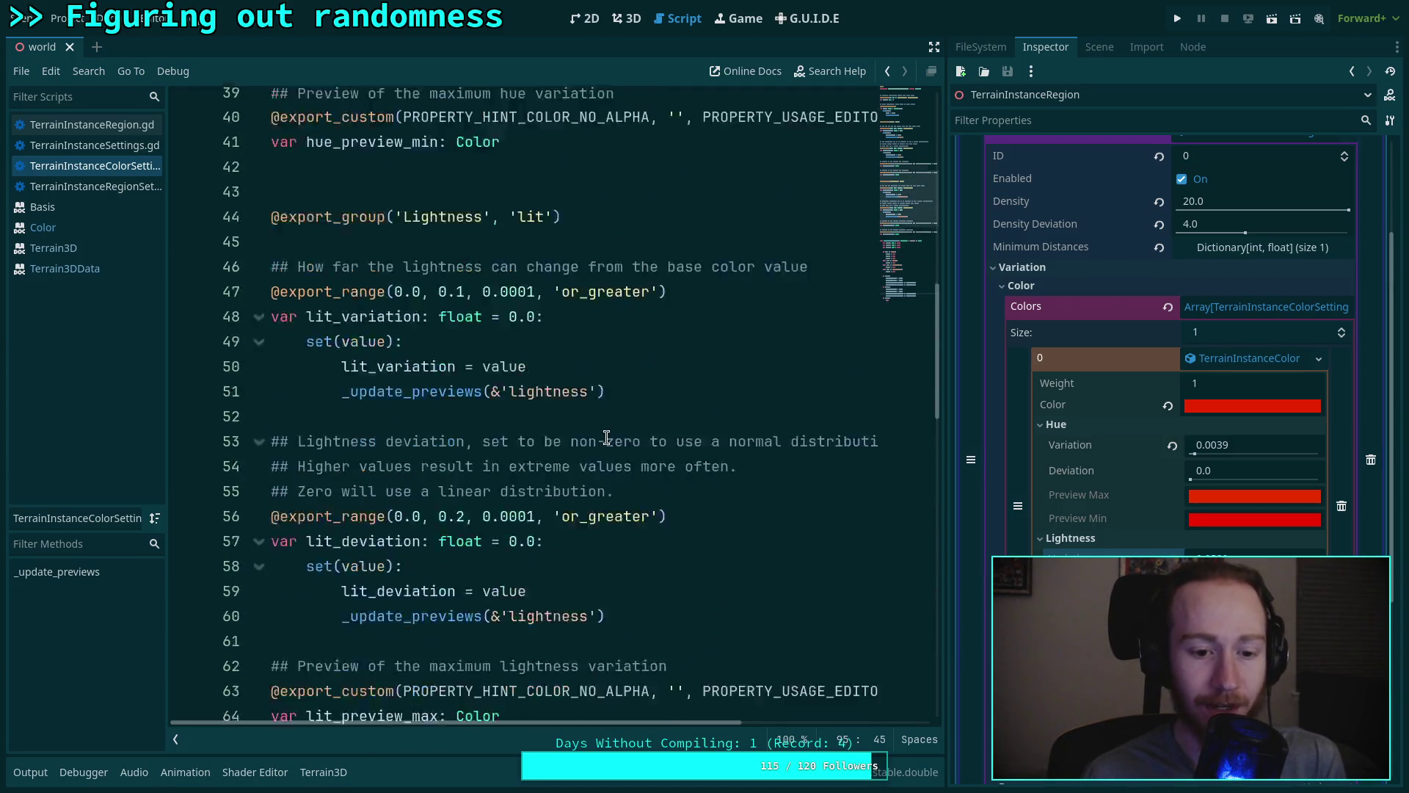
scroll(606, 437, "down", 3)
mouse_move(578, 639)
left_mouse_down()
mouse_move(514, 600)
mouse_move(579, 625)
mouse_move(506, 606)
left_mouse_up()
left_click(514, 550)
scroll(506, 485, "up", 1)
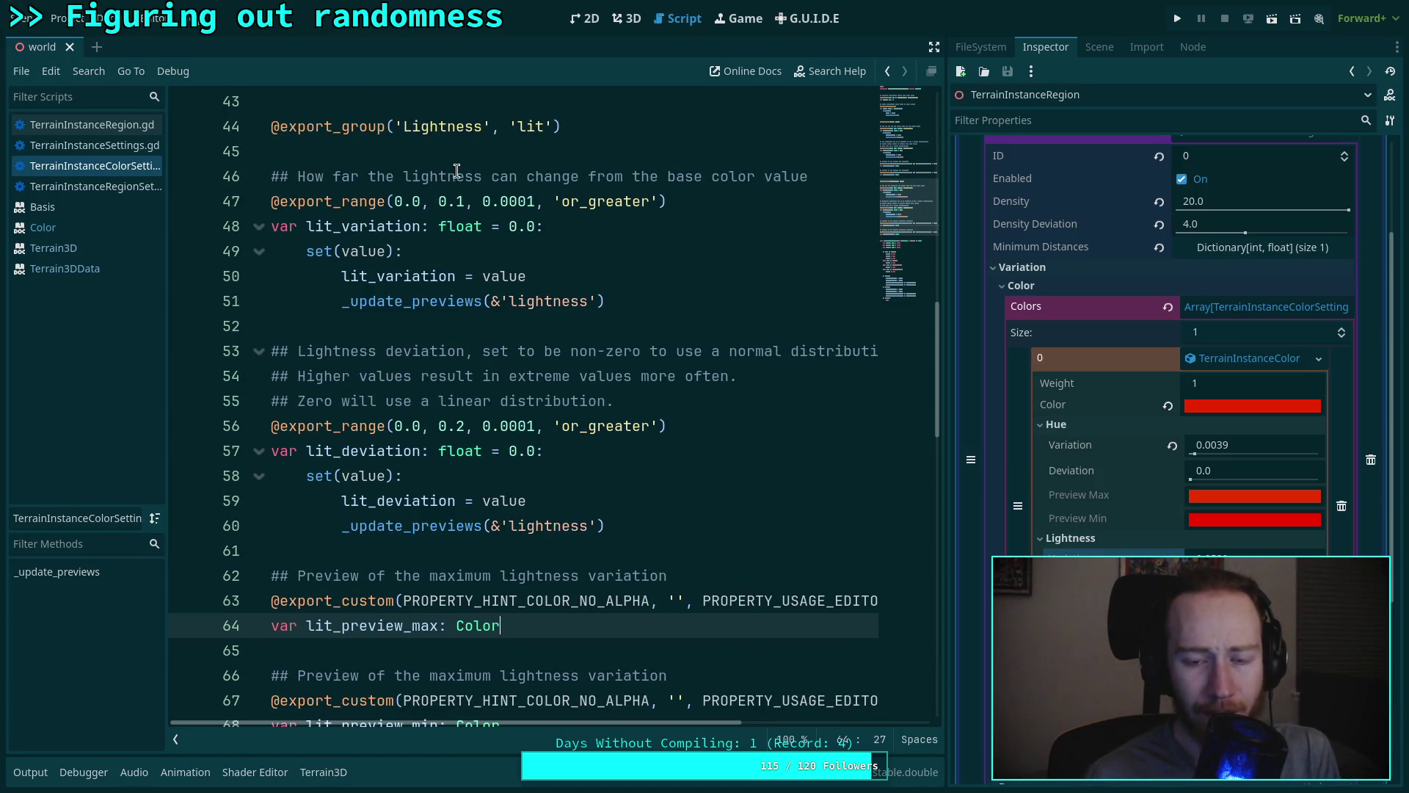
scroll(513, 331, "down", 1)
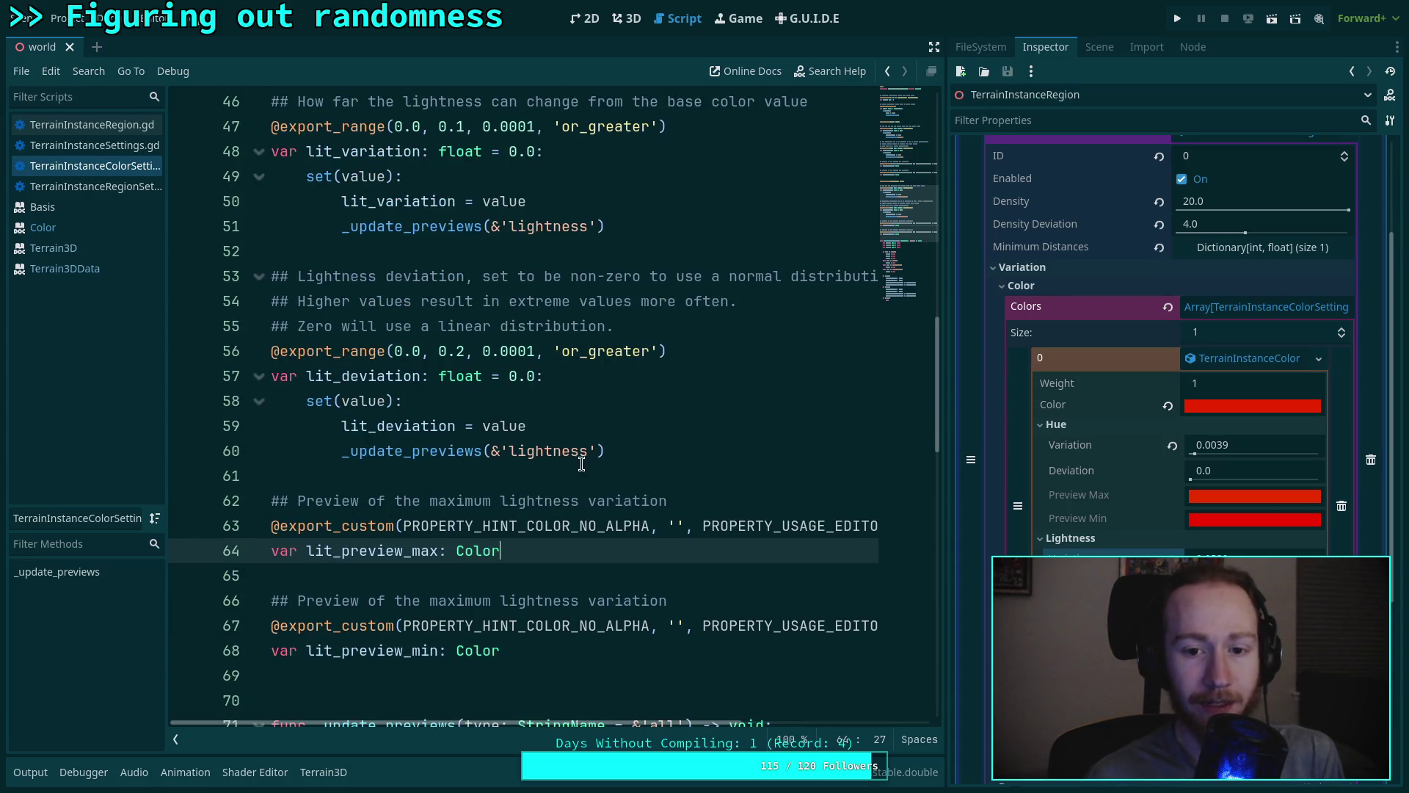
mouse_move(557, 644)
left_mouse_down()
mouse_move(283, 486)
mouse_move(279, 245)
left_mouse_up()
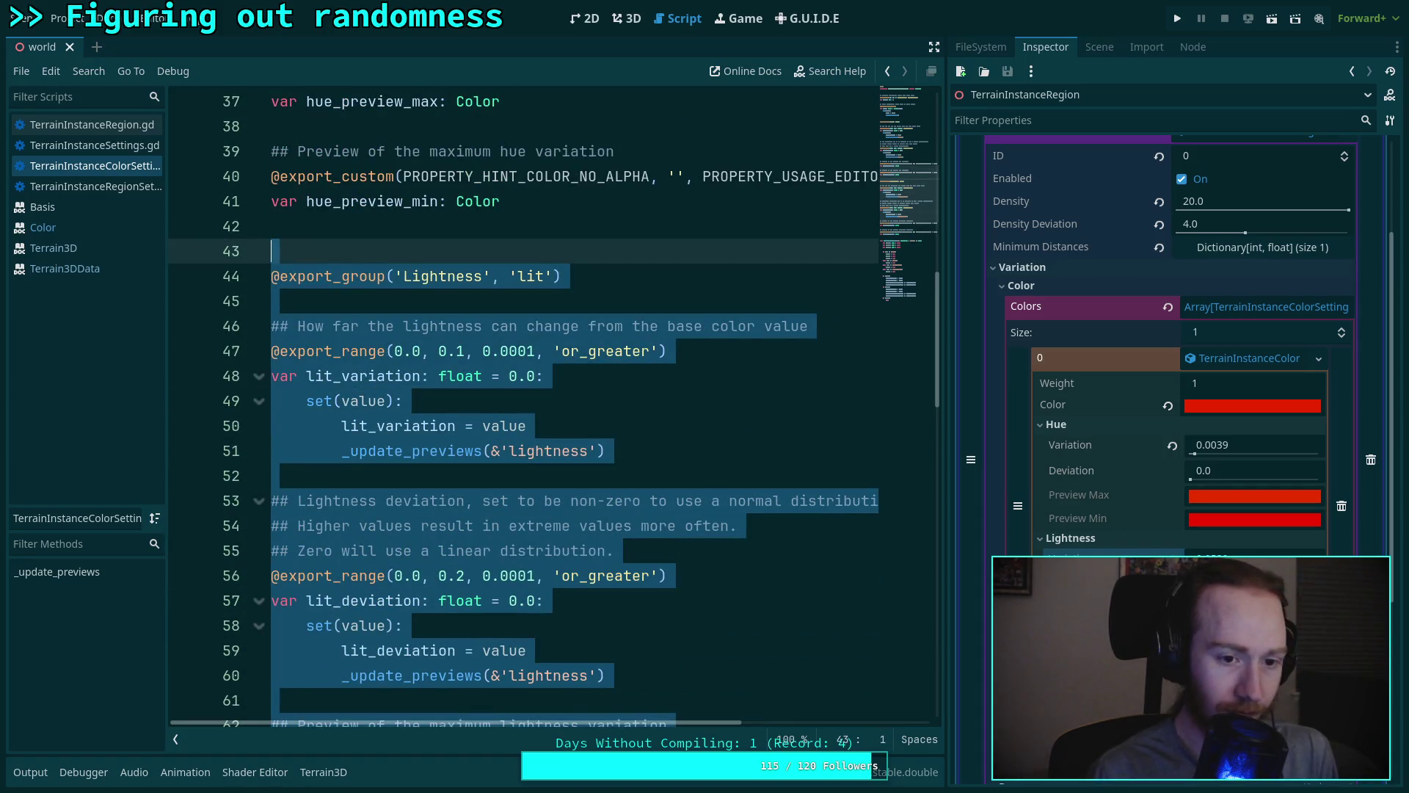
key("ctrl+c")
Step: Paste the copied Lightness group after line 68, separated by a blank line
scroll(523, 404, "down", 4)
left_click(281, 616)
key("ctrl+v")
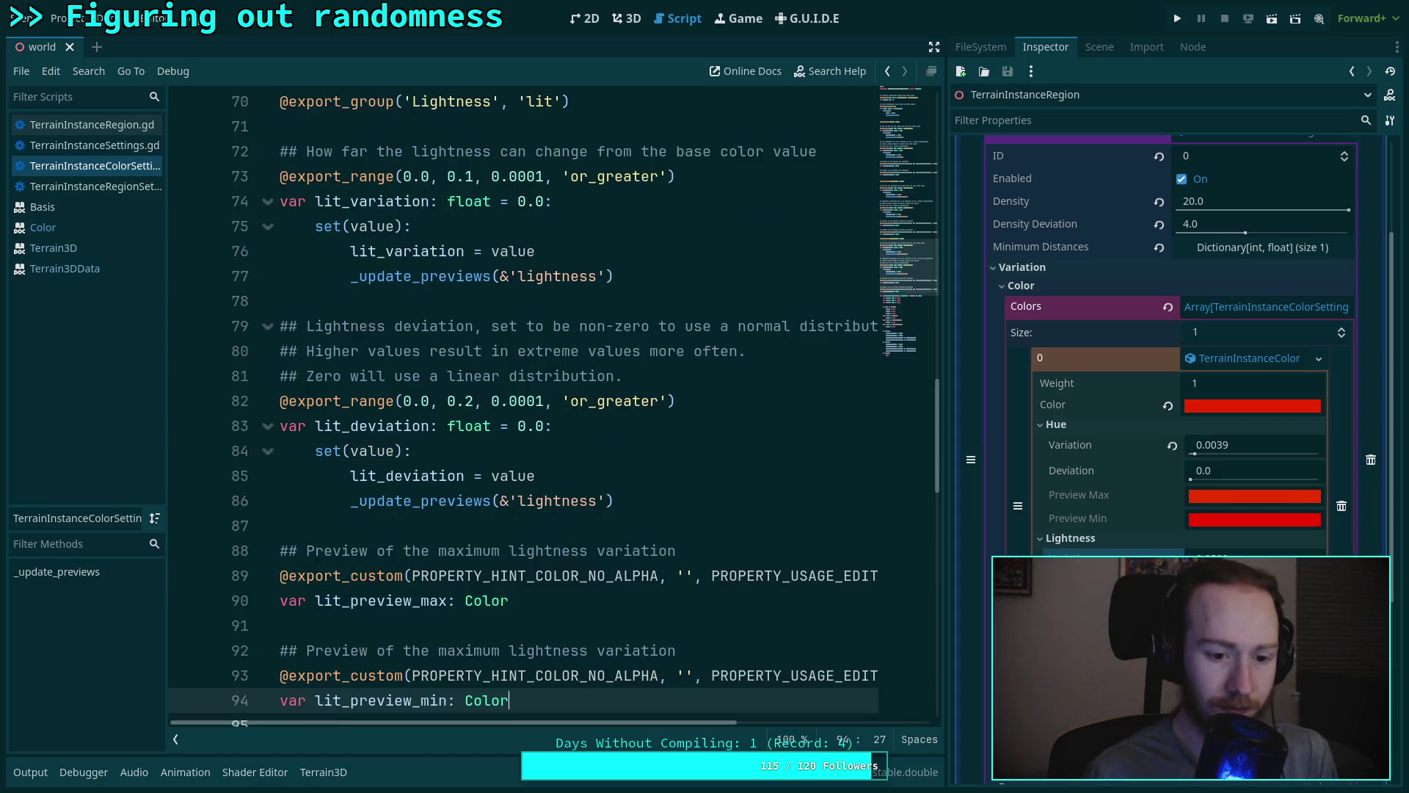
scroll(514, 404, "up", 3)
left_click(514, 276)
key("Return")
left_click(423, 351)
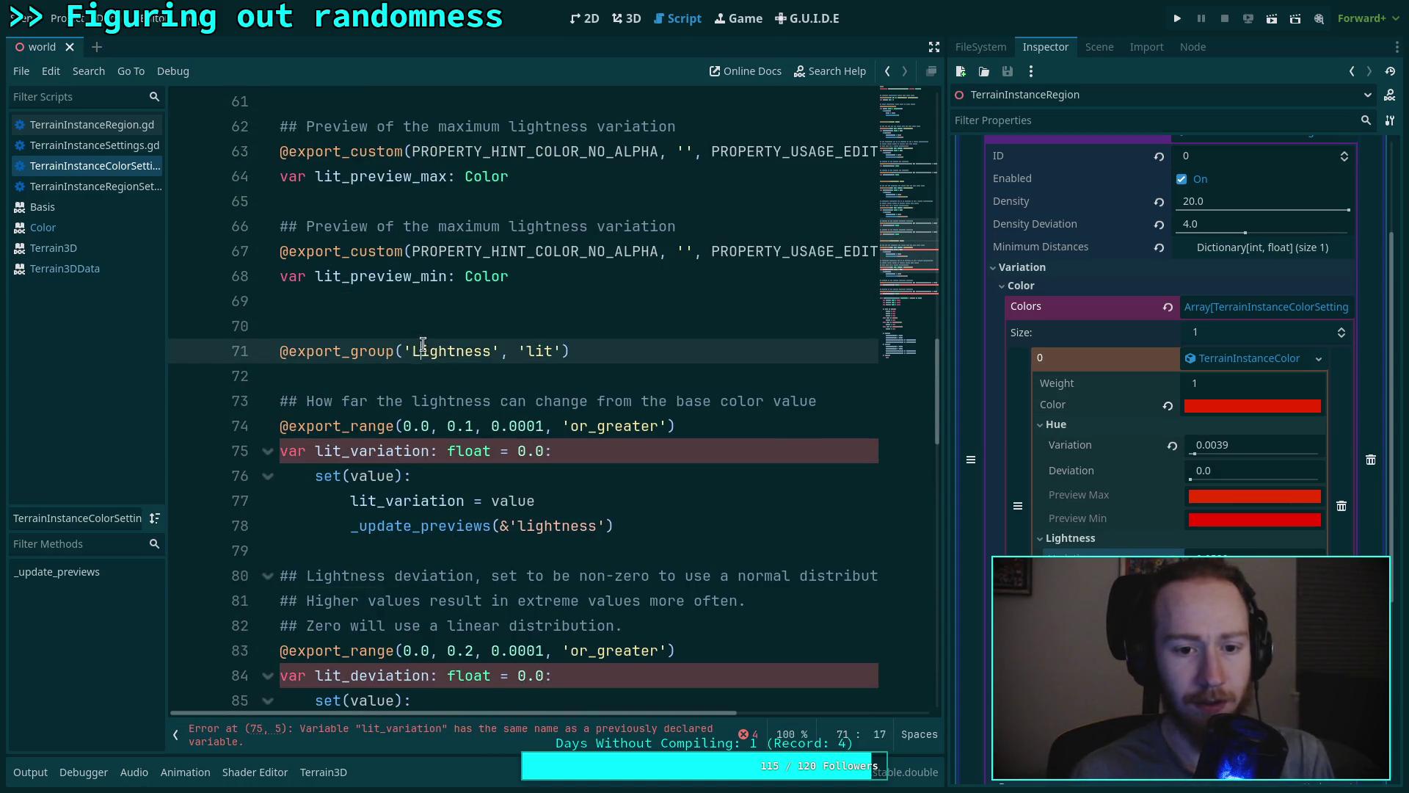
Step: Rename the copied export group header from Lightness to Saturation with the sat prefix
double_click(423, 351)
type("Saturation")
double_click(548, 351)
type("sat")
double_click(548, 351)
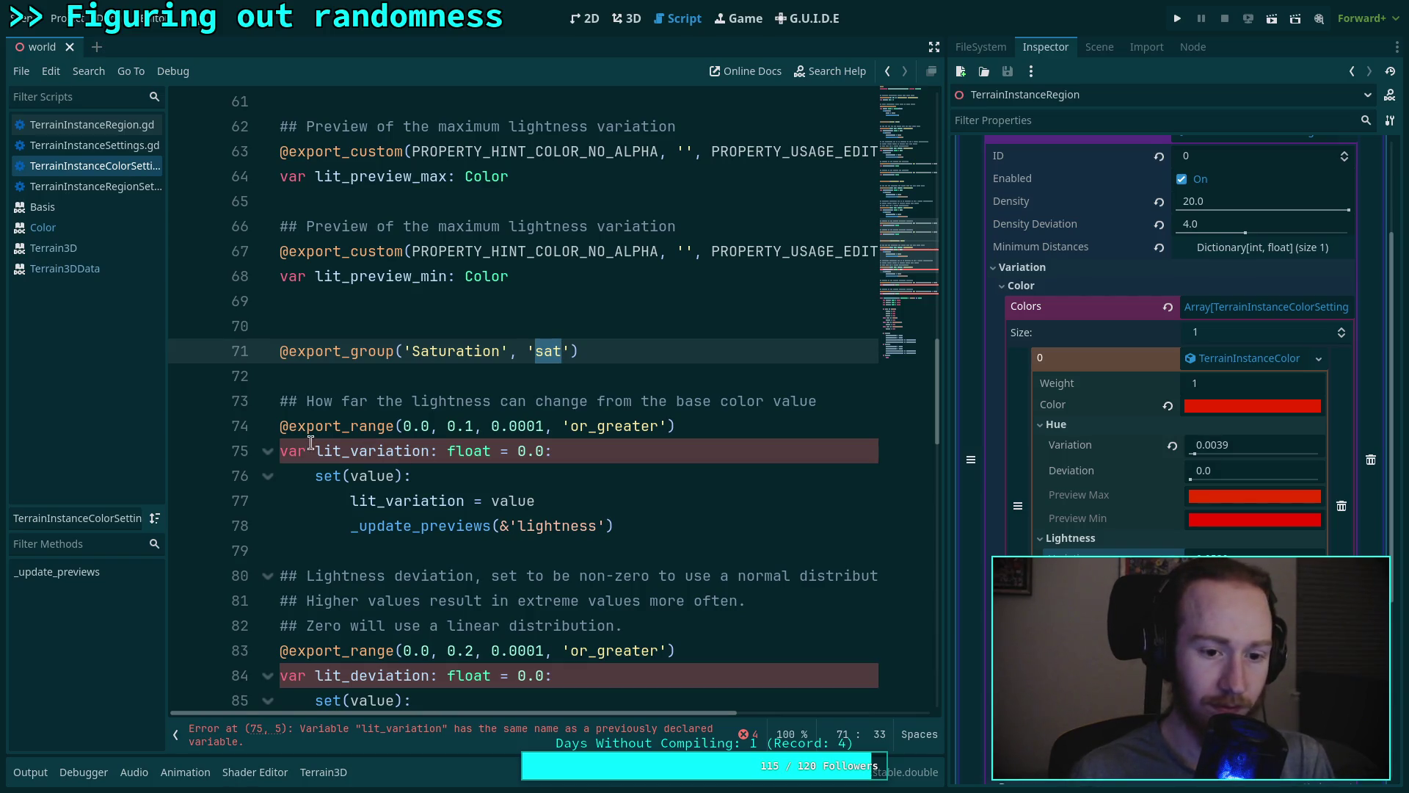
Step: Rename the lit_ prefixes to sat_ on the copied variation, deviation and preview variables
left_click_drag(316, 449, 339, 449)
type("sat")
mouse_move(350, 501)
left_mouse_down()
mouse_move(377, 501)
mouse_move(339, 525)
left_mouse_up()
type("sat")
scroll(401, 502, "down", 2)
type("sat")
left_click_drag(350, 575, 377, 576)
type("sat")
scroll(361, 551, "down", 2)
scroll(361, 551, "down", 1)
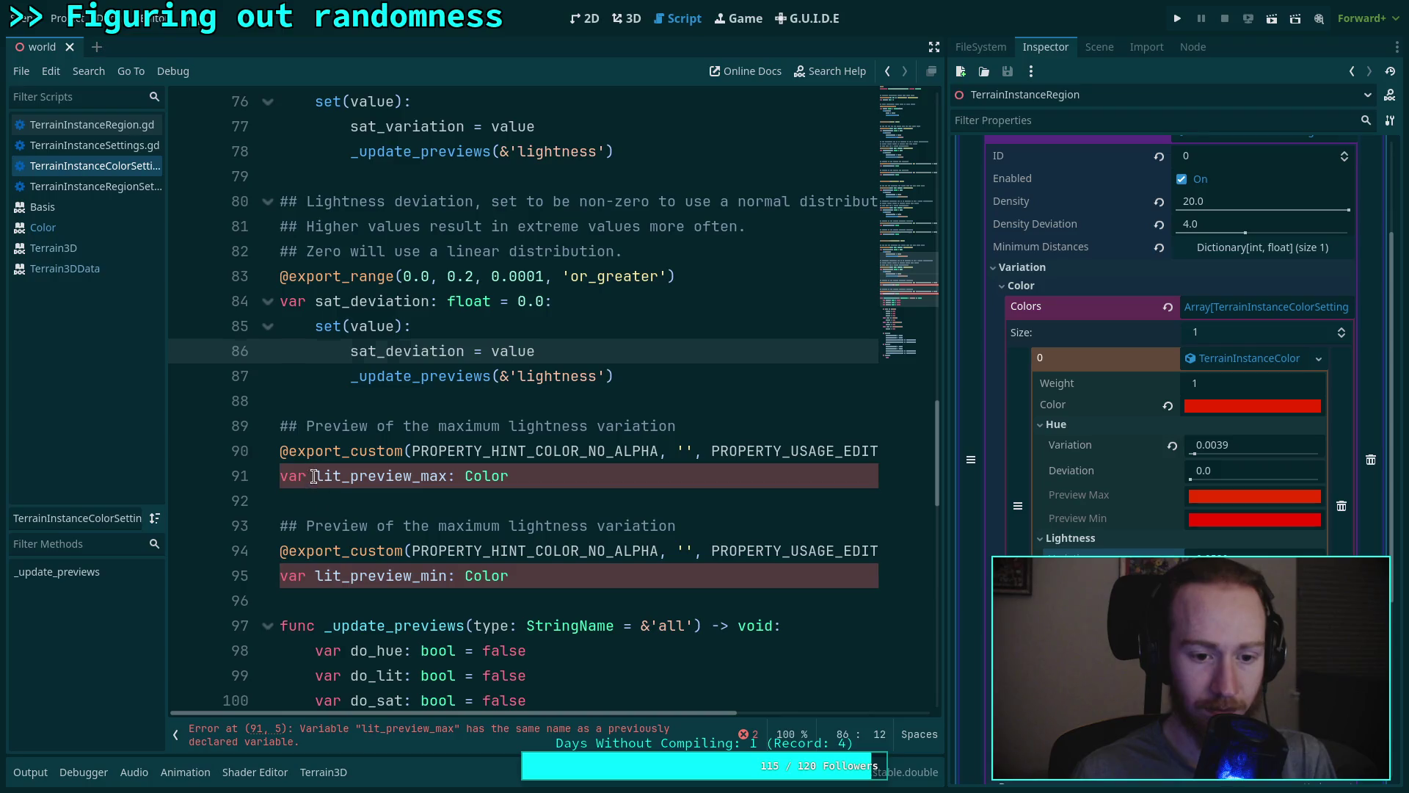
left_click_drag(315, 476, 341, 476)
type("sat")
left_click_drag(316, 575, 341, 575)
type("sat")
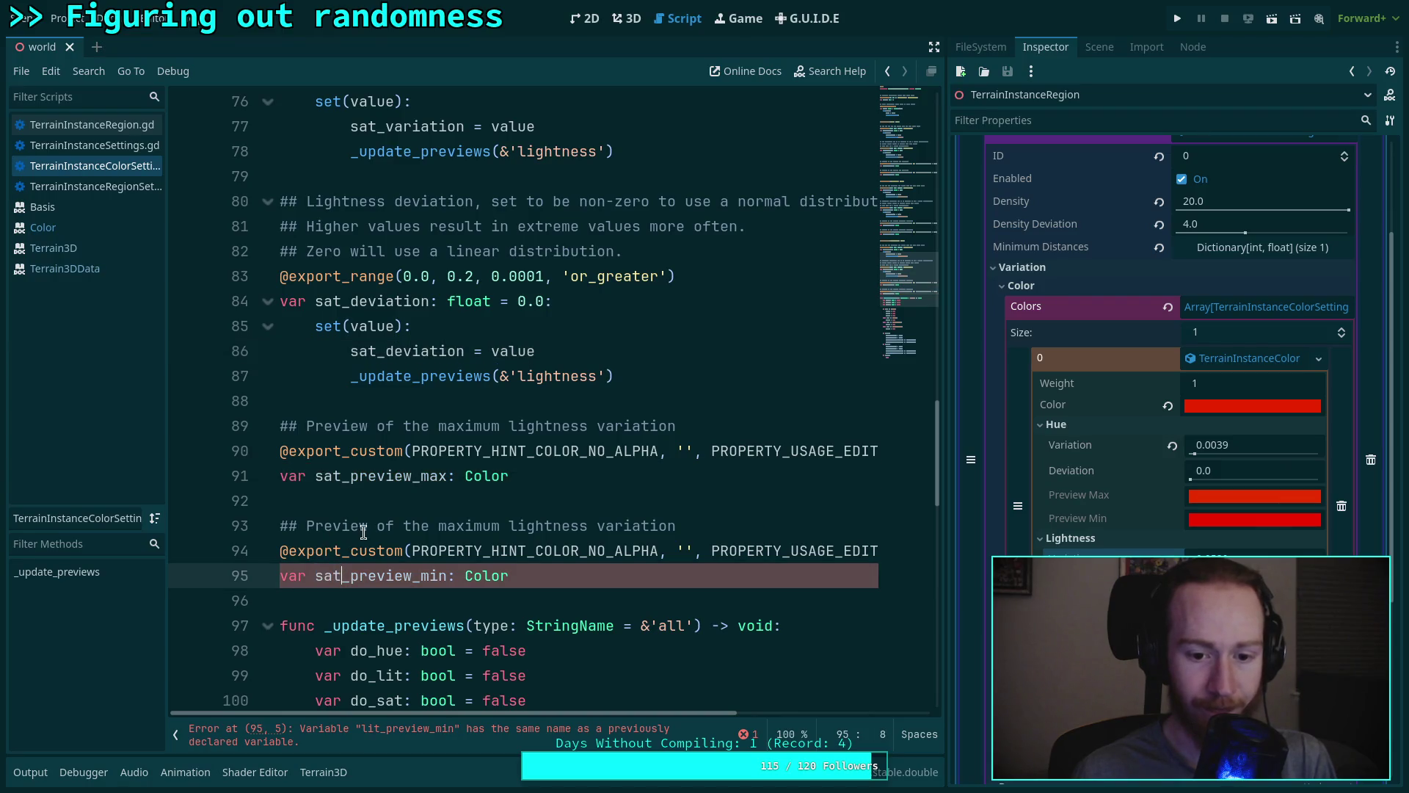
Step: Change 'lightness' to 'saturation' in the update call on line 87 and comments on lines 89 and 93
left_click(513, 526)
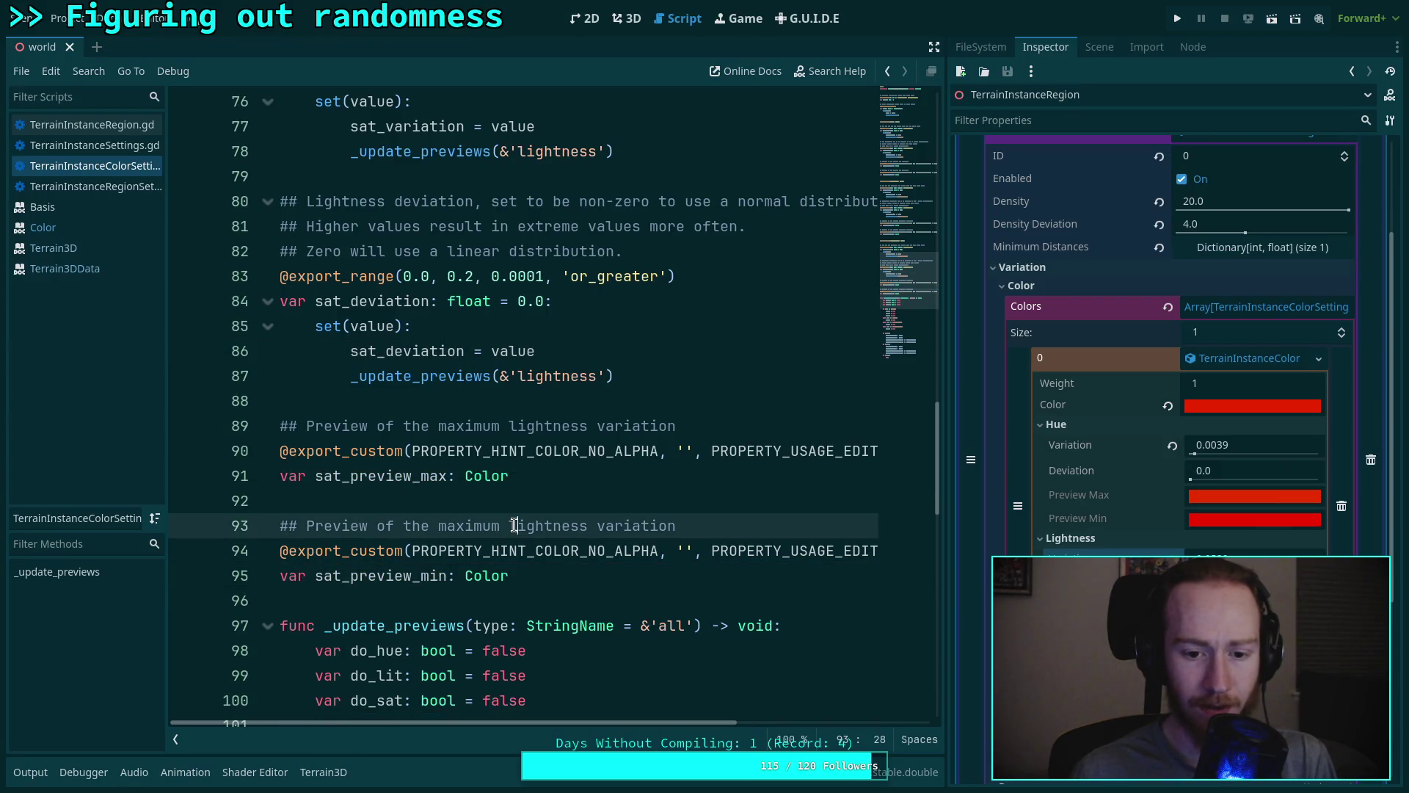
double_click(543, 377)
type("saturatio")
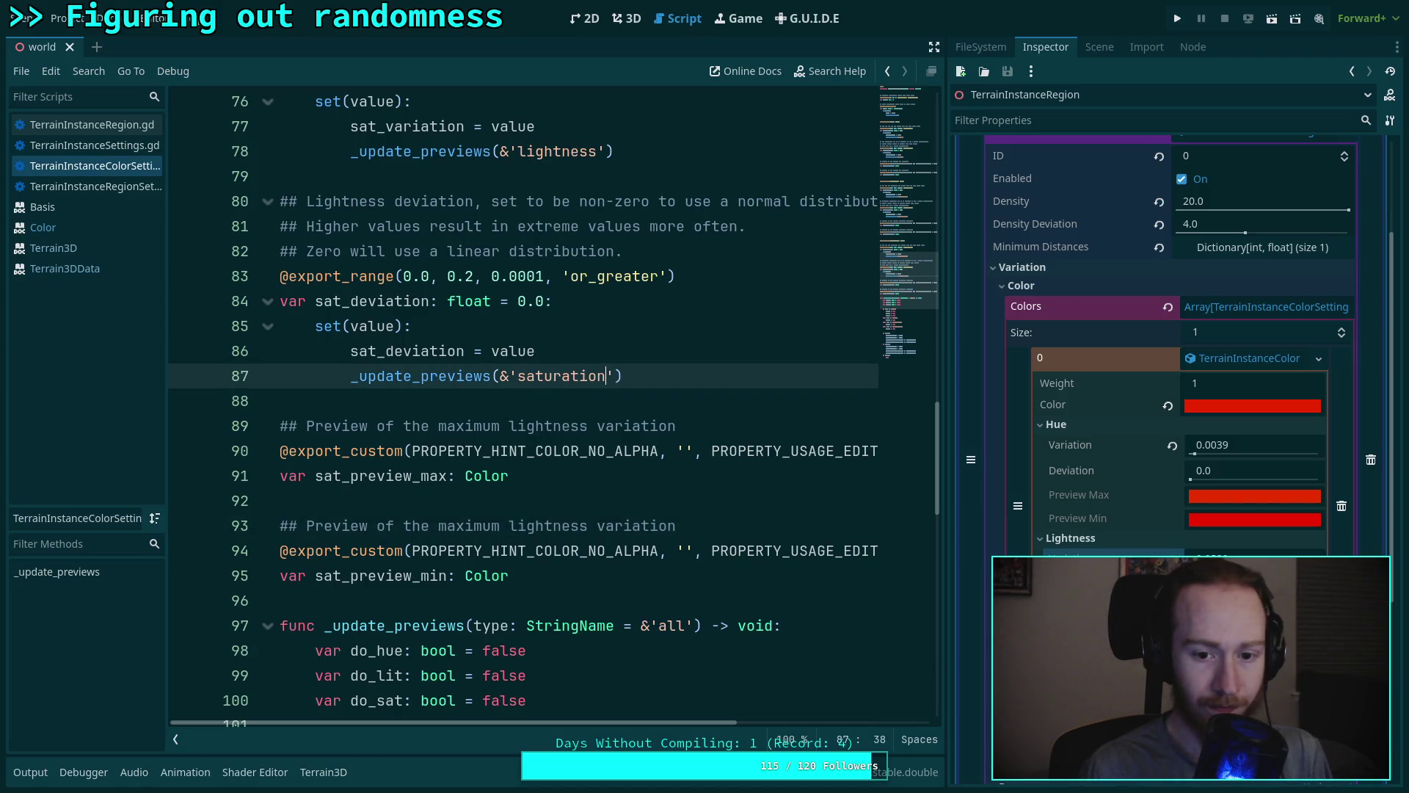
double_click(554, 375)
key("ctrl+c")
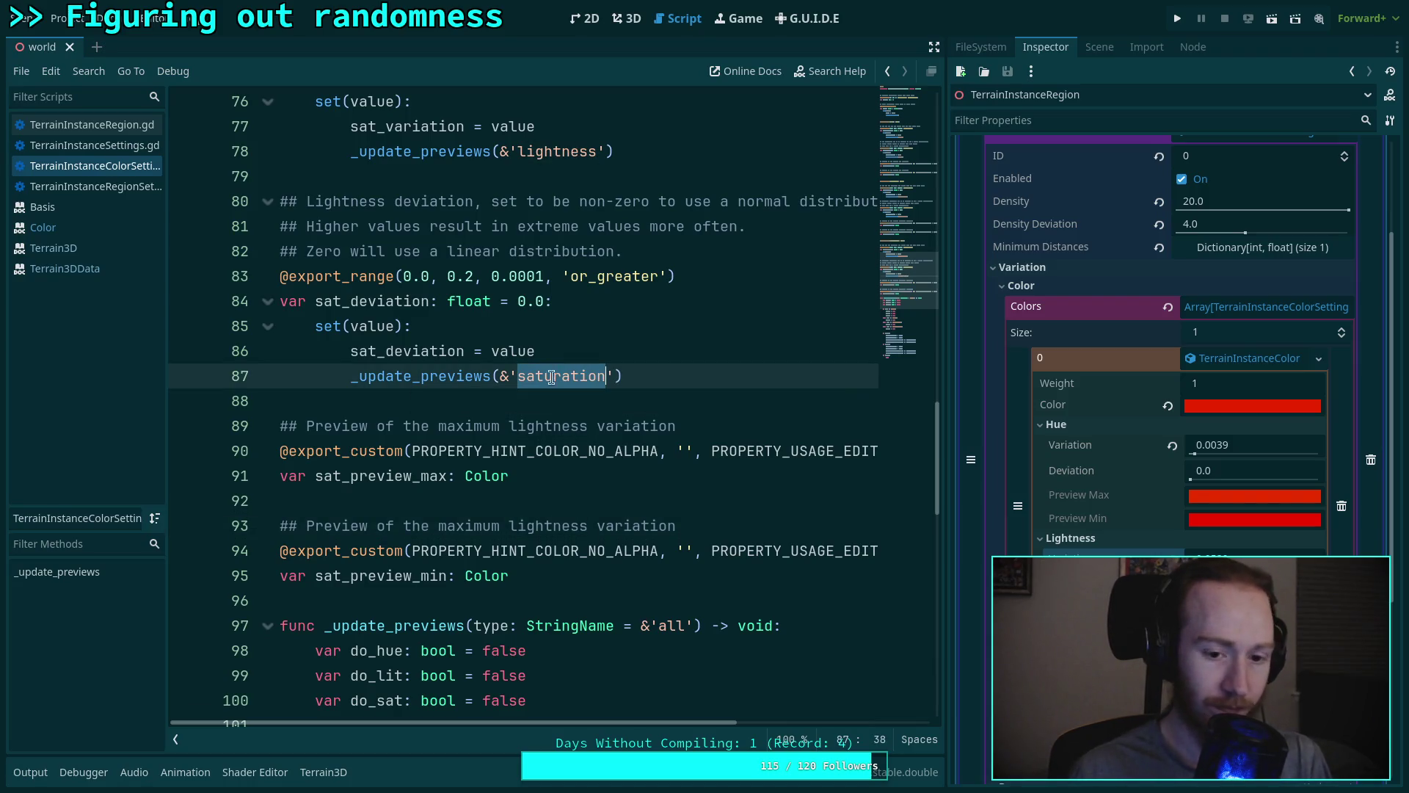
double_click(543, 427)
key("ctrl+v")
double_click(540, 526)
key("ctrl+v")
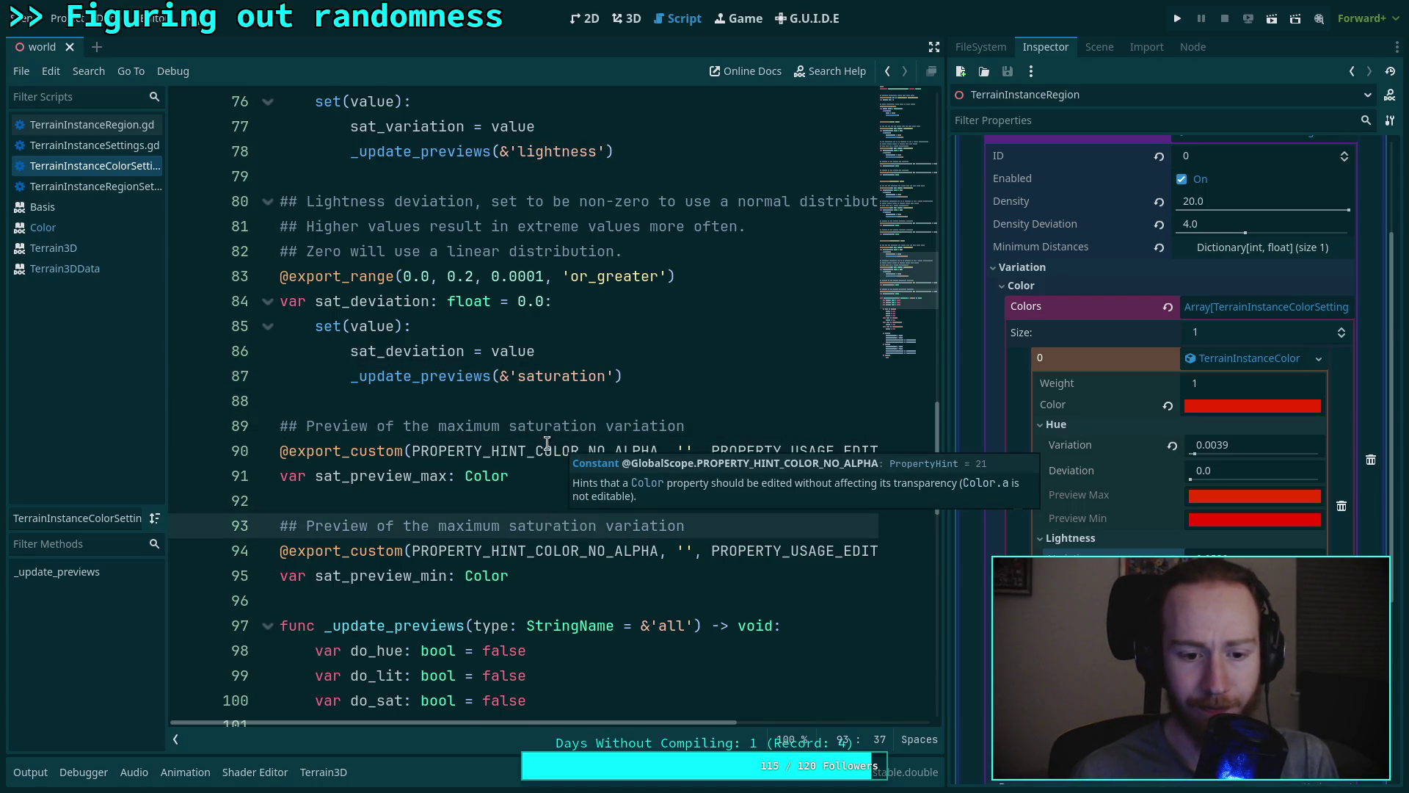
Step: Reword the deviation comment to say Saturation and 'extreme colors' instead of 'extreme values'
scroll(528, 434, "up", 1)
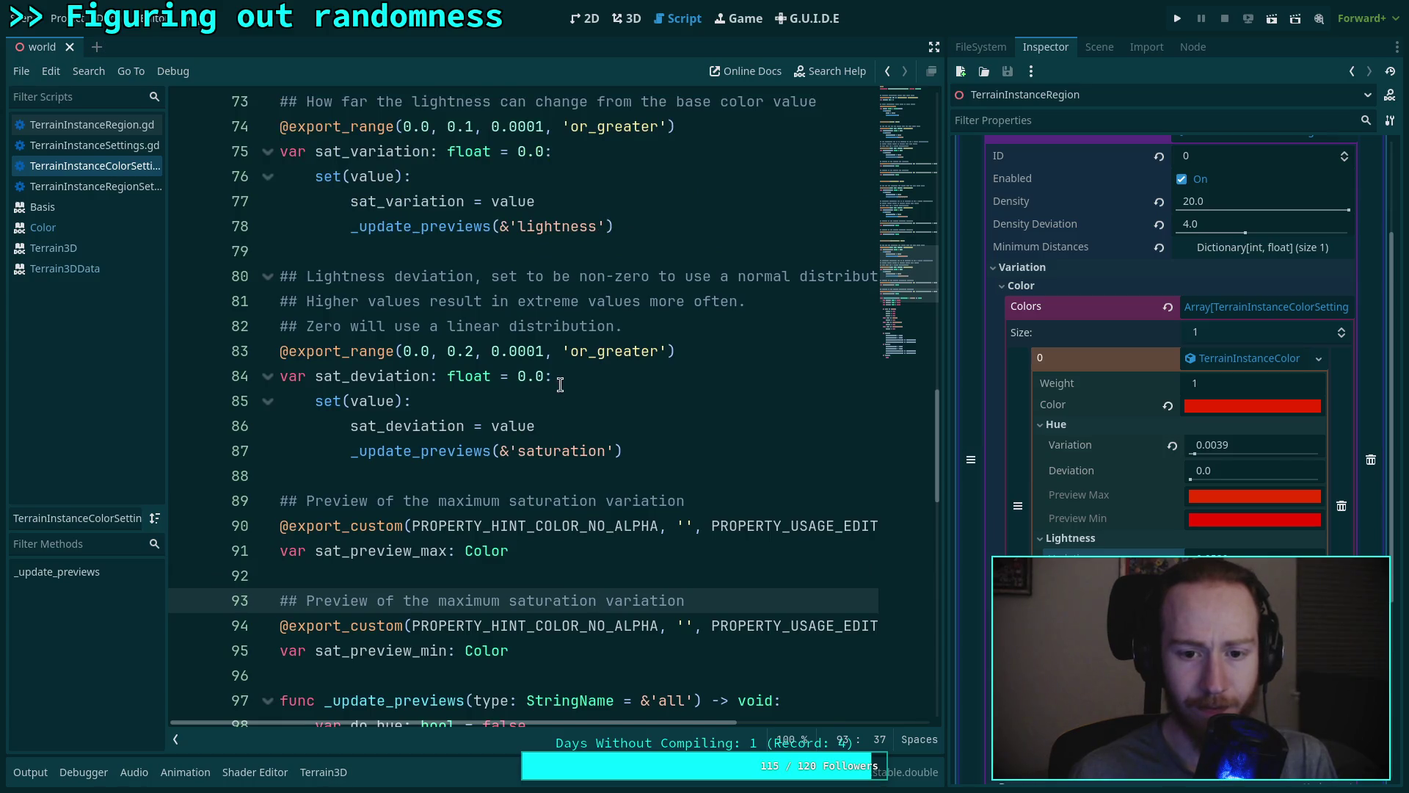
double_click(334, 276)
key("ctrl+v")
key("ctrl+Left")
key("Delete")
type("S")
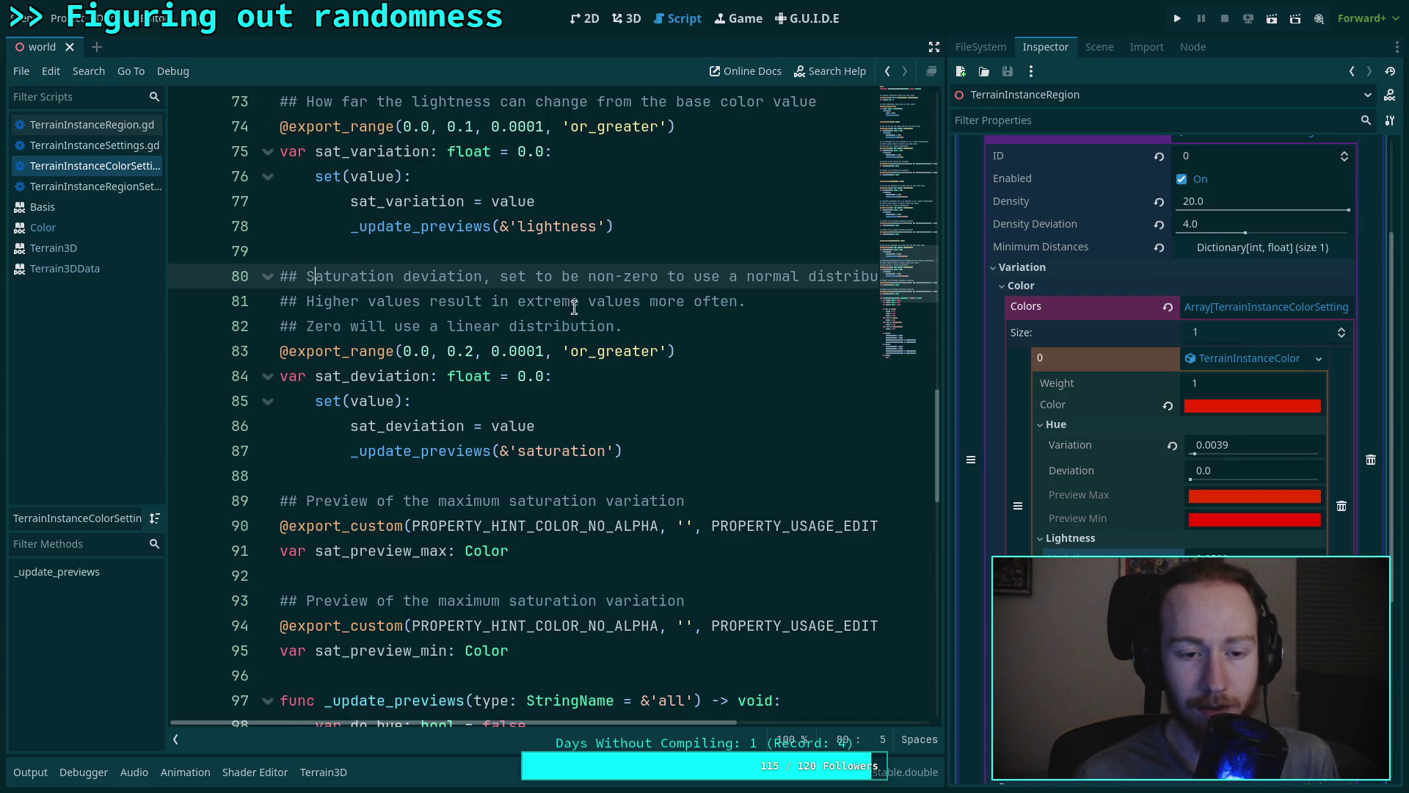
left_click_drag(518, 303, 646, 306)
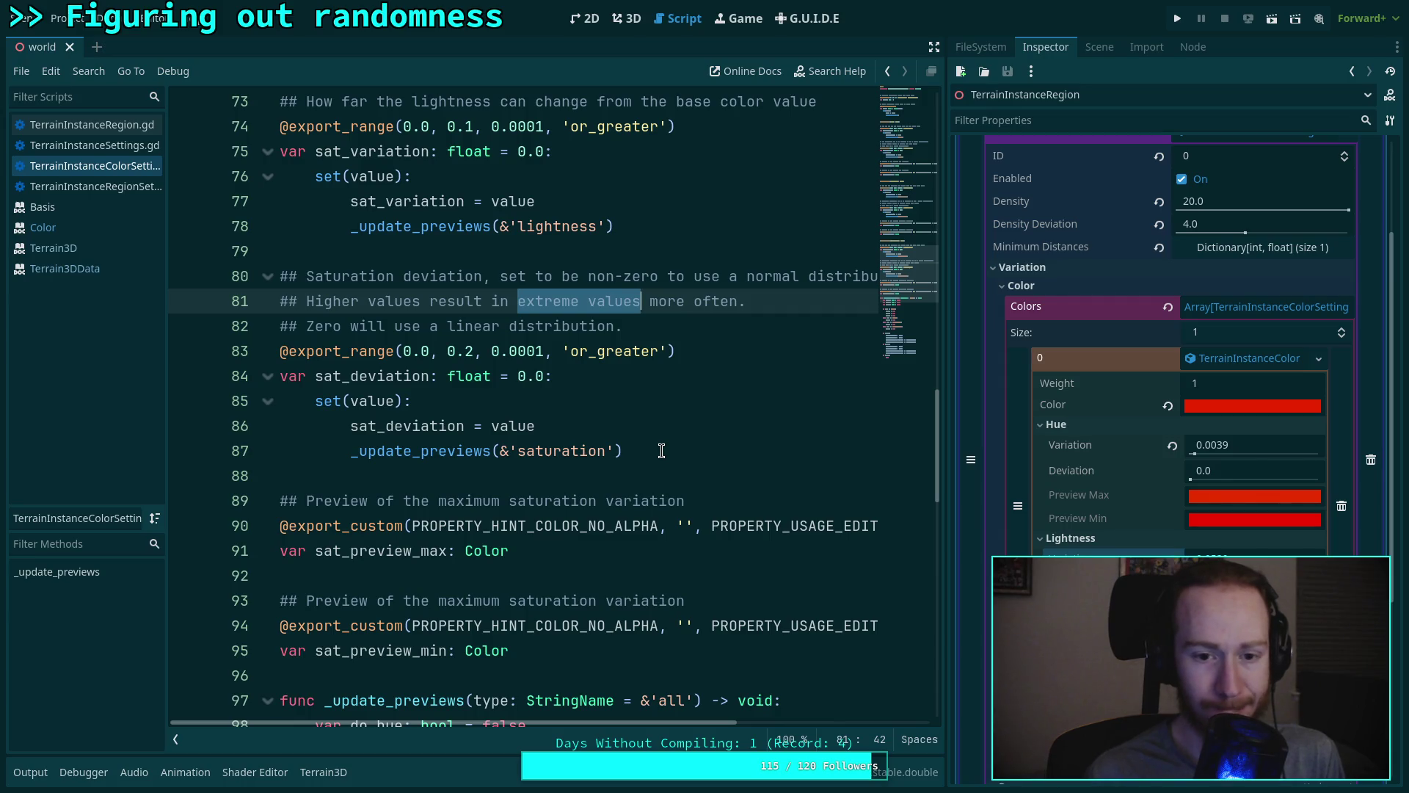
key("Right")
key("Right")
key("ctrl+shift+Left")
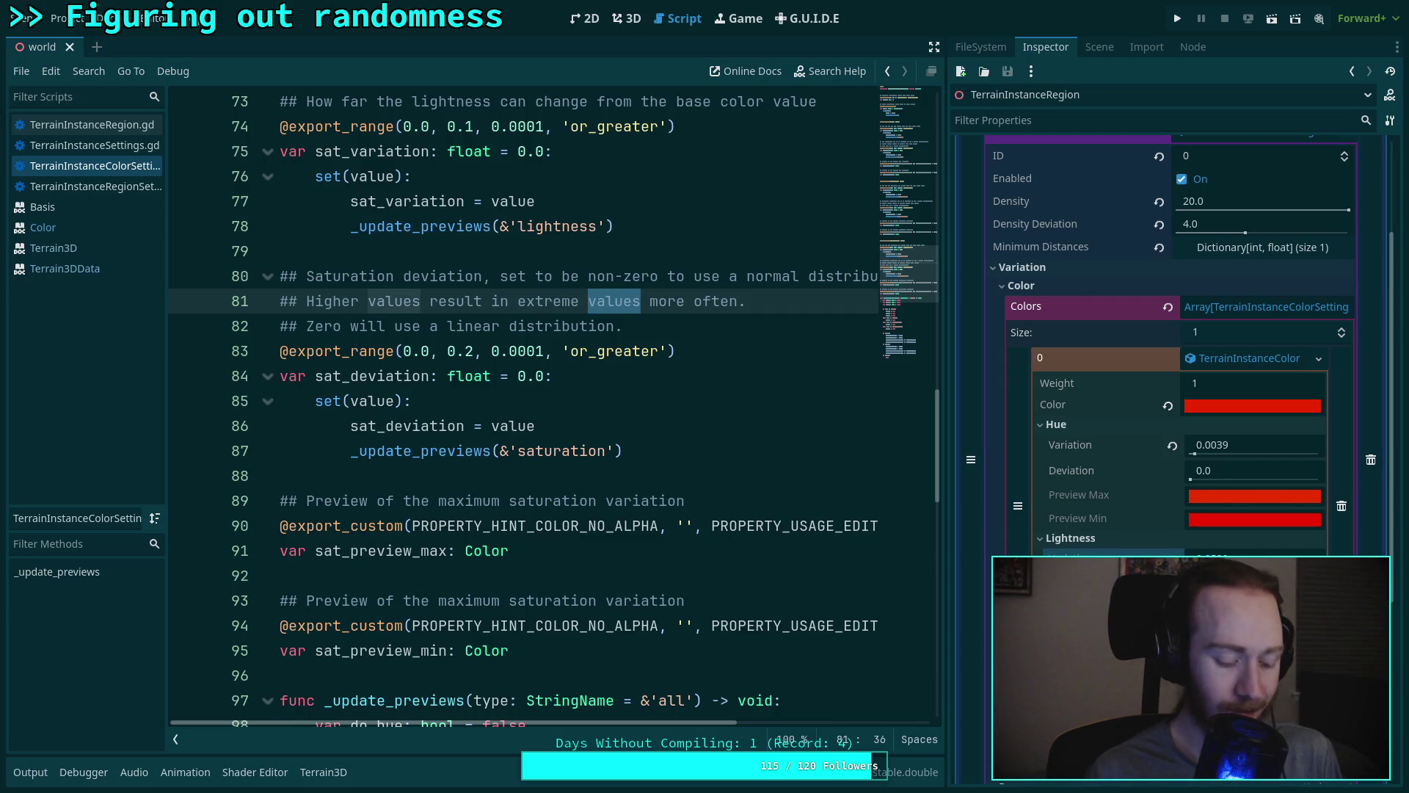
type("colors")
left_click(621, 351)
Step: Replace 'lightness' with 'saturation' in the line 73 comment and line 78 setter, then save
scroll(648, 356, "up", 2)
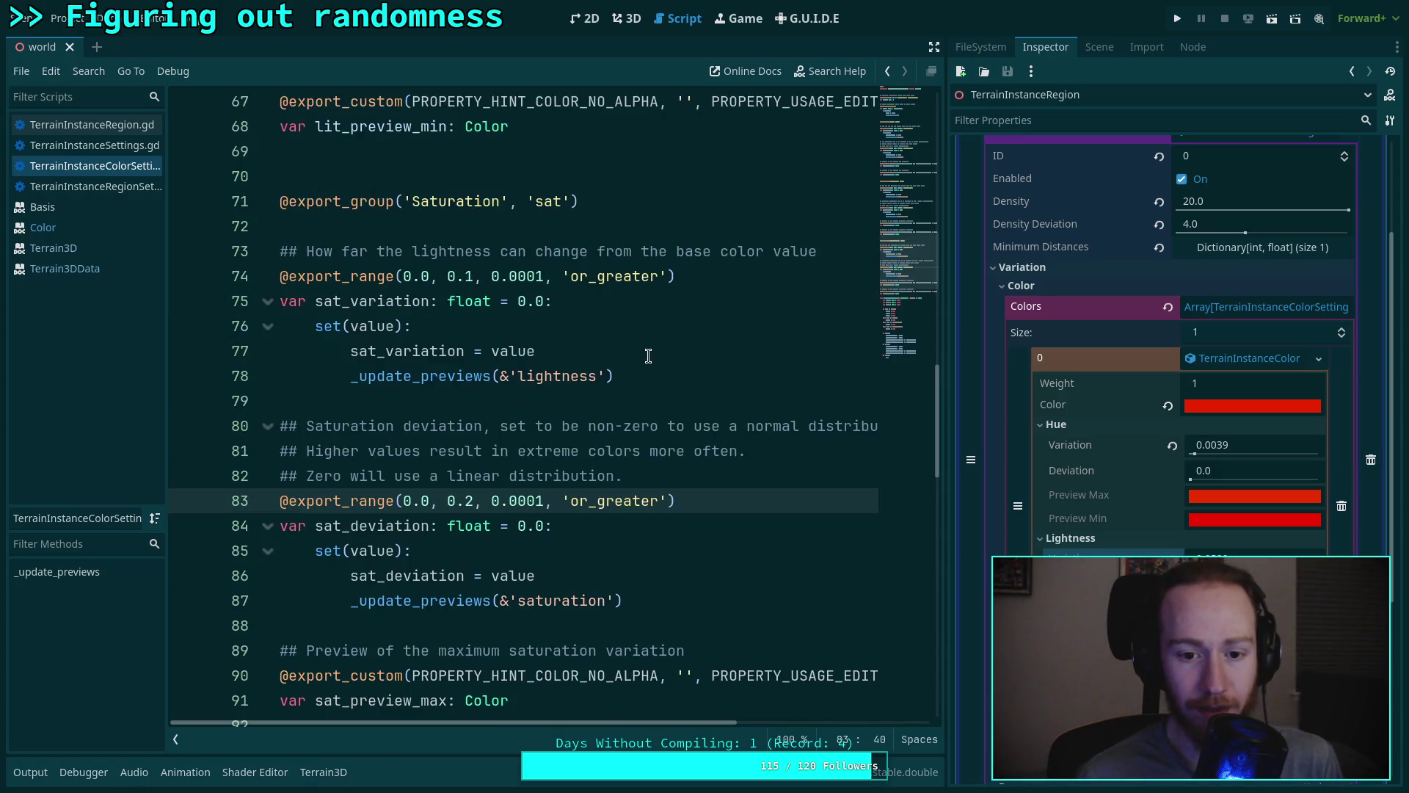
scroll(653, 343, "up", 1)
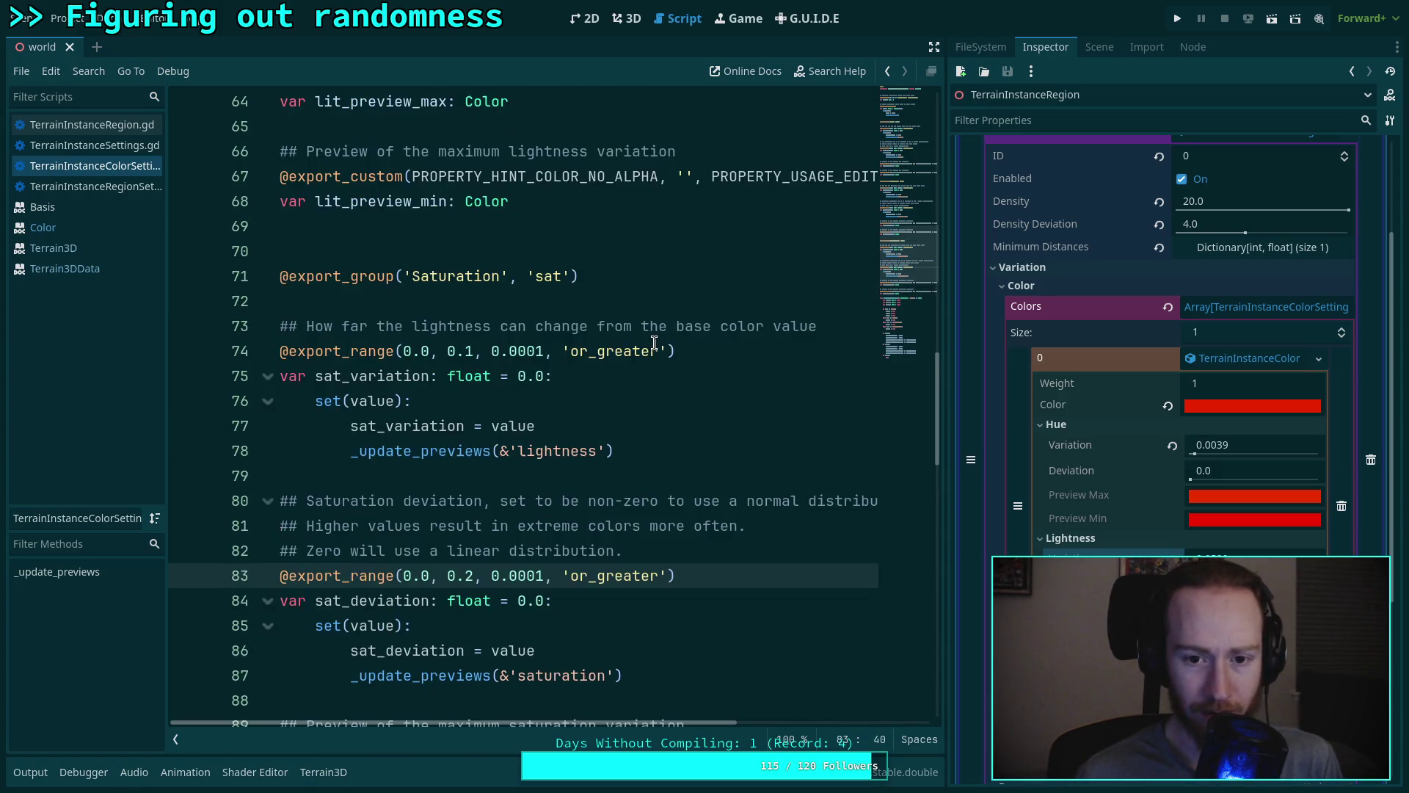
double_click(457, 326)
type("saturation")
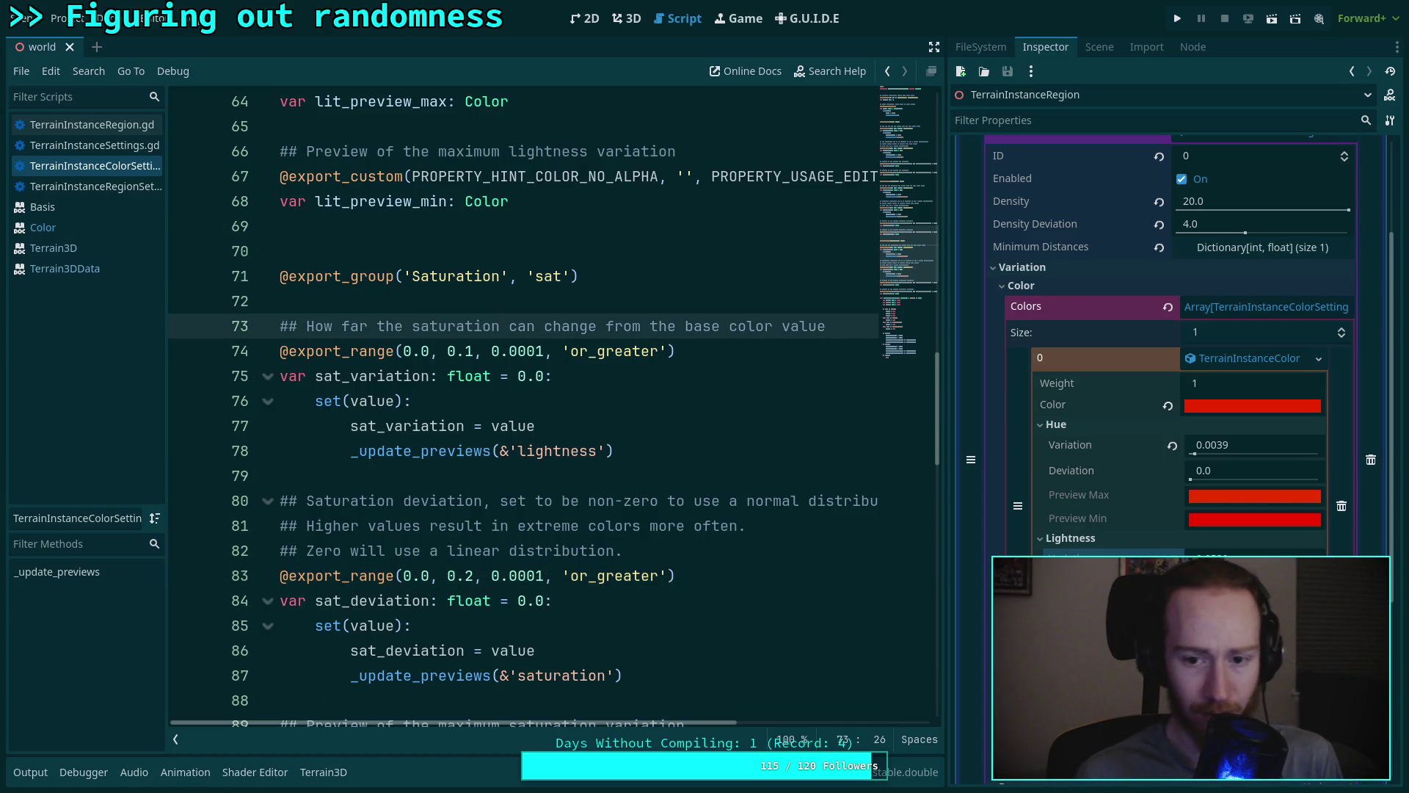
double_click(552, 449)
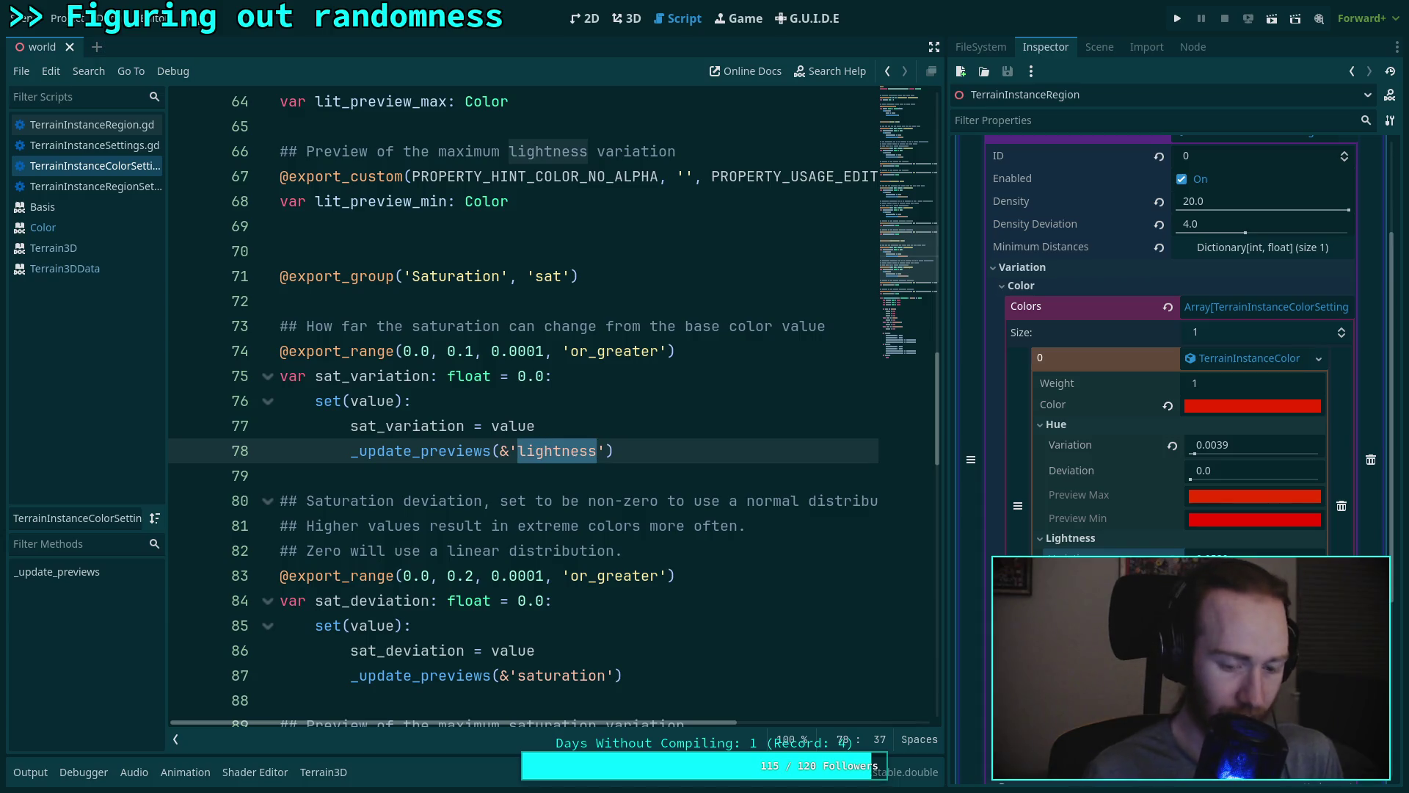
type("saturation")
scroll(571, 397, "down", 2)
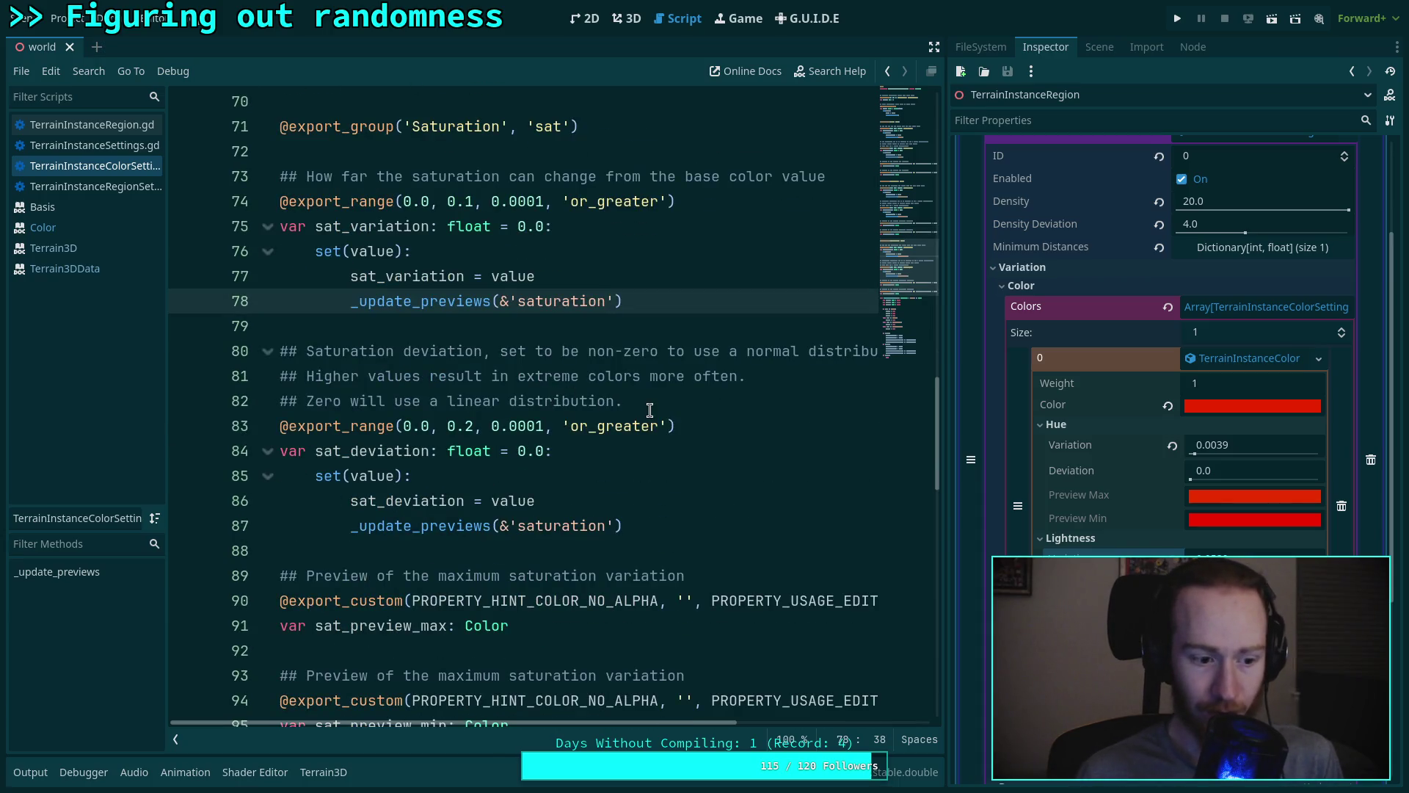
key("ctrl+s")
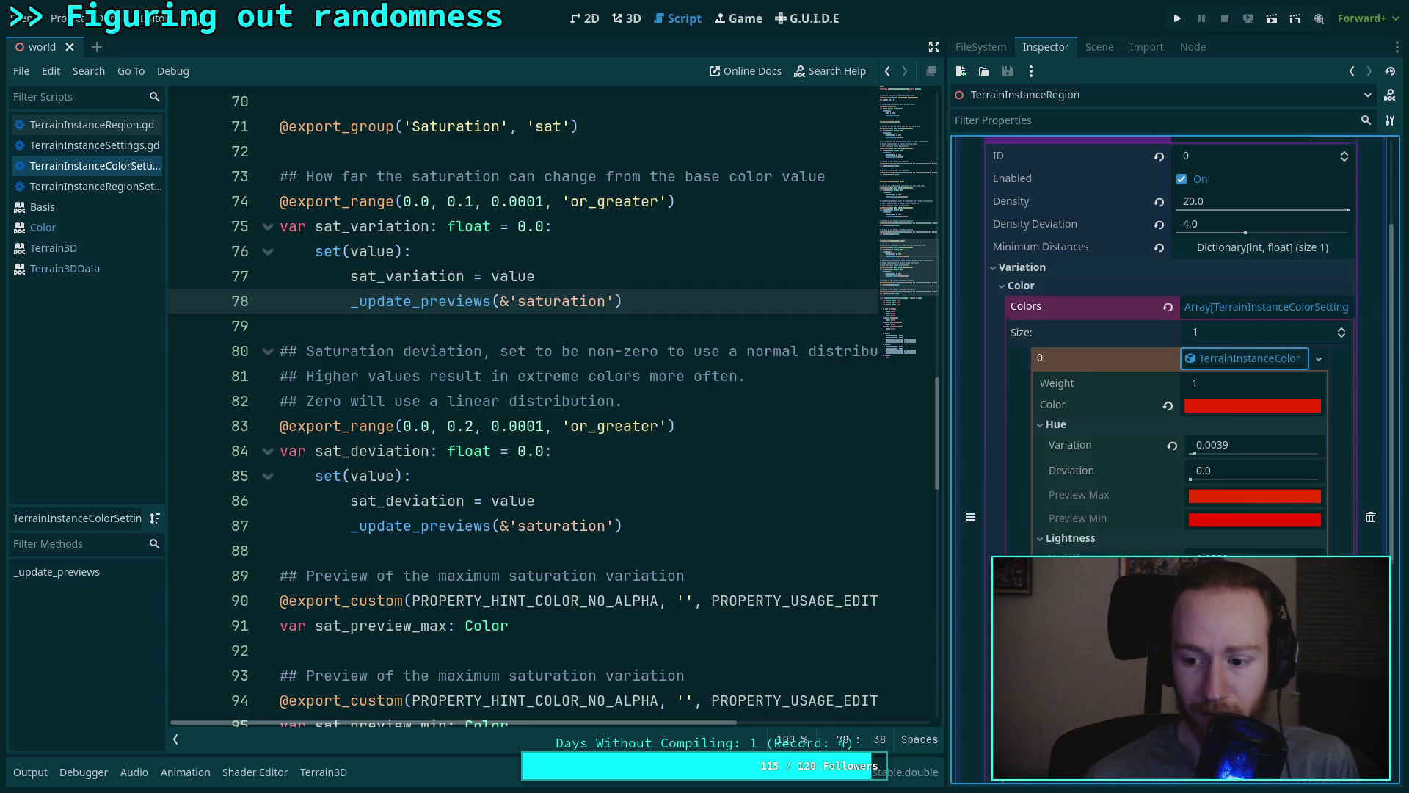
Step: Paste the lightness preview code from lines 119–122 over pass in the do_sat block
scroll(1174, 469, "down", 3)
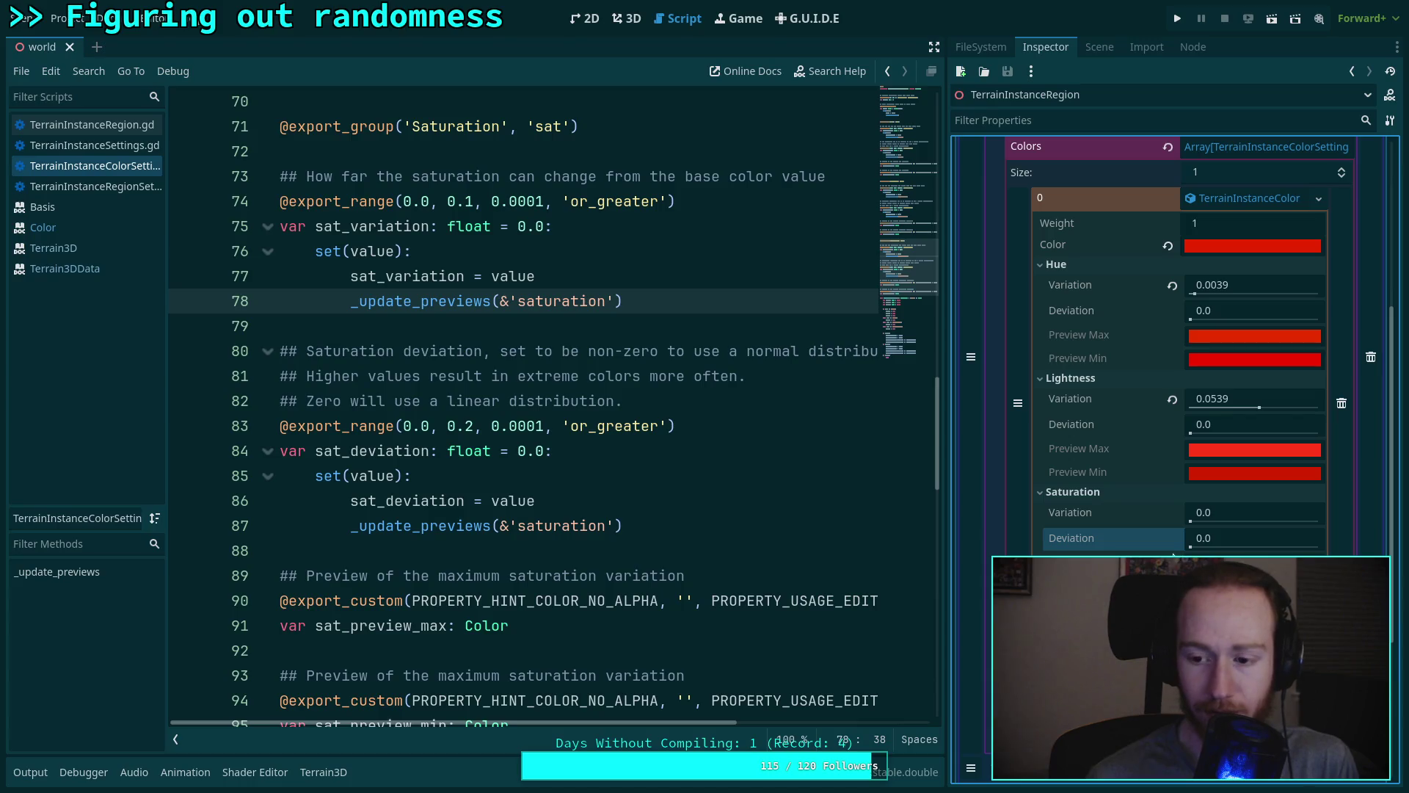
scroll(618, 477, "down", 12)
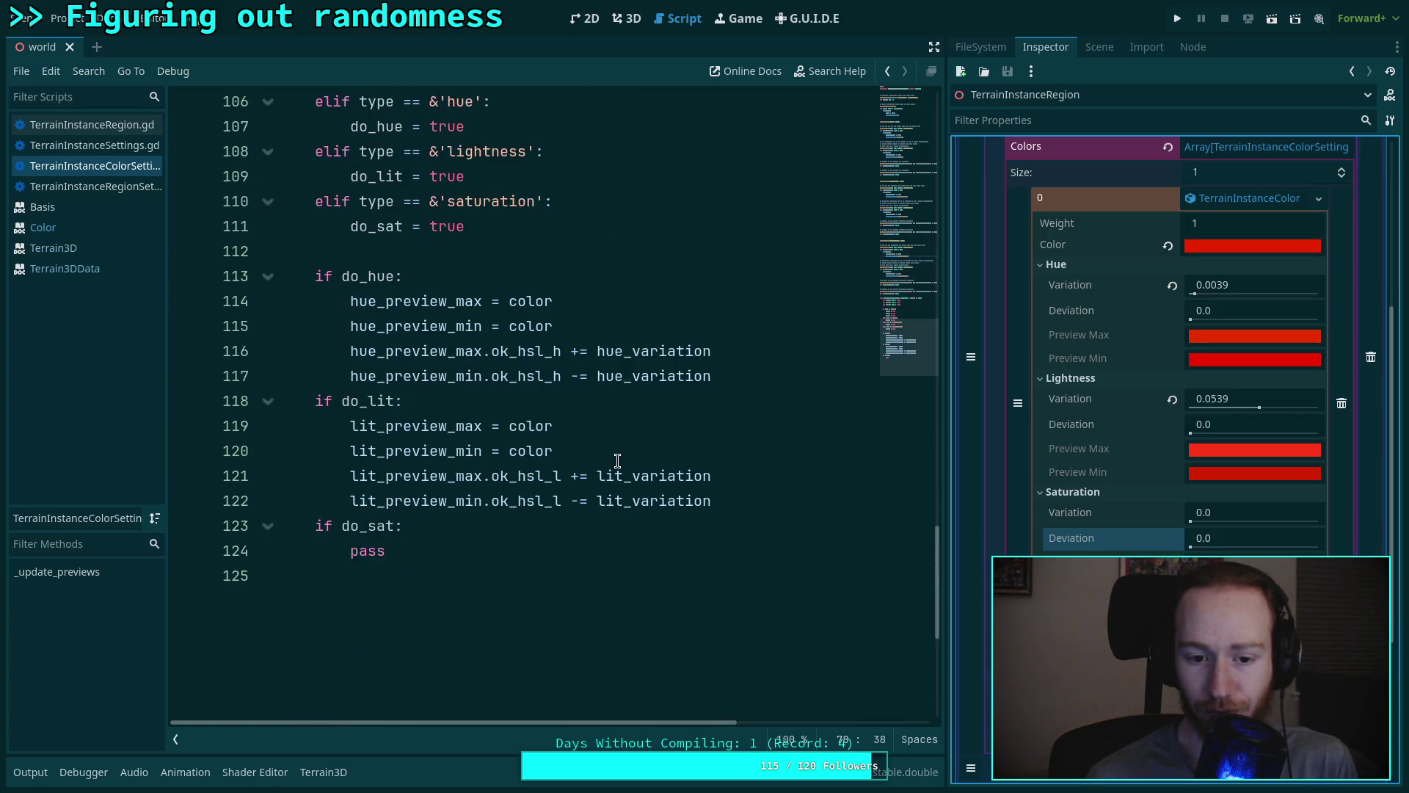
left_click_drag(732, 508, 350, 426)
key("ctrl+c")
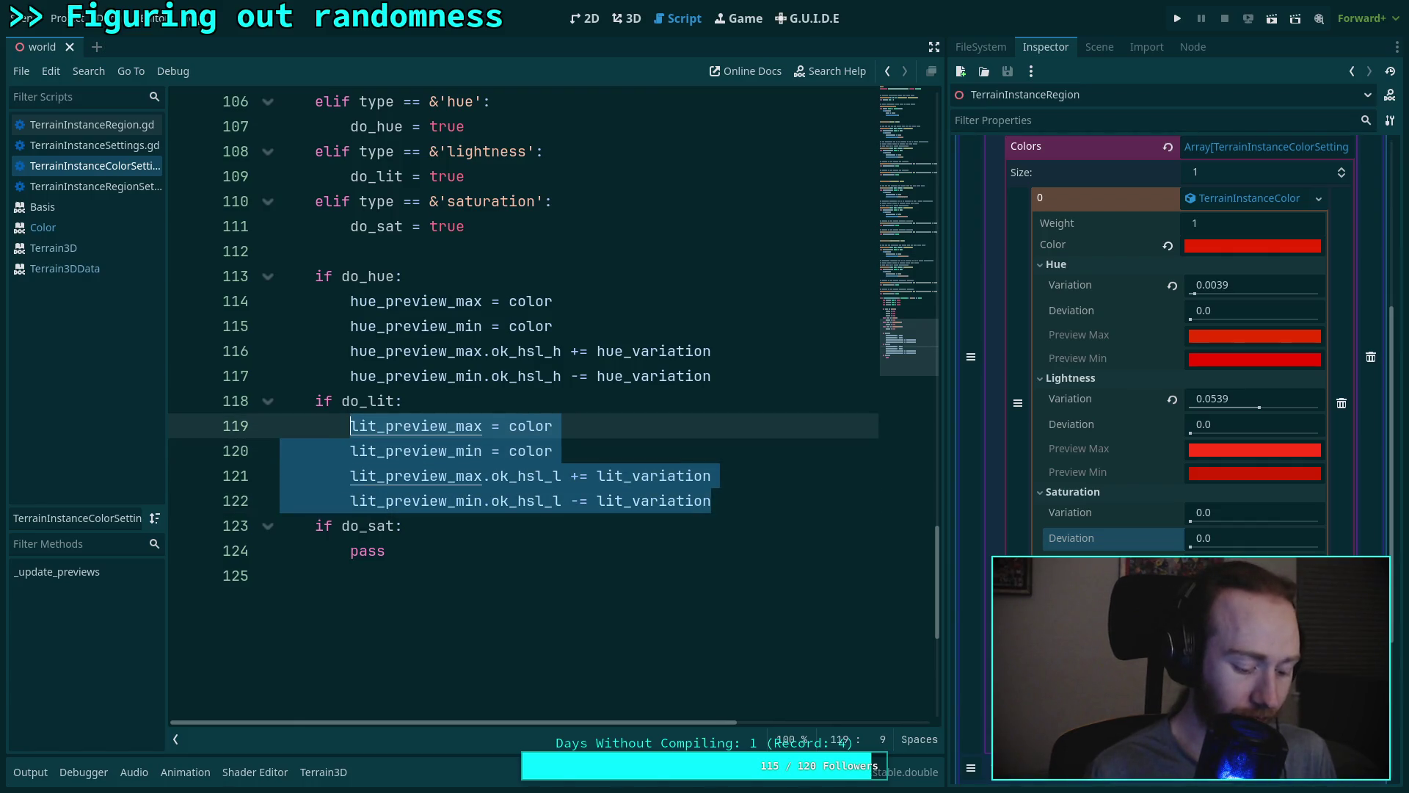
double_click(393, 547)
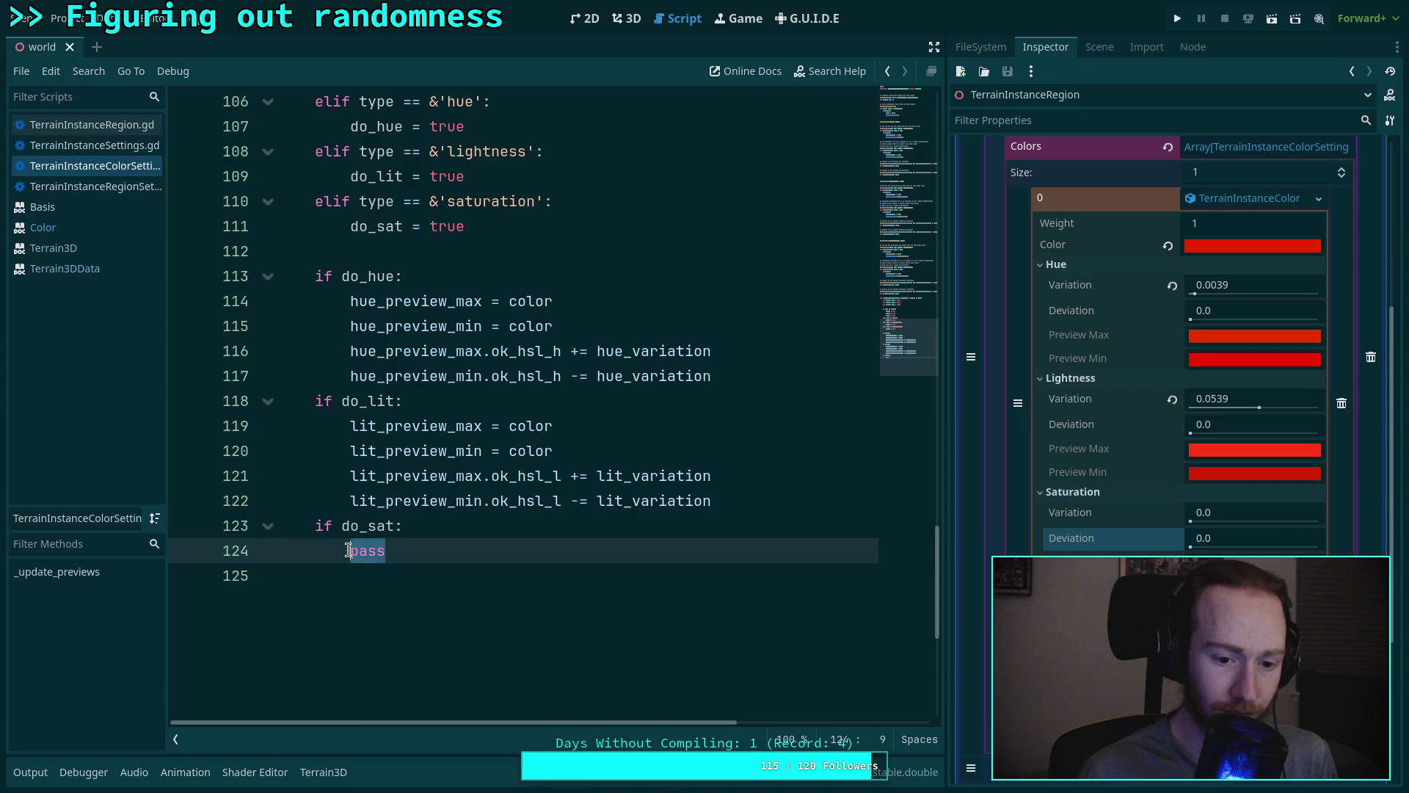
key("BackSpace")
key("ctrl+v")
Step: Rename lit to sat at the start of pasted lines 124 through 127
left_click_drag(367, 526, 395, 525)
key("ctrl+c")
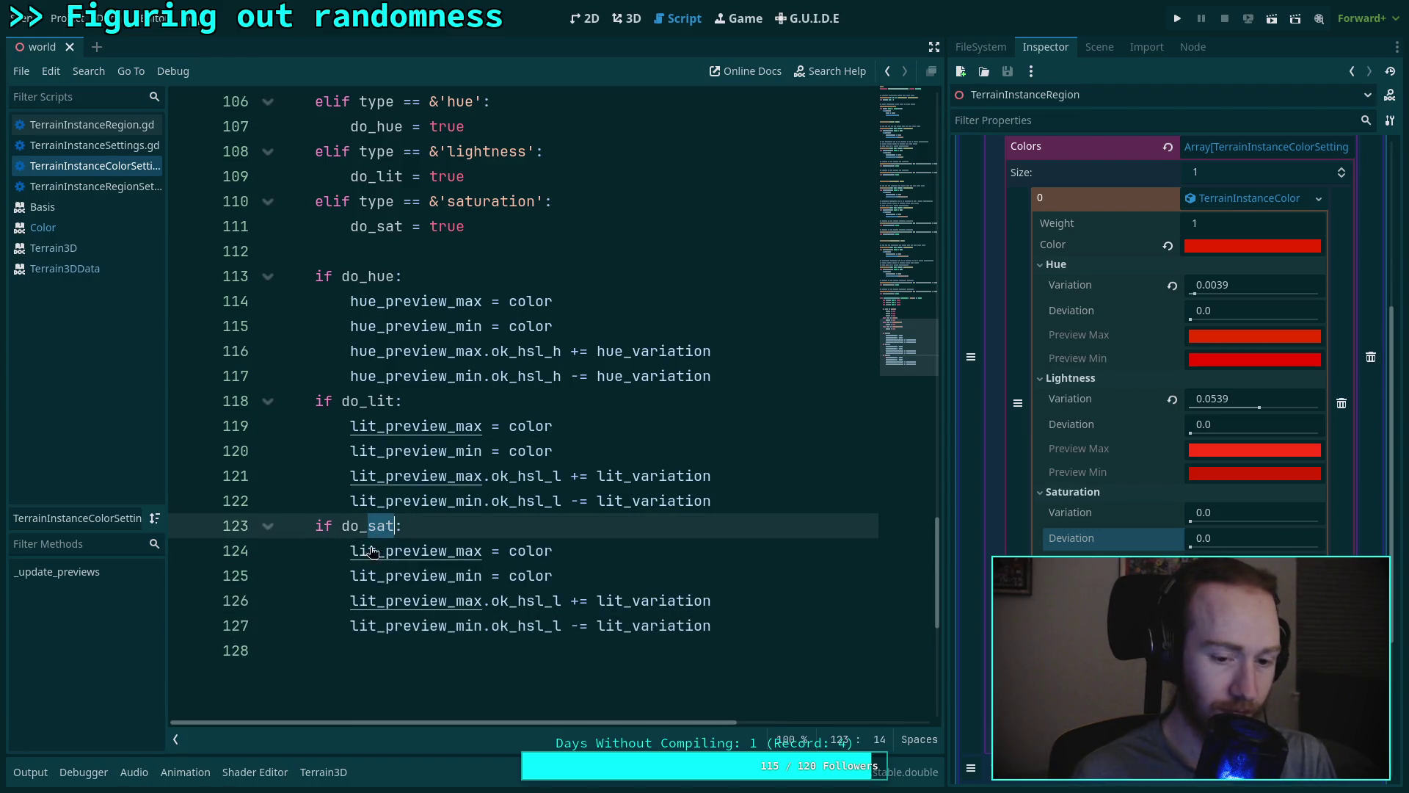
double_click(361, 551)
key("ctrl+v")
double_click(366, 575)
key("ctrl+v")
double_click(362, 601)
key("ctrl+v")
left_click(348, 625)
double_click(361, 625)
key("ctrl+v")
Step: Change ok_hsl_l to ok_hsl_s and lit_variation to sat_variation on lines 126 and 127
left_click(558, 600)
key("BackSpace")
type("s")
left_click(562, 626)
key("BackSpace")
type("s")
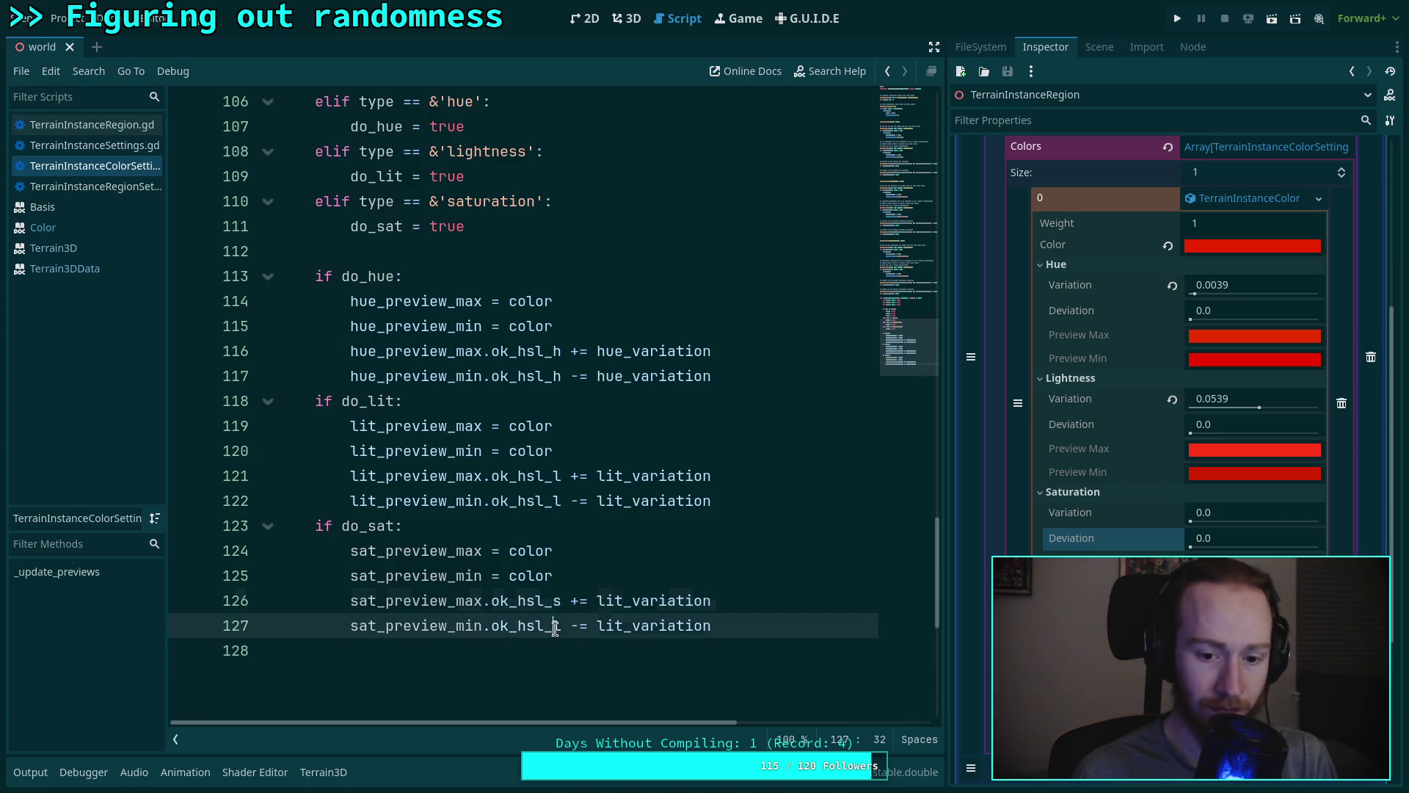
double_click(599, 625)
key("ctrl+v")
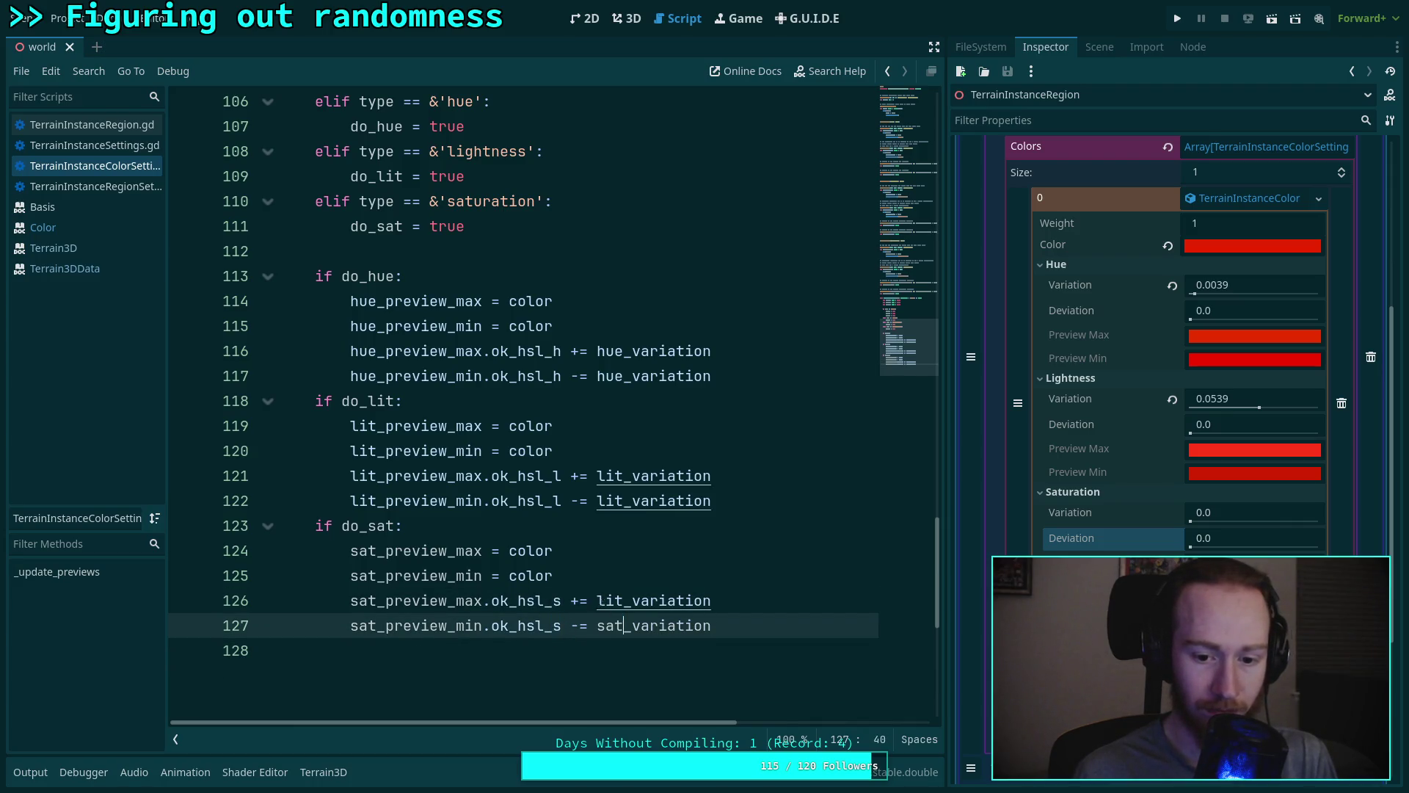
left_click_drag(596, 600, 616, 599)
type("sat")
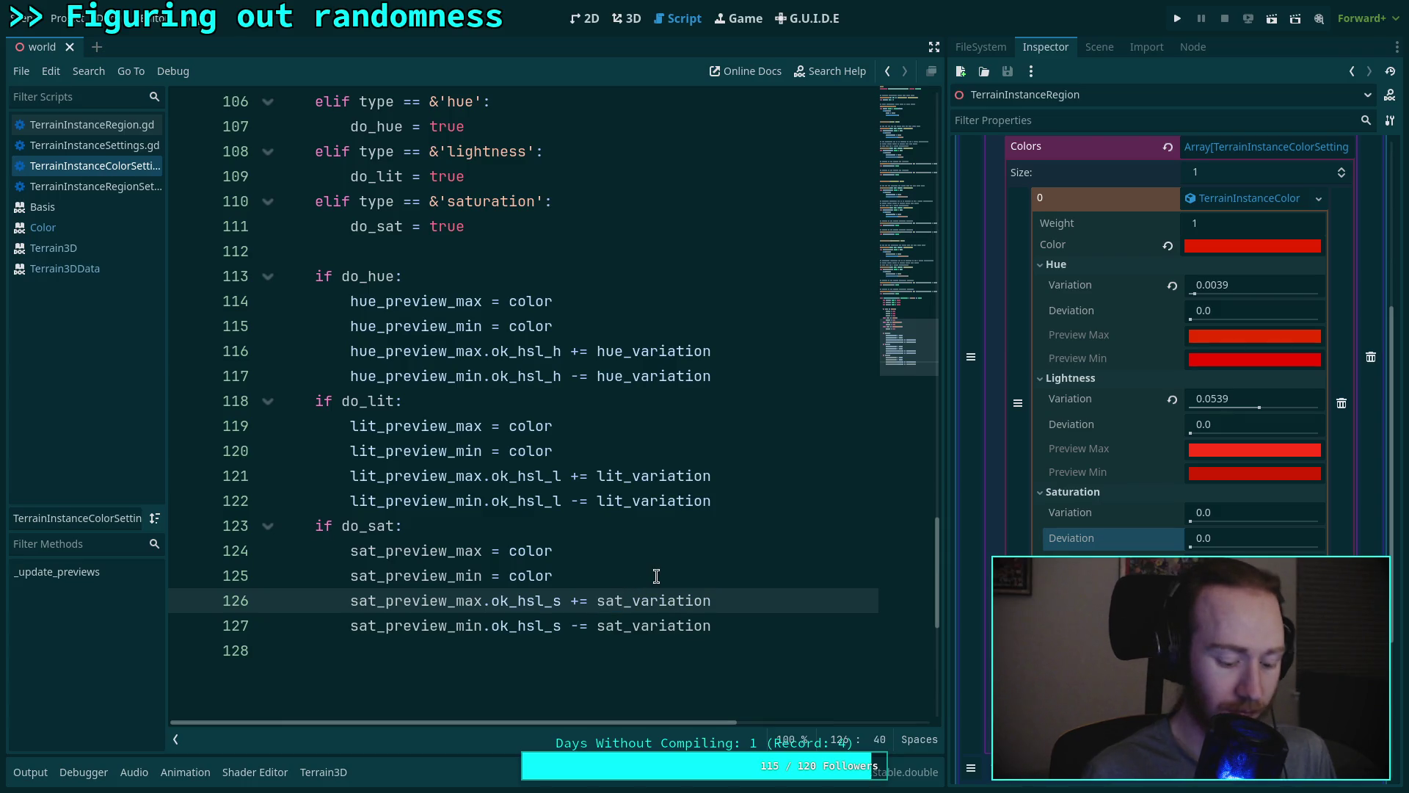
Step: Drag the Saturation Variation slider through larger values, then settle it at 0.113
left_click(1204, 513)
left_click(1190, 545)
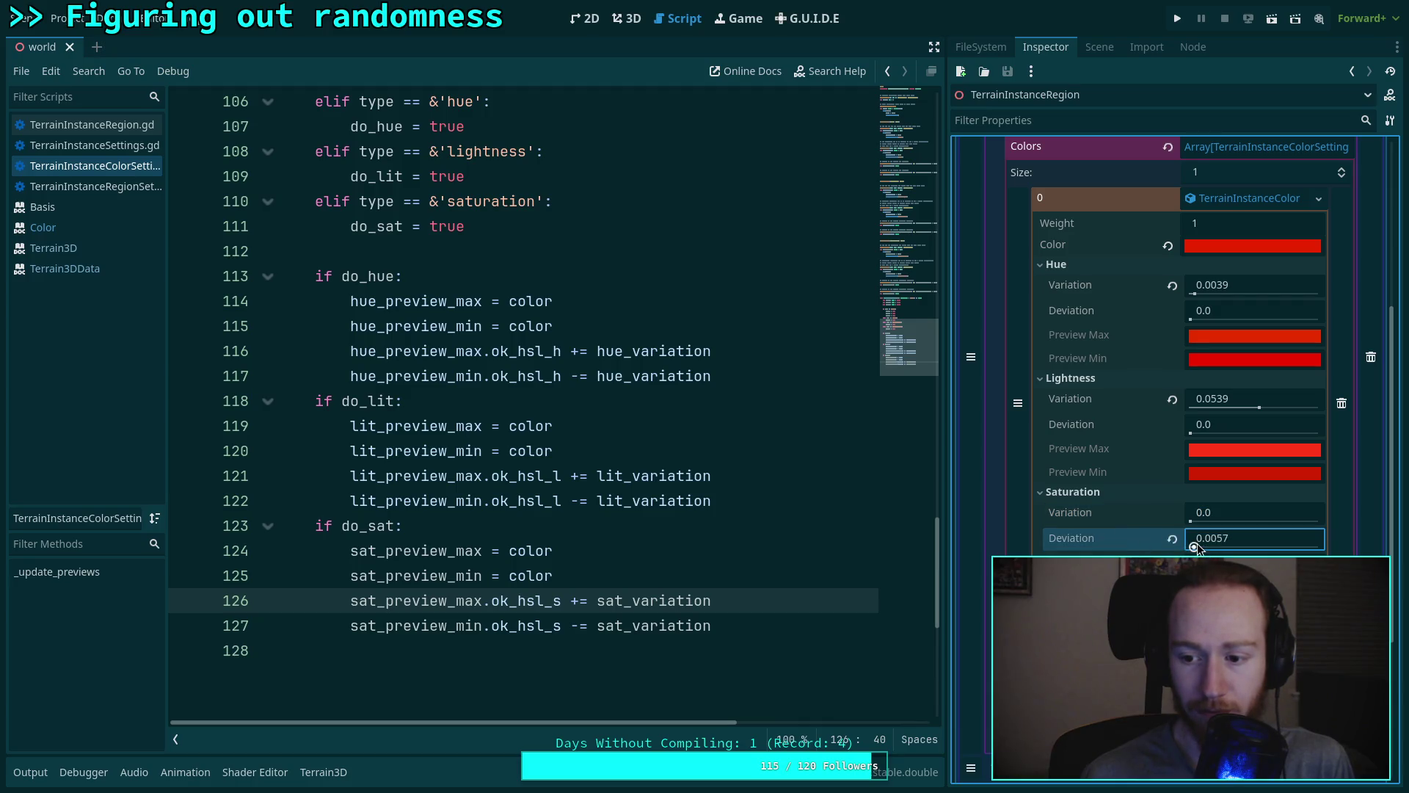
left_click_drag(1191, 522, 1325, 522)
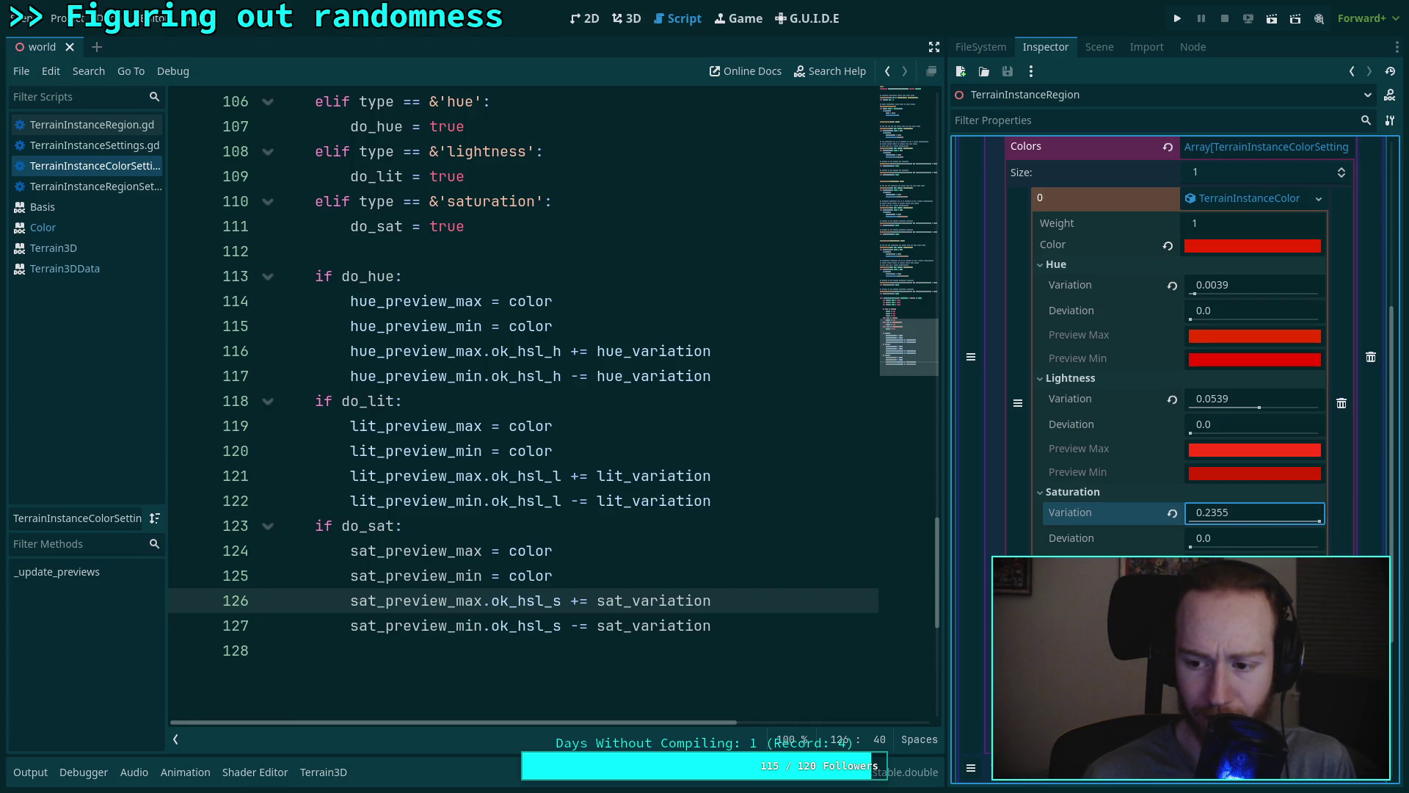
key("BackSpace")
type("53")
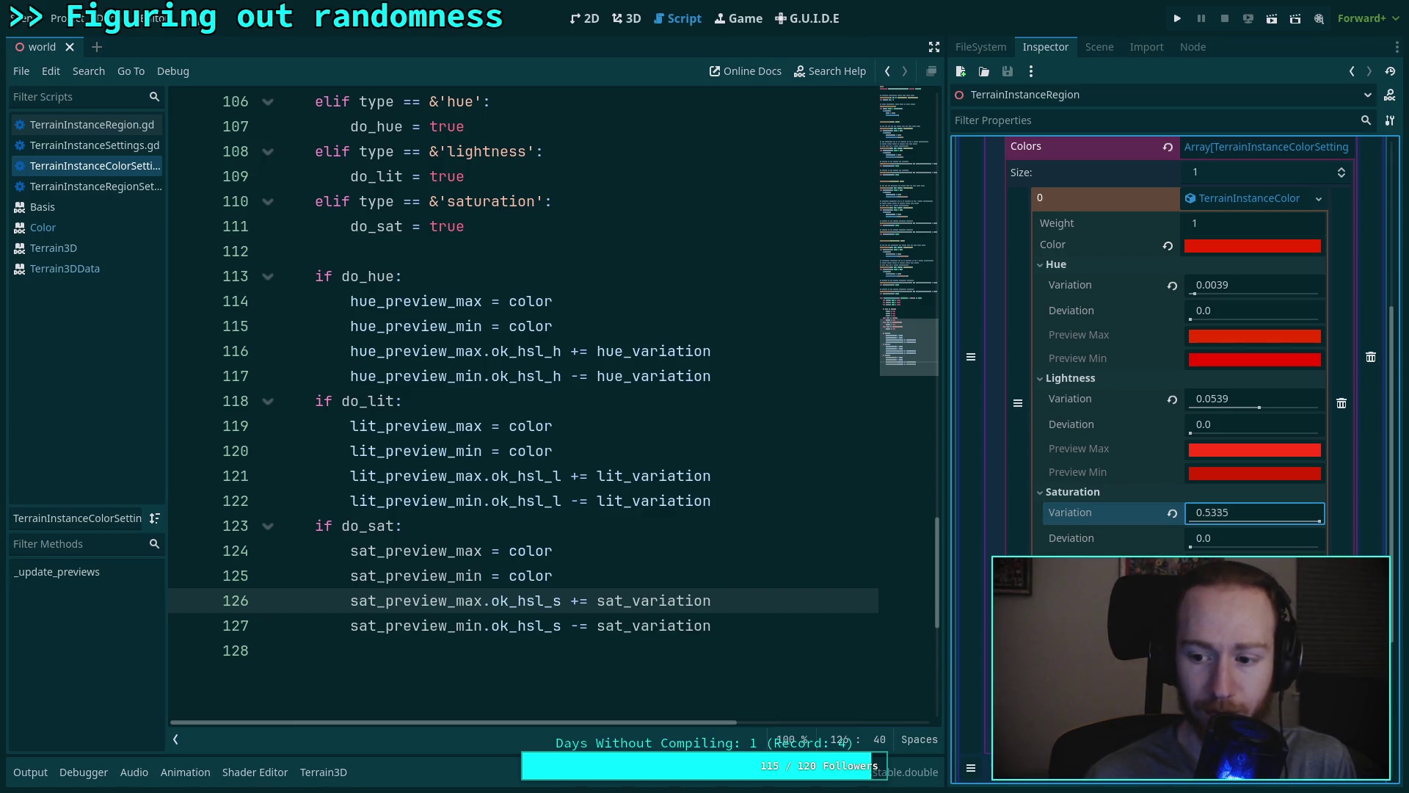
left_click_drag(1256, 512, 727, 390)
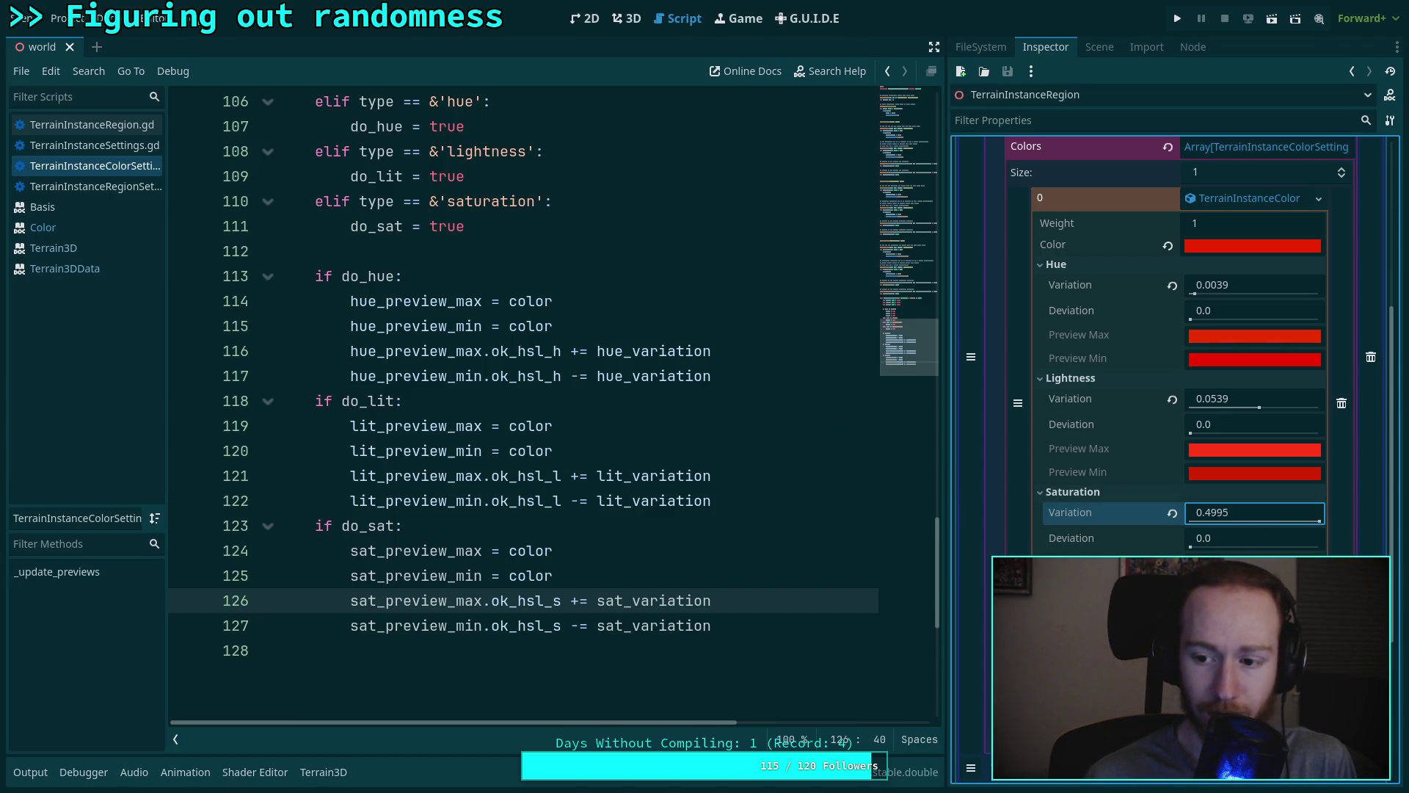
left_click_drag(1257, 520, 1248, 519)
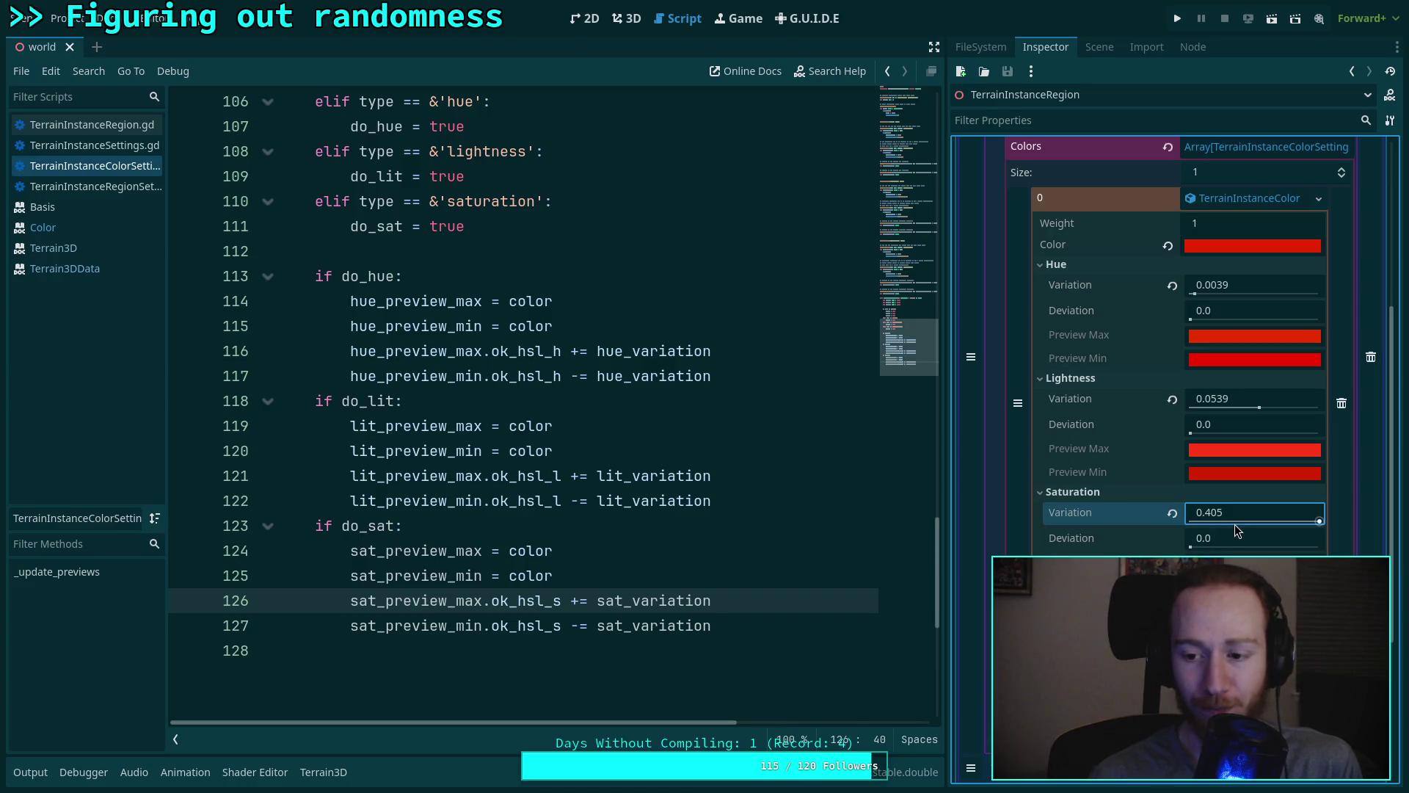
left_click_drag(1218, 518, 1224, 518)
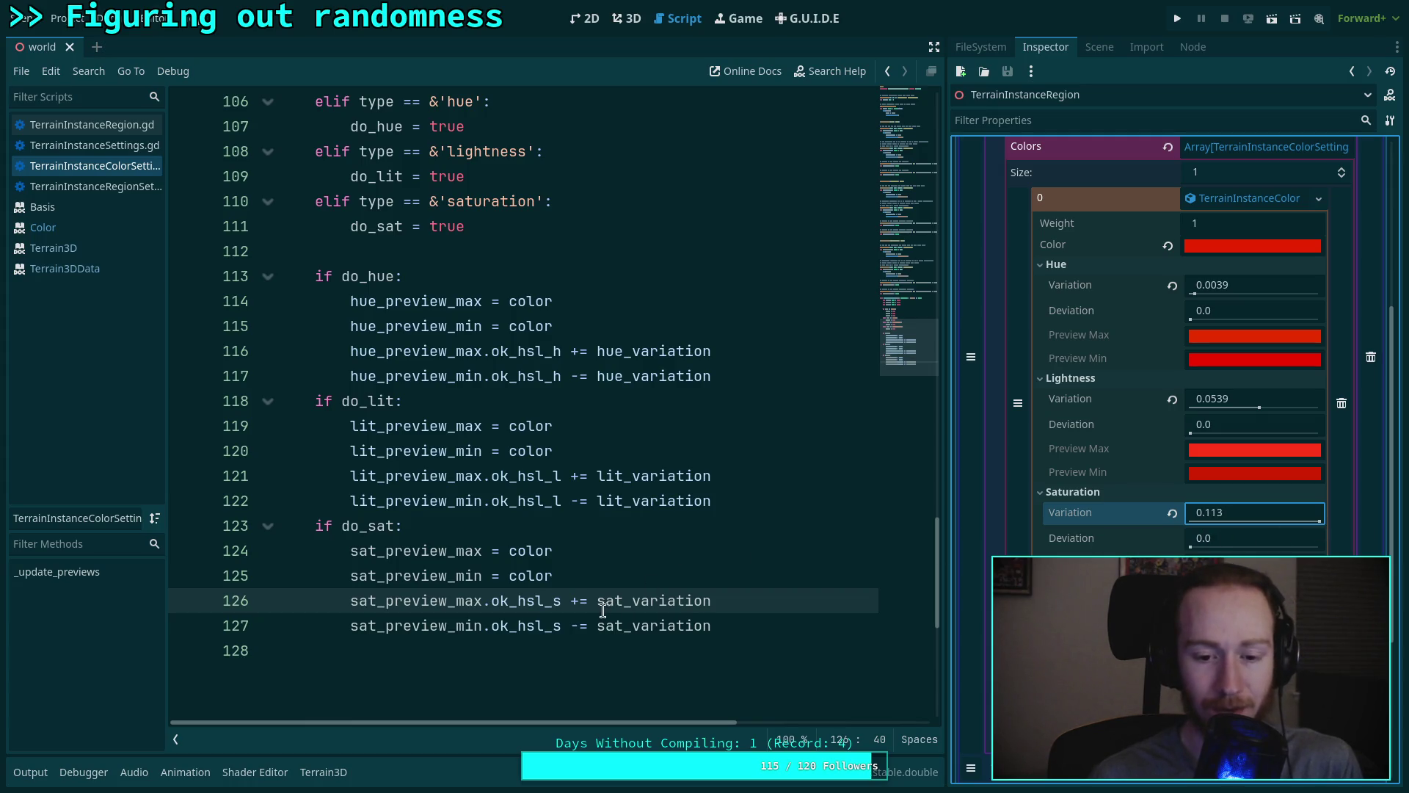
left_click(579, 597)
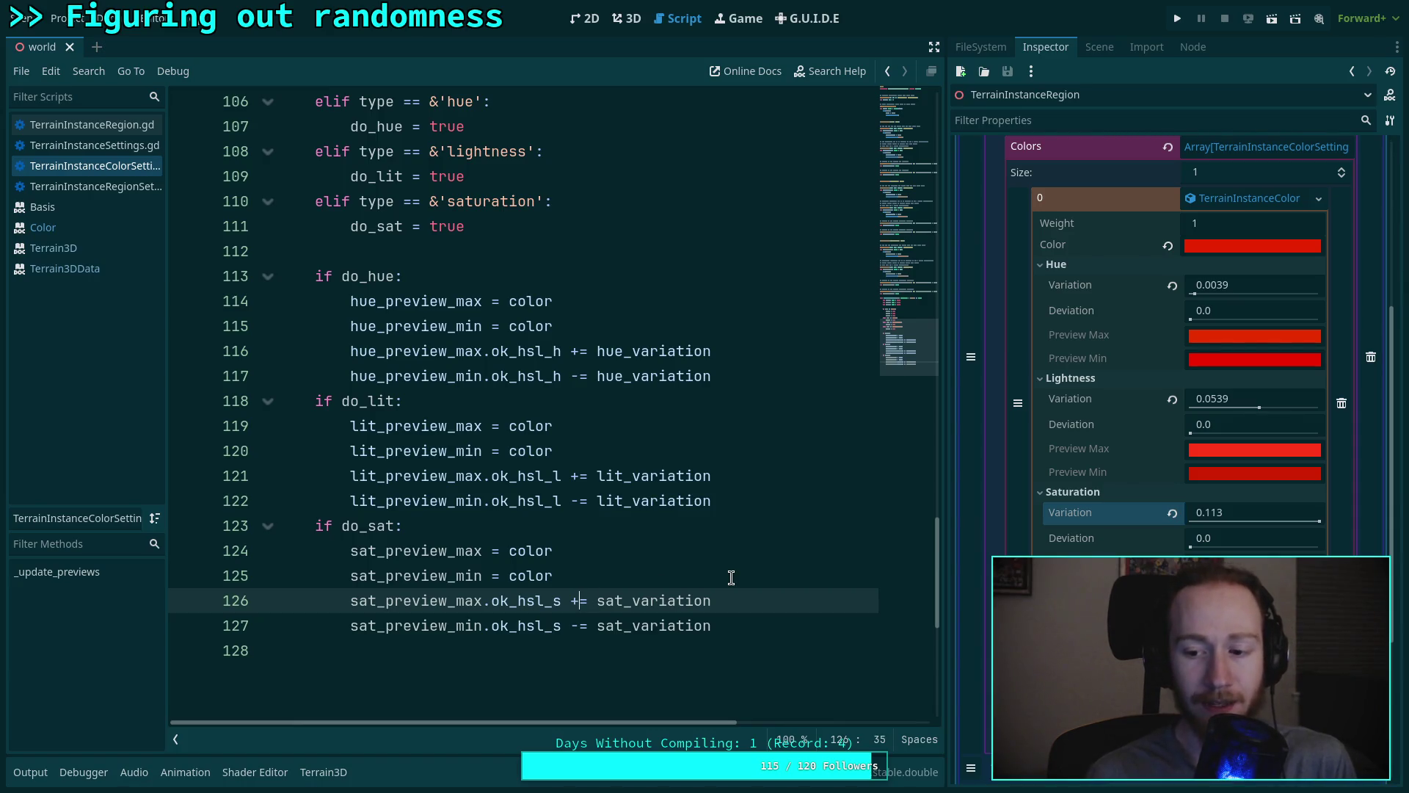
Step: Make lines 126–127 plain assignments and wrap line 126 as clampf(sat_preview_max + sat_variation, 1.0)
key("BackSpace")
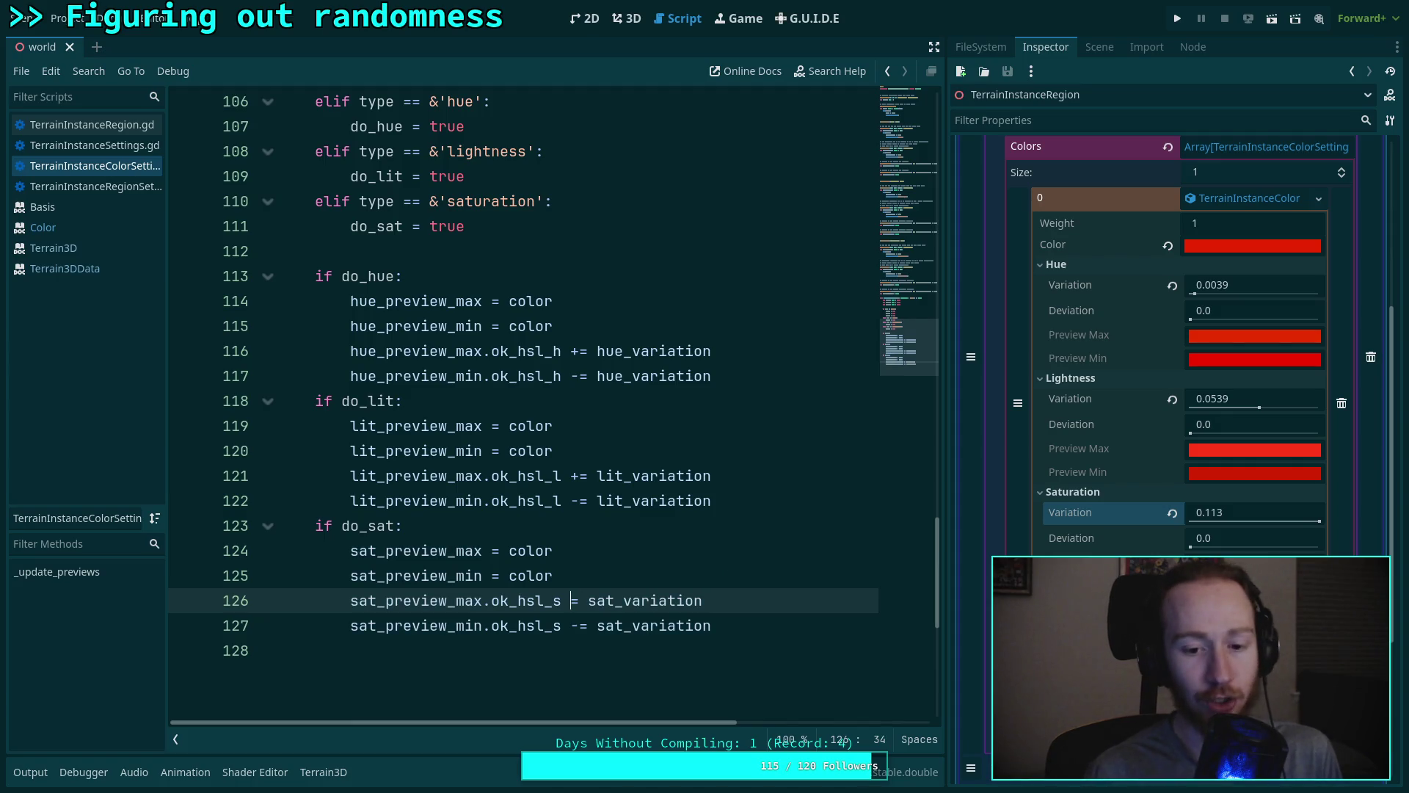
key("Down")
key("Delete")
left_click(579, 601)
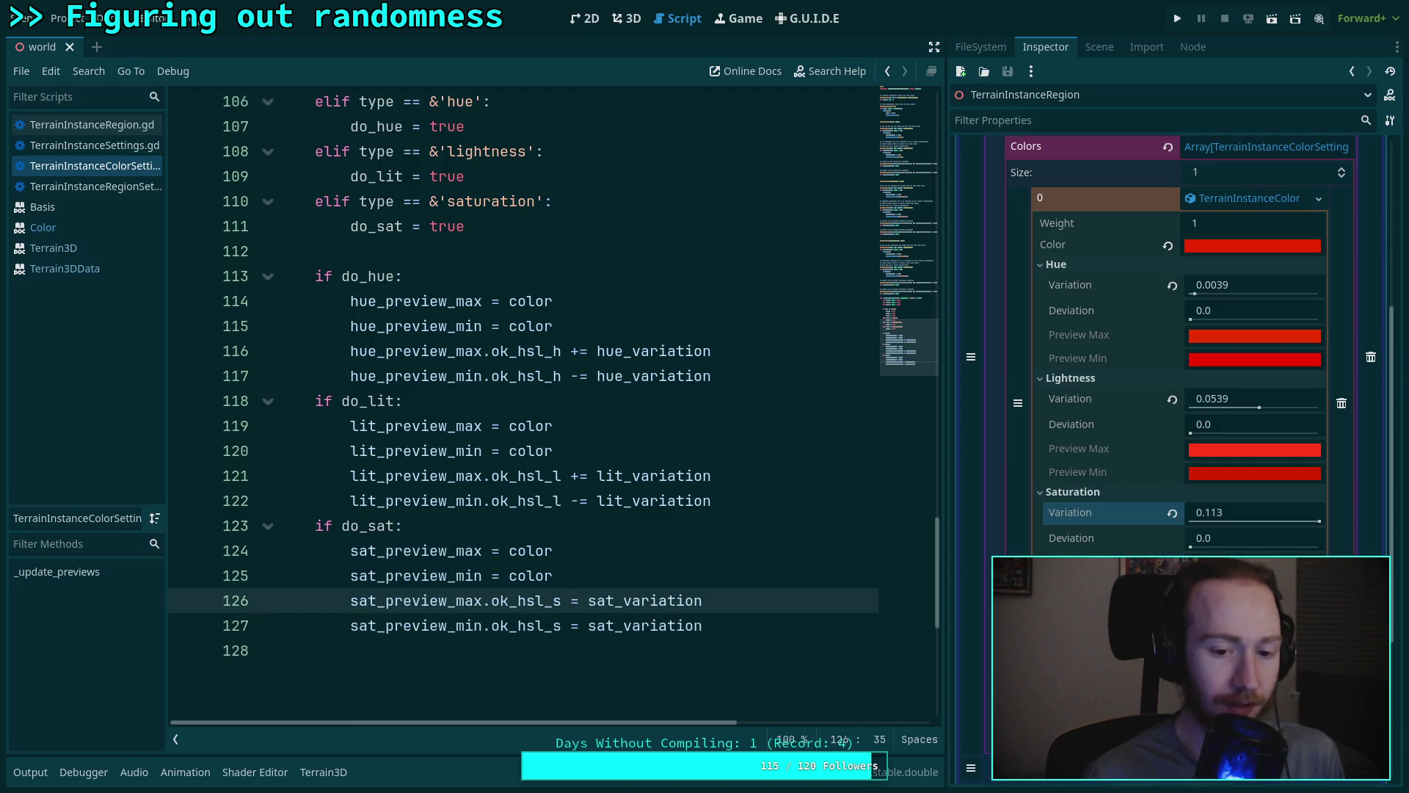
type("clam")
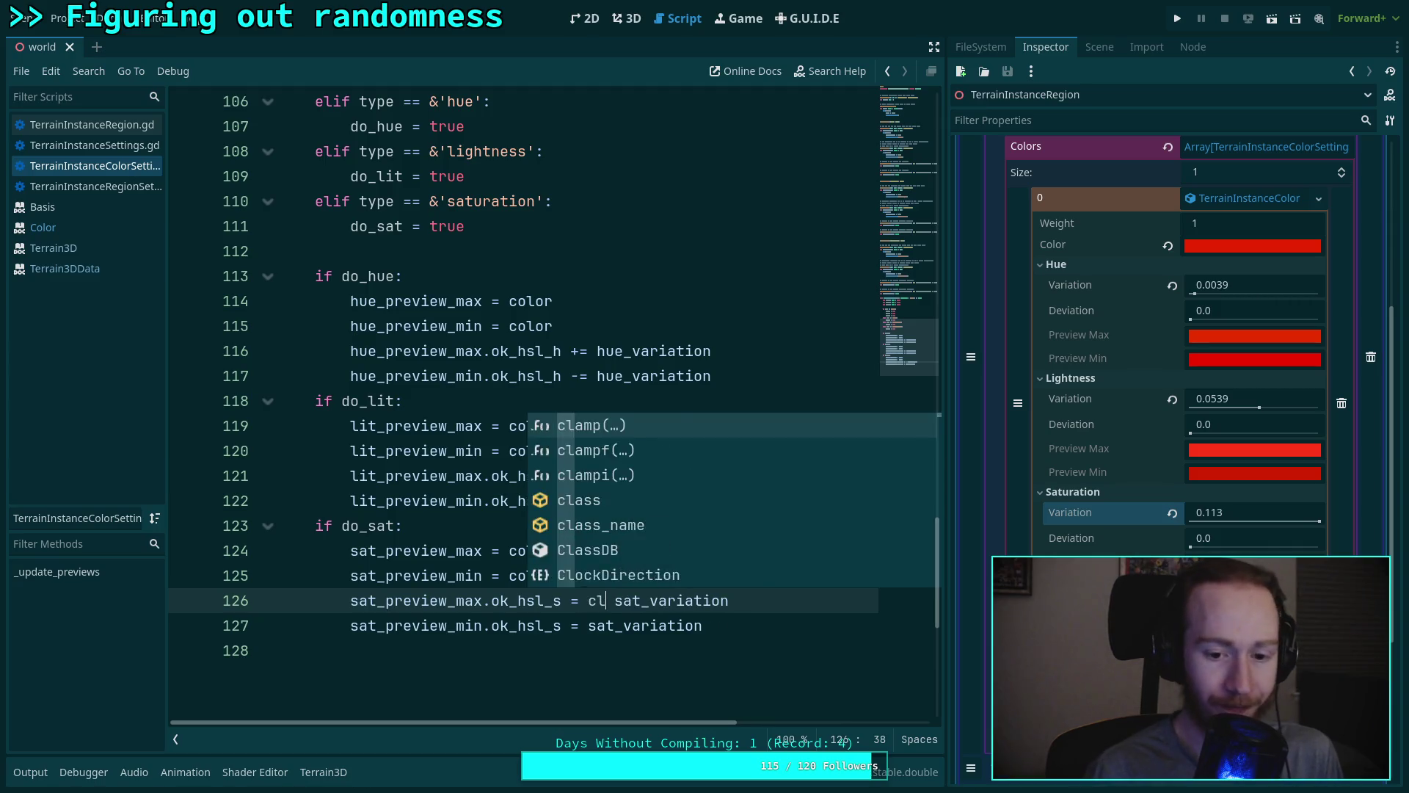
type("pf(")
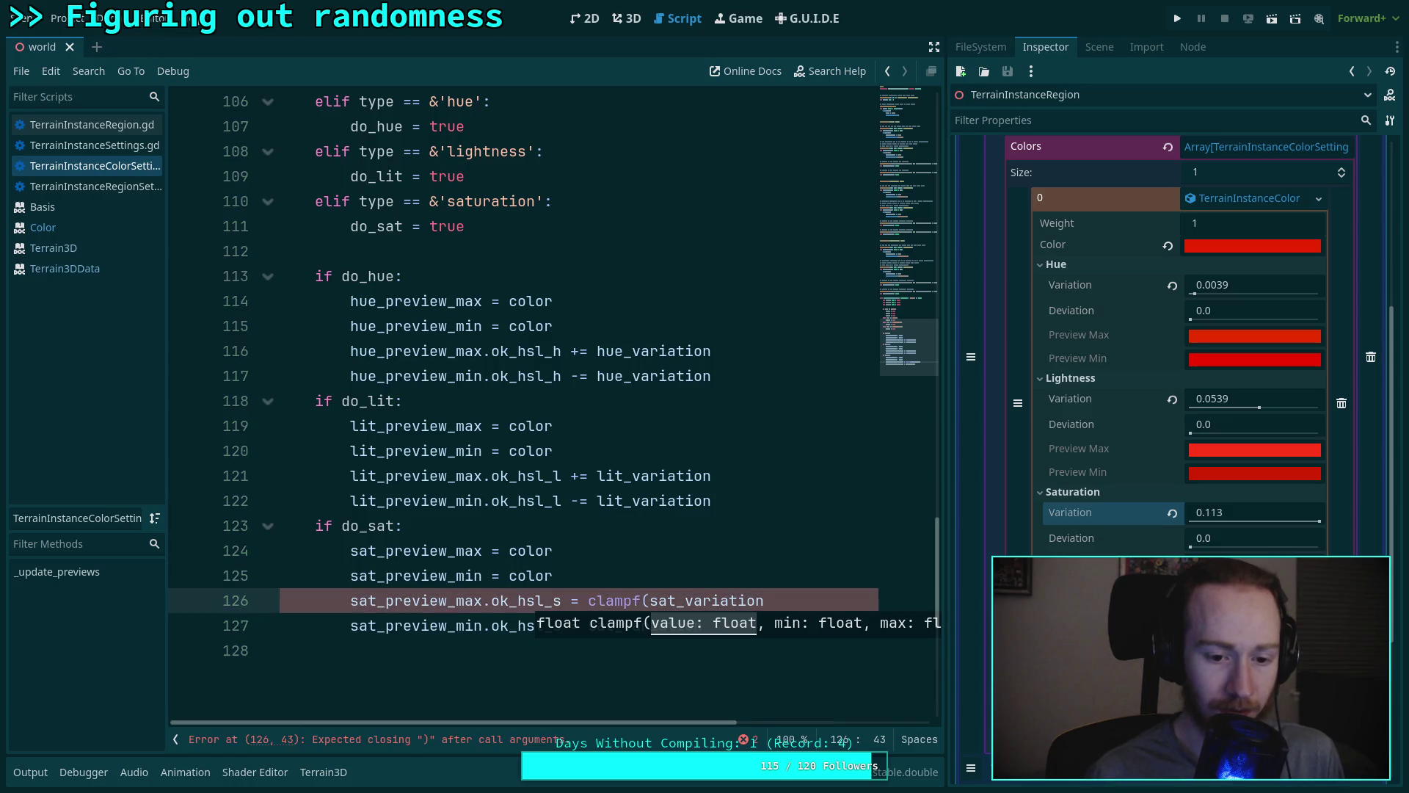
type("sat")
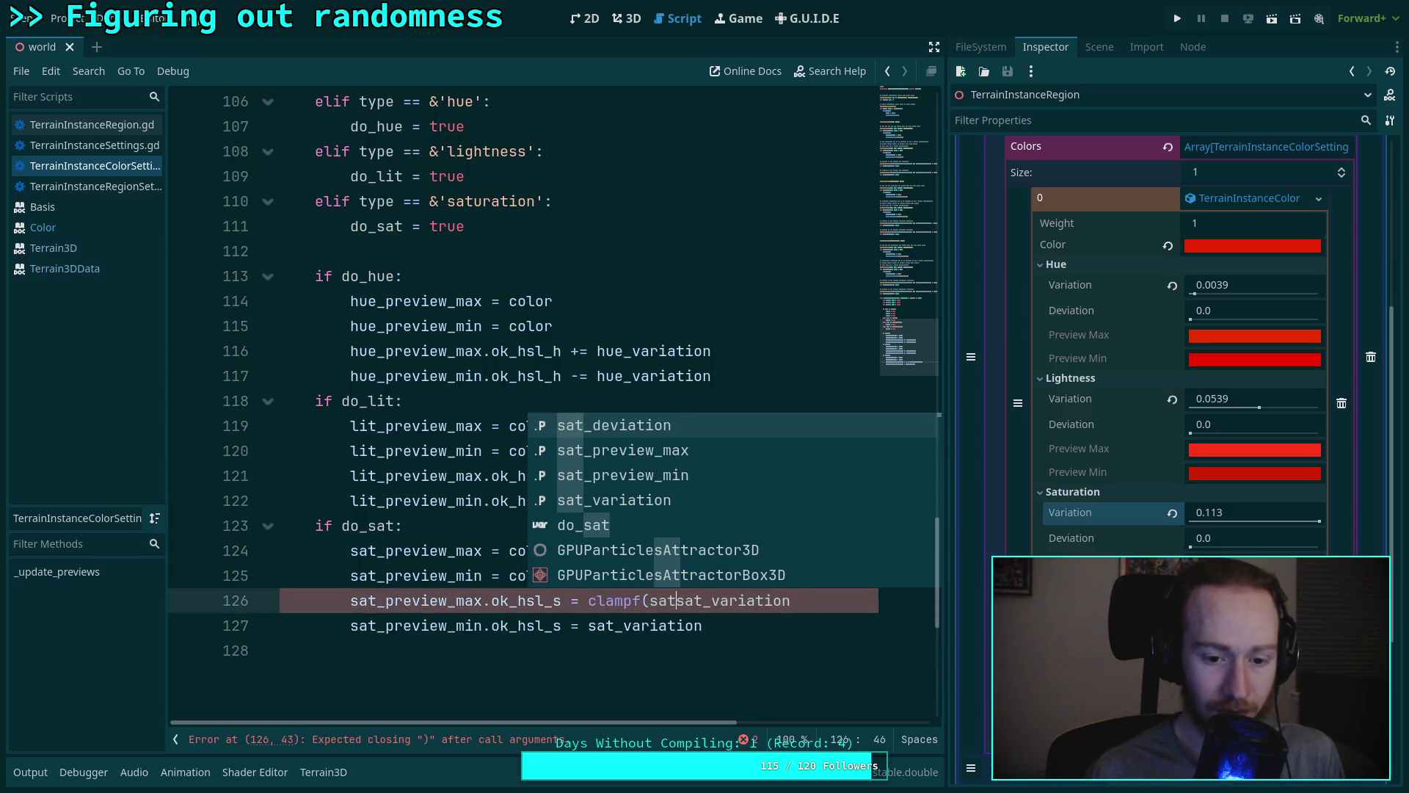
type(" _pr")
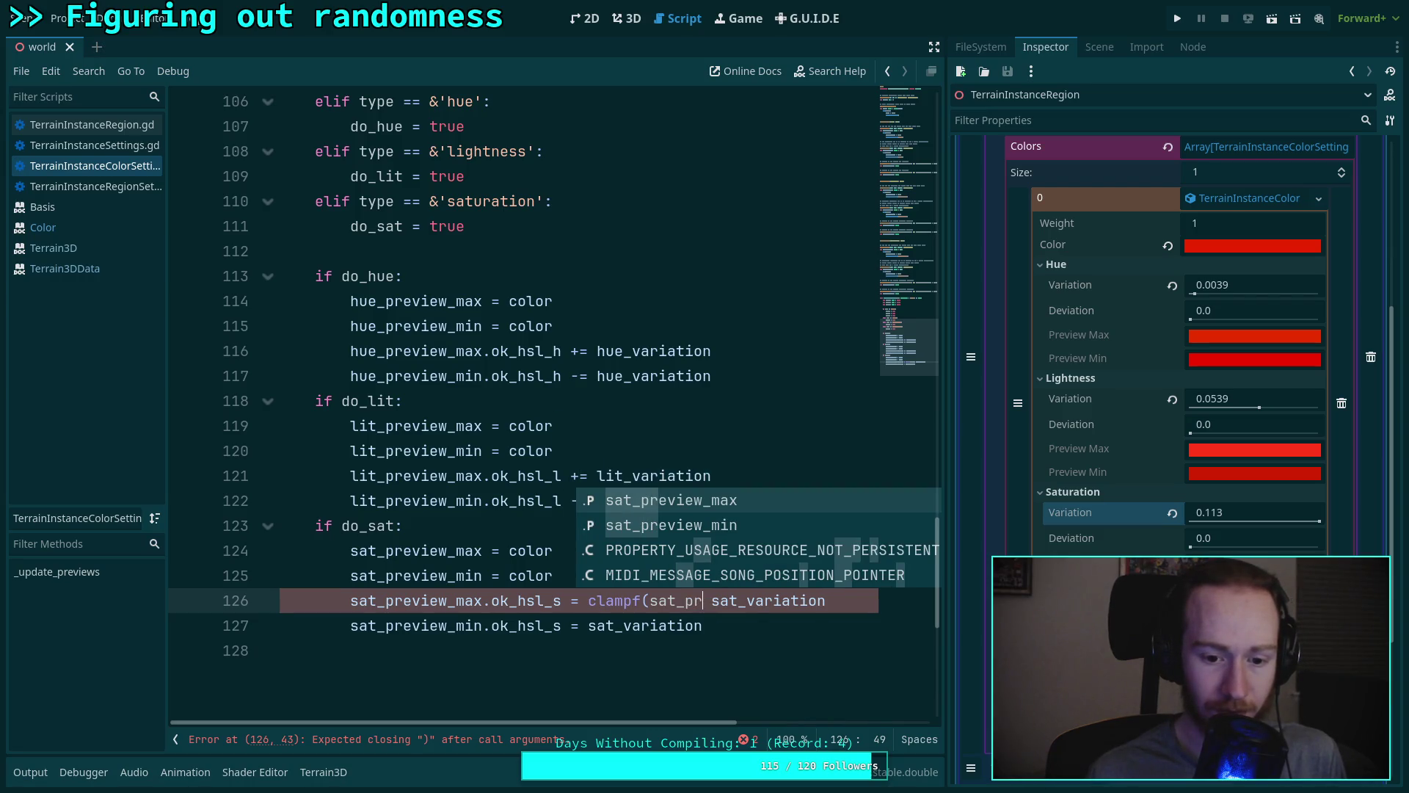
key("Return")
type("+")
key("Right")
key("Right")
key("Right")
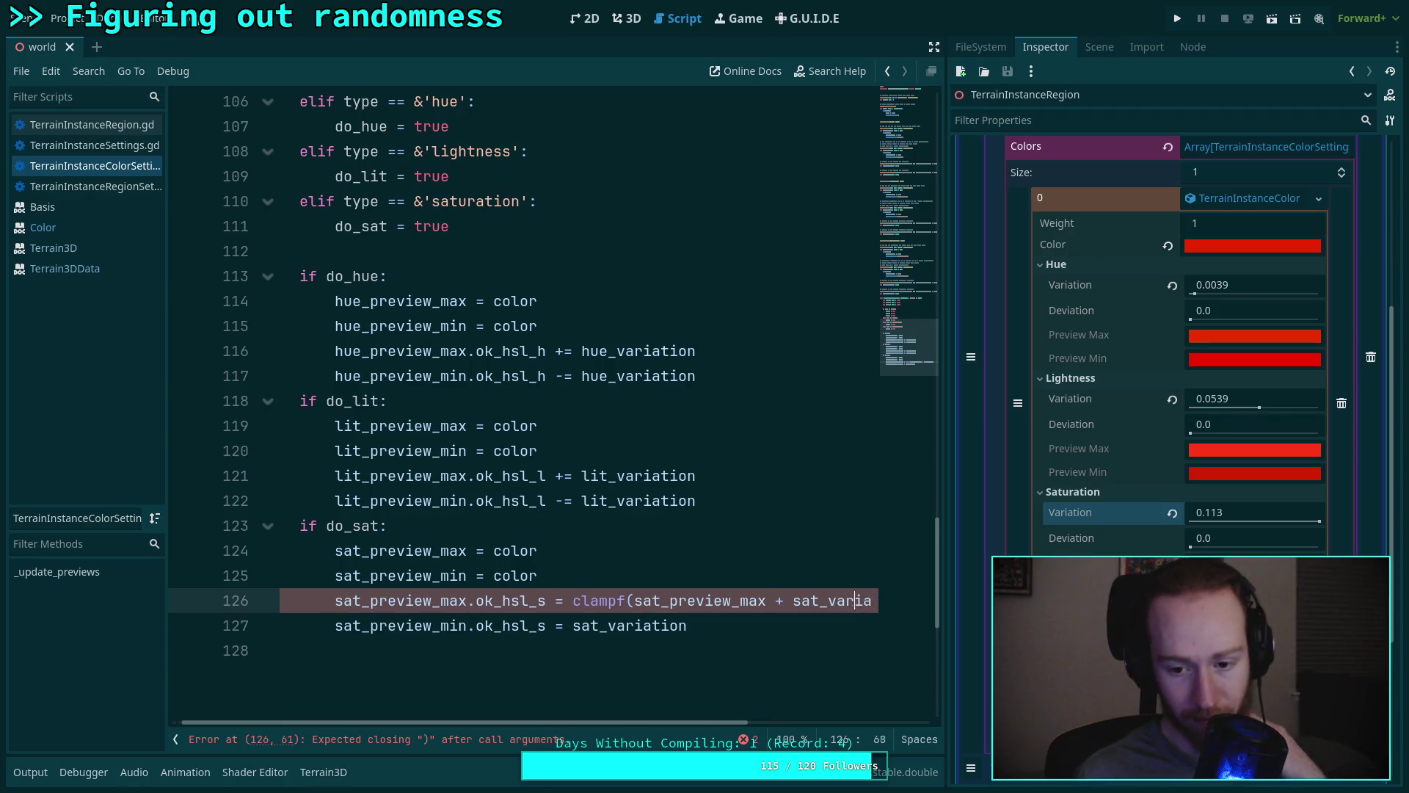
key("Right")
key("Right")
key("Right")
type(", 1.0")
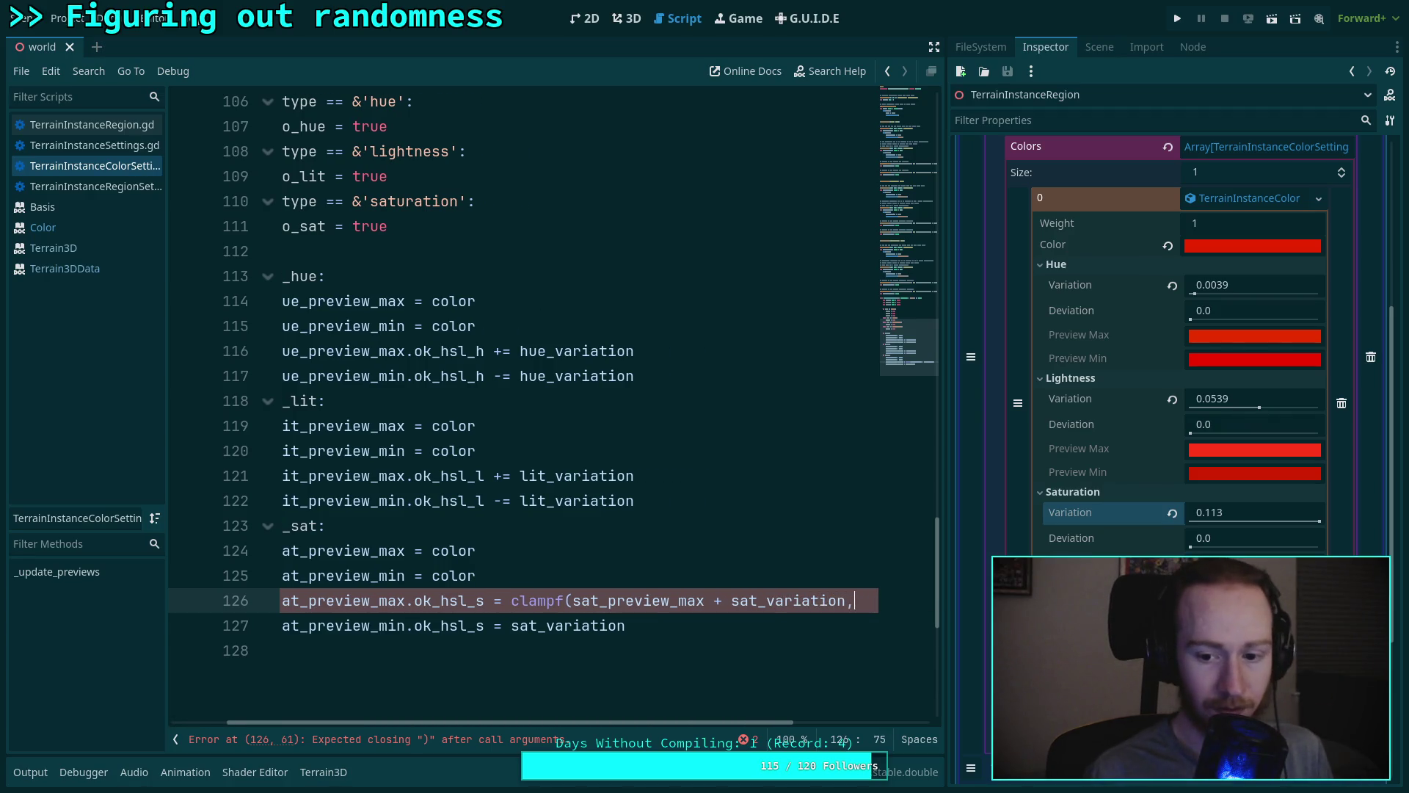
type(")")
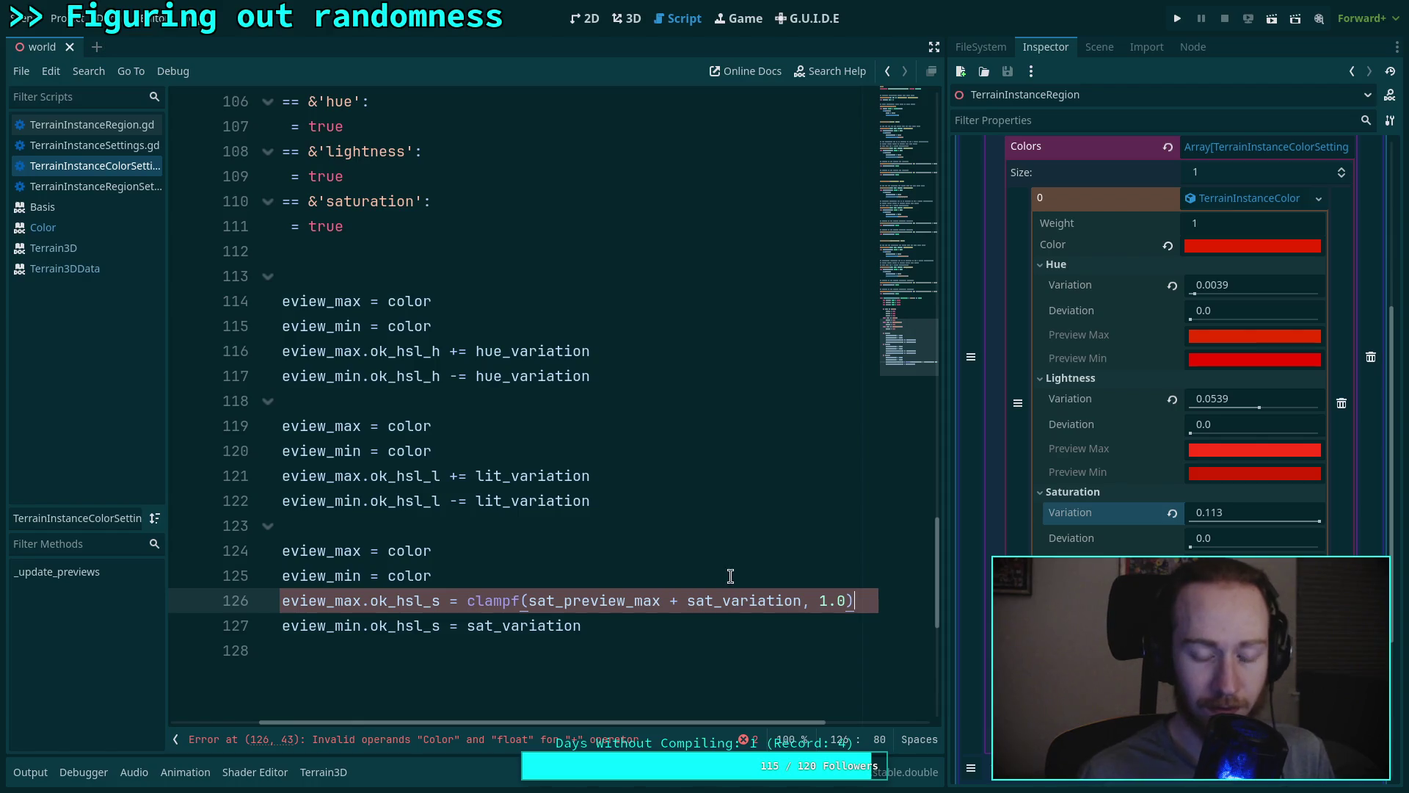
Step: Swap clampf for minf and use sat_preview_max.ok_hsl_s on line 126
double_click(488, 598)
type("minf")
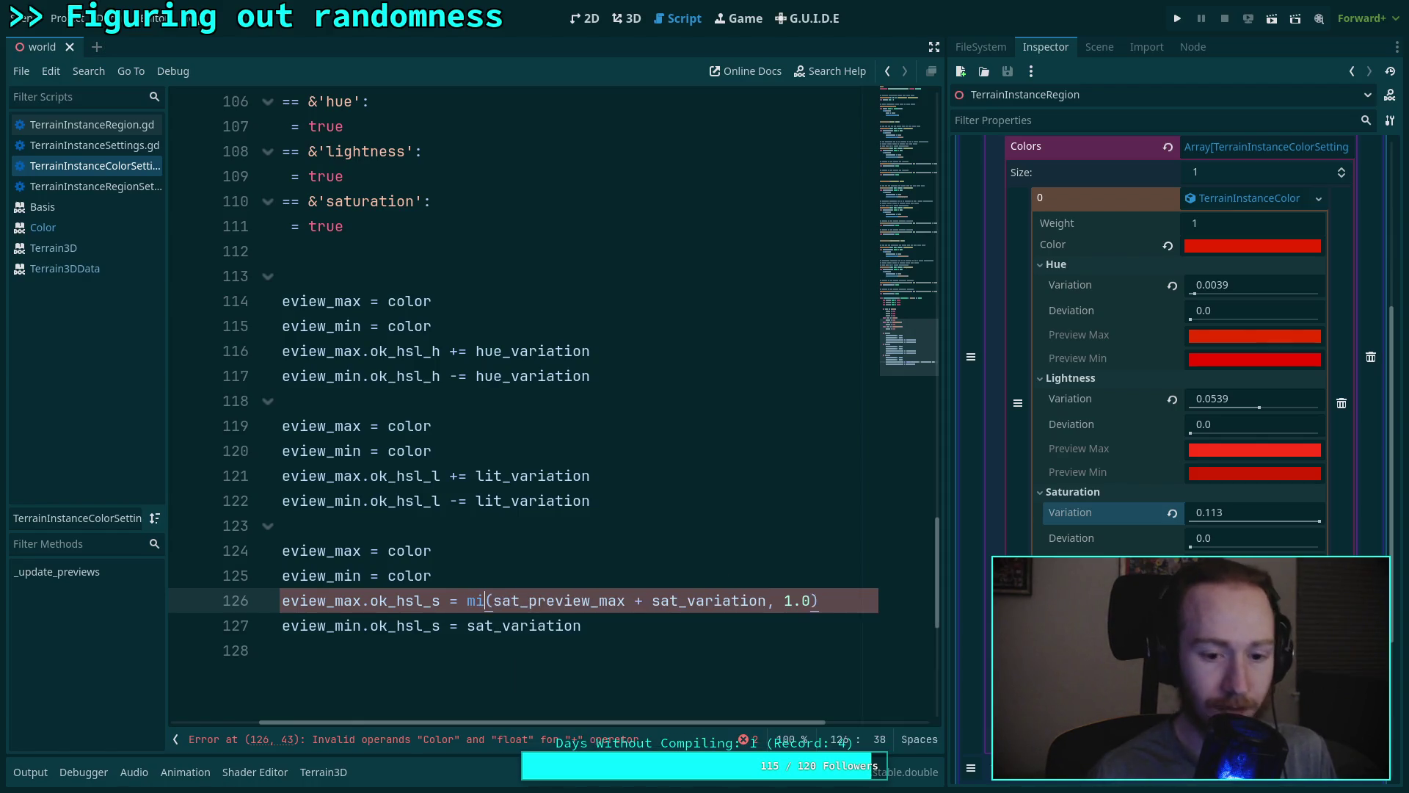
left_click(521, 623)
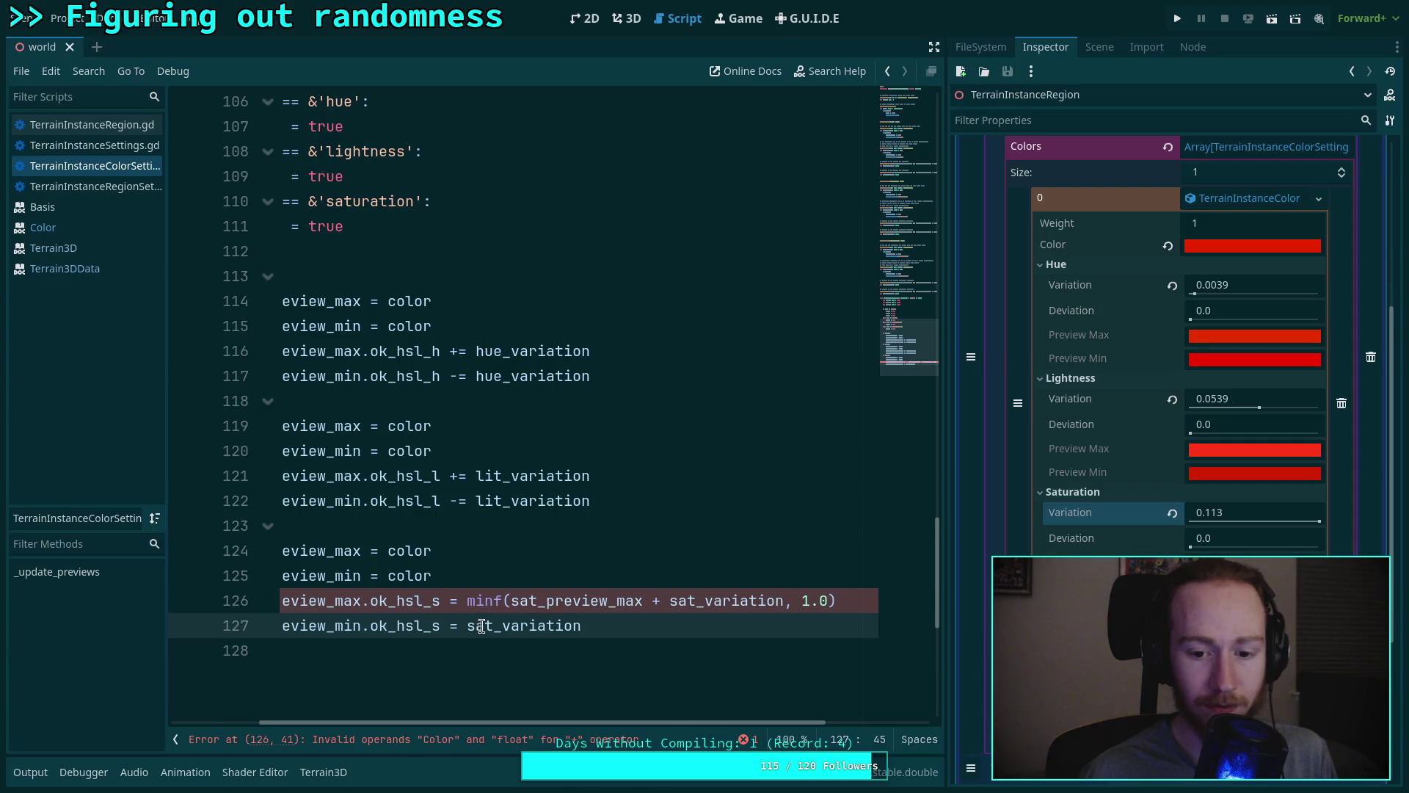
scroll(560, 731, "left", 3)
double_click(400, 598)
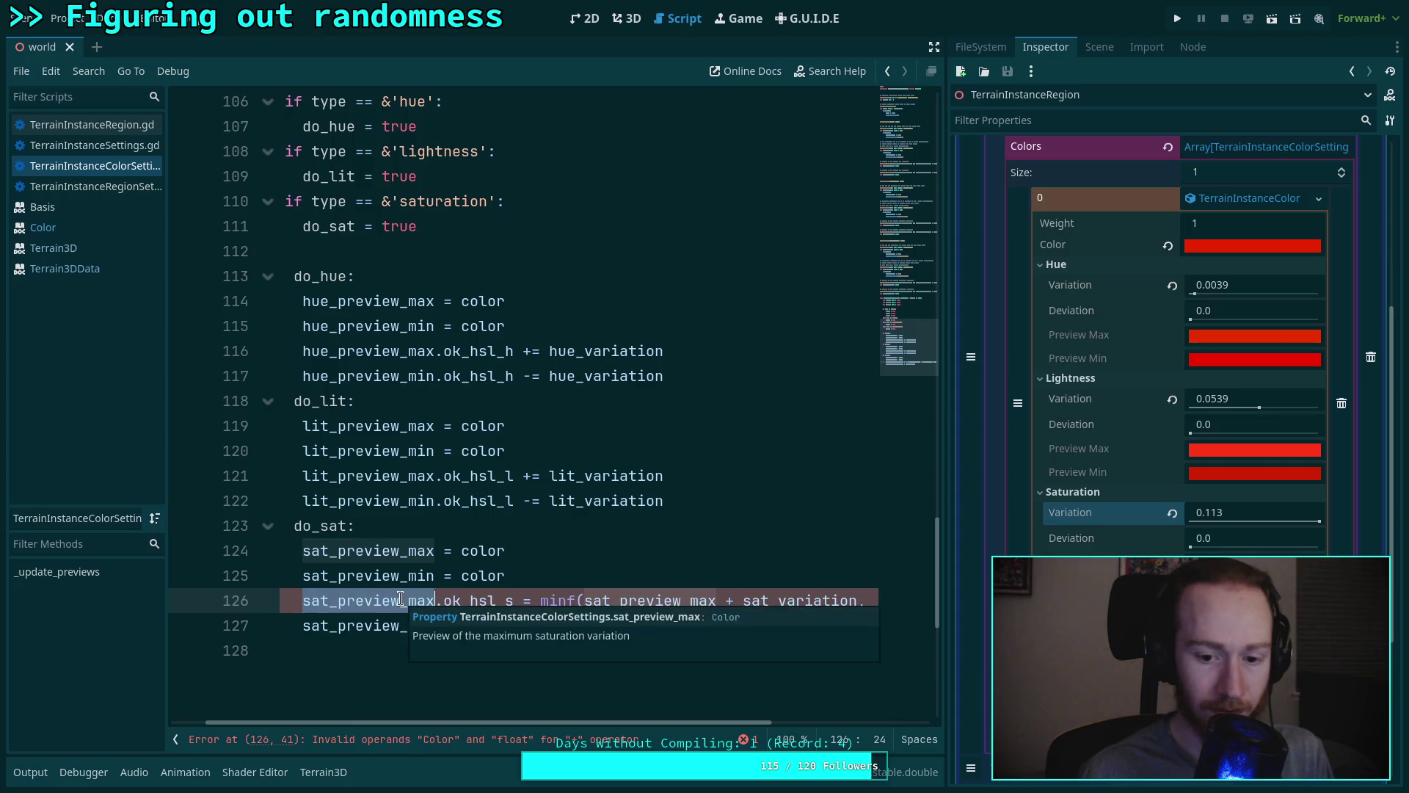
left_click(720, 607)
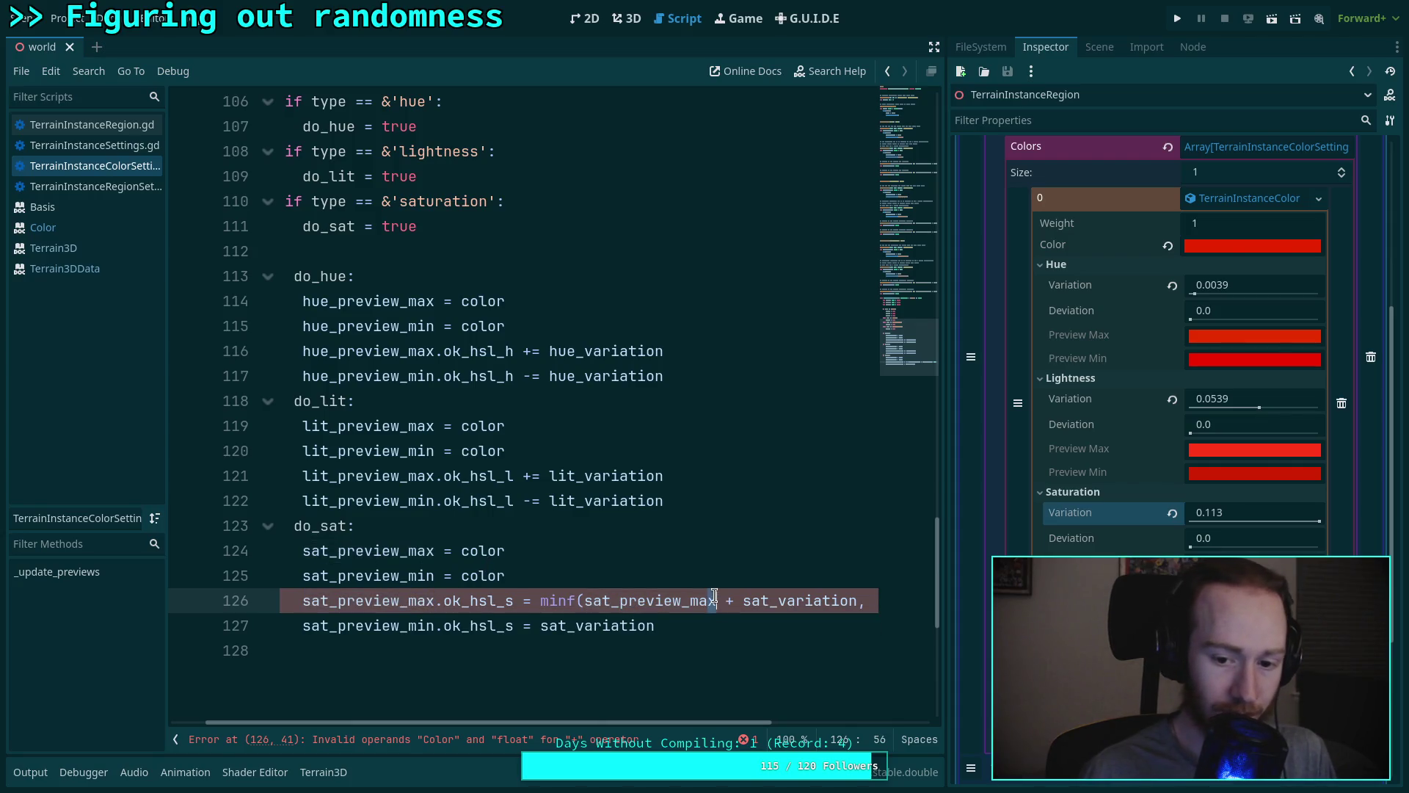
type(".ok")
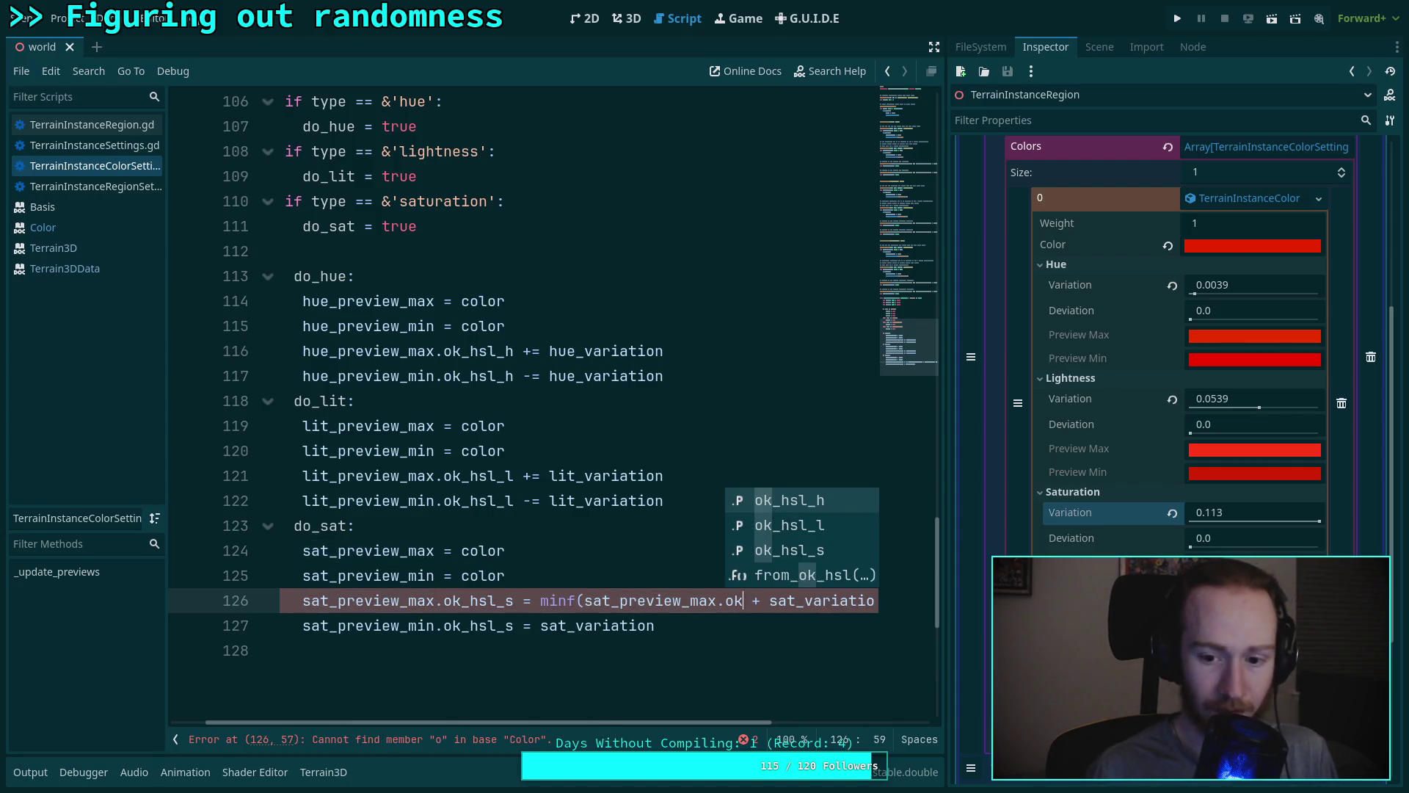
key("Down")
key("Down")
key("Return")
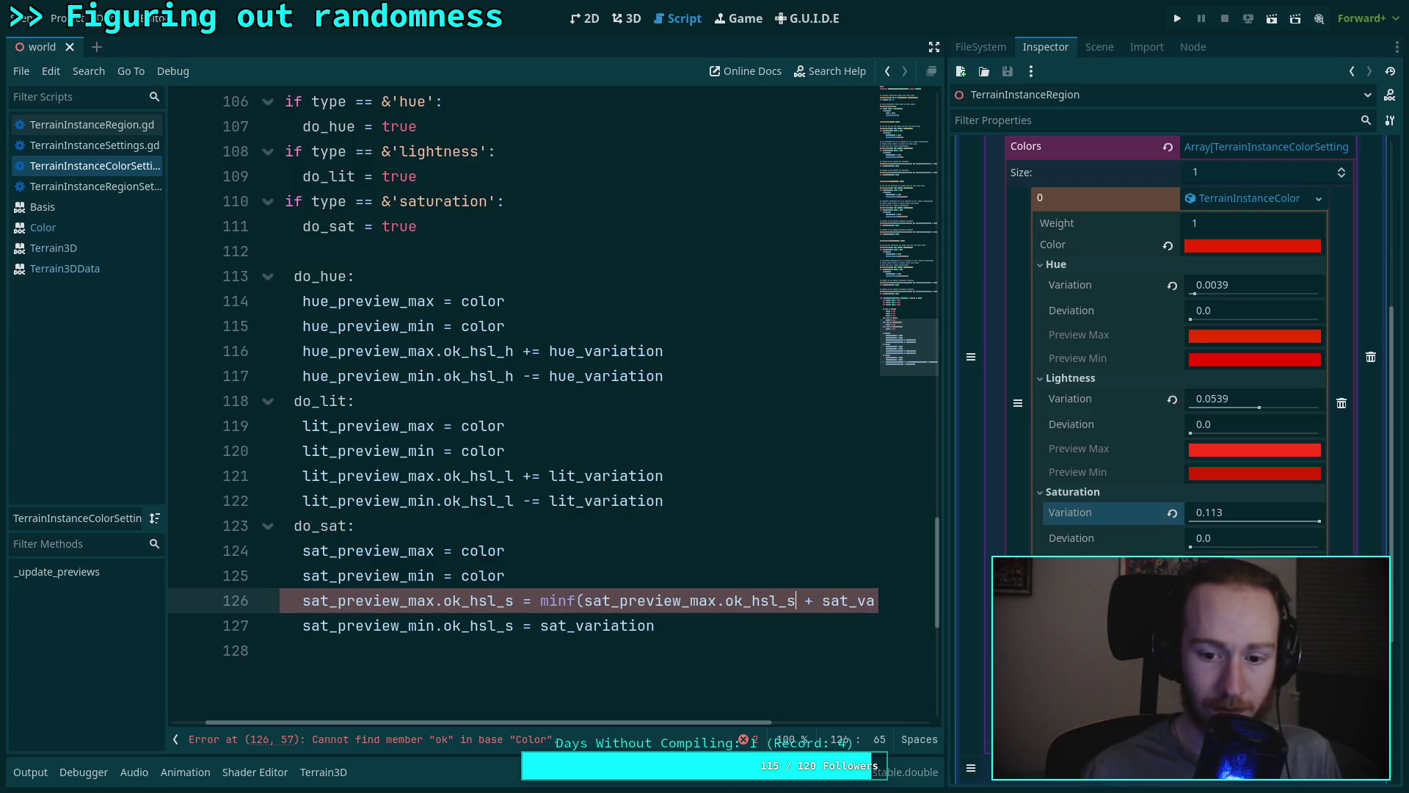
Step: Copy the minf( call into line 127 and change it to maxf
left_click(550, 600)
double_click(550, 601)
key("shift+Right")
key("ctrl+c")
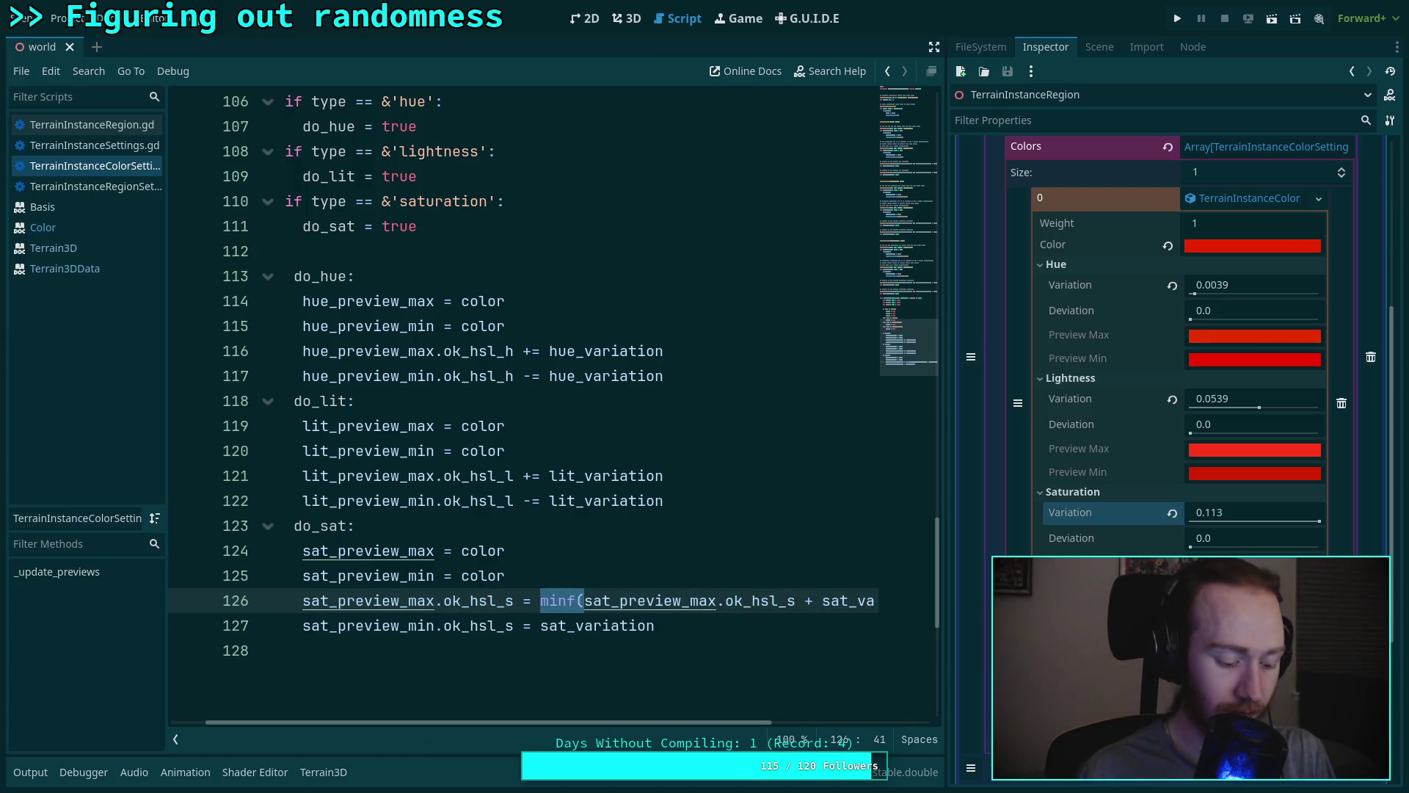
left_click(541, 625)
key("ctrl+v")
left_click(558, 625)
double_click(549, 623)
type("maxf")
Step: Complete line 127 as maxf(sat_preview_min.ok_hsl_s - sat_variation, 0.0)
left_click(765, 626)
key("Left")
type("sat_pr")
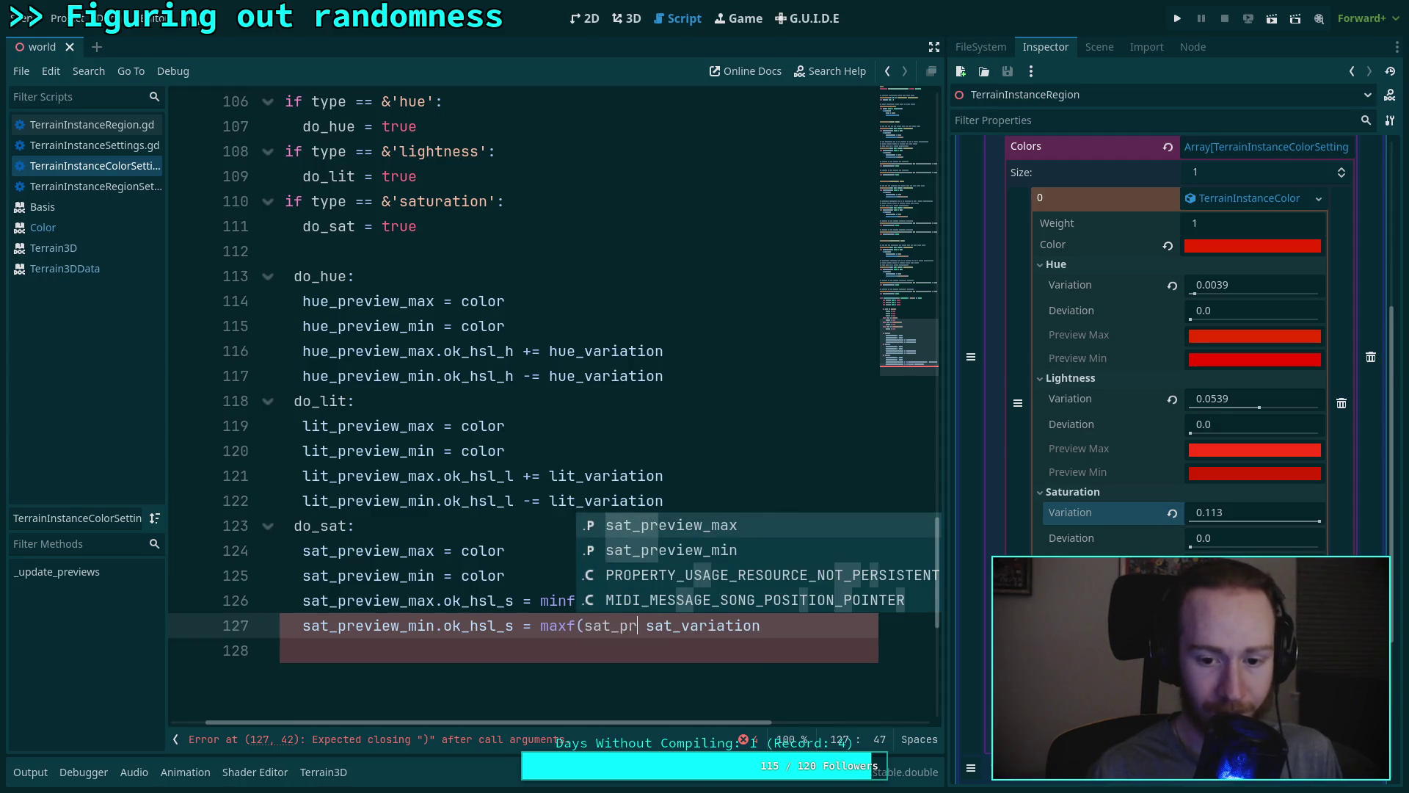
key("Down")
key("Return")
type(".o")
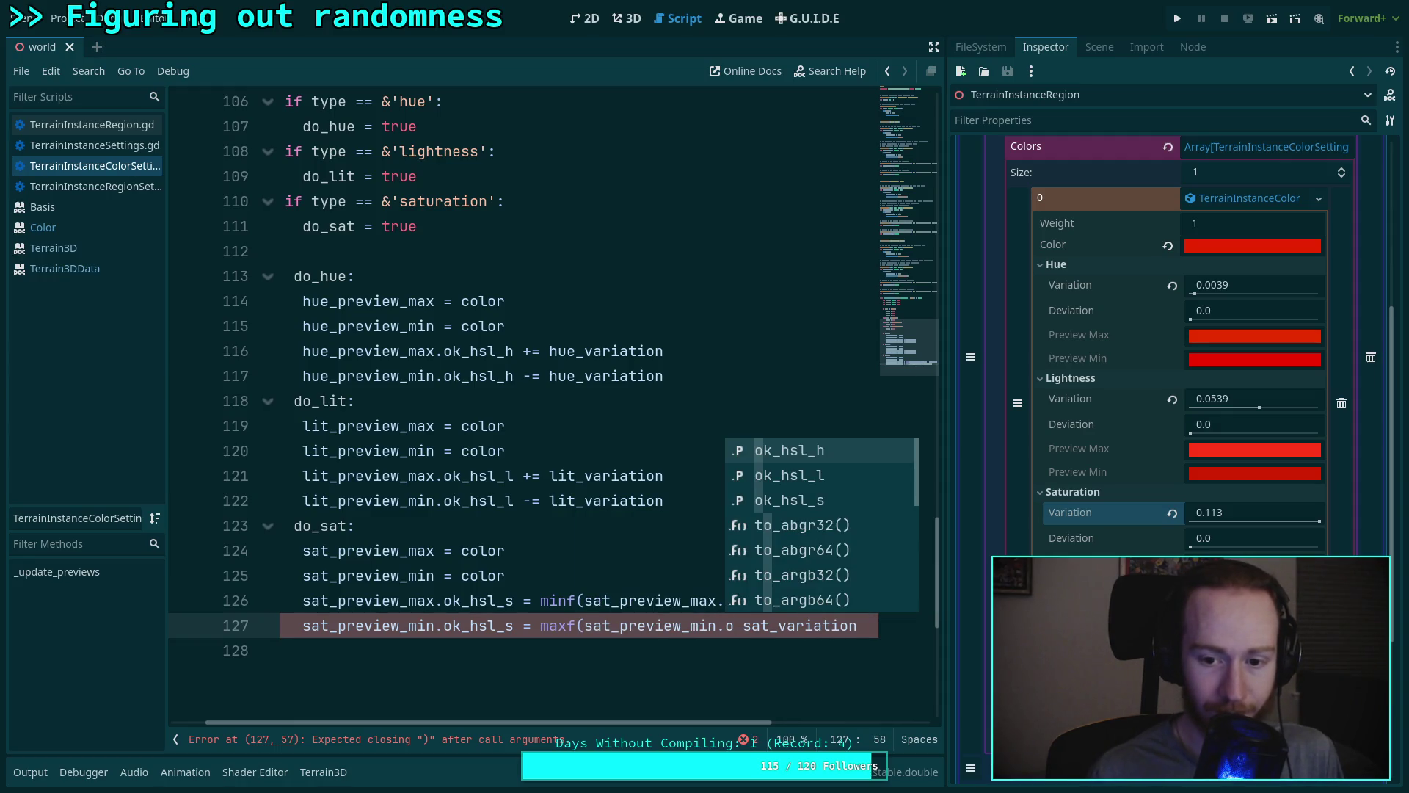
key("Return")
key("BackSpace")
type("s -")
key("Right")
key("End")
type(", 0.0)")
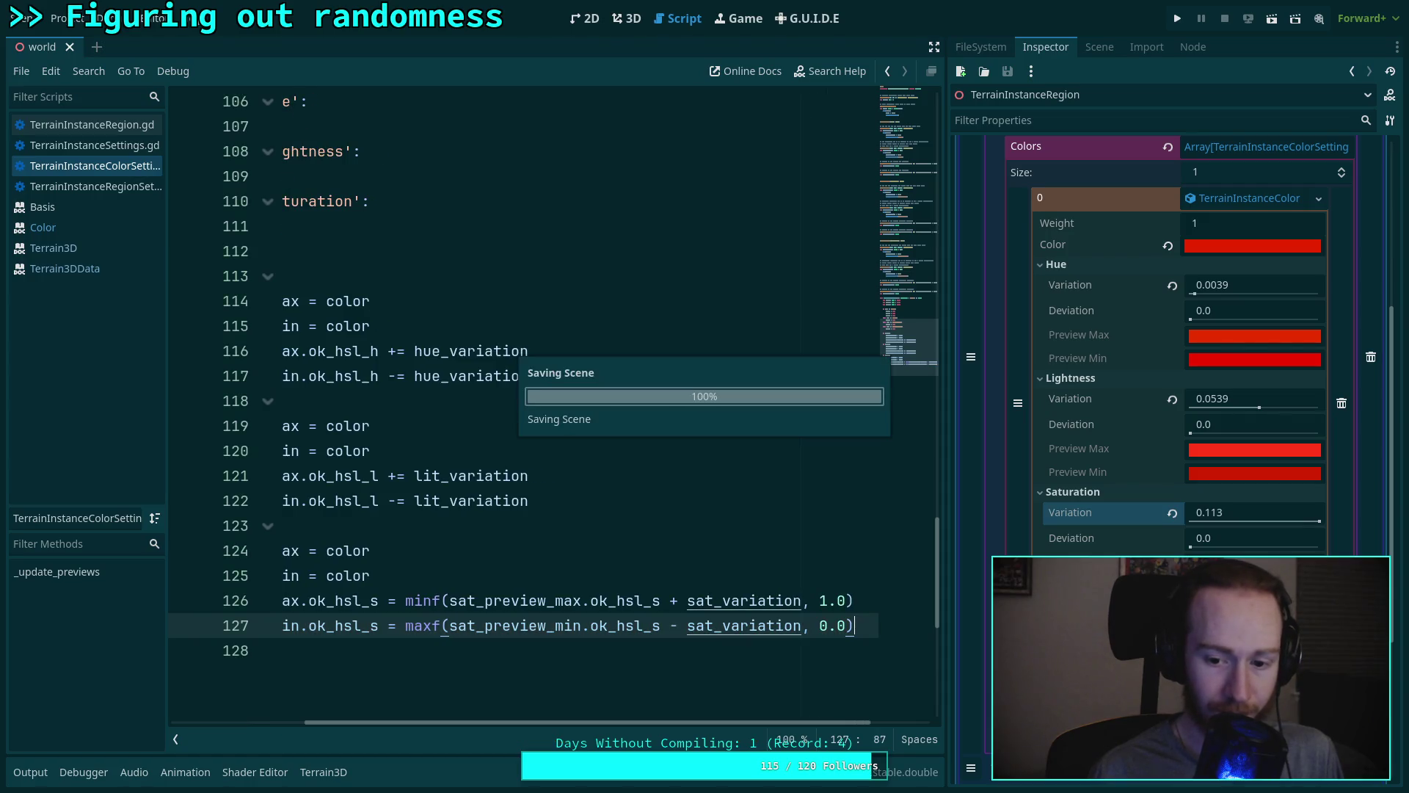
left_click_drag(688, 722, 555, 722)
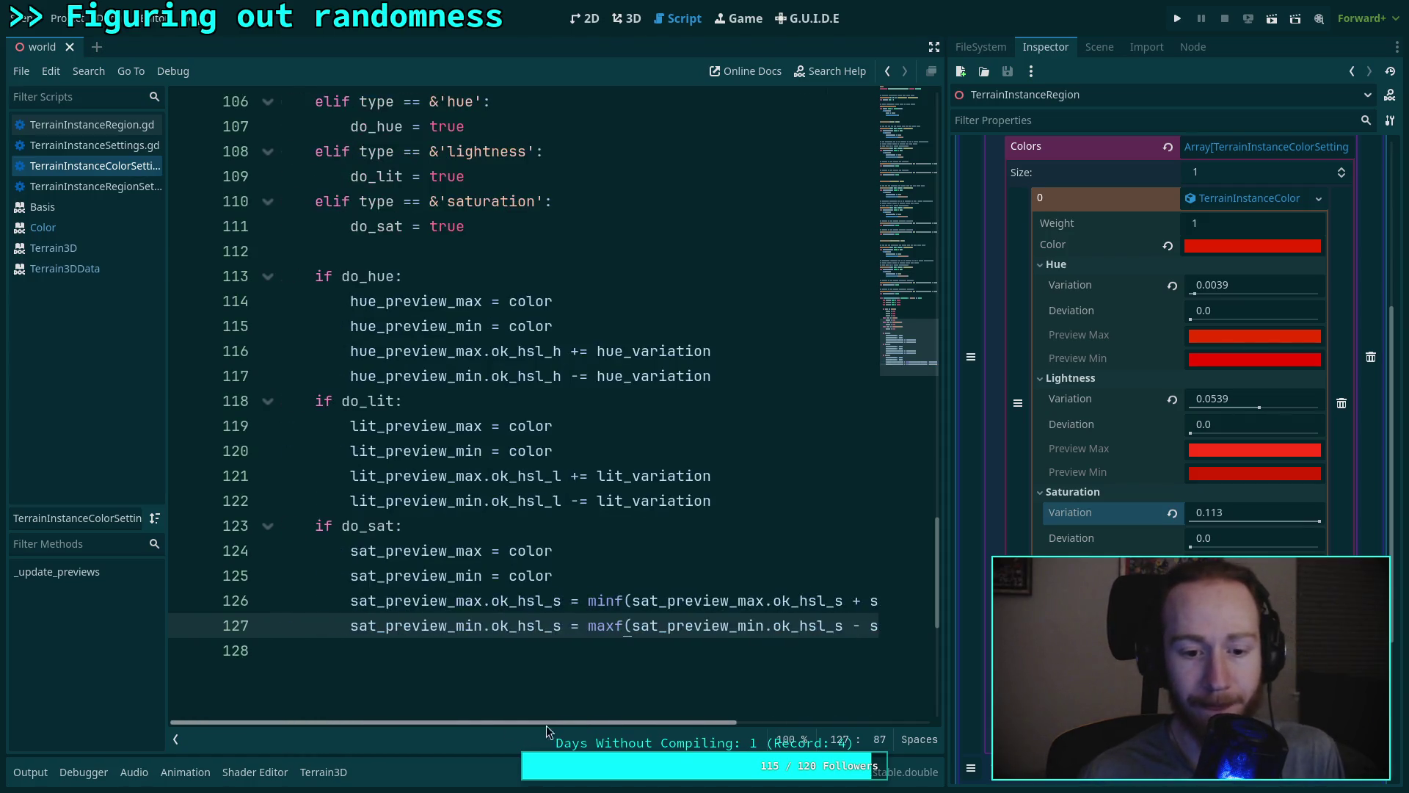
Step: Widen the script editor and make lines 121–122 plain assignments instead of += and -=
left_click(551, 502)
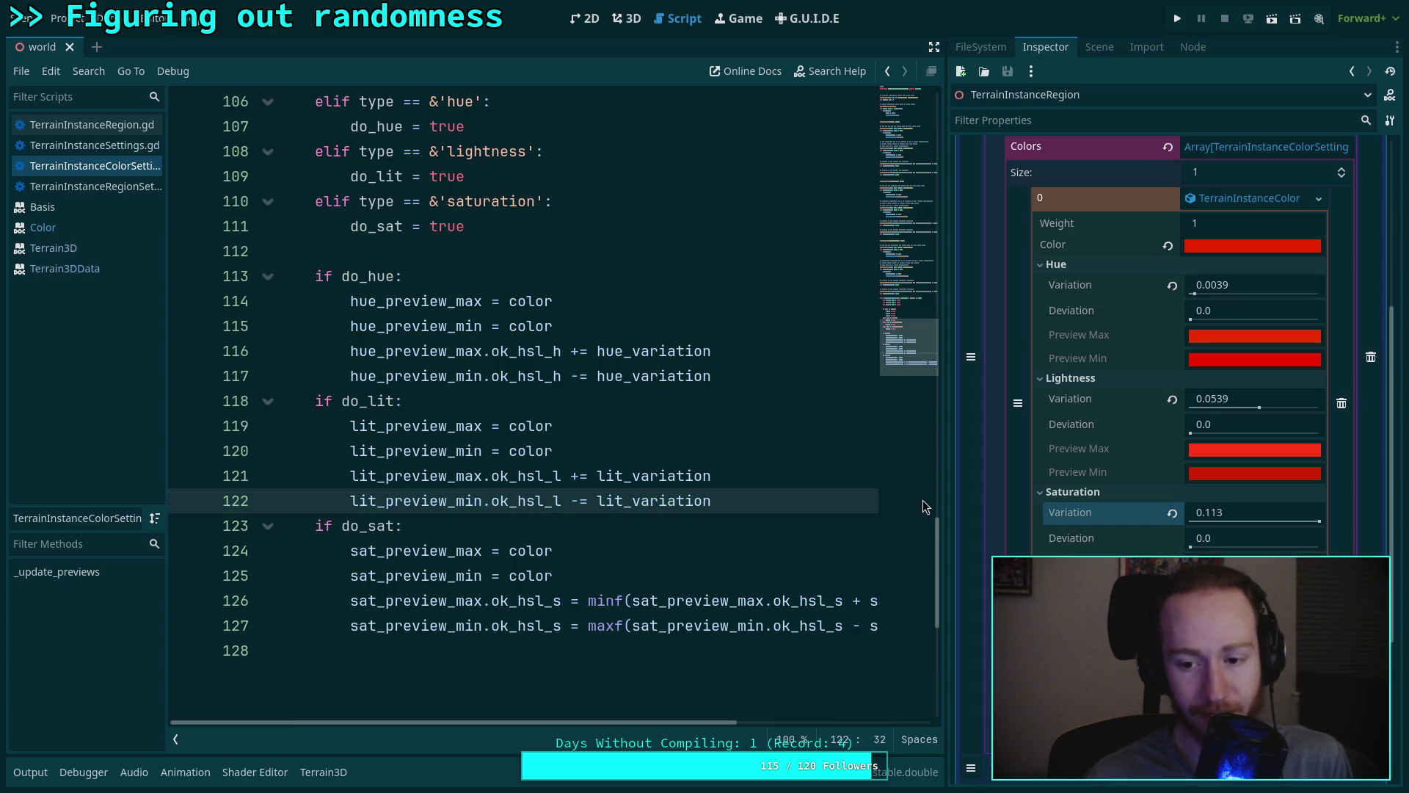
left_click_drag(946, 489, 1004, 488)
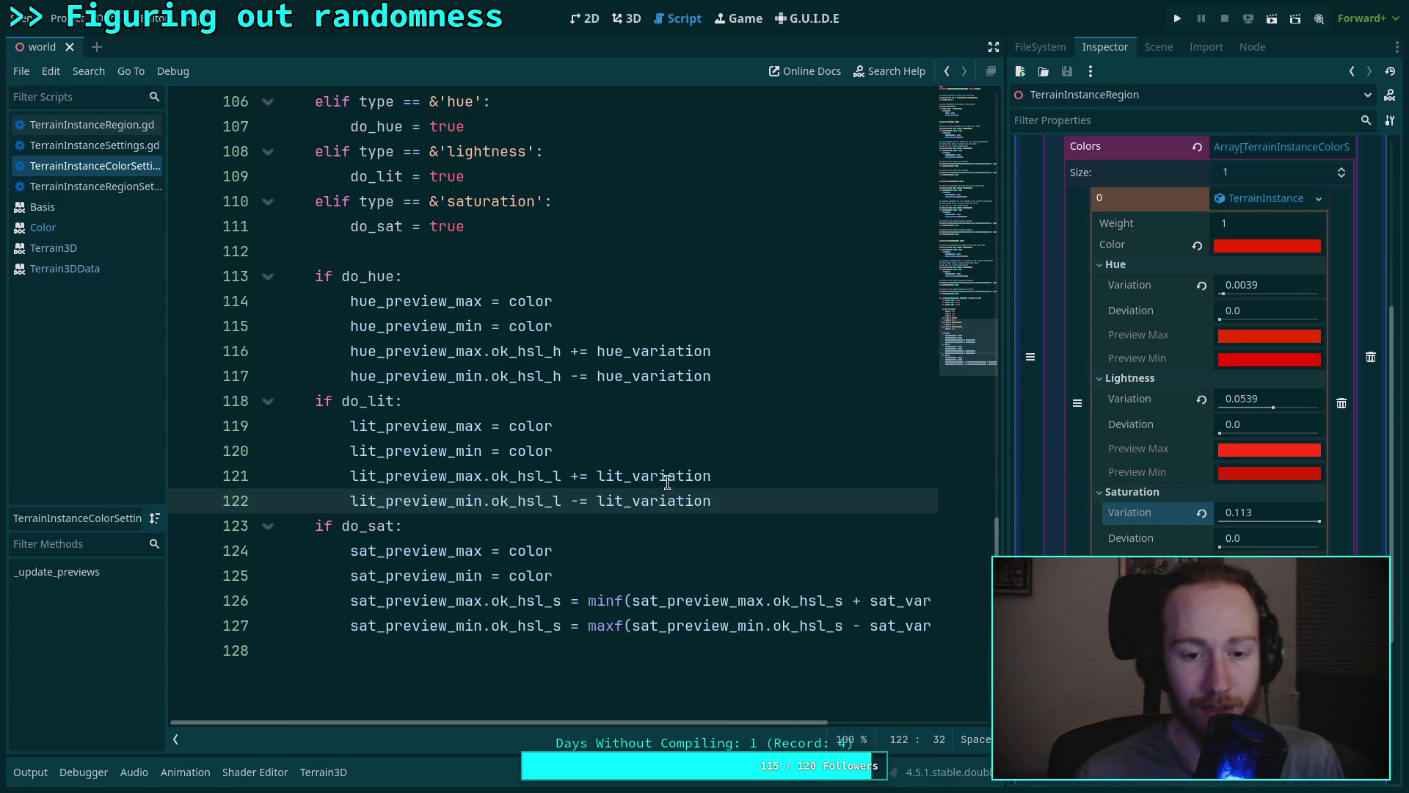
mouse_move(650, 489)
left_click(581, 476)
key("BackSpace")
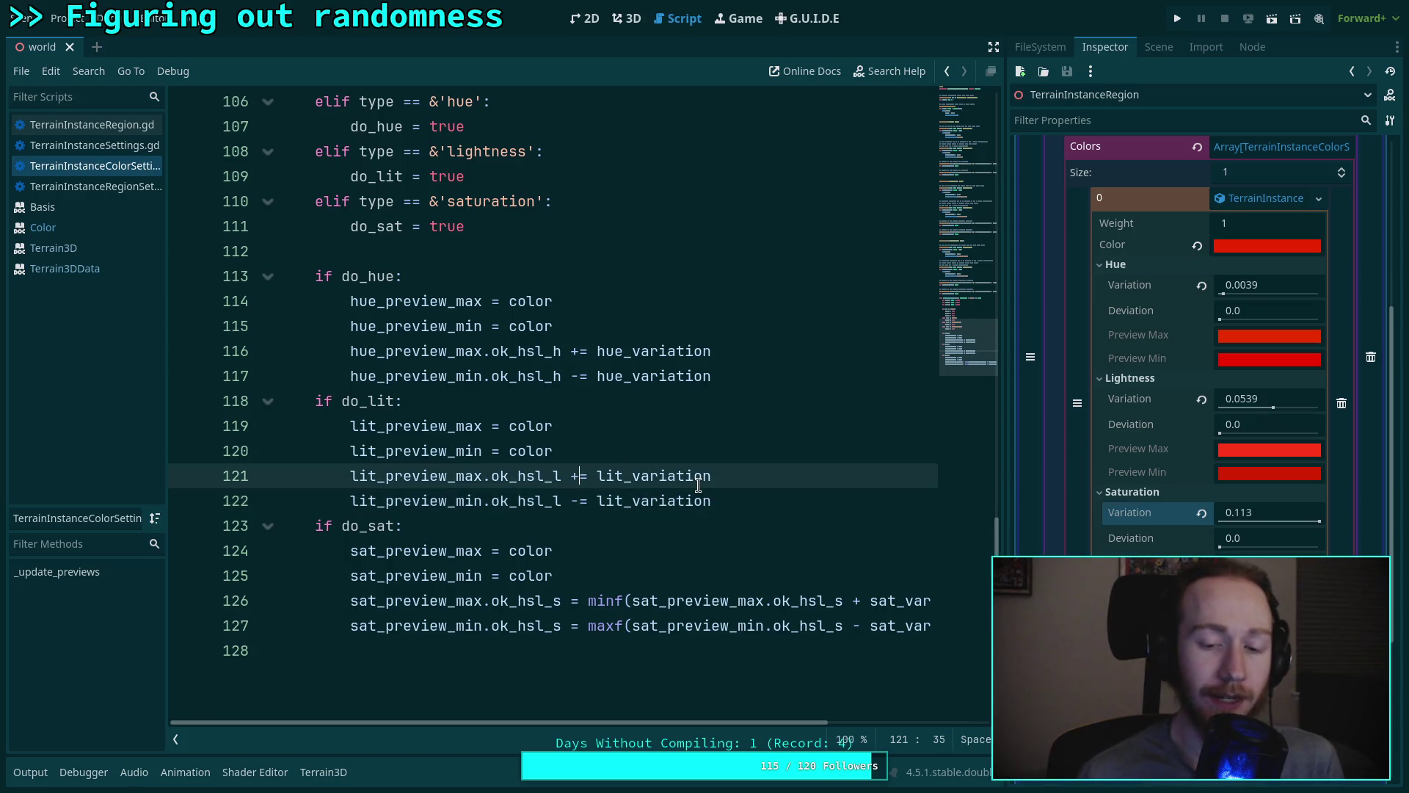
left_click(580, 500)
key("BackSpace")
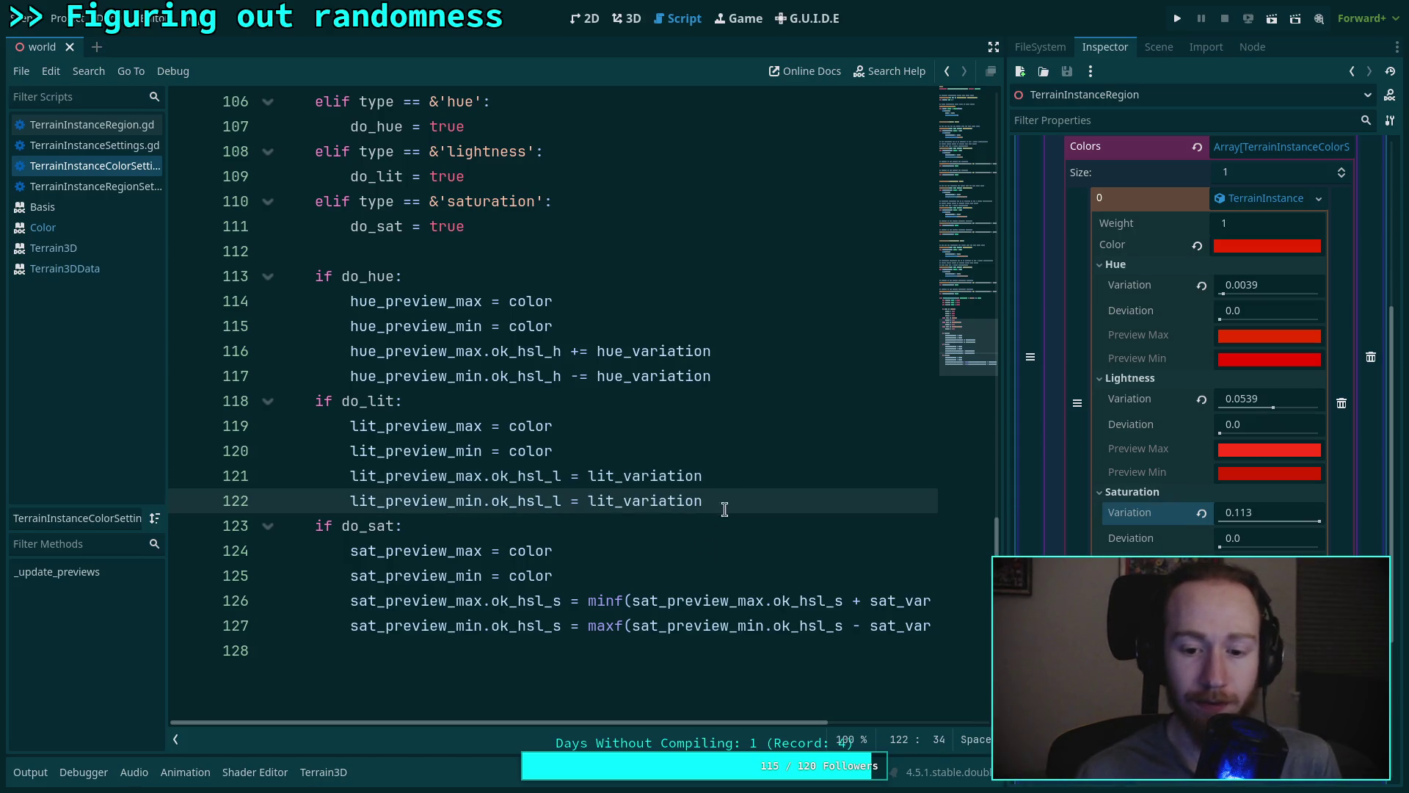
Step: Copy the minf( expression from line 126 into lines 121–122, making line 122 use maxf
left_click_drag(587, 601, 855, 601)
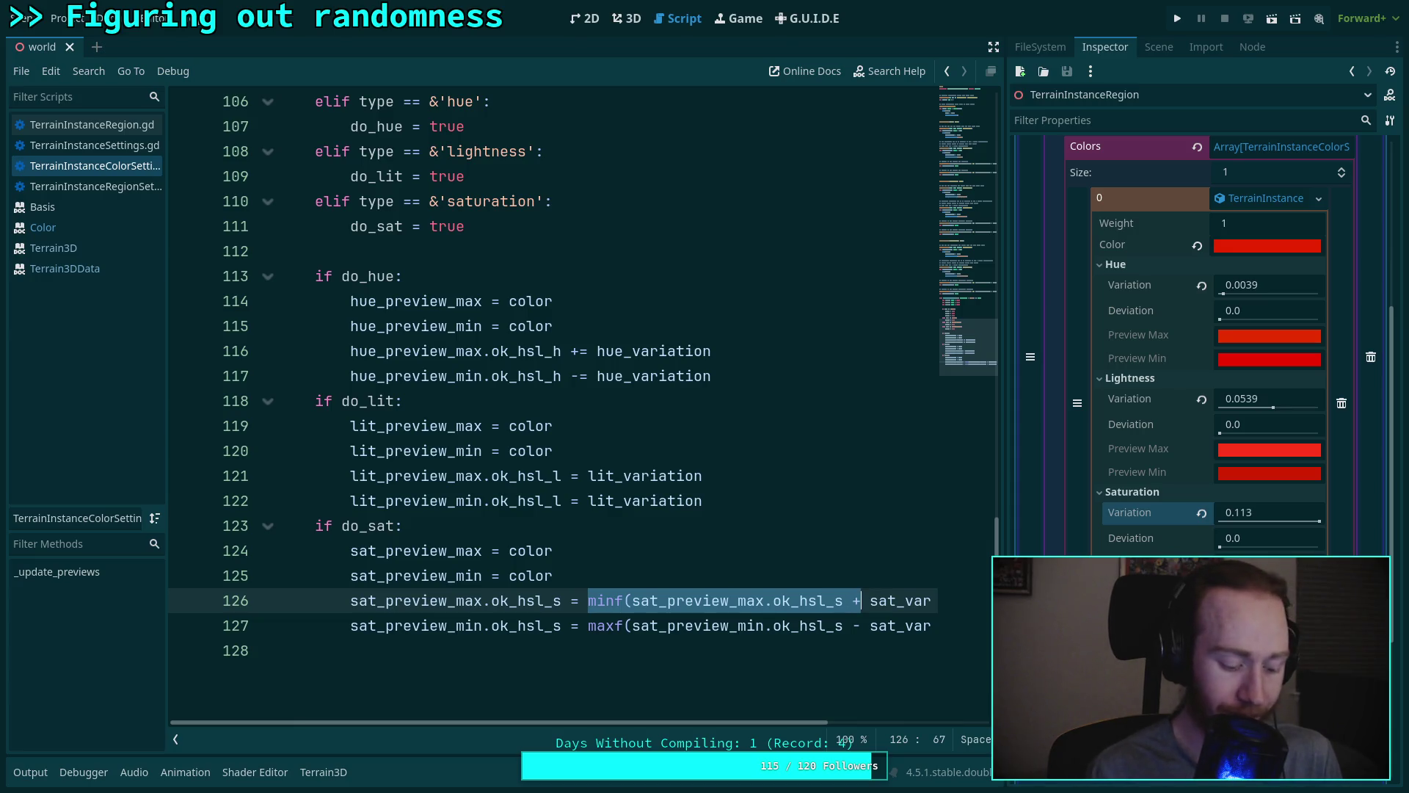
left_click(588, 475)
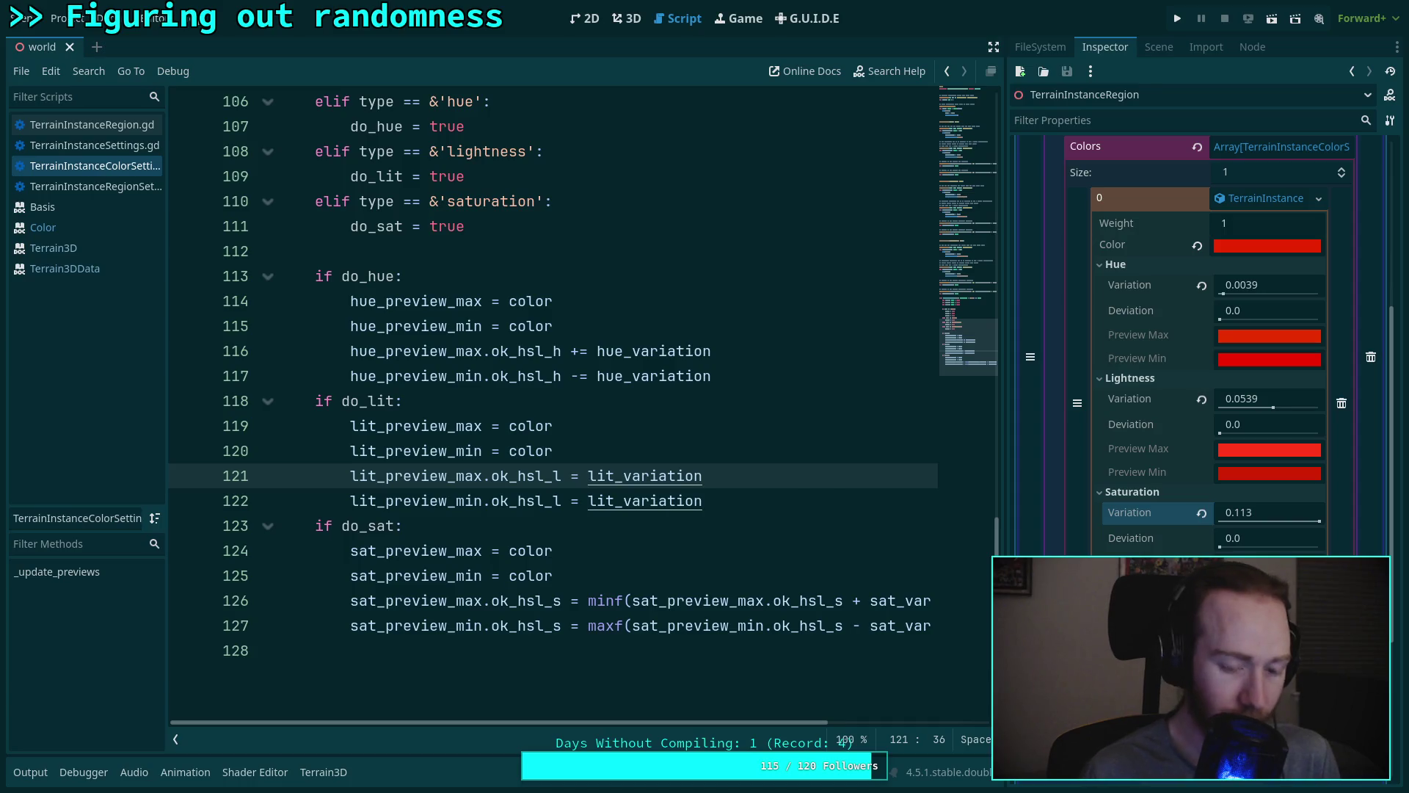
type("minf(sat_preview_max.ok_hsl_s +")
left_click(589, 501)
type("minf(sat_preview_max.ok_hsl_s +")
left_click(615, 501)
key("BackSpace")
key("BackSpace")
type("ax")
Step: Change ok_hsl_s to ok_hsl_l in both lightness preview lines
scroll(670, 716, "right", 3)
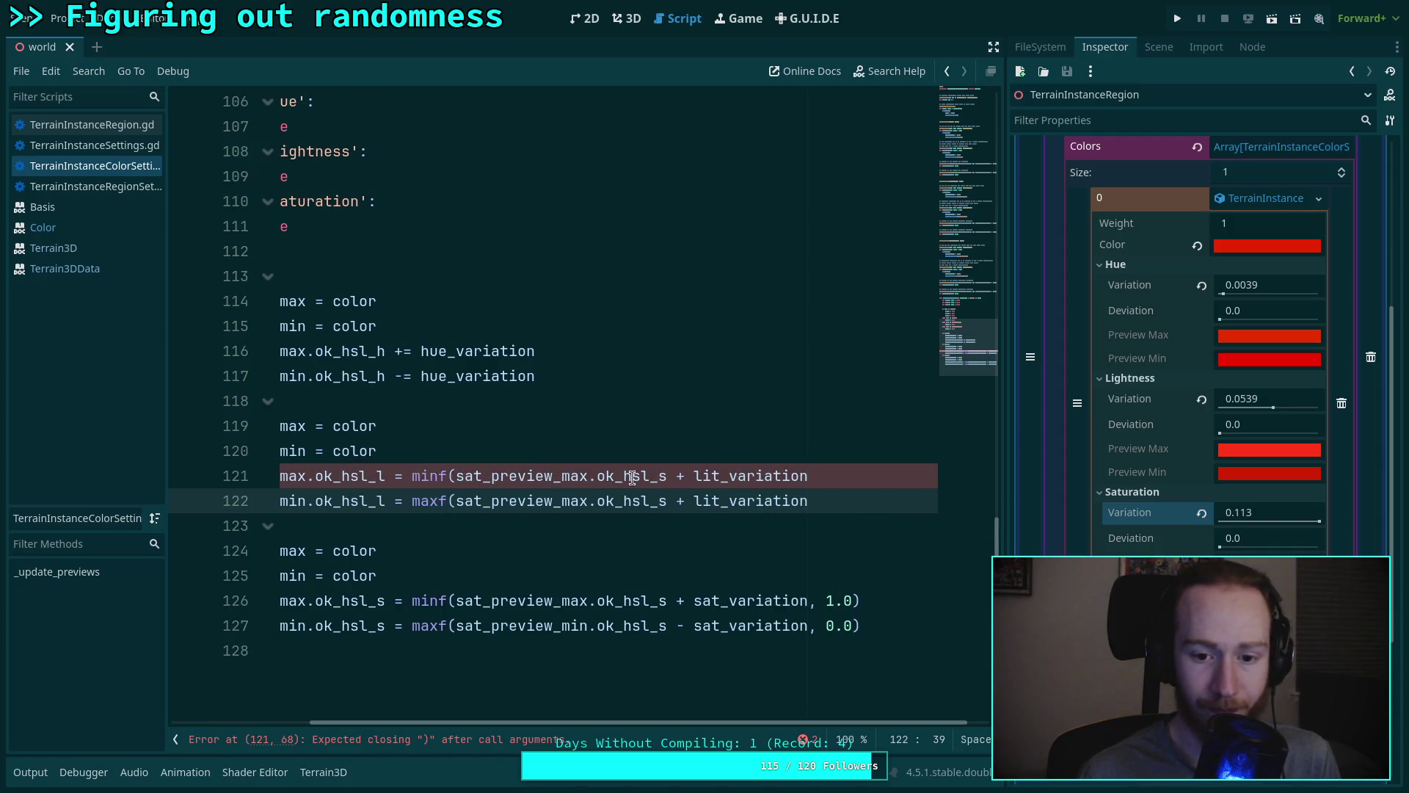
left_click(661, 477)
type("l")
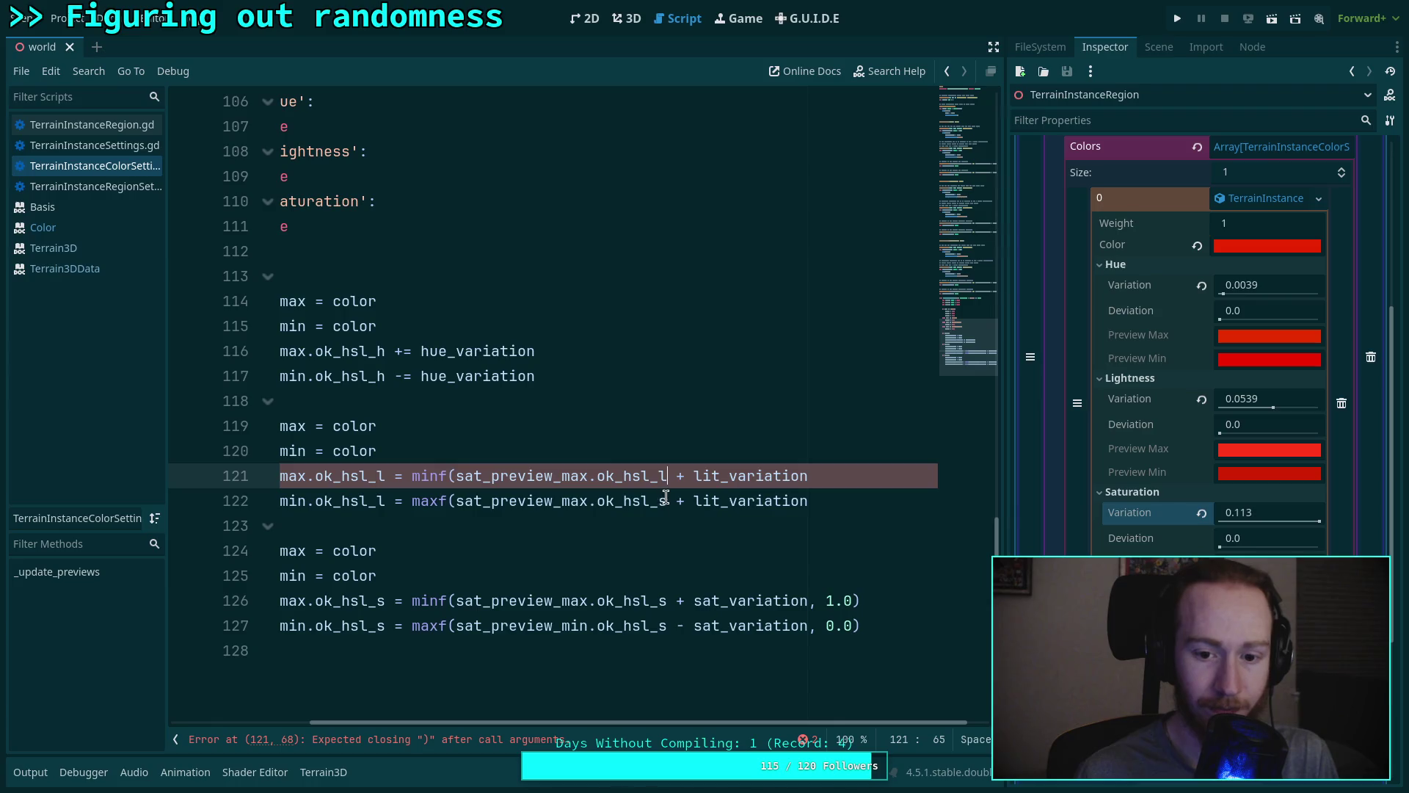
left_click(668, 499)
key("shift+Left")
type("l")
left_click_drag(695, 477, 711, 478)
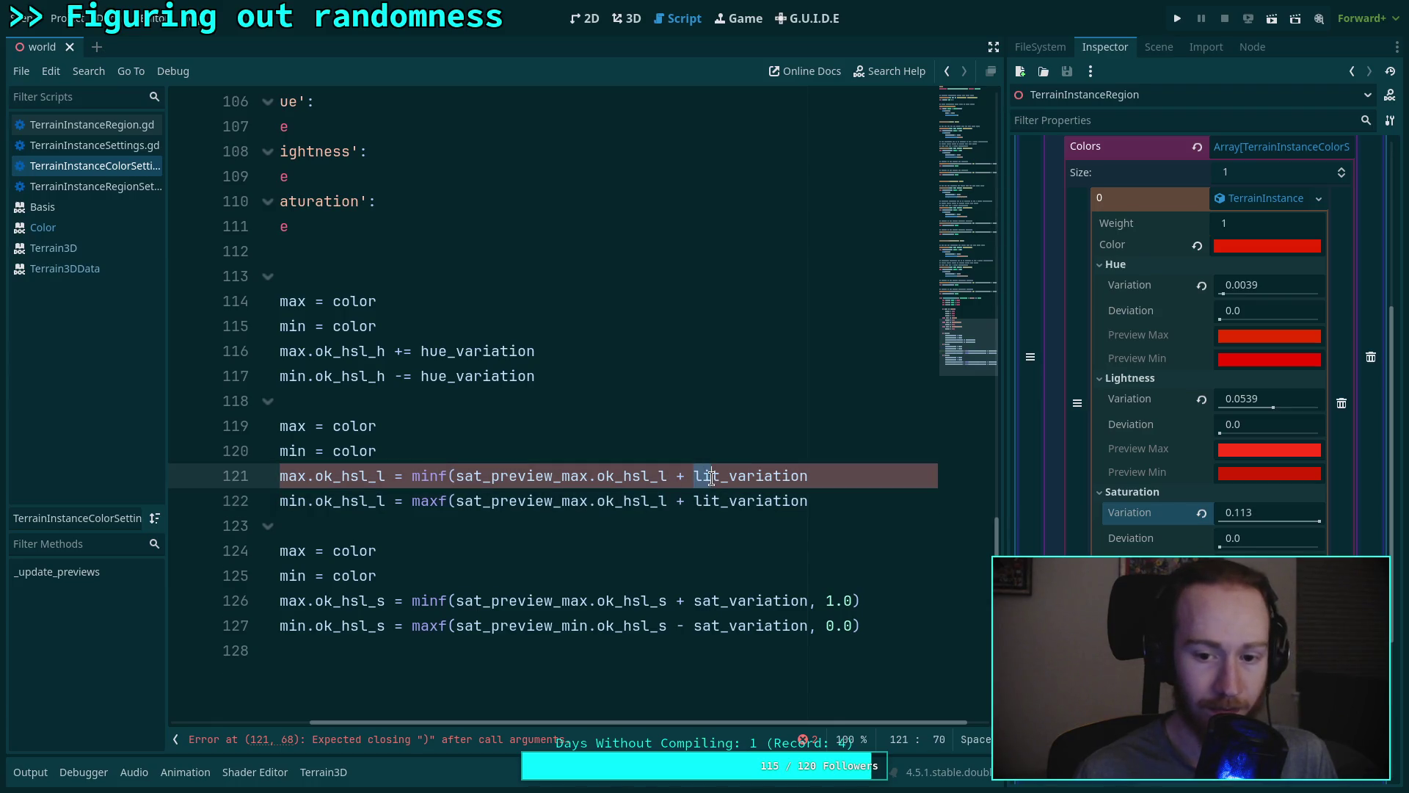
Step: Close the wrappers with 1.0 and 0.0 bounds, save, and test Lightness Variation at 0.1464
left_click(817, 481)
type(", 1.0)")
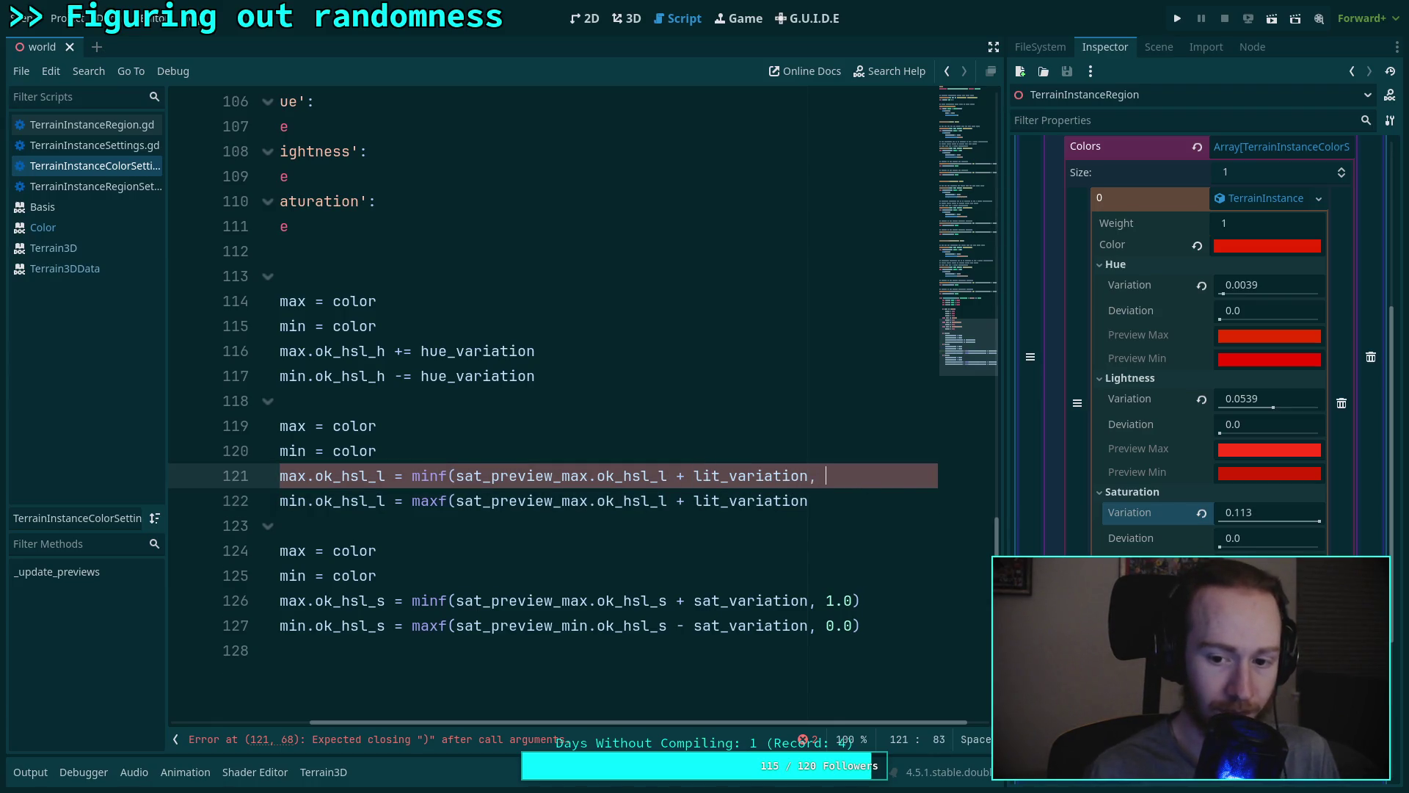
left_click(842, 499)
type(", 0.0)")
key("ctrl+s")
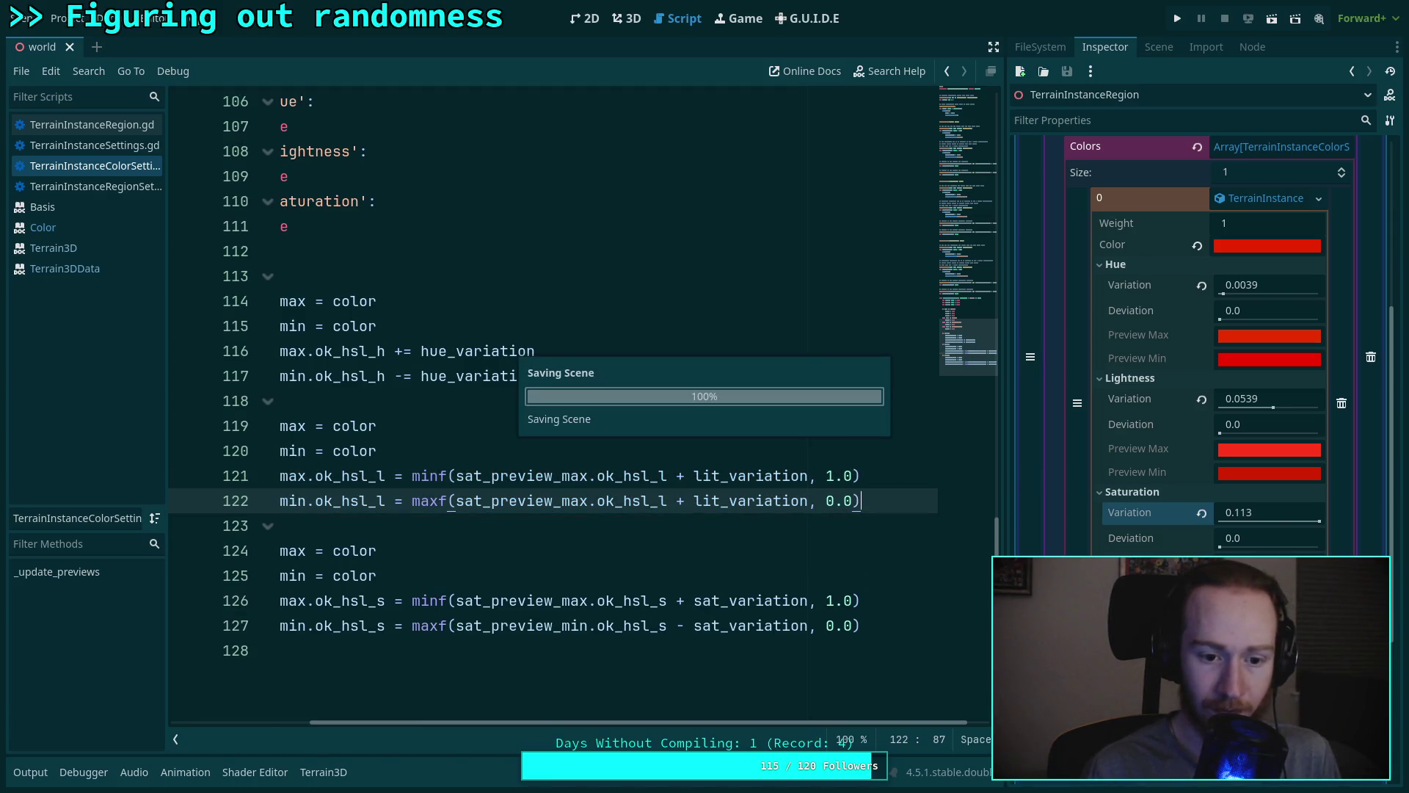
left_click_drag(764, 714, 625, 714)
mouse_move(1270, 398)
left_mouse_down()
mouse_move(1336, 399)
mouse_move(1314, 398)
left_mouse_up()
double_click(856, 501)
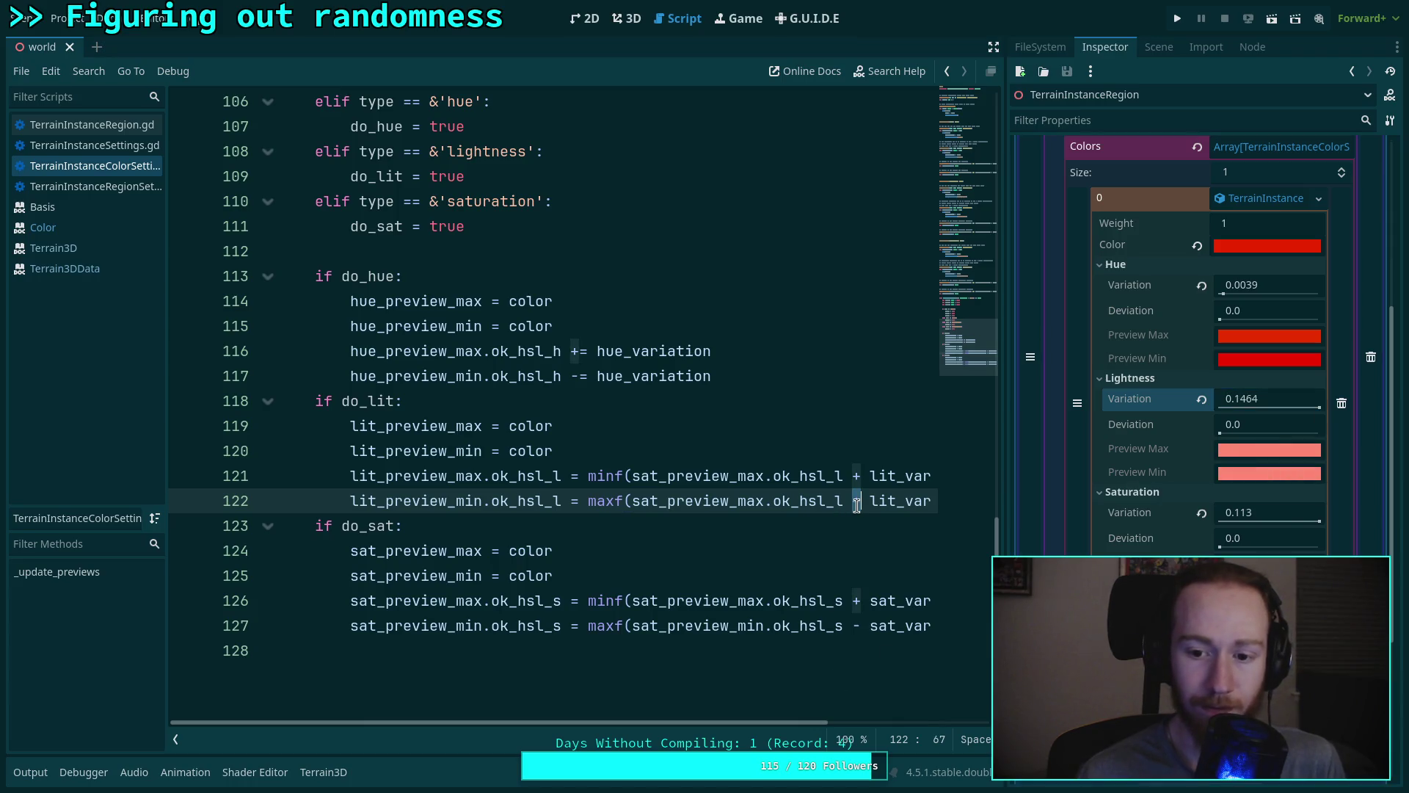
Step: Make the minimum lightness line subtract lit_variation, save, then test and reset Lightness Variation
type("-")
key("ctrl+s")
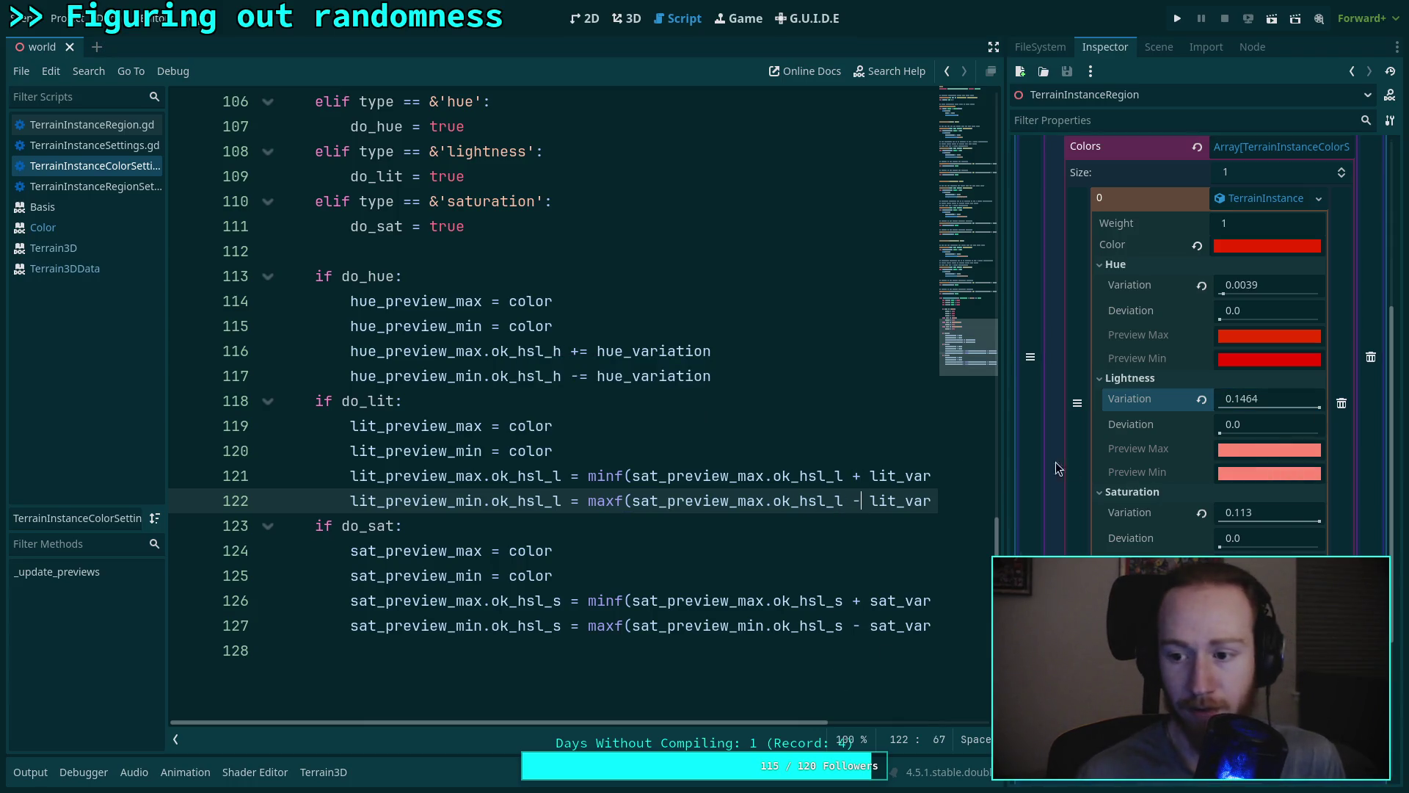
left_click_drag(1250, 402, 1380, 402)
left_click(1202, 400)
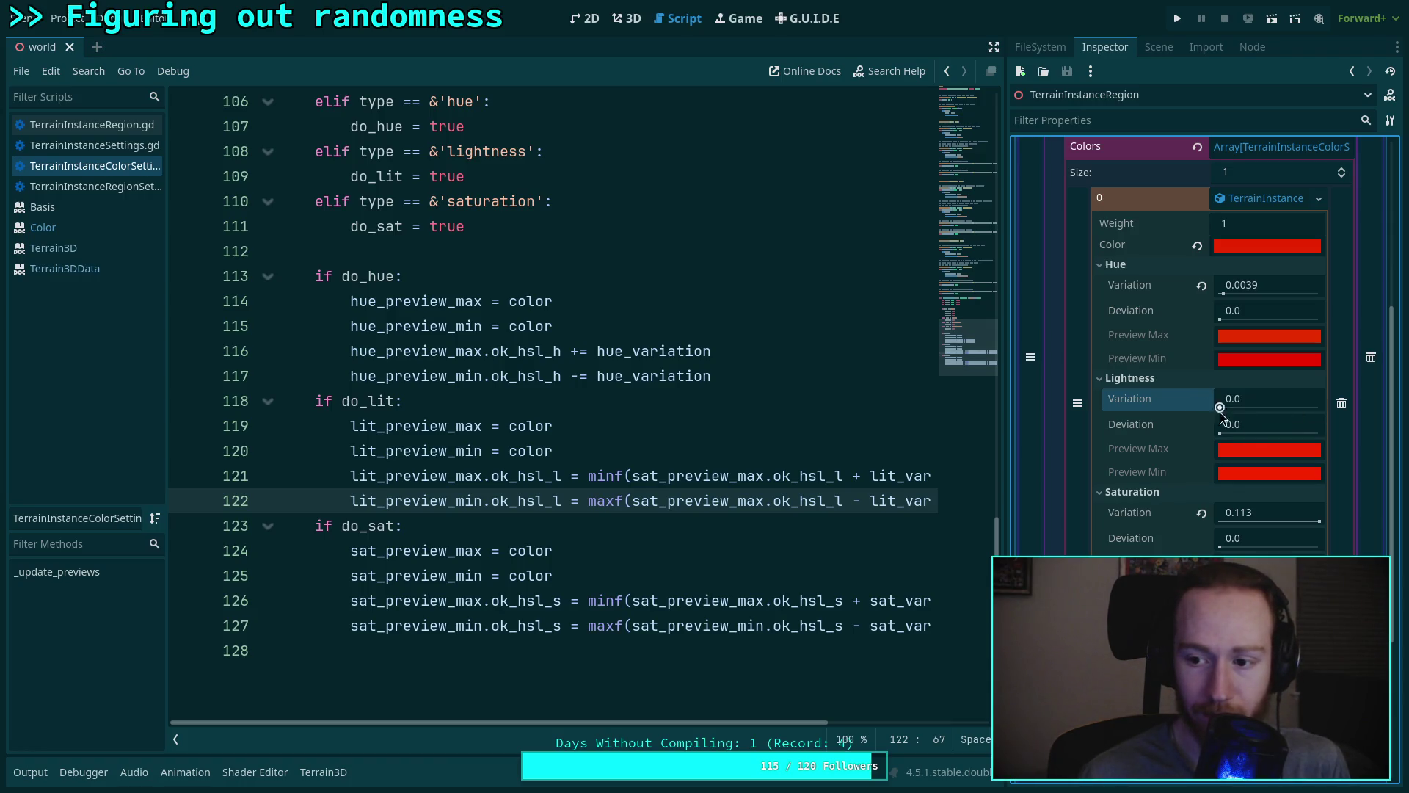
Step: Test Saturation Variation, reset it, raise it slightly, and open the base Color picker
mouse_move(1278, 514)
left_mouse_down()
mouse_move(1220, 513)
mouse_move(1338, 520)
mouse_move(1320, 521)
left_mouse_up()
left_click(1202, 512)
left_click_drag(1250, 514, 1303, 514)
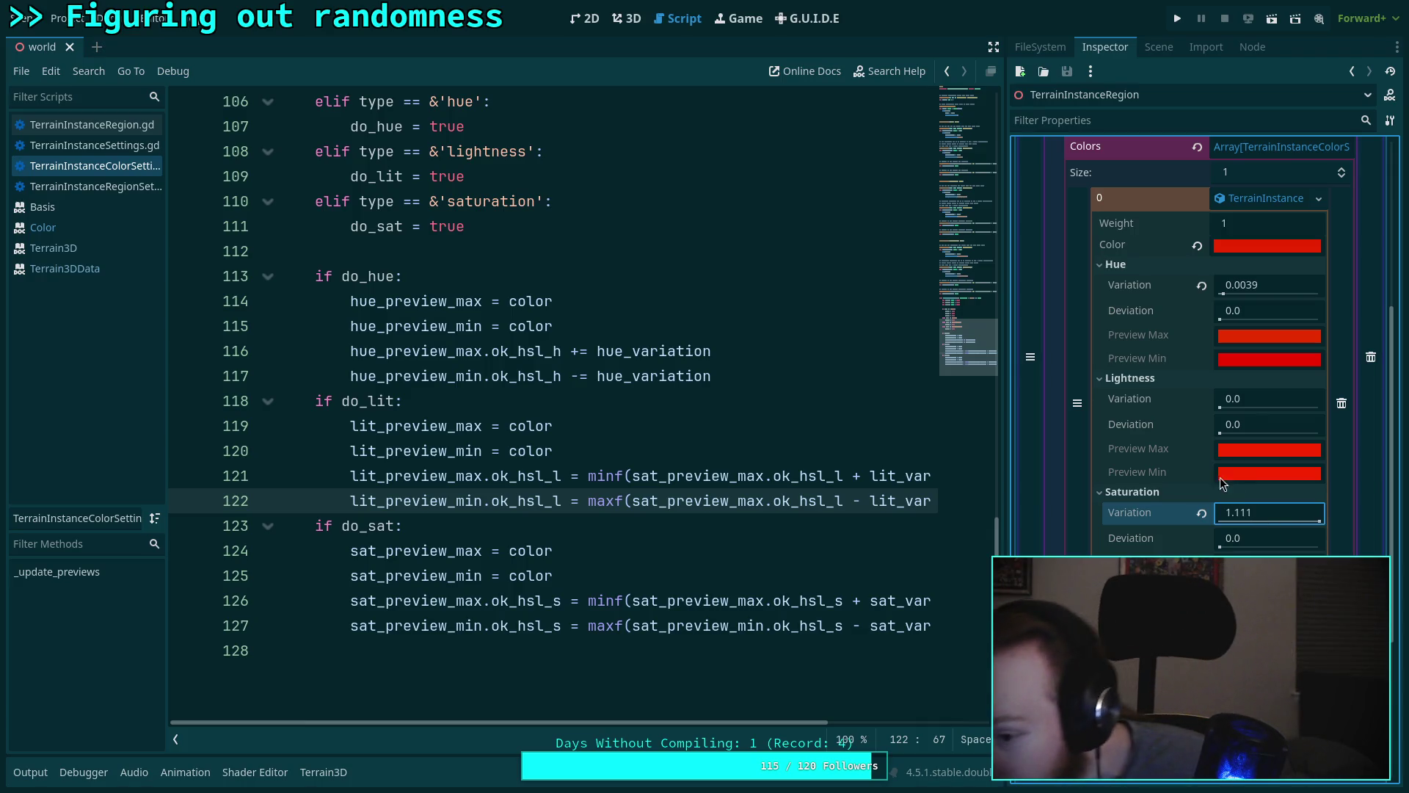
left_click(1266, 249)
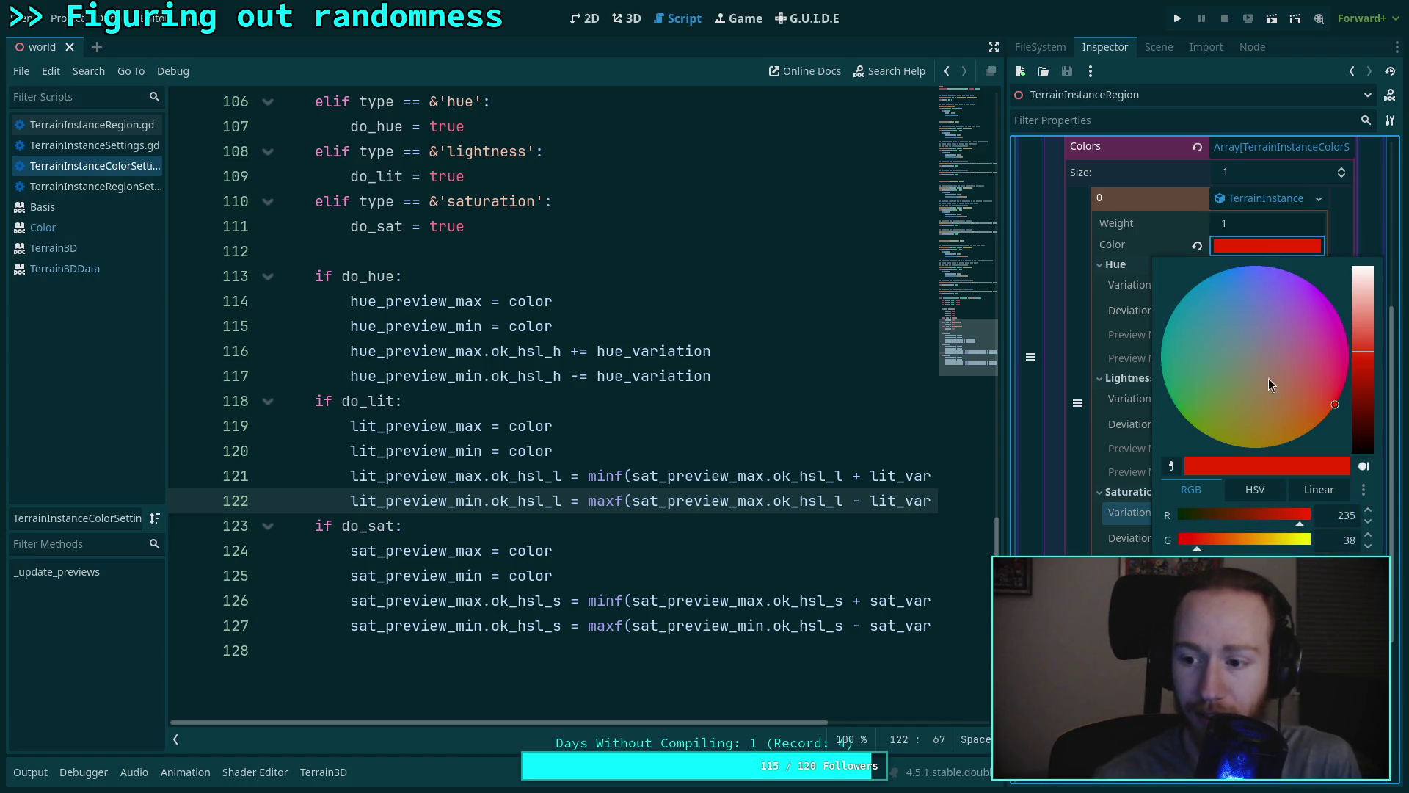
Step: Darken the base Color's red, then try Saturation Variation at 3.17 and 0.1
left_click_drag(1296, 519, 1257, 520)
left_click(1134, 514)
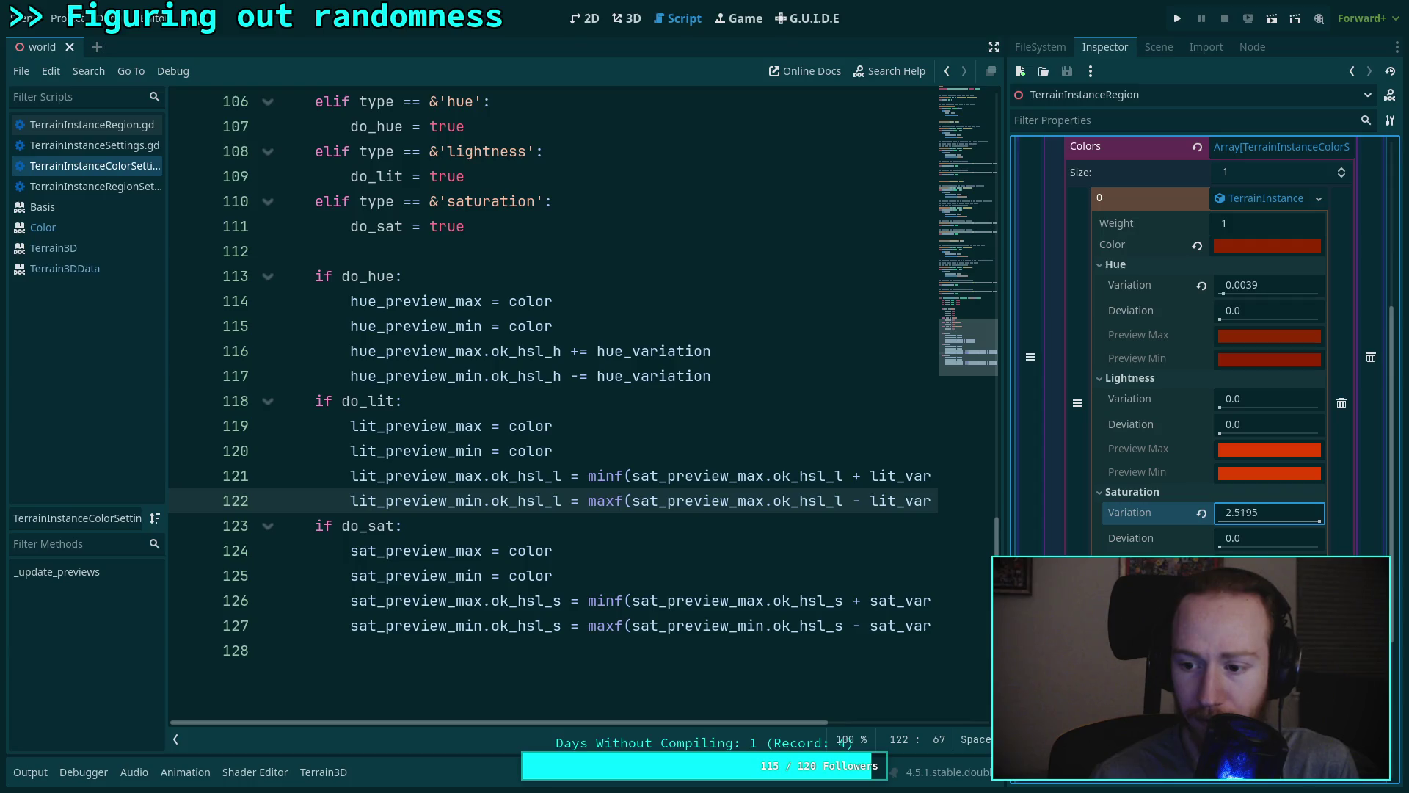
left_click_drag(1272, 519, 1319, 523)
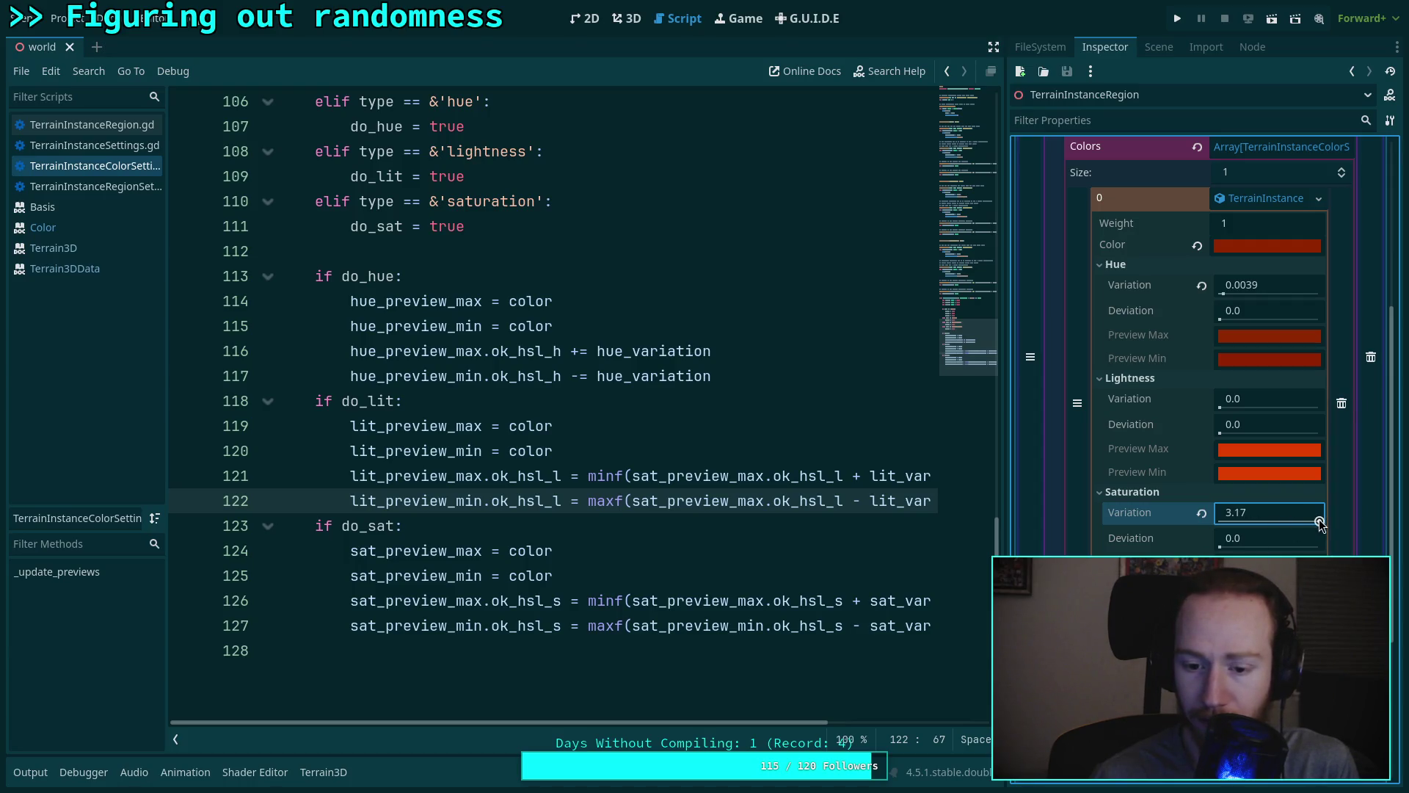
mouse_move(704, 719)
left_mouse_down()
mouse_move(839, 723)
mouse_move(924, 750)
left_mouse_up()
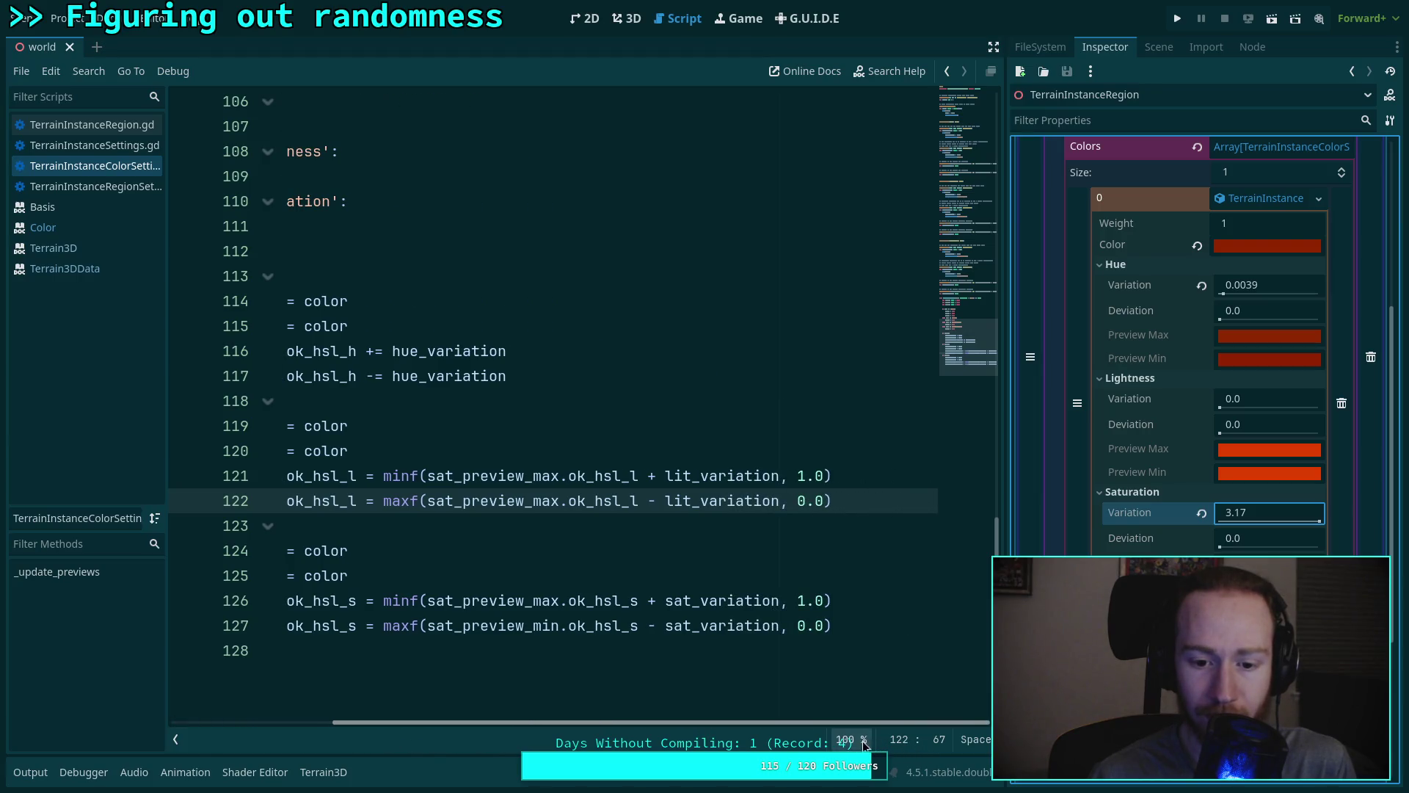
left_click_drag(851, 722, 689, 722)
mouse_move(521, 598)
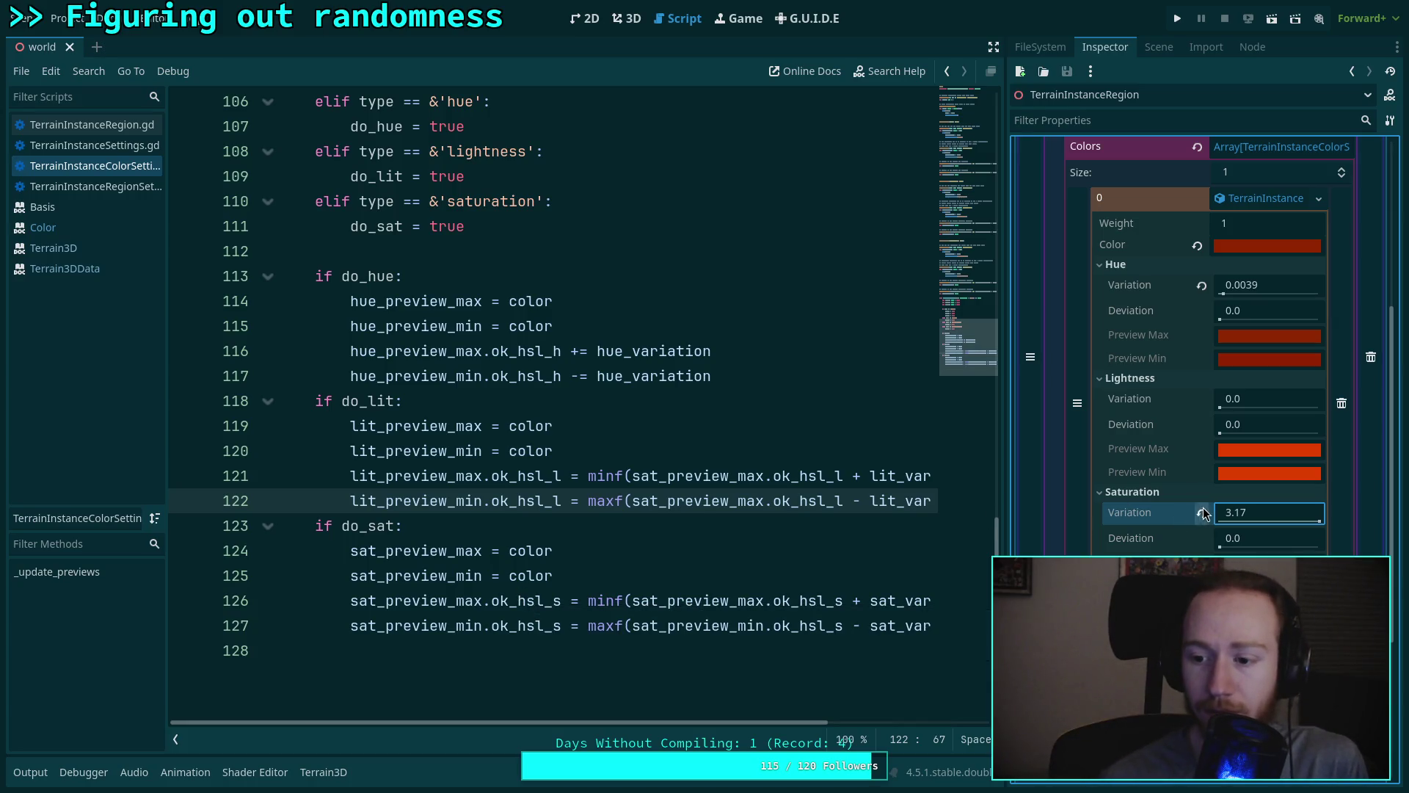
mouse_move(1220, 522)
left_mouse_down()
mouse_move(1319, 520)
mouse_move(1221, 520)
left_mouse_up()
Step: Brighten the base Color's red and lower its HSV saturation to 69
left_click(1268, 245)
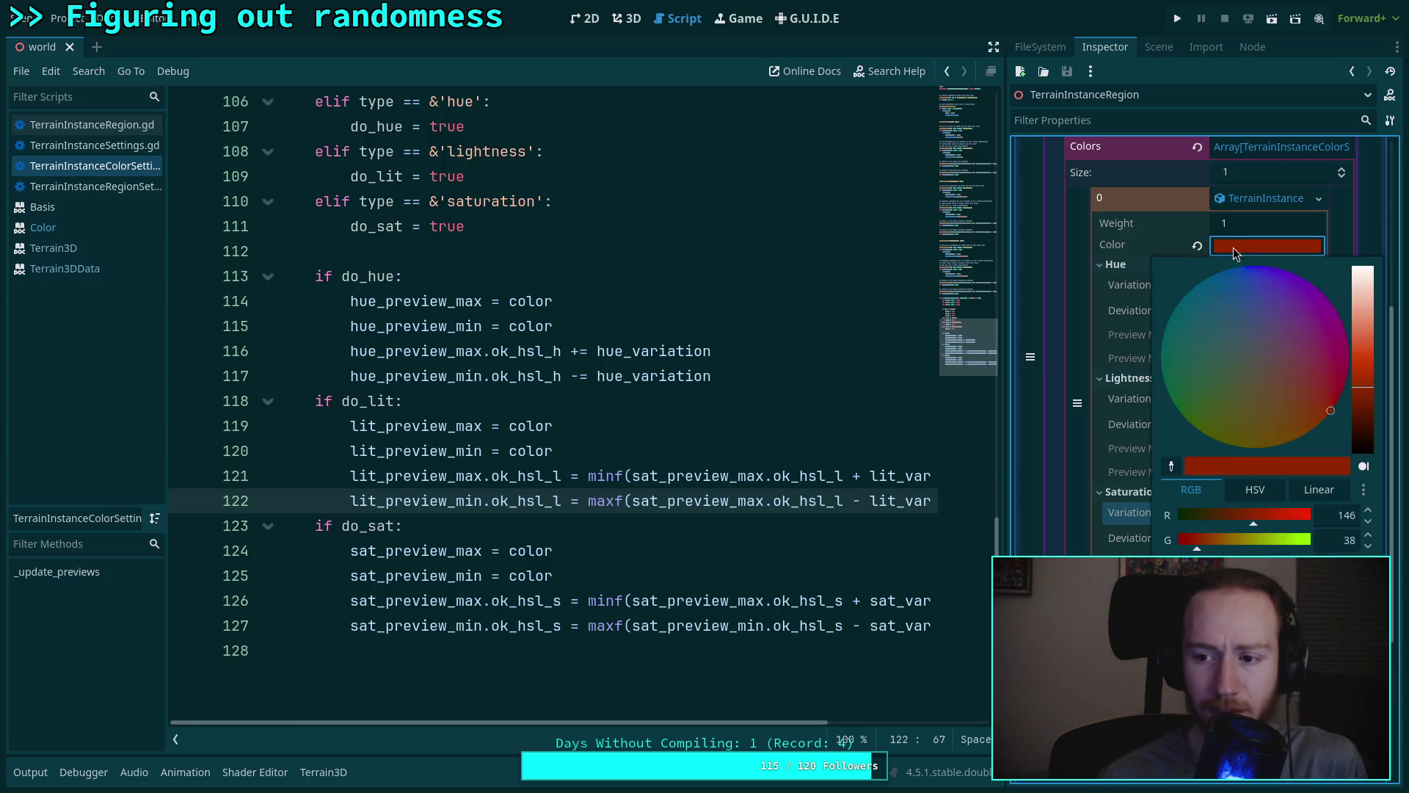
left_click_drag(1260, 517, 1284, 523)
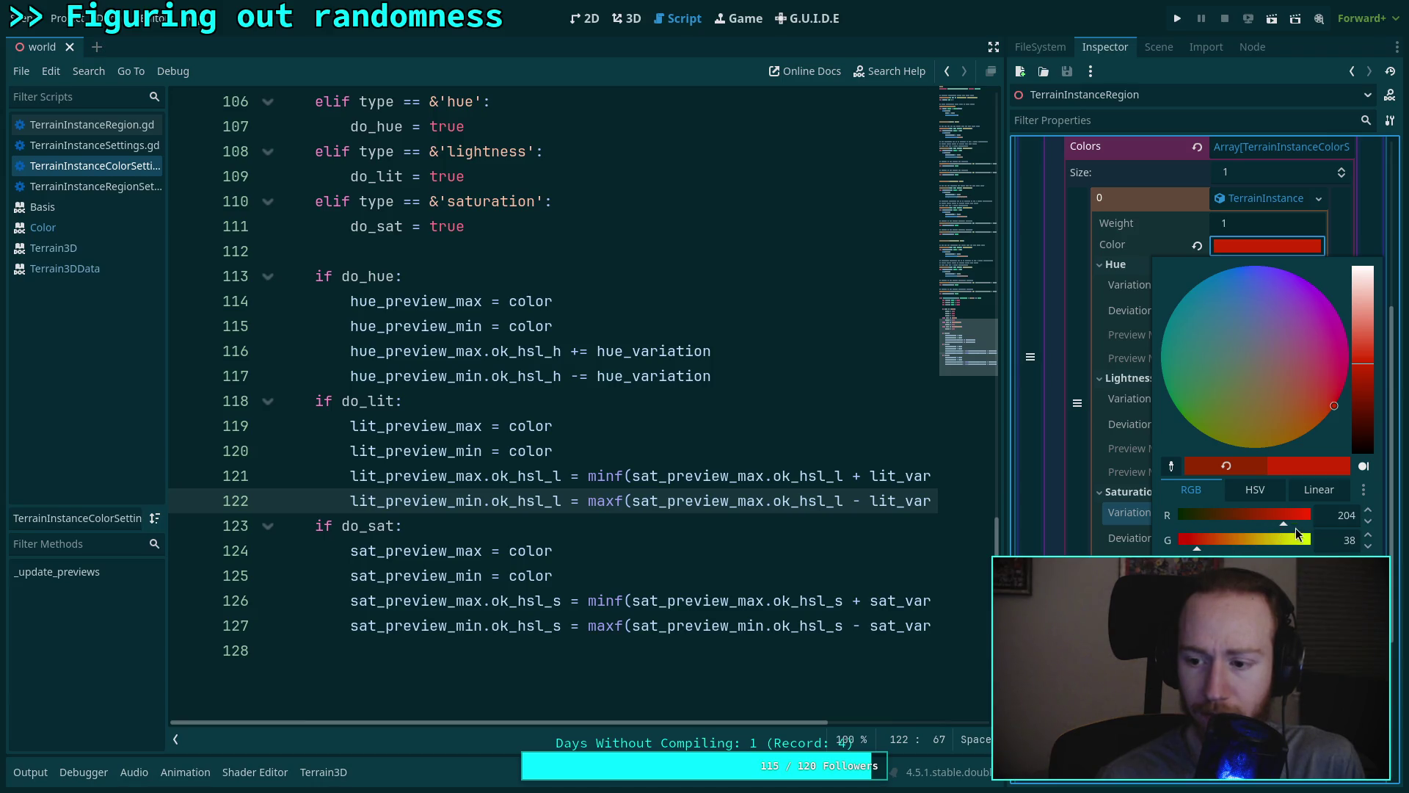
left_click(1259, 493)
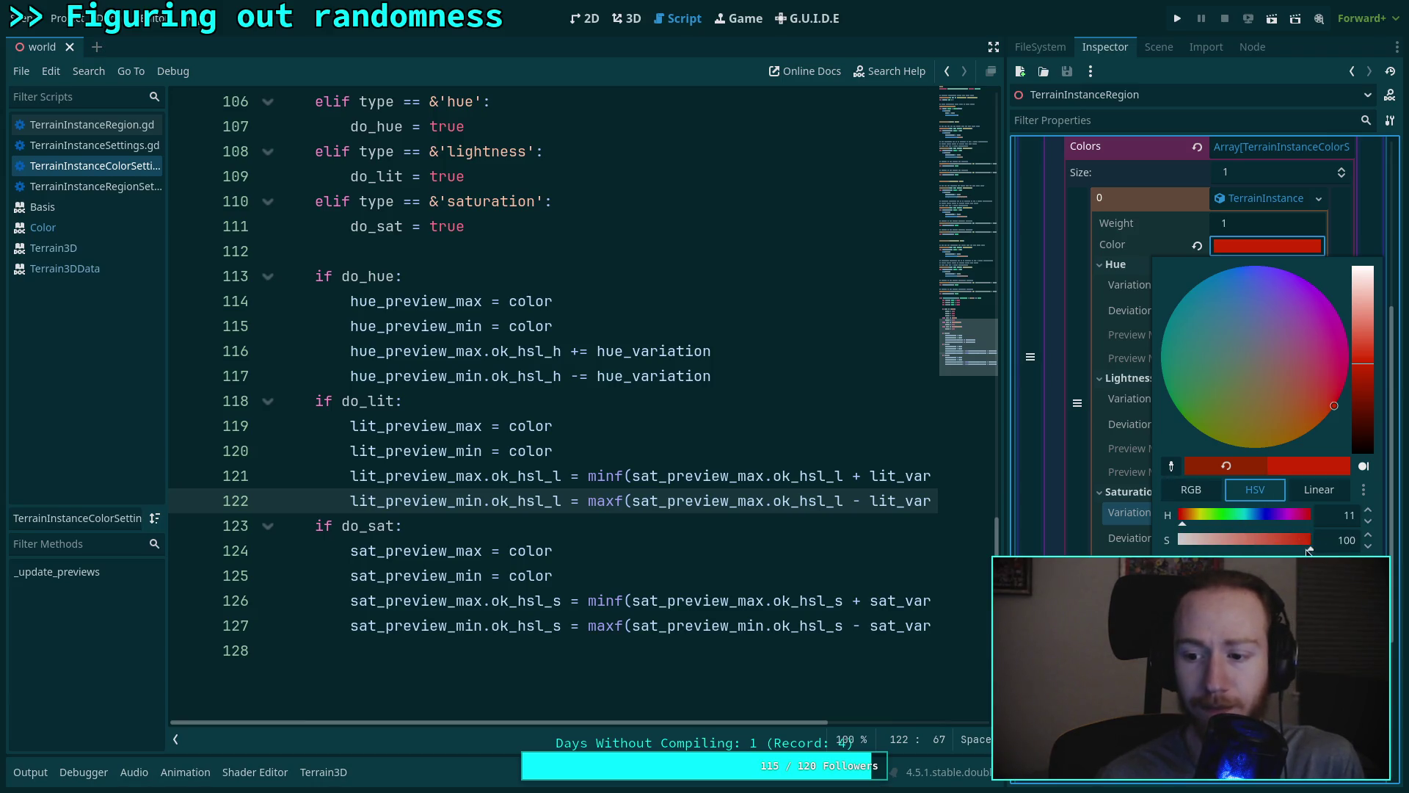
left_click_drag(1307, 544, 1270, 540)
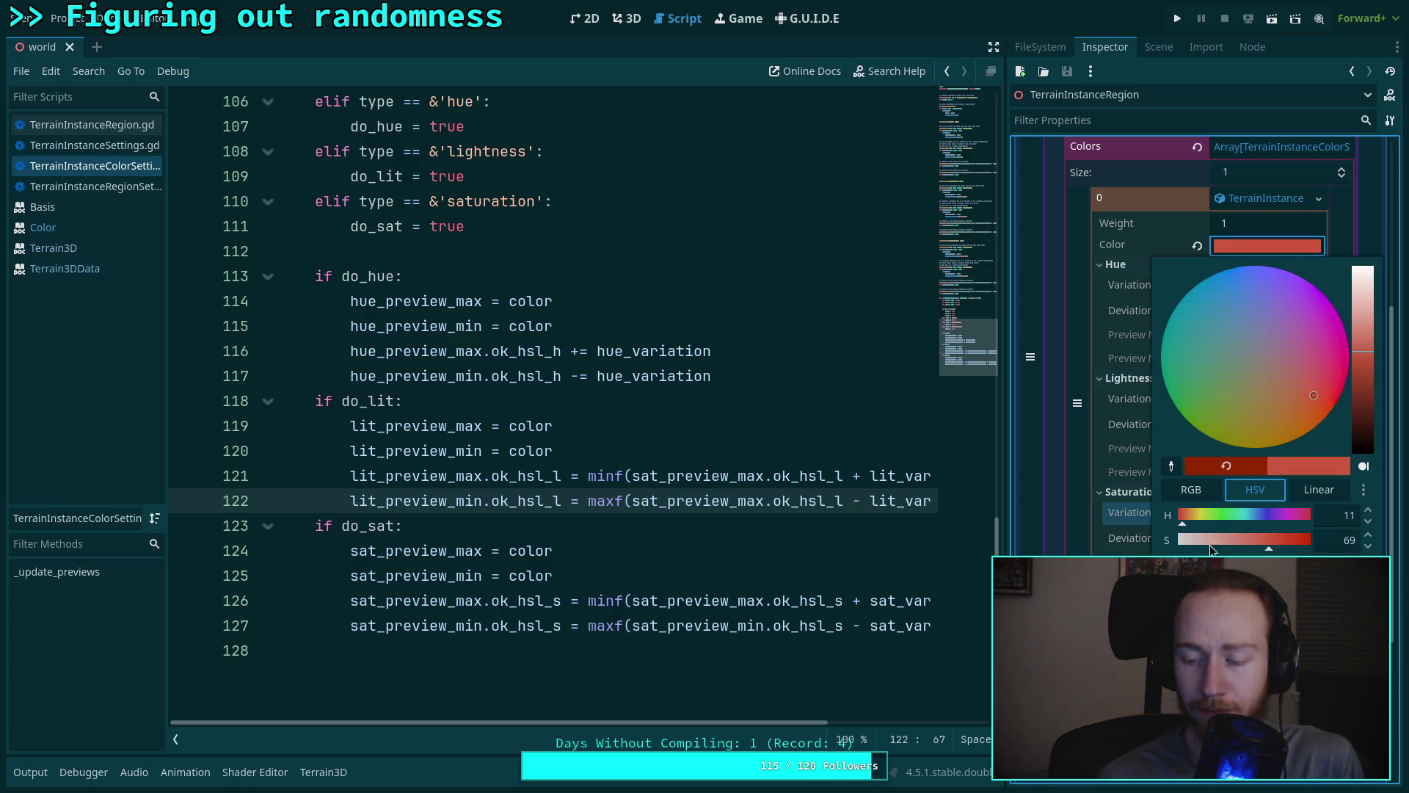
left_click(1139, 517)
Step: Try typed Saturation Variation values, then reset Saturation Variation to 0.0
left_click_drag(1225, 522, 1242, 517)
left_click(1260, 514)
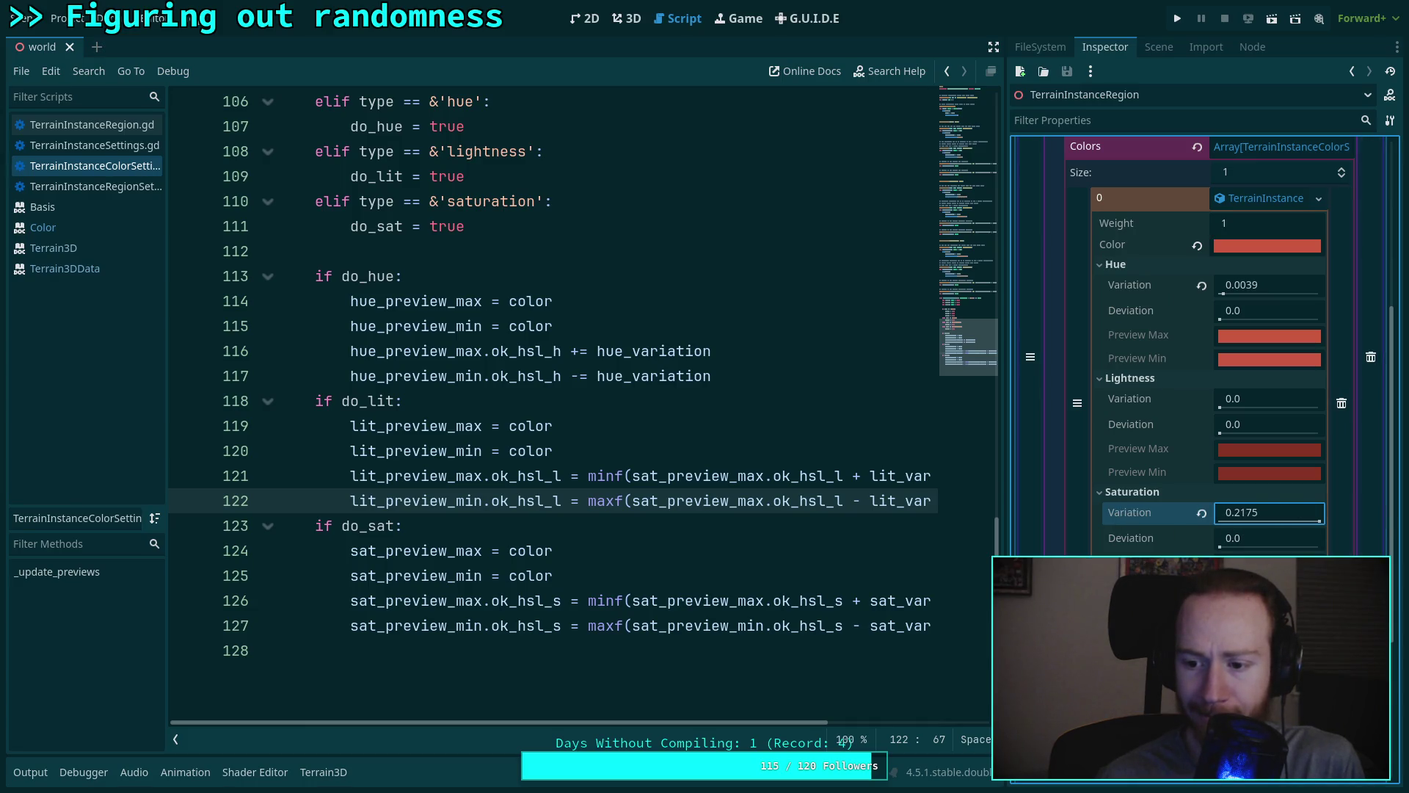
type("0.873")
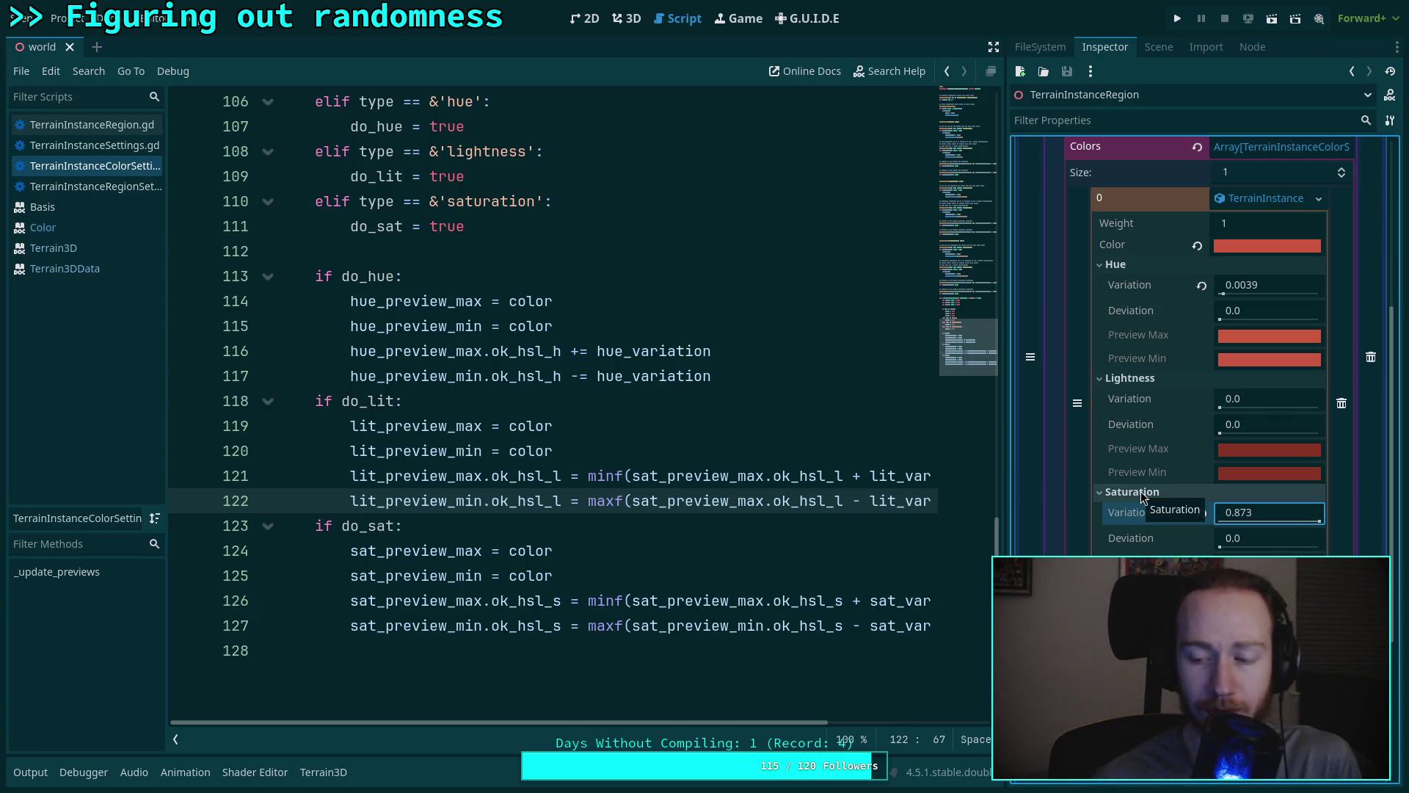
type("1.0795")
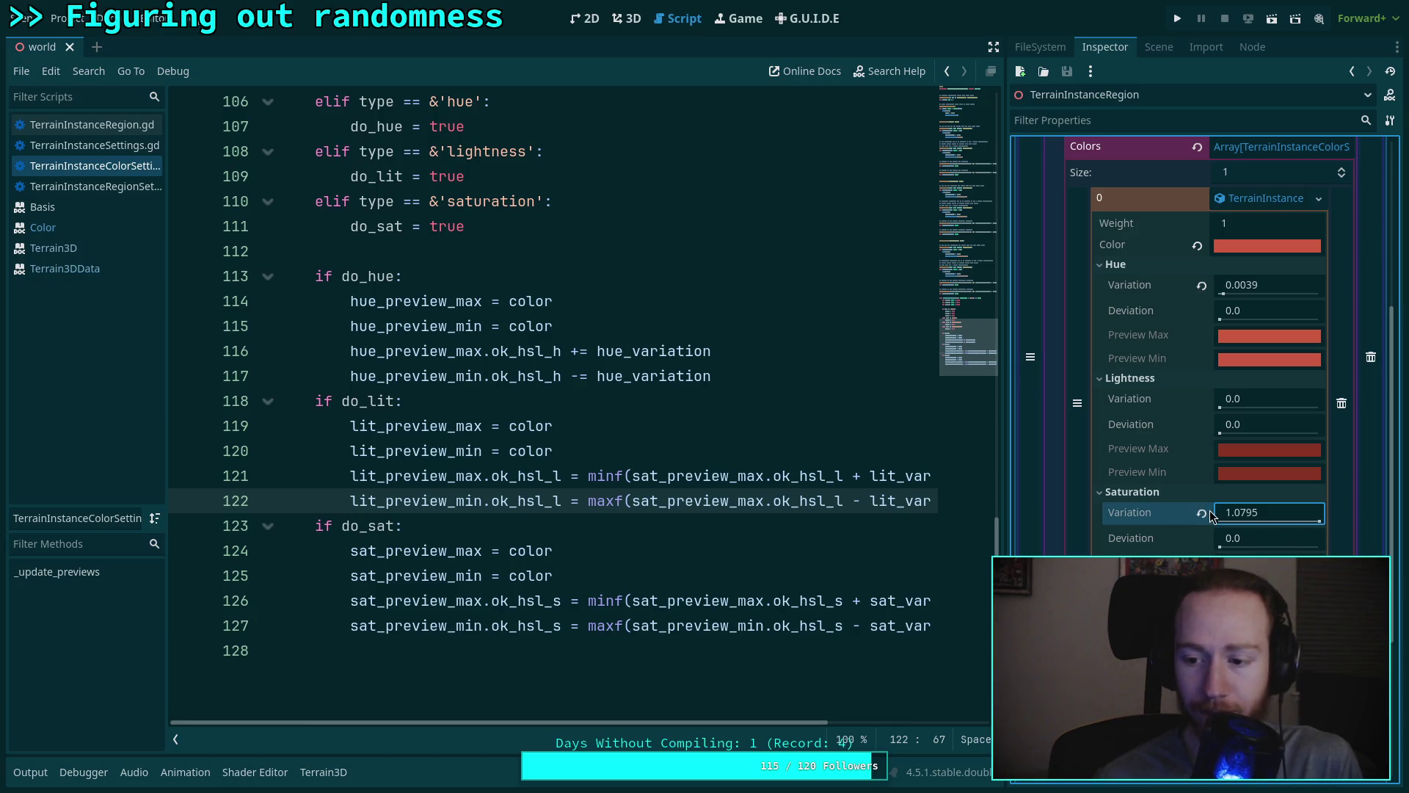
left_click(1203, 516)
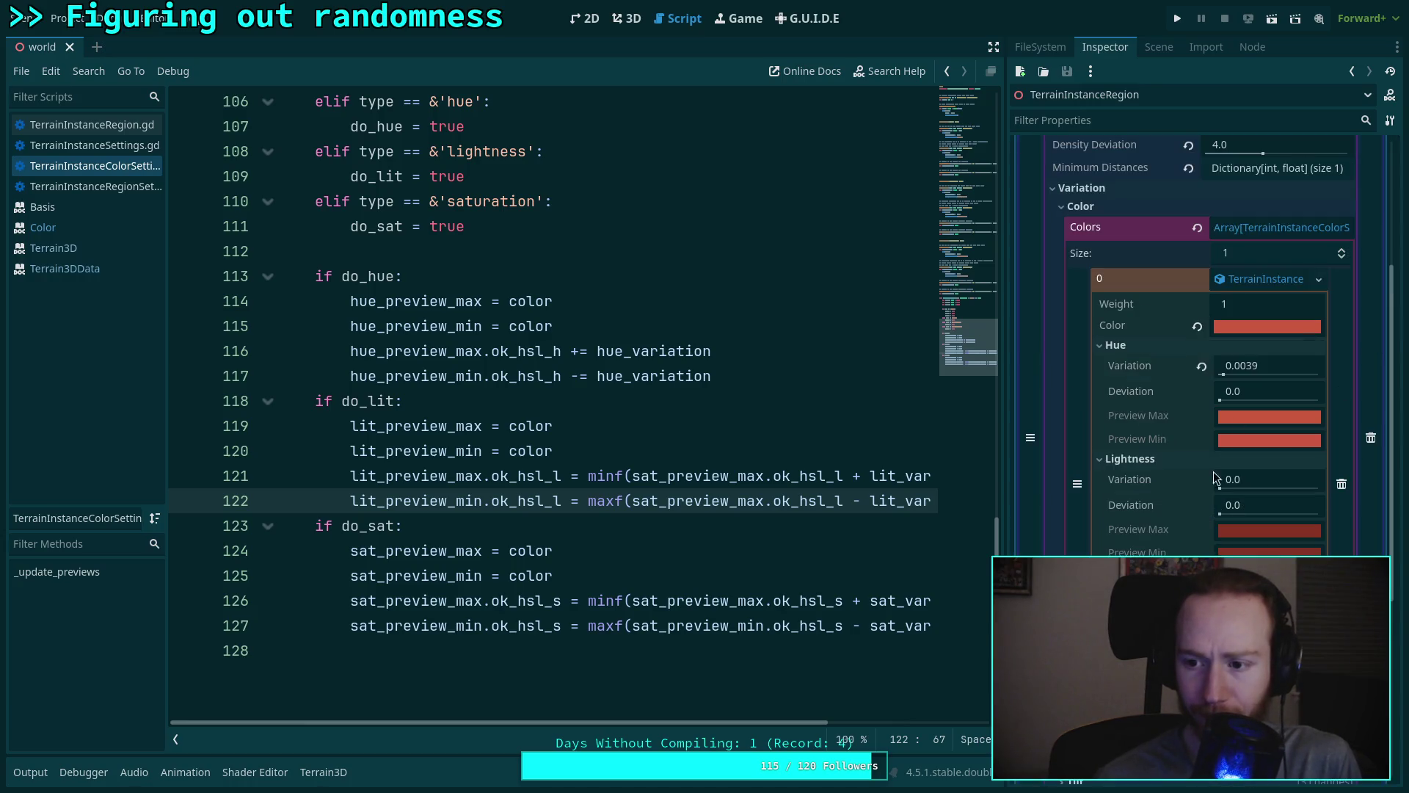
Step: Shift the entry's base colour toward a softer orange-red in the picker
left_click(1249, 323)
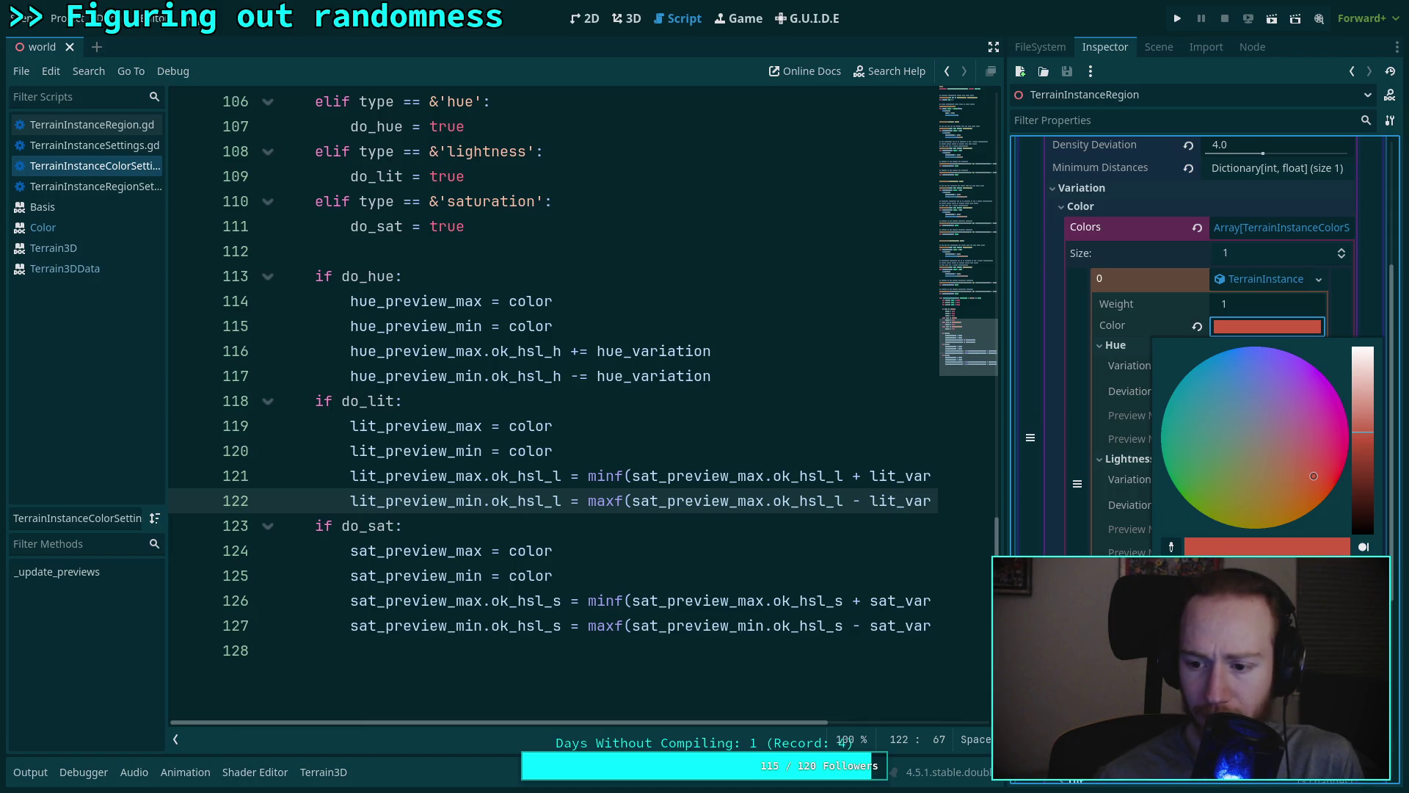
left_click_drag(1314, 476, 1326, 480)
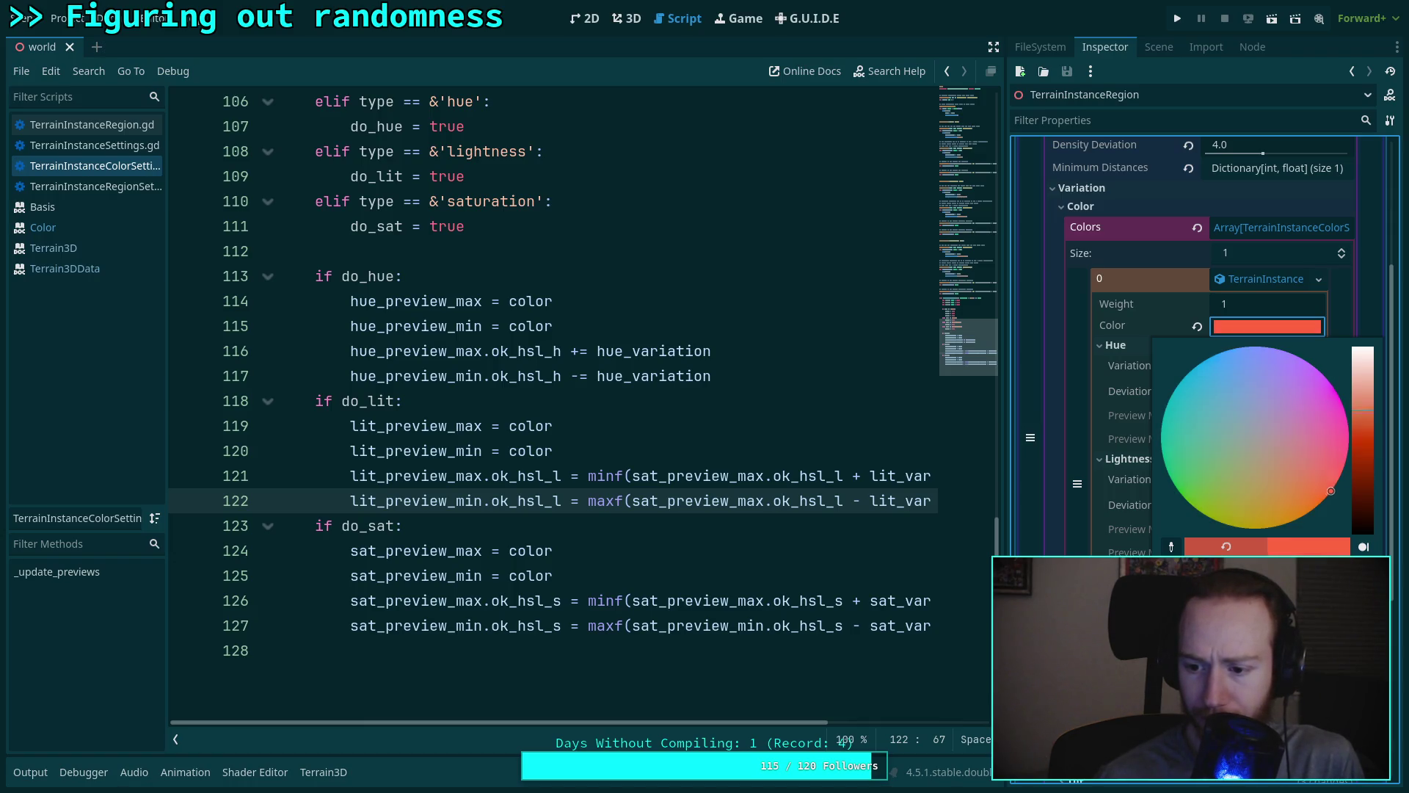
left_click(1226, 546)
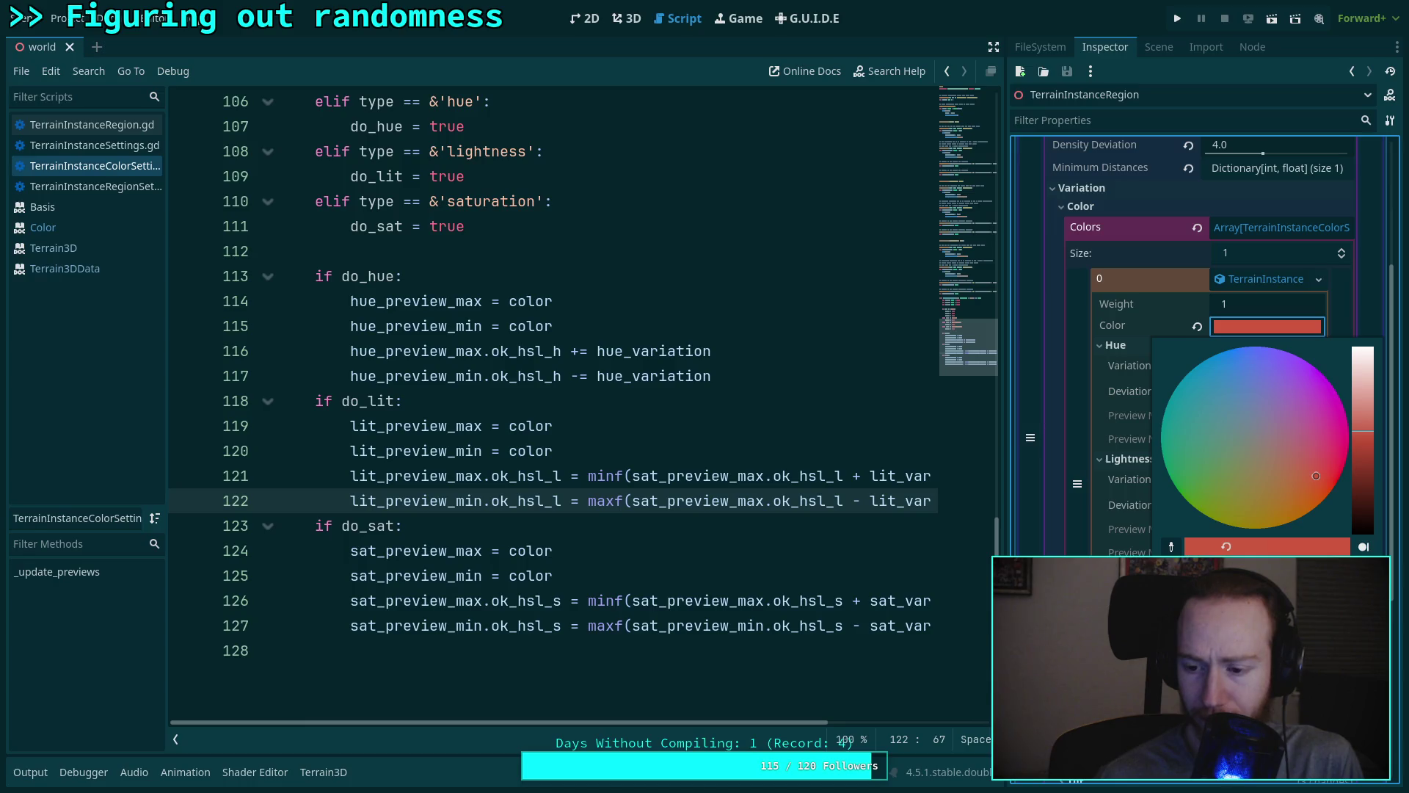
left_click_drag(1317, 465, 1303, 475)
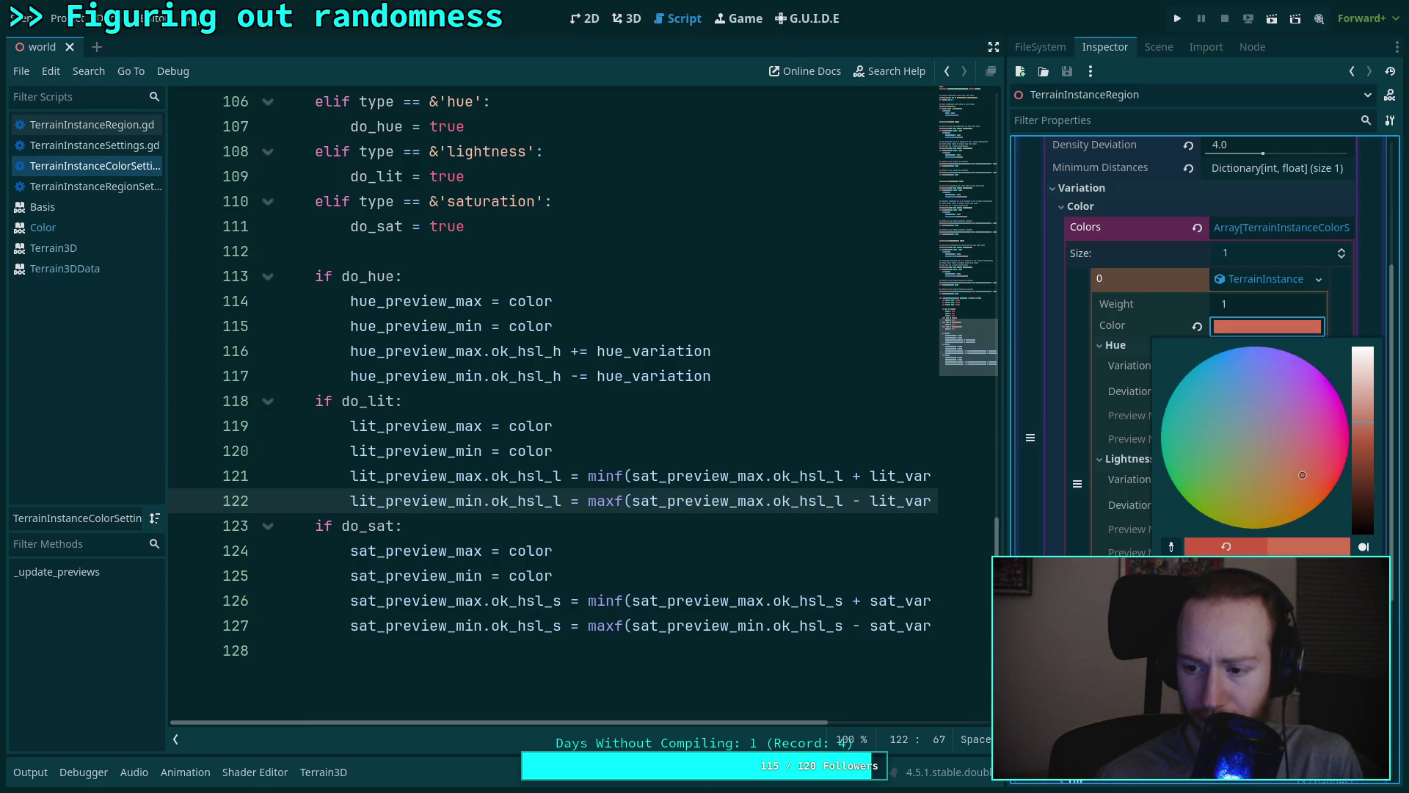
key("Escape")
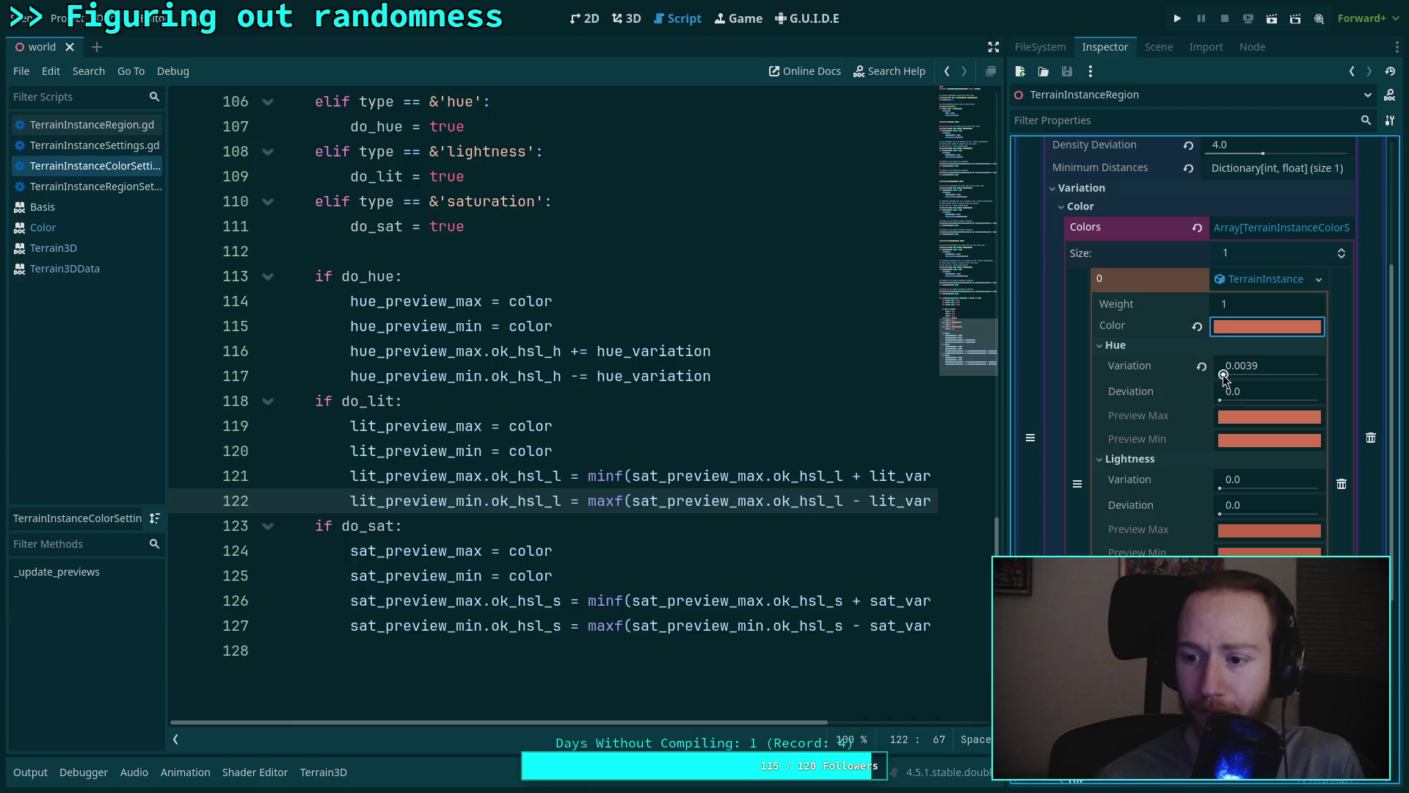
Step: Test Hue and Lightness Variation on the previews, then reset Lightness Variation to 0.0
left_click(1215, 367)
mouse_move(1215, 376)
left_mouse_down()
mouse_move(1309, 375)
mouse_move(1220, 375)
left_mouse_up()
mouse_move(1224, 489)
left_mouse_down()
mouse_move(1375, 489)
mouse_move(1311, 488)
left_mouse_up()
left_click(1202, 480)
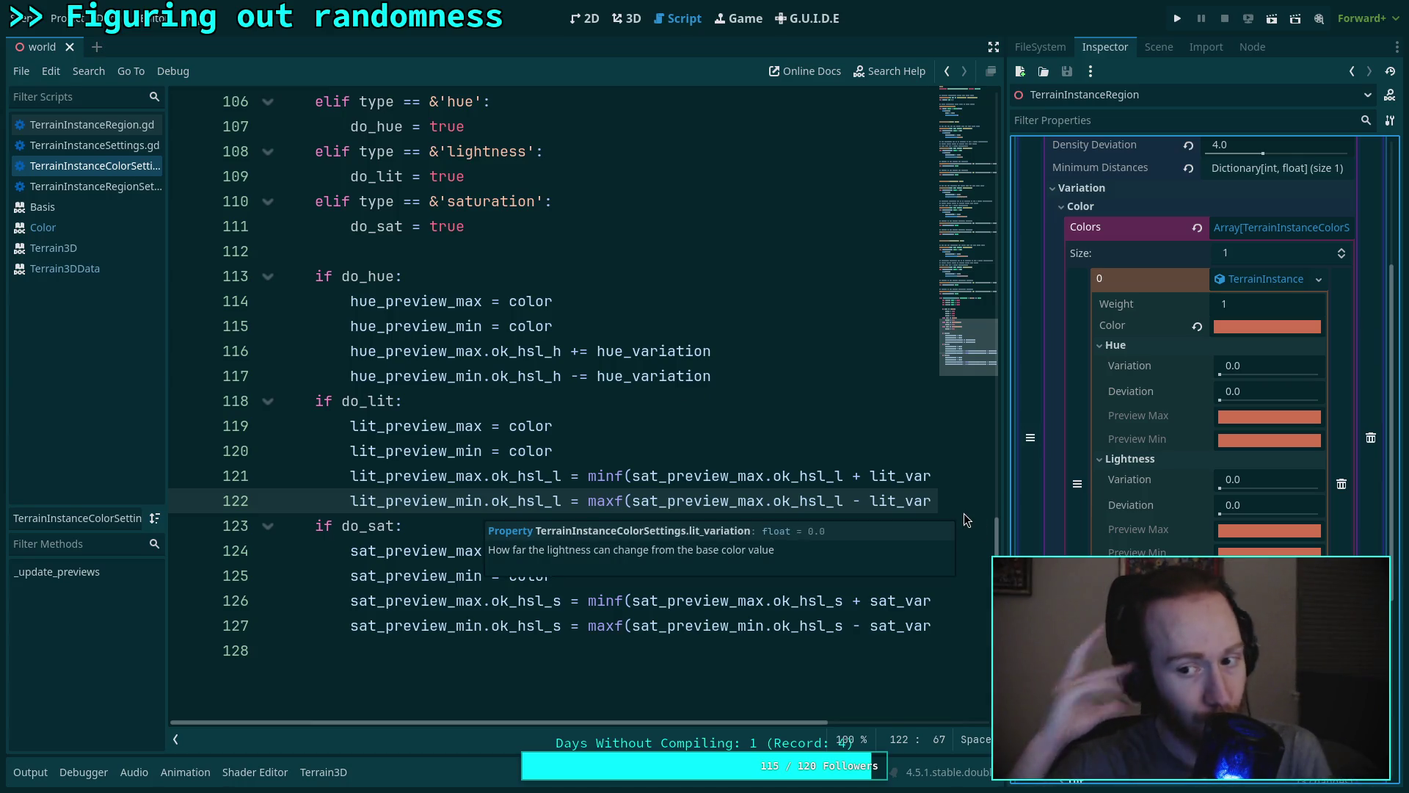
Step: Add a blank line before _update_previews and a new first line inside its body
scroll(469, 351, "up", 9)
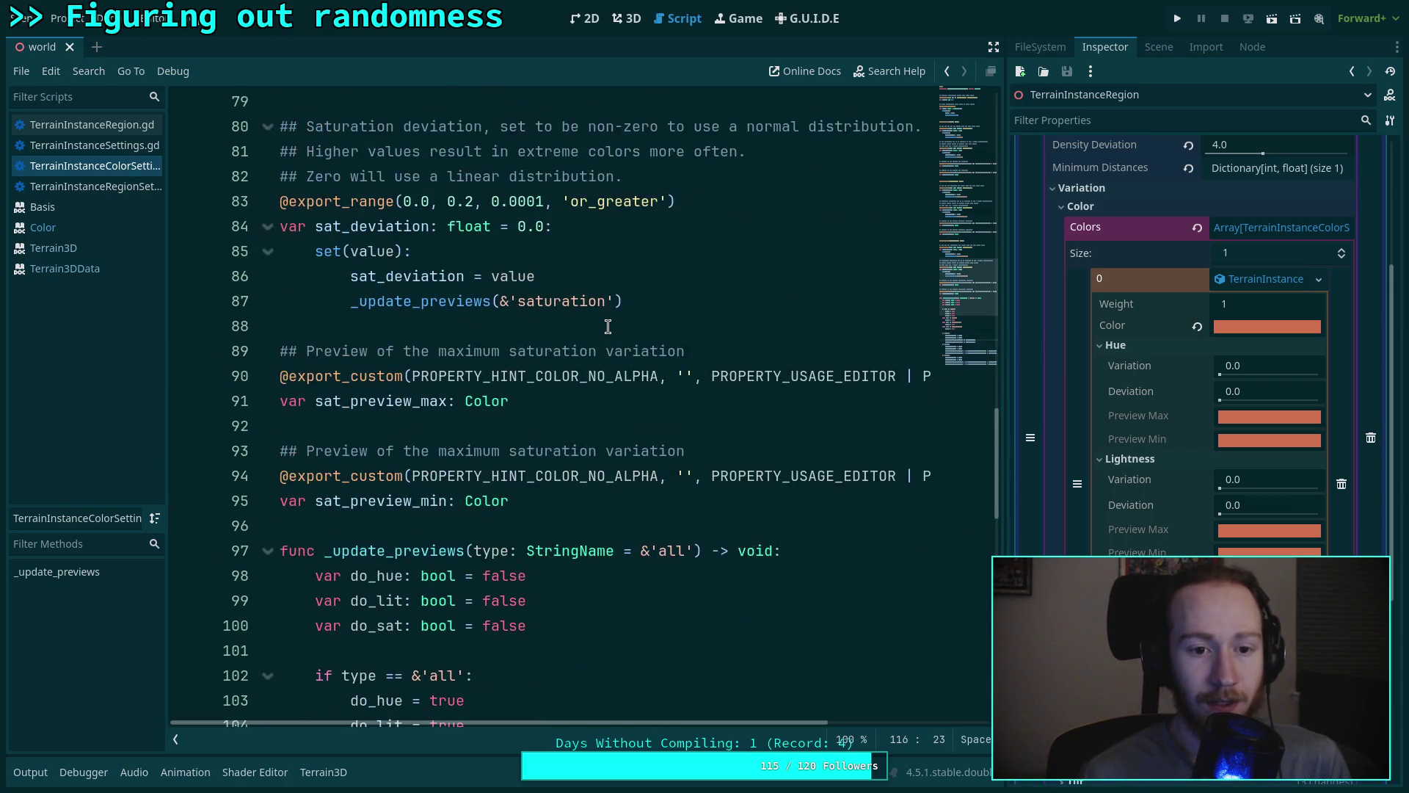
left_click(502, 516)
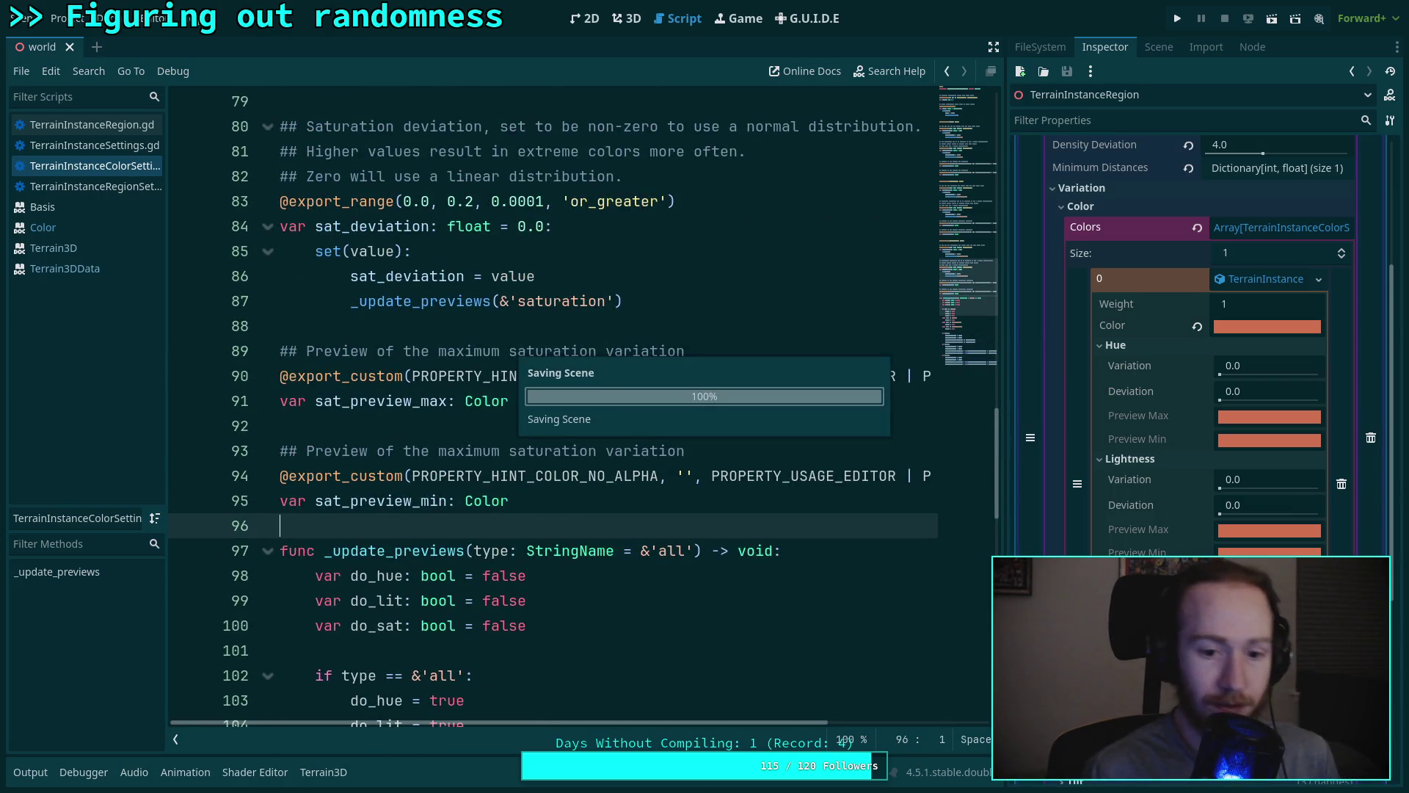
scroll(539, 497, "up", 3)
scroll(539, 498, "down", 3)
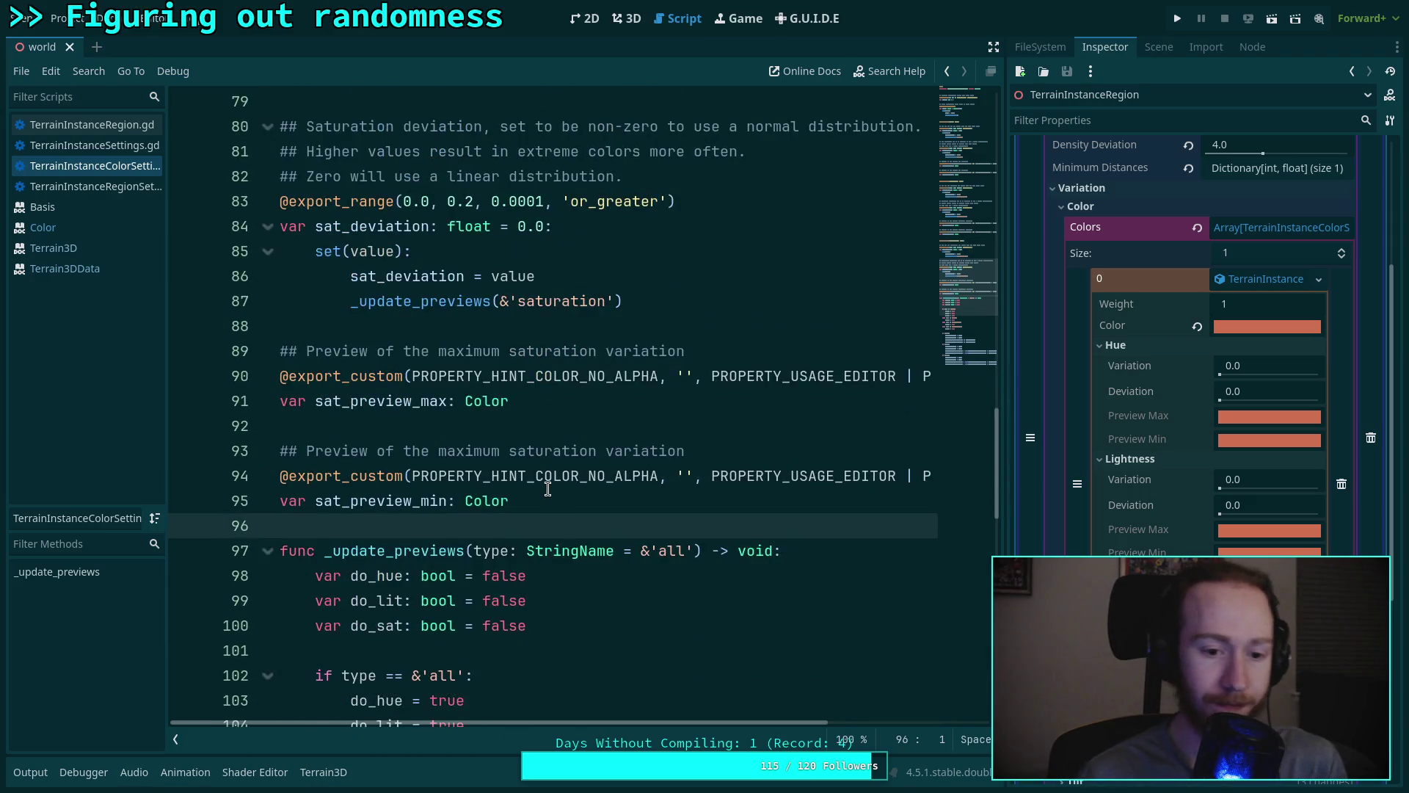
key("Return")
scroll(538, 486, "down", 2)
left_click(829, 429)
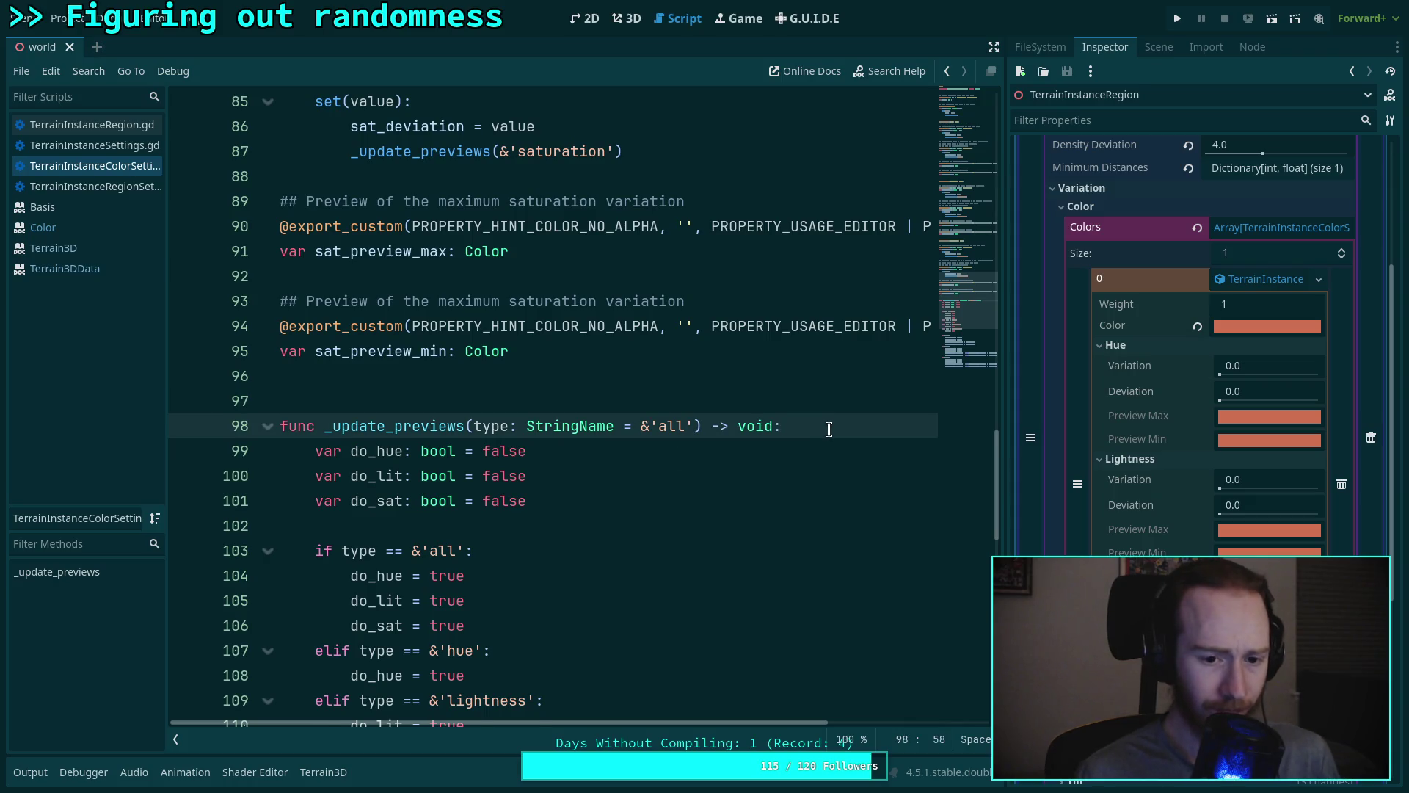
key("Return")
key("Return")
key("Up")
Step: Write 'if not Engine.is_editor_hint(): return' with autocomplete as the guard clause
type("if ")
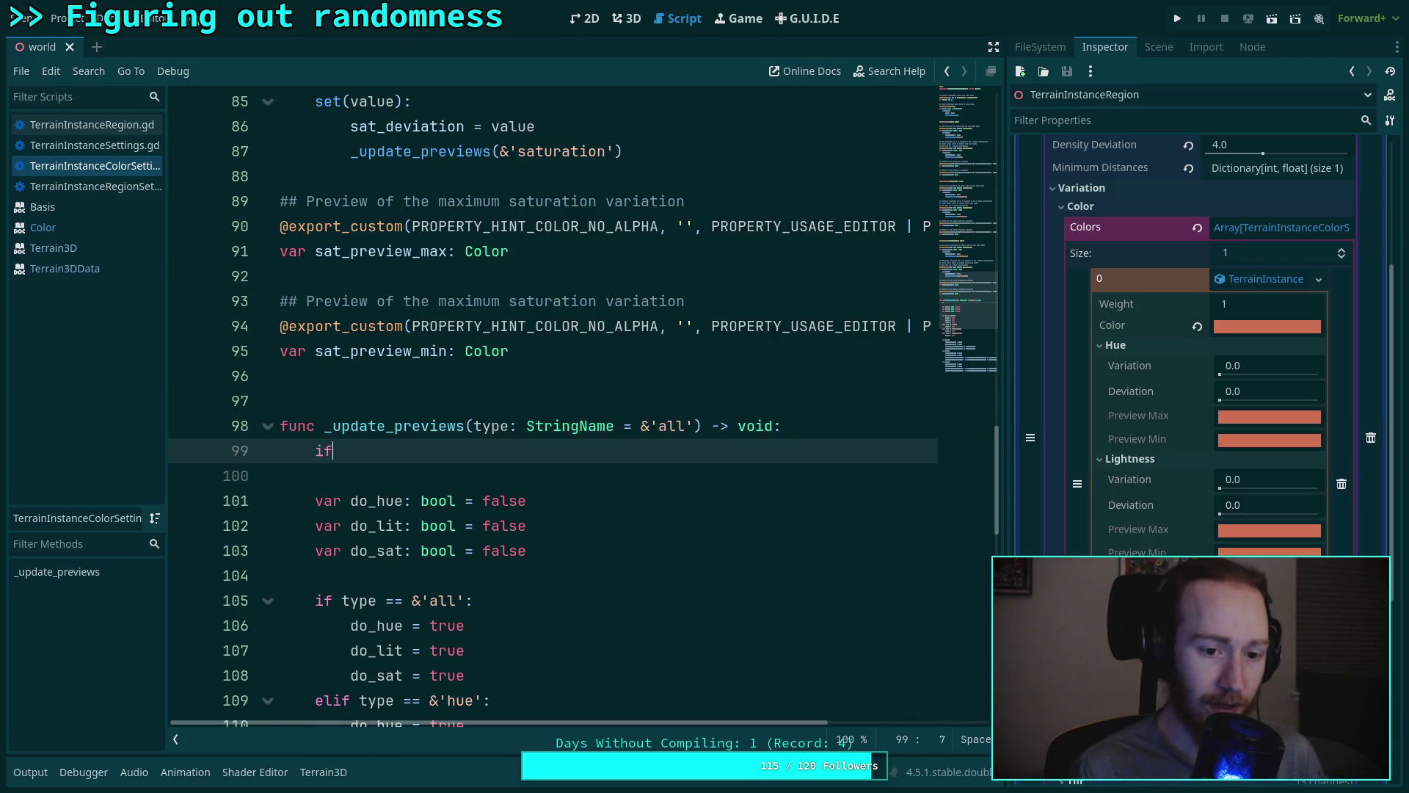
type("E")
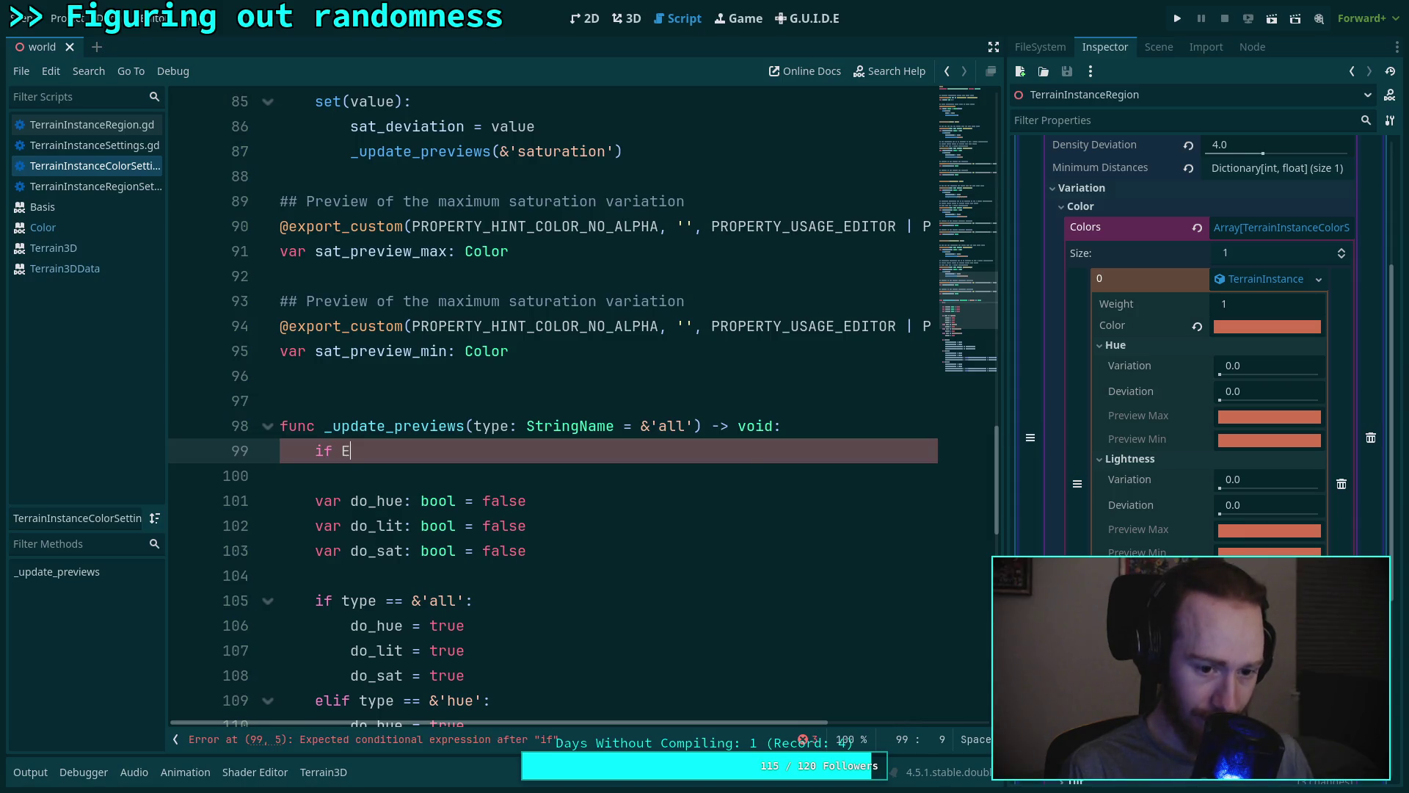
key("BackSpace")
key("BackSpace")
key("BackSpace")
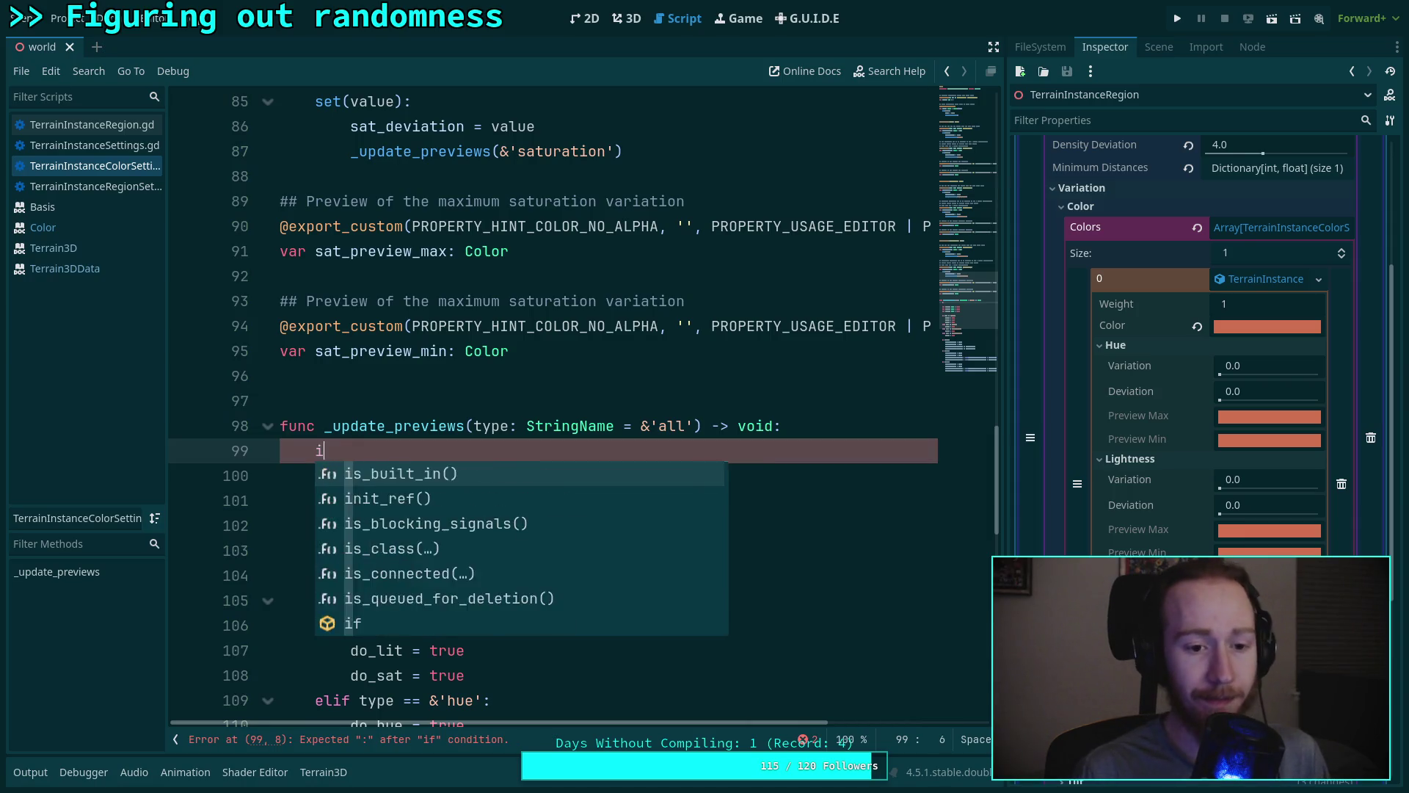
type("Editor")
key("BackSpace")
key("BackSpace")
key("BackSpace")
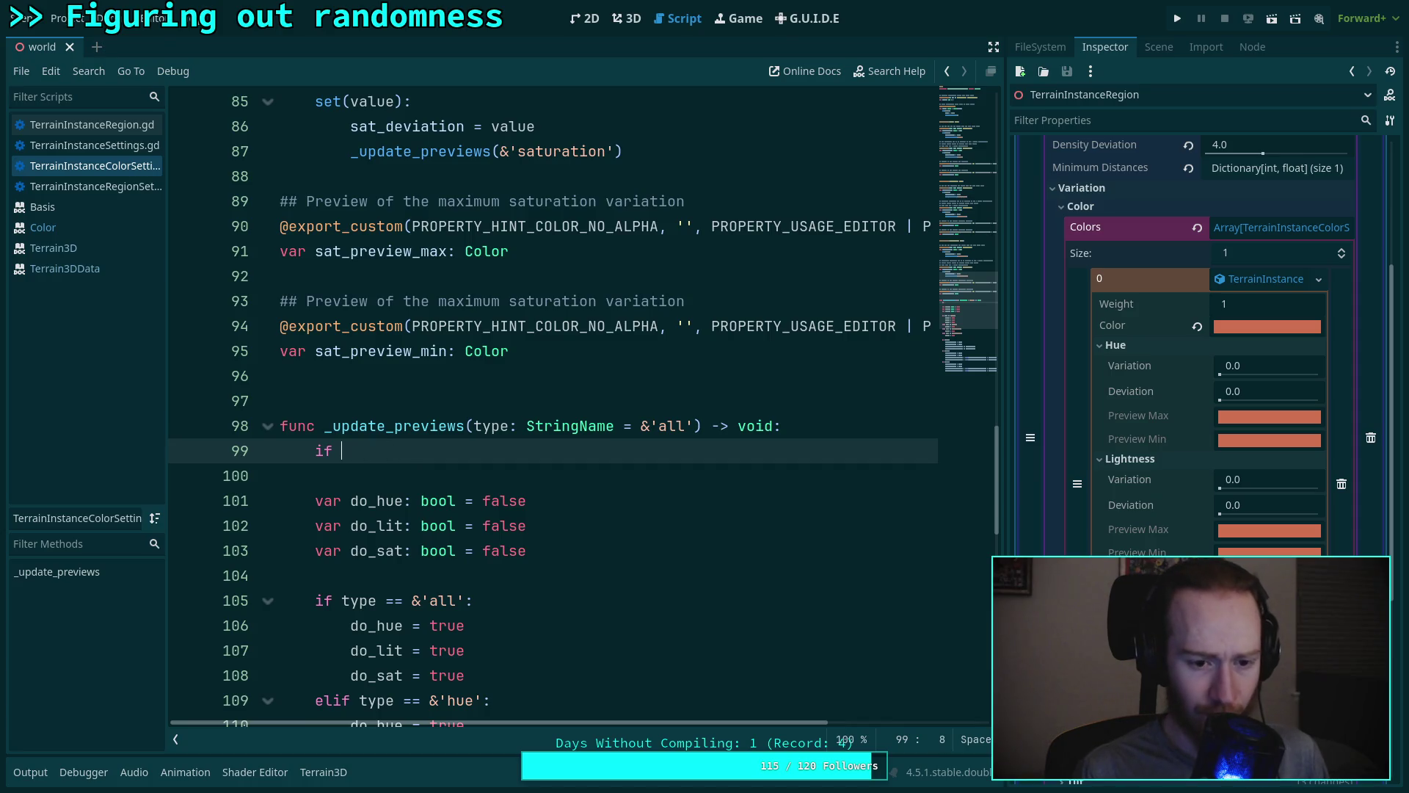
key("BackSpace")
key("BackSpace")
type("Engine.")
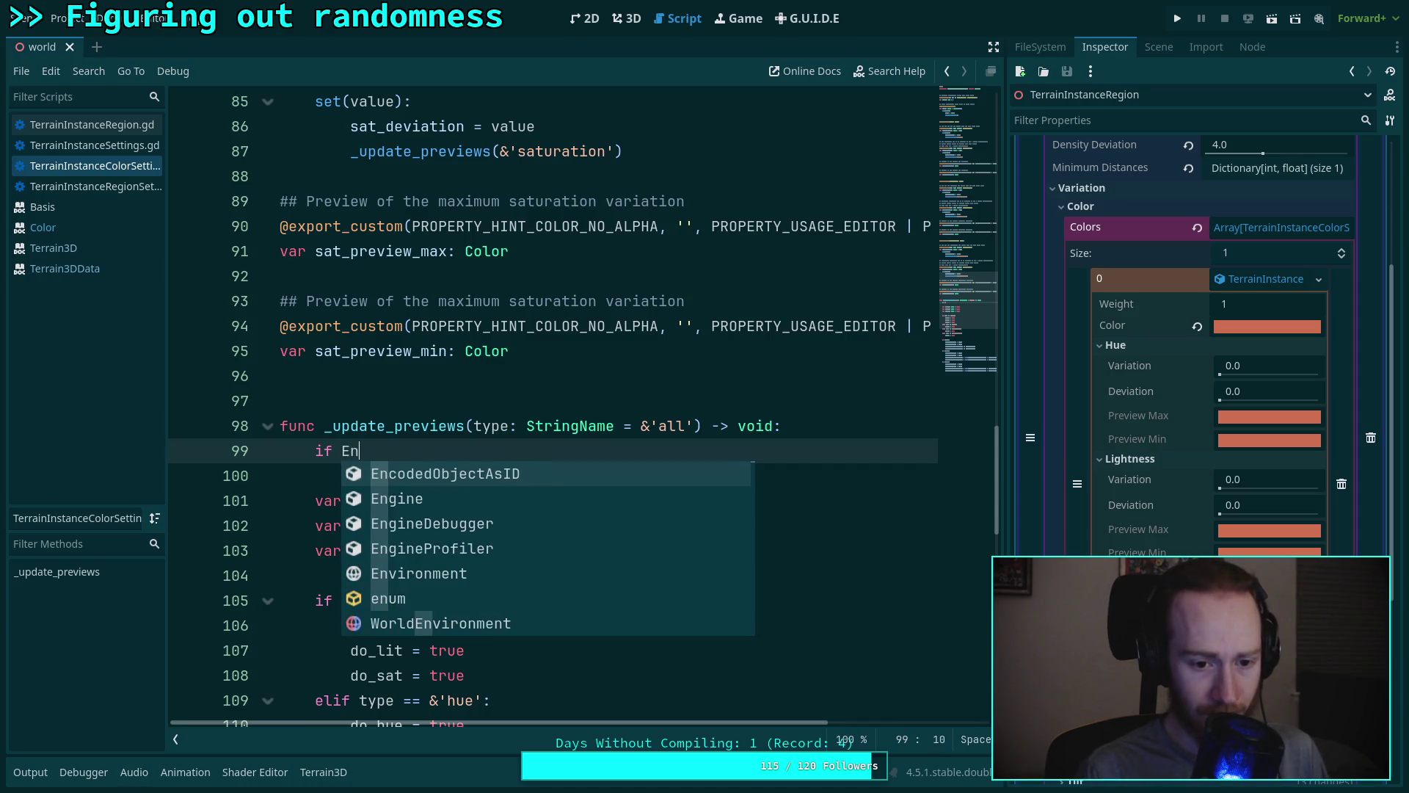
type("is_e")
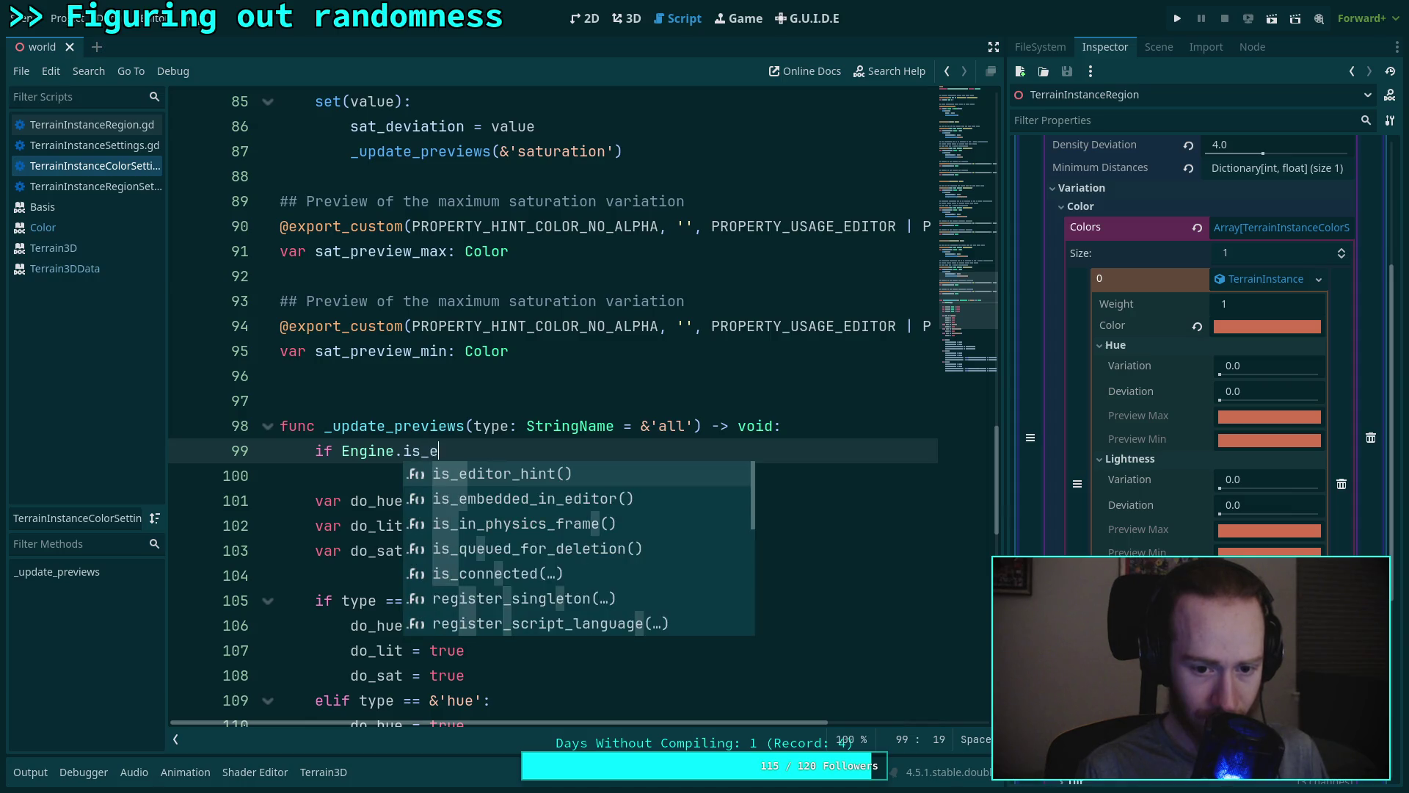
key("Return")
key("Return")
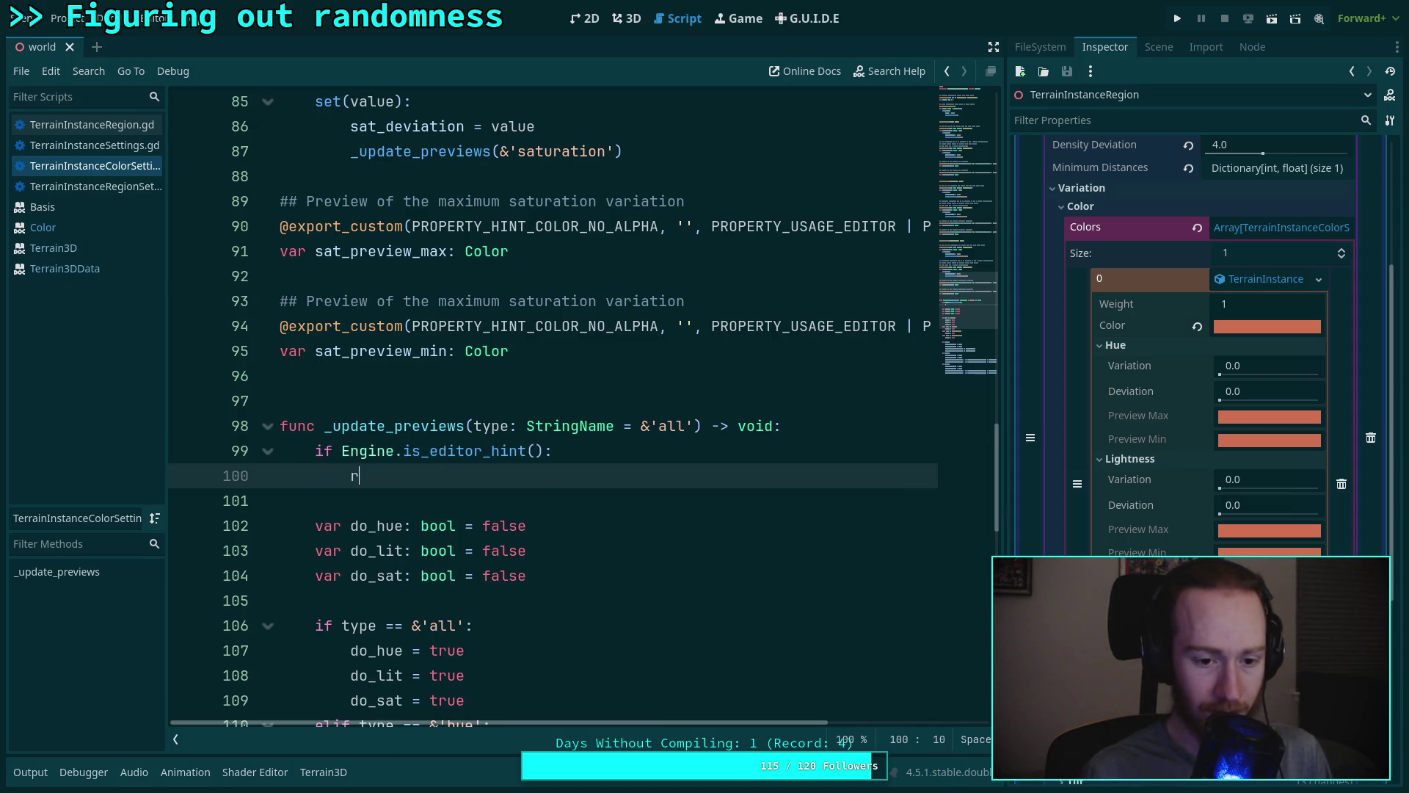
type("urn")
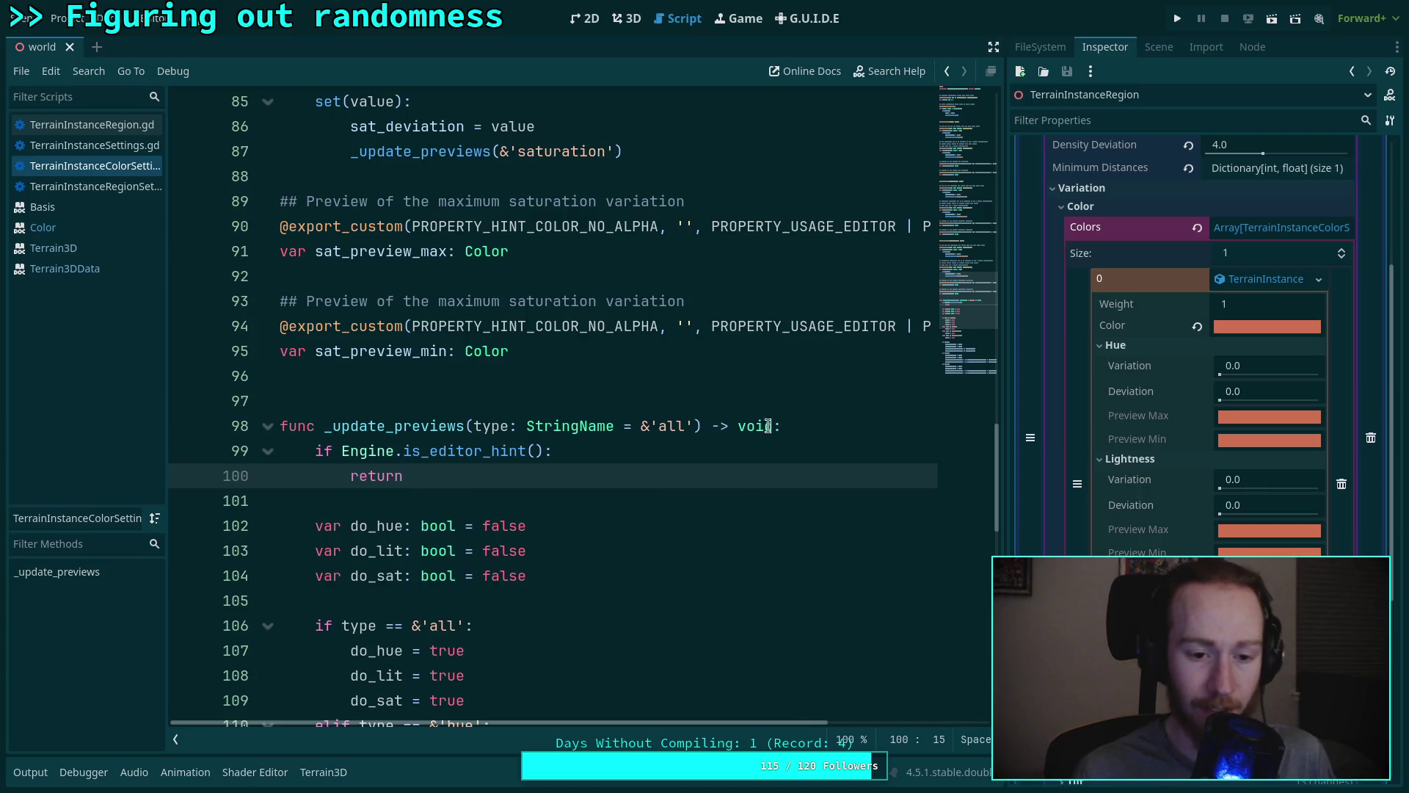
left_click(343, 451)
type("not")
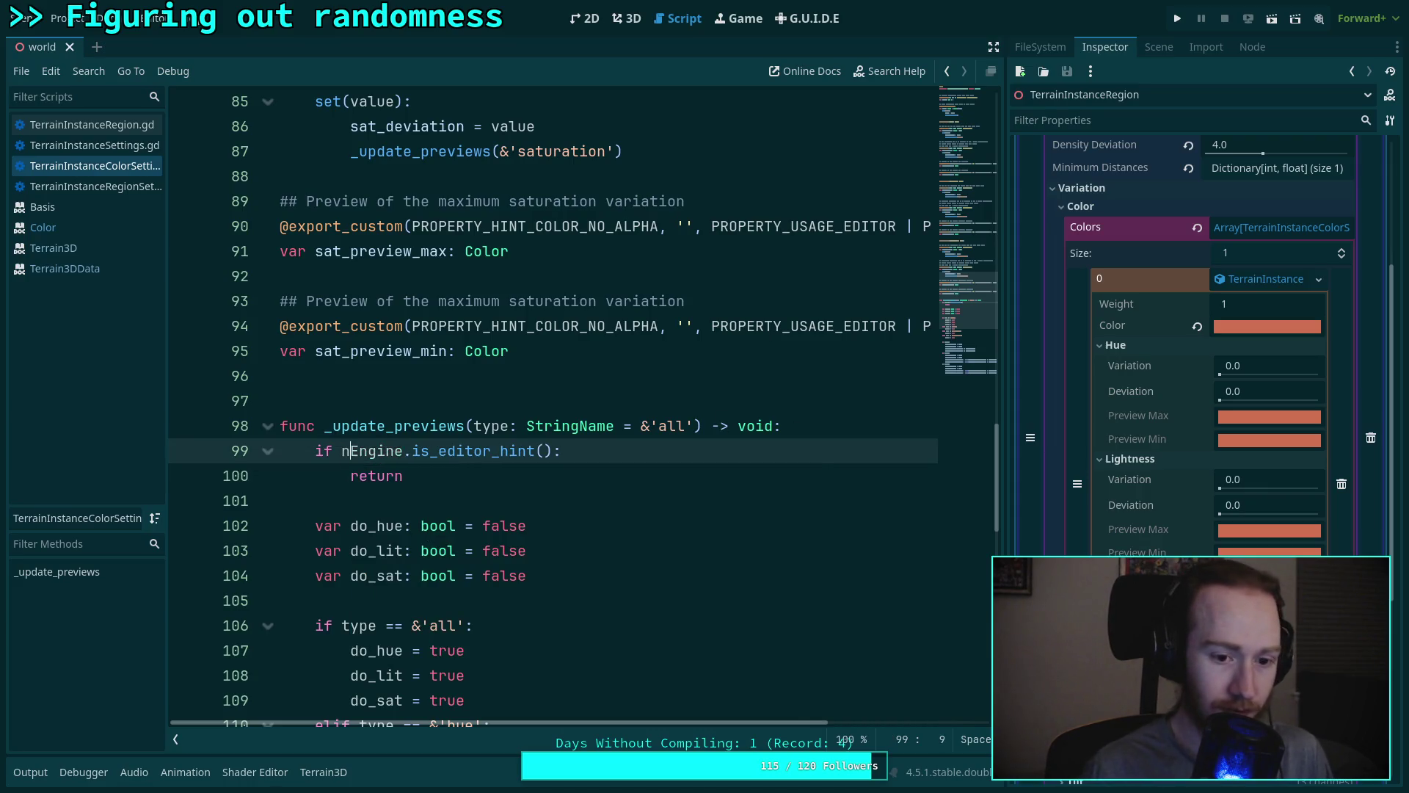
left_click(465, 492)
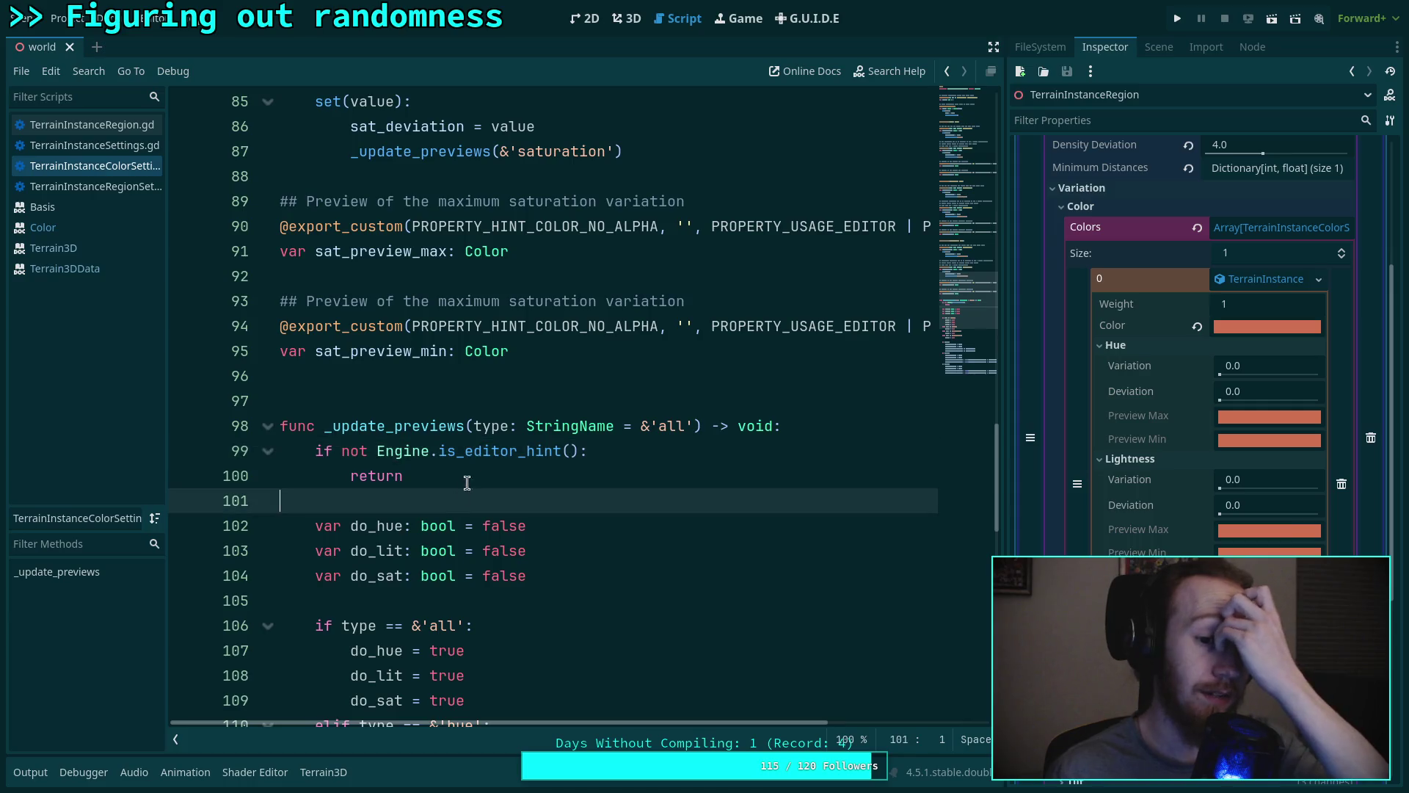
mouse_move(492, 452)
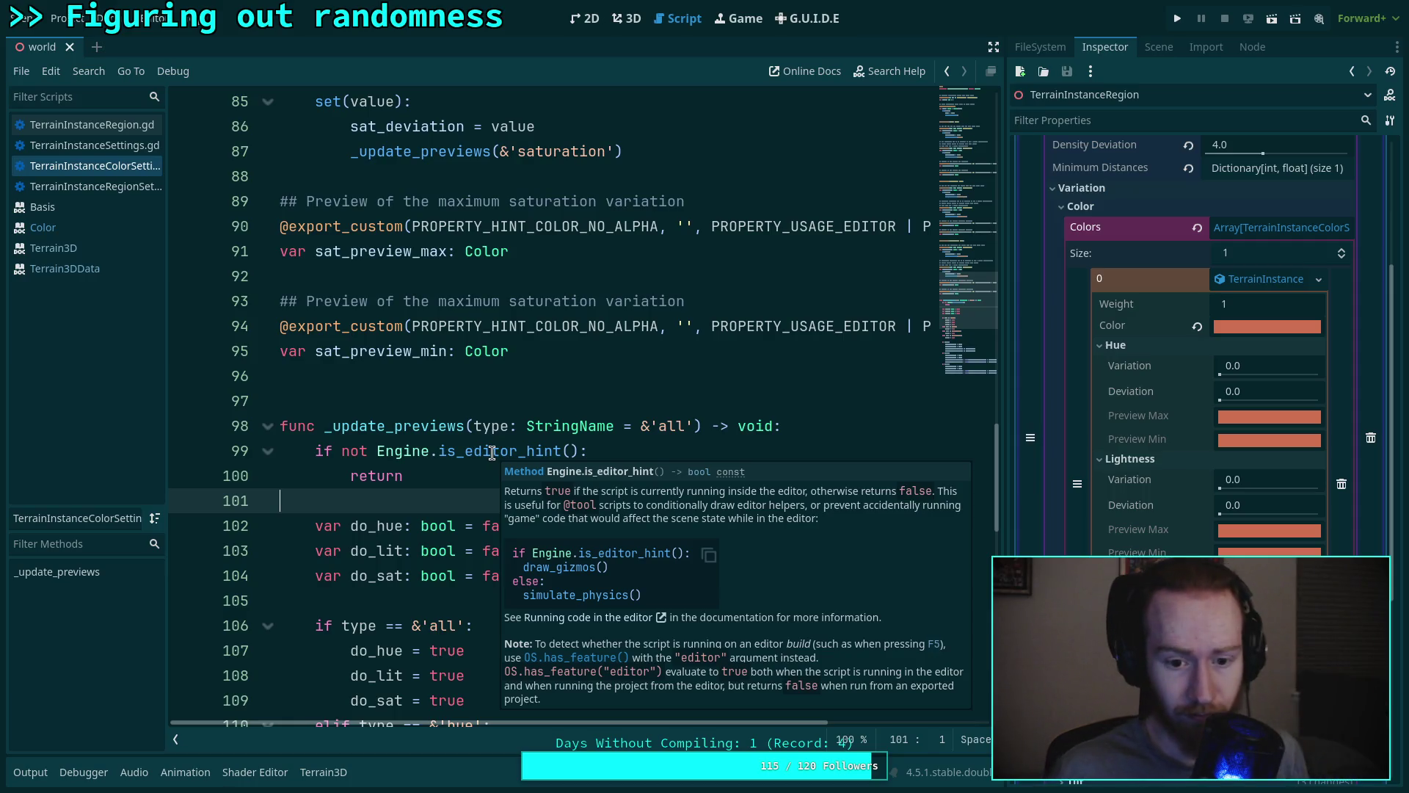
left_click(475, 386)
scroll(514, 403, "up", 10)
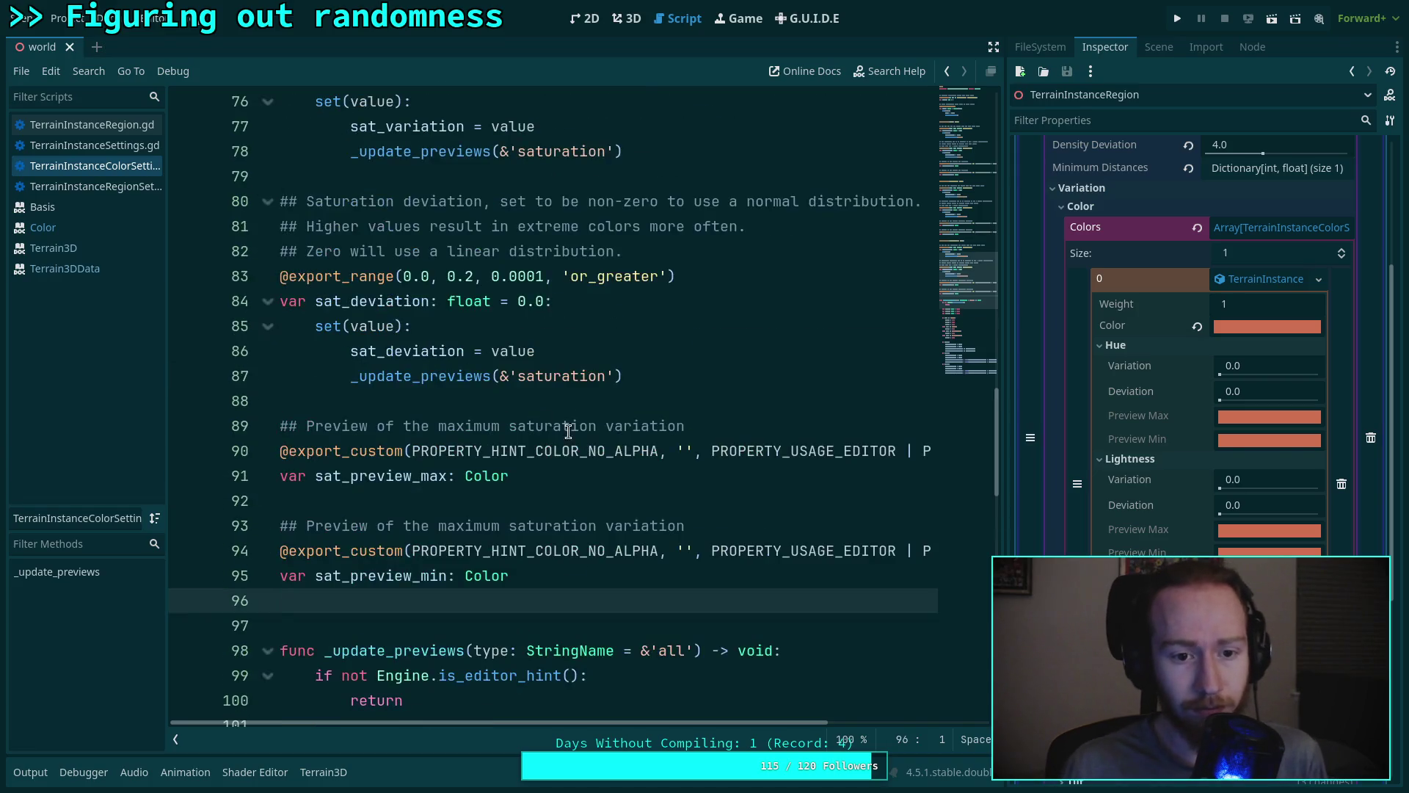
scroll(618, 443, "up", 16)
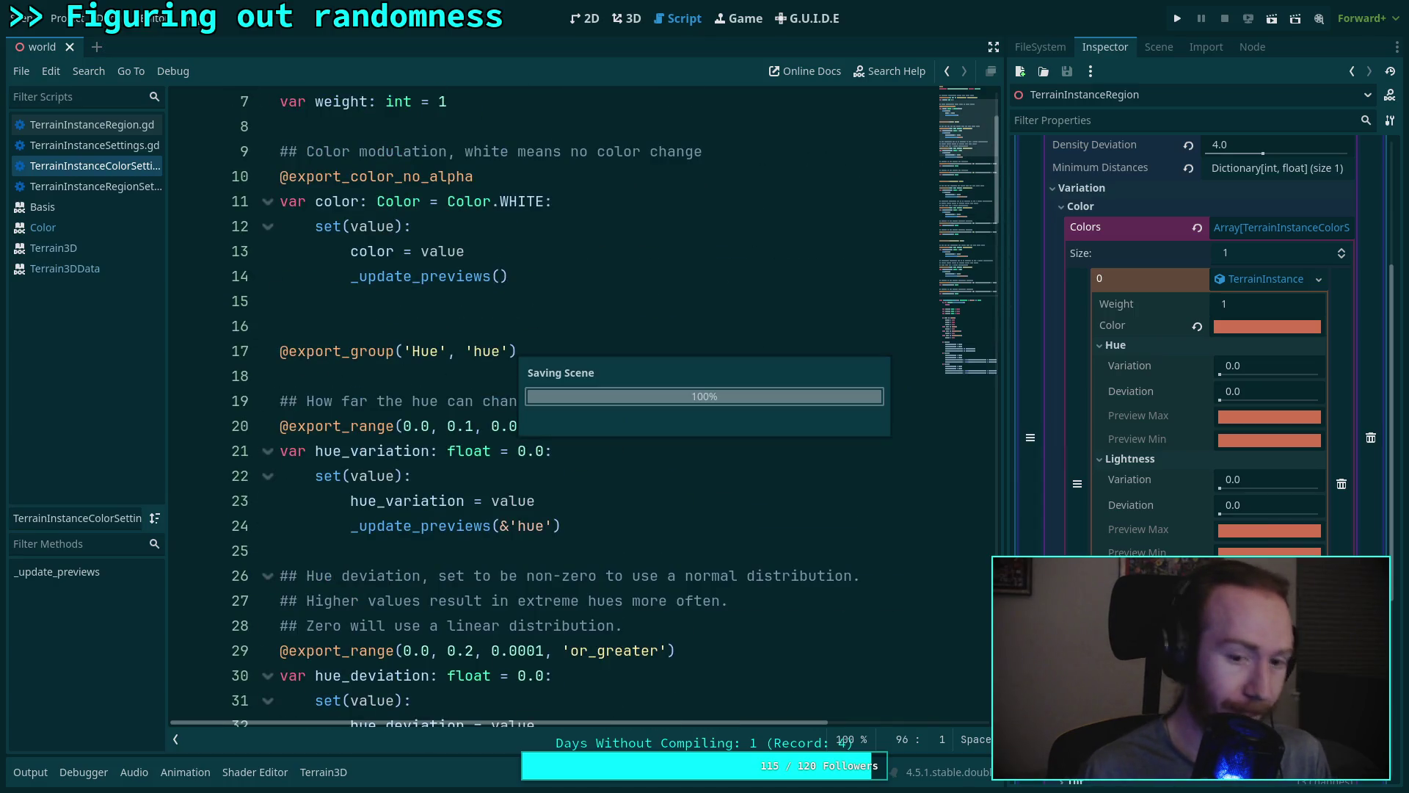
scroll(405, 436, "down", 15)
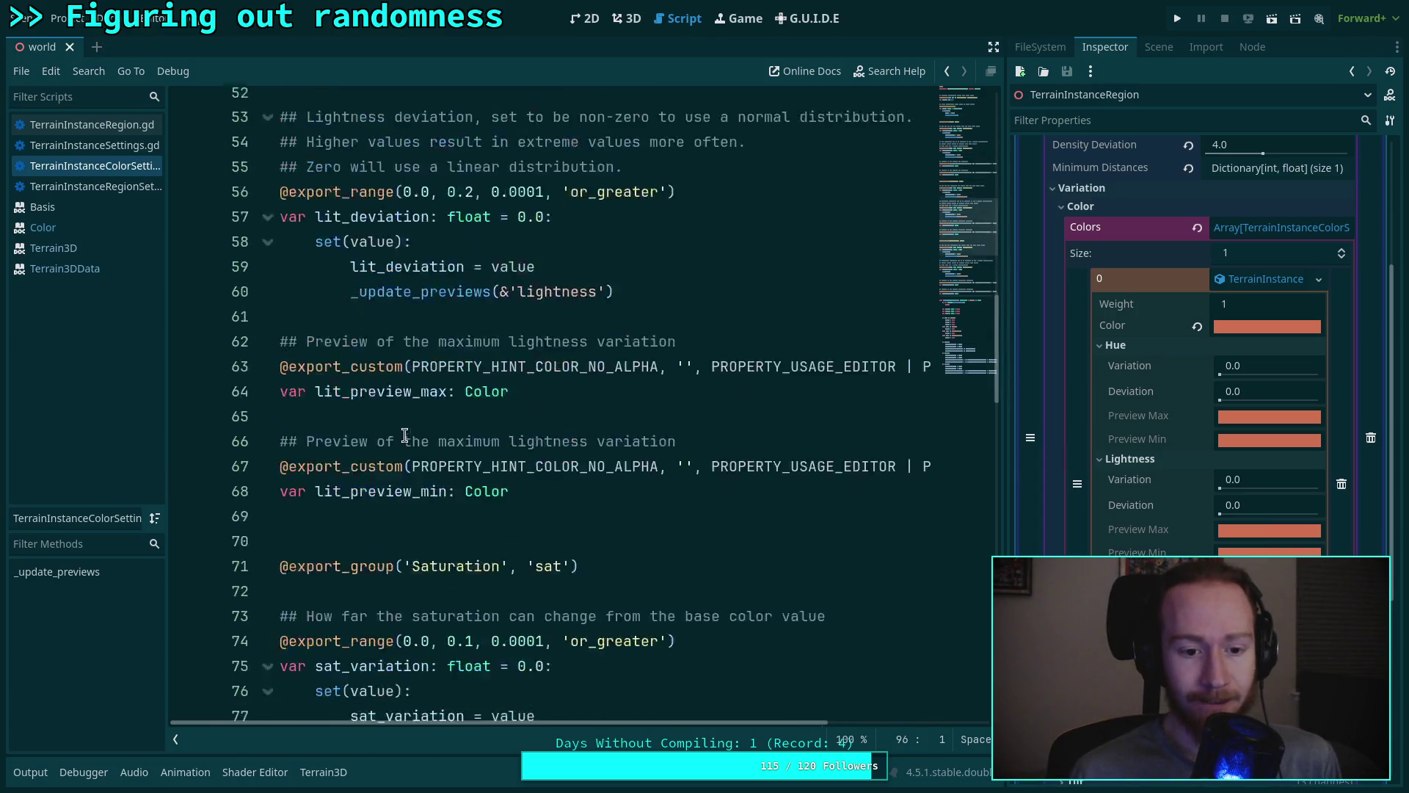
scroll(405, 436, "down", 4)
scroll(272, 506, "down", 6)
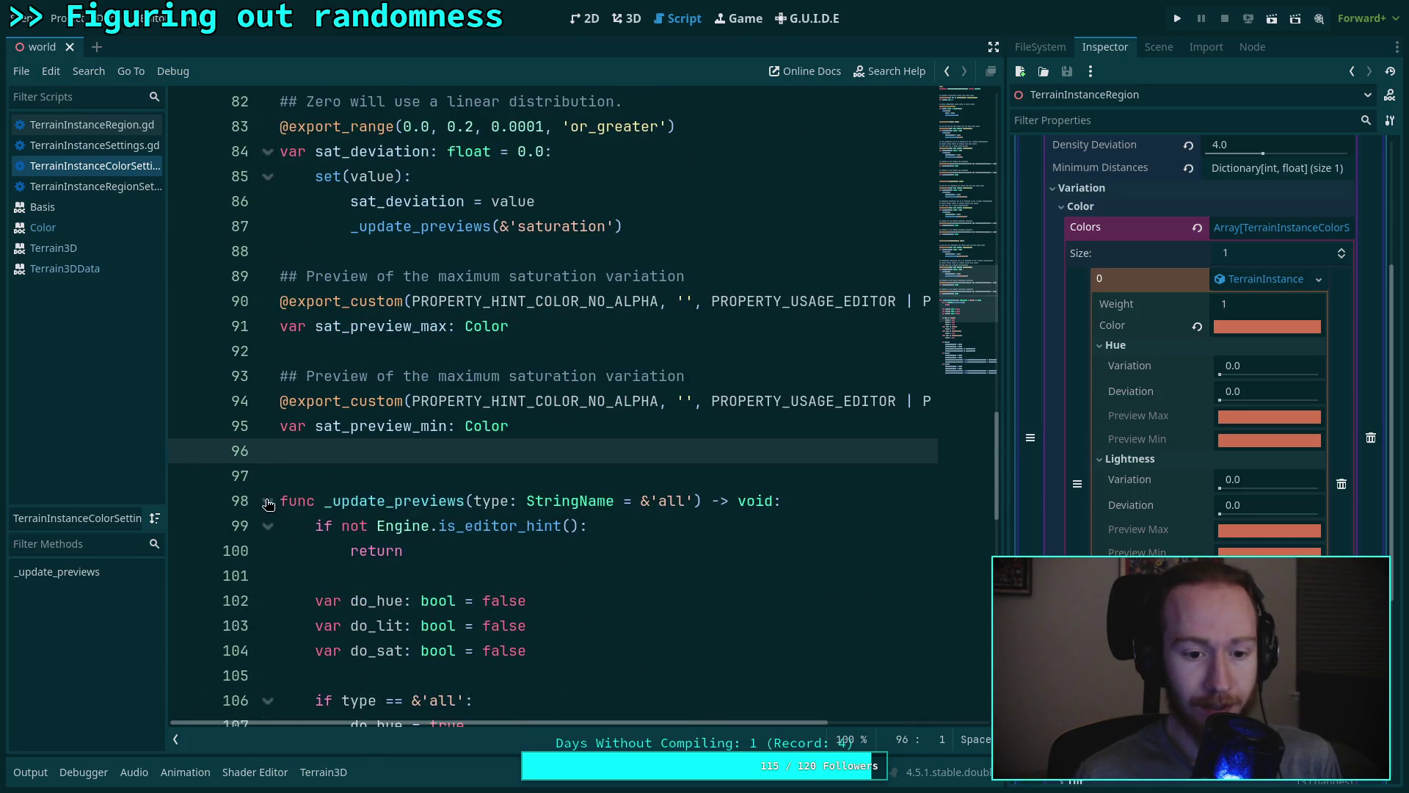
left_click(269, 504)
left_click(420, 552)
left_click(420, 451)
key("Return")
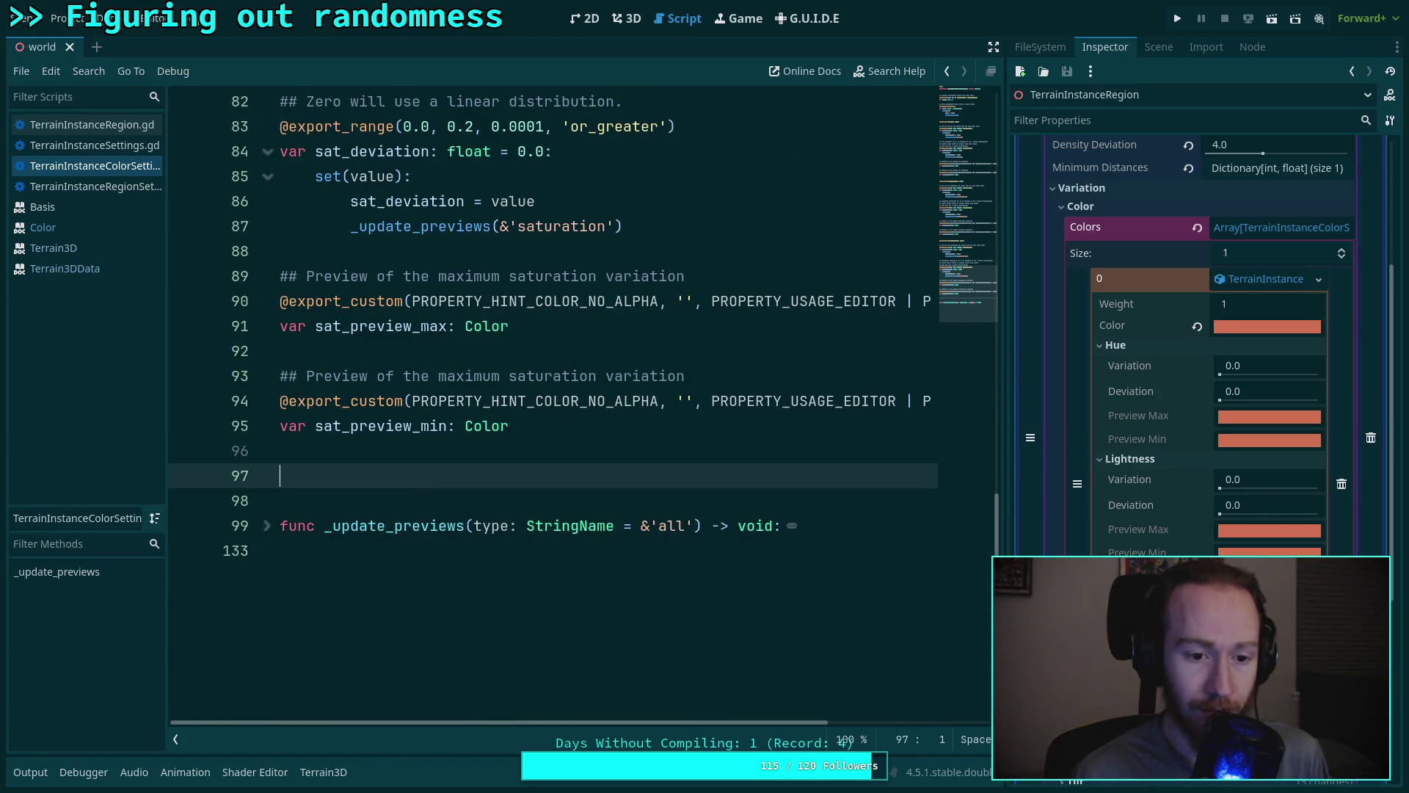
key("Return")
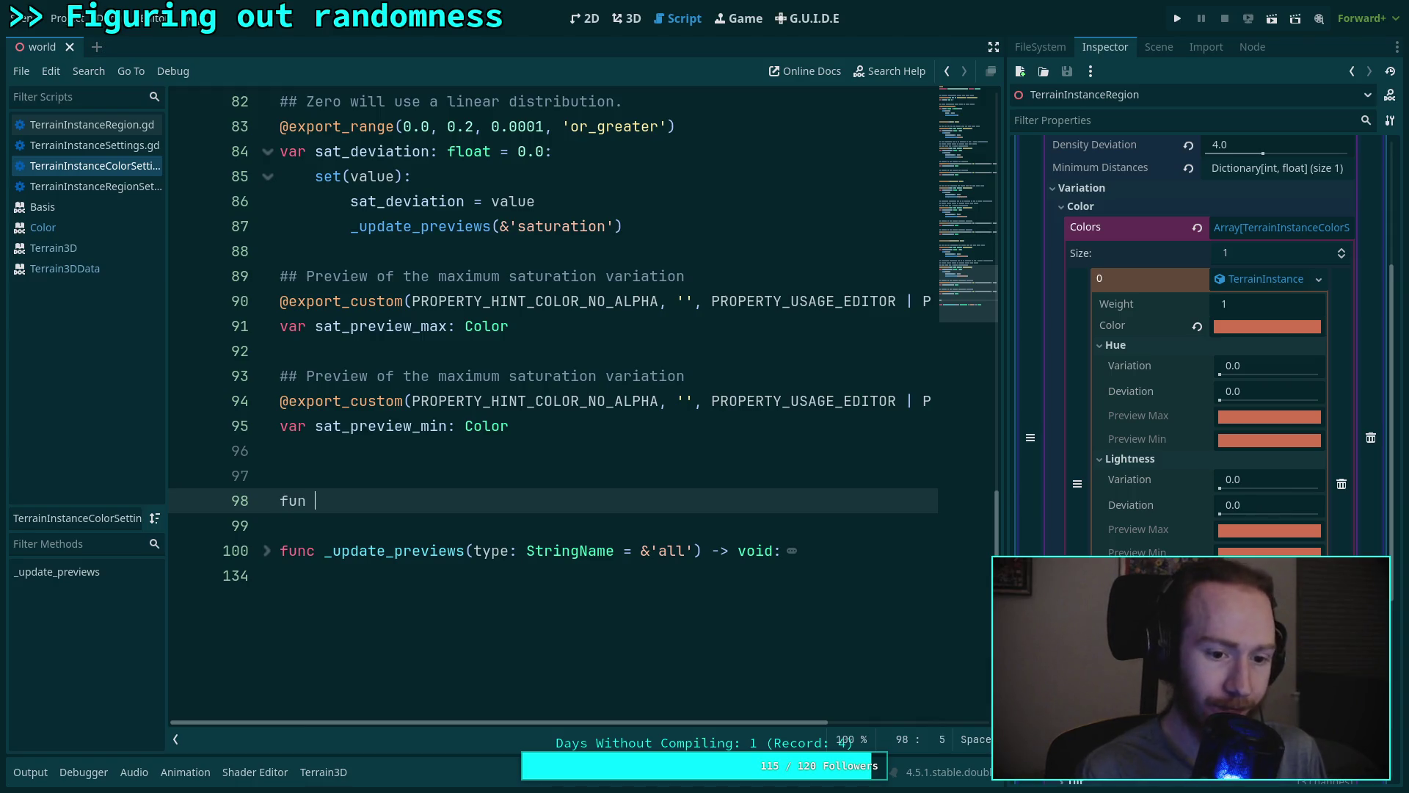
type("c")
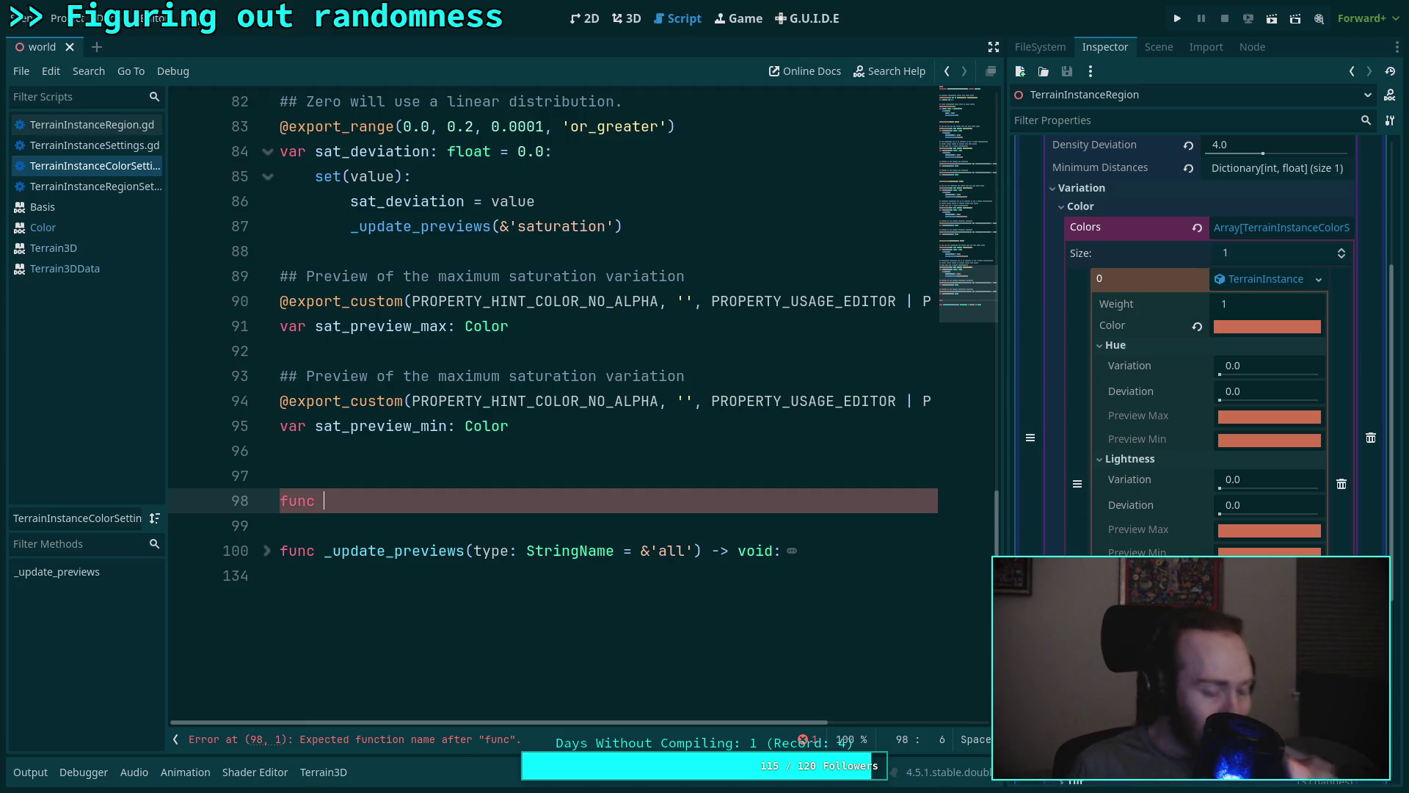
key("Up")
key("Up")
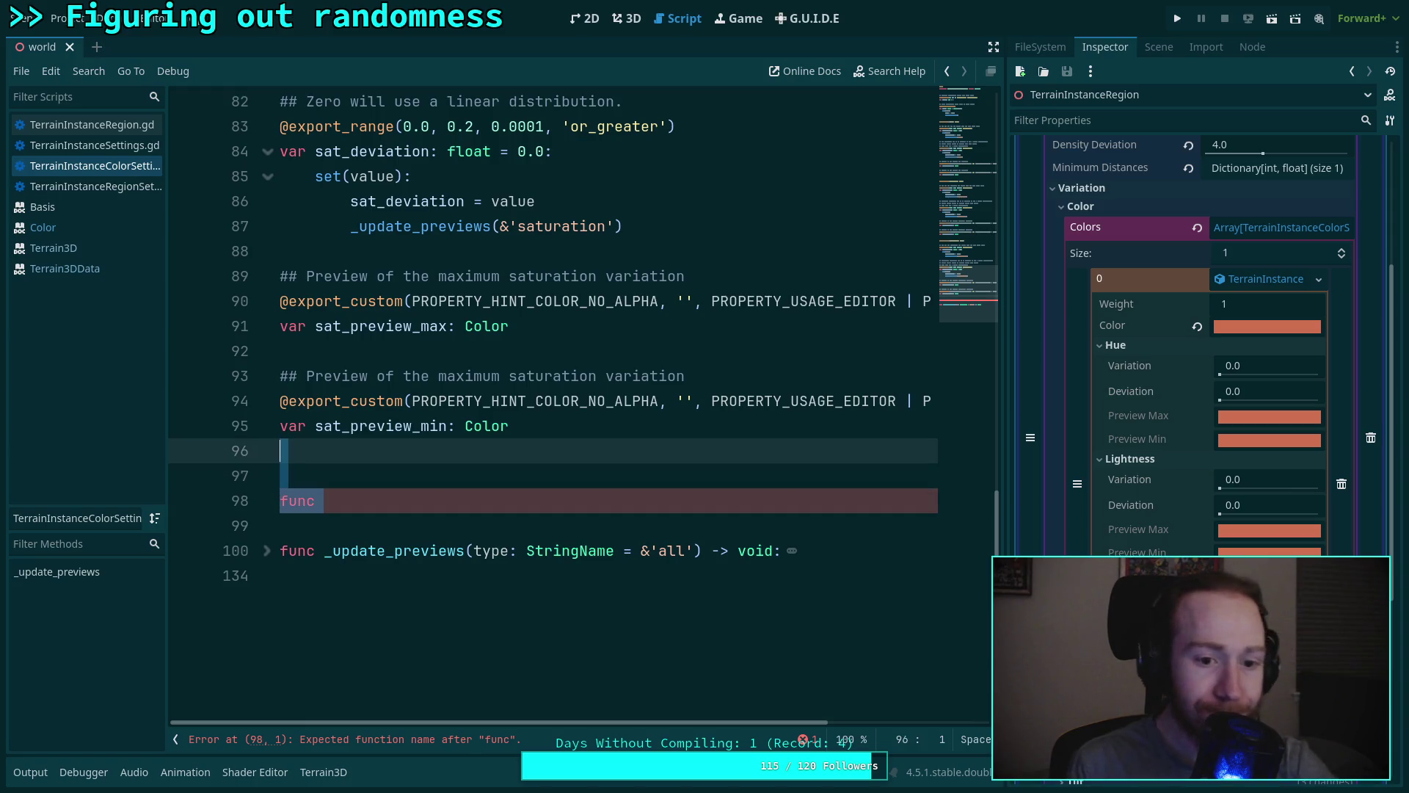
key("BackSpace")
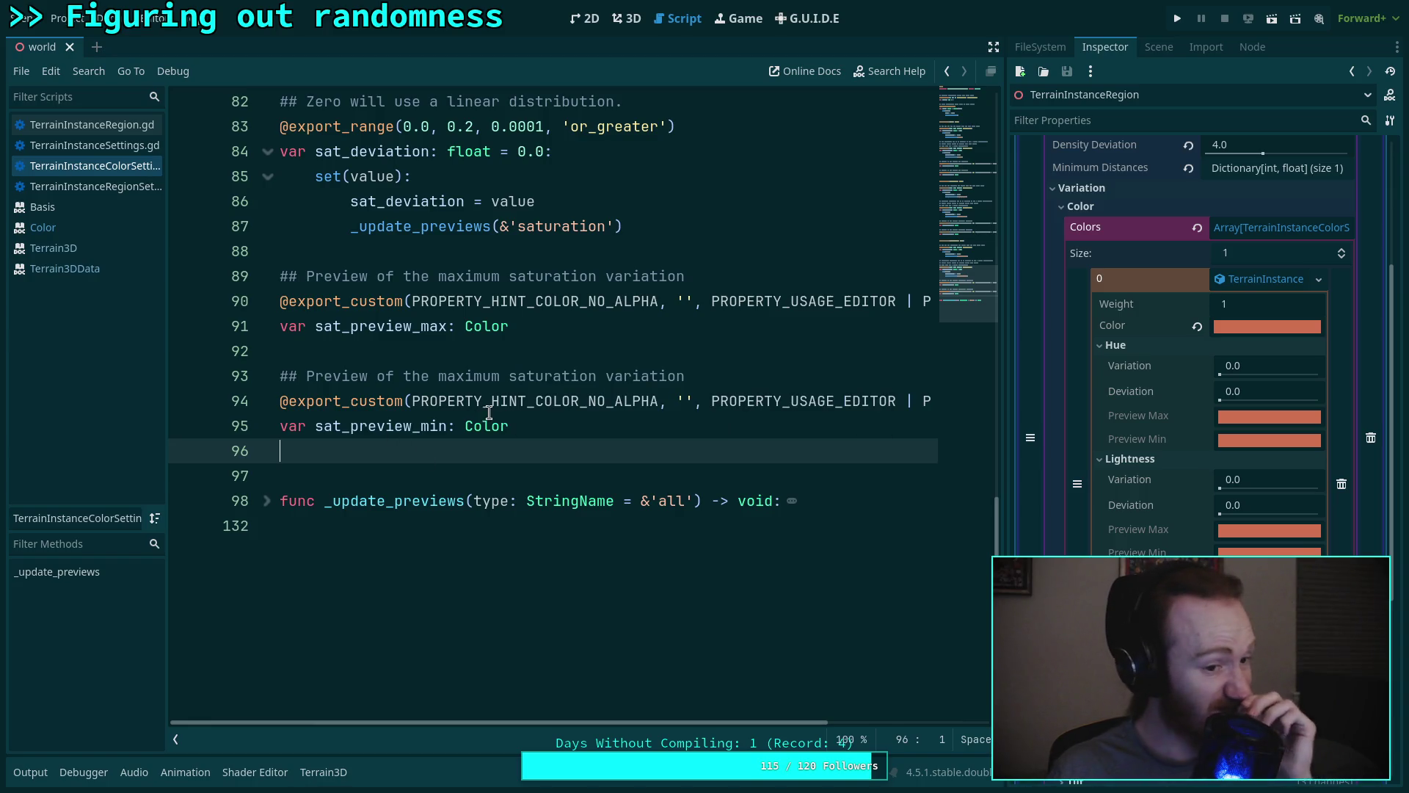
left_click(139, 126)
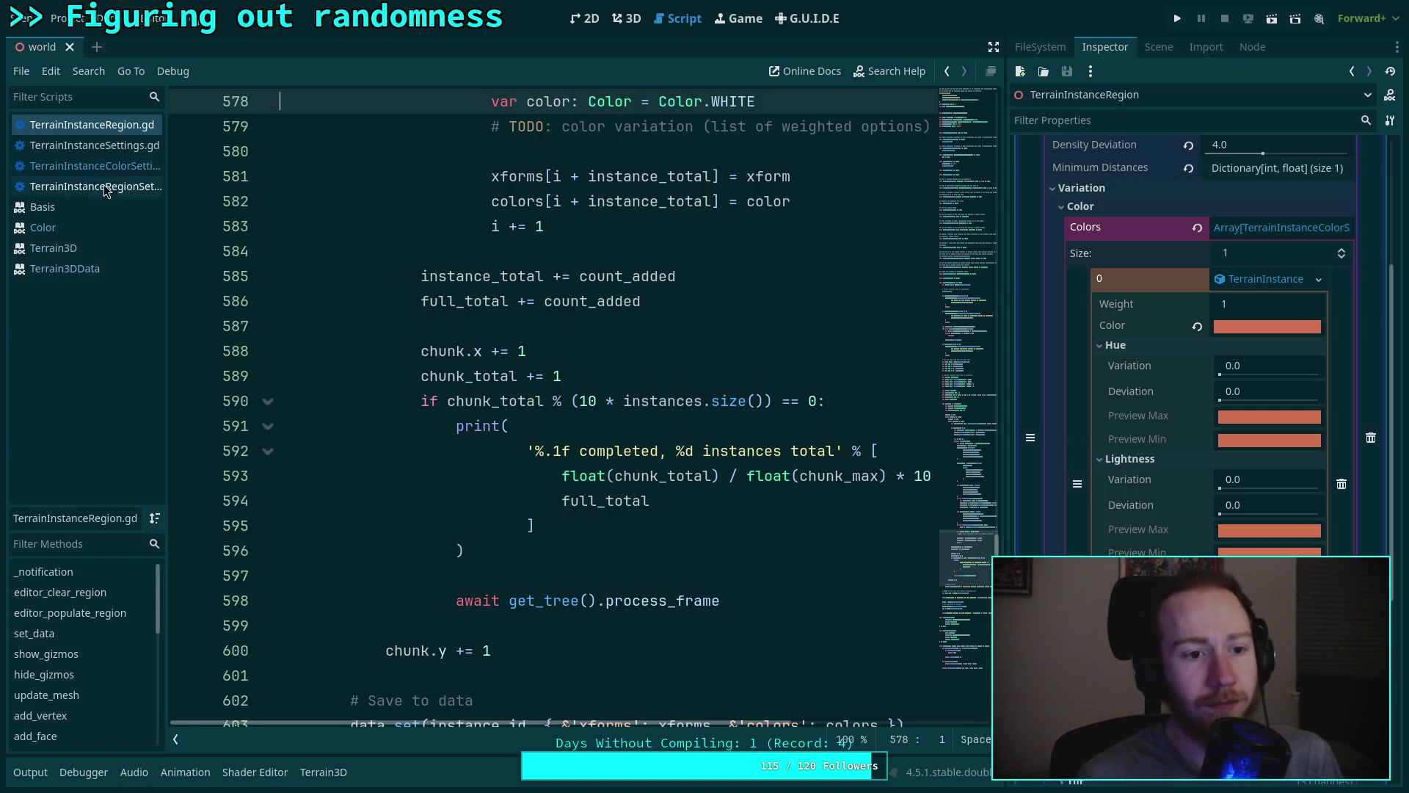
Step: Declare func _vary_color(instance: TerrainInstanceSettings) -> Color at the end of the script
scroll(470, 334, "up", 4)
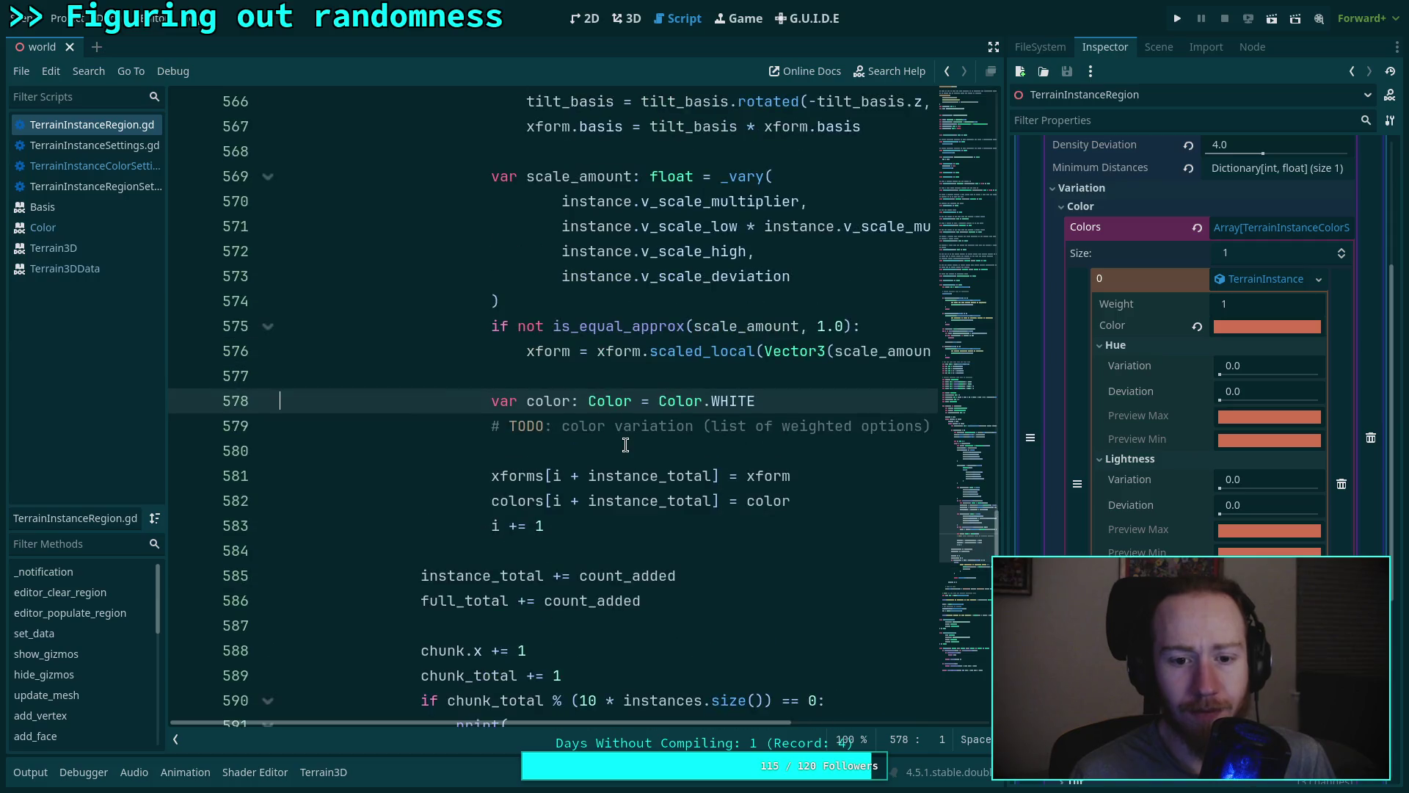
scroll(367, 660, "right", 3)
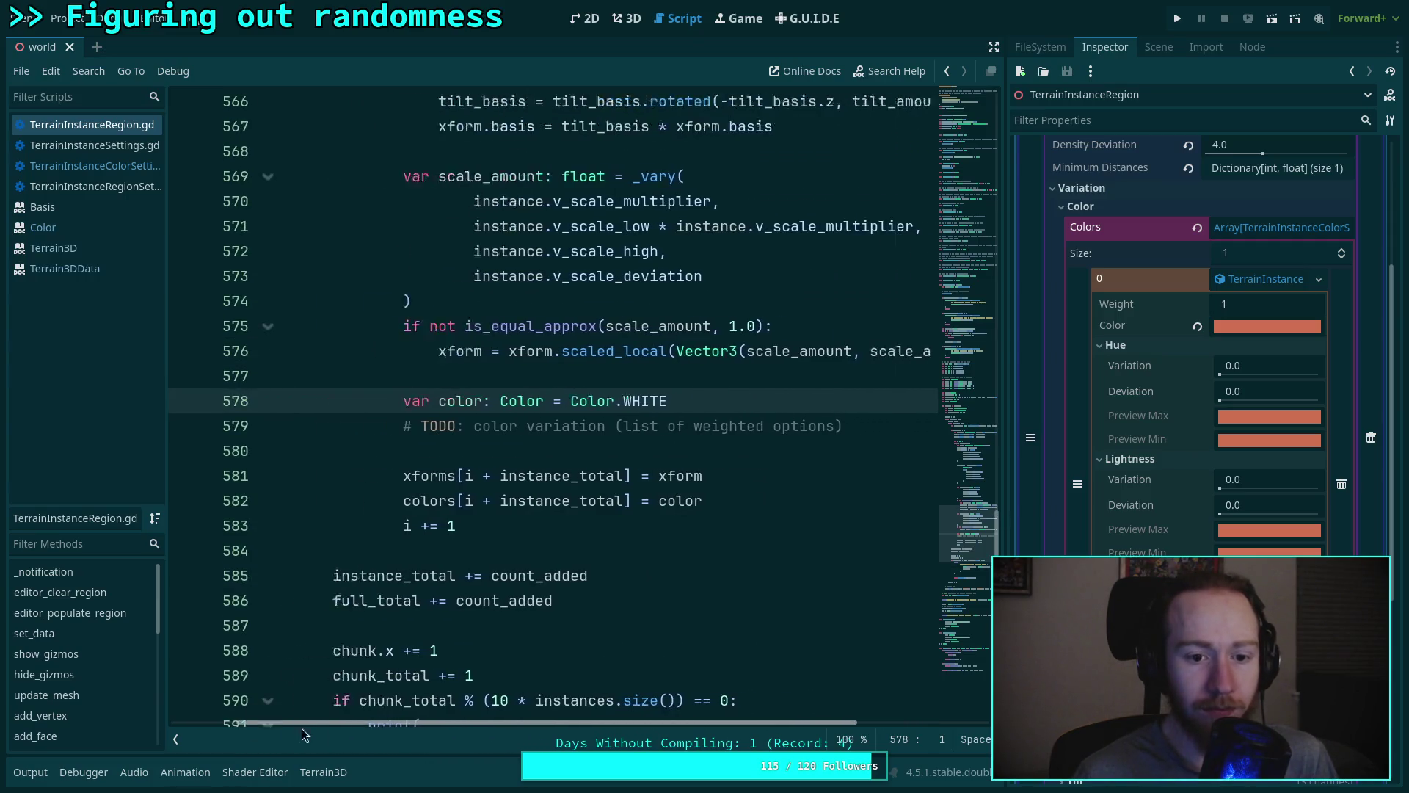
scroll(634, 501, "left", 3)
scroll(633, 501, "down", 5)
scroll(633, 502, "down", 12)
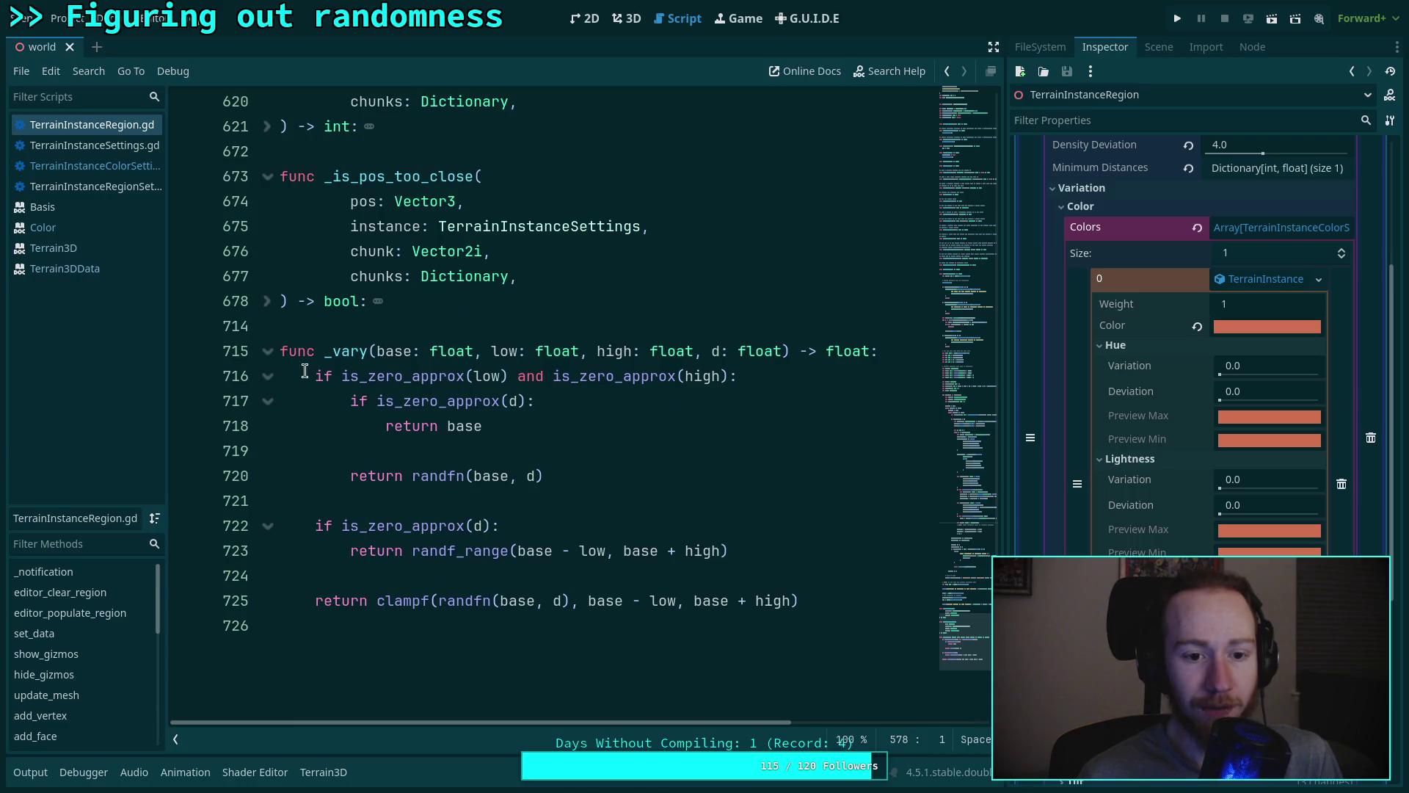
left_click(440, 676)
key("Return")
type("fun")
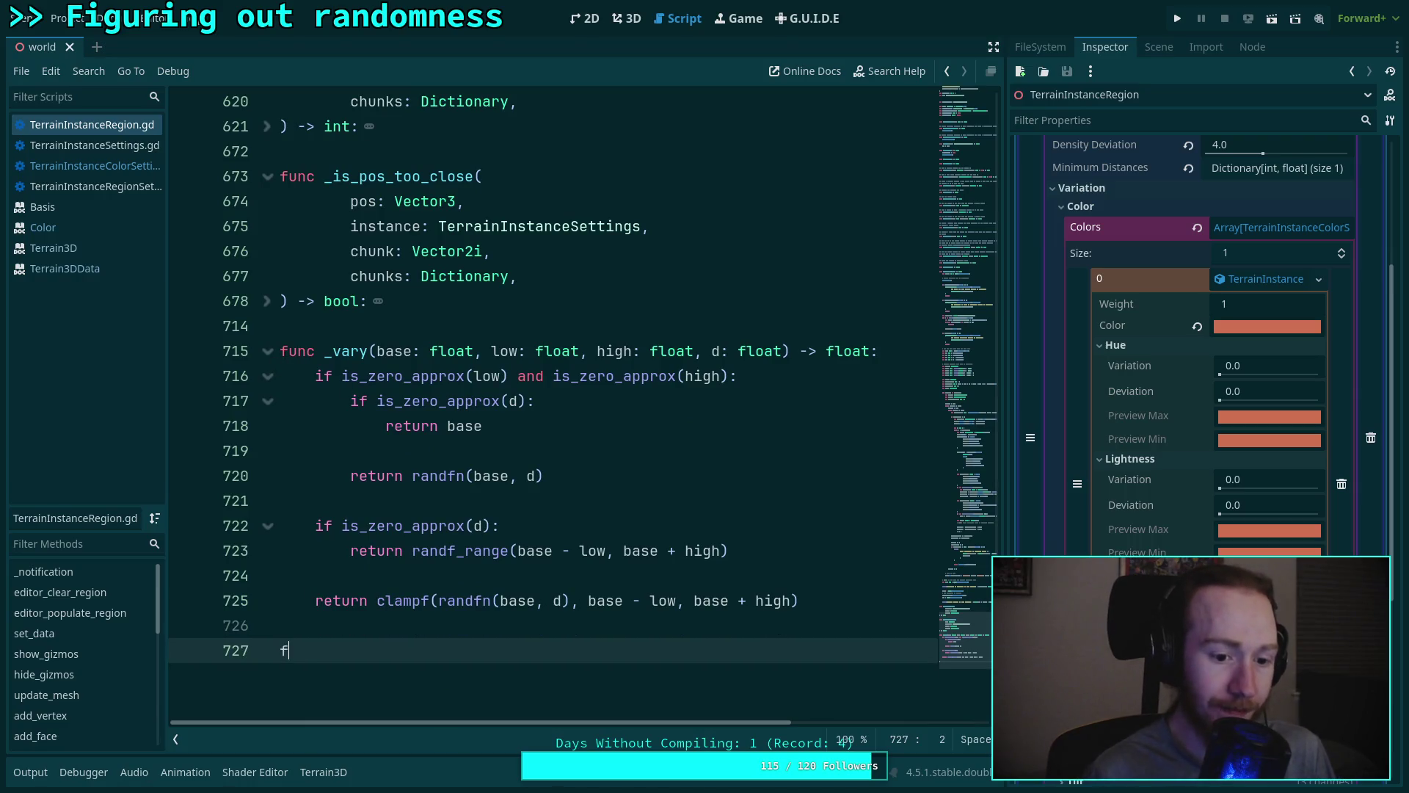
type("c _vary_color(colors")
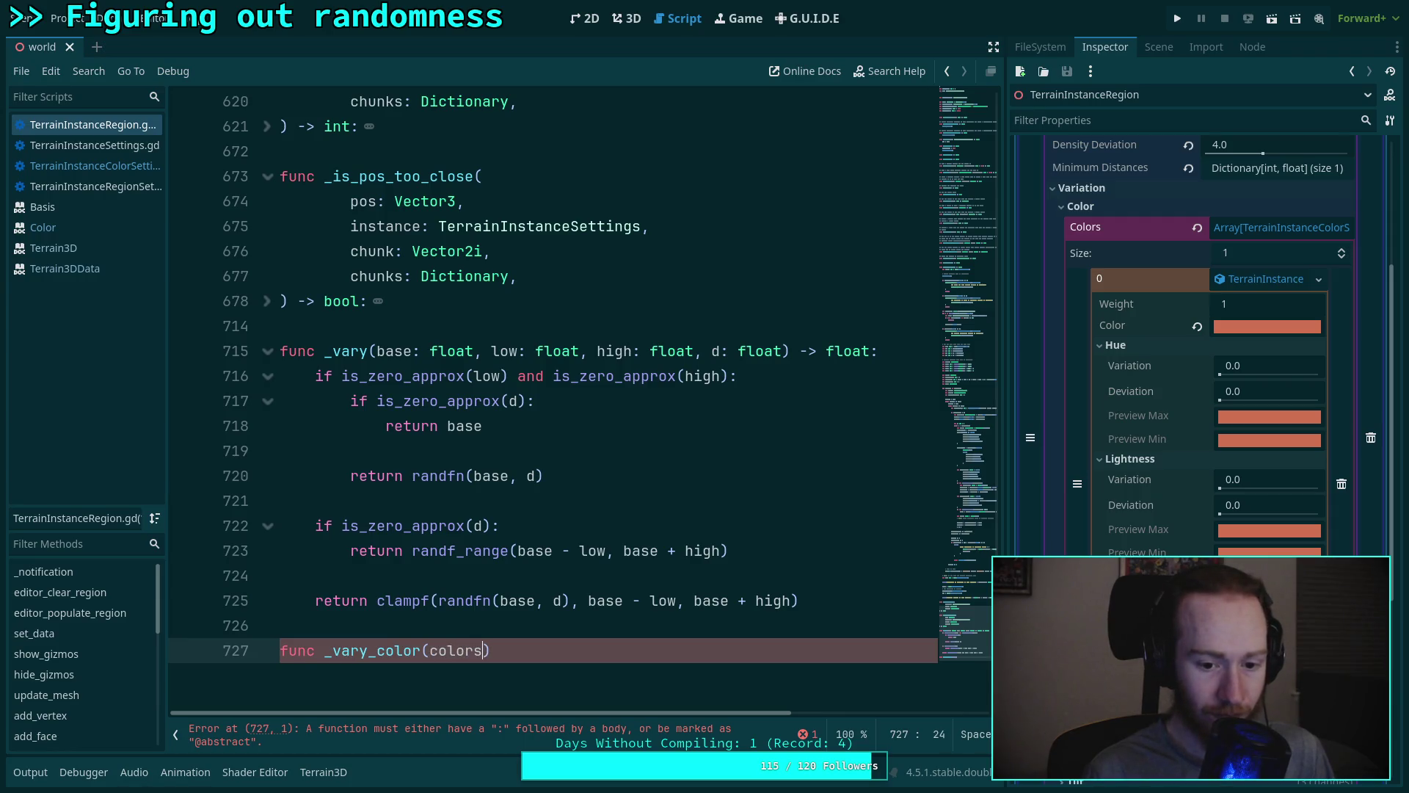
type("rray[")
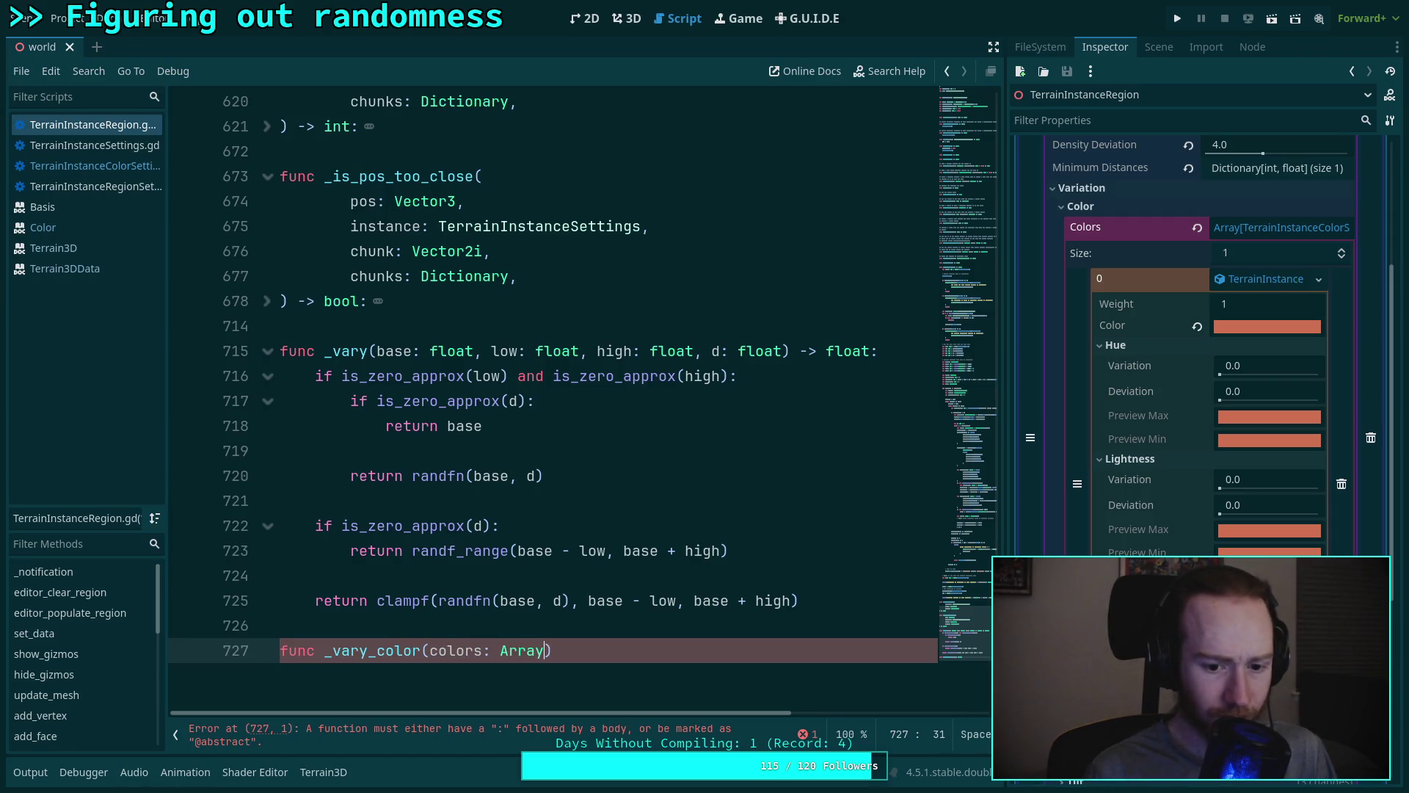
key("BackSpace")
key("BackSpace")
key("BackSpace")
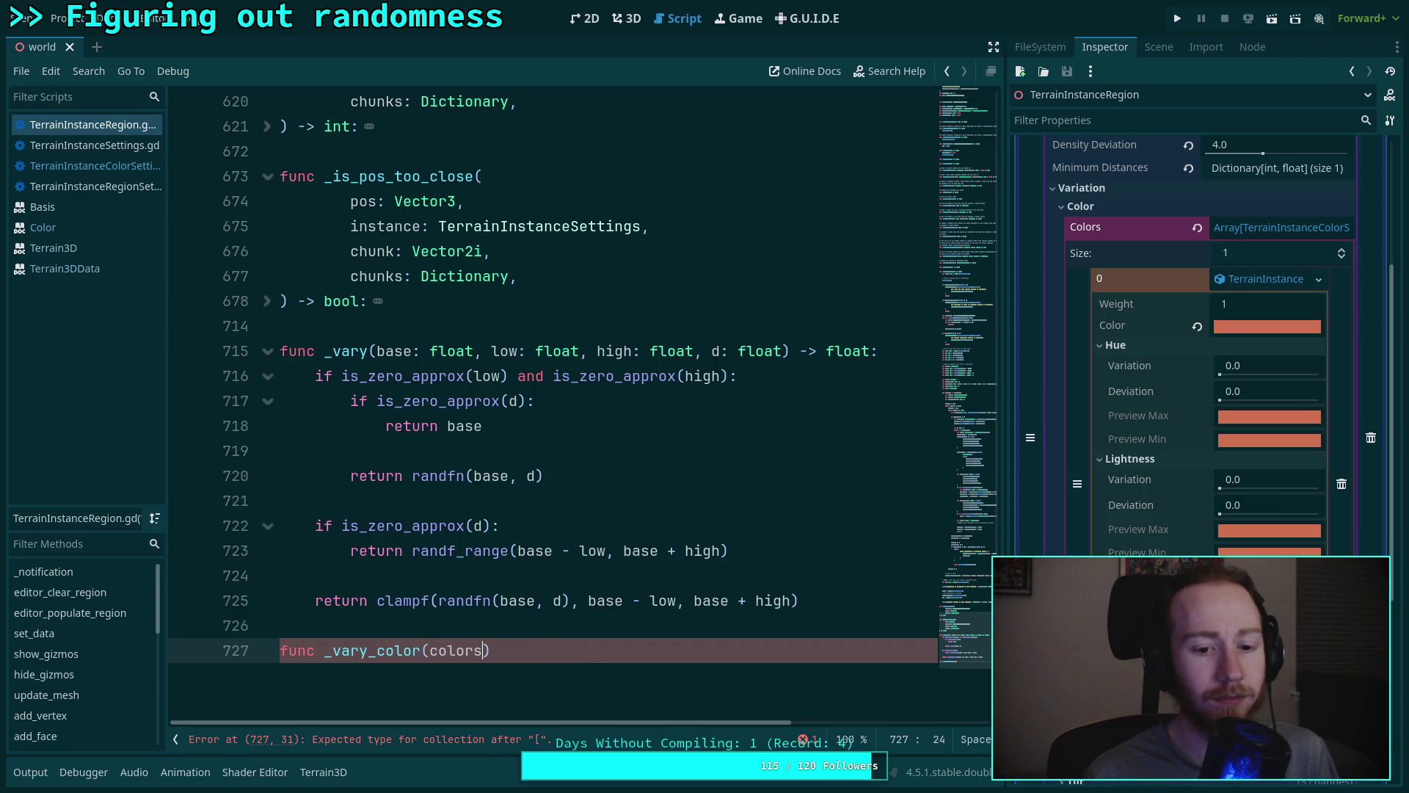
type("instance: InstanceSe")
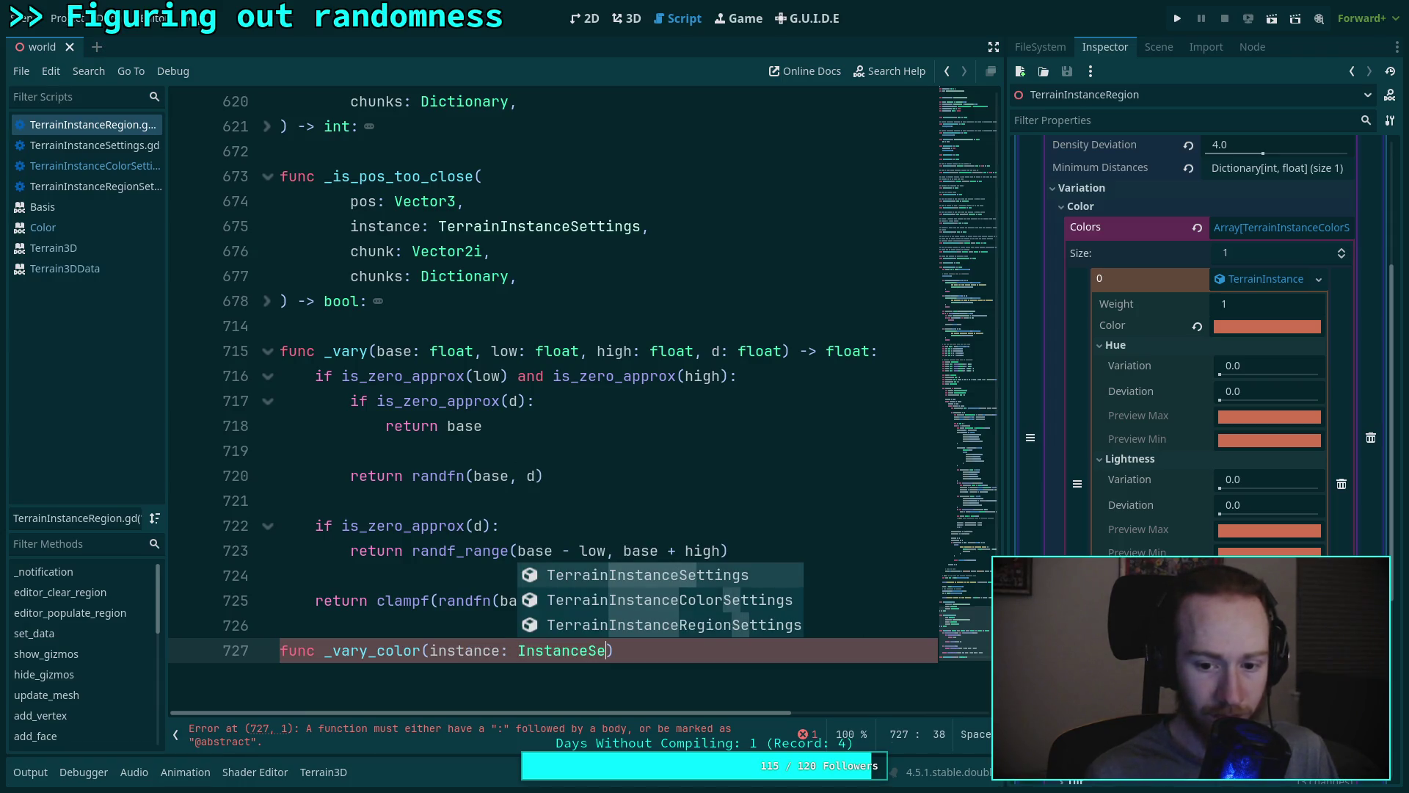
key("Return")
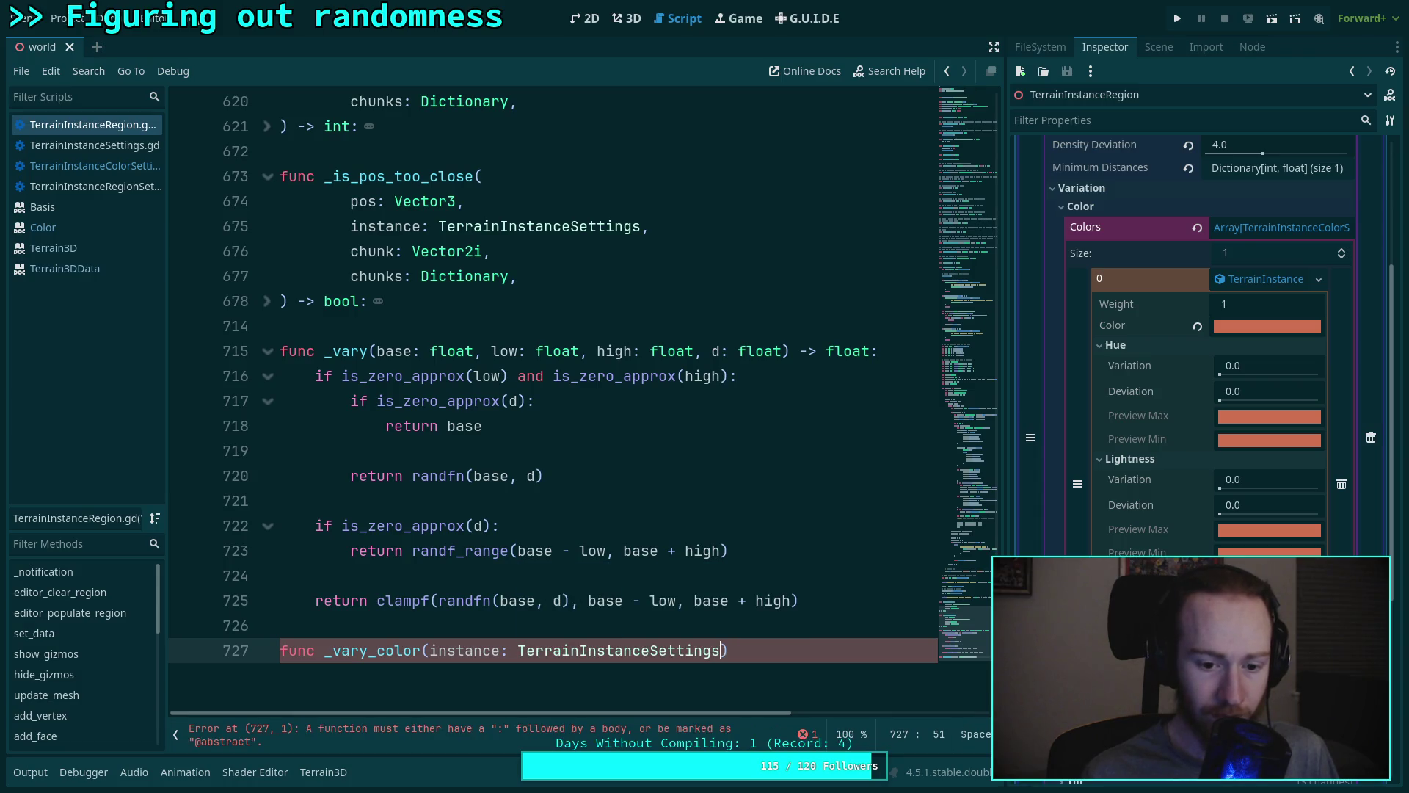
type("or:")
key("Return")
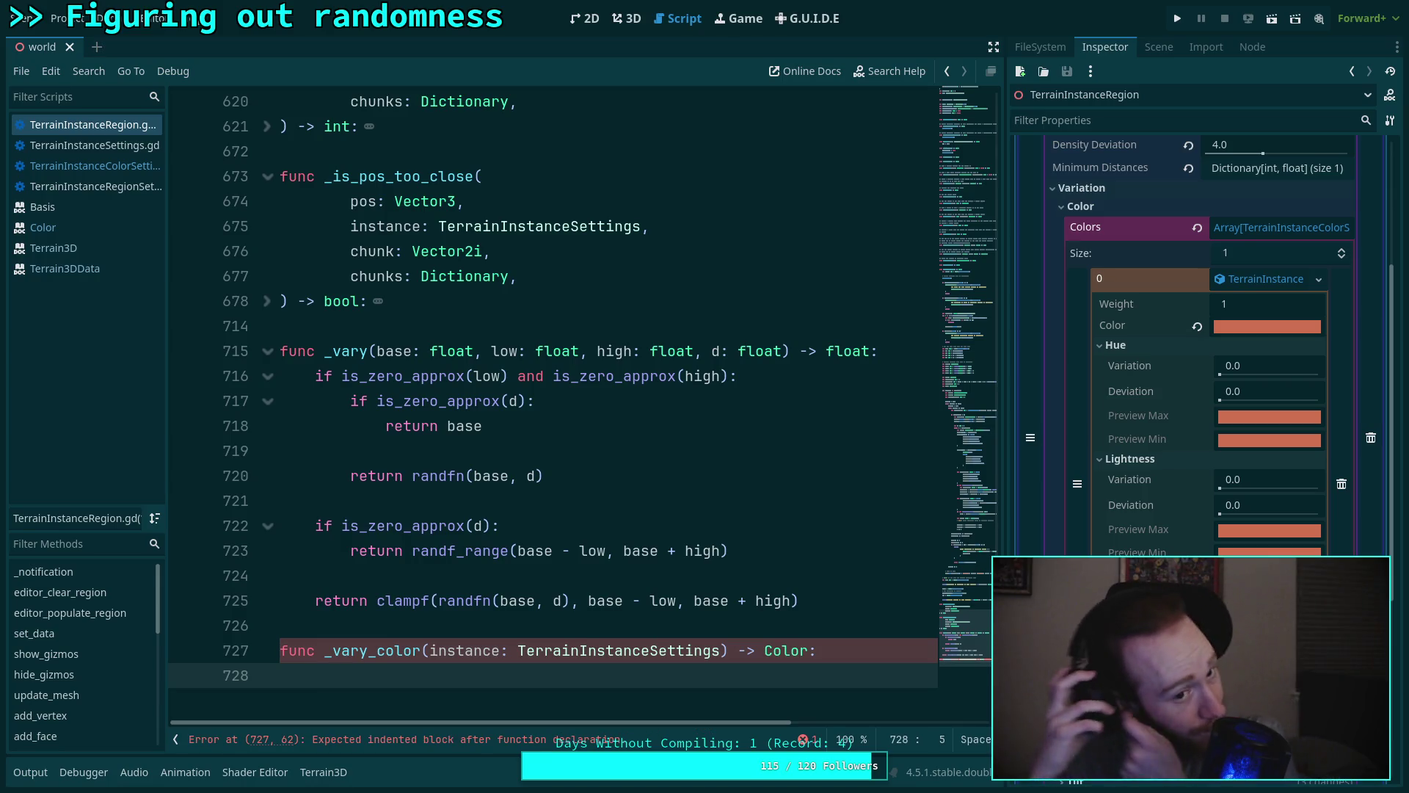
Step: Delete the placeholder Color.WHITE variable and its TODO color variation comment
scroll(418, 645, "up", 1)
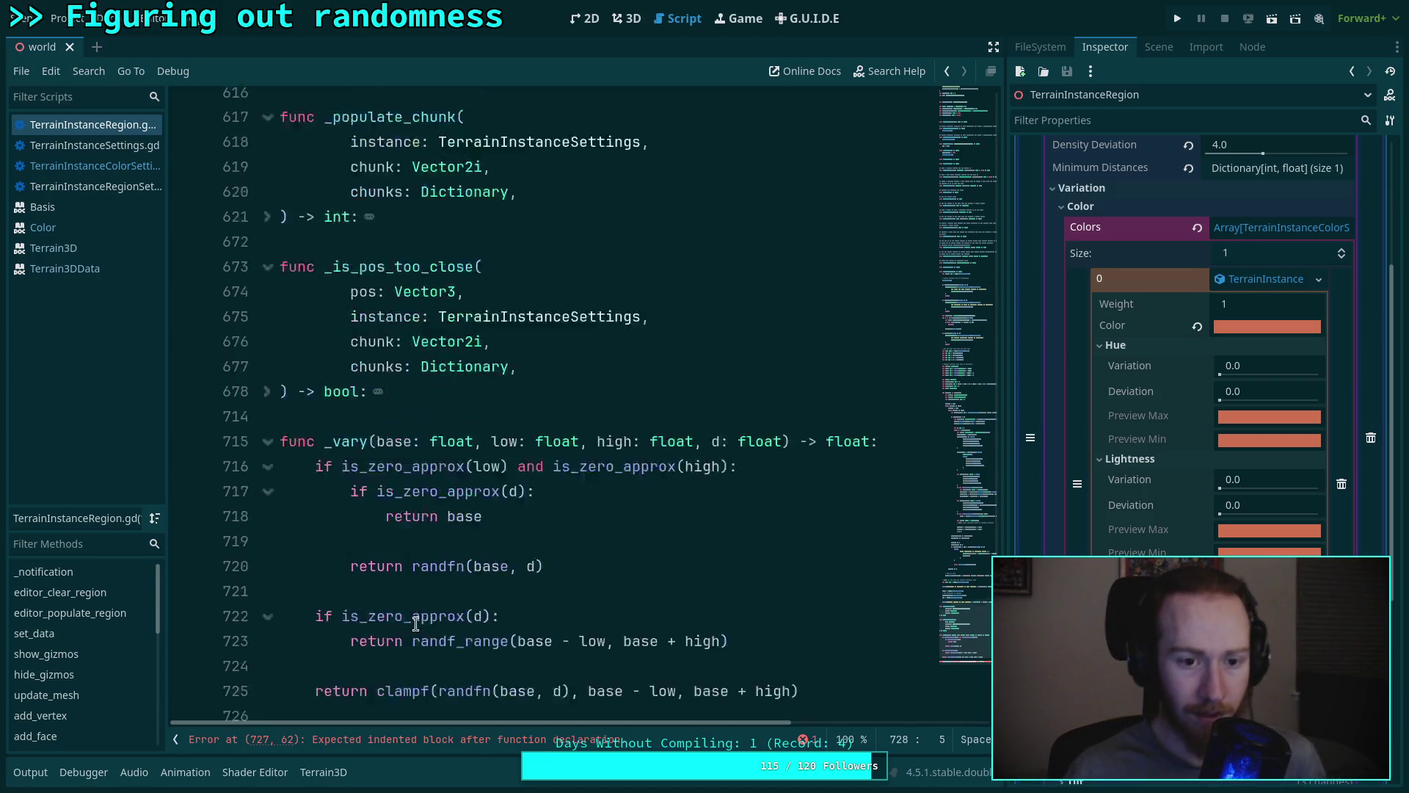
scroll(419, 644, "up", 15)
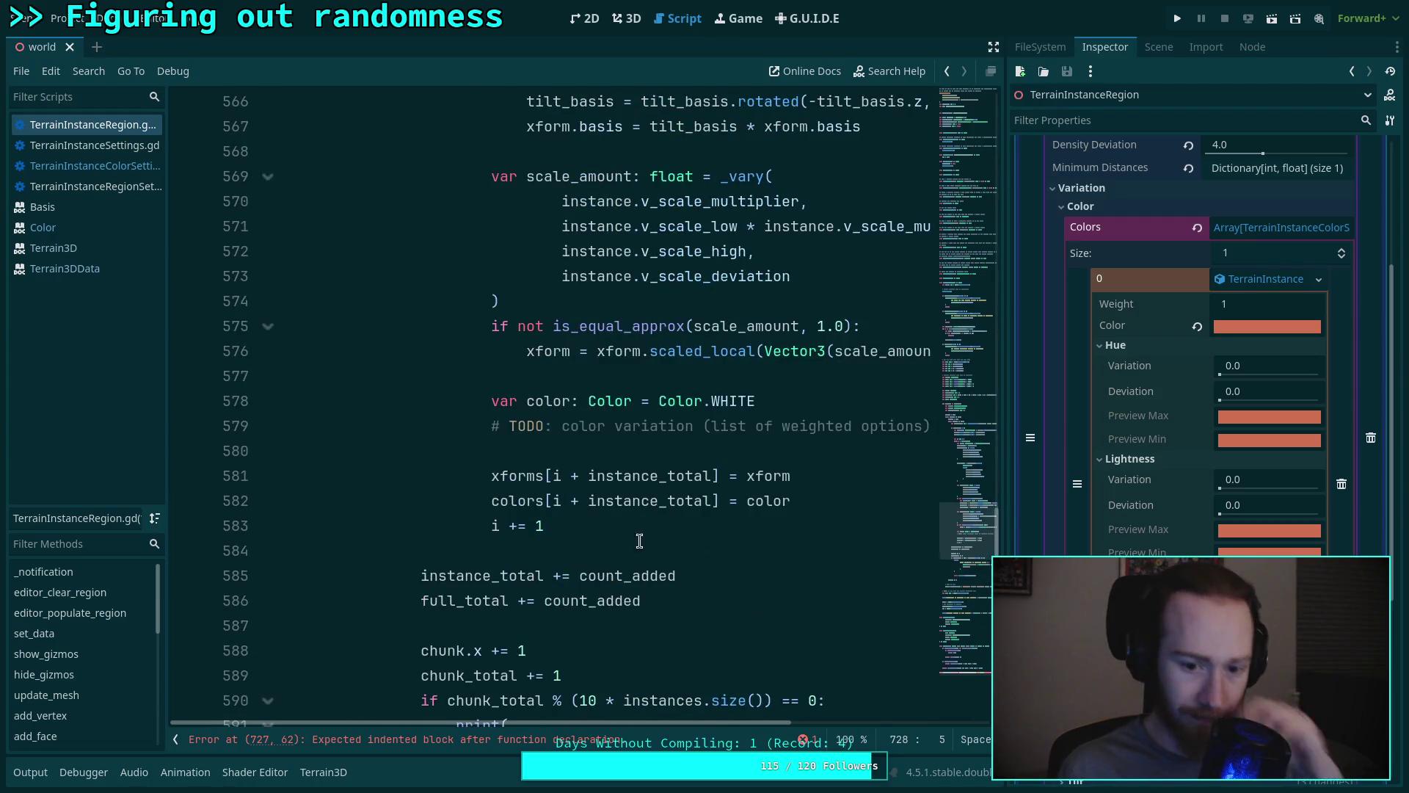
left_click_drag(659, 402, 776, 404)
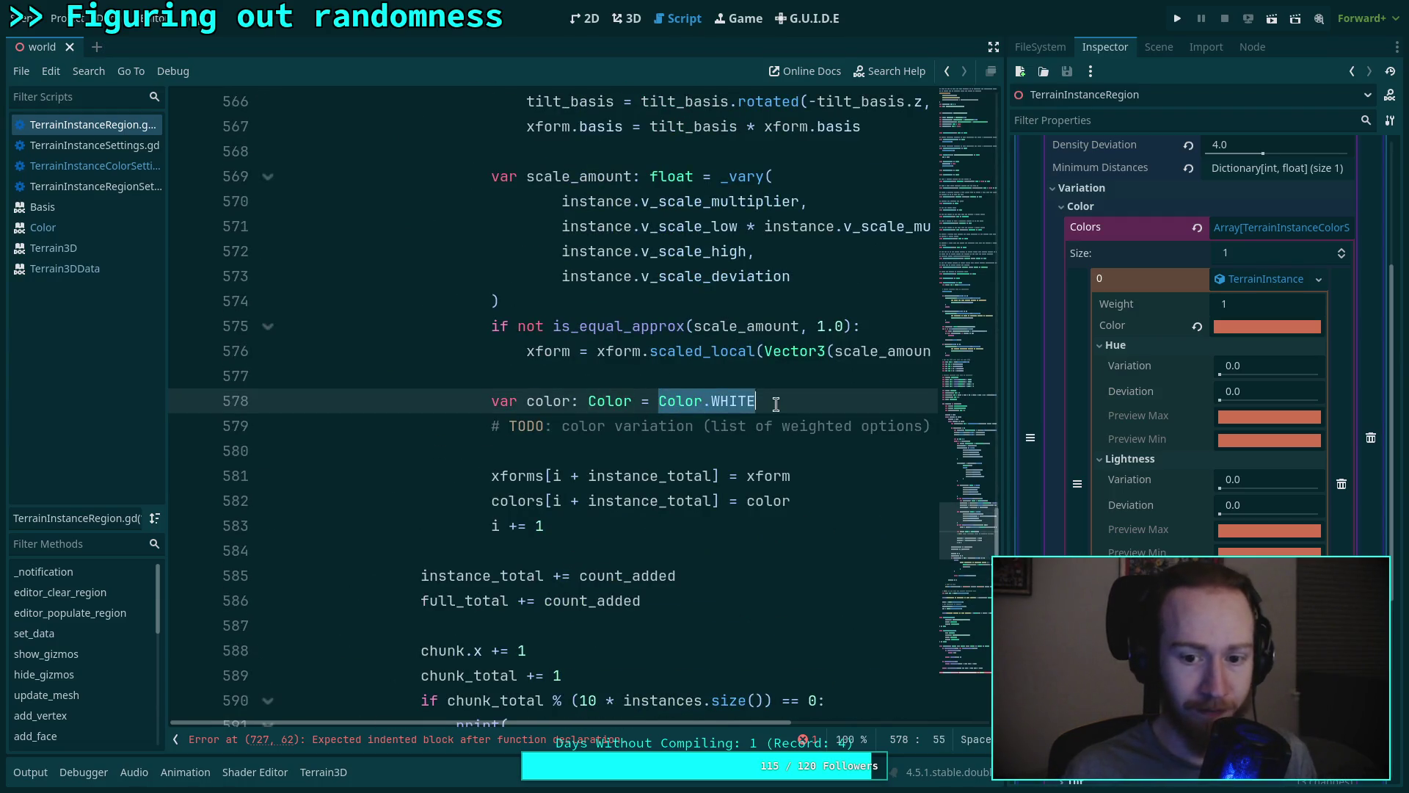
left_click(868, 439)
left_click_drag(556, 428, 509, 428)
triple_click(509, 428)
left_click(274, 403, "shift")
key("BackSpace")
key("BackSpace")
Step: Assign _vary_color(instance) as the color value appended into colors
mouse_move(791, 426)
left_mouse_down()
mouse_move(727, 426)
mouse_move(743, 423)
left_mouse_up()
type("-v")
type("ar")
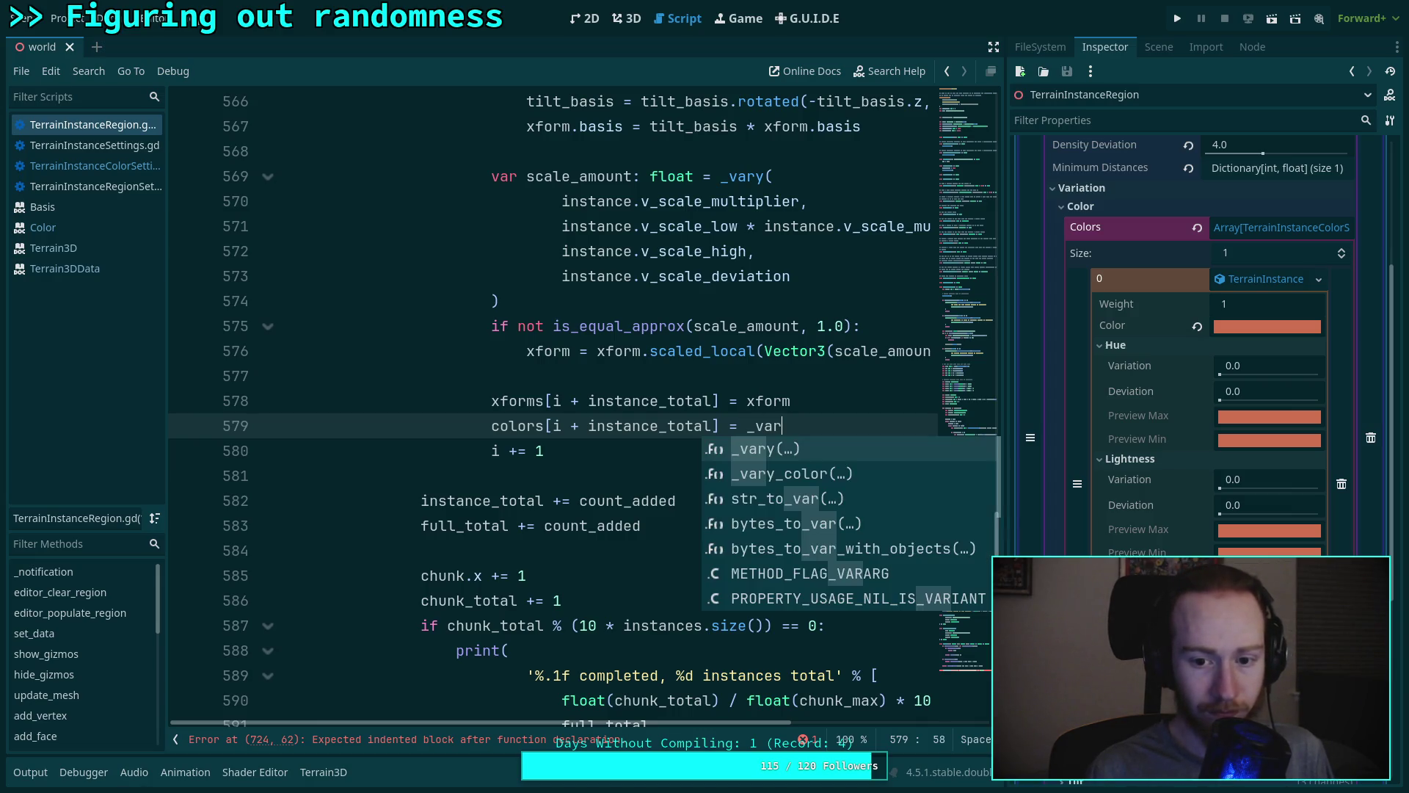
key("Down")
key("Return")
type("instane")
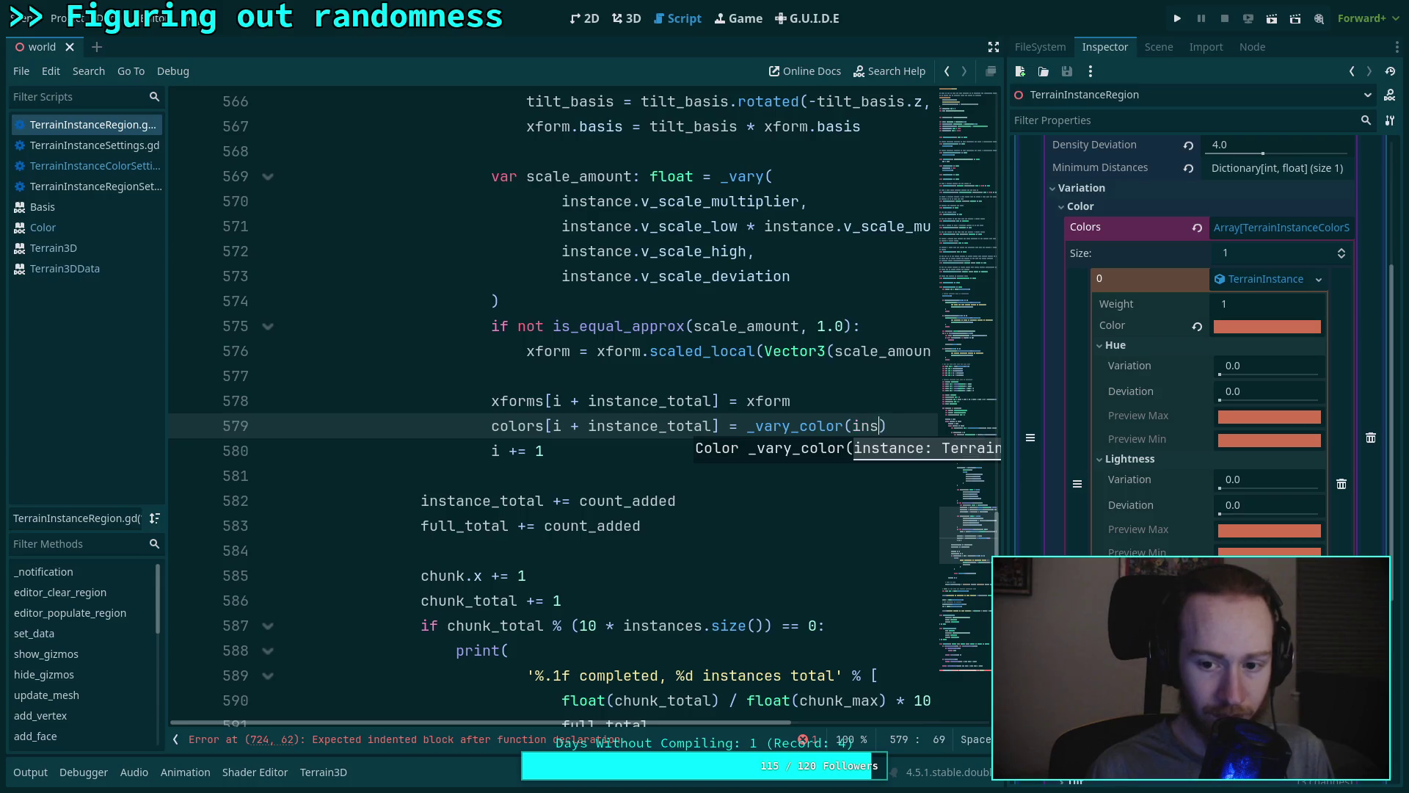
key("BackSpace")
type("ce")
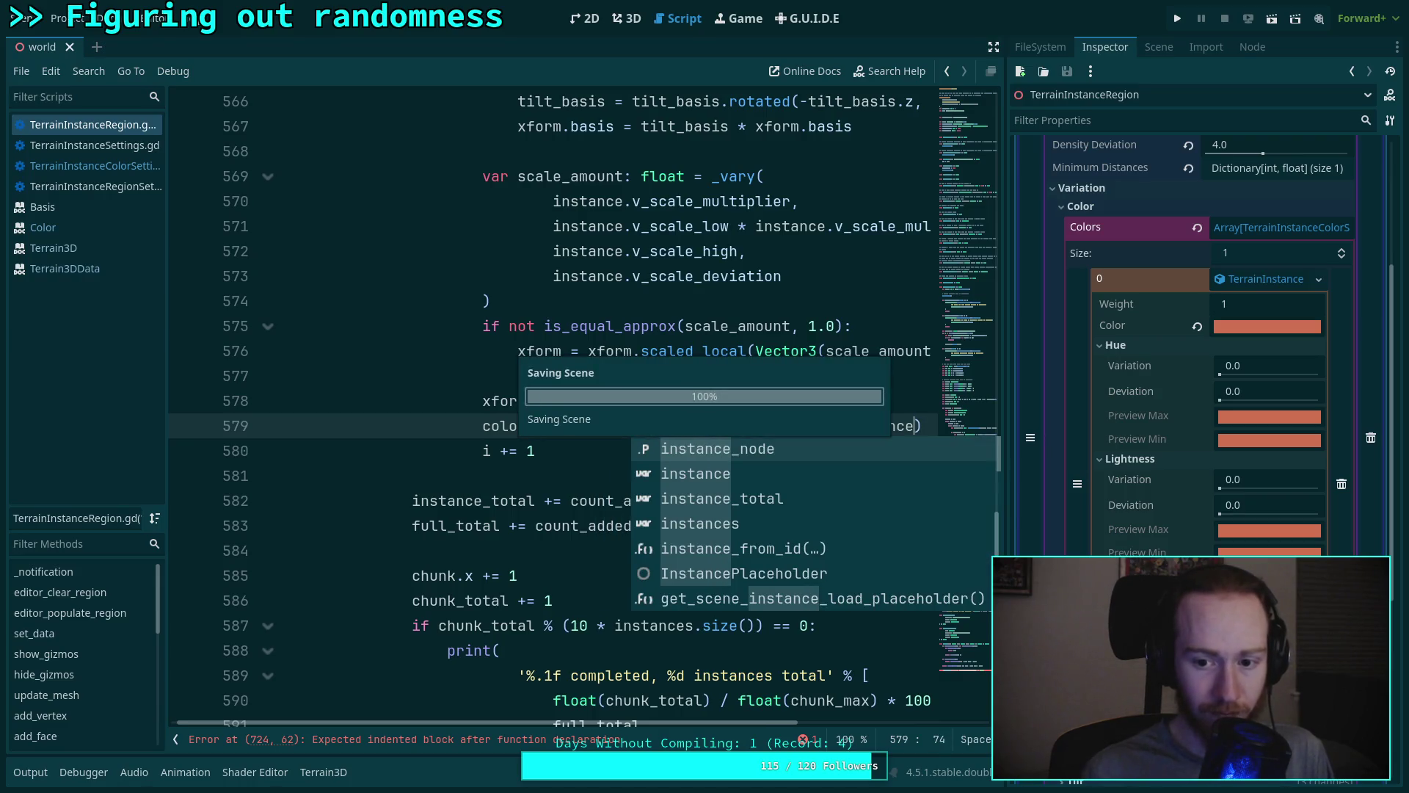
left_click(586, 526)
scroll(586, 521, "down", 20)
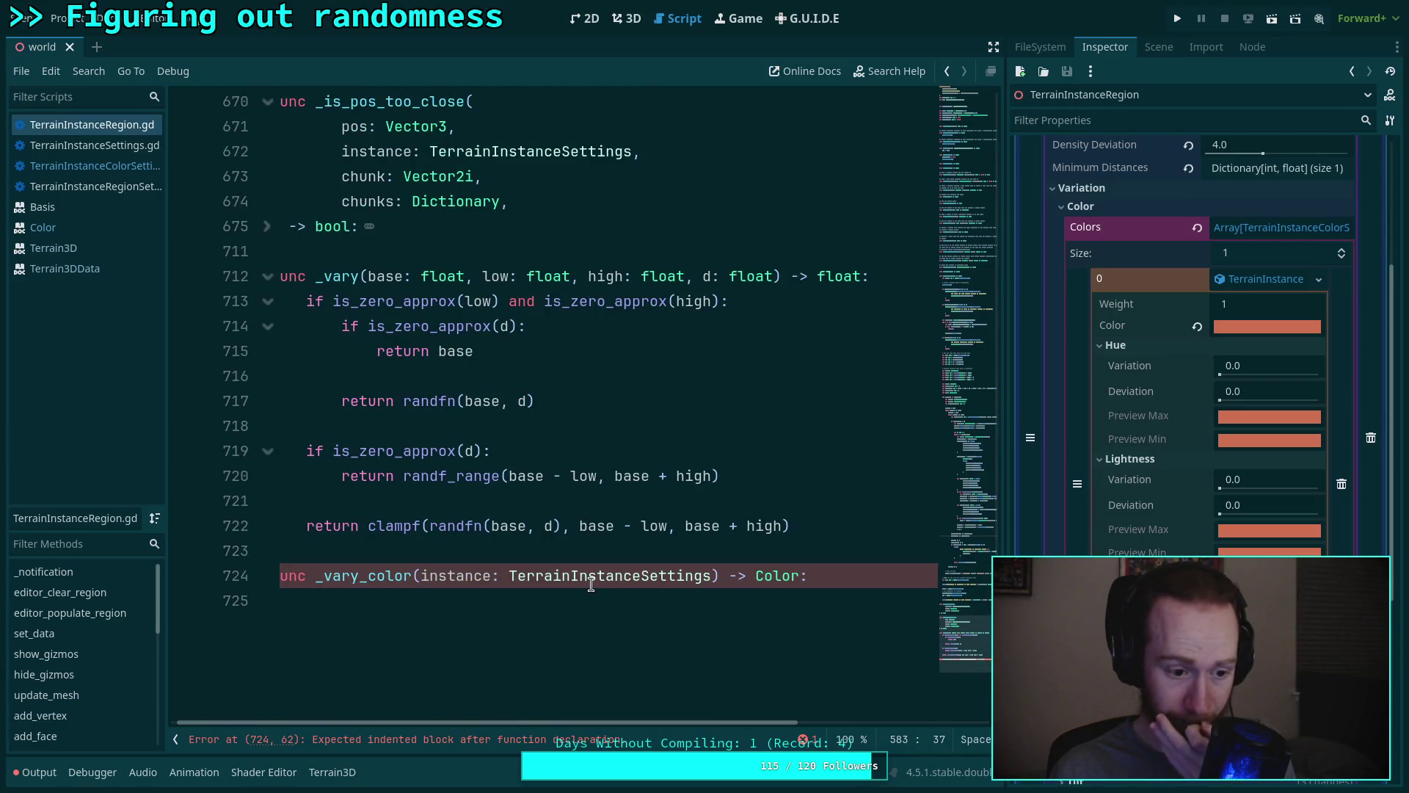
Step: Change _vary_color's parameter to colors: Array[TerrainInstanceColorSettings]
double_click(443, 576)
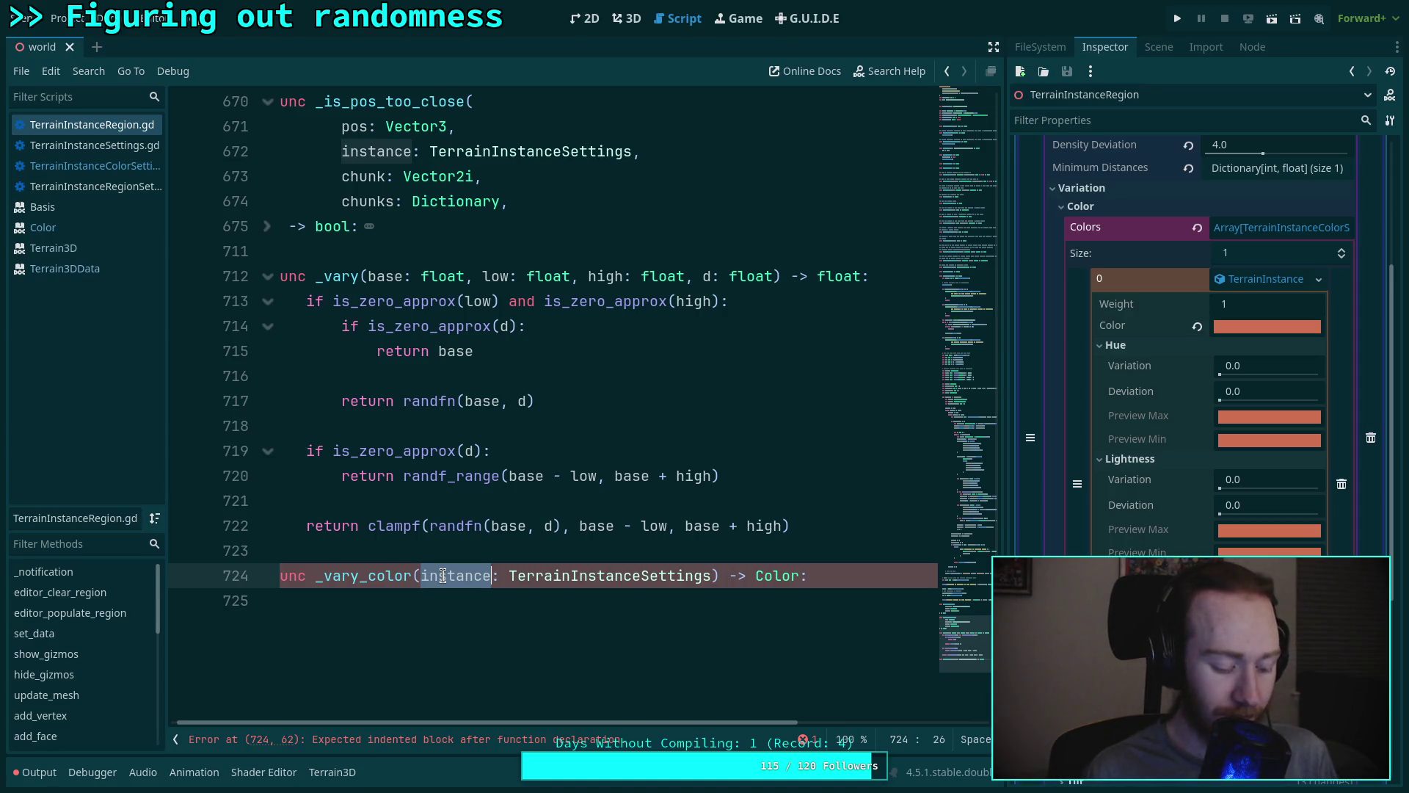
type("colors")
double_click(590, 567)
type("Array")
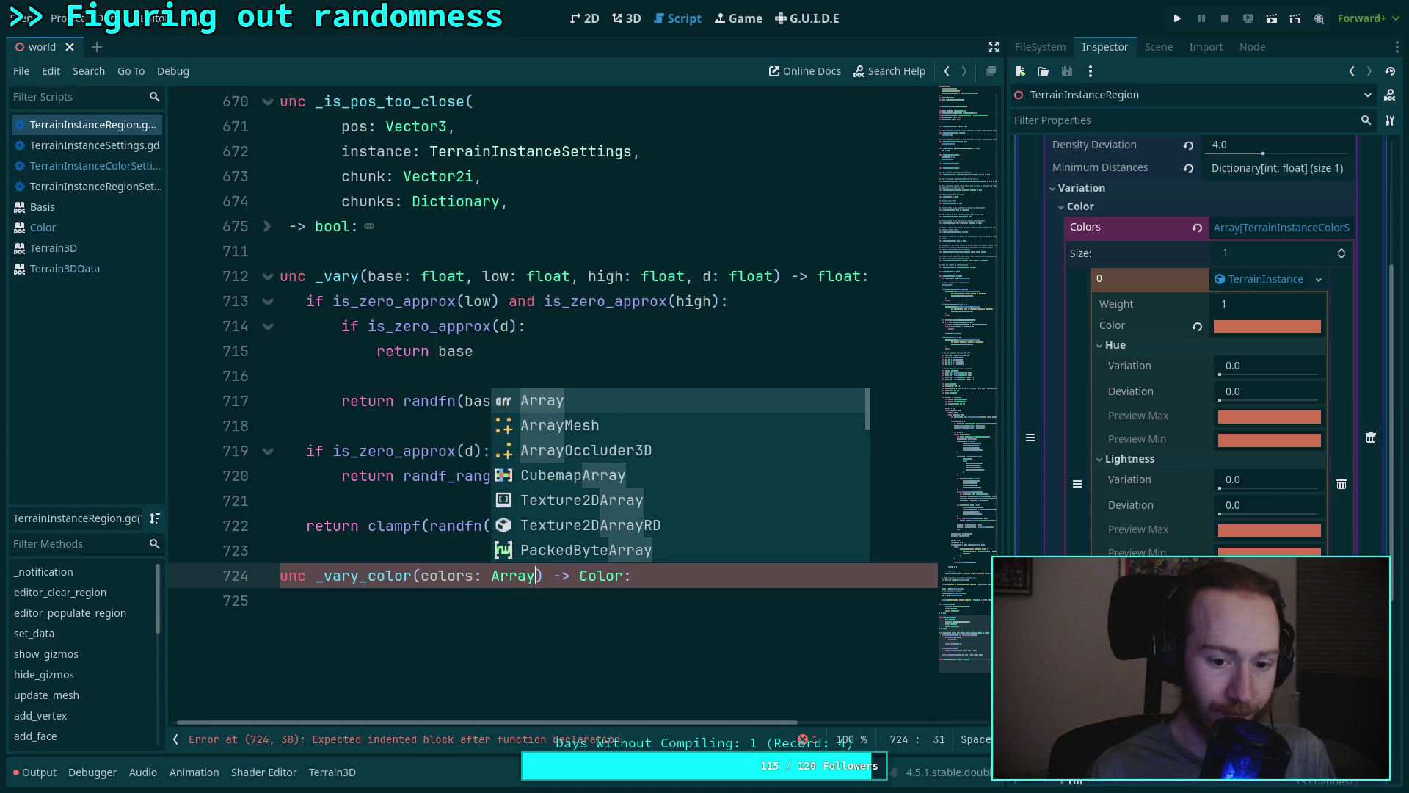
type("[")
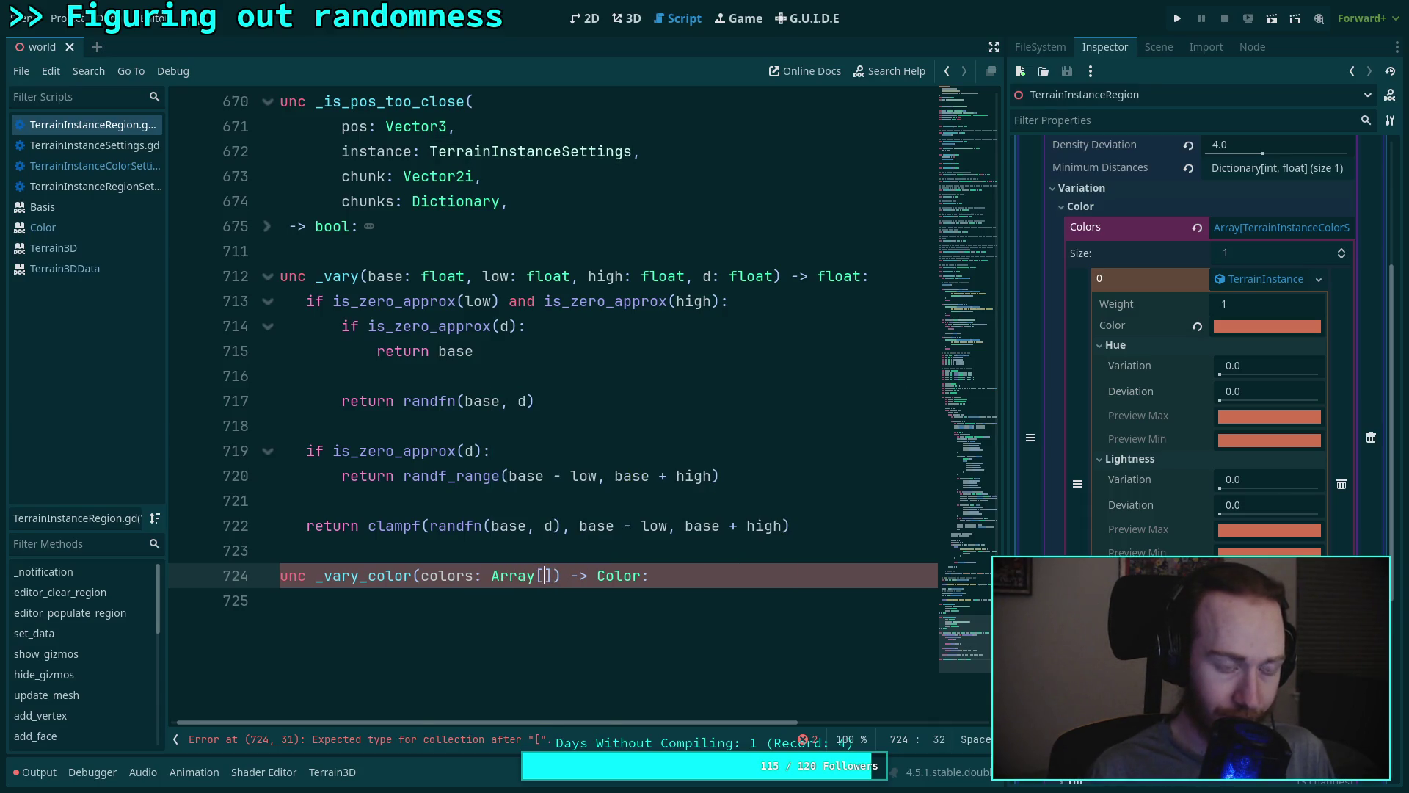
type("ColorSot")
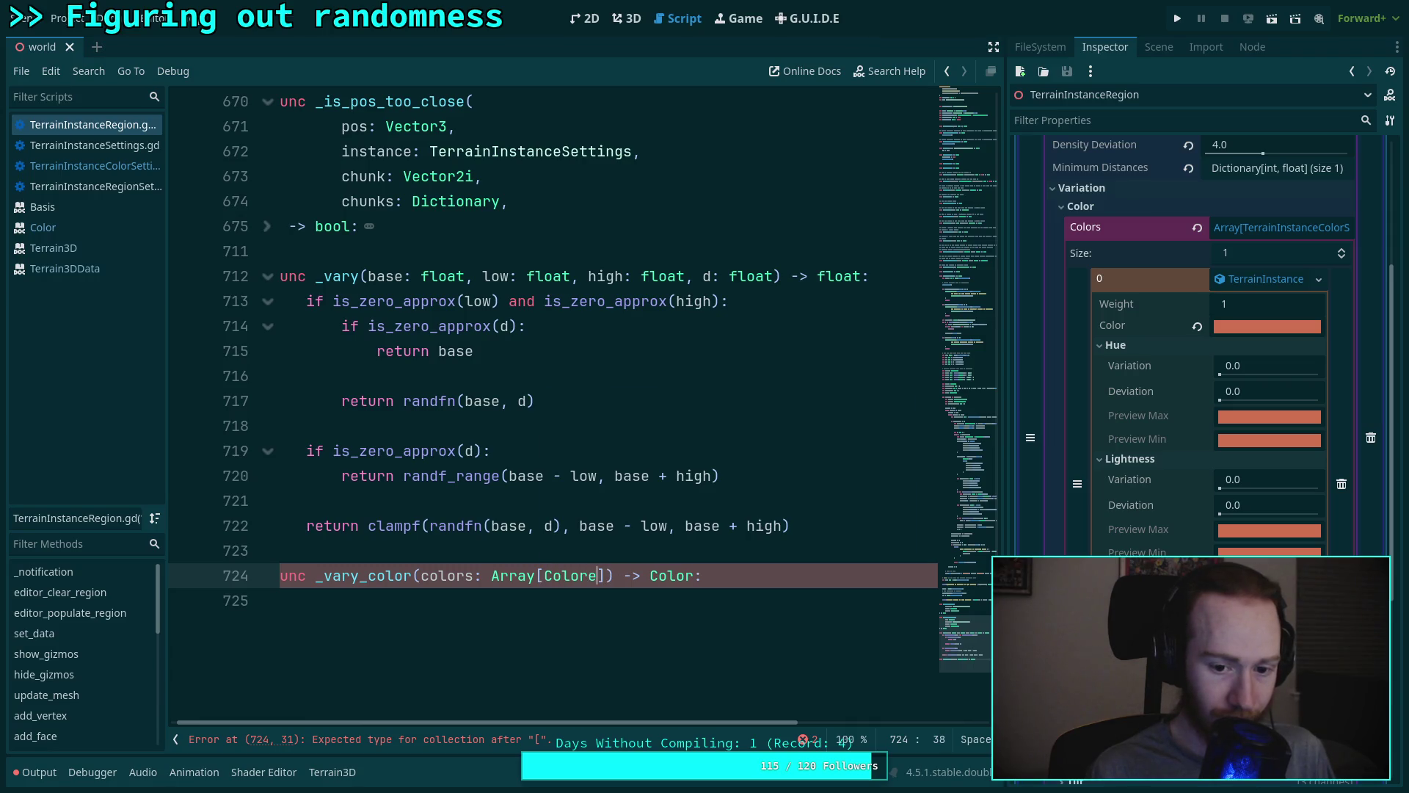
key("BackSpace")
key("BackSpace")
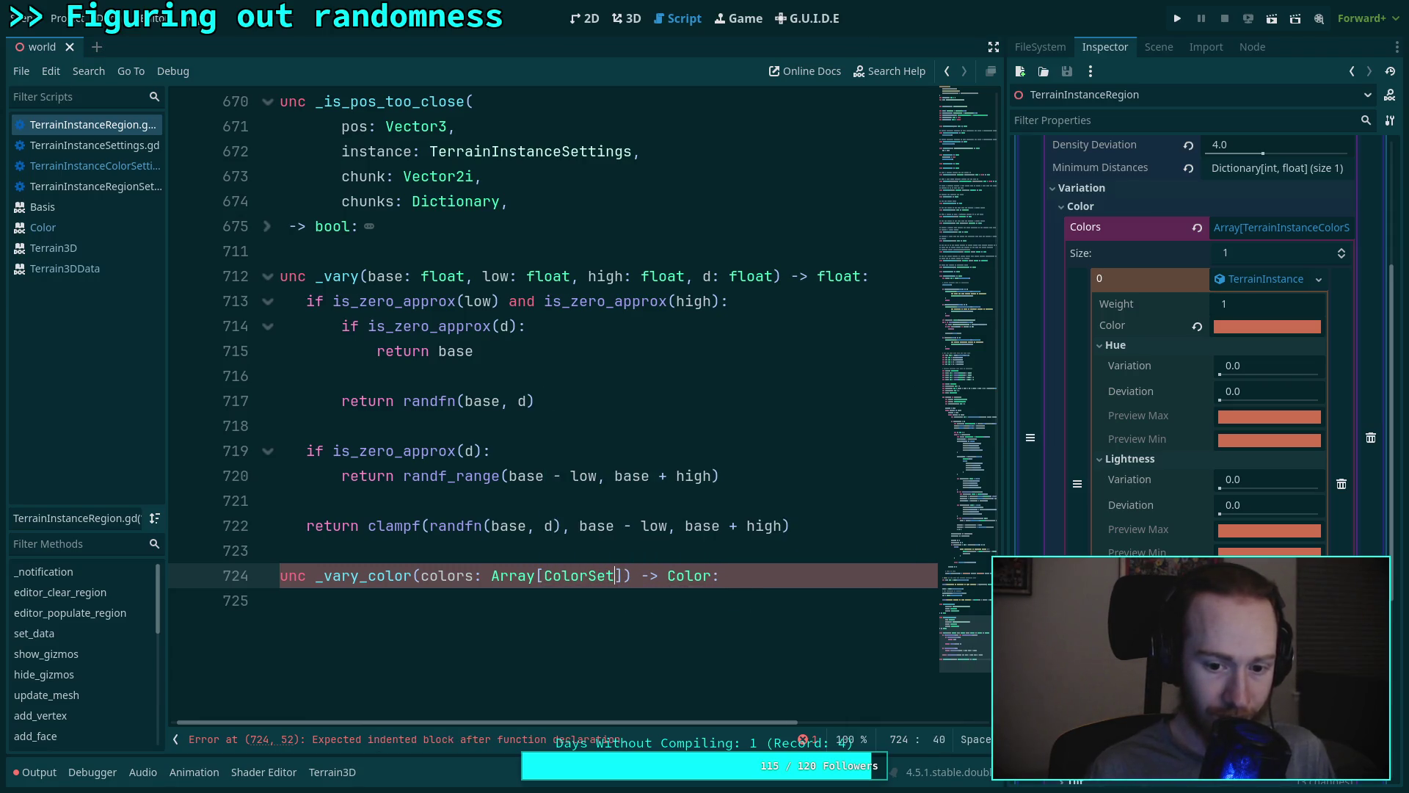
type("et")
key("Return")
Step: Pass instance.v_colors to the _vary_color call on line 579
scroll(664, 487, "up", 15)
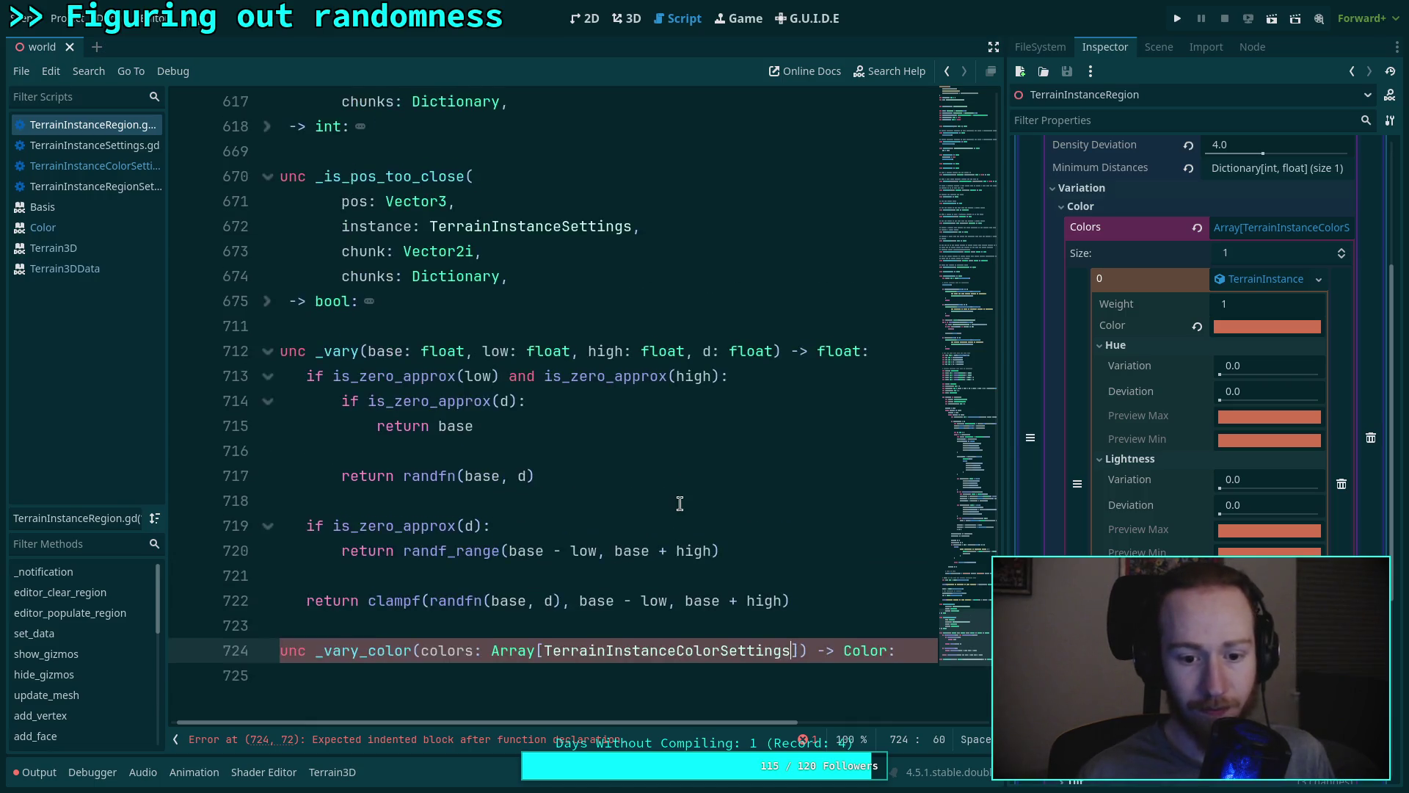
scroll(664, 487, "up", 13)
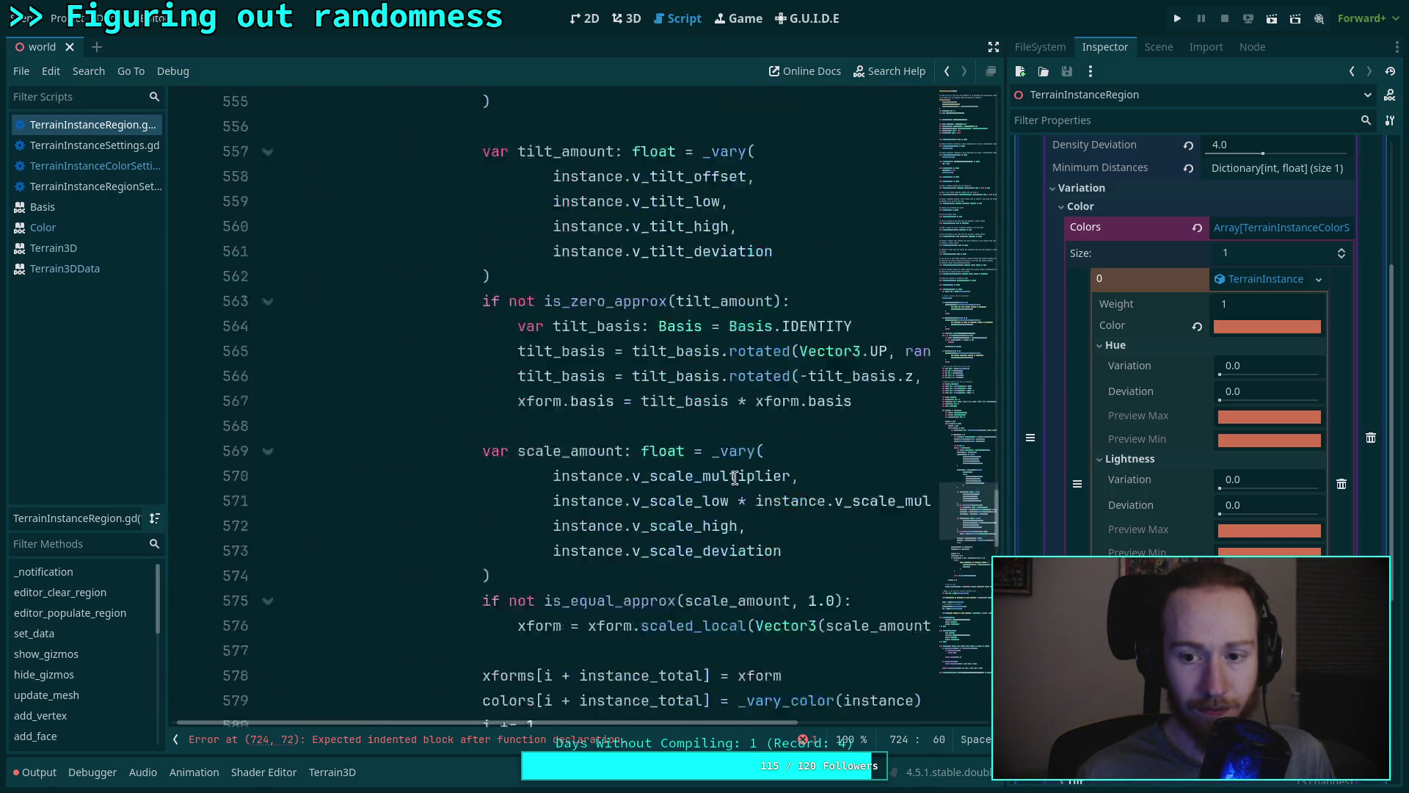
scroll(735, 478, "down", 12)
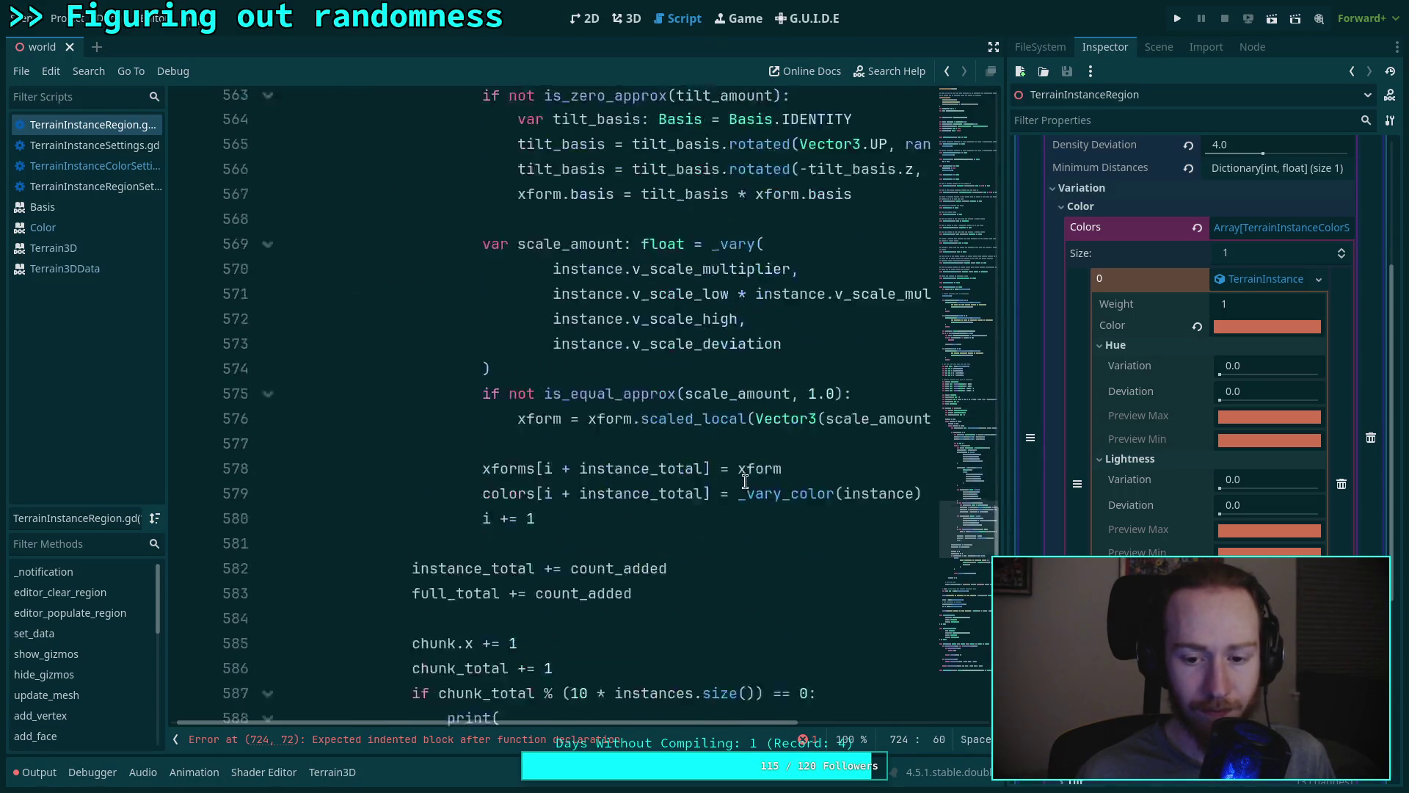
scroll(758, 479, "down", 2)
scroll(758, 479, "up", 4)
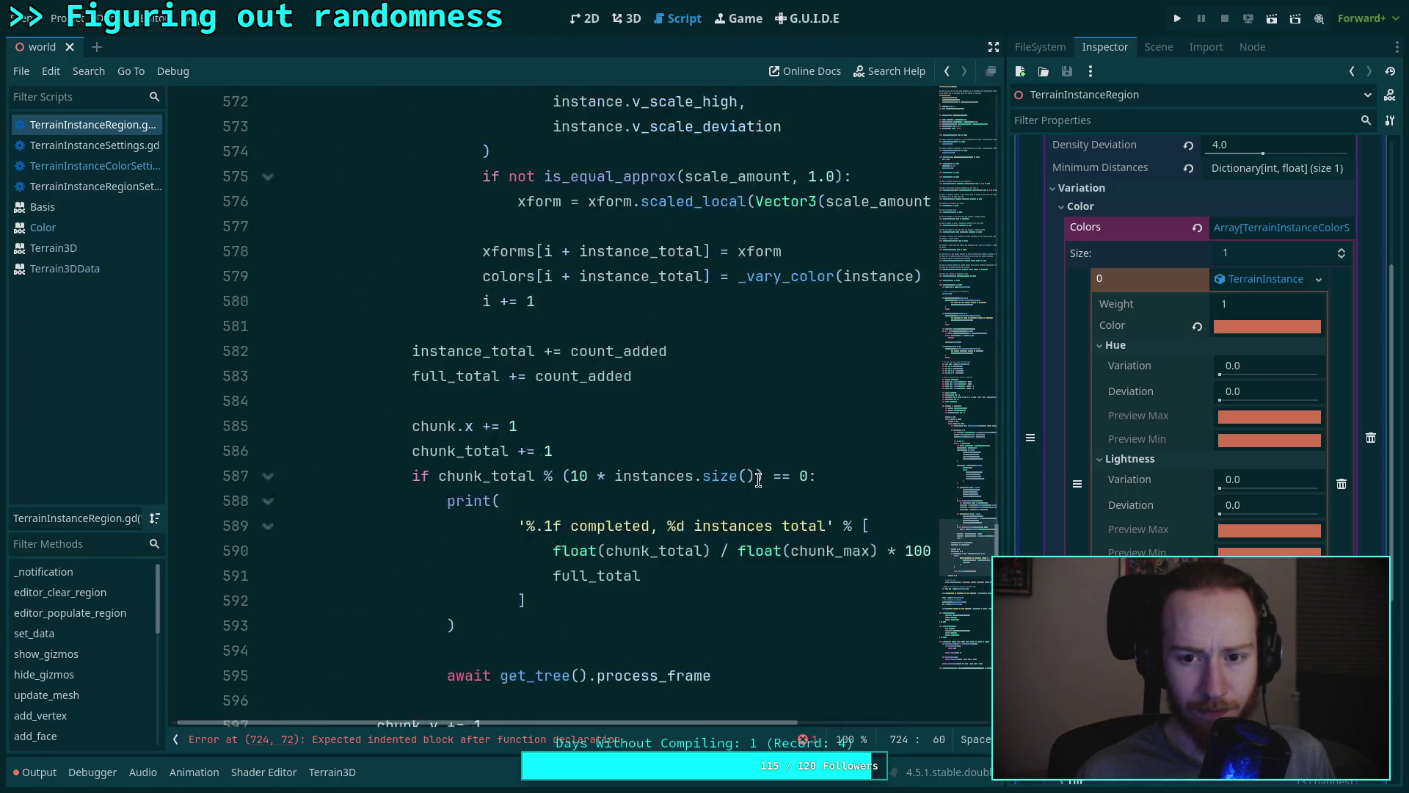
left_click(914, 425)
type(".col")
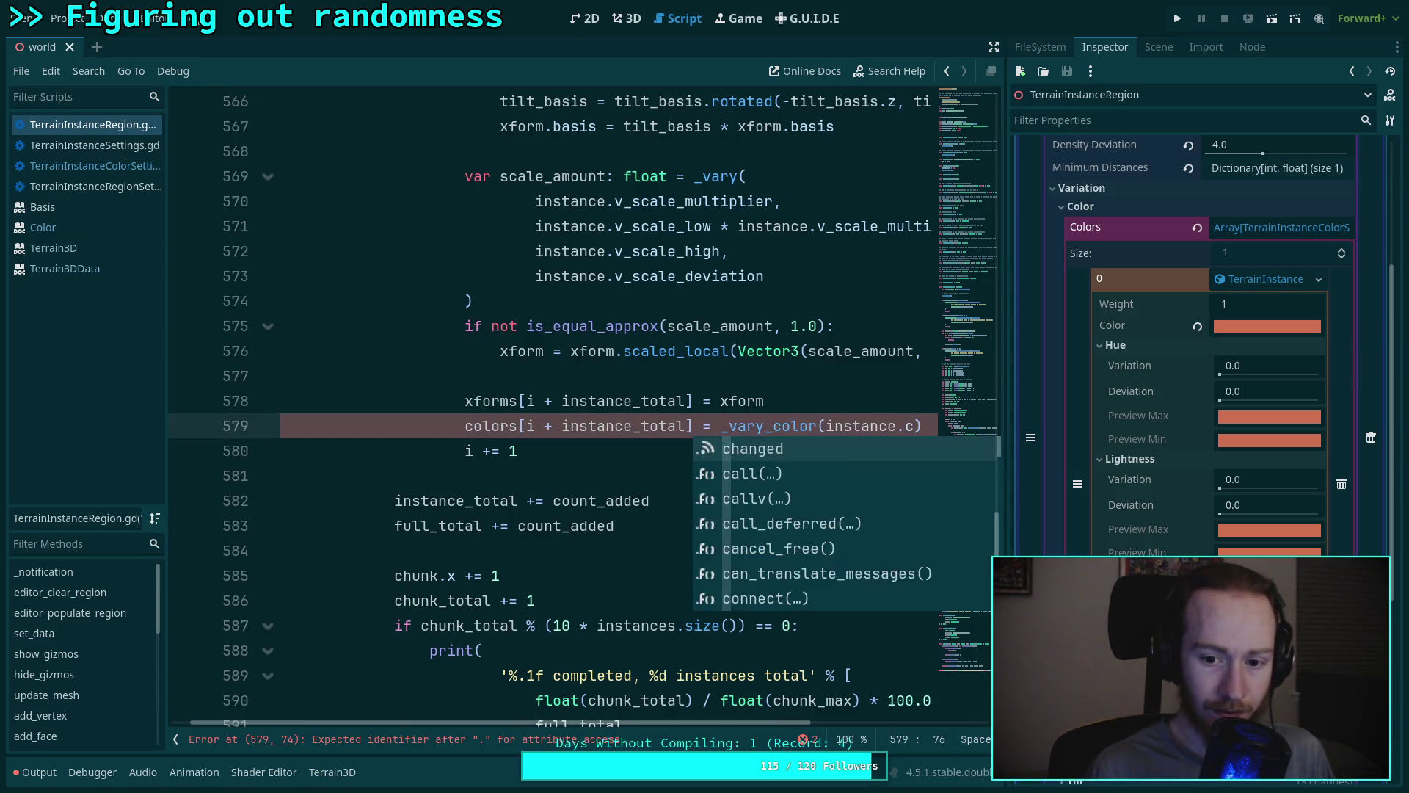
key("Return")
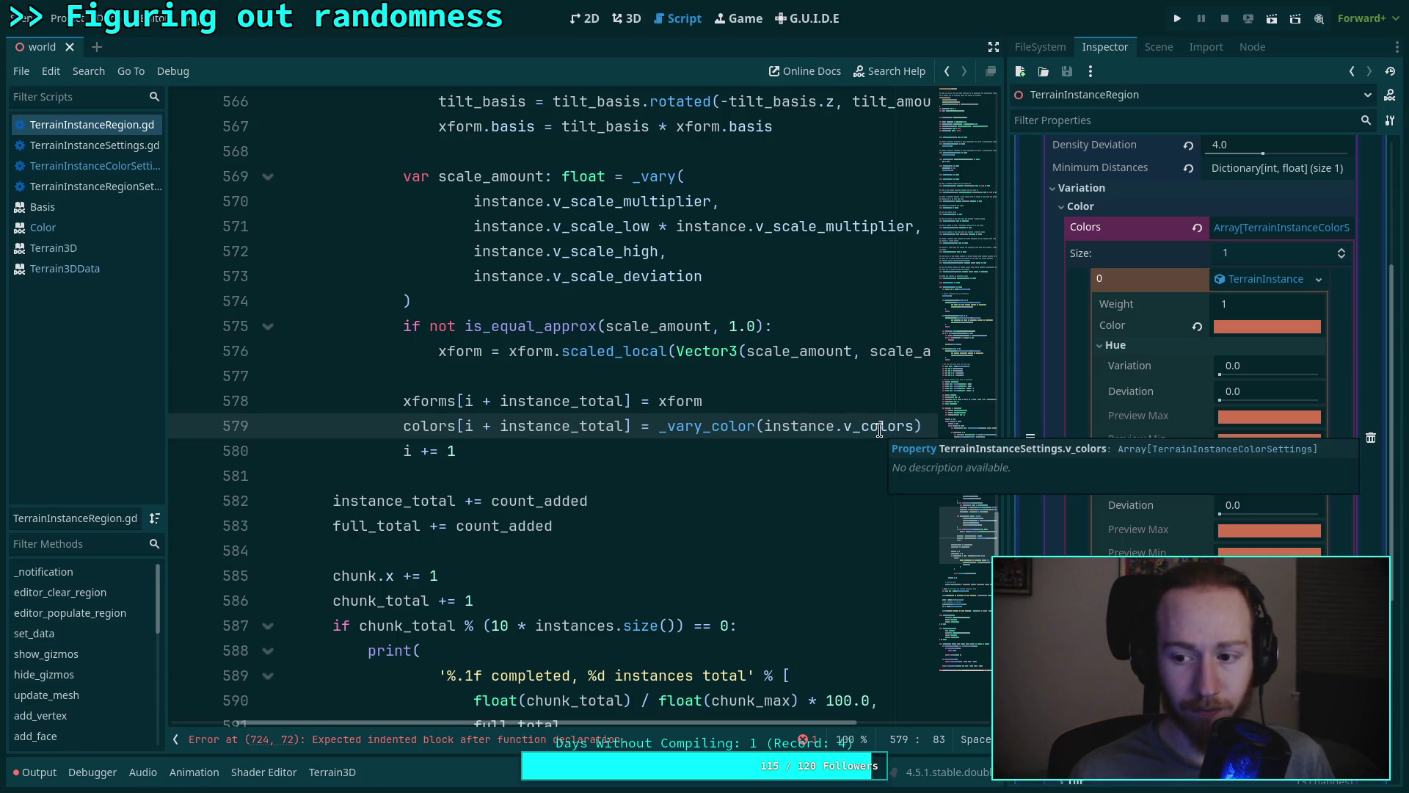
scroll(499, 693, "down", 15)
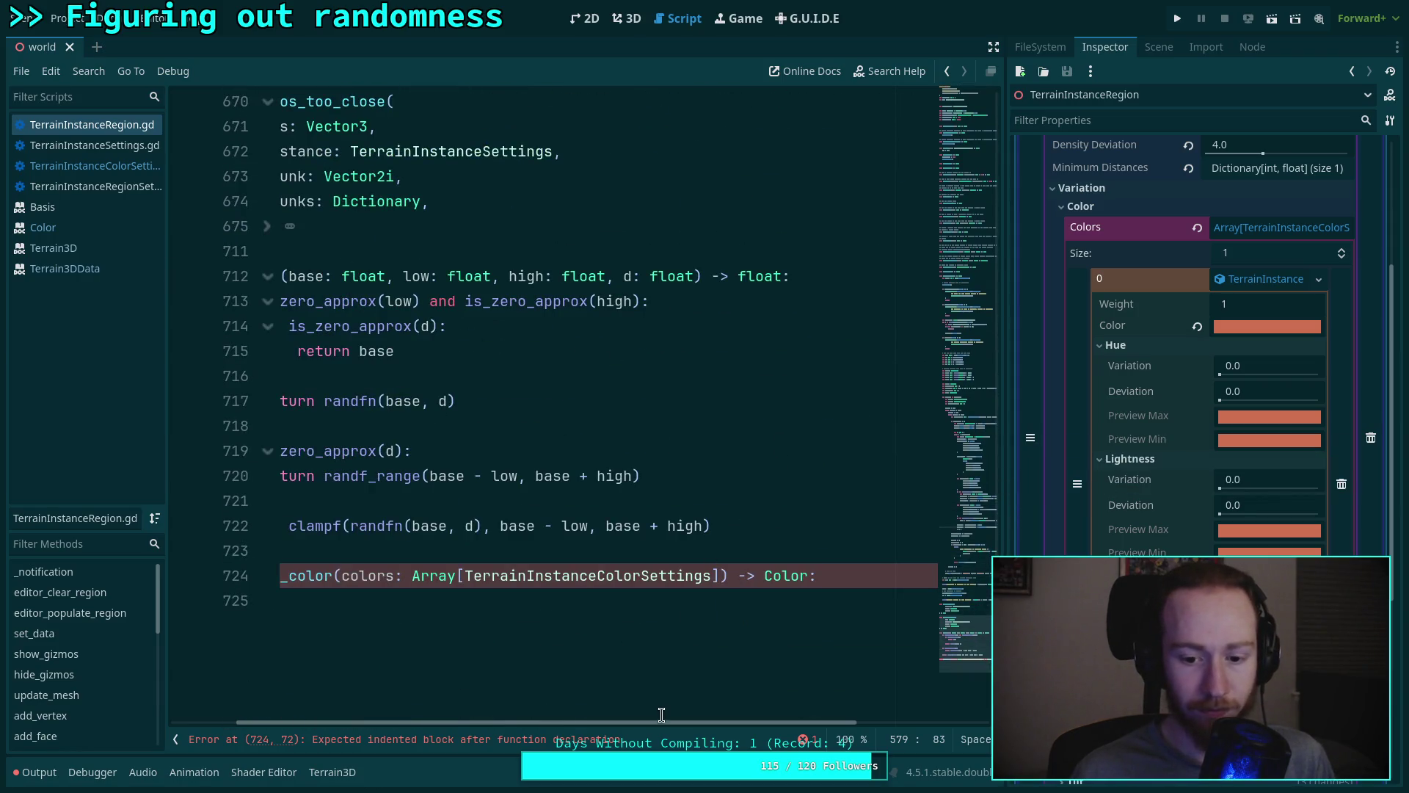
left_click(555, 597)
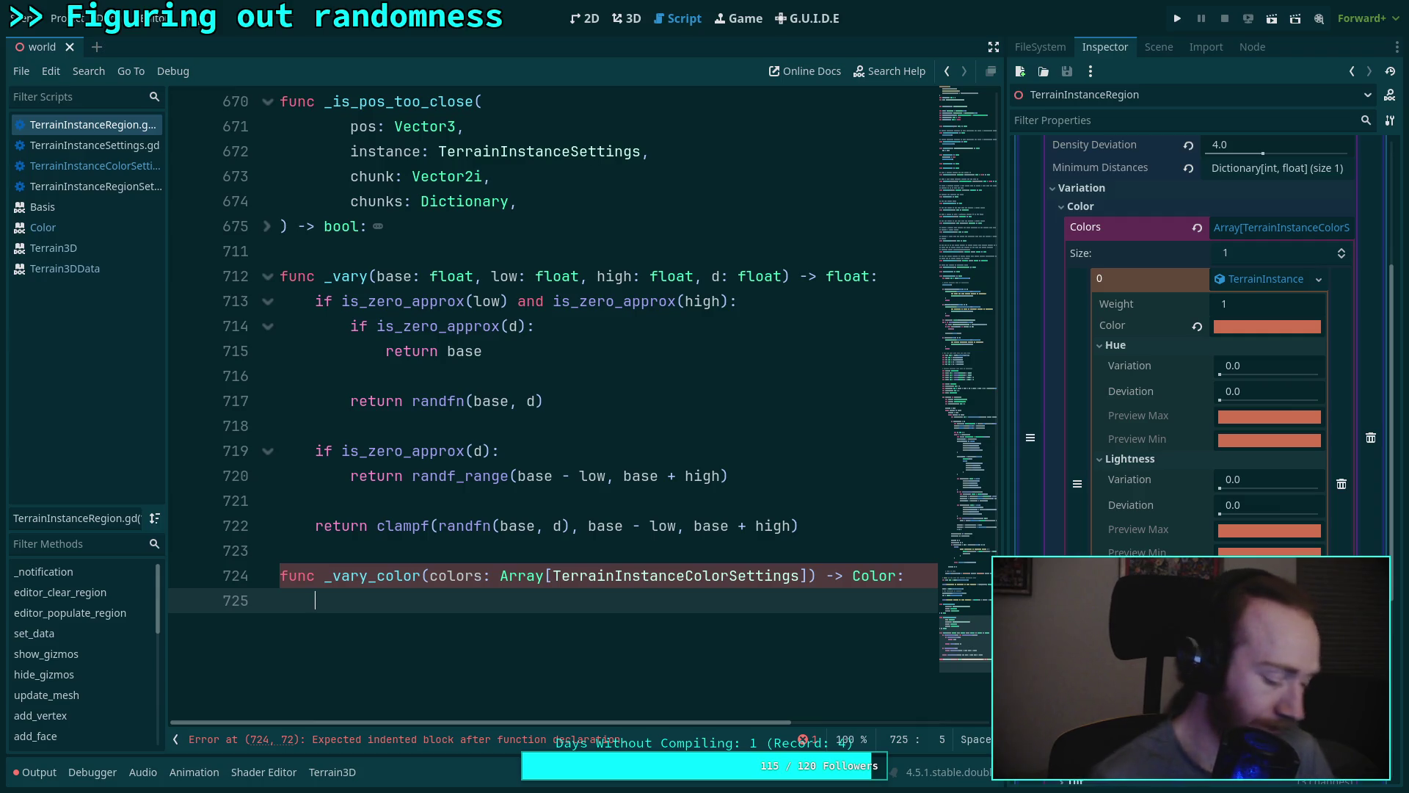
Step: Add a '# Compute ticket range' comment followed by a 'for color in colors:' loop
key("Return")
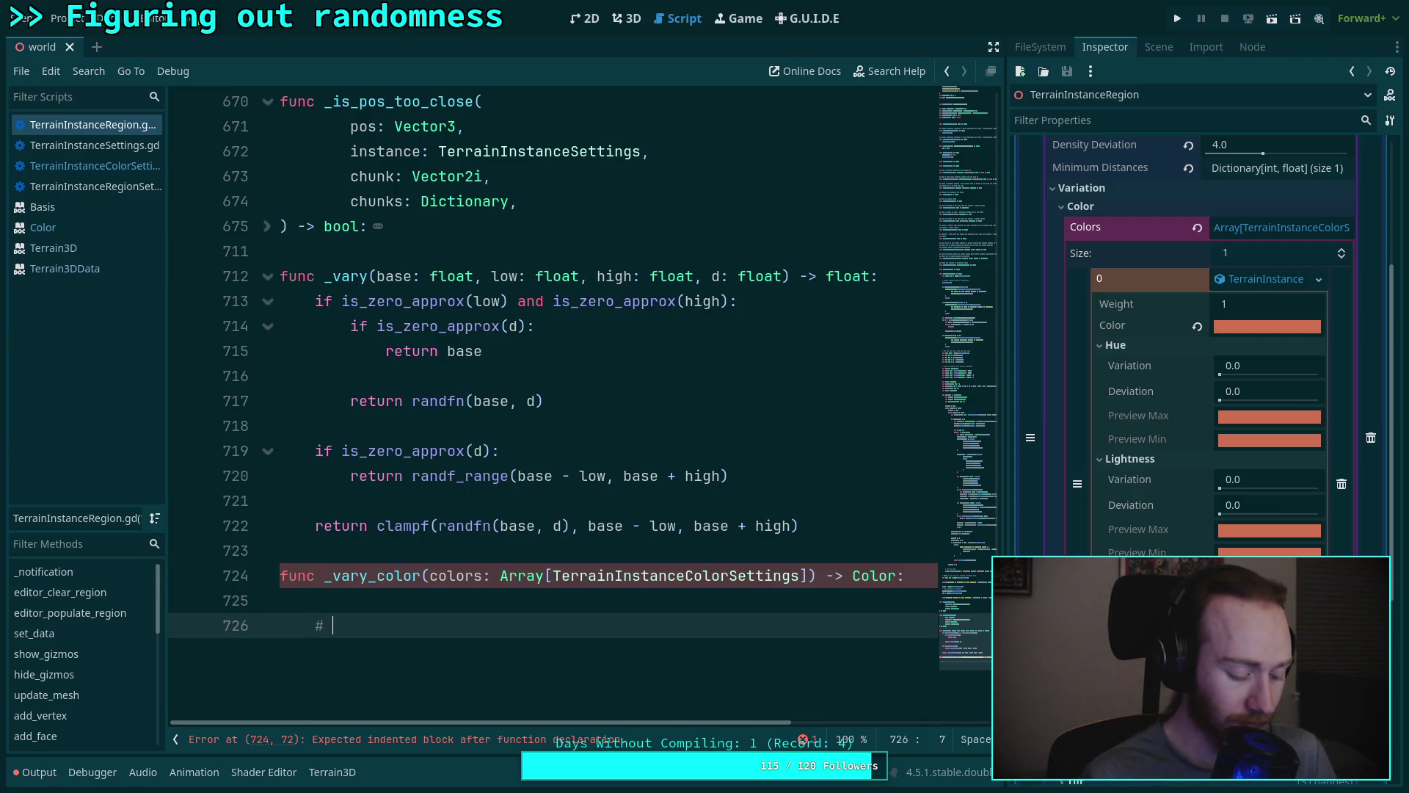
type("Compute t")
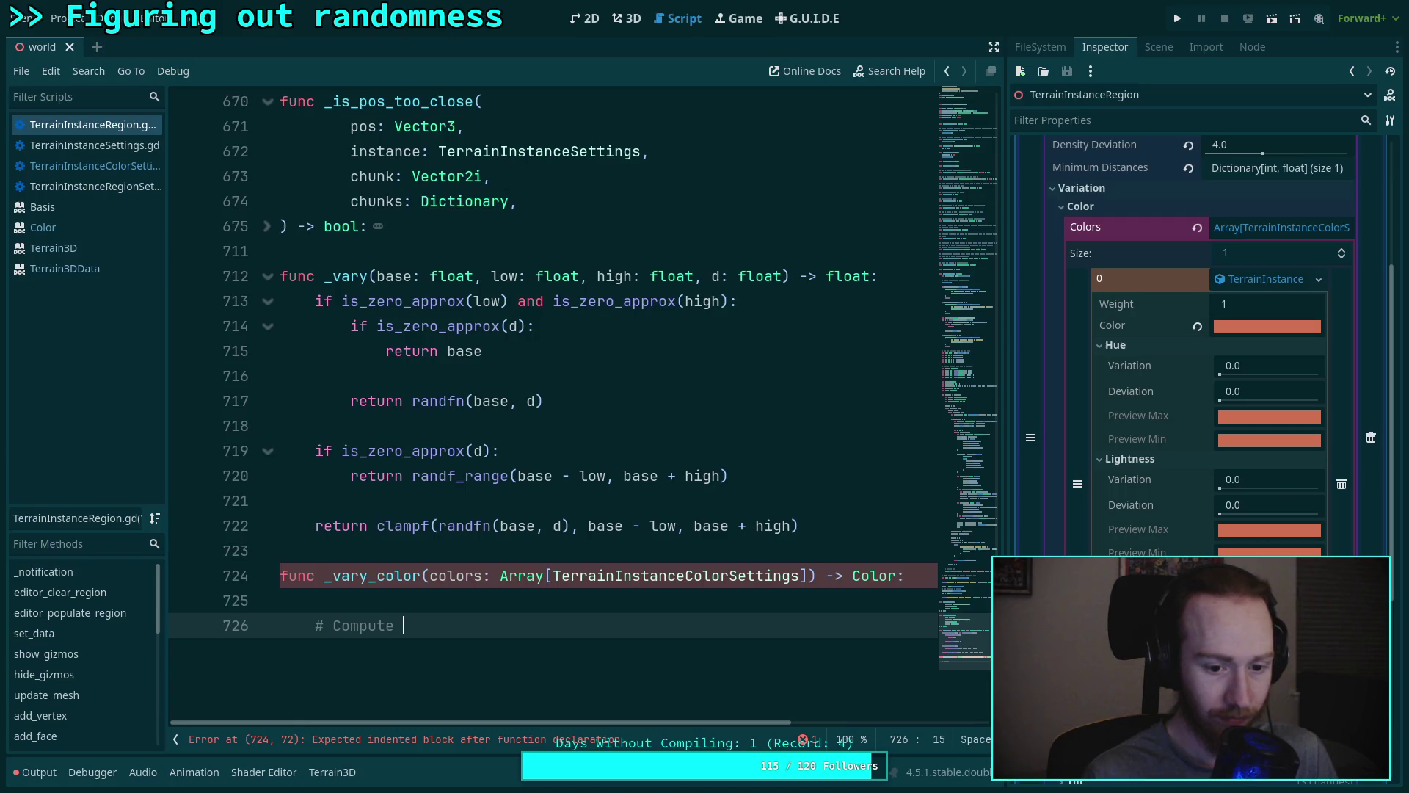
type("ick")
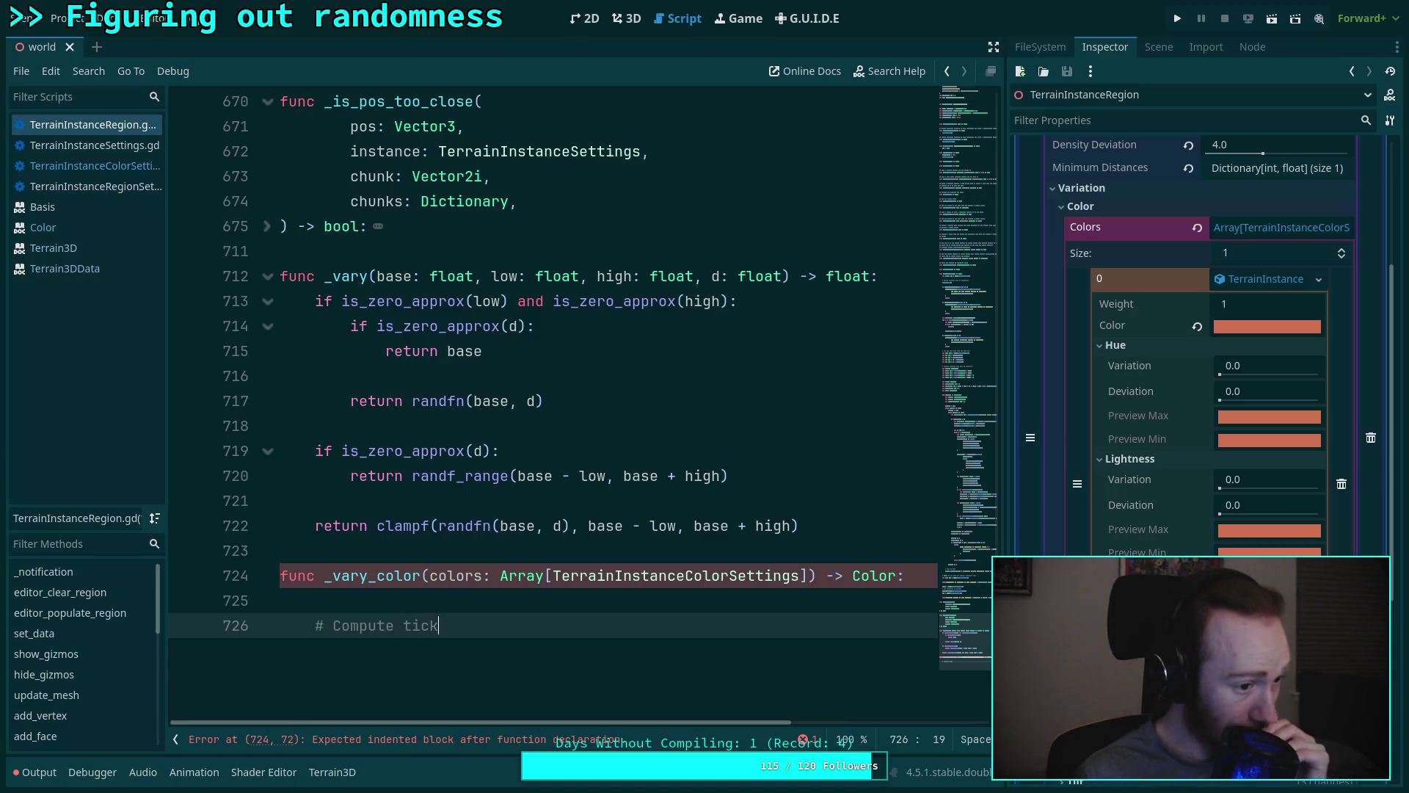
type("et range")
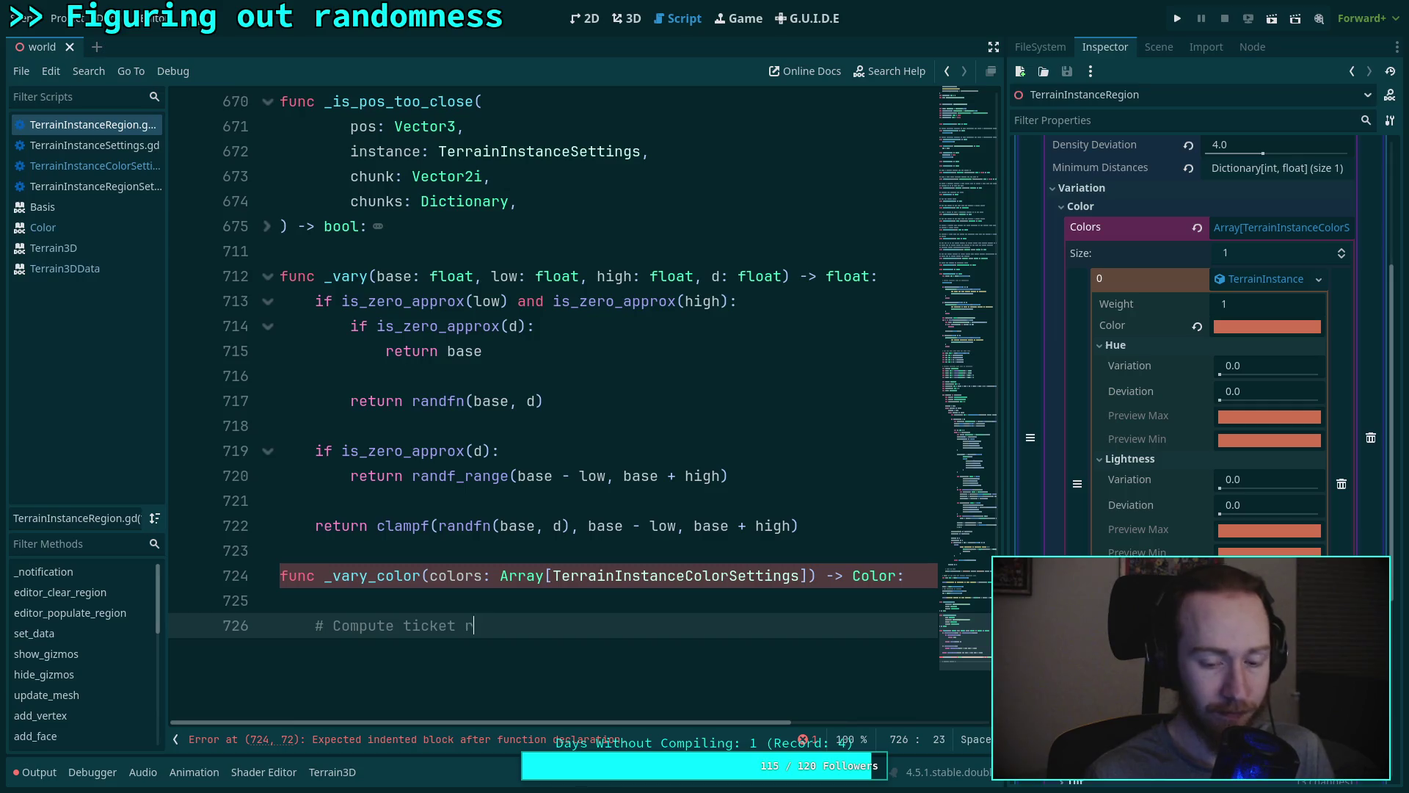
key("Return")
type("for")
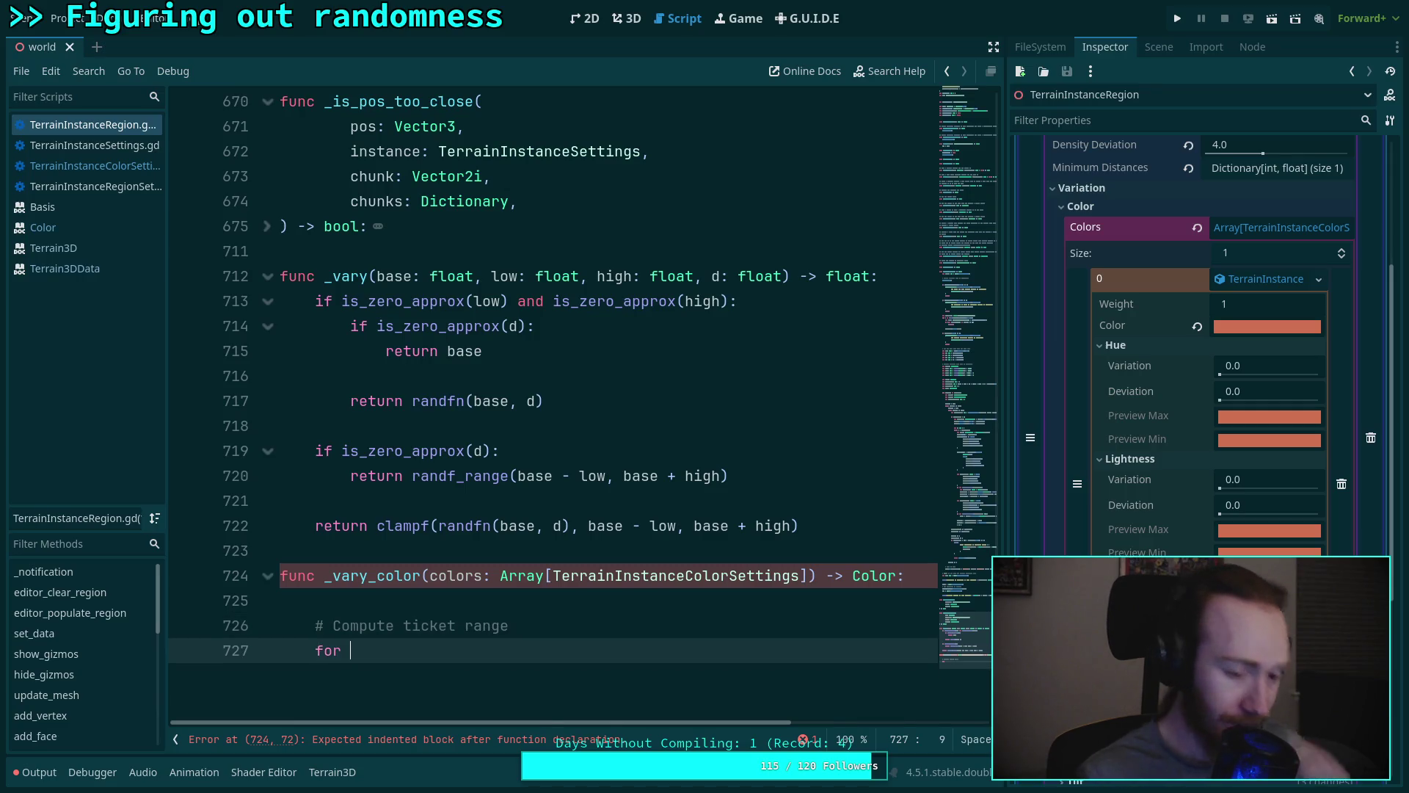
scroll(467, 500, "down", 2)
type("color in c")
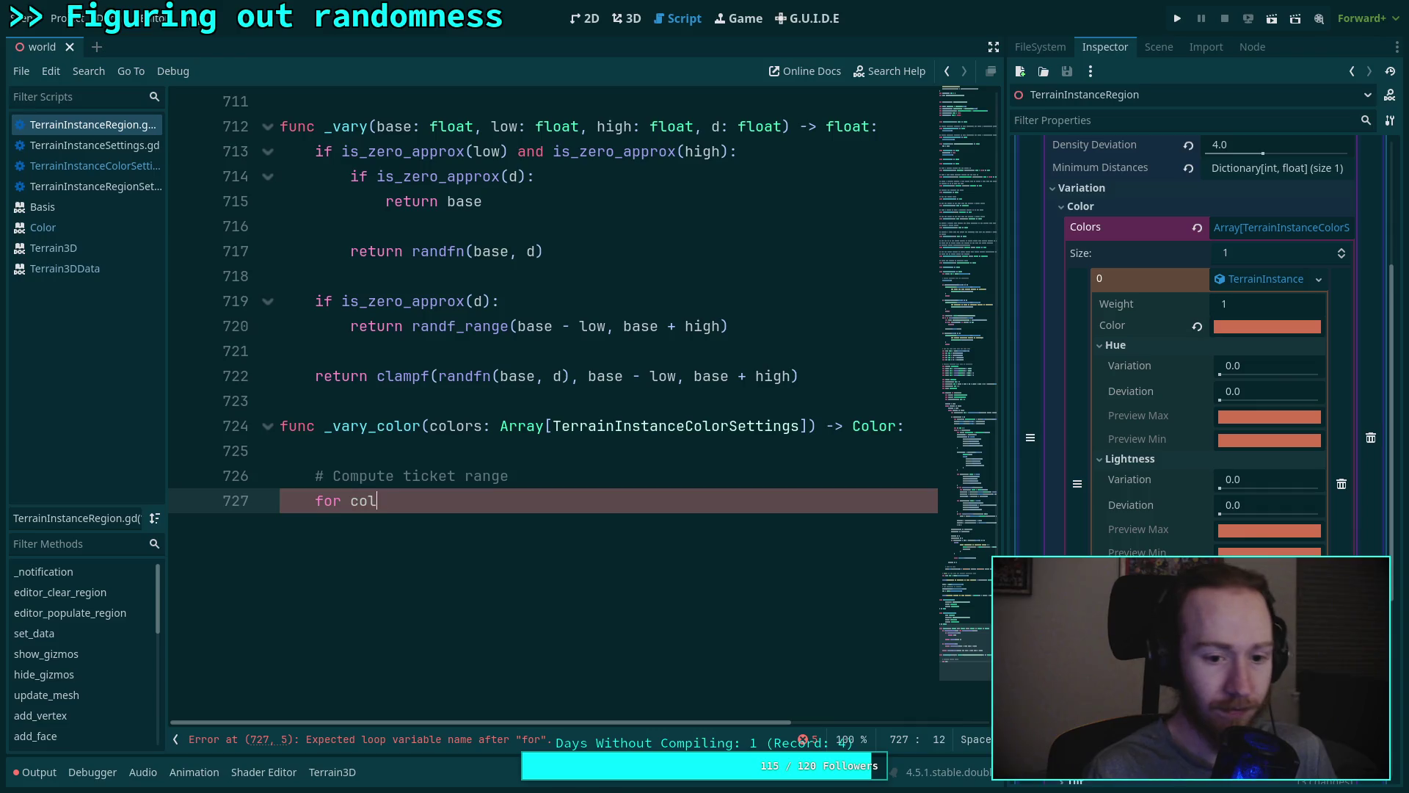
type("olors:")
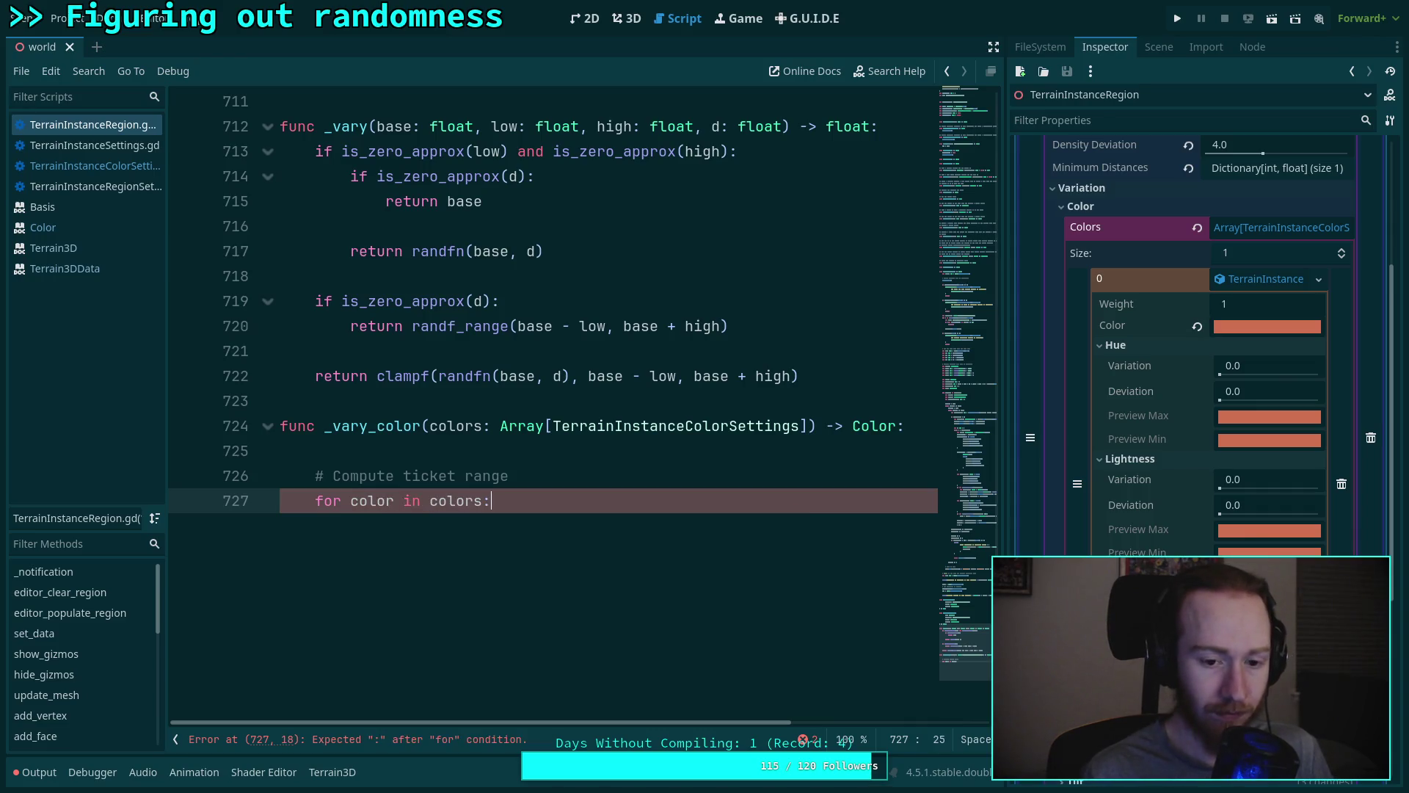
key("Return")
left_click(351, 500)
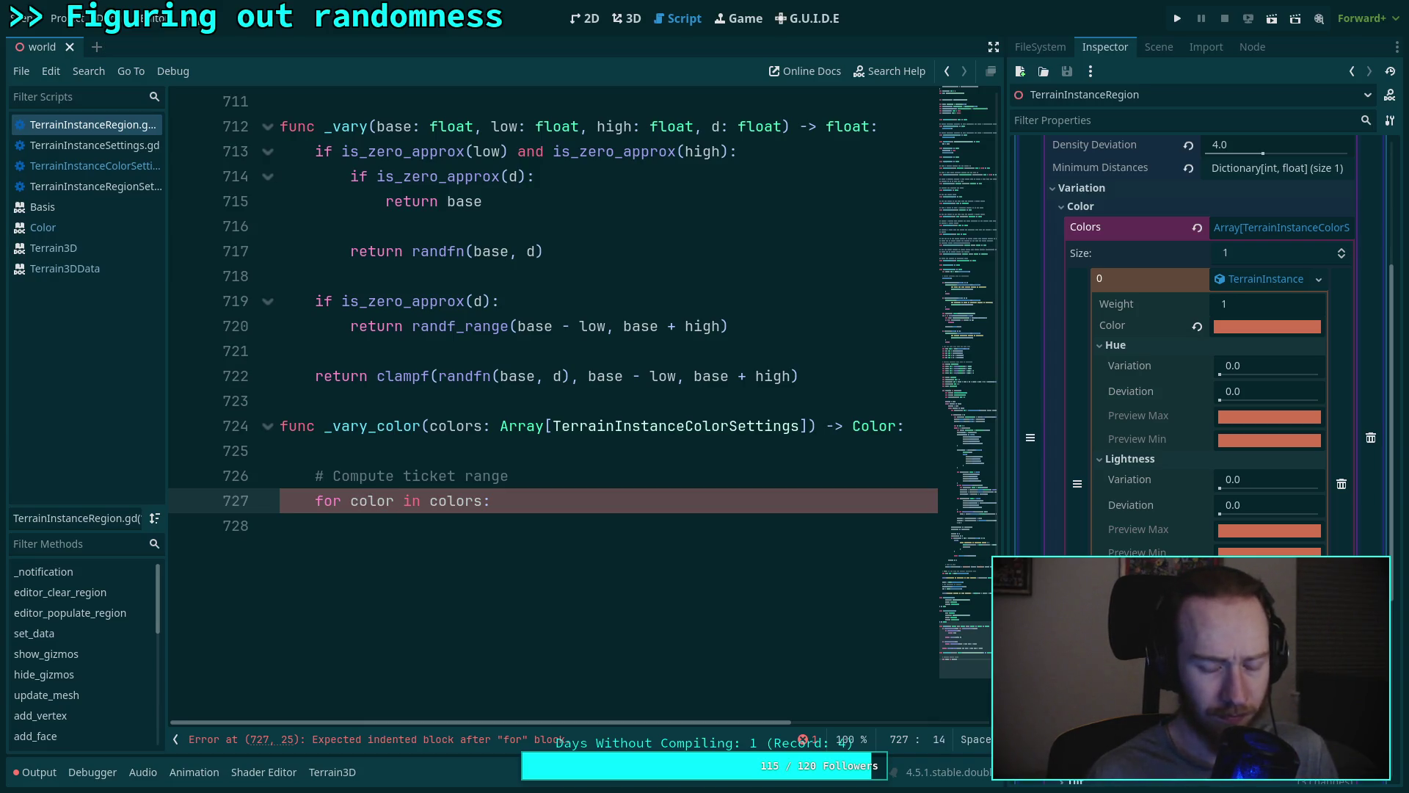
key("Down")
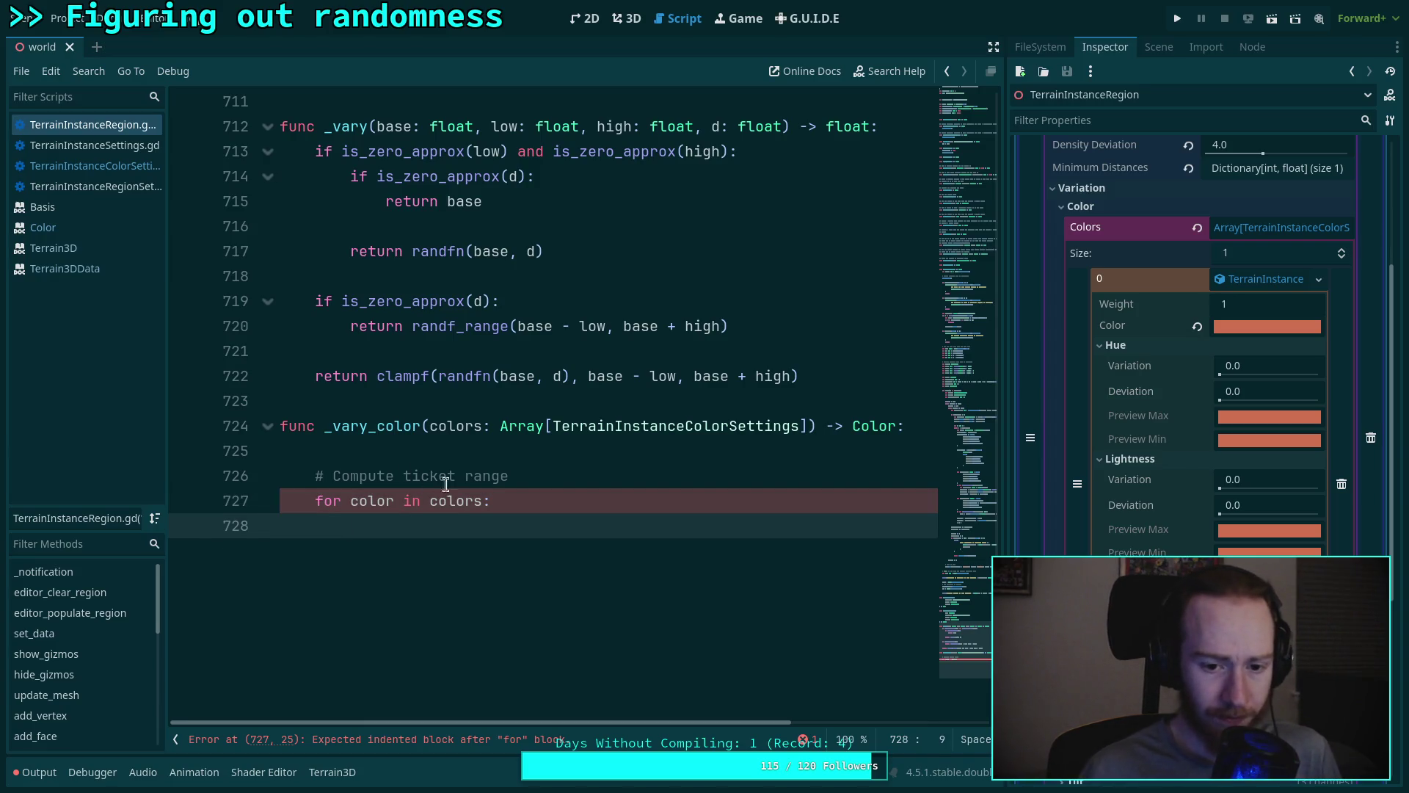
Step: Declare 'var max_ticket: int = 0' above the loop and add color.weight to it in the loop body
left_click(550, 476)
key("Return")
type("var ")
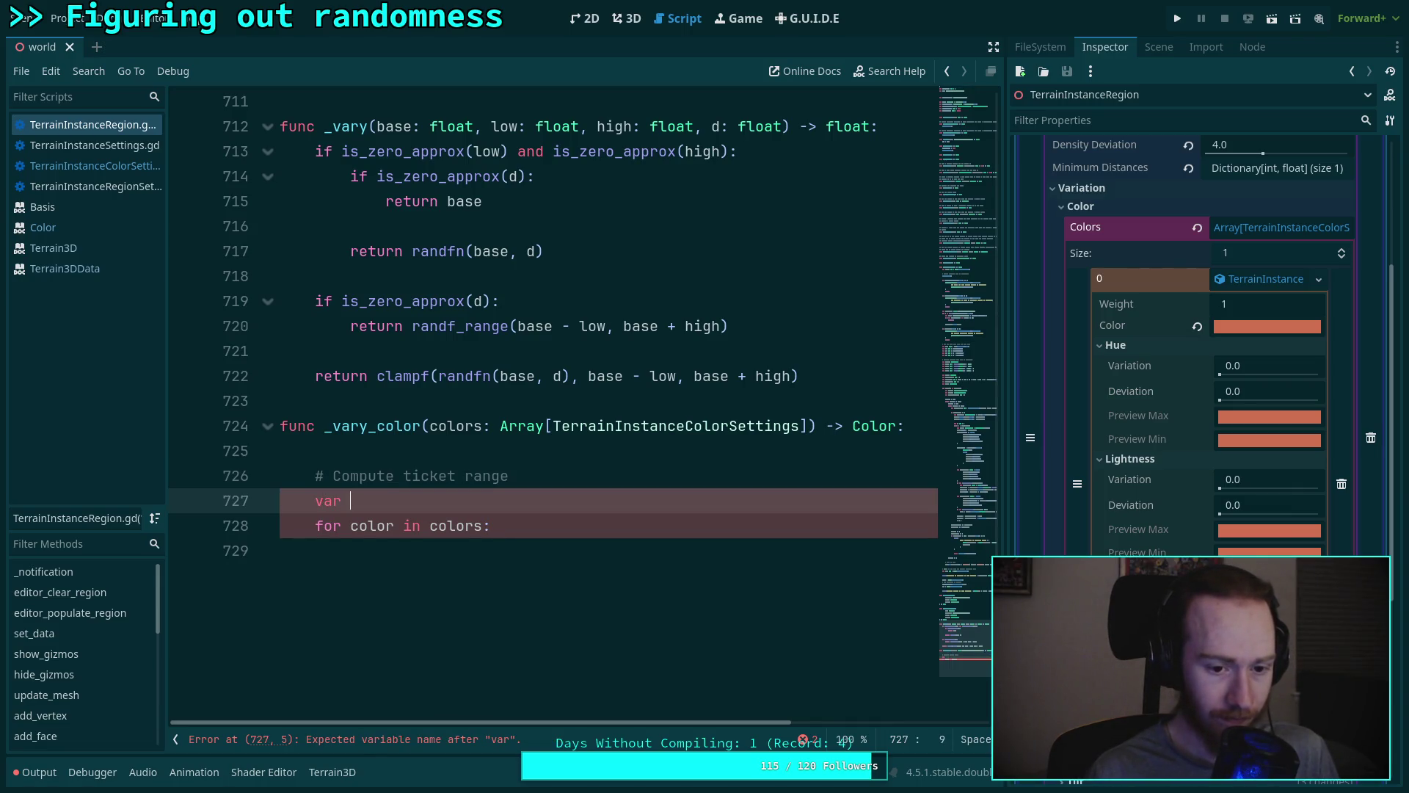
type("max_ticket: ")
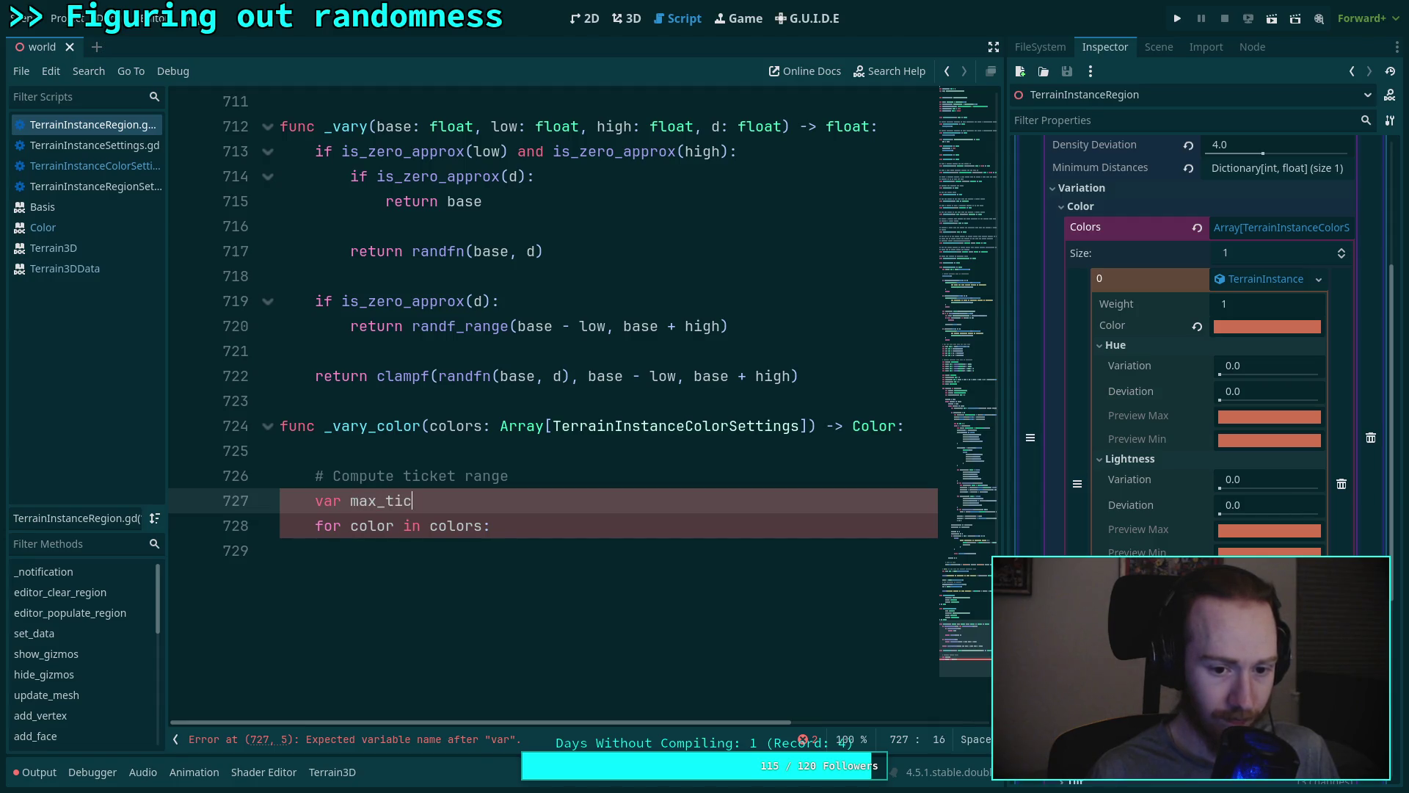
type("int = 0")
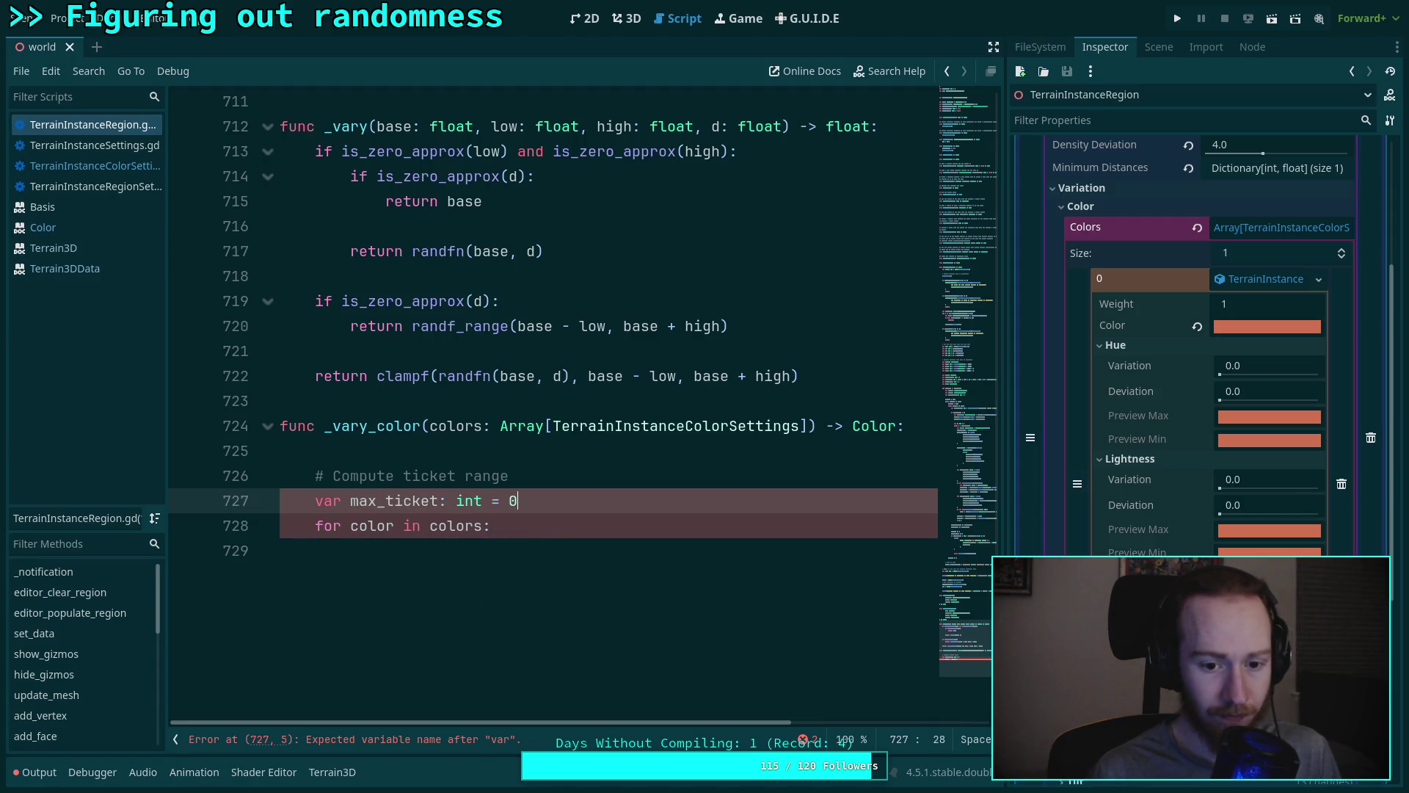
key("Down")
key("Return")
type("max_ticket +")
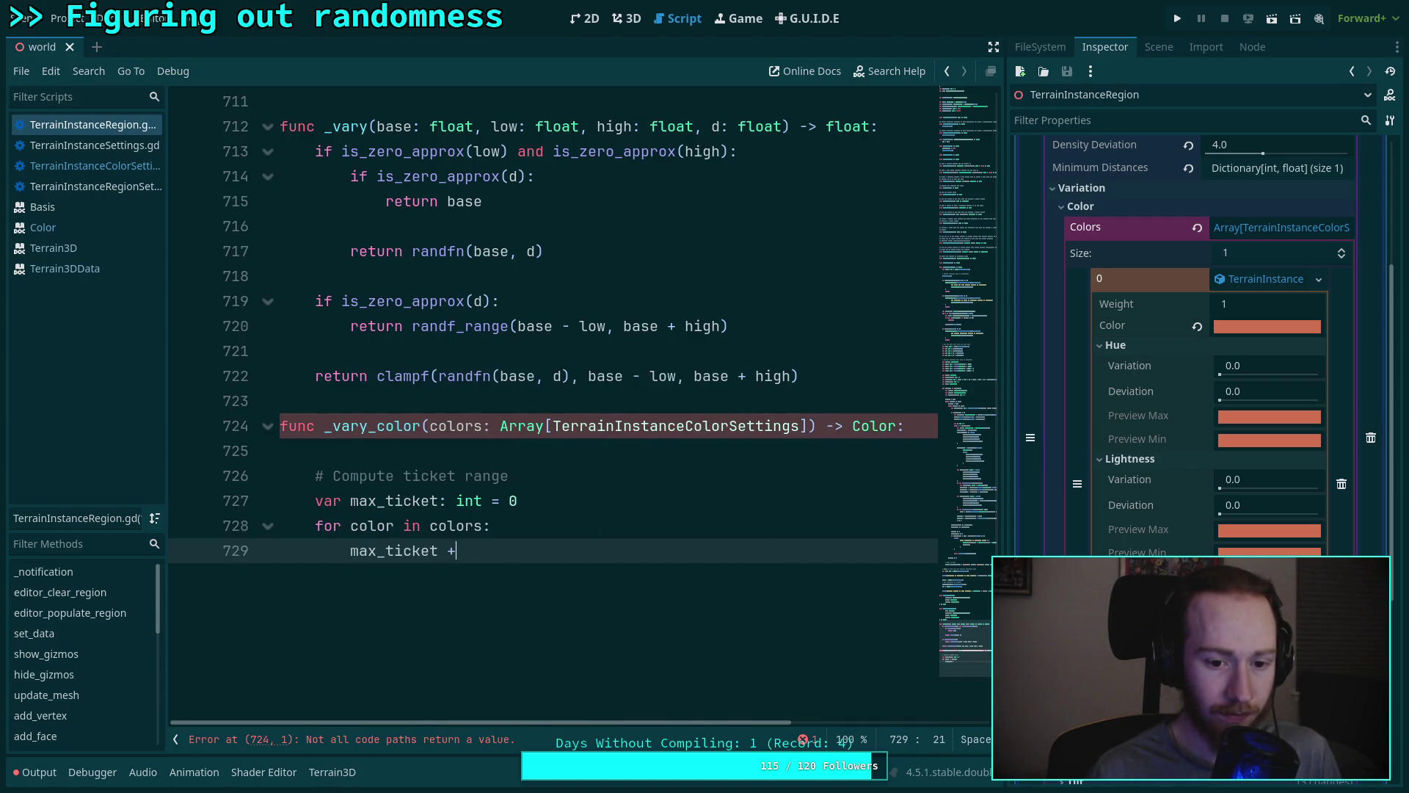
type("ro")
key("BackSpace")
key("BackSpace")
type("color.")
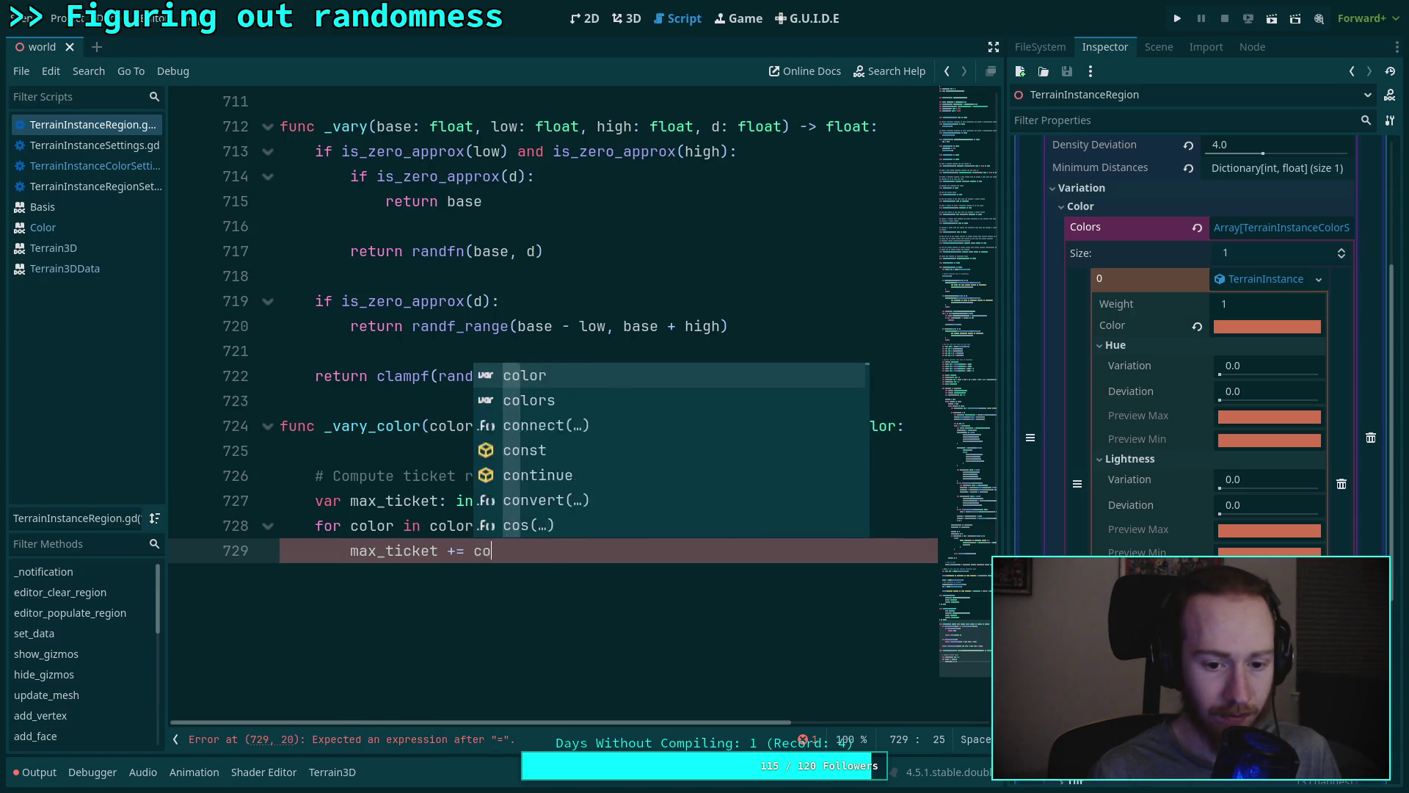
type("w")
key("Return")
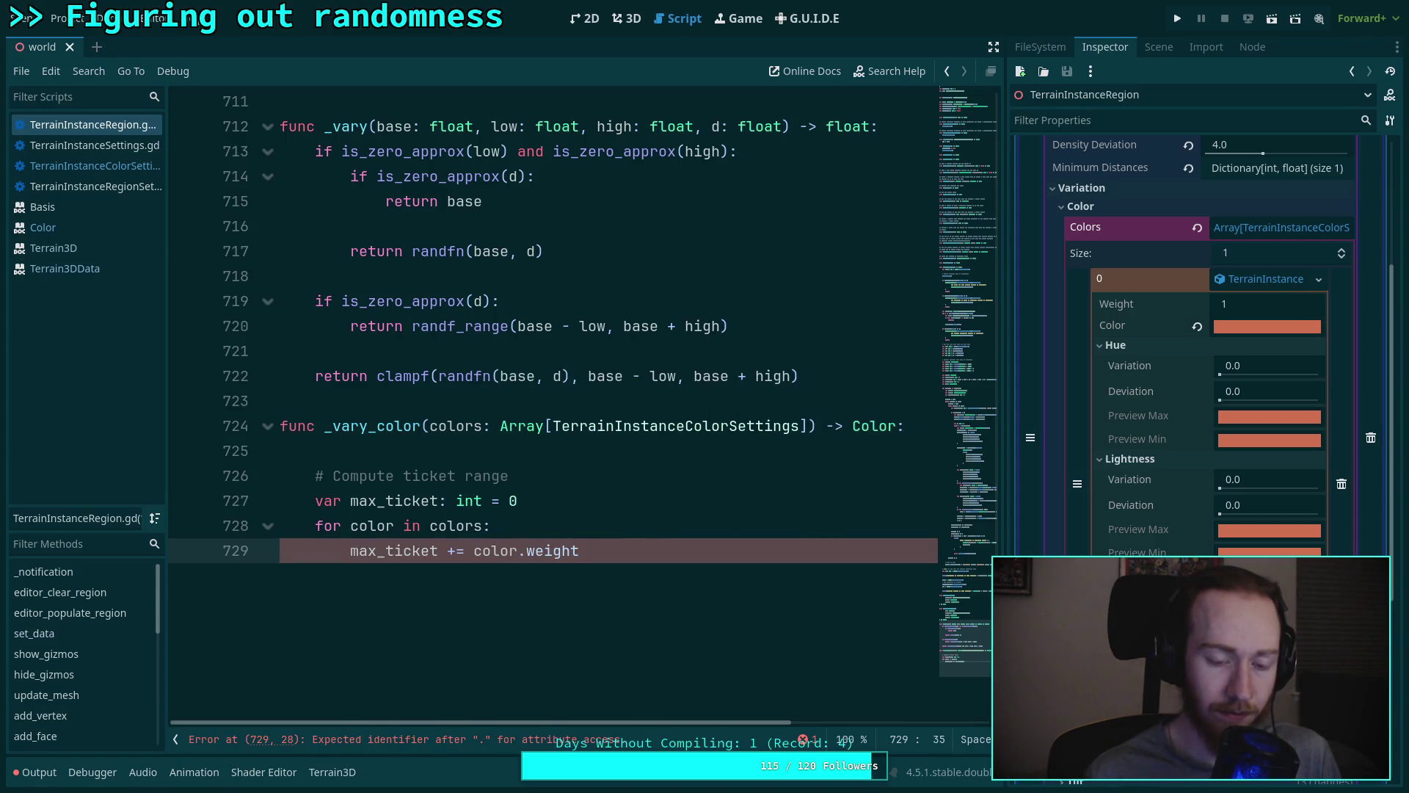
key("Return")
key("Return")
key("BackSpace")
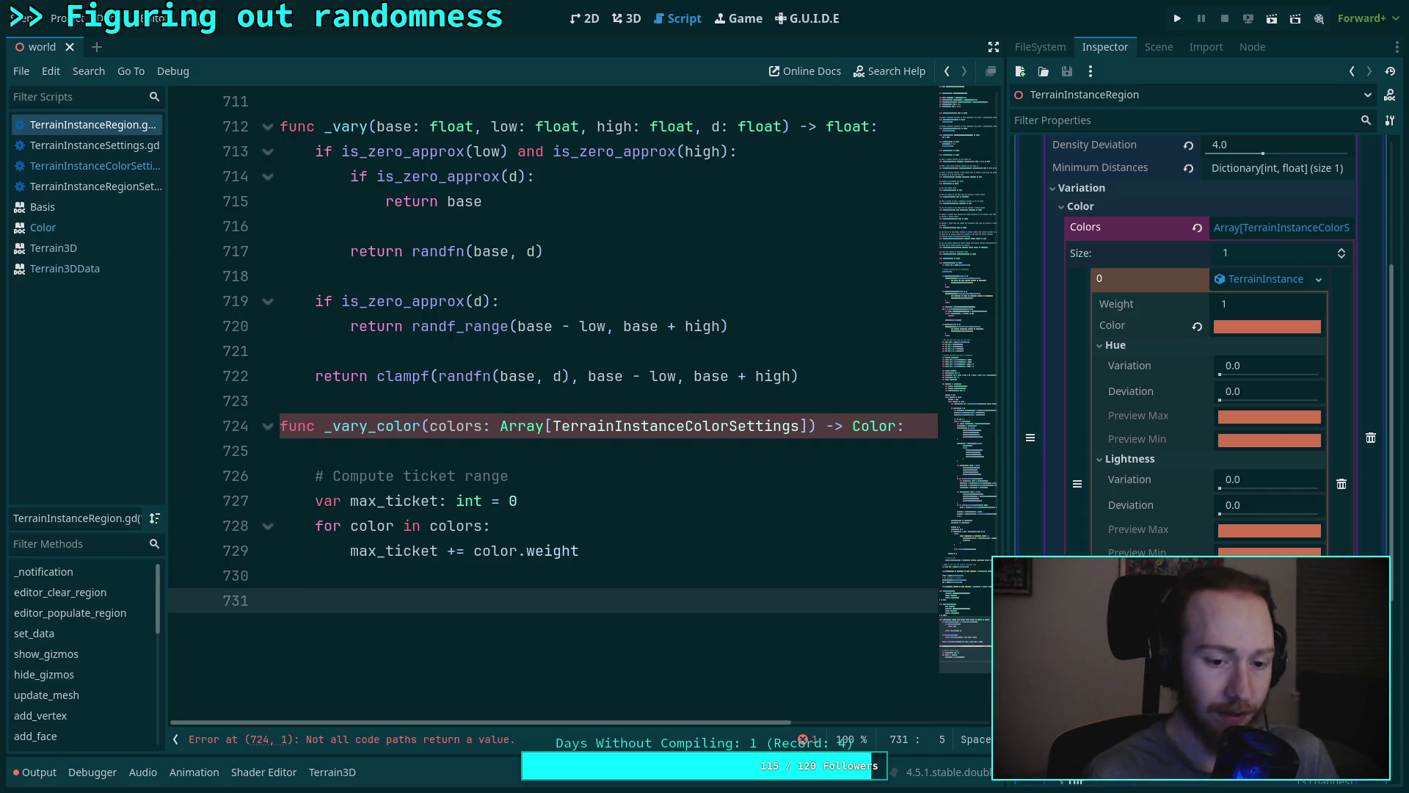
Step: After the loop, add 'if max_ticket == 0: return Color.WHITE'
type("if max")
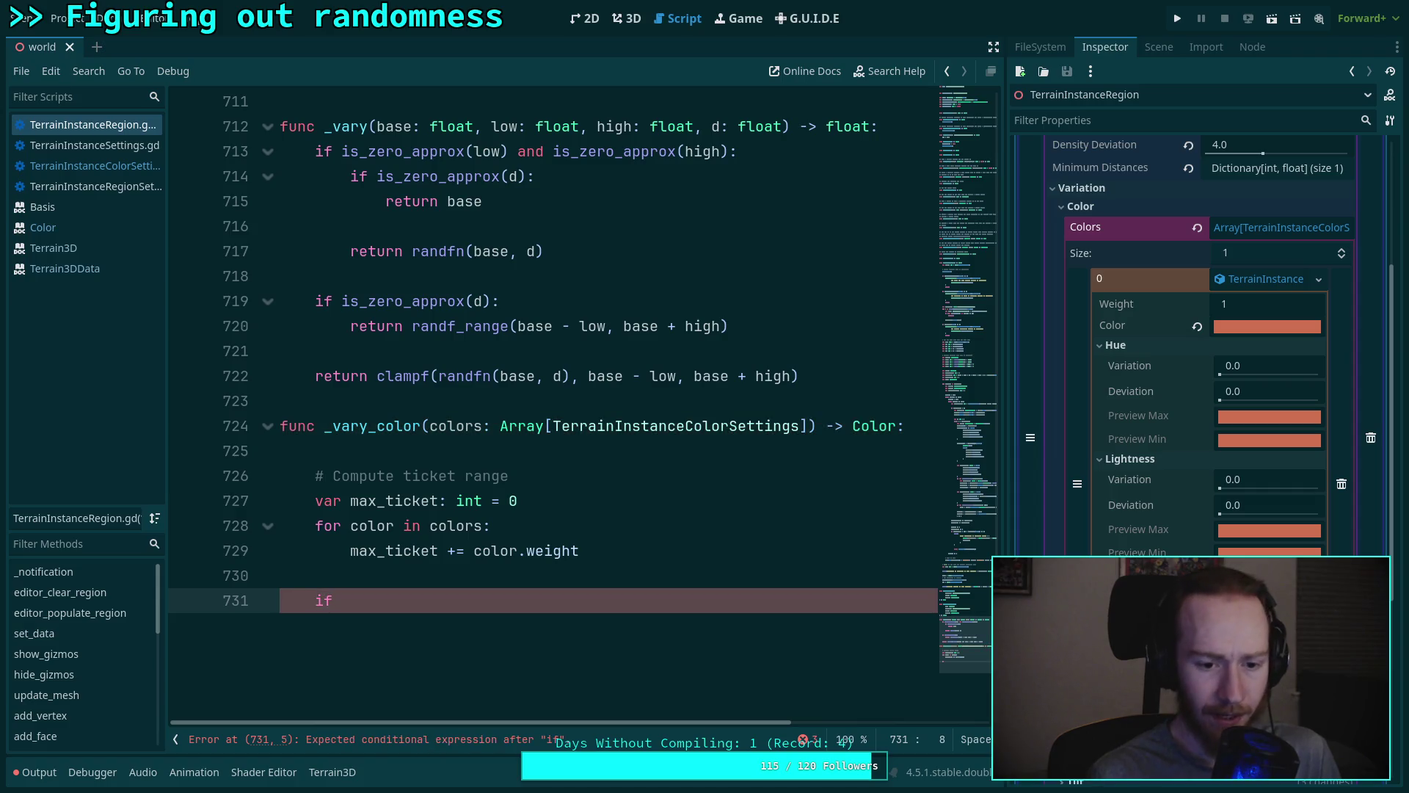
key("Return")
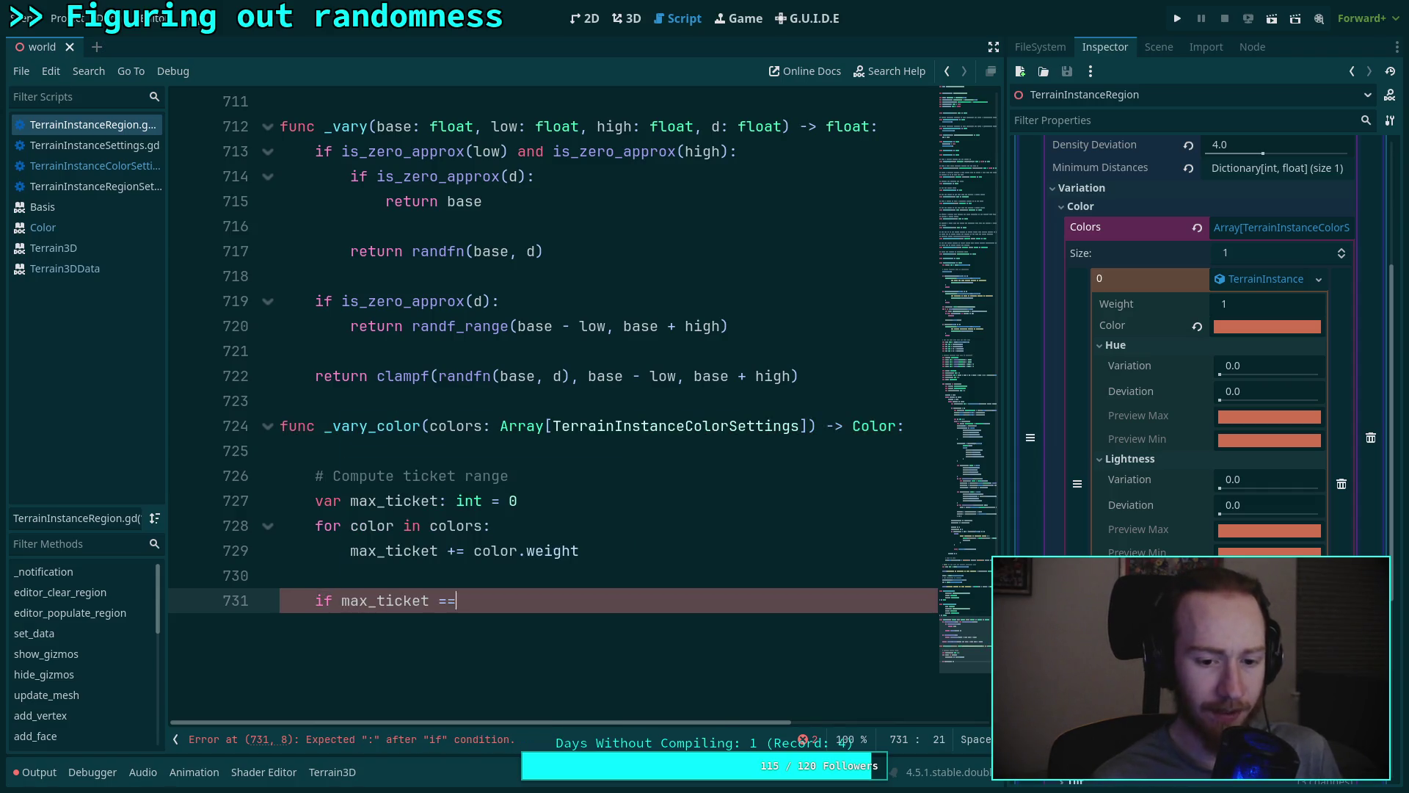
key("Return")
type("return C")
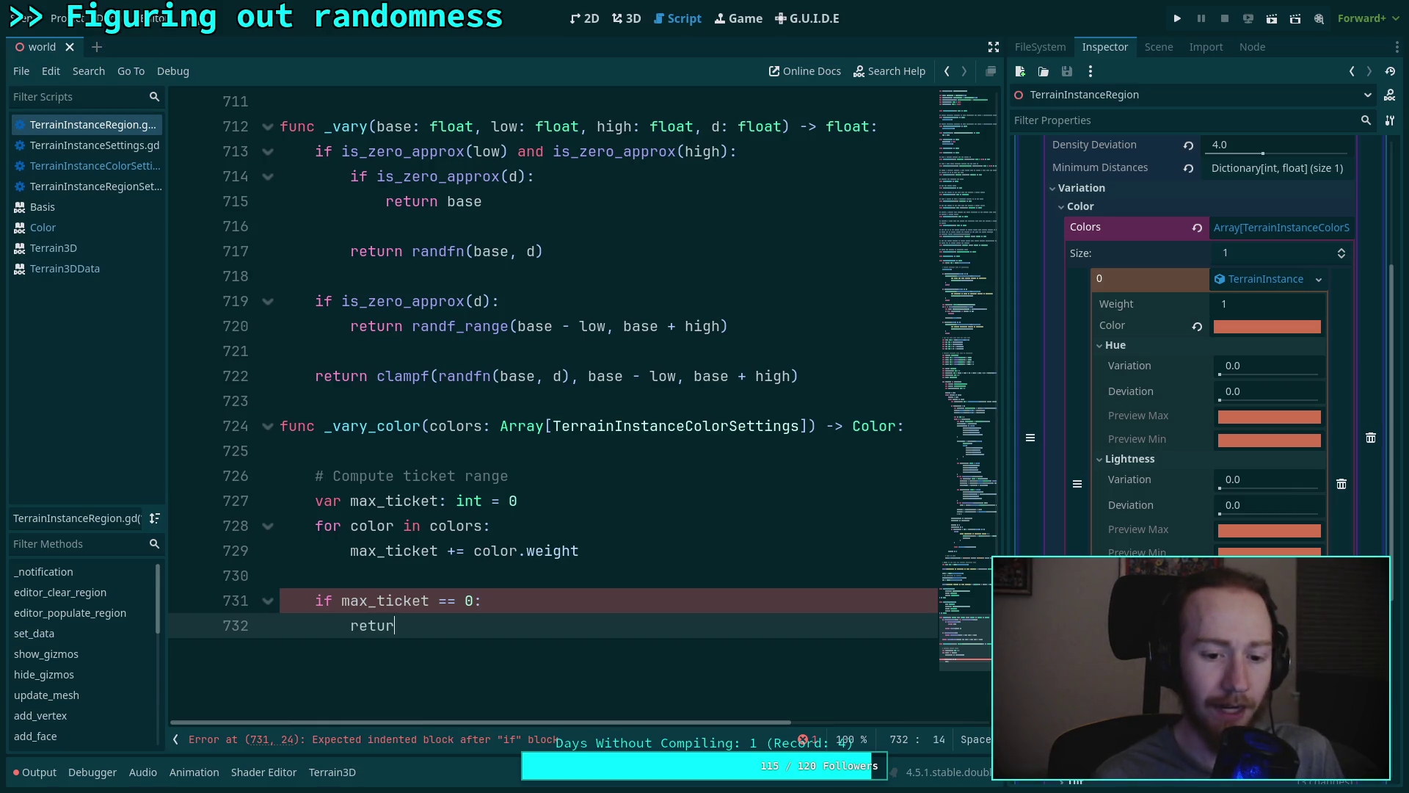
type("olor.WH")
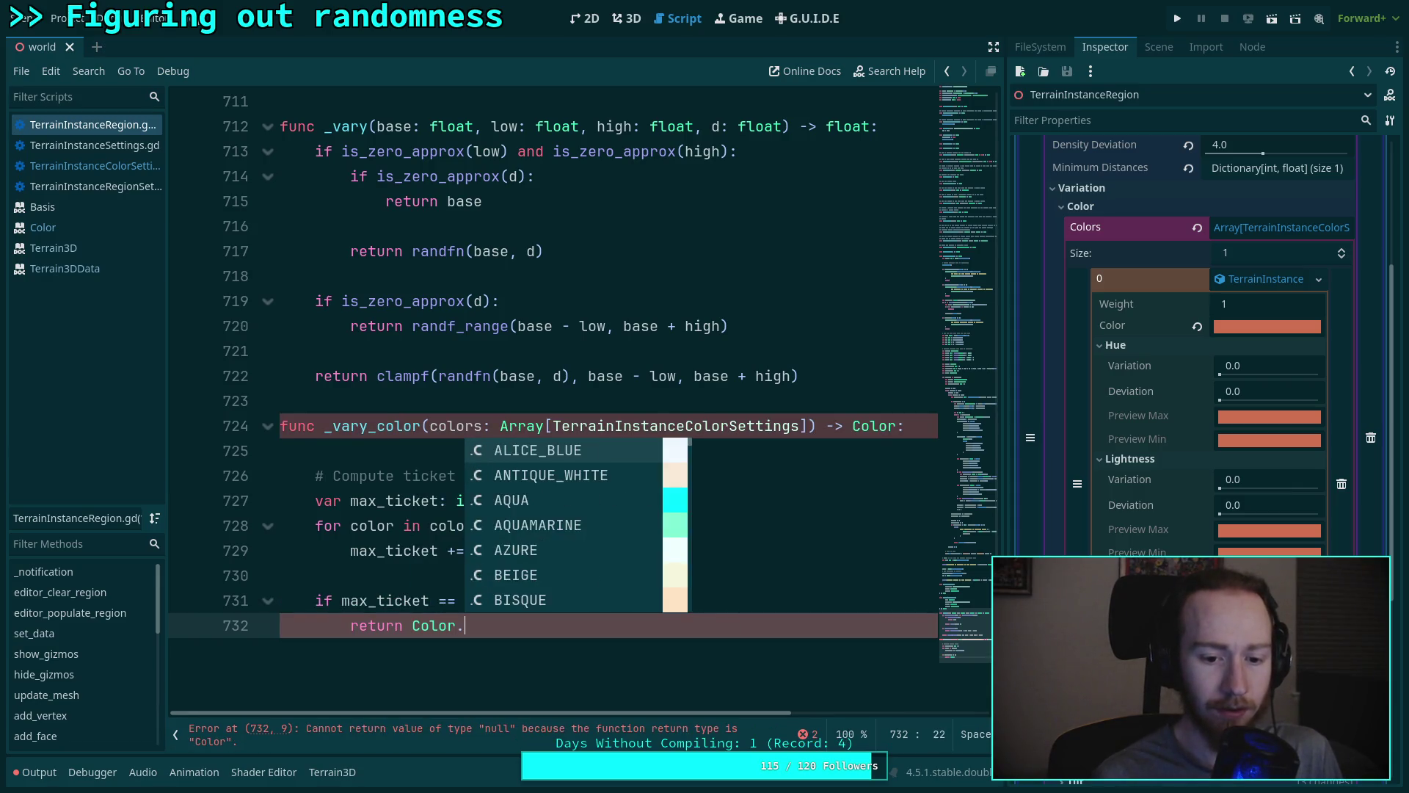
type("I")
key("Return")
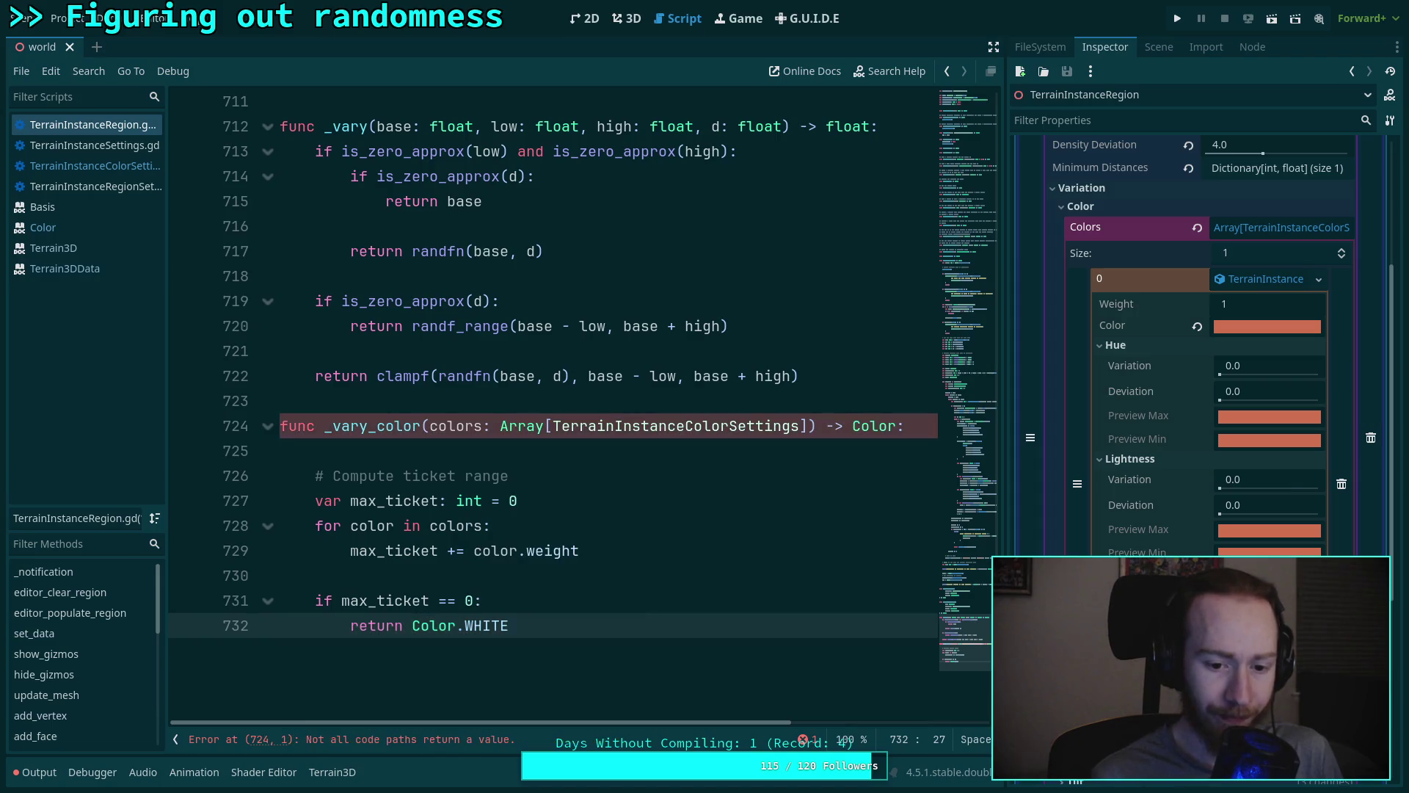
key("Return")
key("Return")
scroll(584, 460, "down", 2)
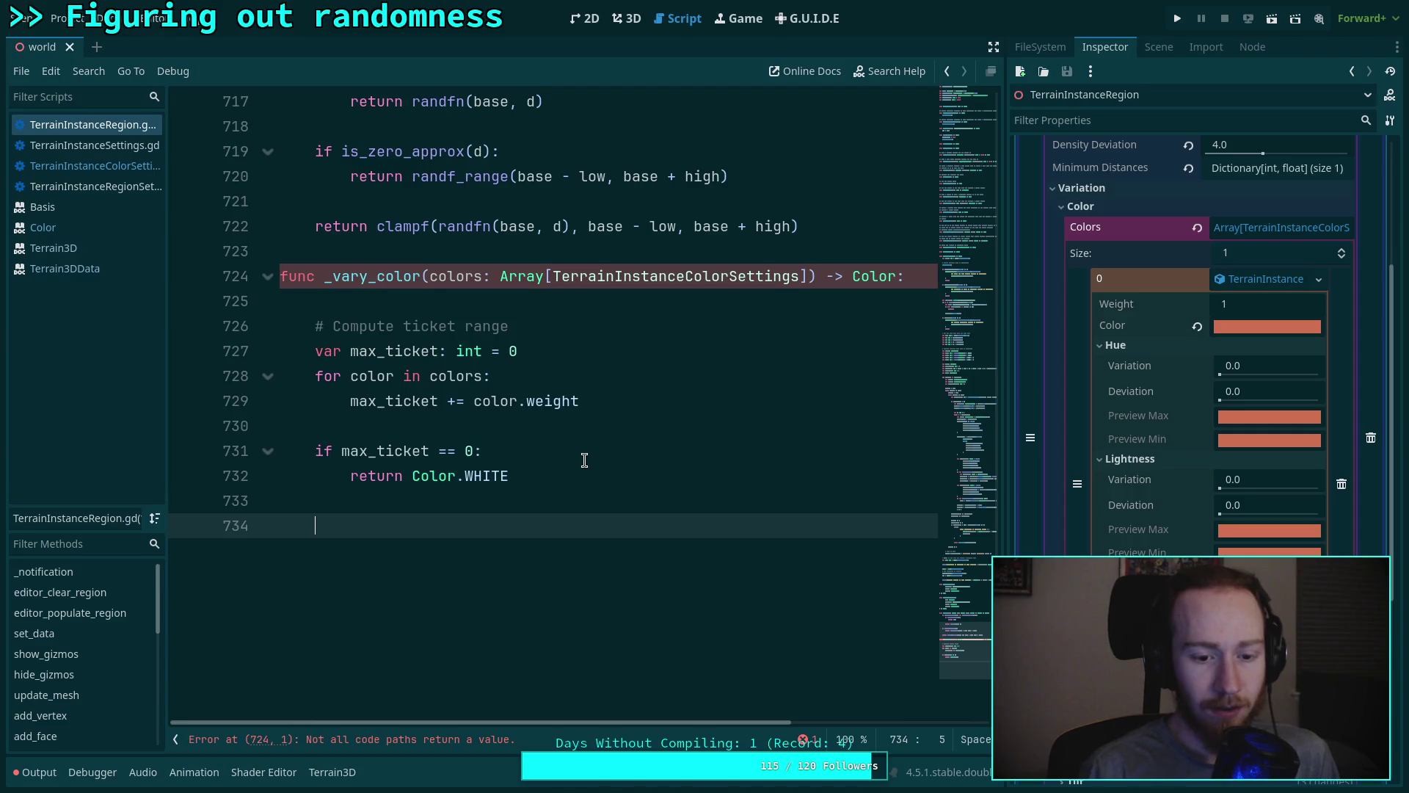
Step: Add 'var ticket: int = randi_range(0, max_ticket)' below the guard clause
type("var tickt")
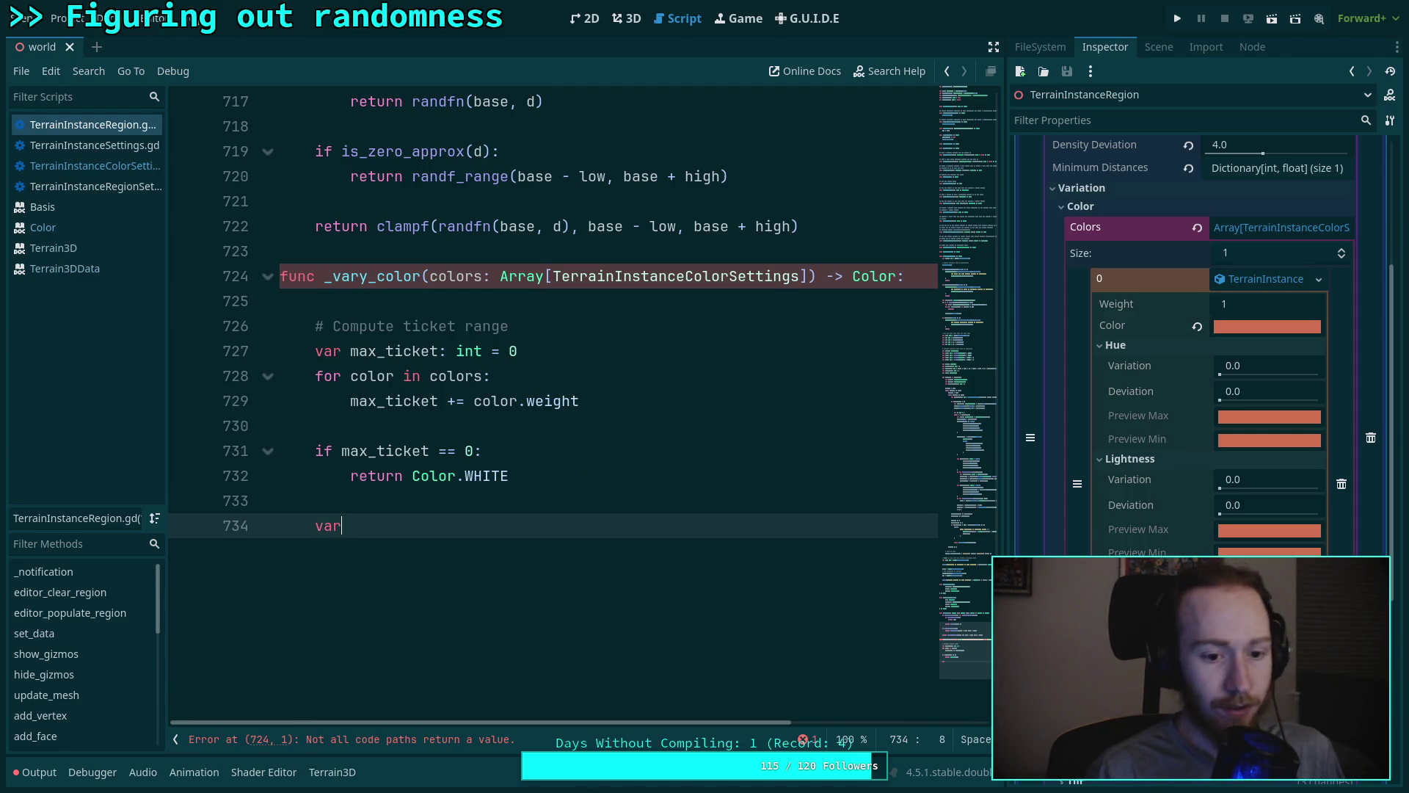
key("BackSpace")
key("BackSpace")
type("et: i")
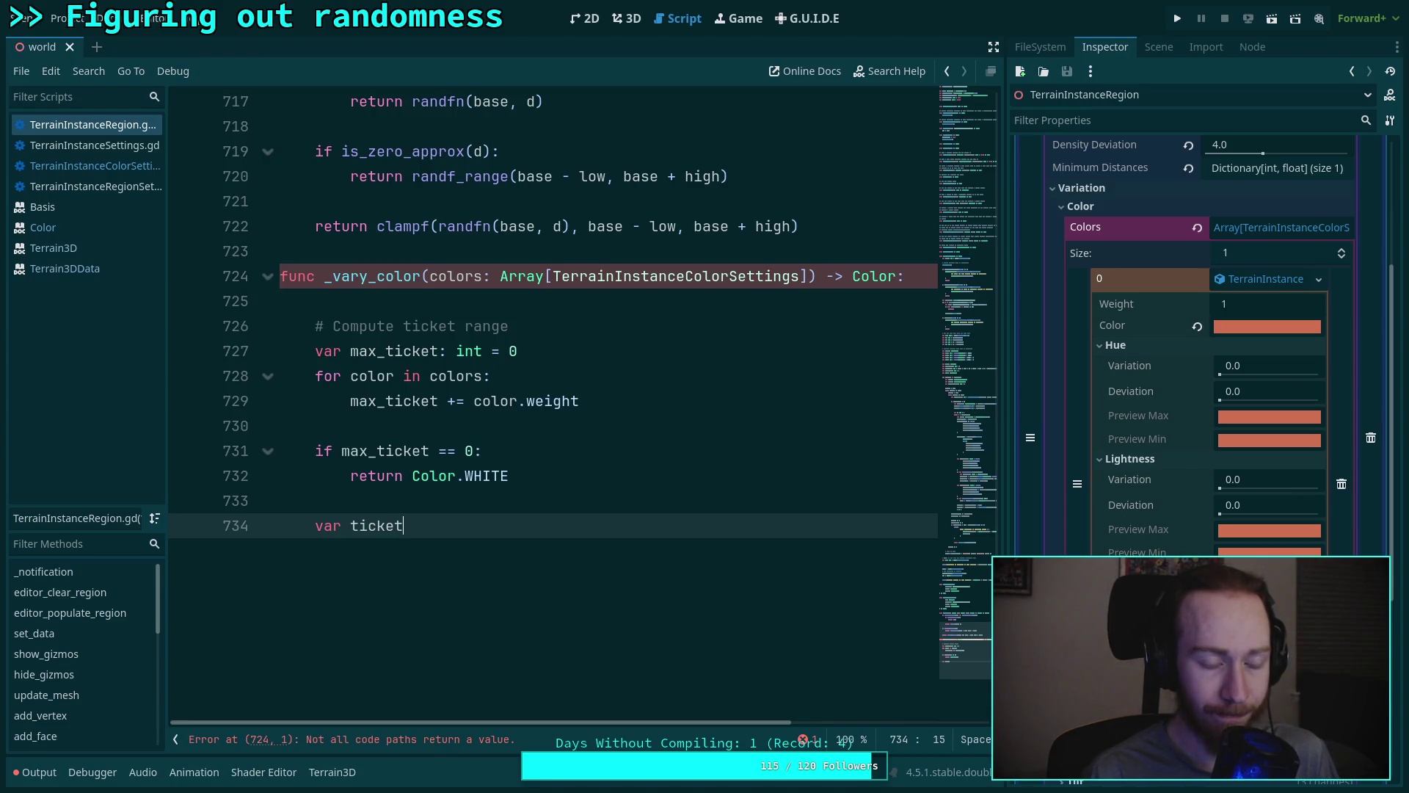
type("nt = rand")
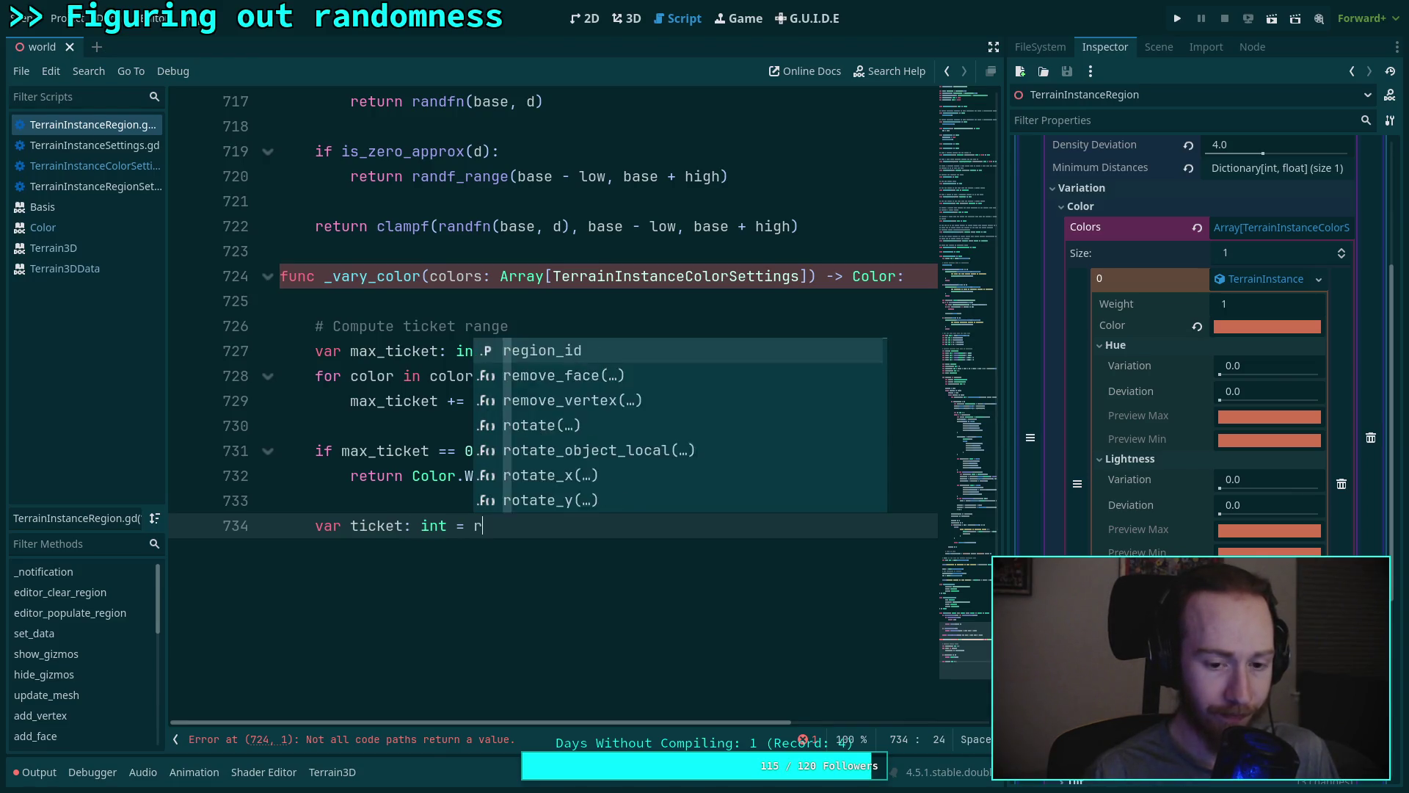
key("Down")
key("Down")
key("Down")
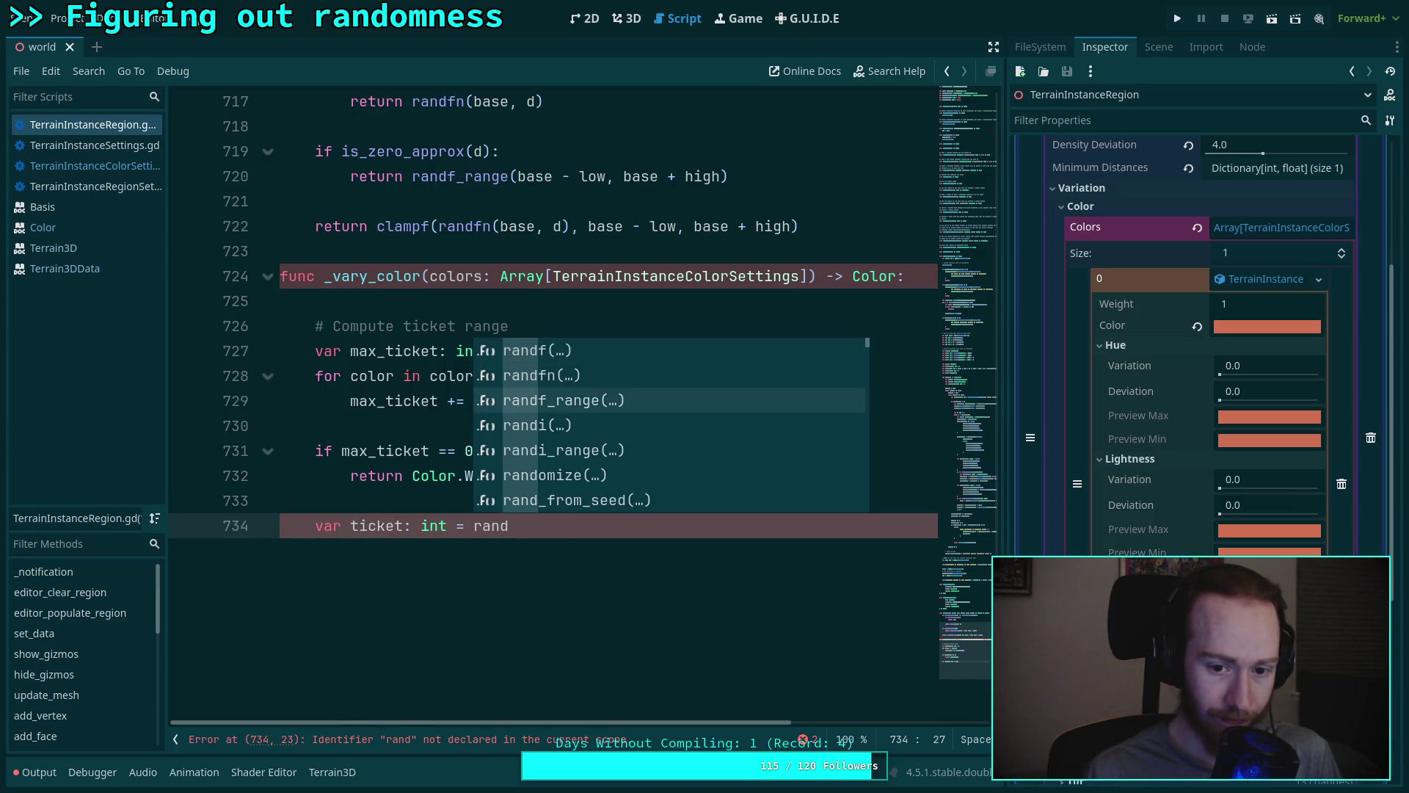
key("Return")
type("0")
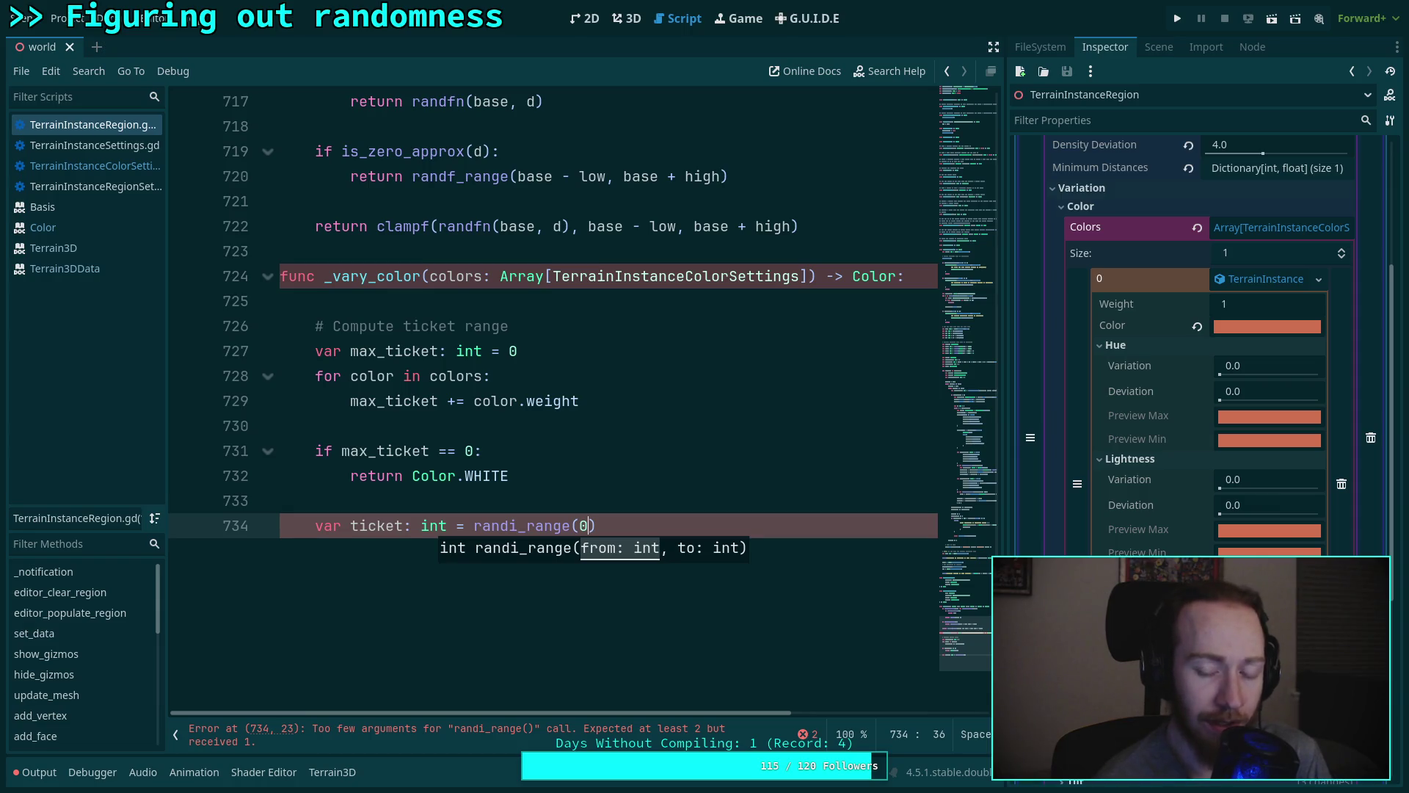
type(", ma")
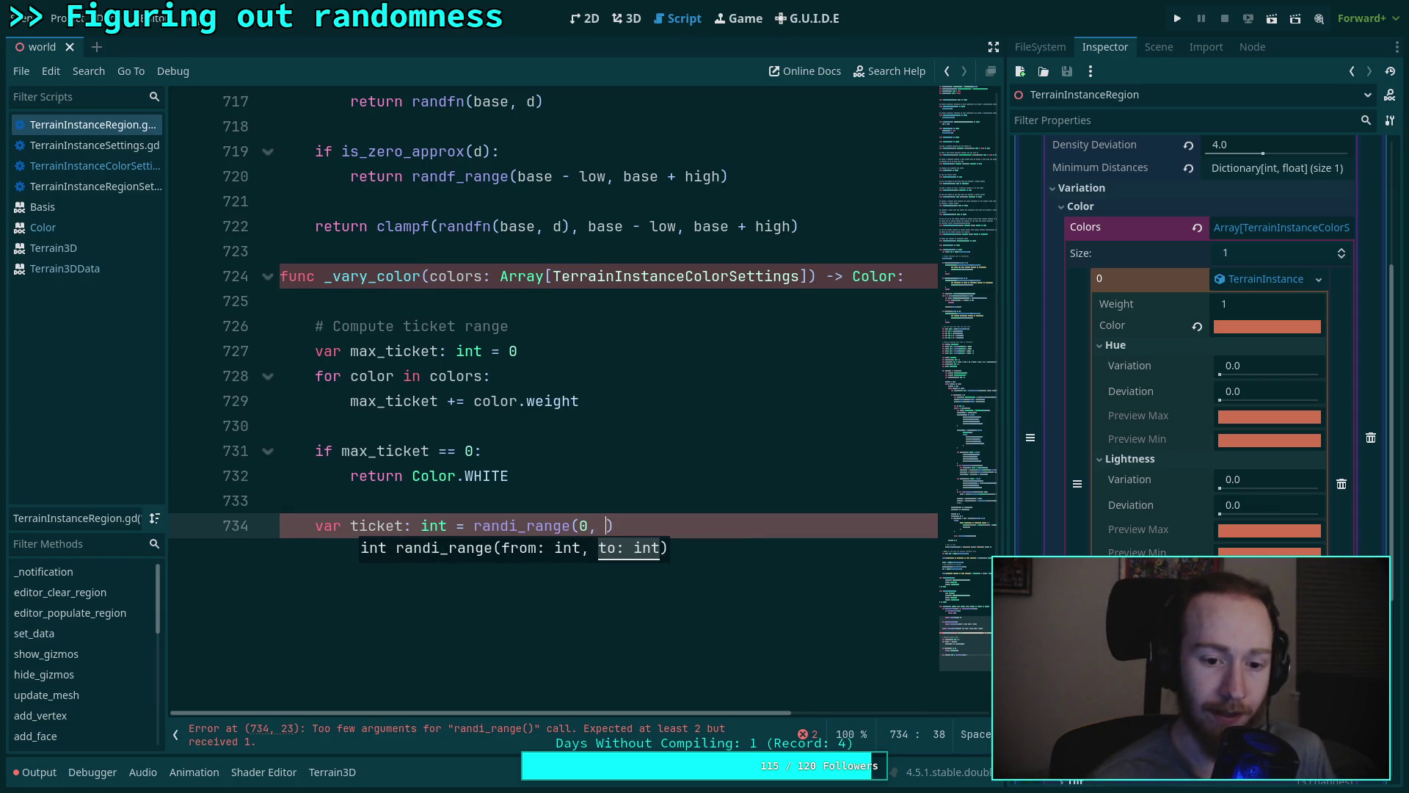
type("x_")
key("Return")
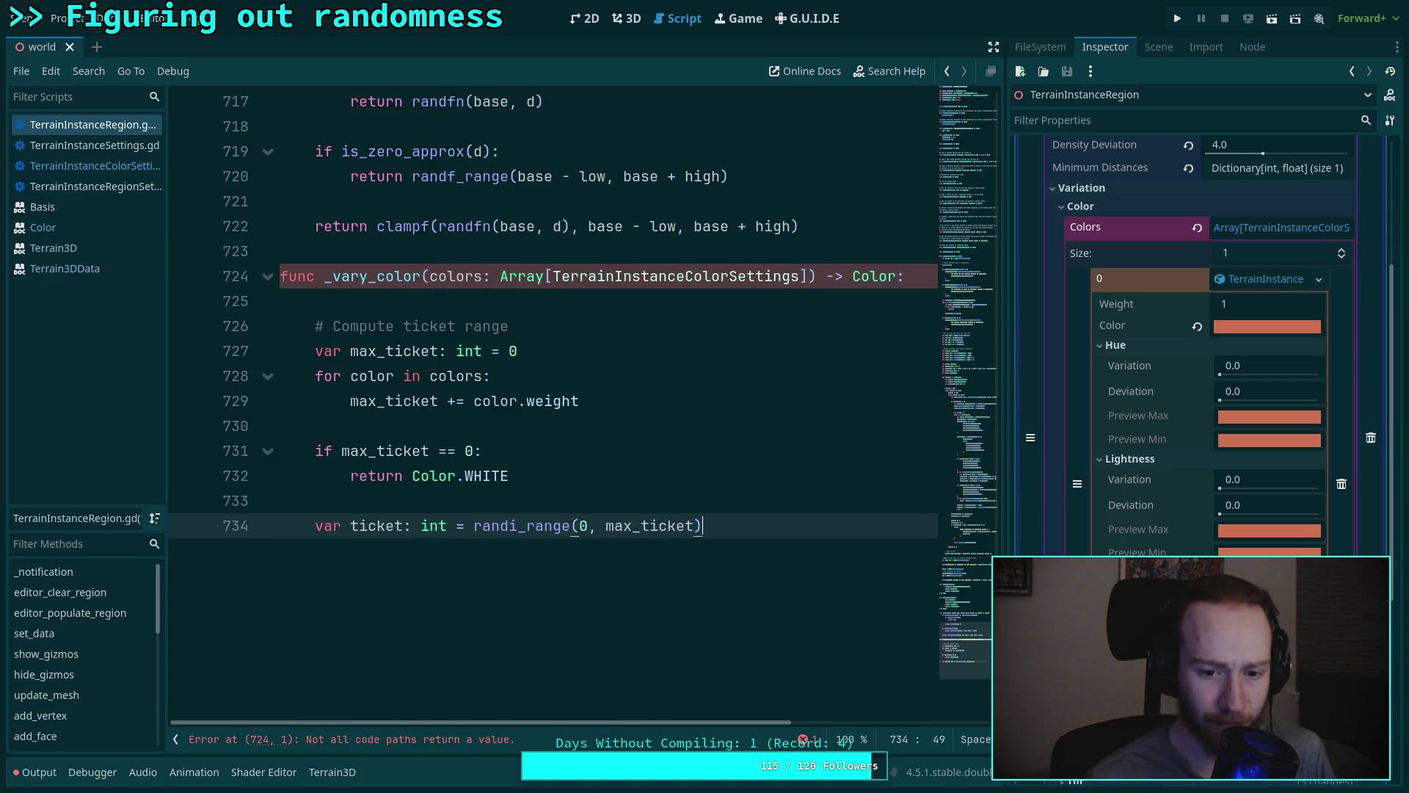
key("Return")
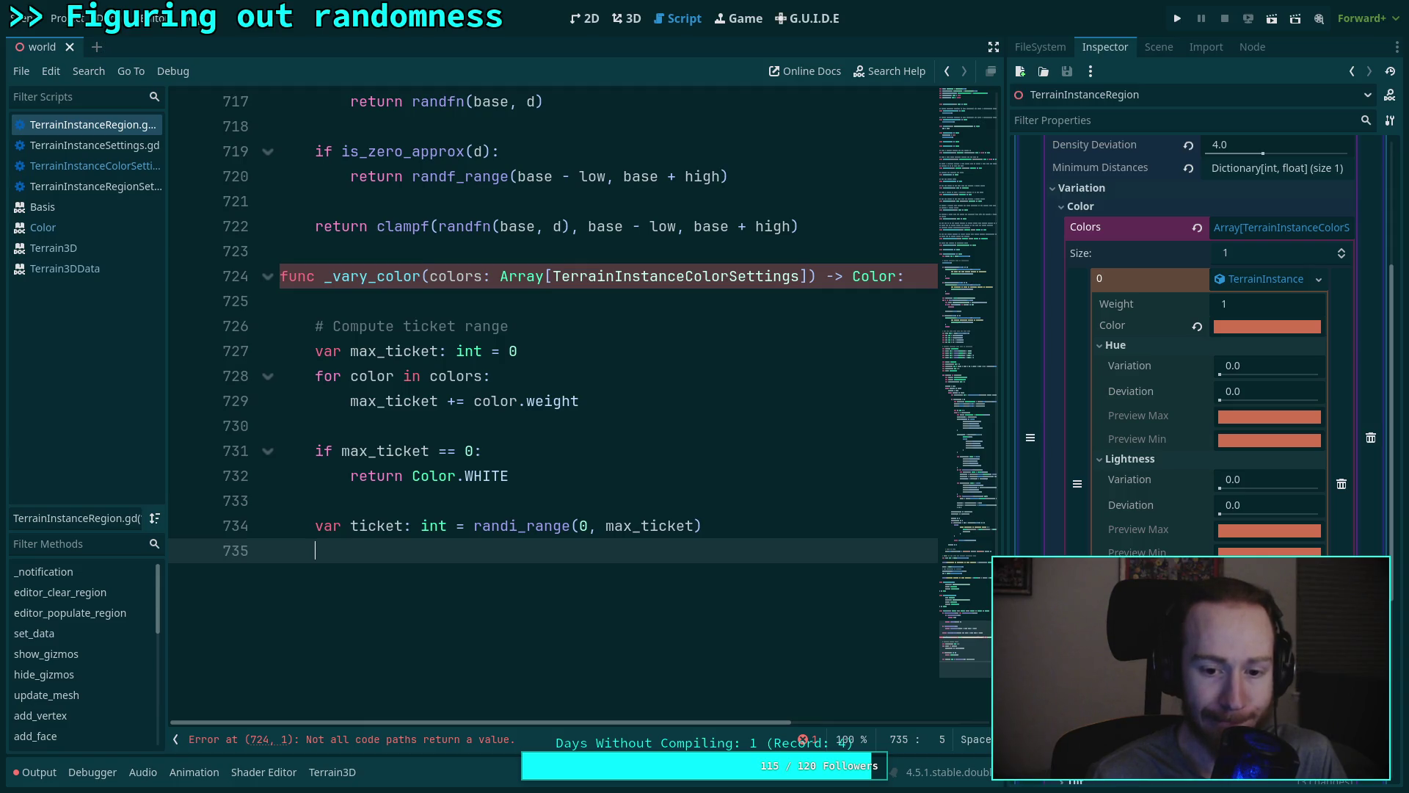
Step: Change the range's lower bound to 1 and the guard to 'max_ticket < 1', then save with Ctrl+S
double_click(581, 526)
type("1")
left_click(635, 543)
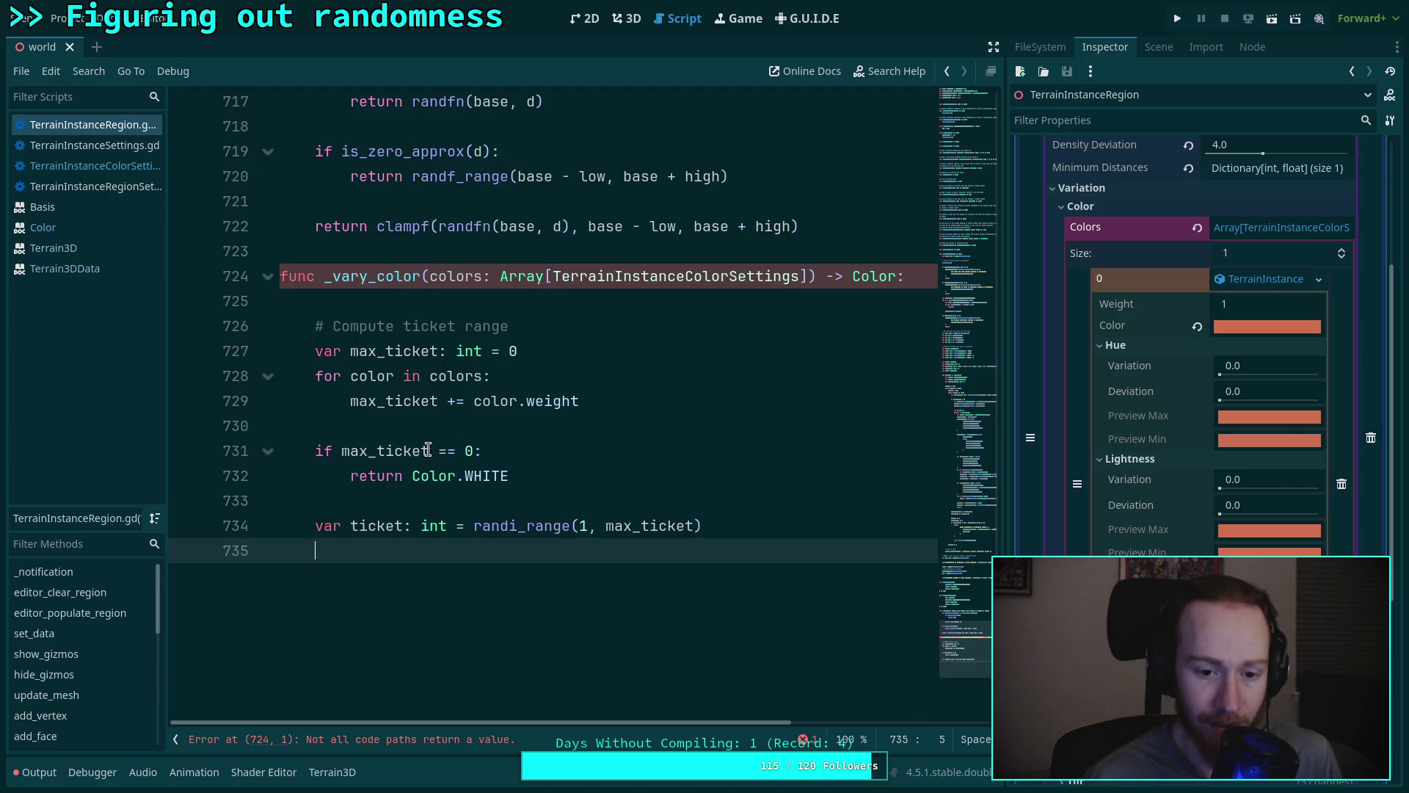
left_click_drag(438, 451, 470, 451)
type("< 1")
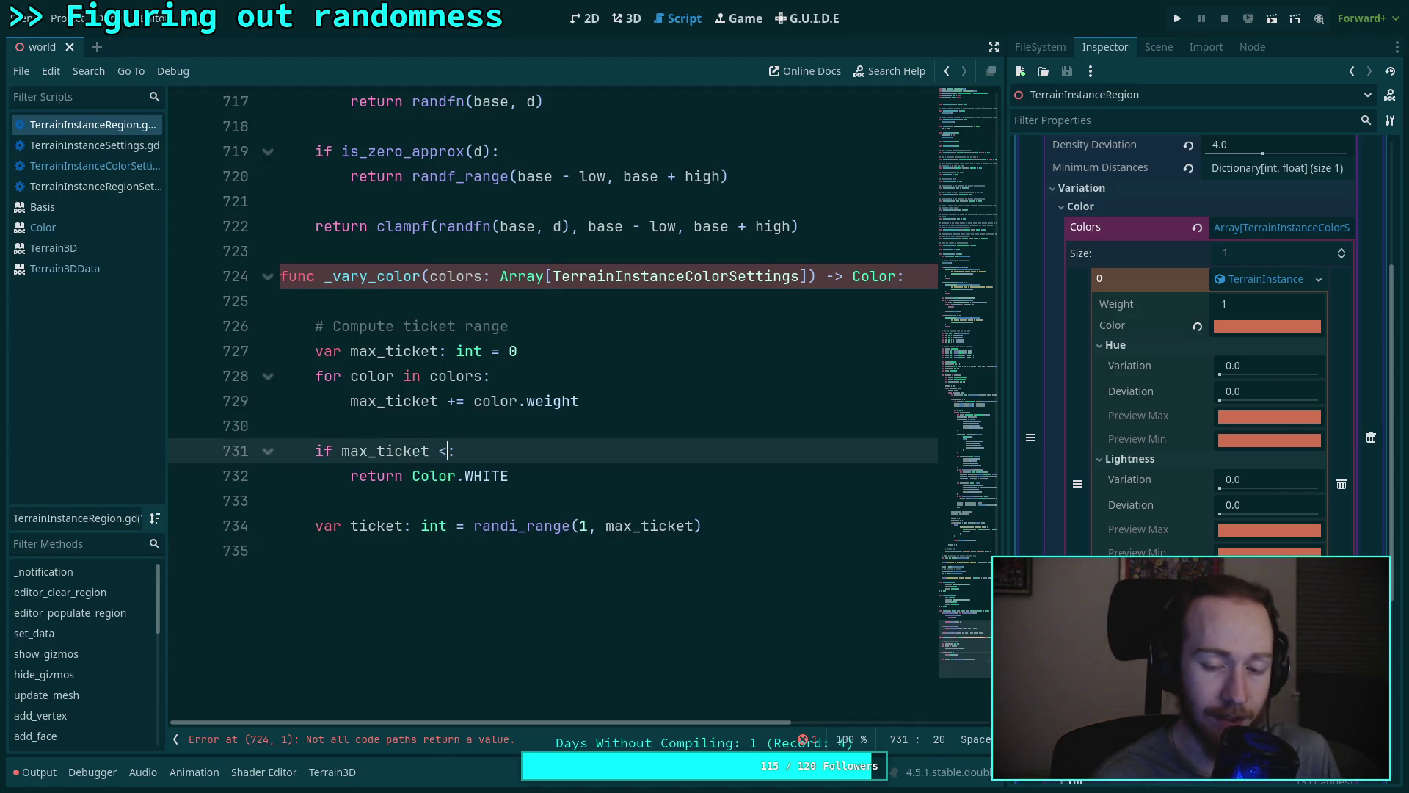
key("ctrl+s")
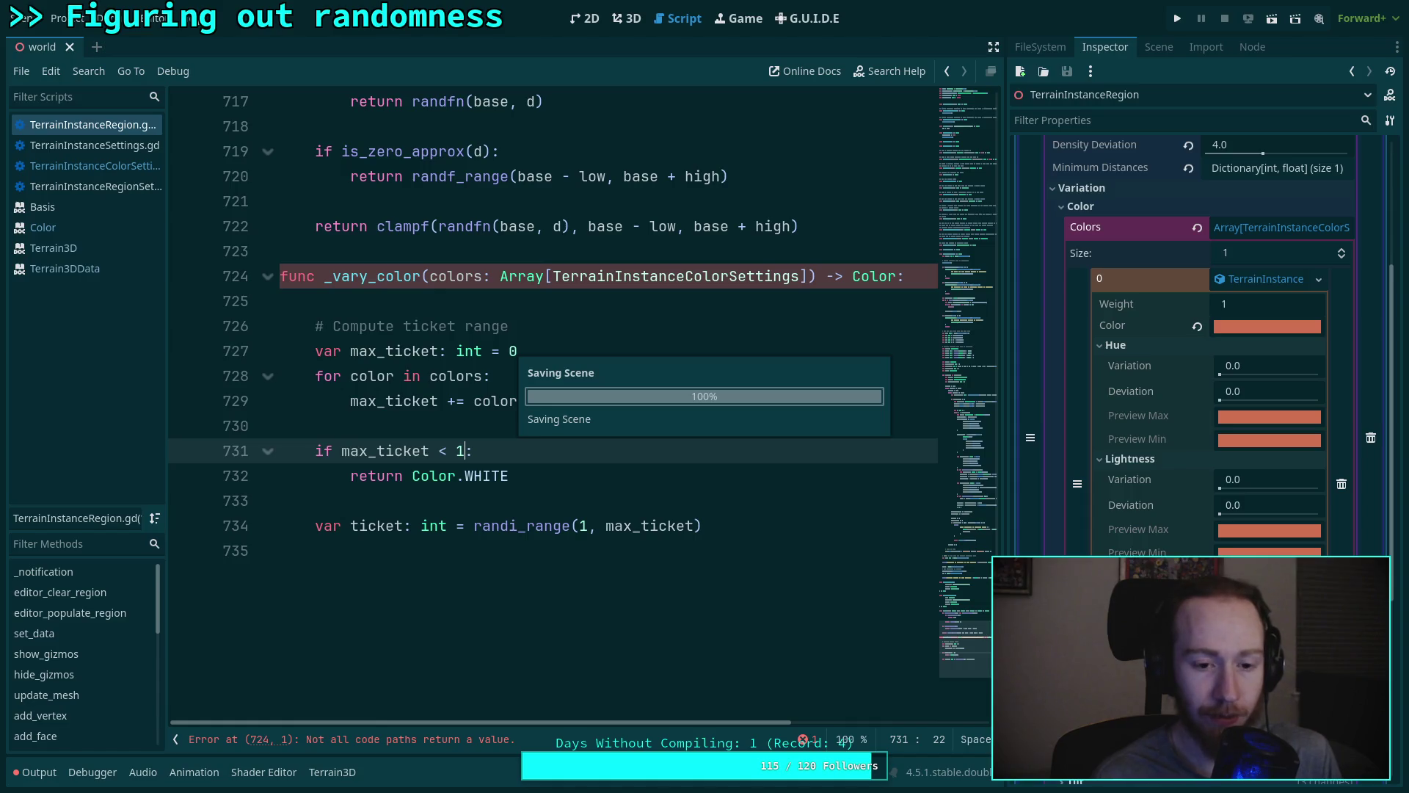
left_click(610, 492)
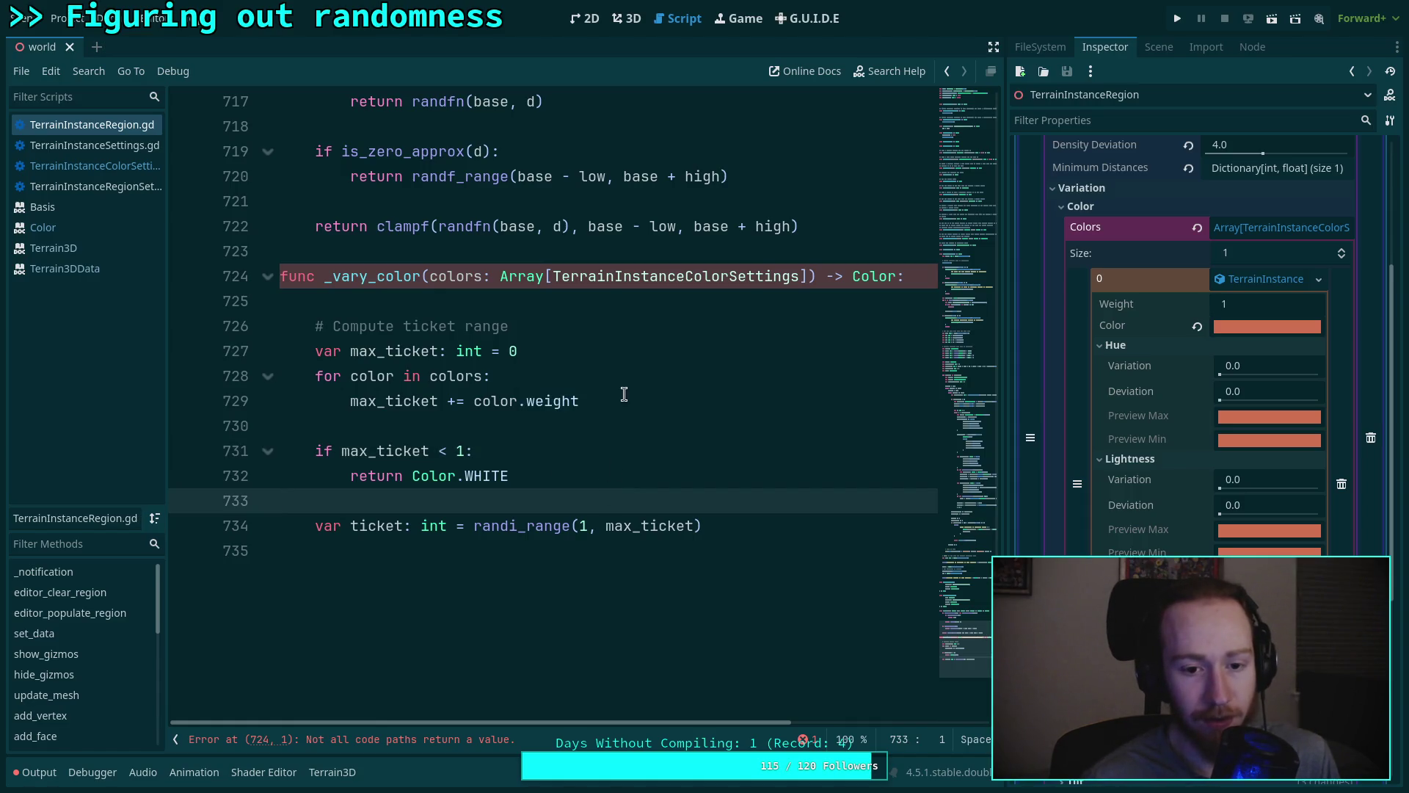
left_click(670, 303)
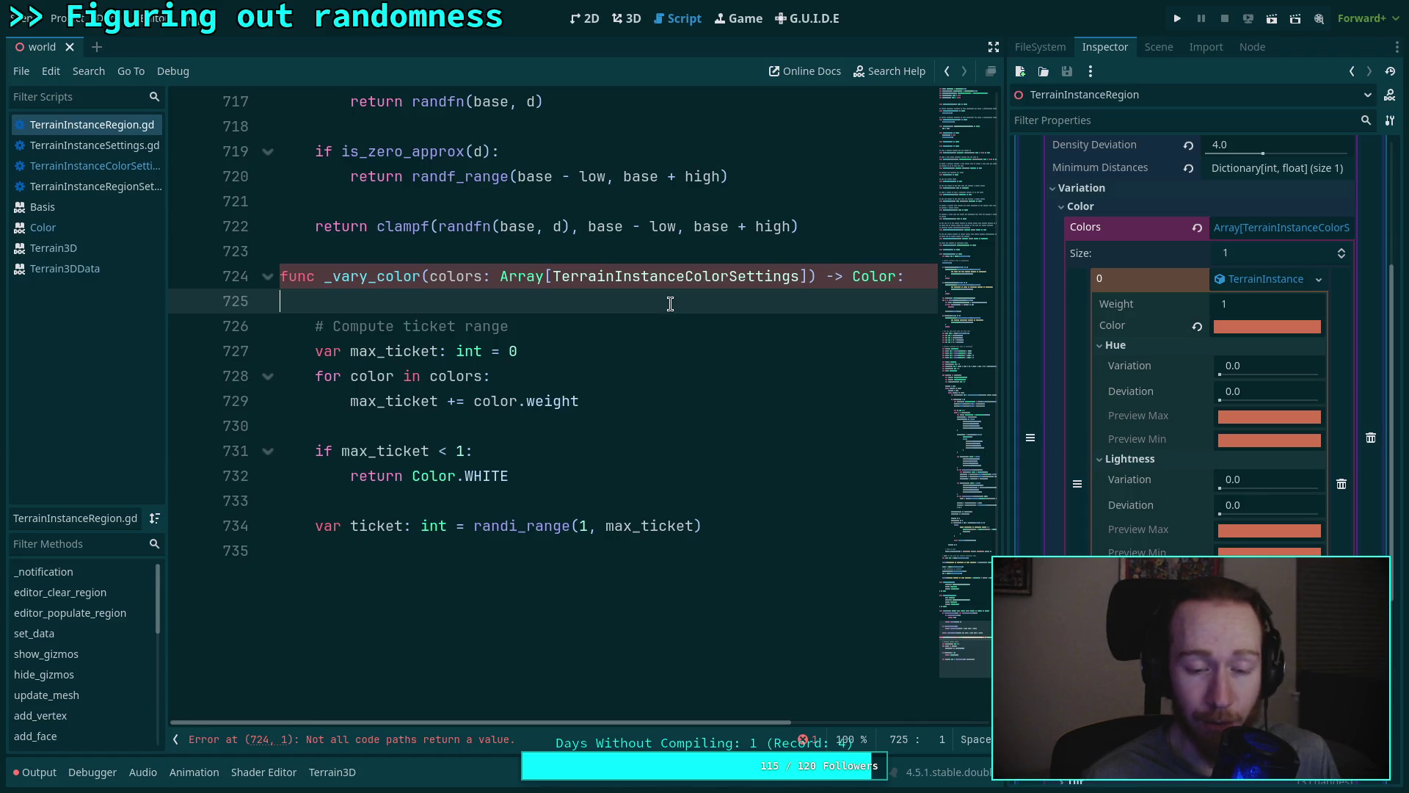
key("Return")
key("Return")
key("Up")
type("if c")
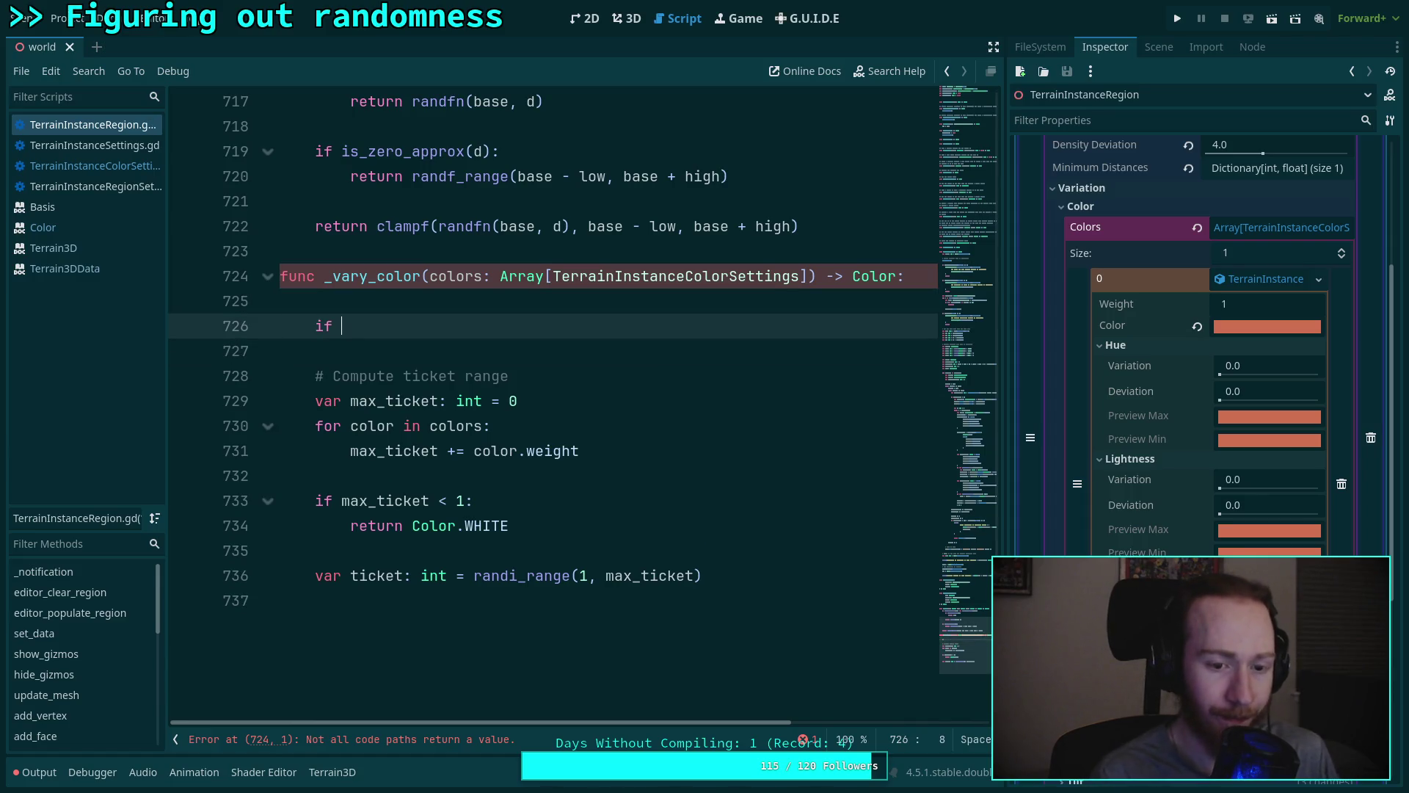
type("olors.siz")
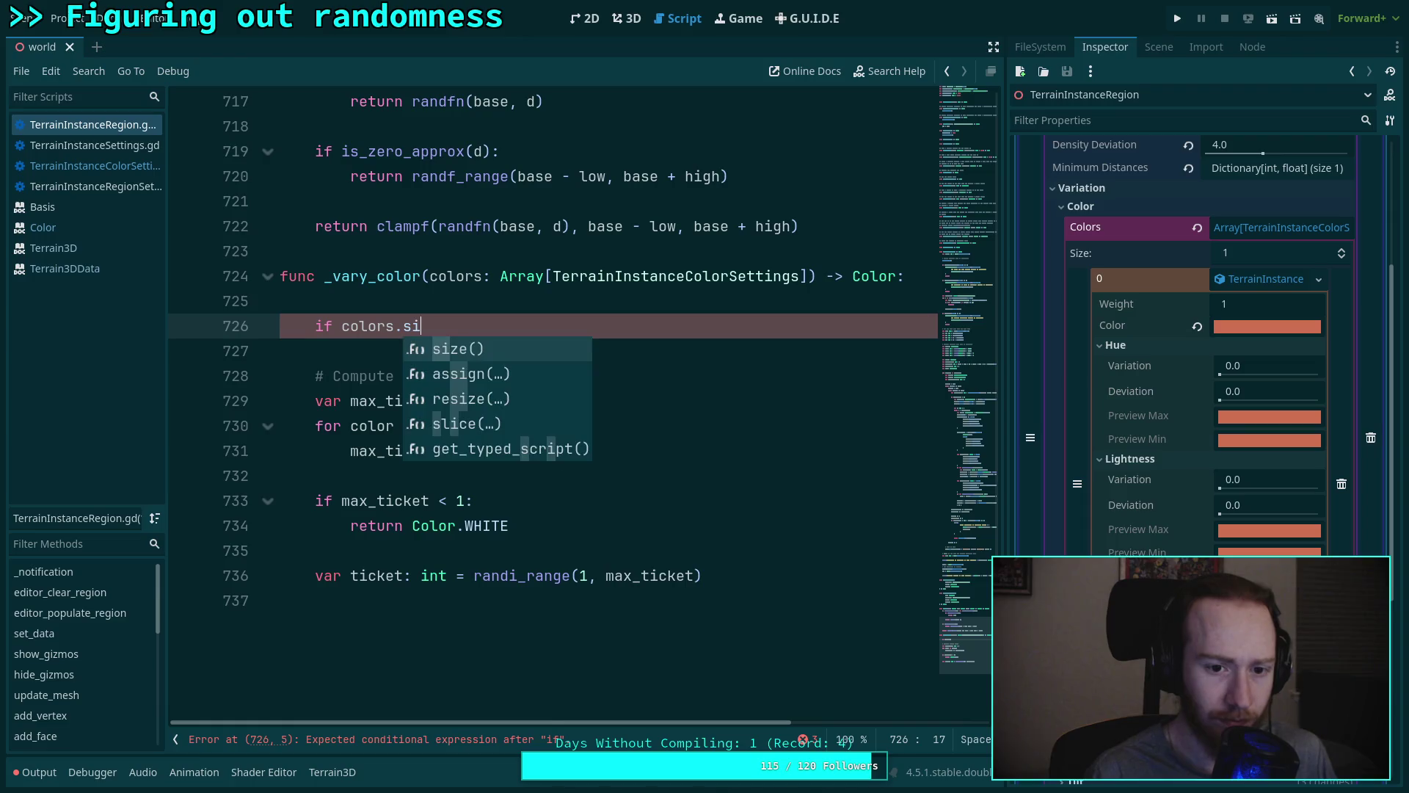
key("Return")
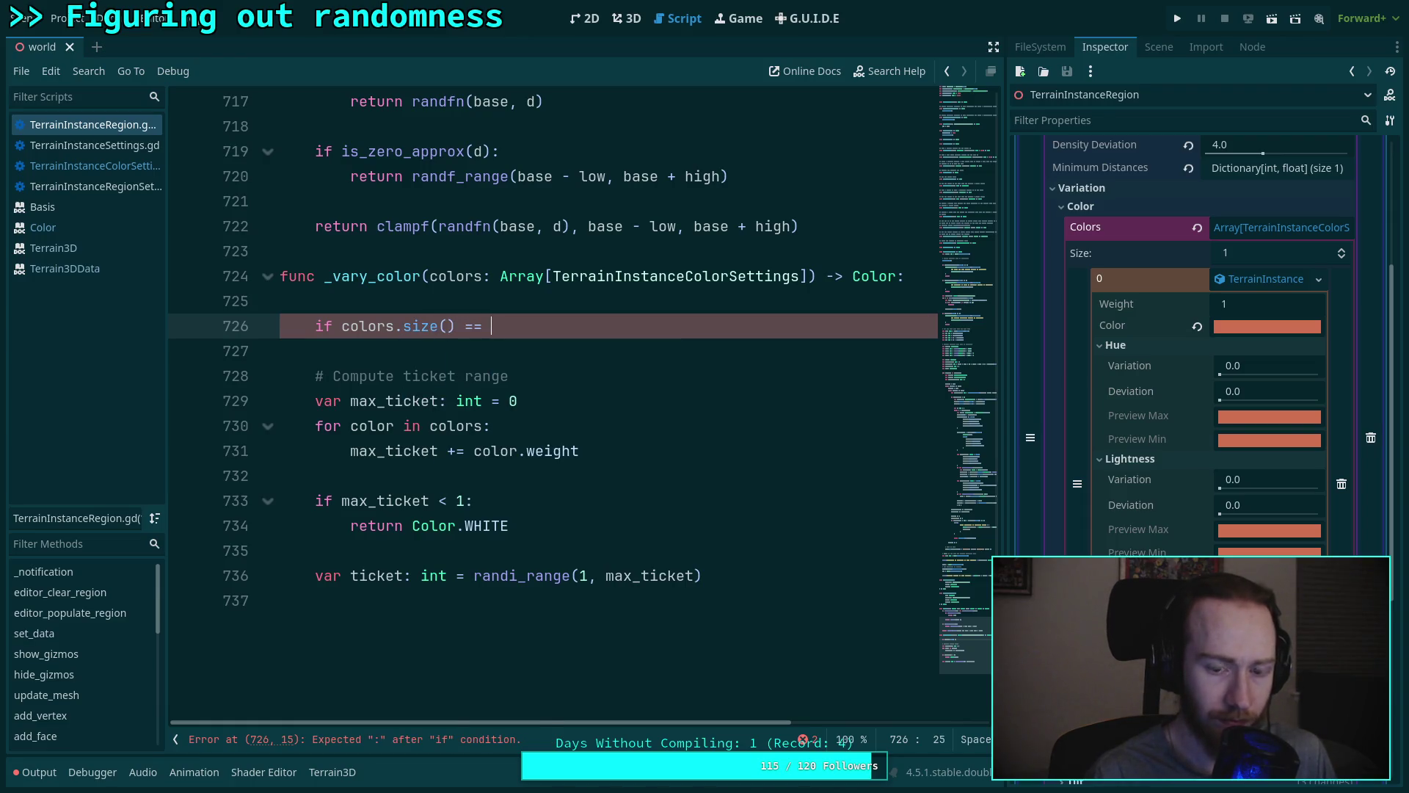
left_click(281, 301)
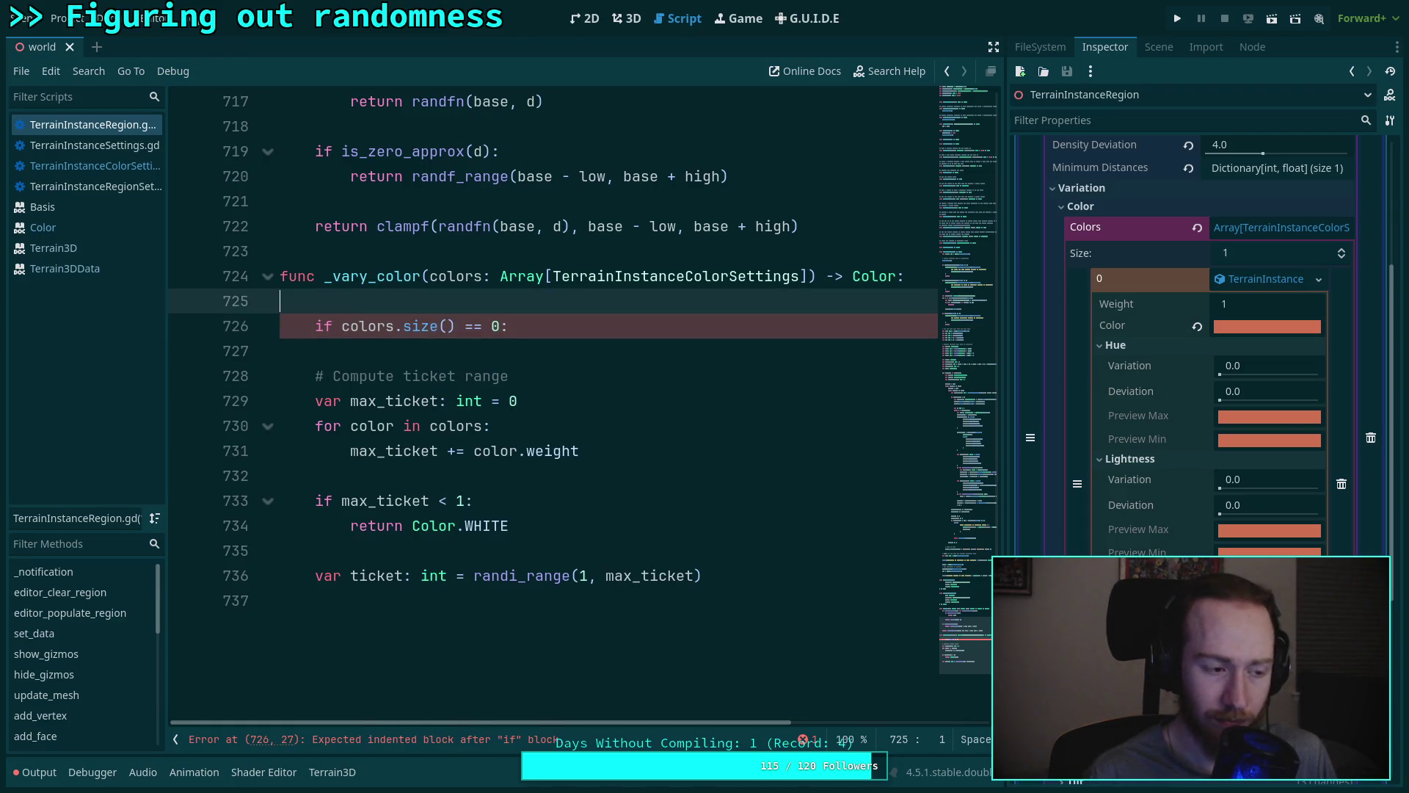
key("Return")
key("BackSpace")
key("BackSpace")
key("Down")
key("End")
key("Return")
type("return C")
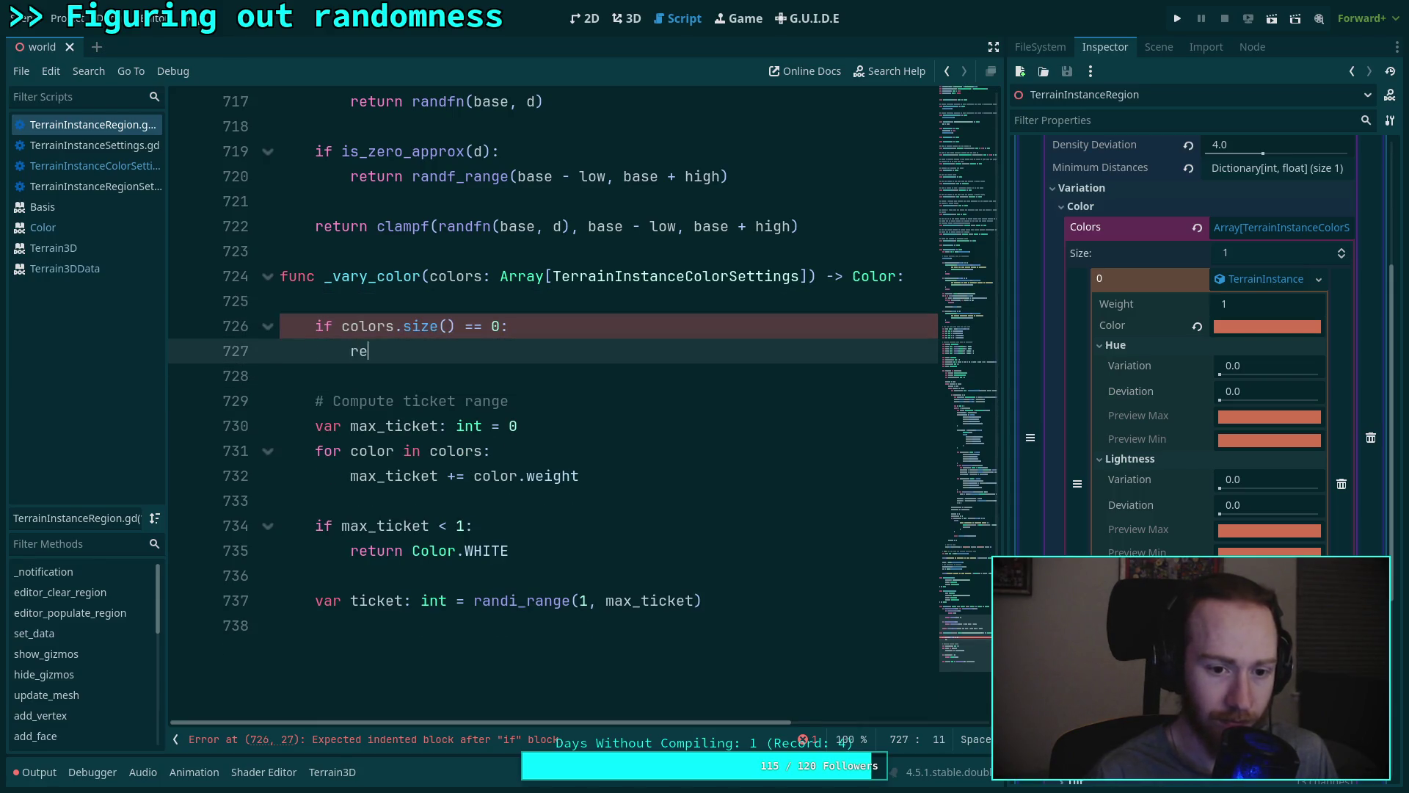
type("olor.WH")
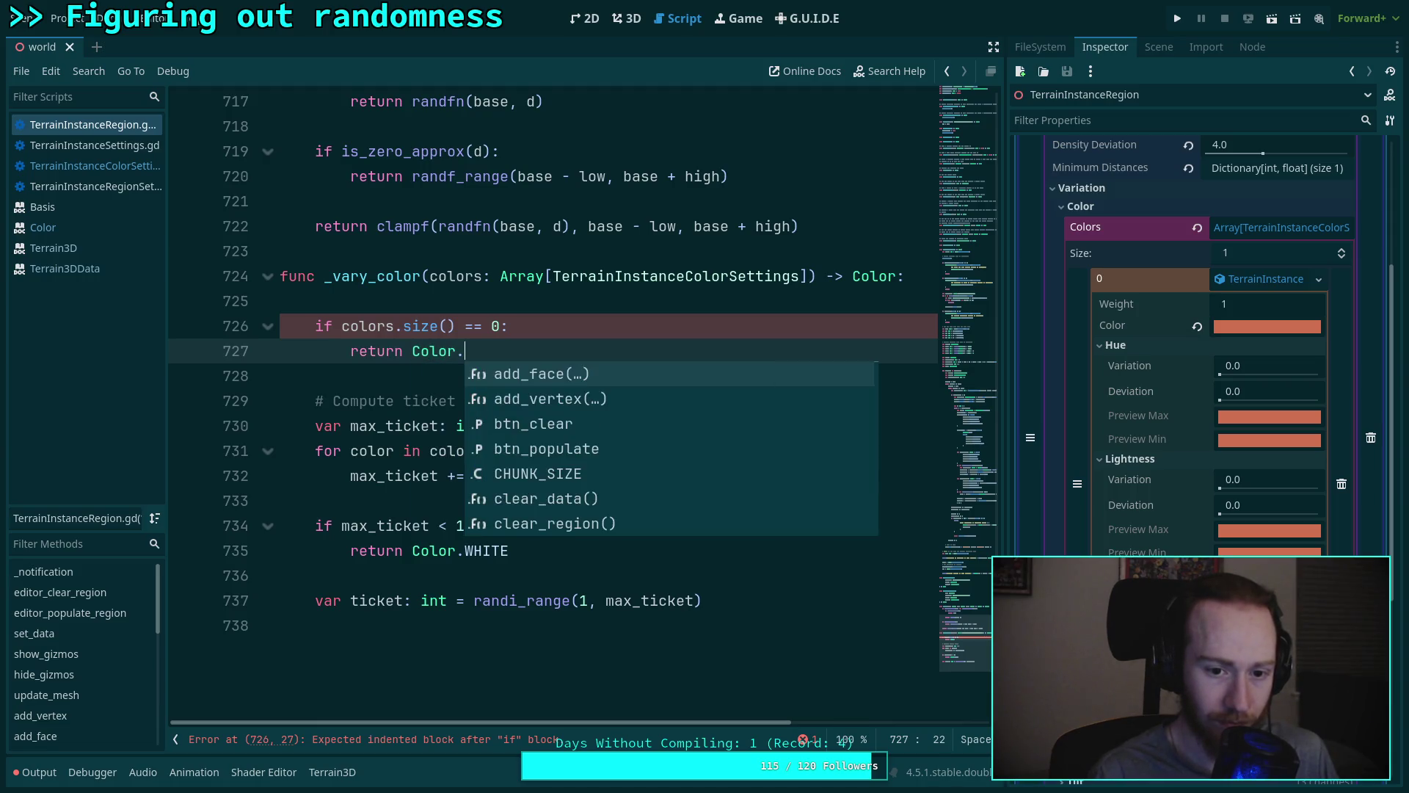
key("Down")
key("Return")
key("Return")
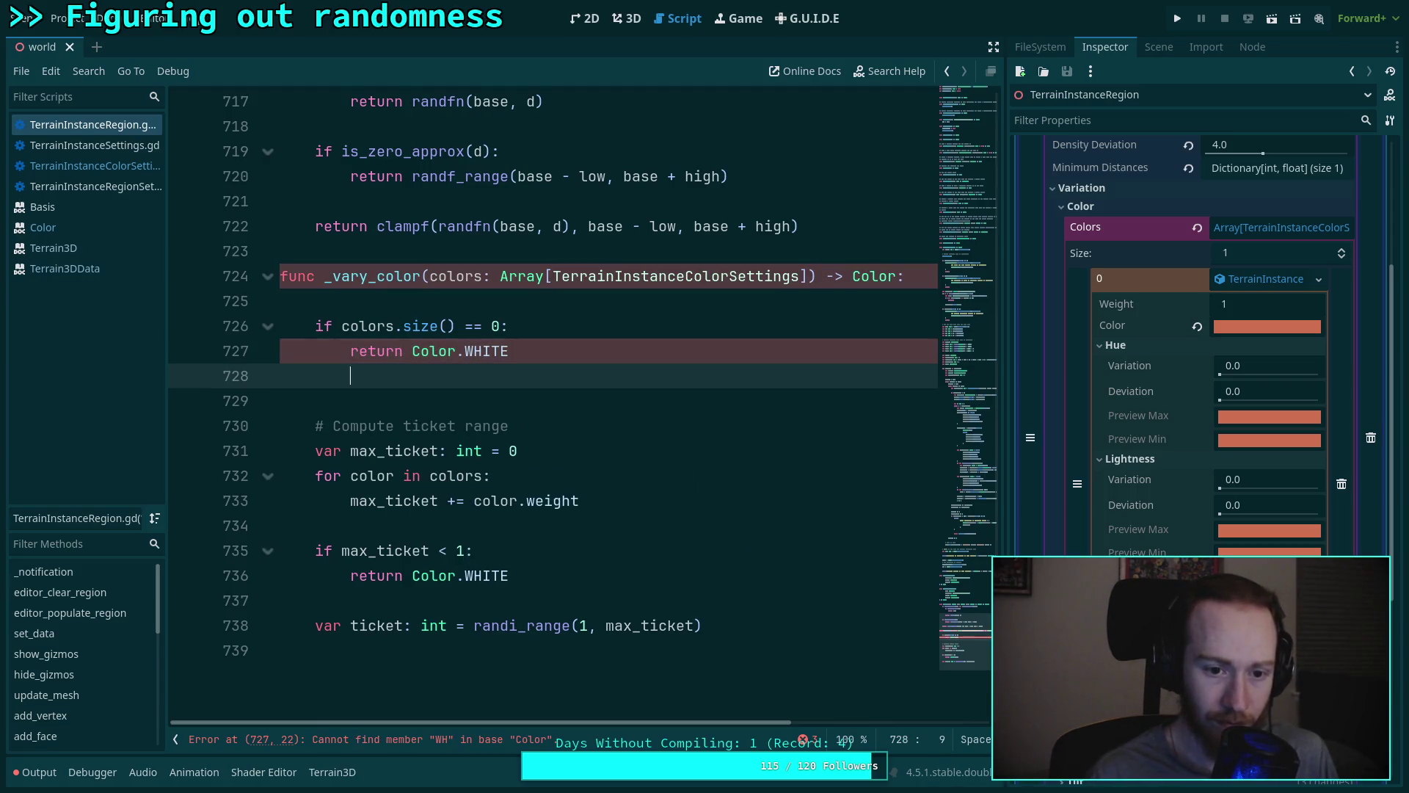
type("e")
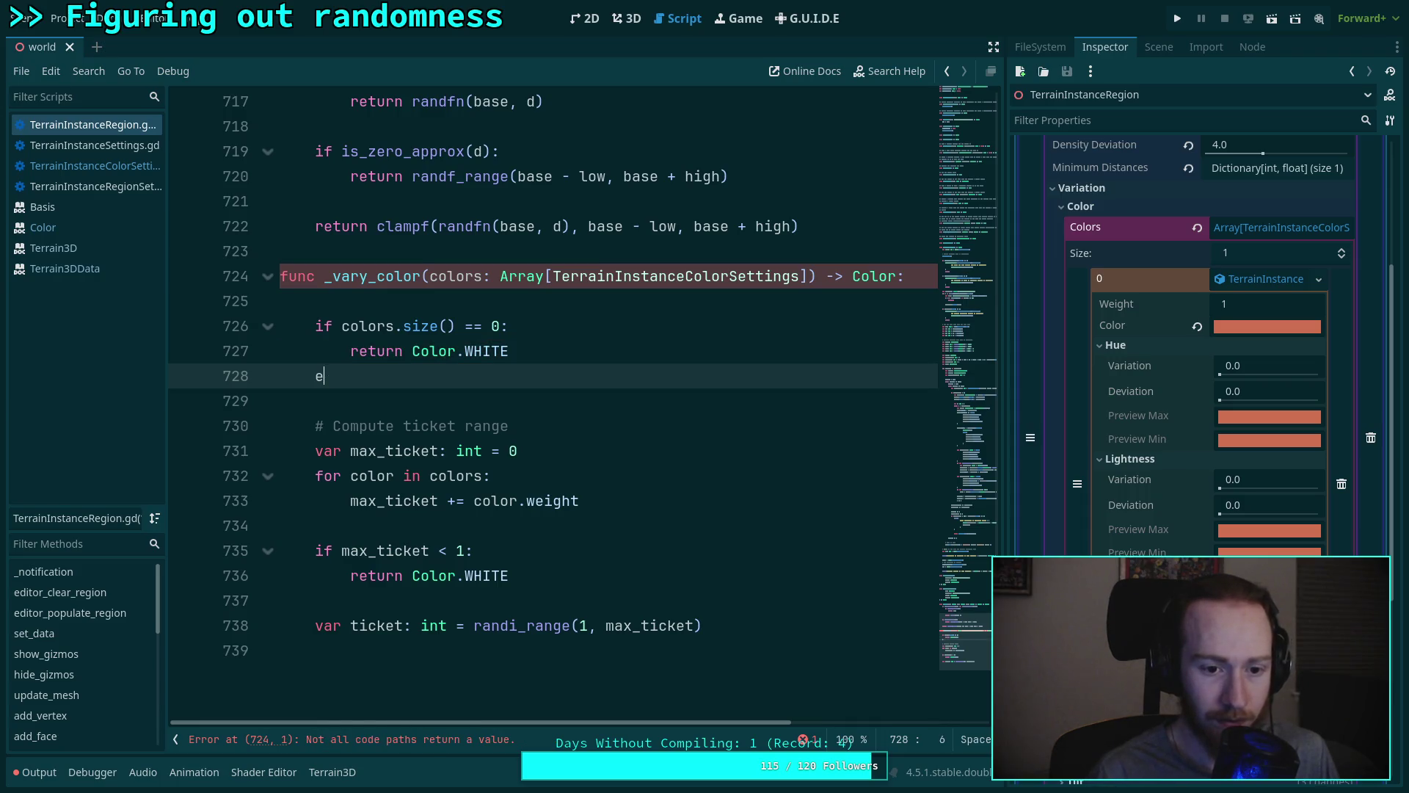
type("liy")
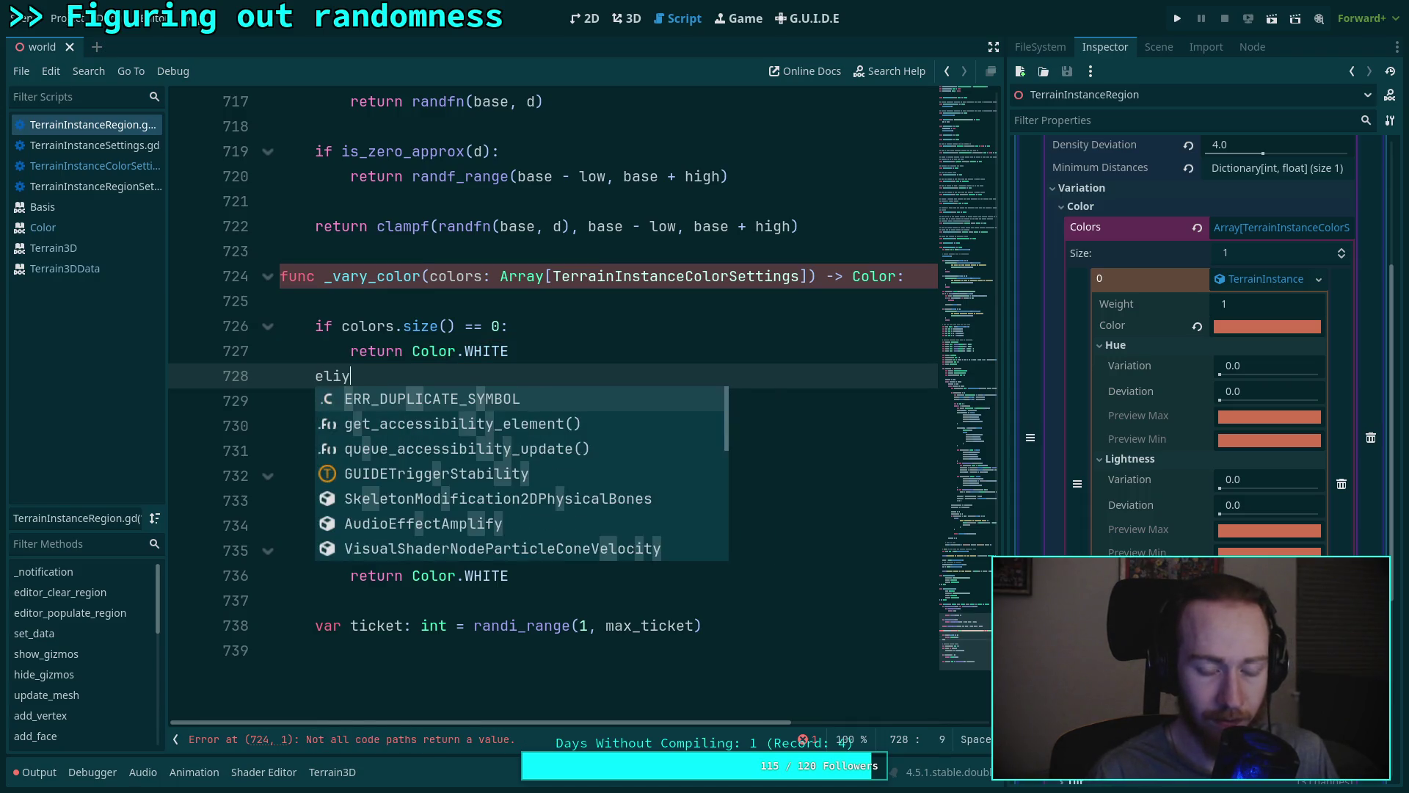
key("BackSpace")
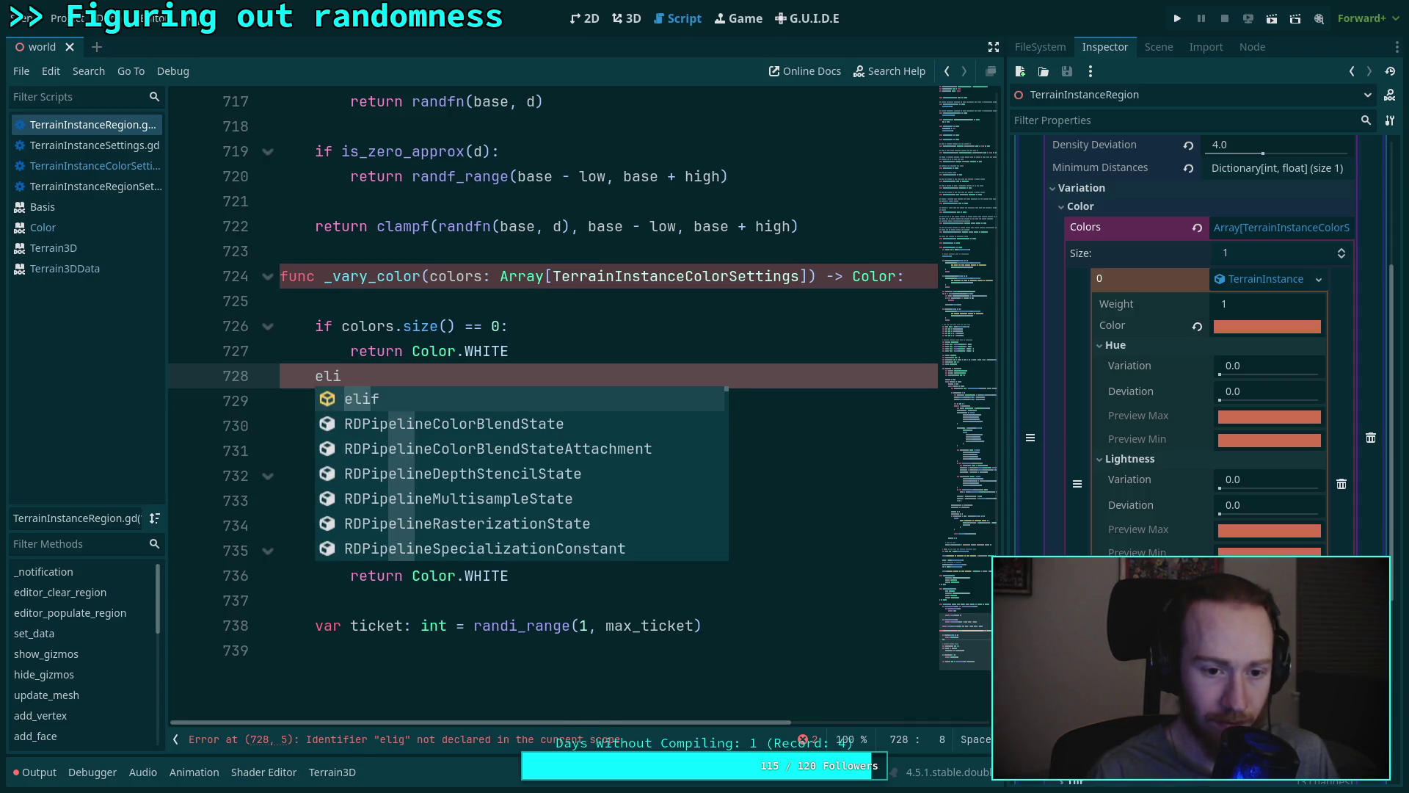
type("g")
key("BackSpace")
type("g")
key("BackSpace")
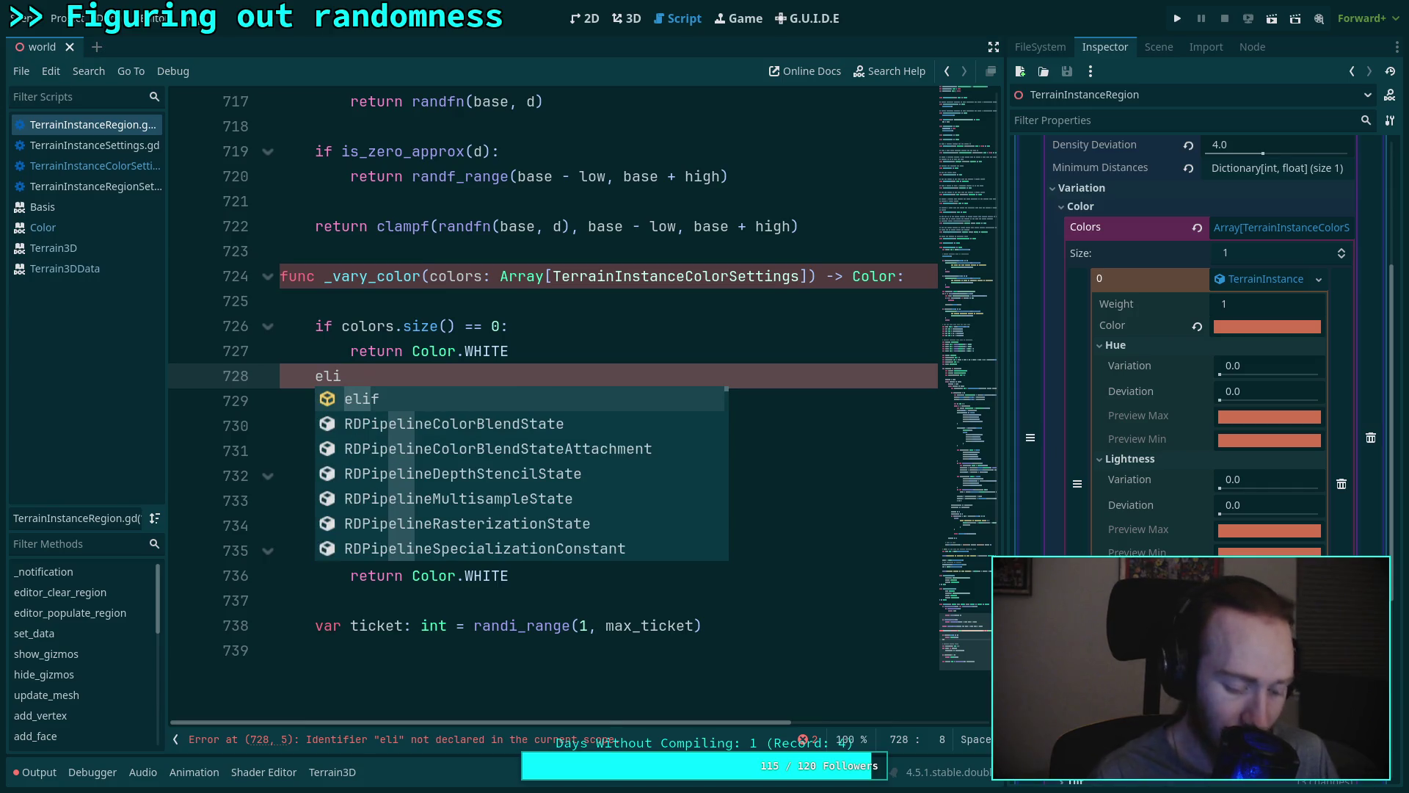
type("f colors")
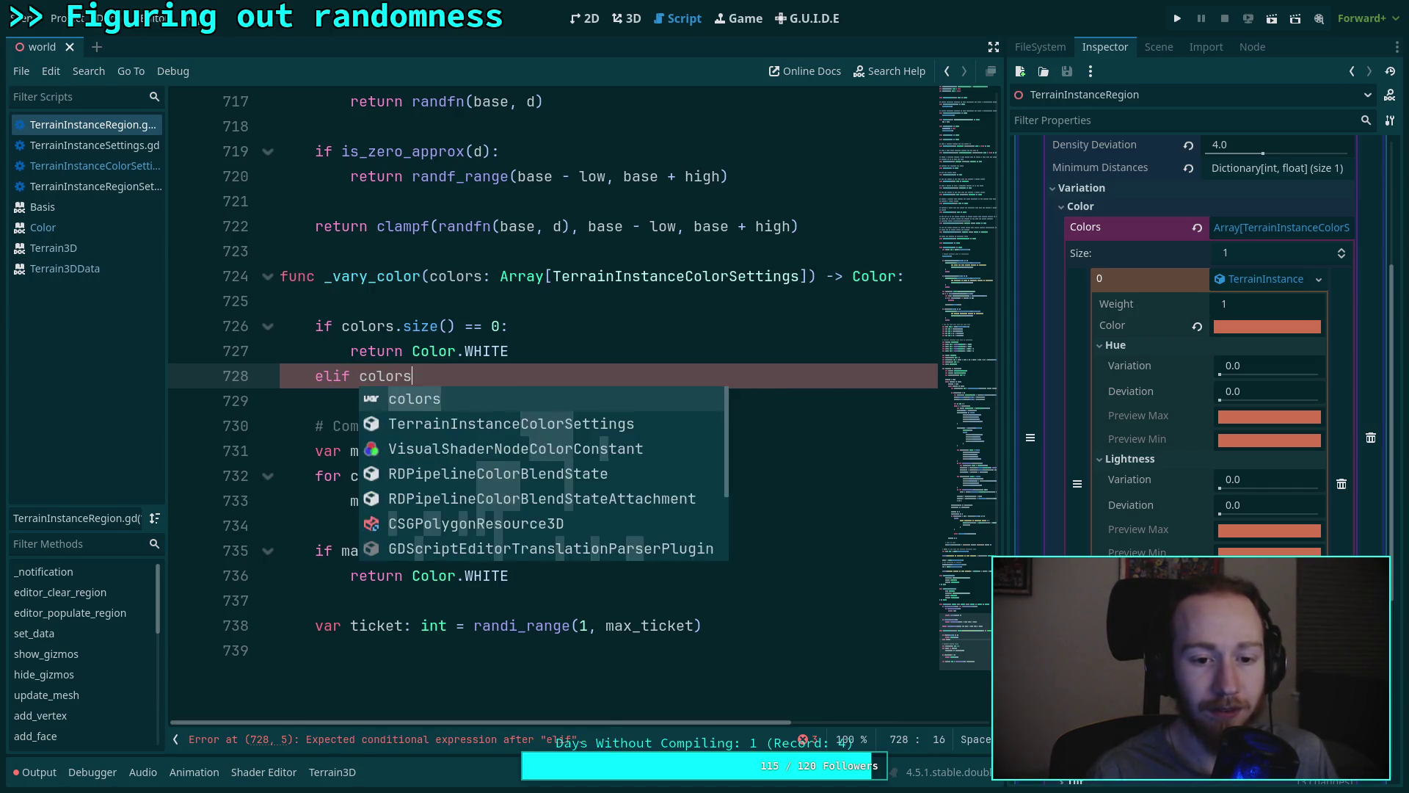
type(".size() == 1:")
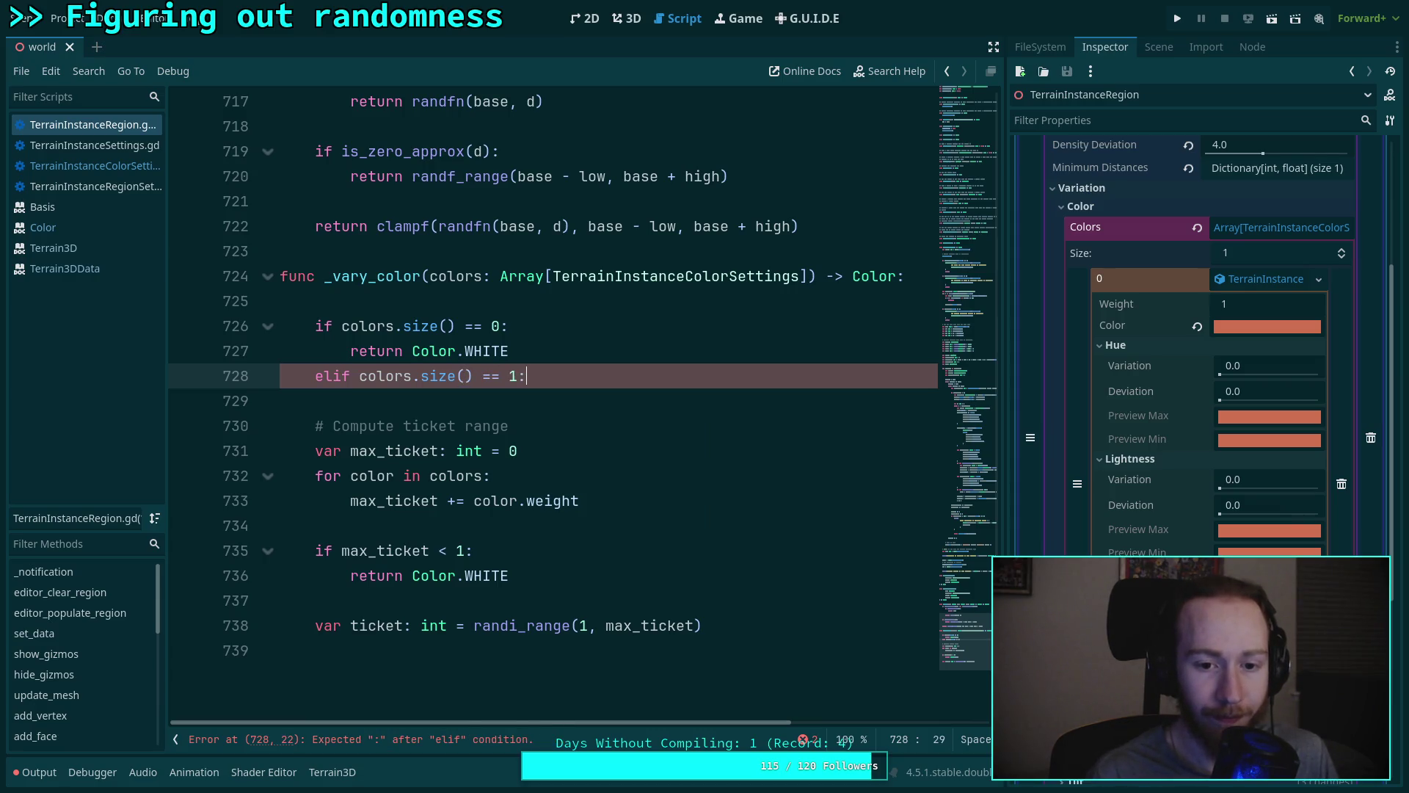
key("Return")
type("return colors[0]")
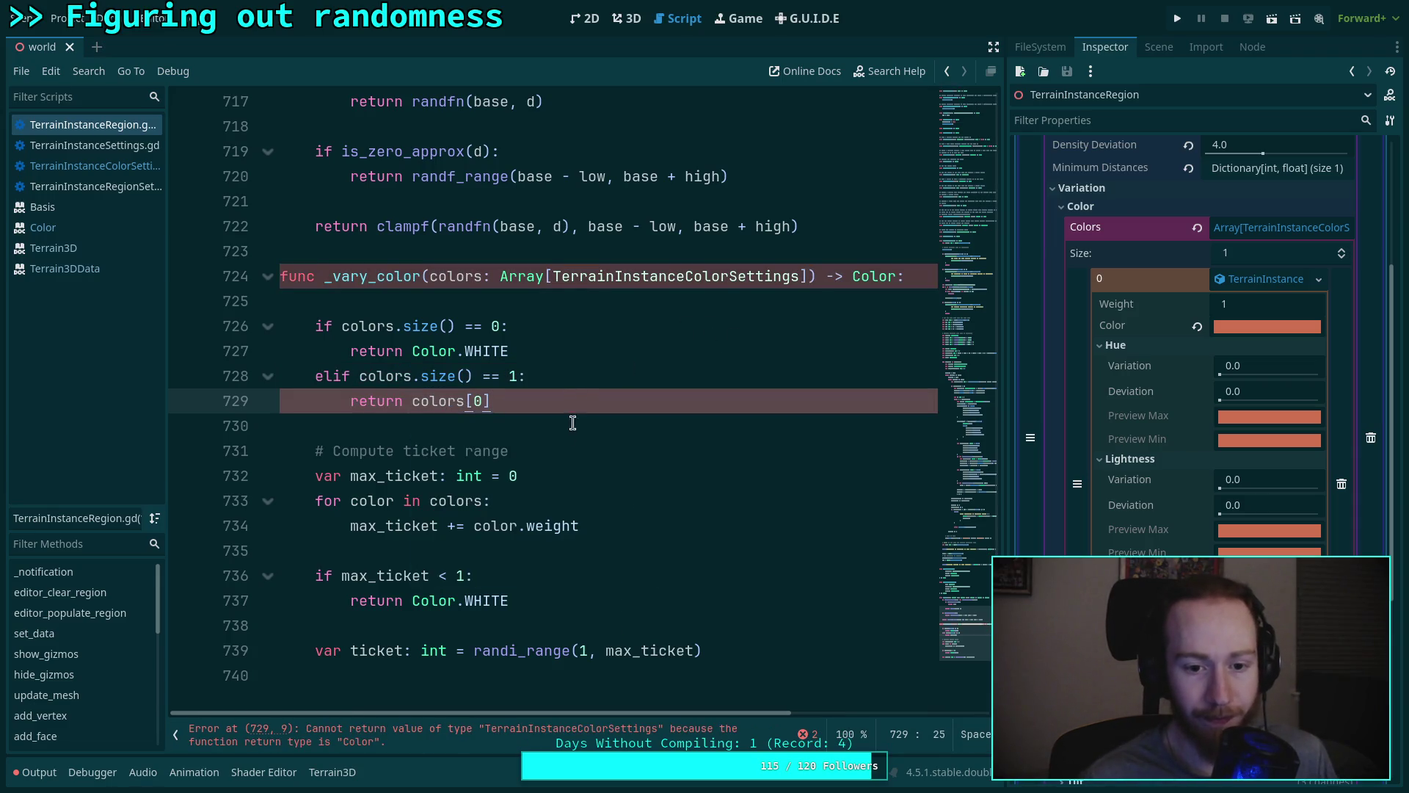
type(".")
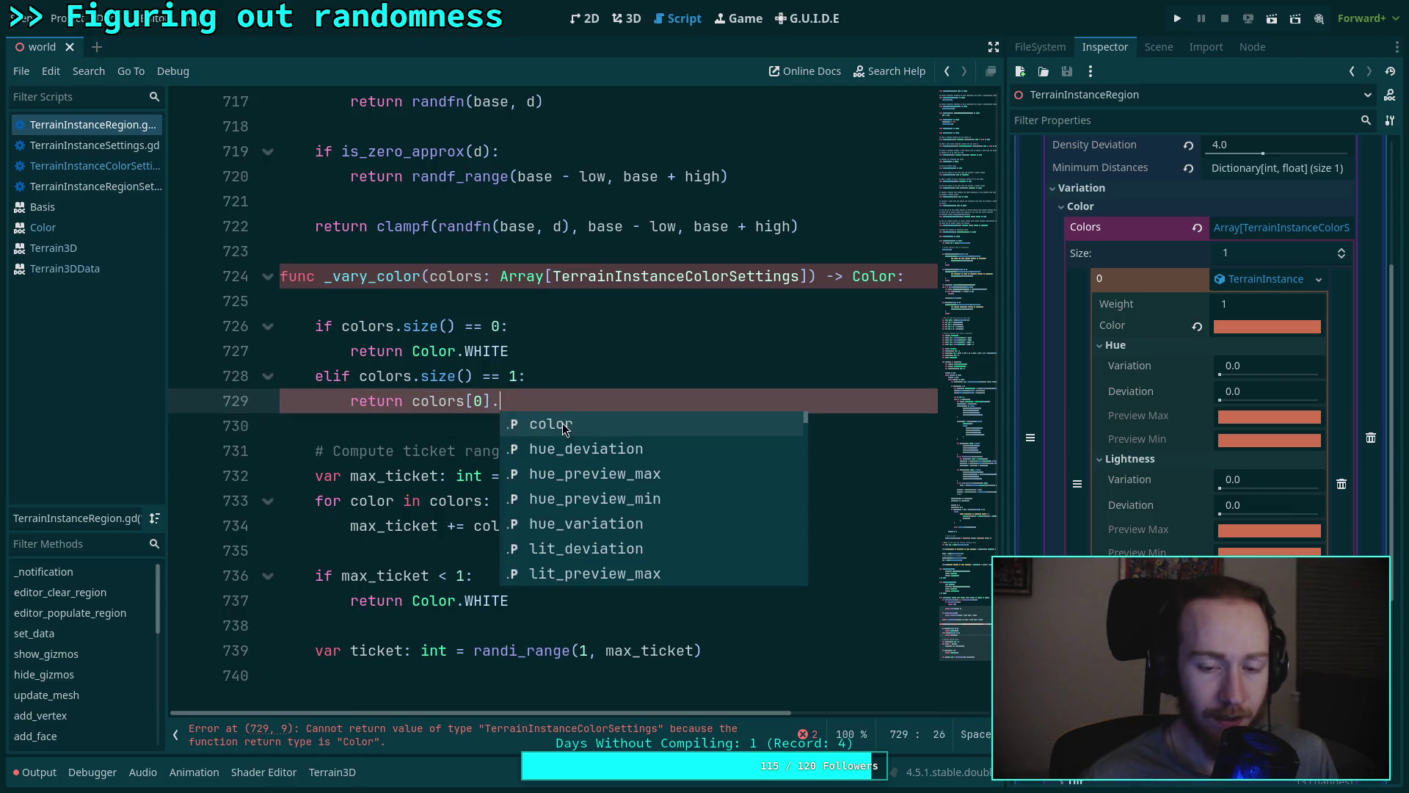
left_click(553, 392)
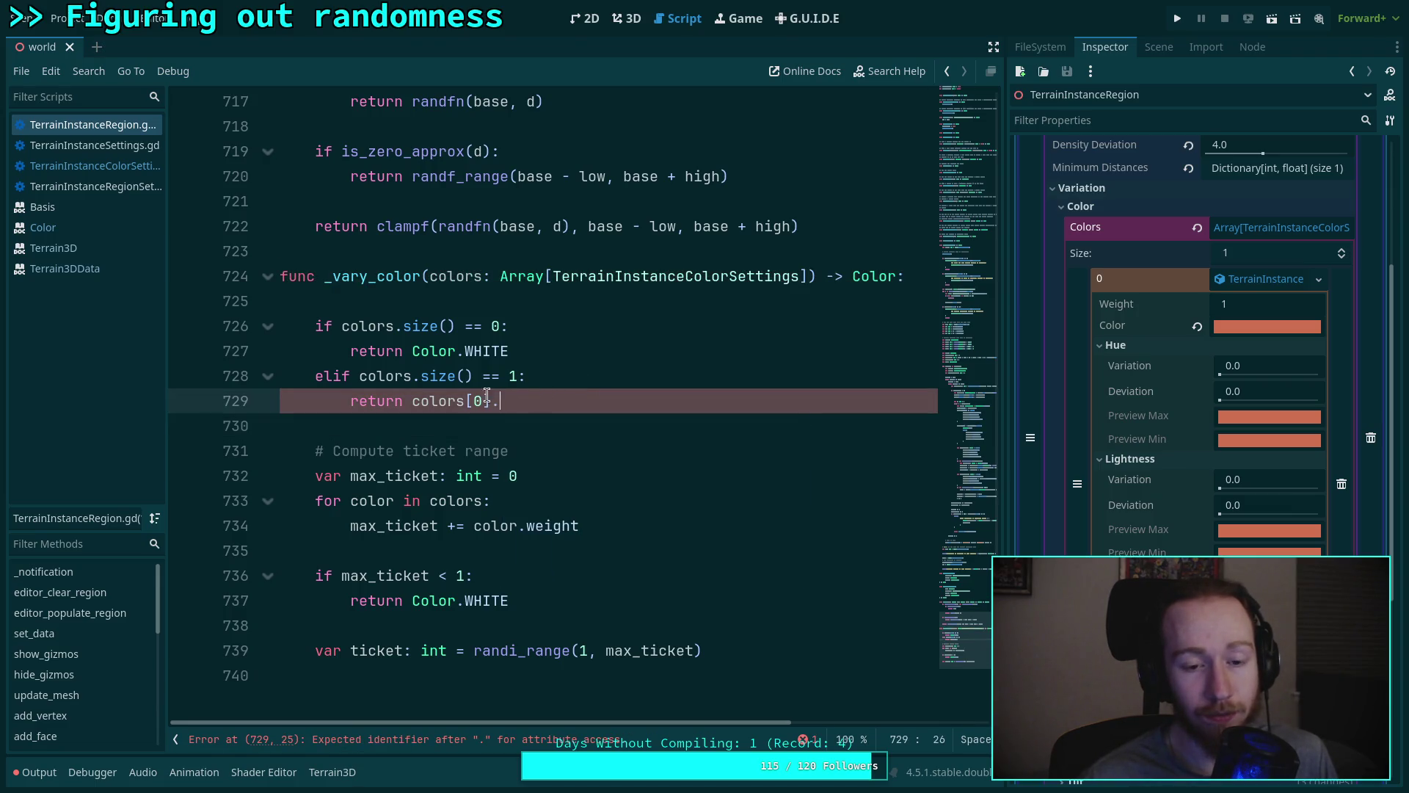
key("shift+Up")
key("shift+Home")
key("shift+Up")
key("shift+Up")
key("shift+Up")
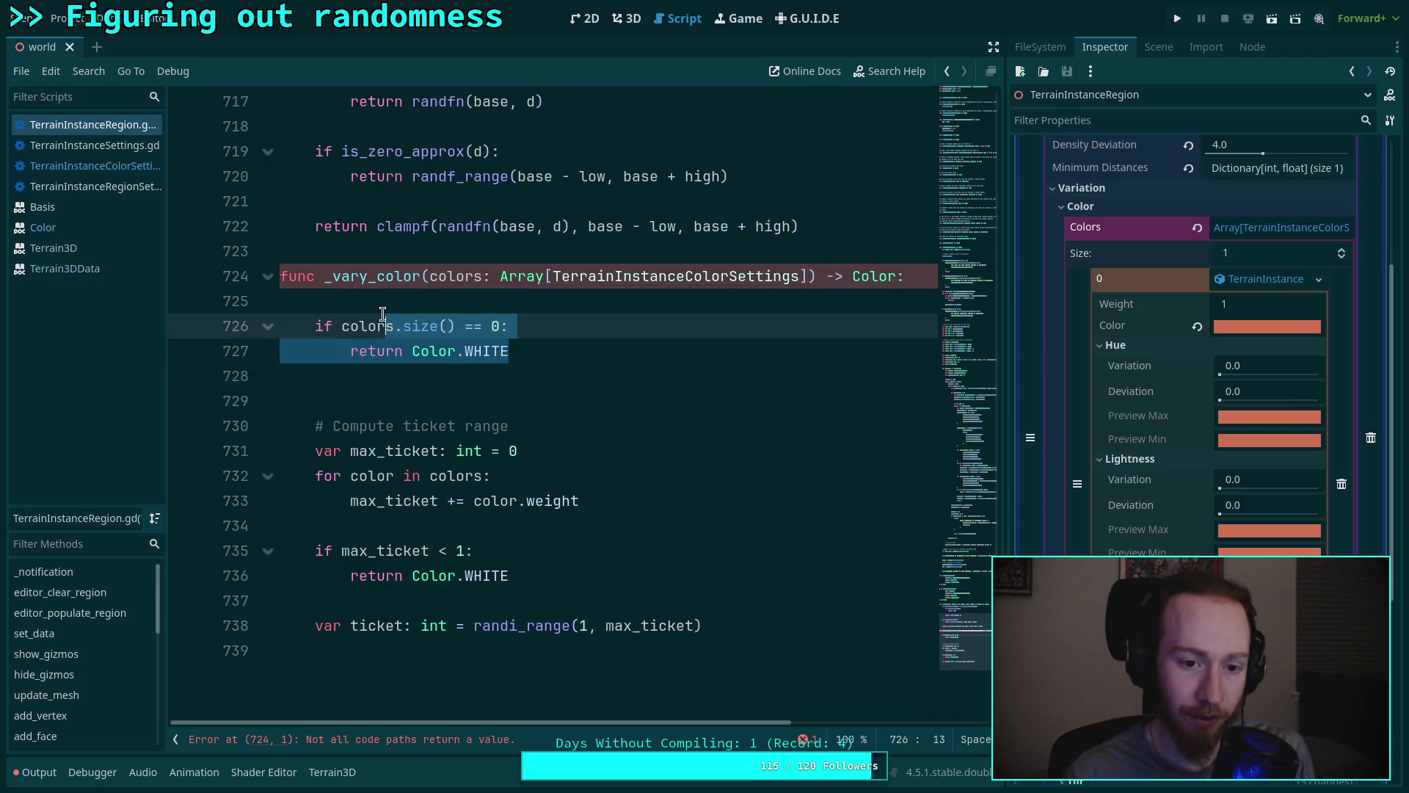
key("Delete")
key("Delete")
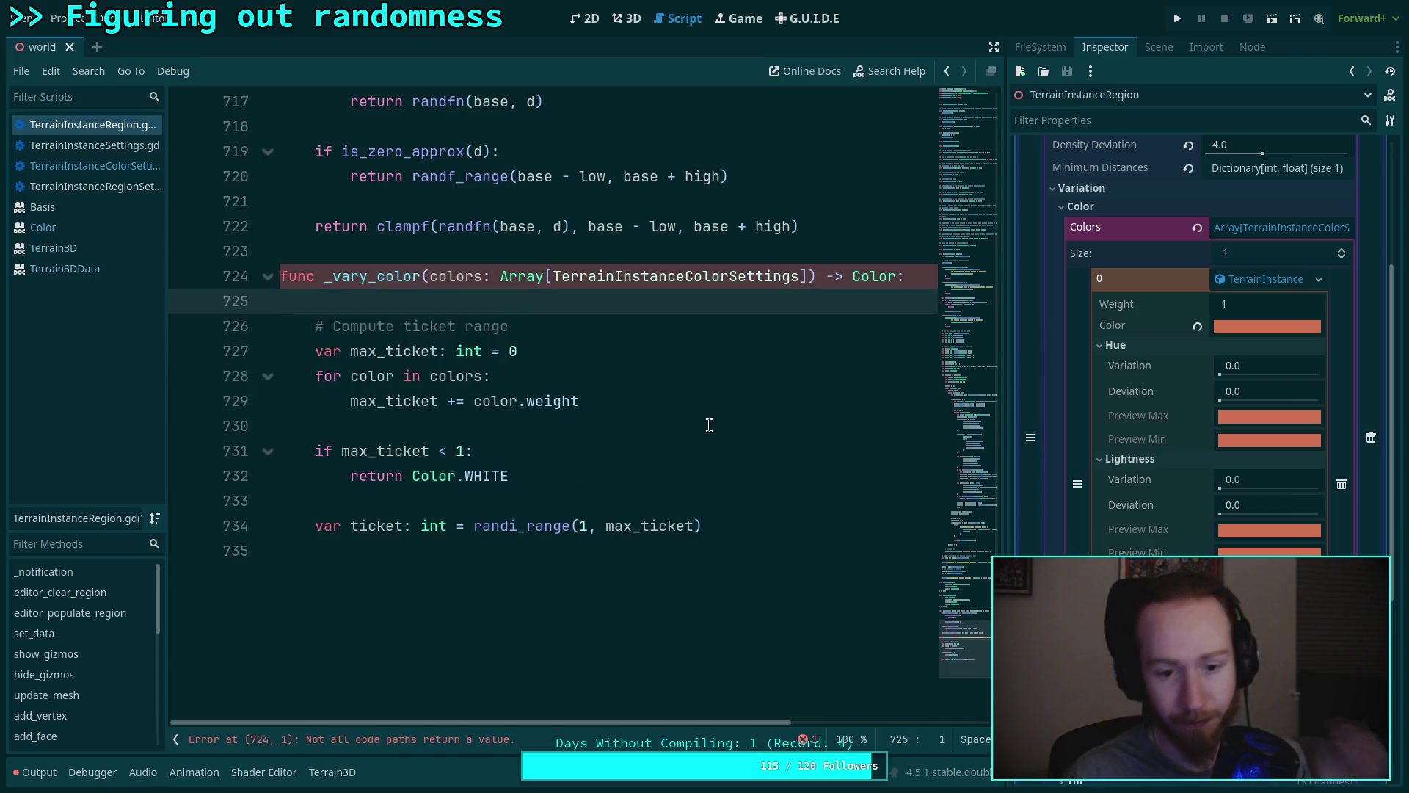
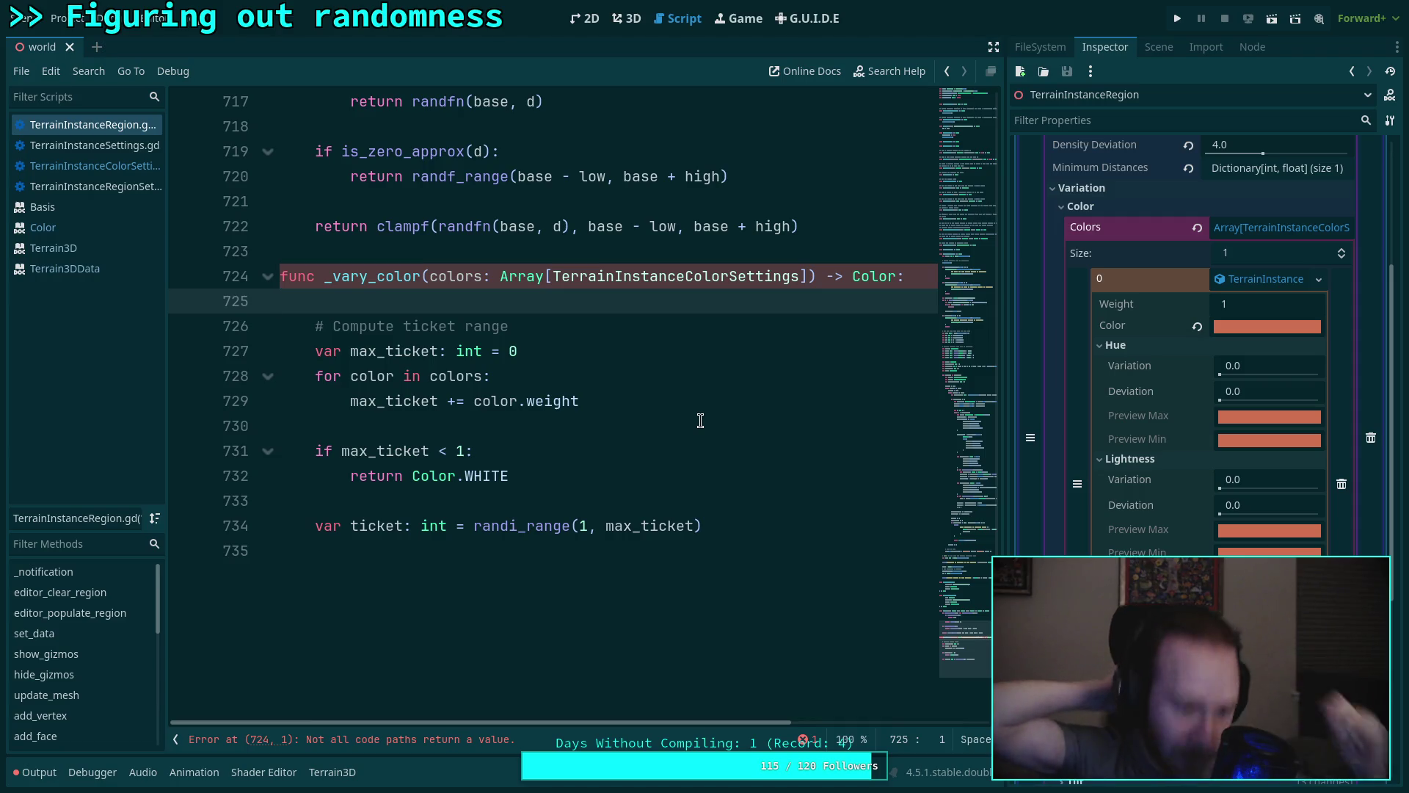
Step: Below the randi_range line, write the loop header 'for color in colors:'
scroll(752, 491, "down", 1)
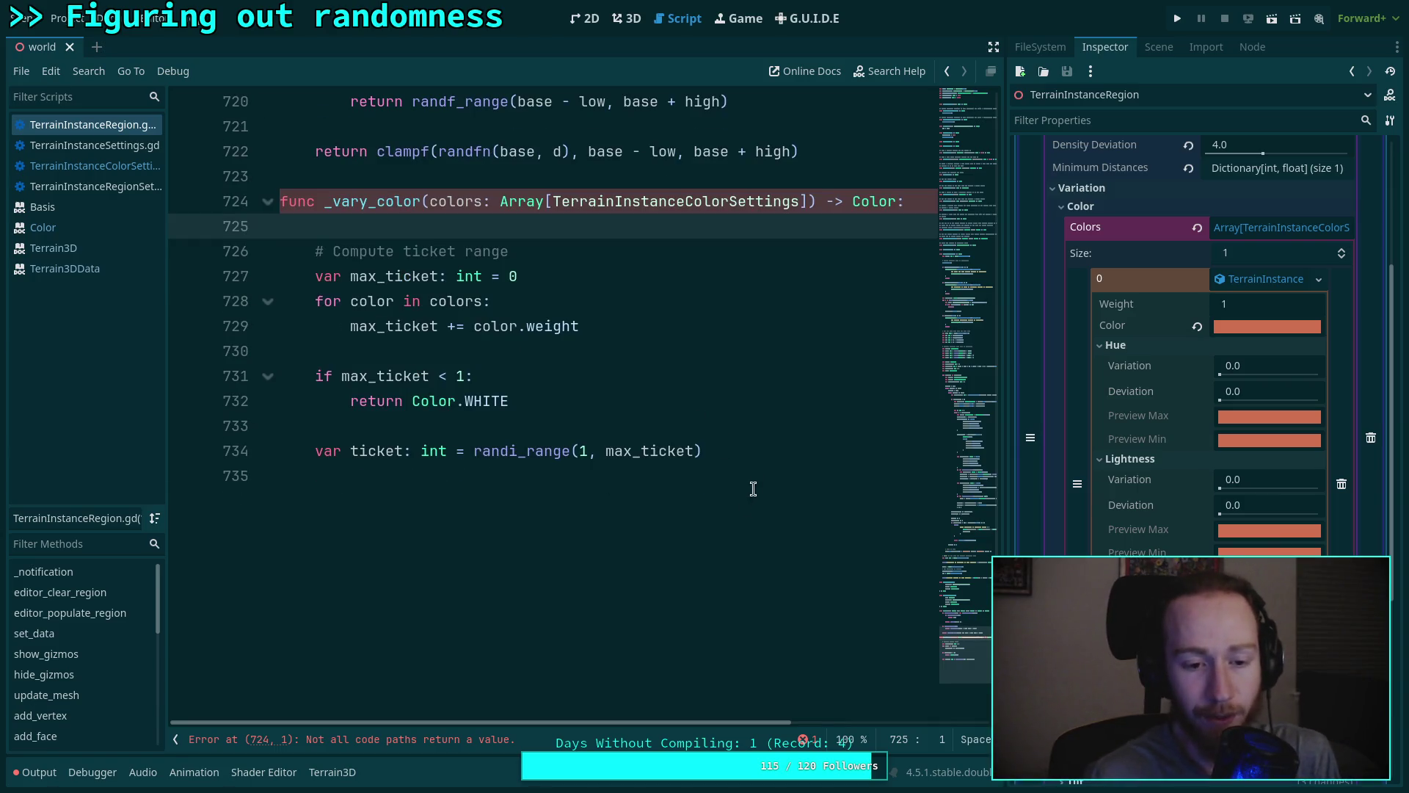
left_click(791, 475)
key("Return")
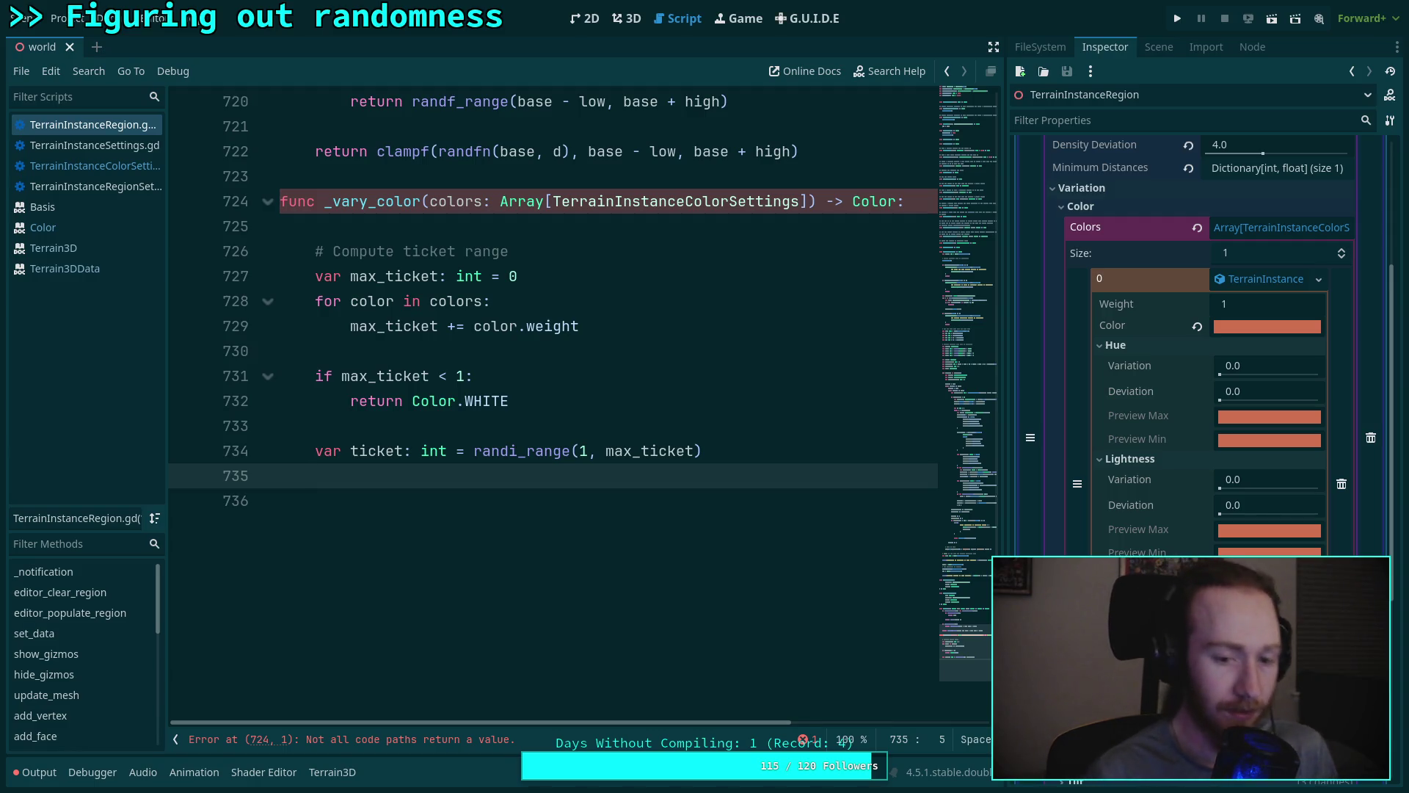
type("for celer")
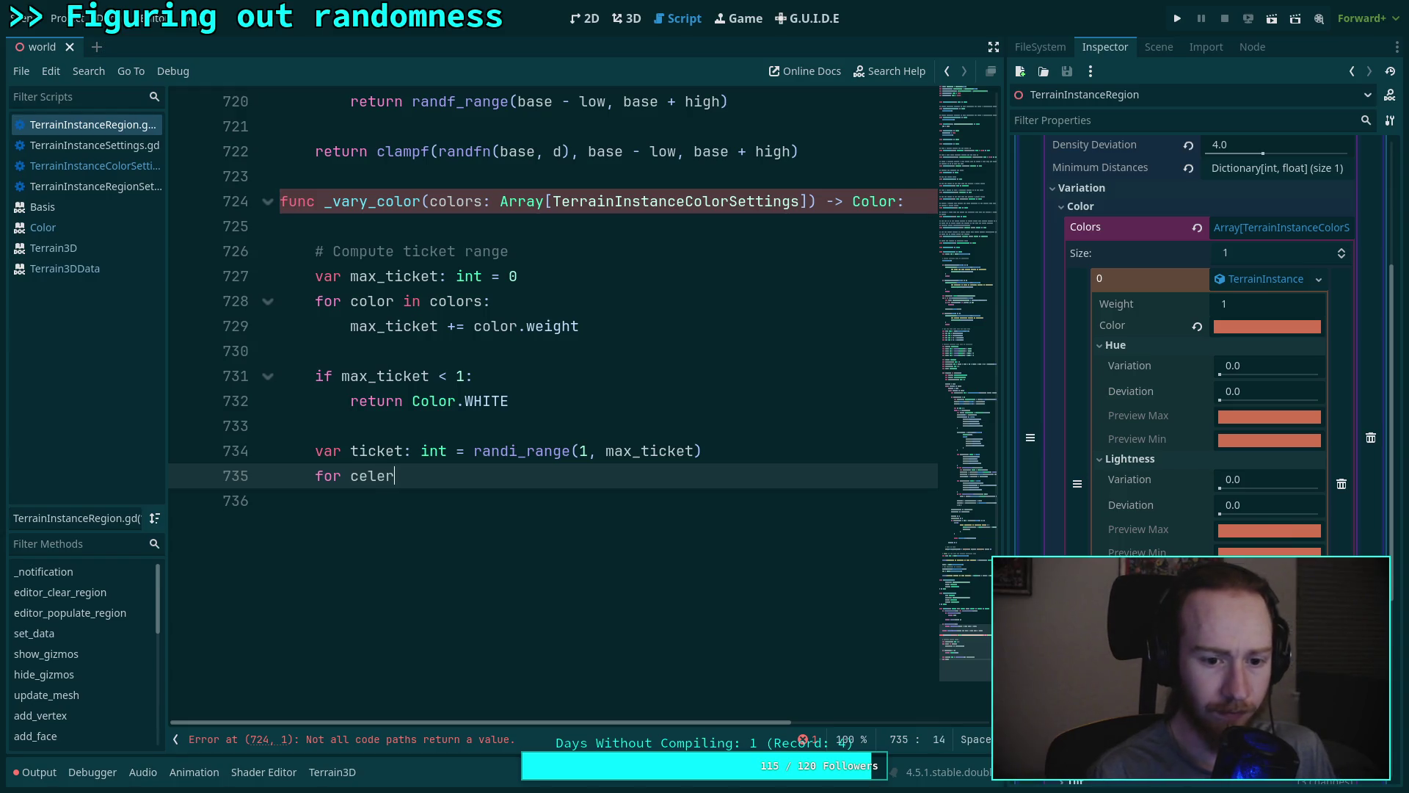
key("BackSpace")
key("BackSpace")
key("BackSpace")
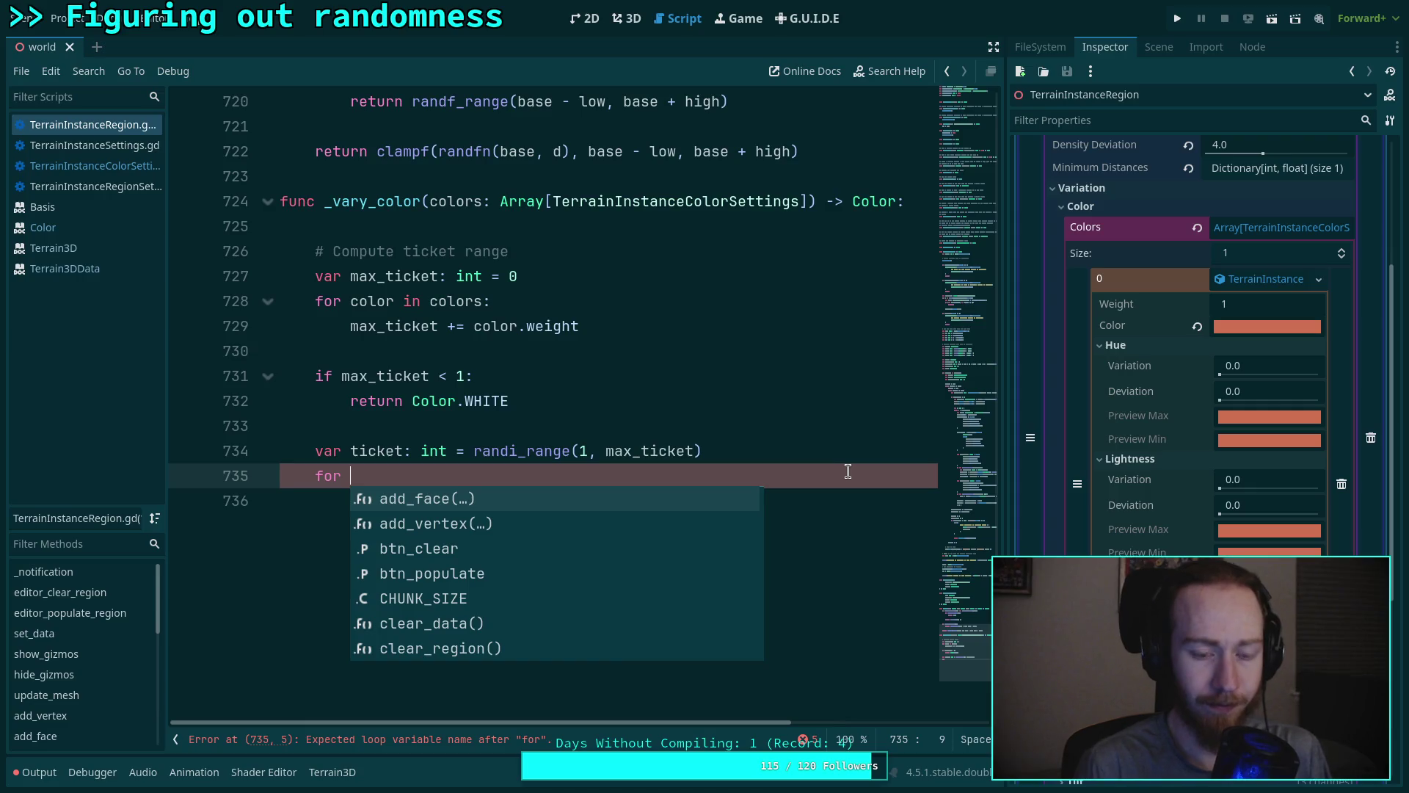
type("color")
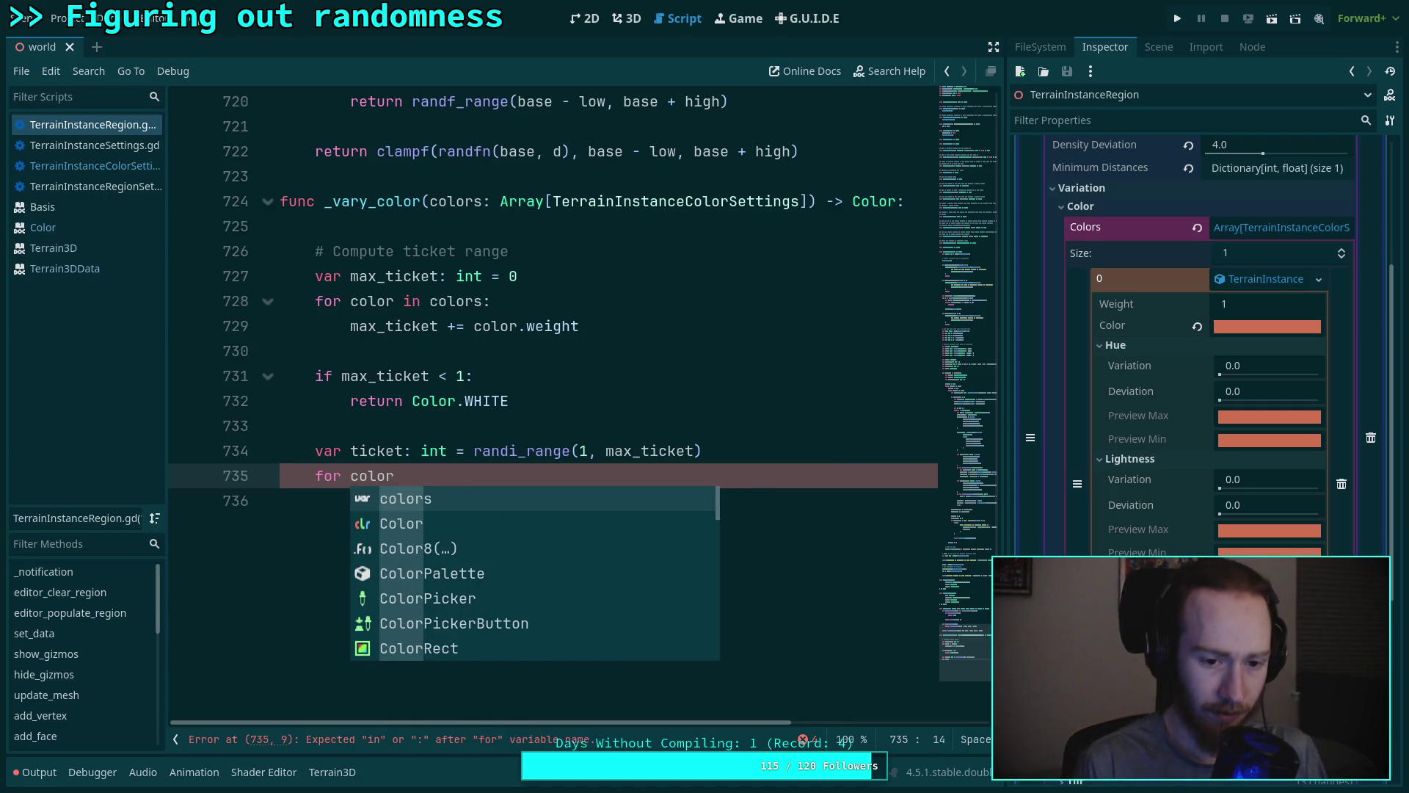
type(" in")
key("BackSpace")
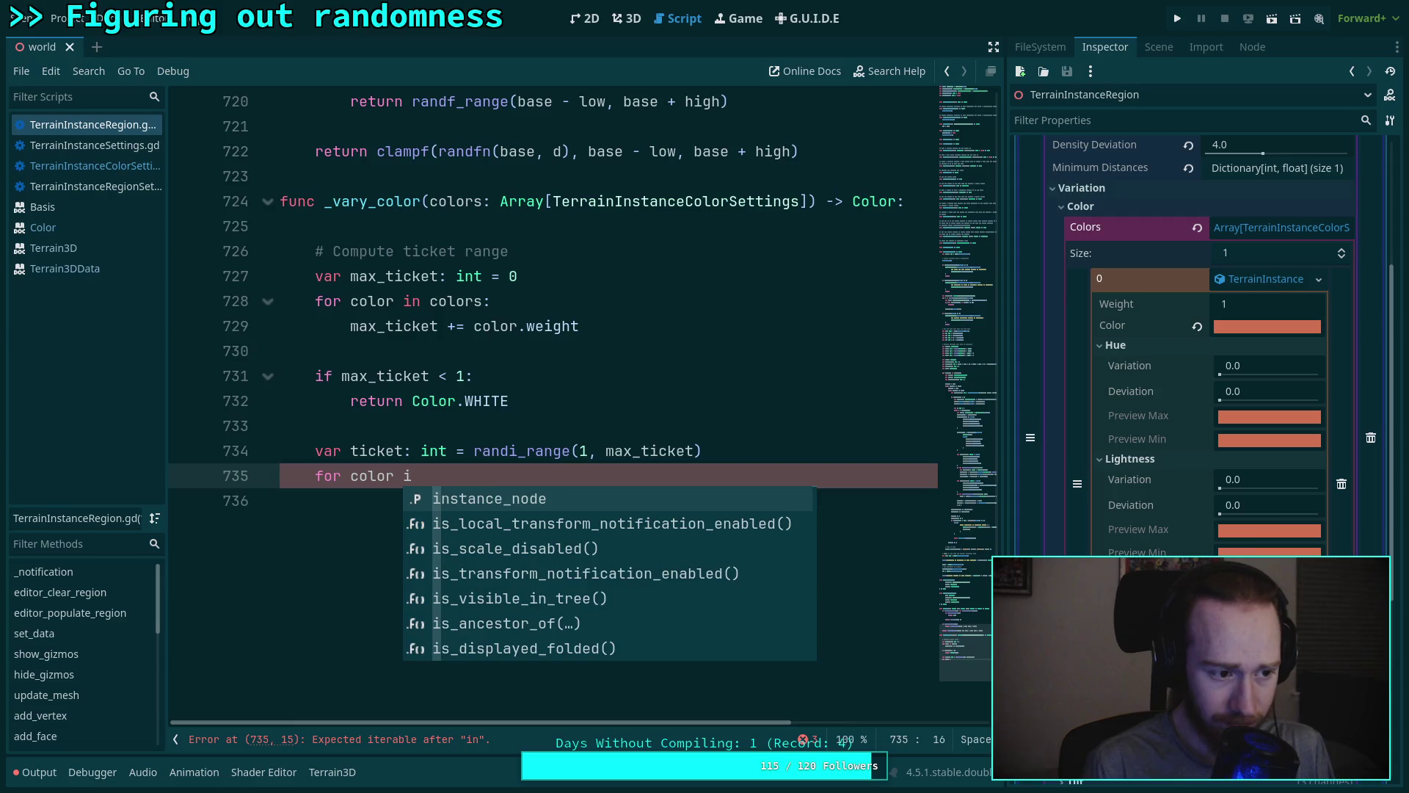
type("n colors")
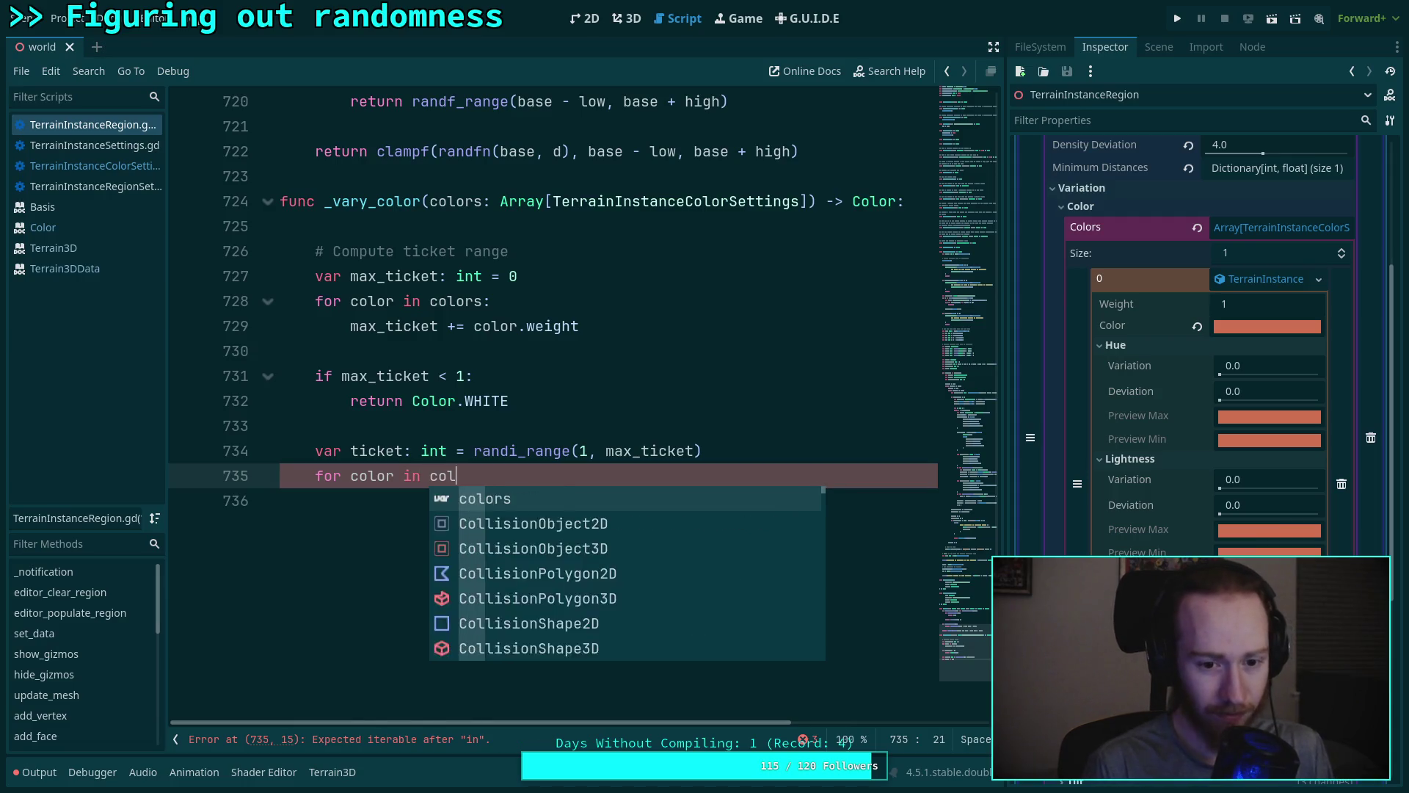
type(":")
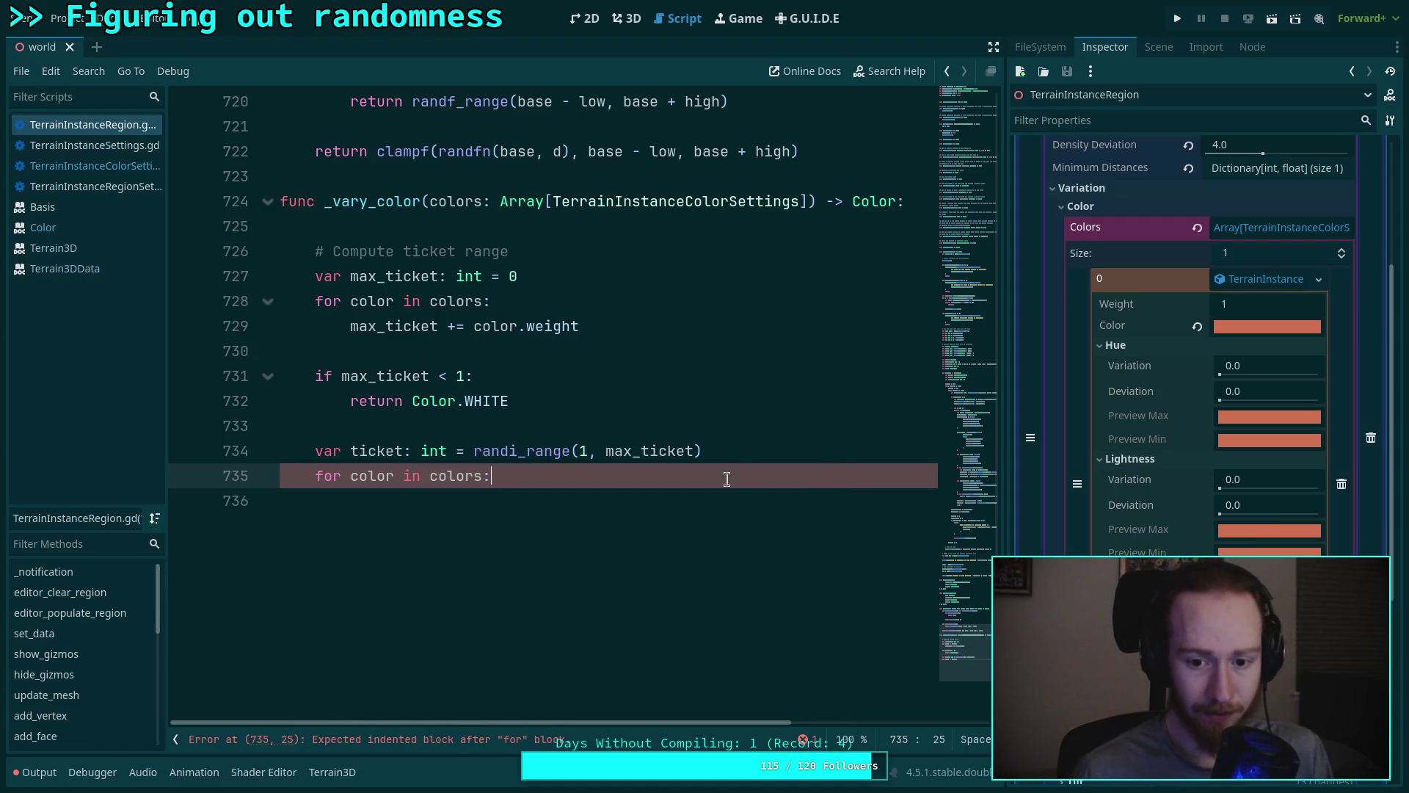
left_click(741, 459)
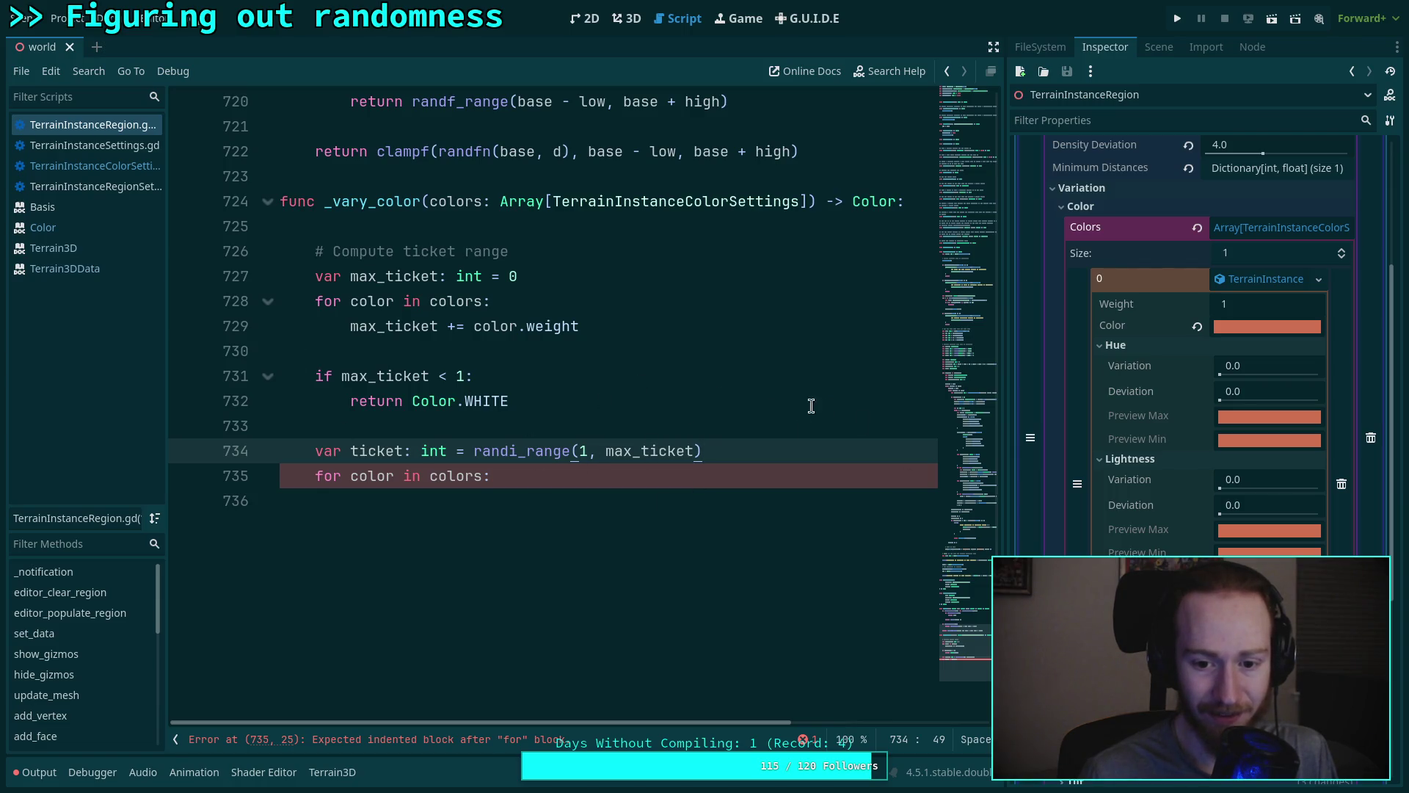
Step: Fill the loop body with 'ticket -= color.weight' and 'if ticket <= 0:'
left_click(628, 478)
type("\\")
key("Return")
key("BackSpace")
key("BackSpace")
key("BackSpace")
key("Return")
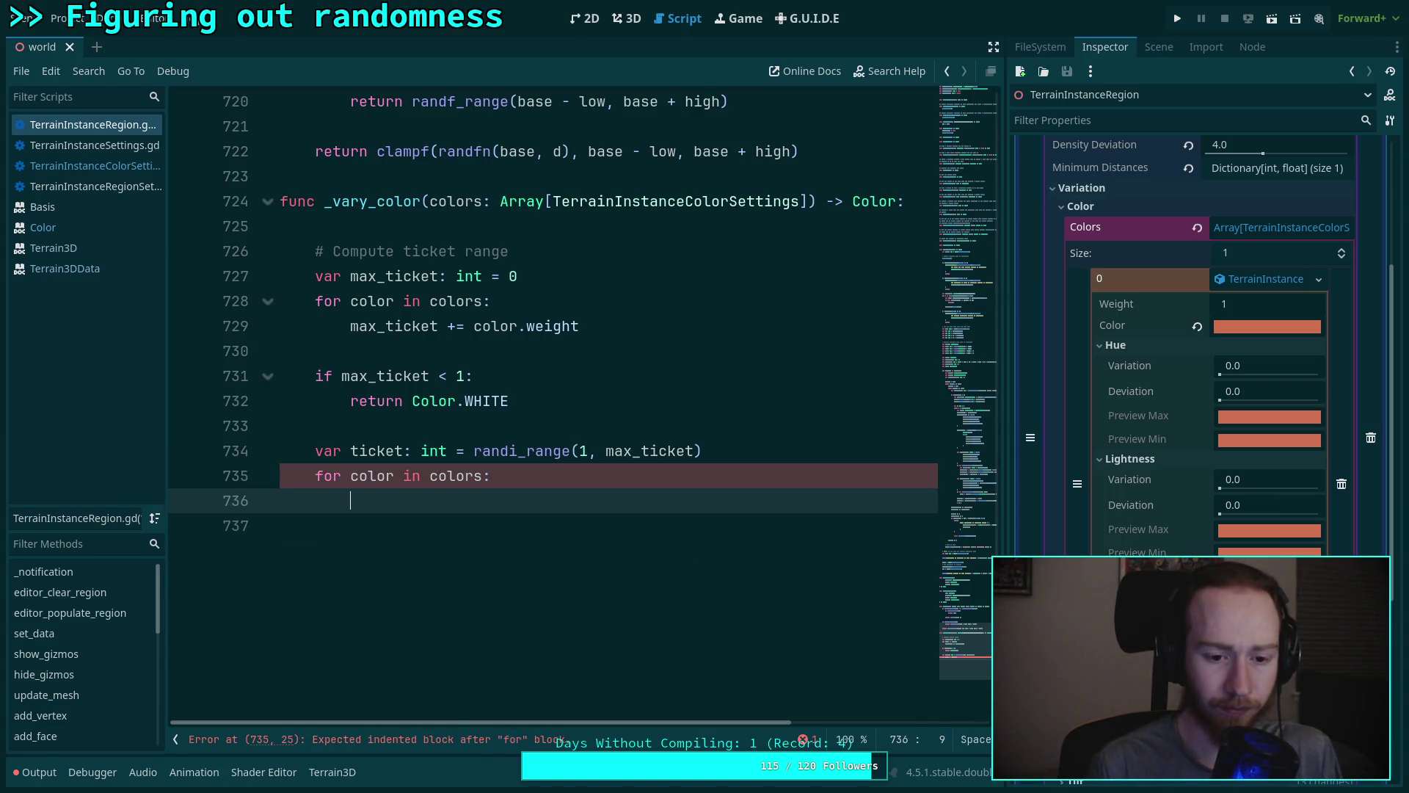
type("ticket -= color.")
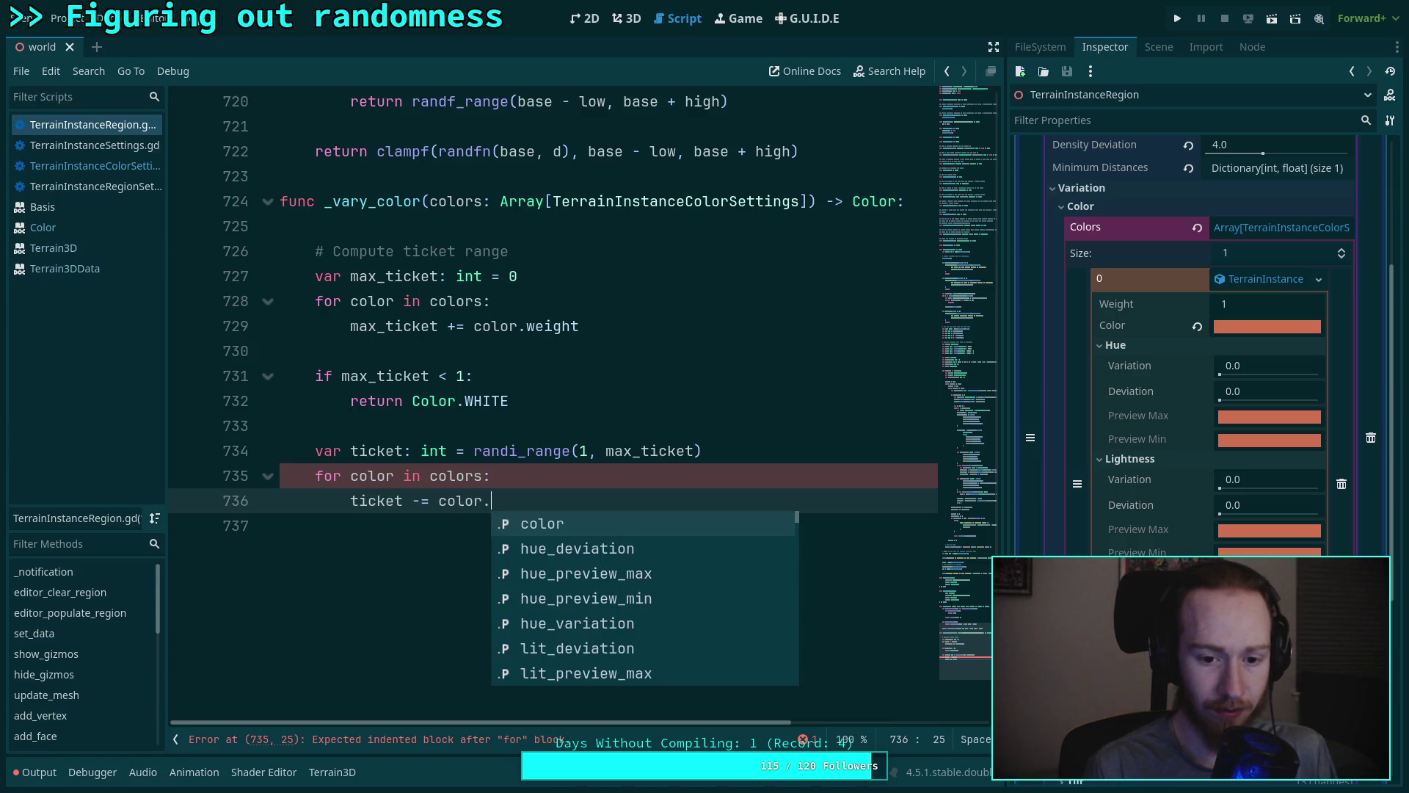
type("weight")
key("Return")
type("if tic")
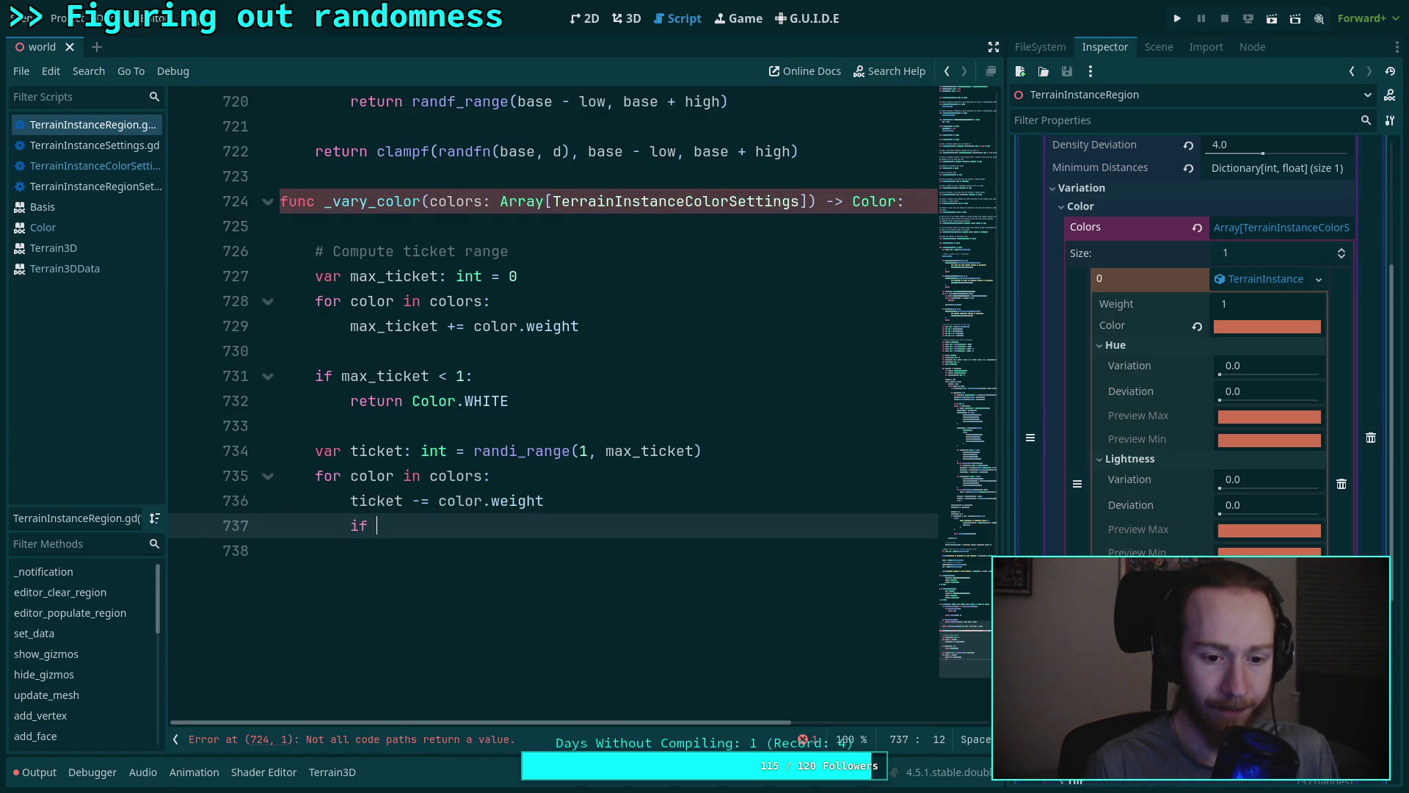
key("Return")
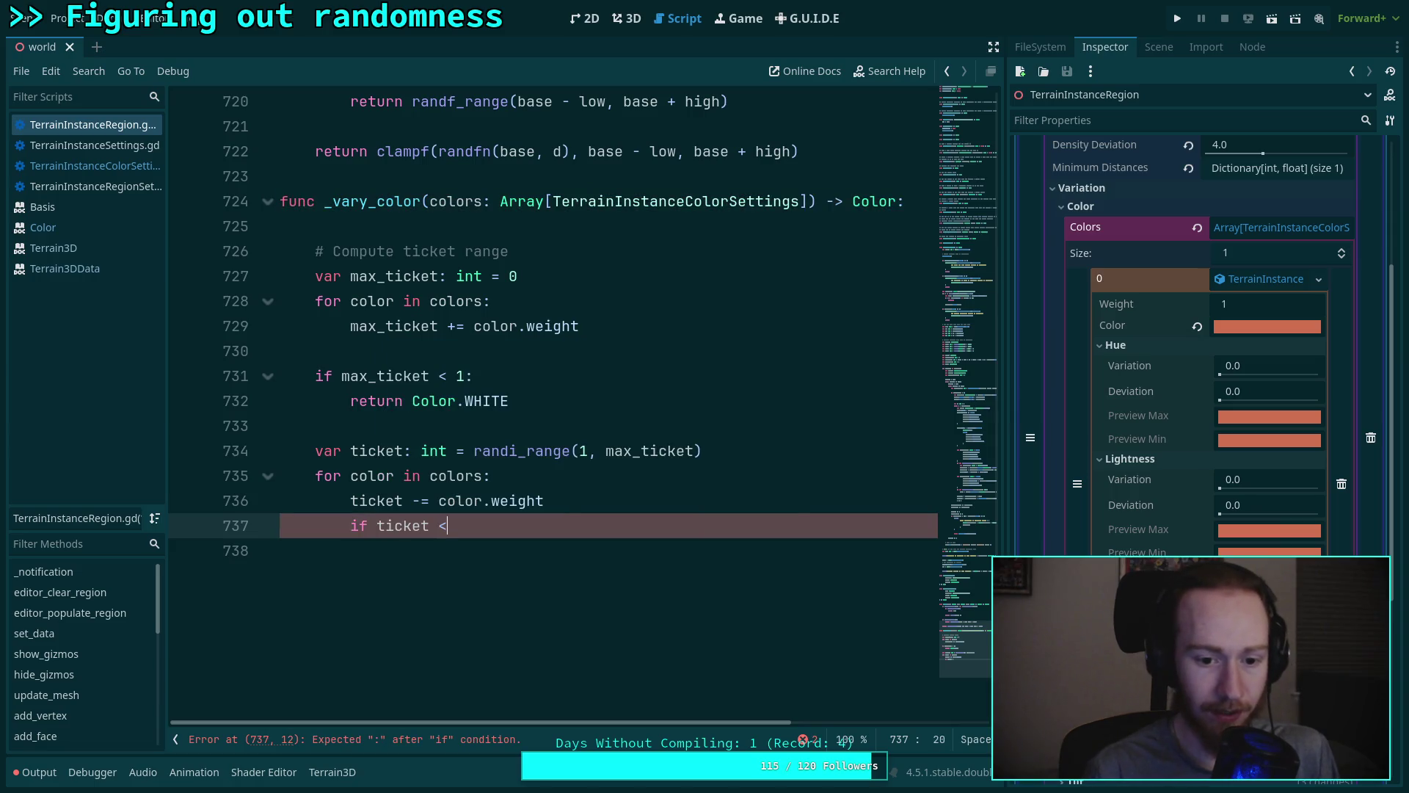
type("0:")
key("Return")
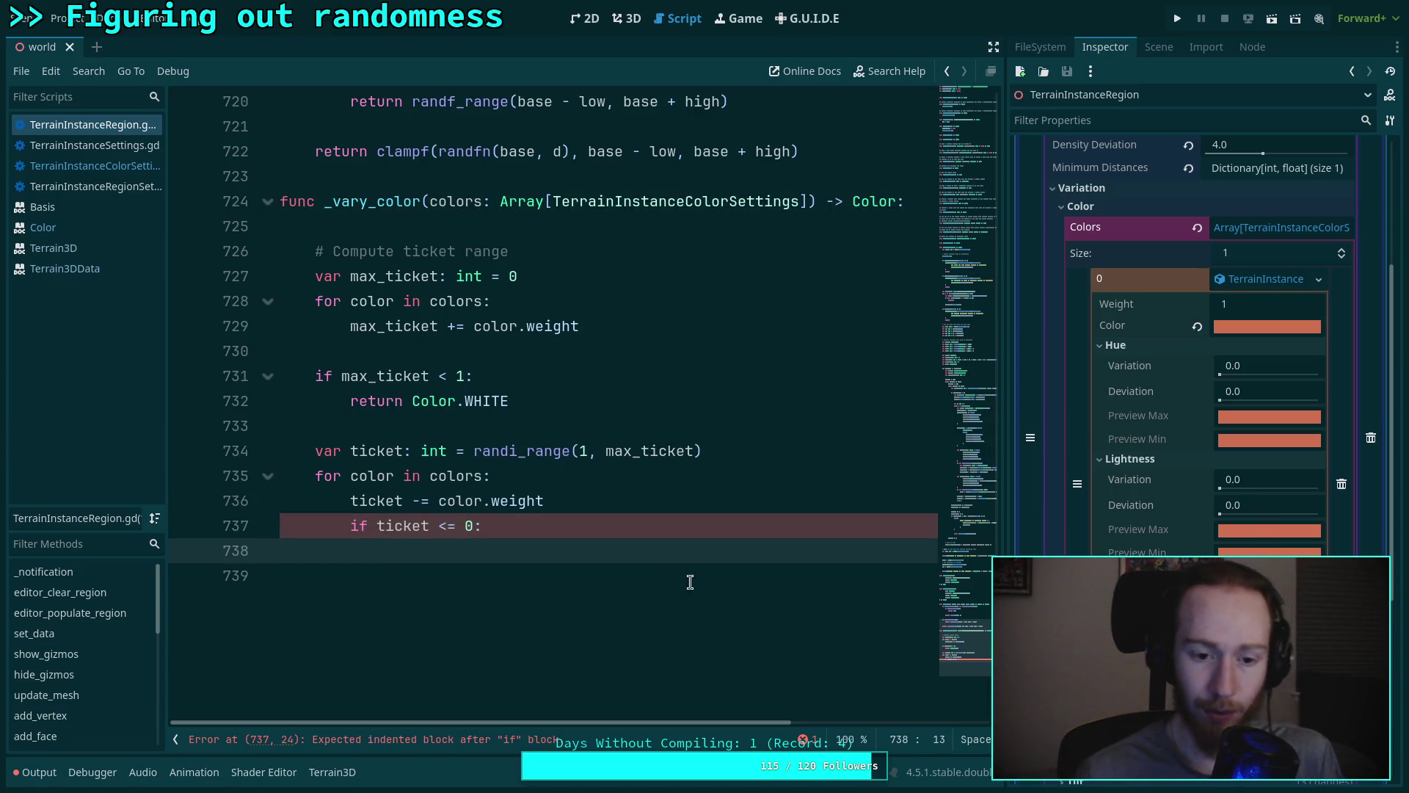
Step: Add a 'var color' declaration on a new line below the ticket line
left_click(734, 449)
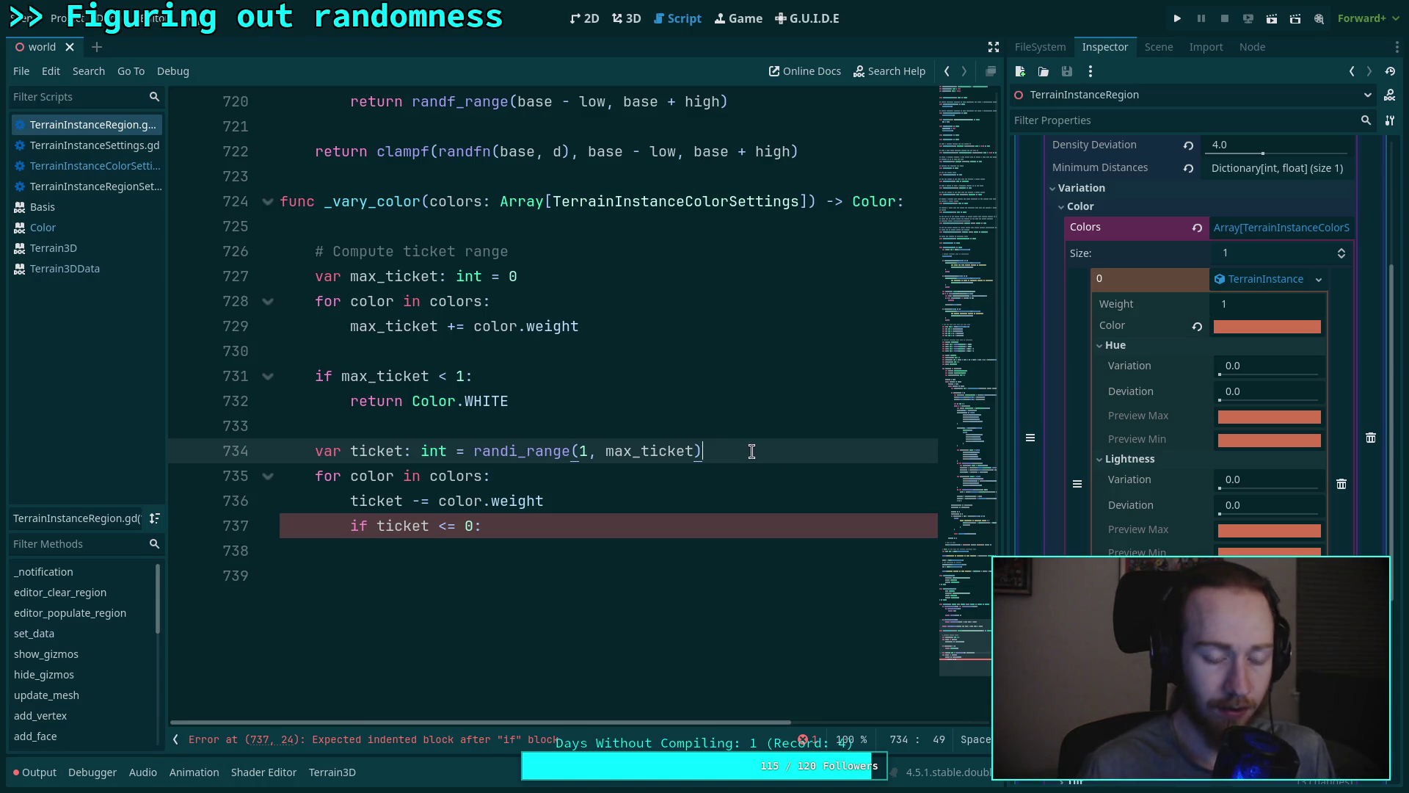
key("Return")
type("var color")
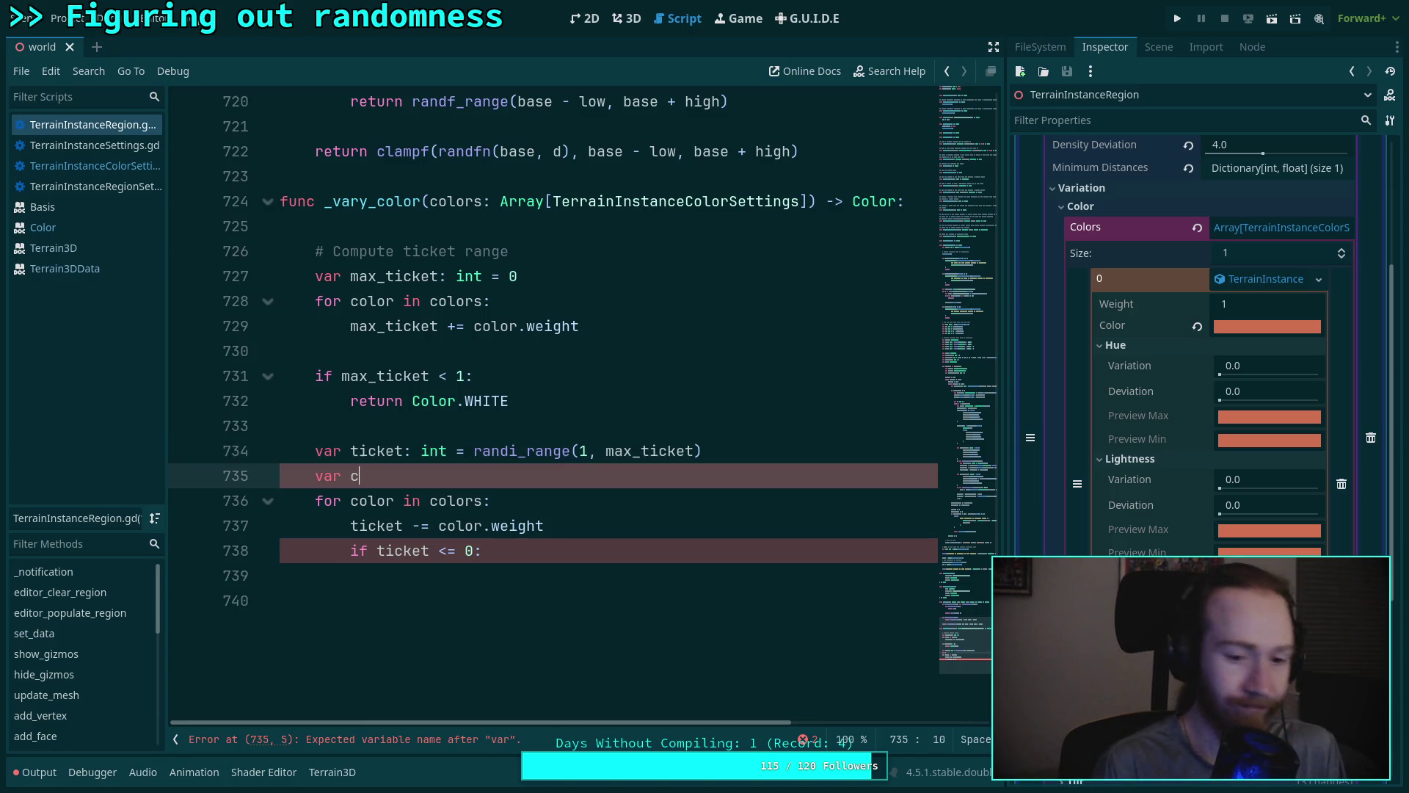
Step: Rename the first loop's variable to 'choice' and clear the stray word on line 730
left_click(396, 305)
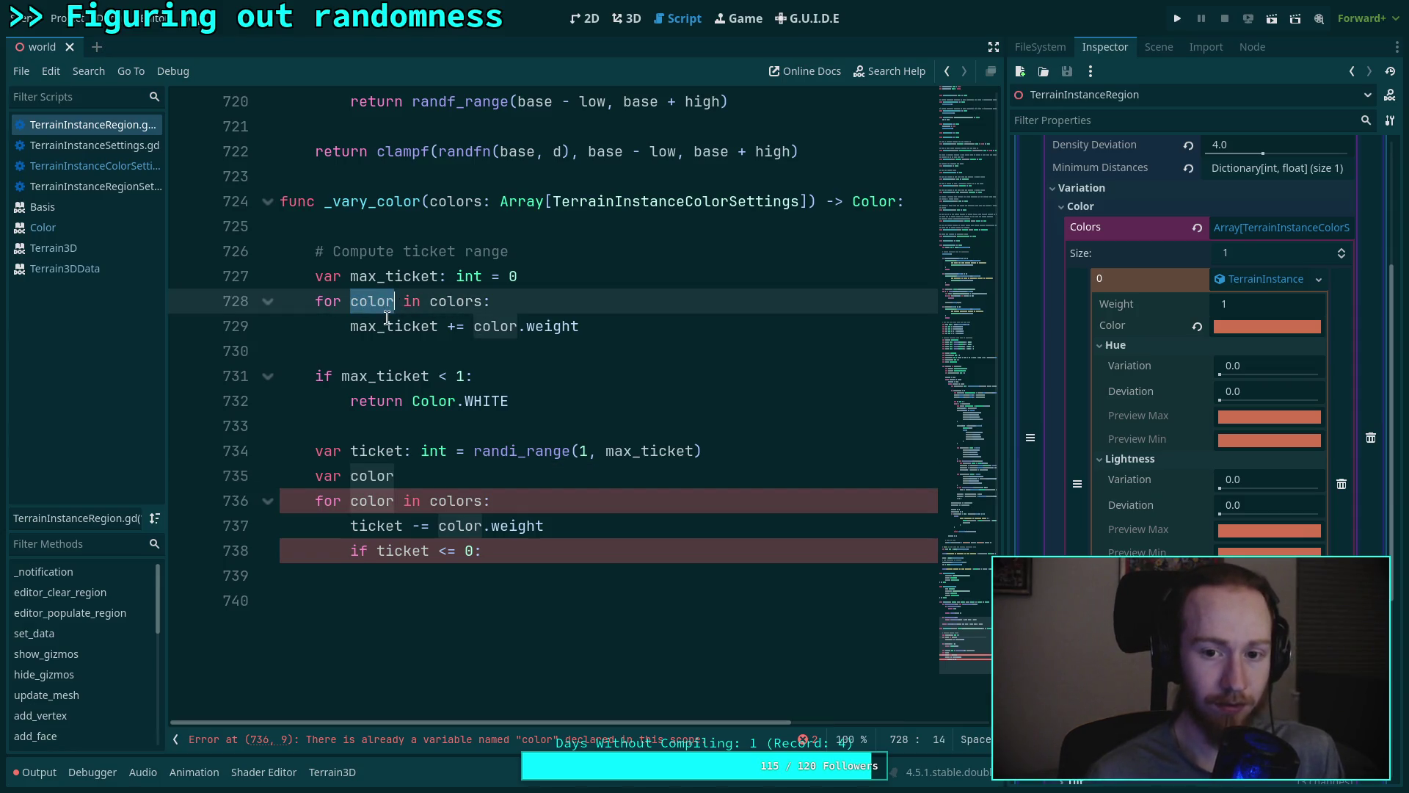
type("_setting")
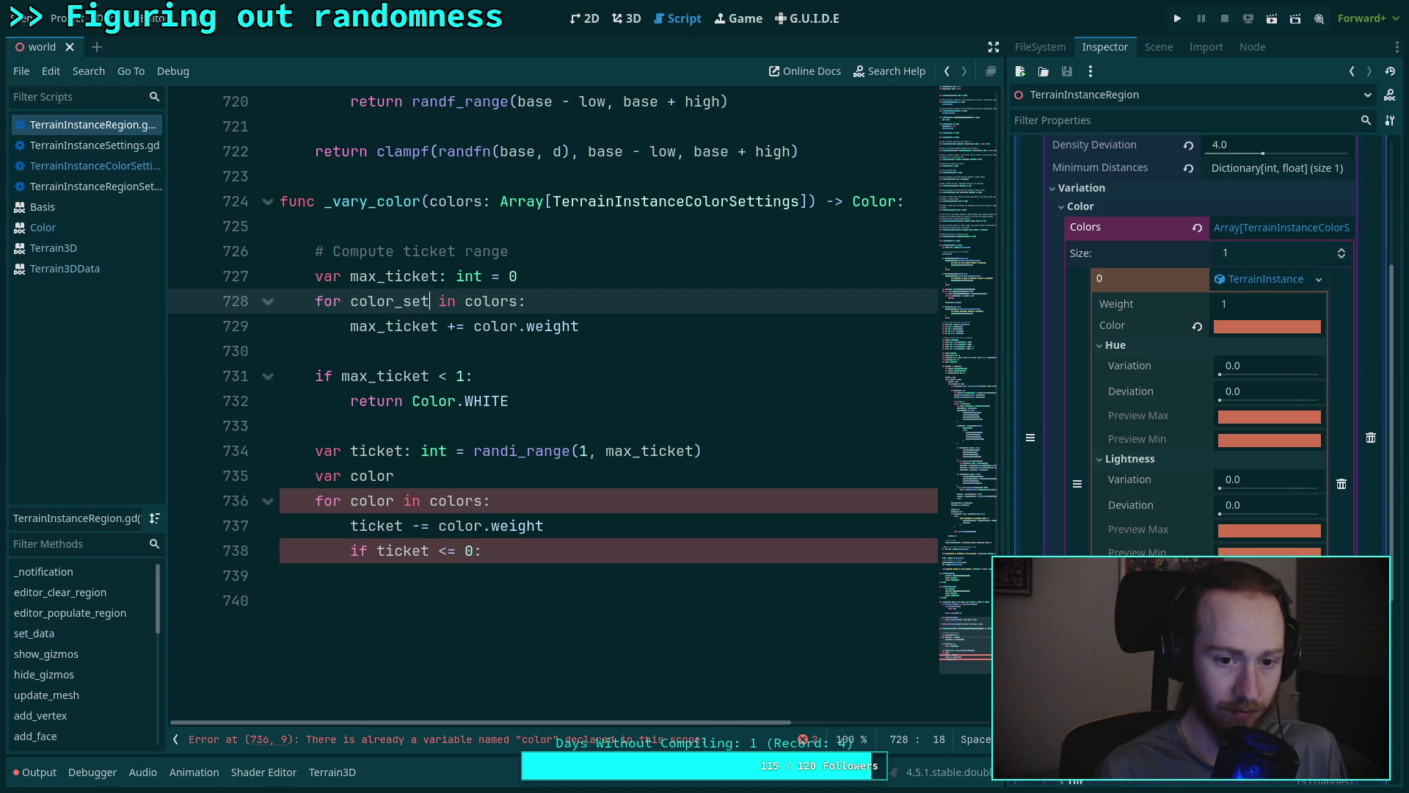
key("BackSpace")
key("BackSpace")
key("BackSpace")
key("BackSpace")
key("BackSpace")
key("BackSpace")
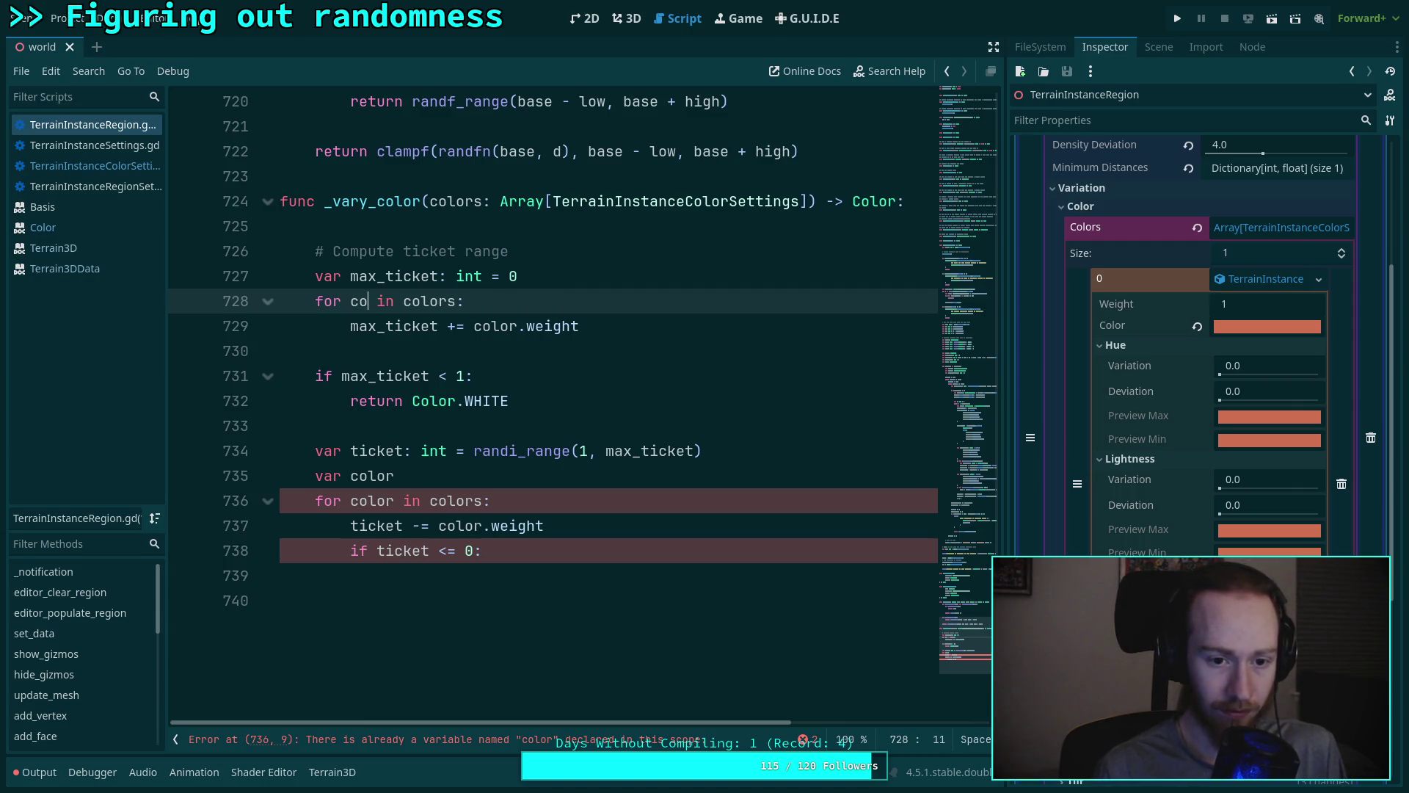
type("hoice")
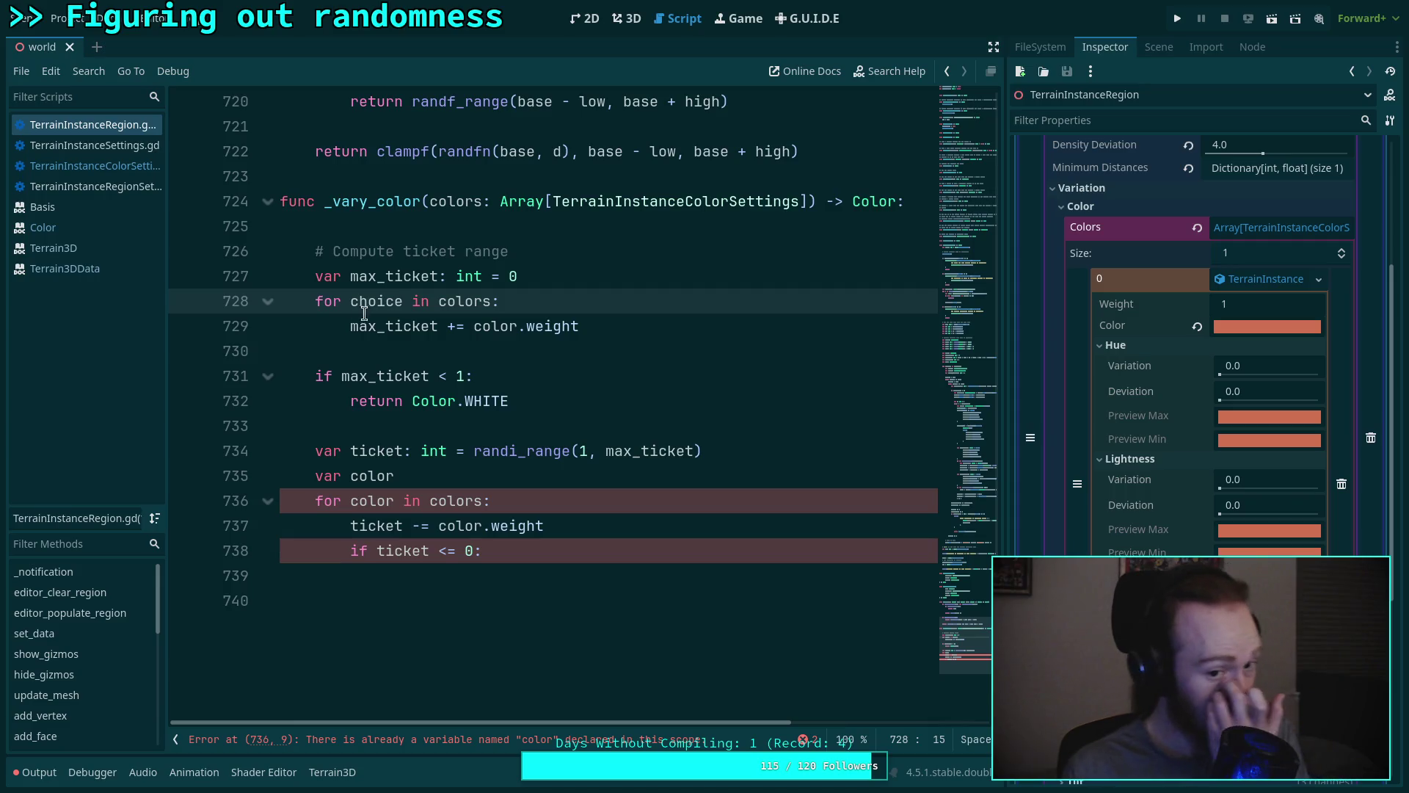
left_click(482, 360)
key("Tab")
type("choice")
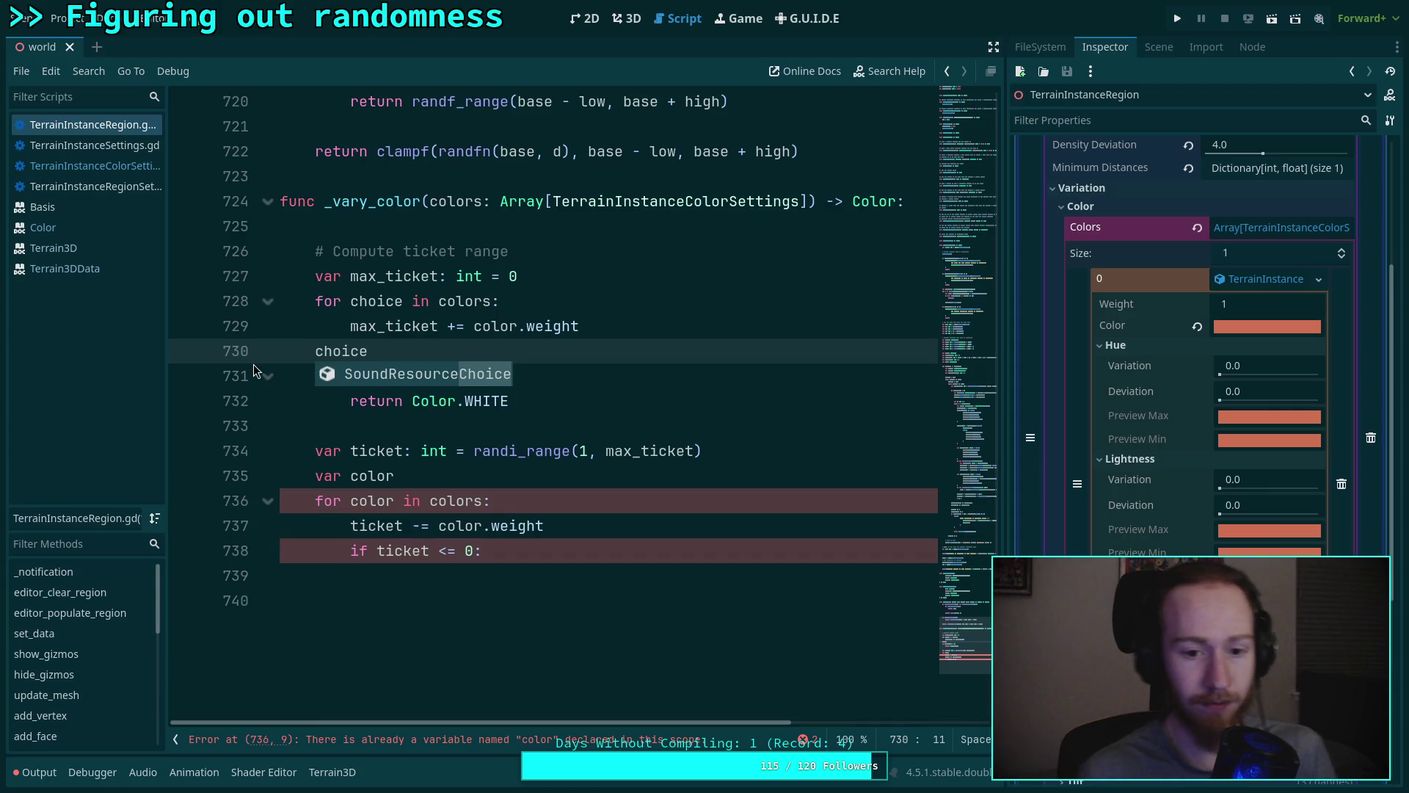
left_click_drag(382, 350, 280, 351)
key("ctrl+c")
key("BackSpace")
Step: Replace 'color' with 'choice' in the weight sum on line 729
left_click(381, 307)
double_click(381, 307)
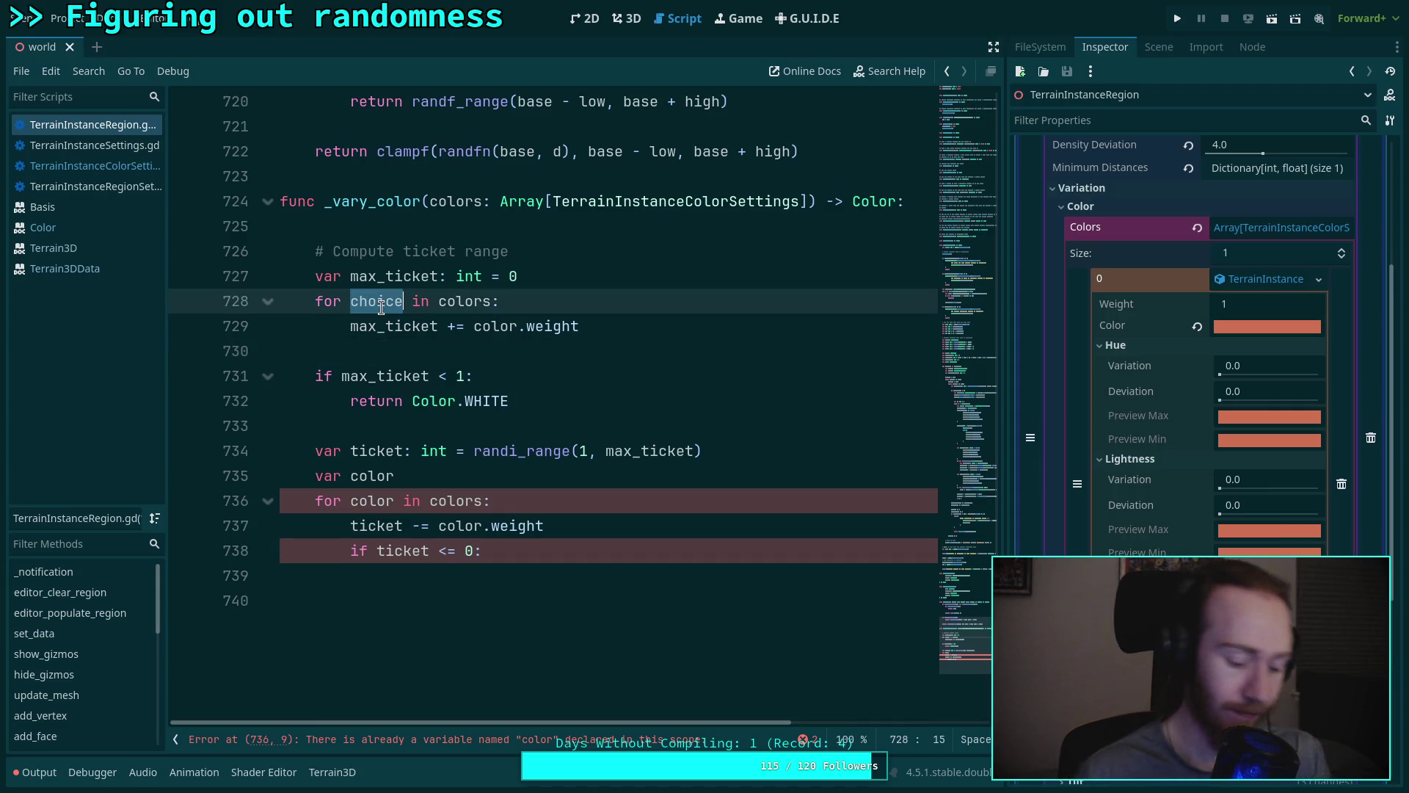
left_click(506, 334)
double_click(506, 331)
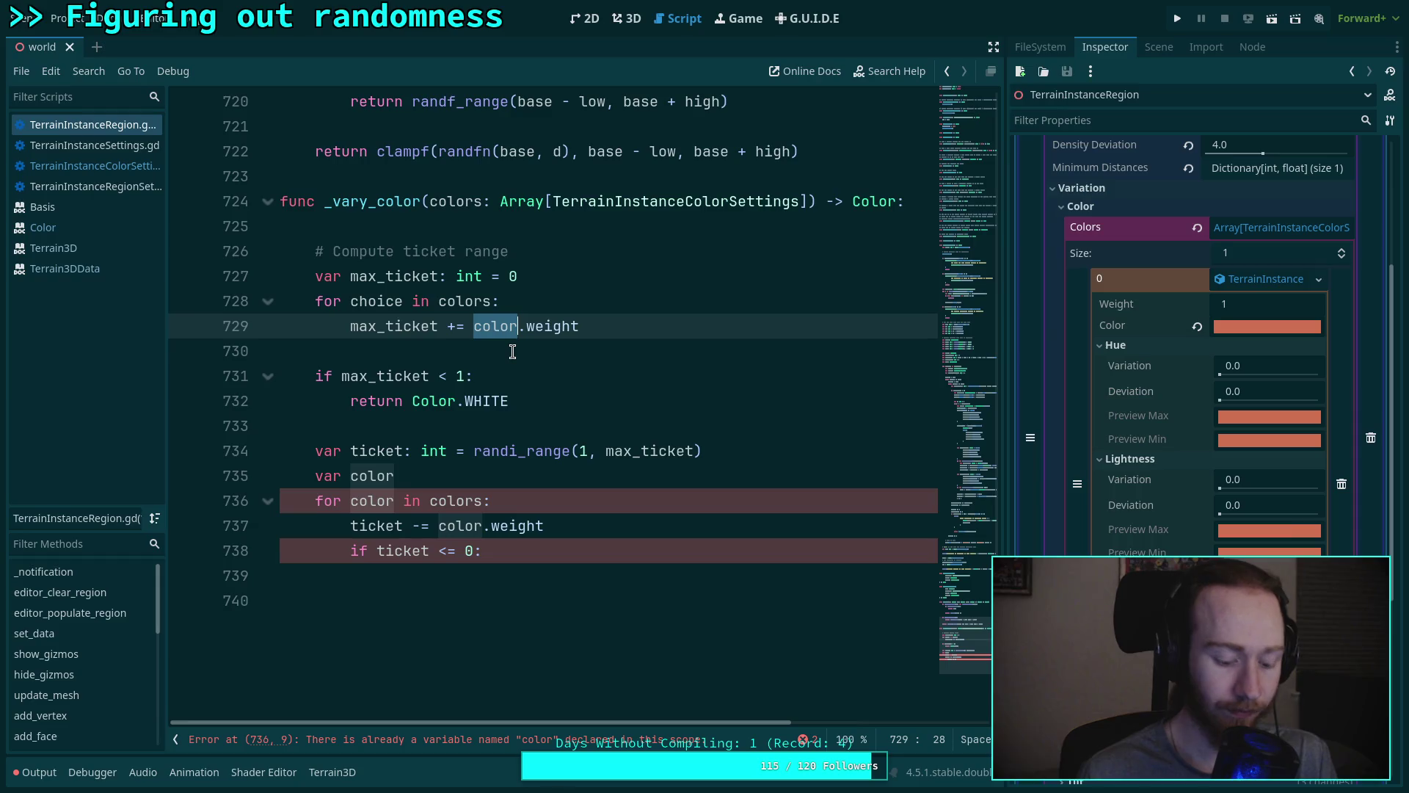
key("ctrl+v")
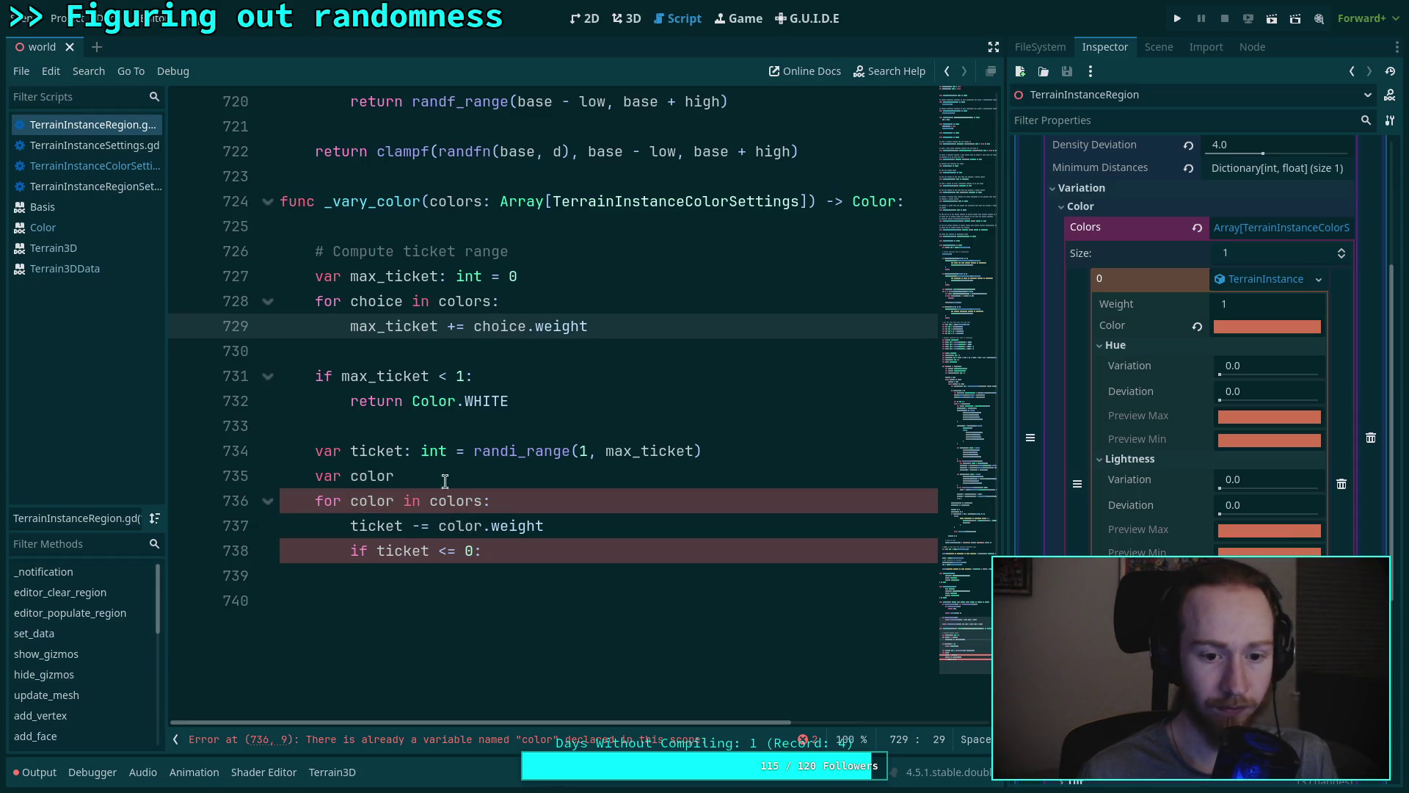
Step: Replace 'color' with 'choice' in the second loop on lines 736 and 737
left_click(350, 501)
double_click(350, 500)
key("ctrl+v")
double_click(455, 525)
key("ctrl+v")
left_click(542, 570)
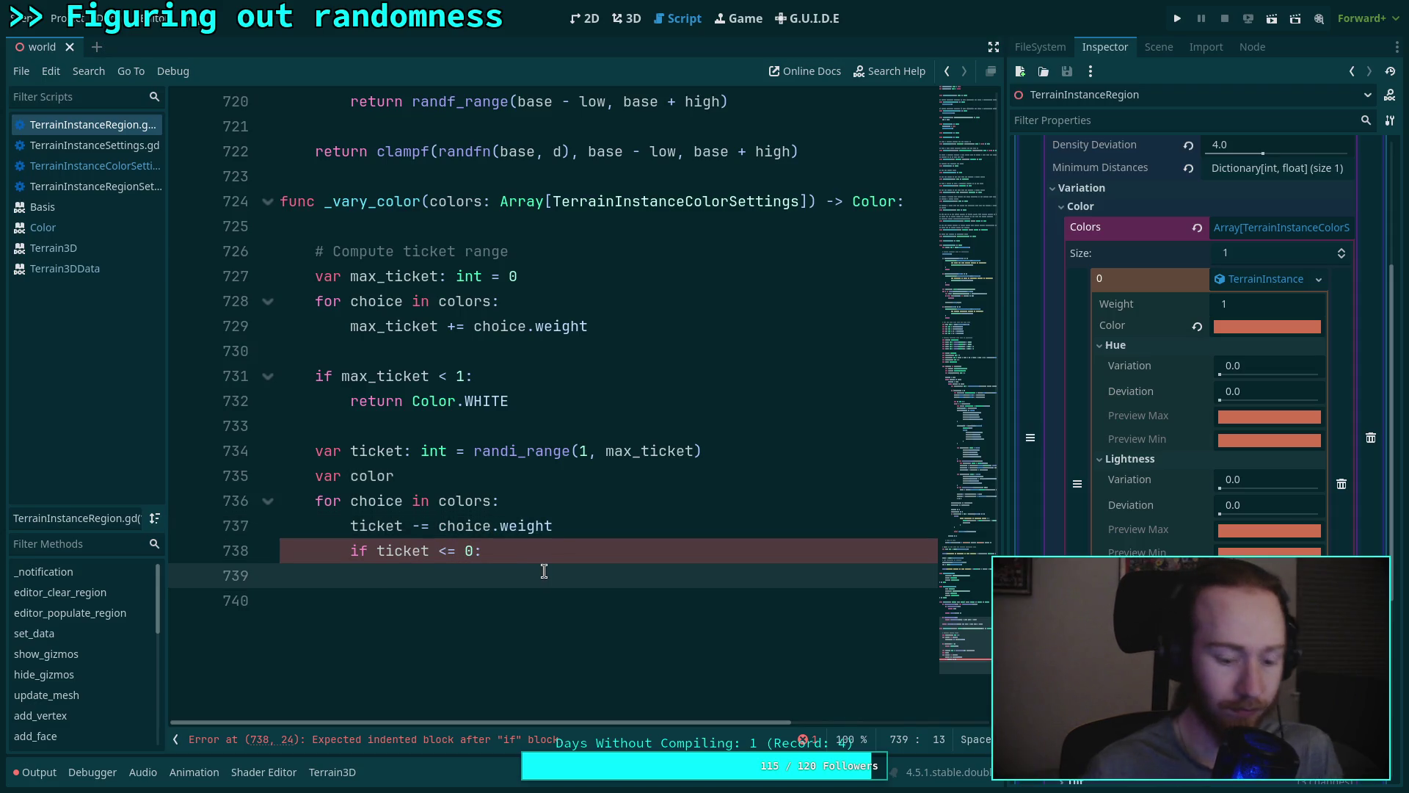
Step: Under the if check, write the assignment 'color_setting = choice'
type("o")
key("BackSpace")
type("colo")
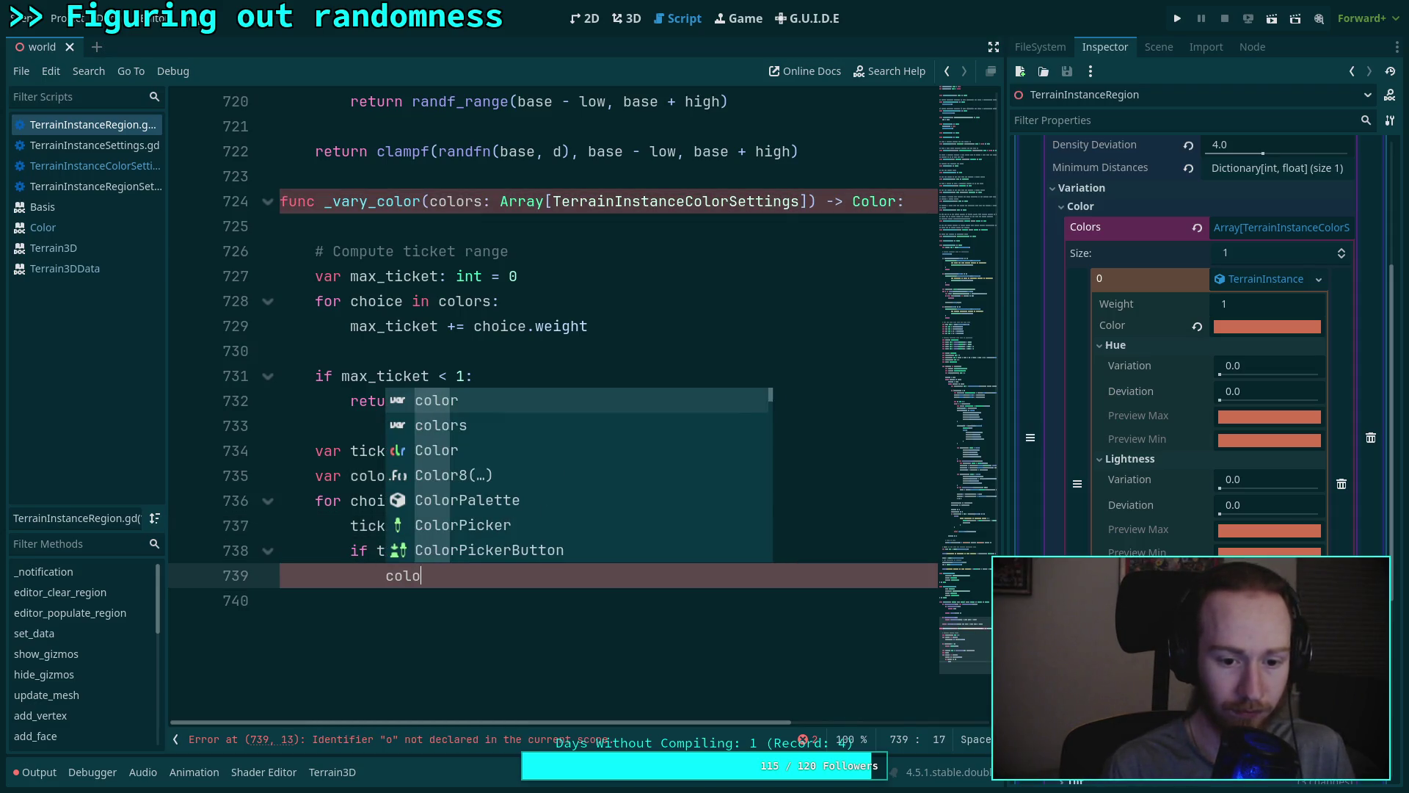
key("BackSpace")
key("BackSpace")
key("BackSpace")
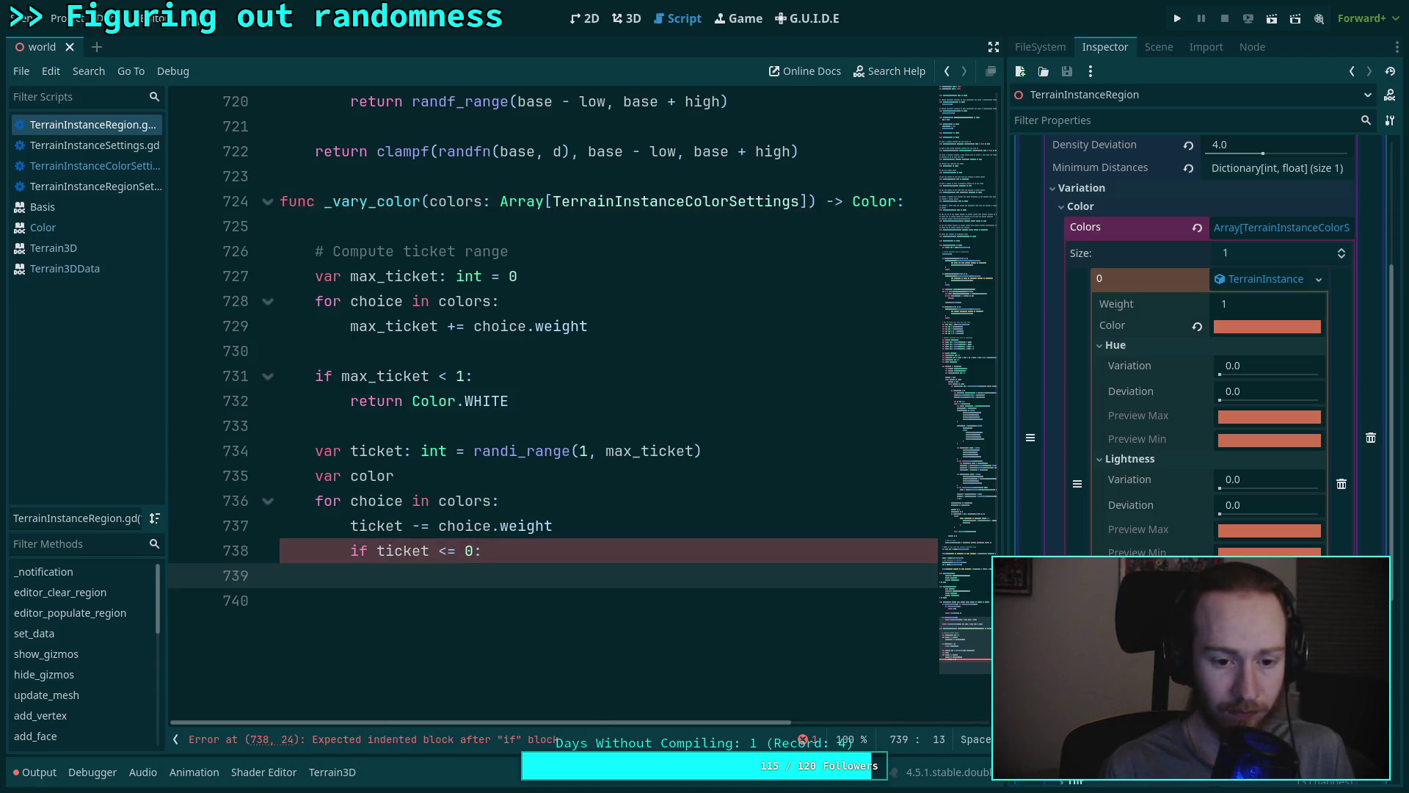
type("color_setting /")
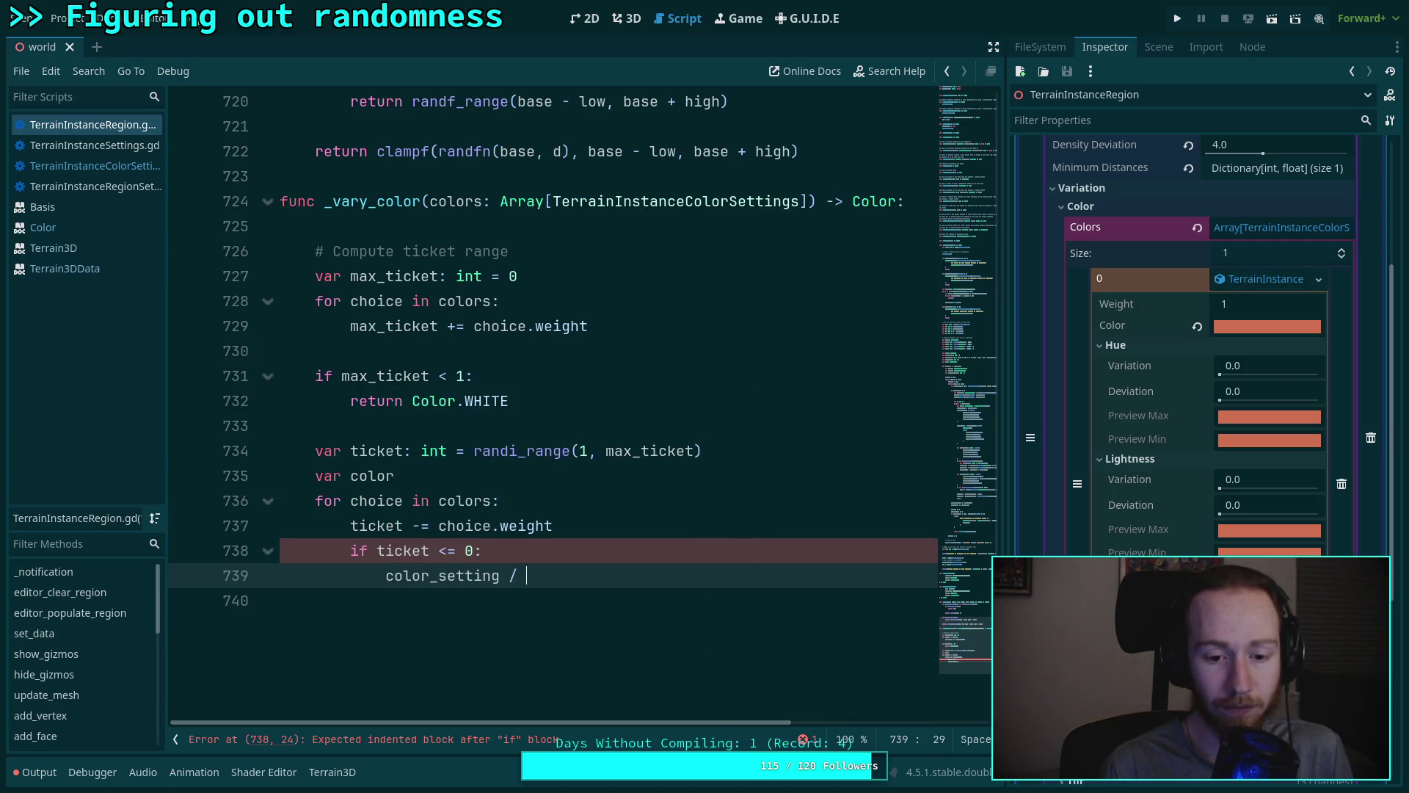
type(" chou")
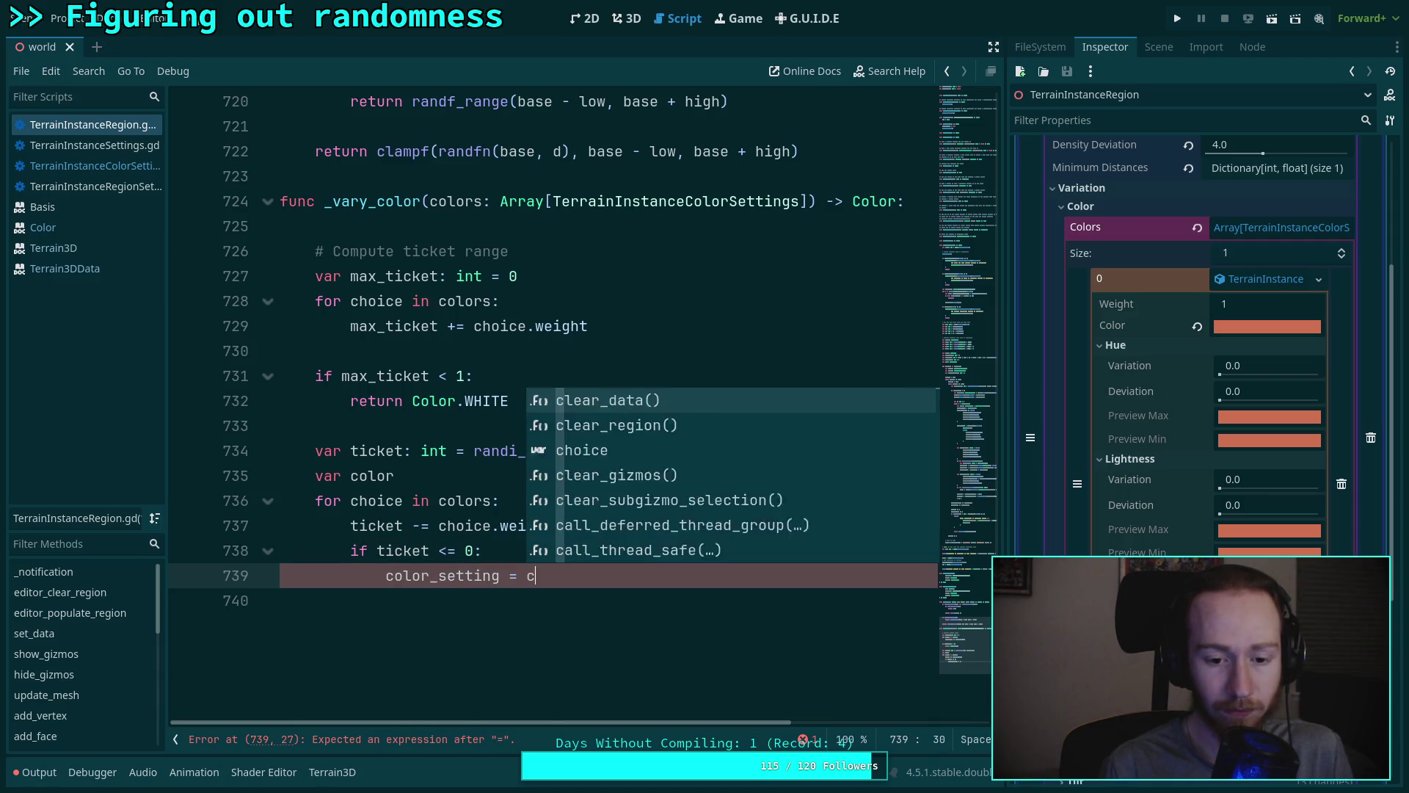
type("ce")
key("BackSpace")
key("BackSpace")
type("ice")
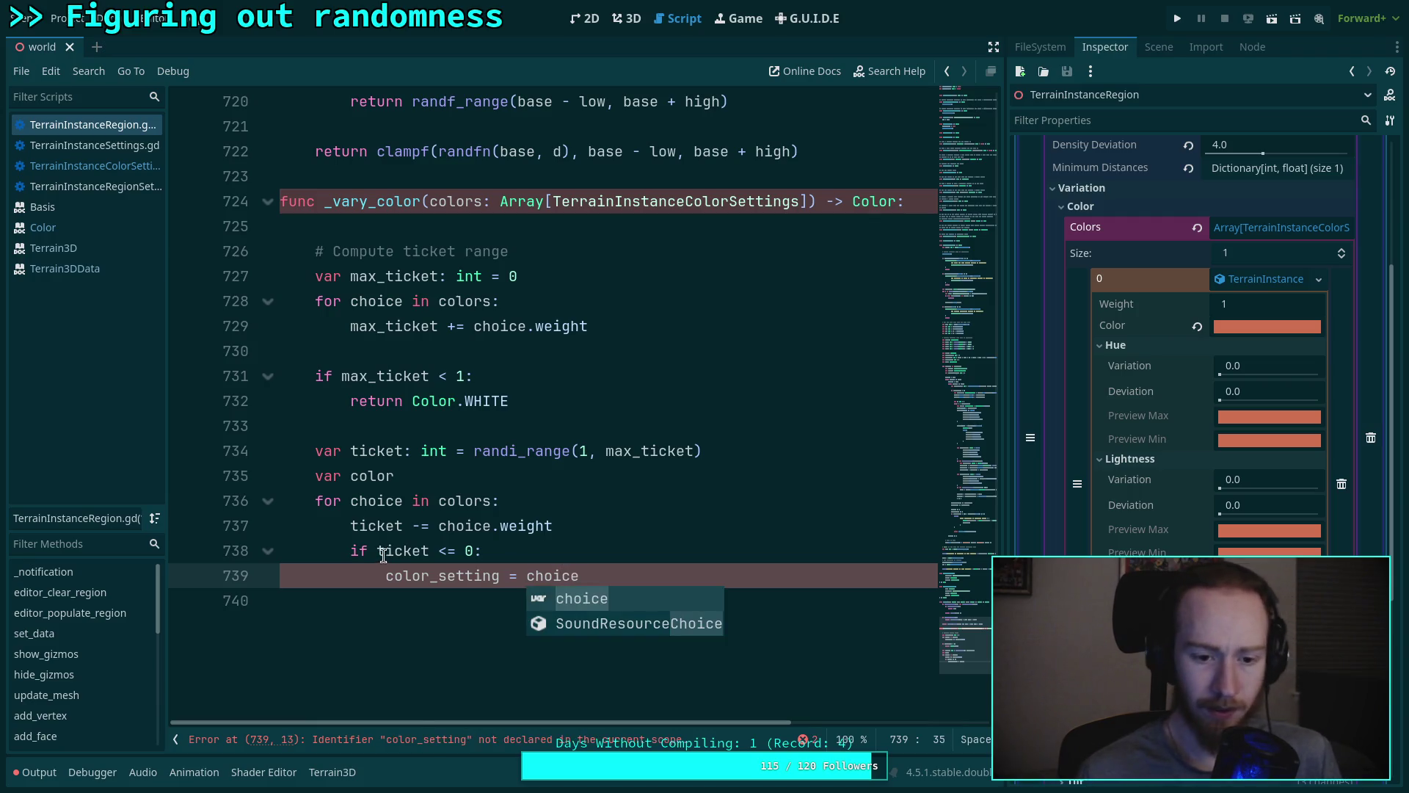
Step: Change the declaration to 'var color_setting: TerrainInstanceColorSettings' and add a blank line after line 739
left_click(378, 474)
double_click(378, 474)
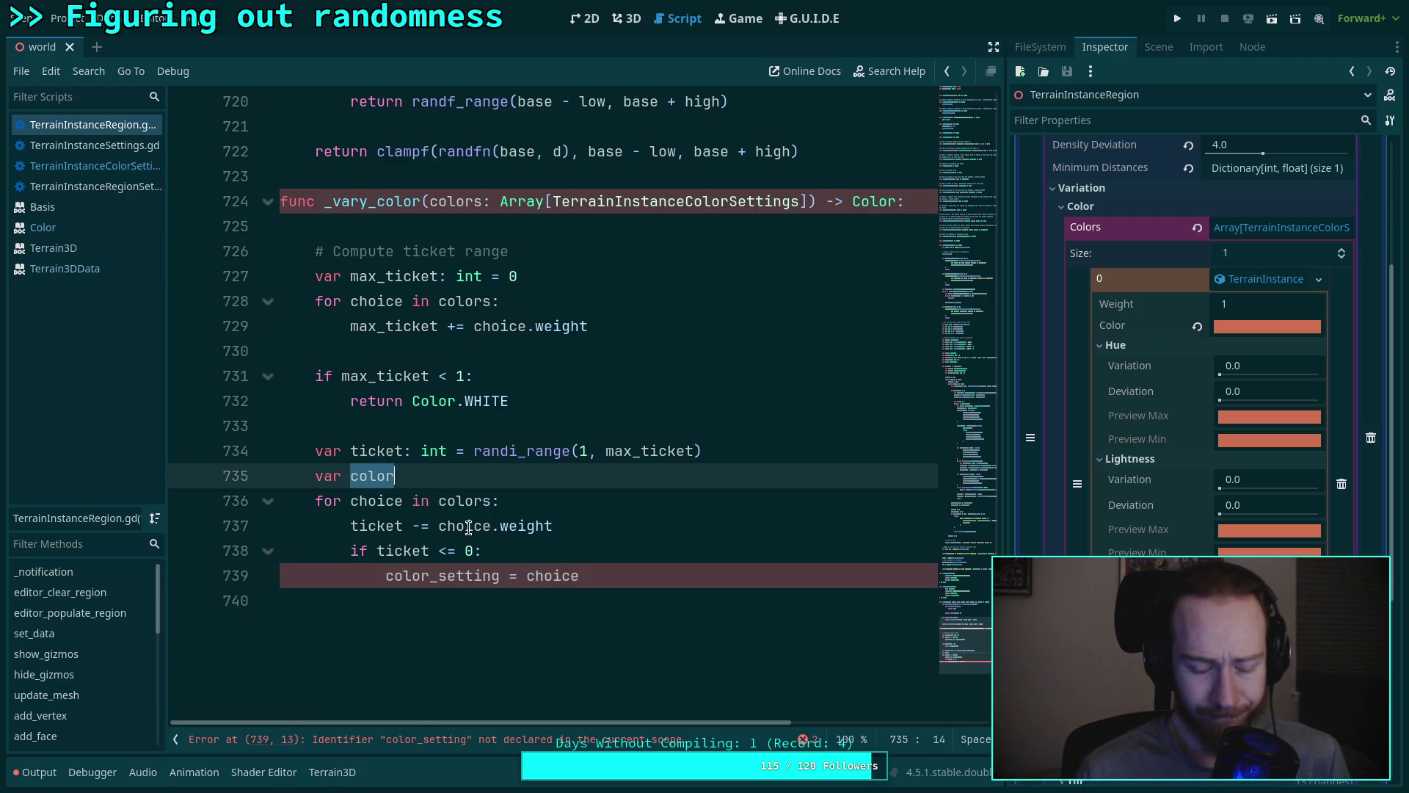
key("Right")
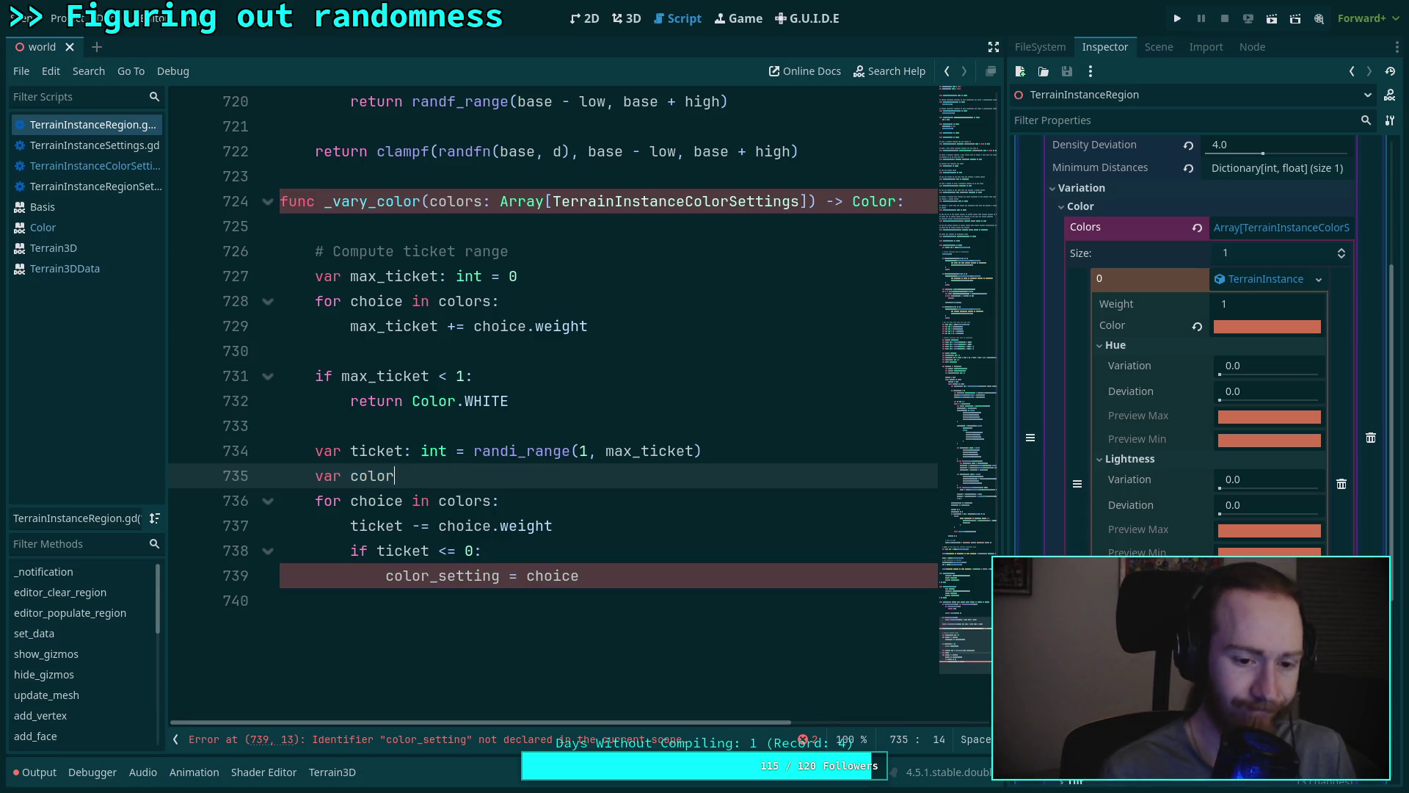
type("_setting")
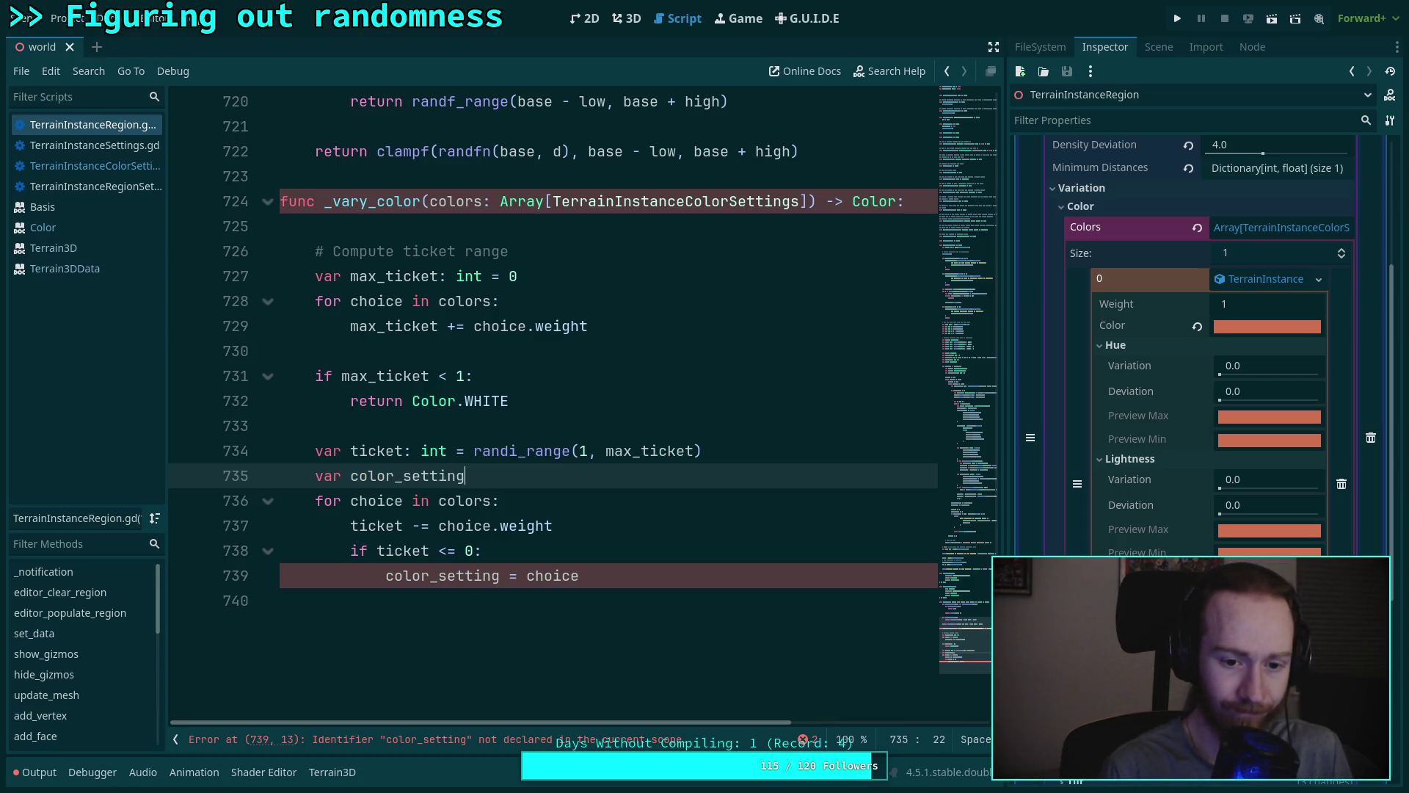
type(": ")
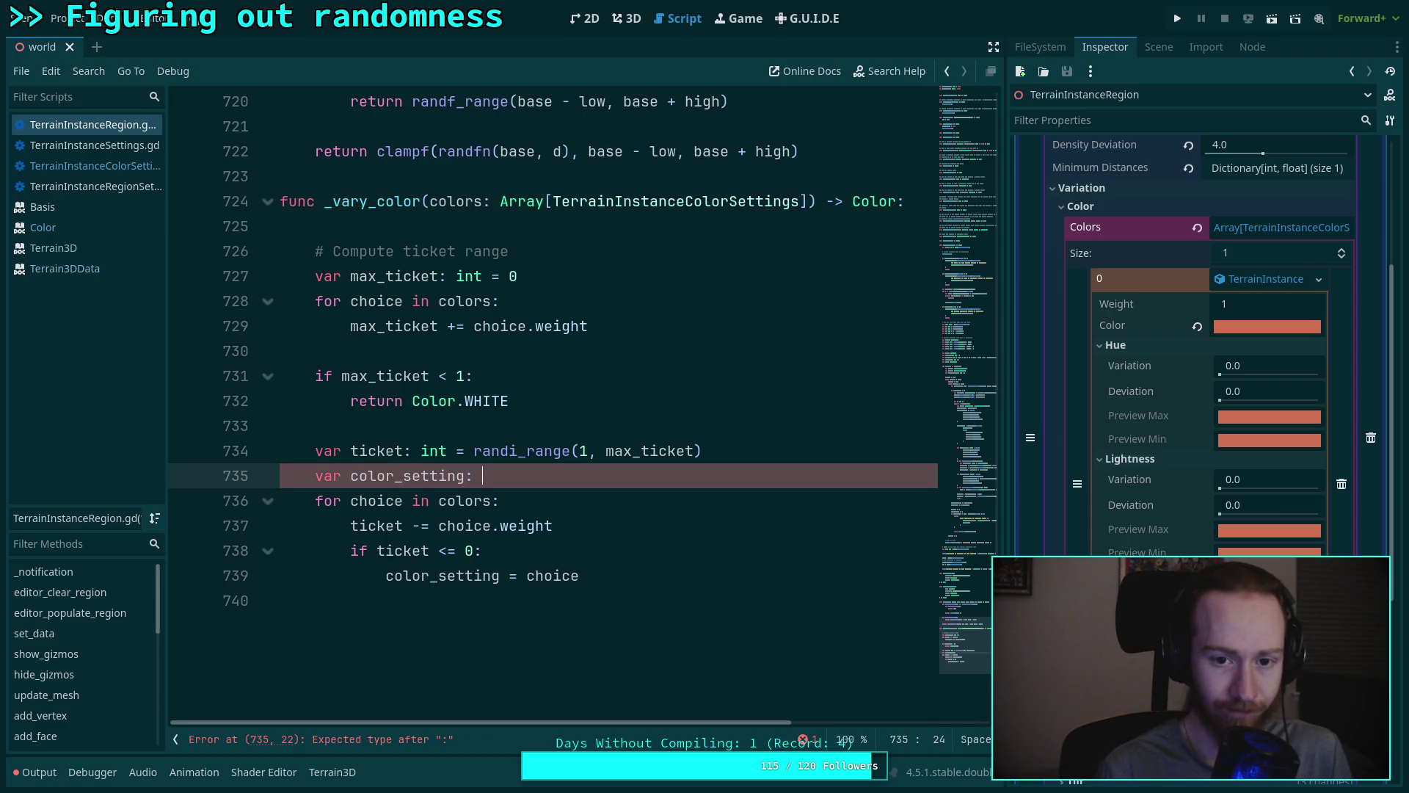
type("TerrainI")
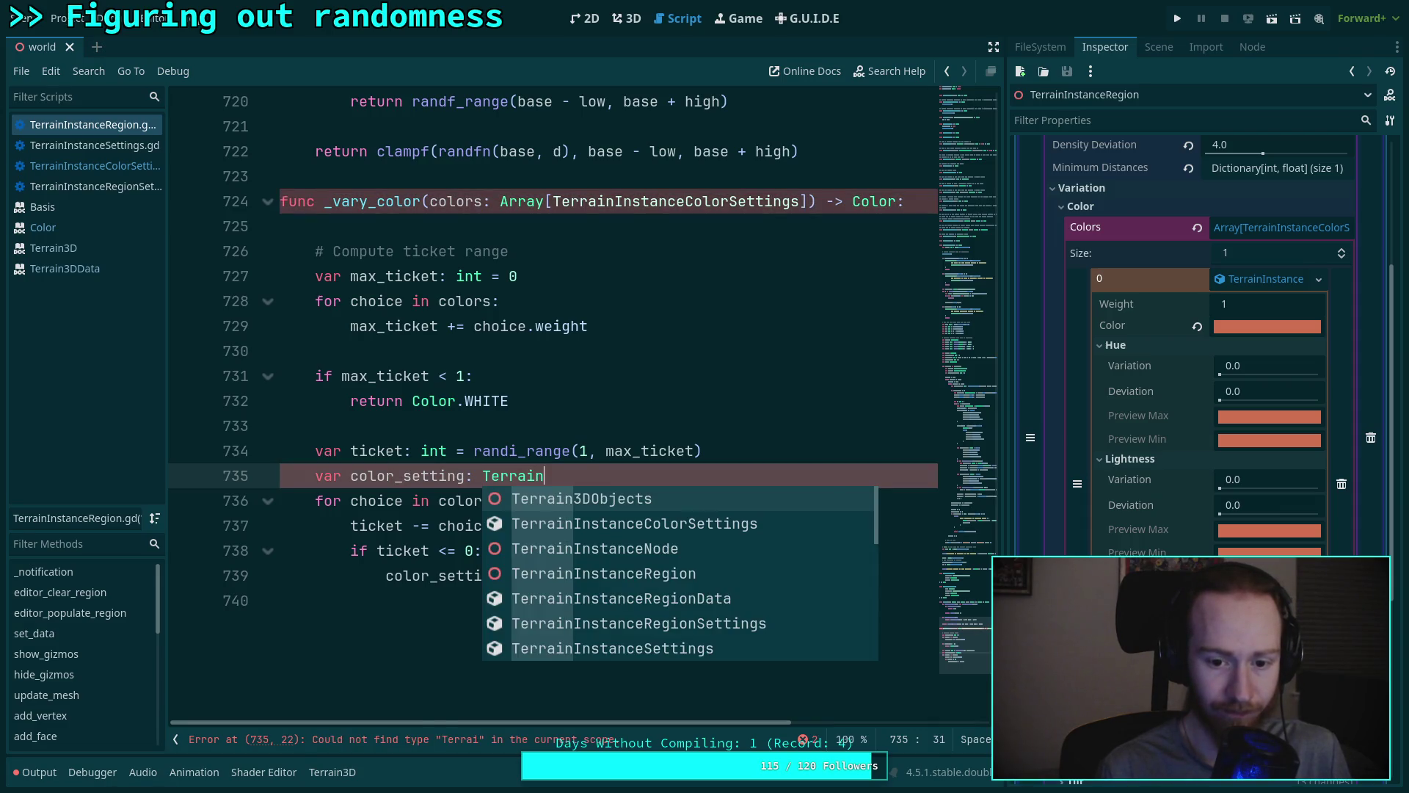
key("Return")
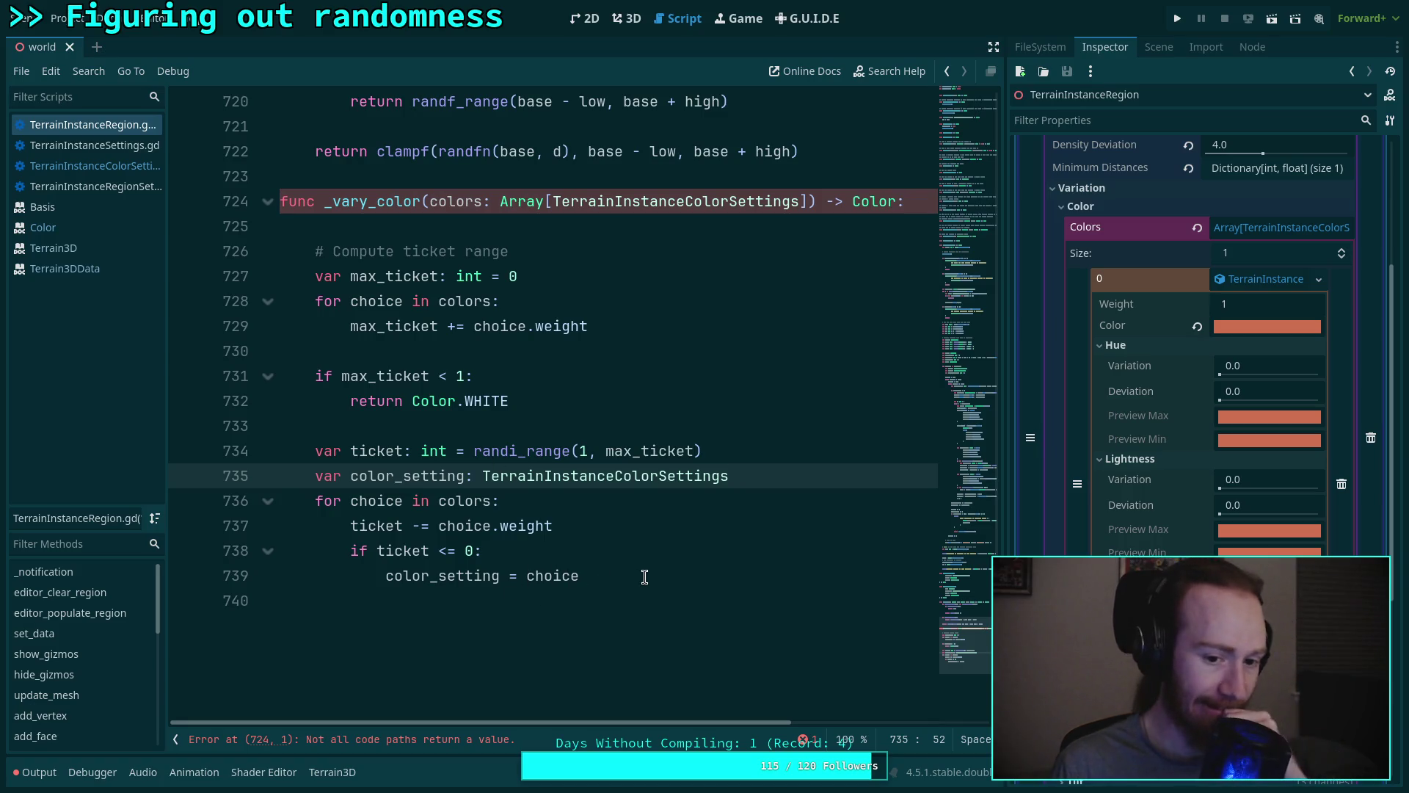
left_click(684, 581)
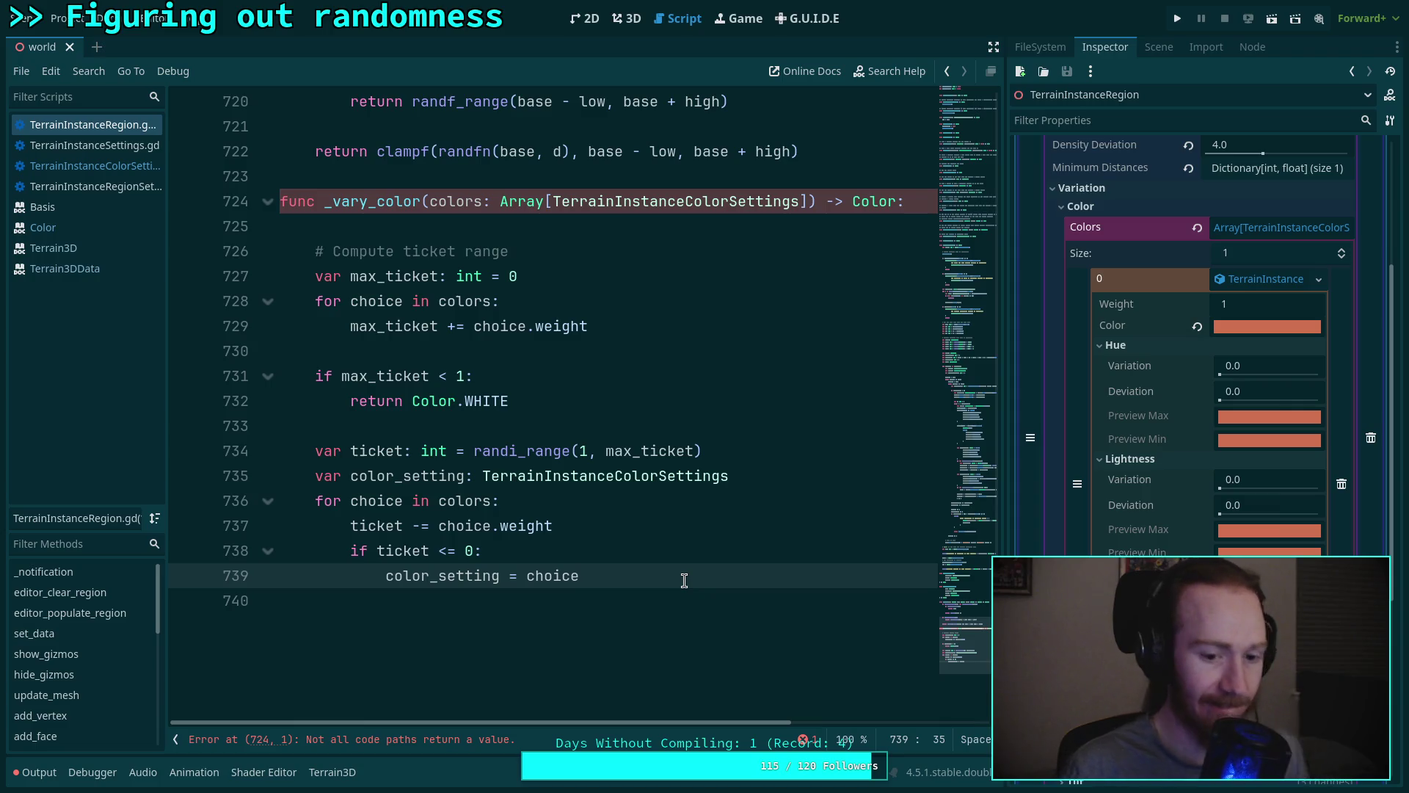
key("Return")
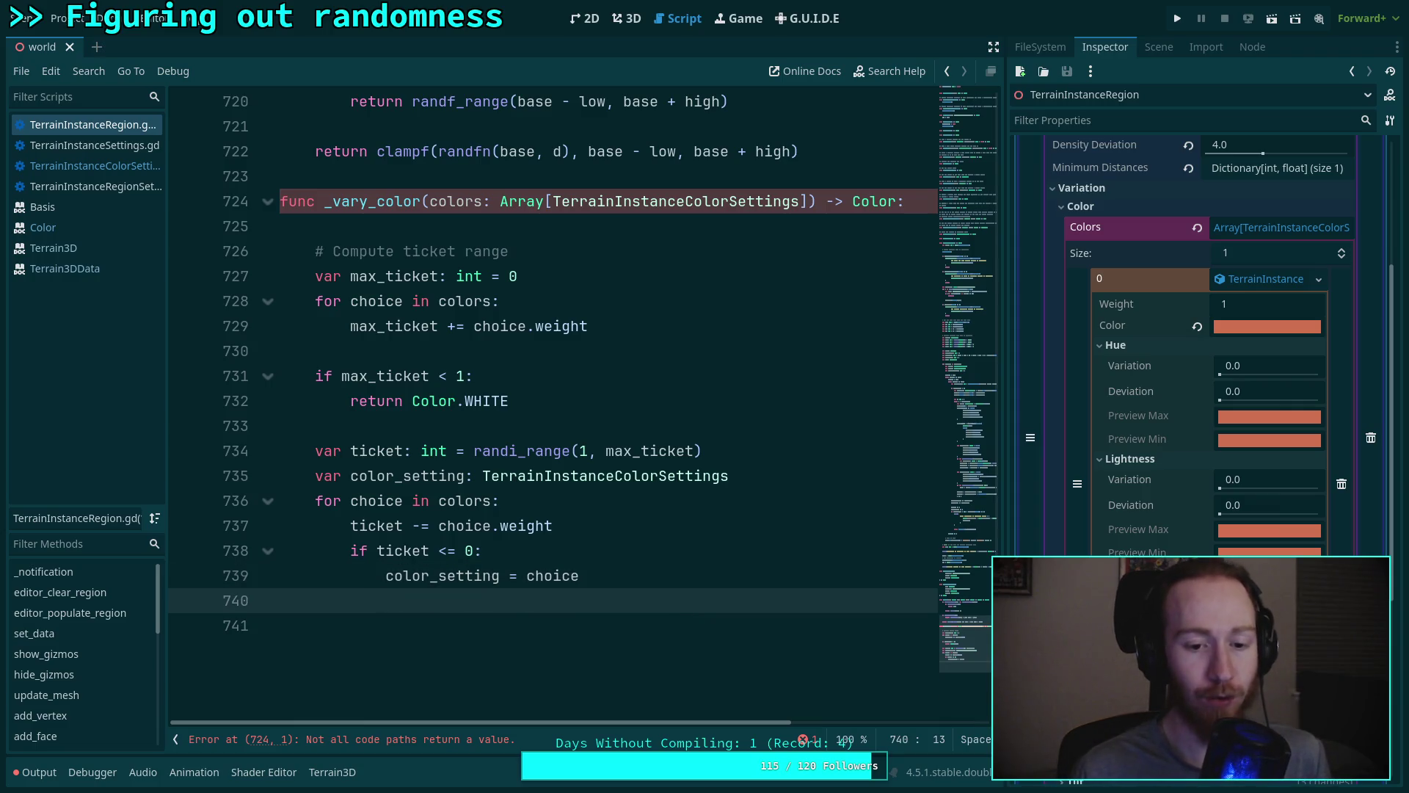